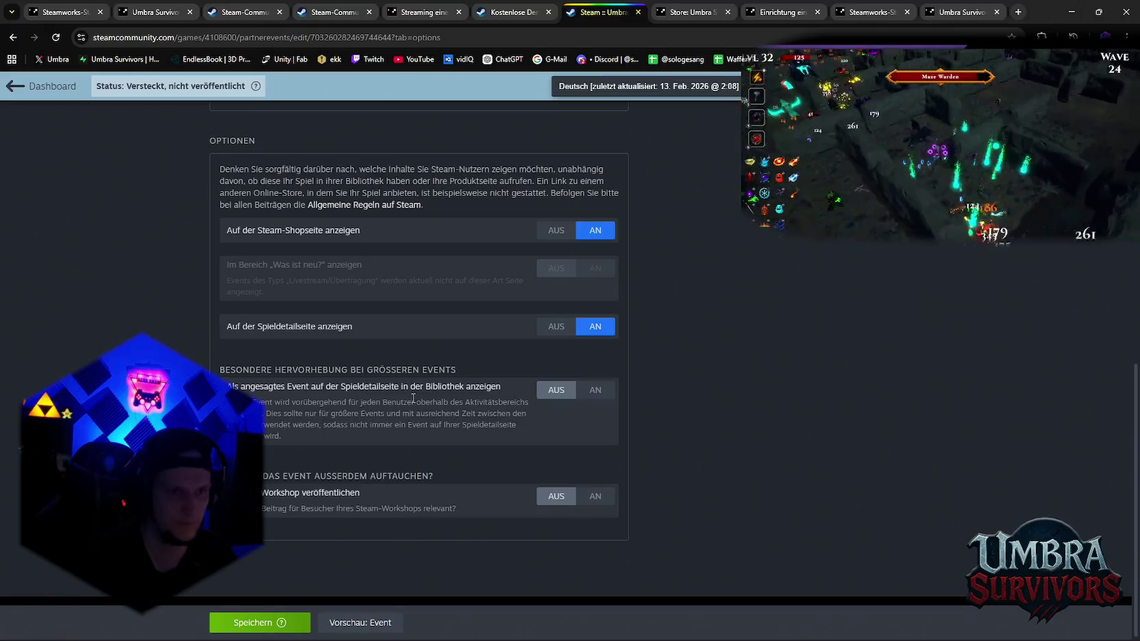
Turn 'Als angesagtes Event auf der Spieldetailseite in der Bibliothek anzeigen' to AN and return to the page top
{"action": "left_click", "coordinate": [595, 391]}
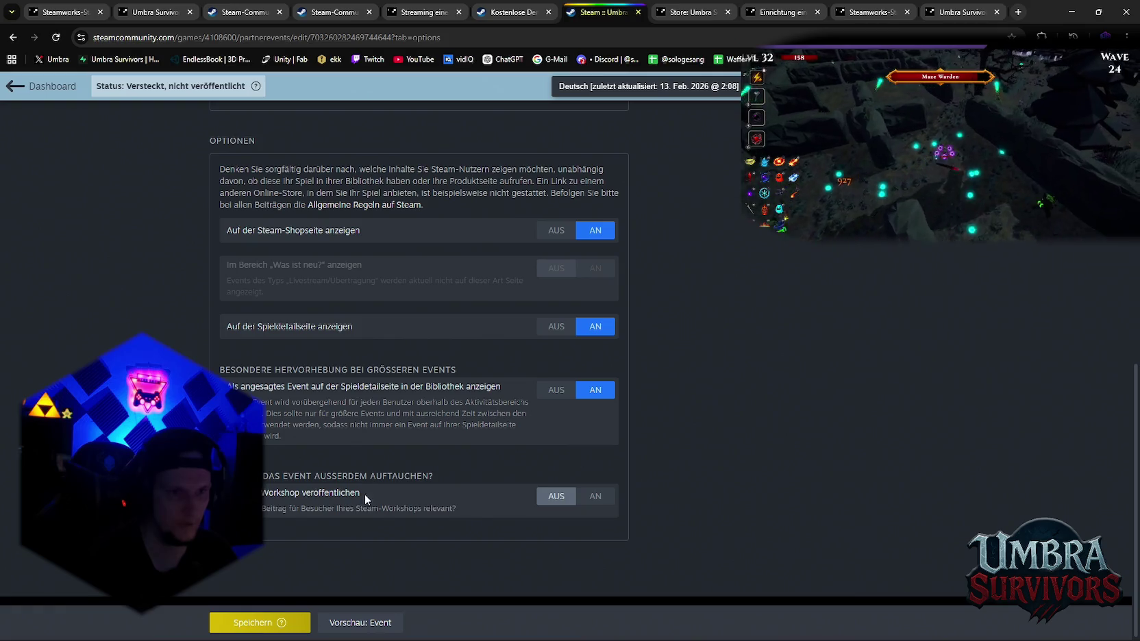
{"action": "scroll", "coordinate": [365, 495], "scroll_direction": "up", "scroll_amount": 10}
{"action": "scroll", "coordinate": [479, 479], "scroll_direction": "up", "scroll_amount": 2}
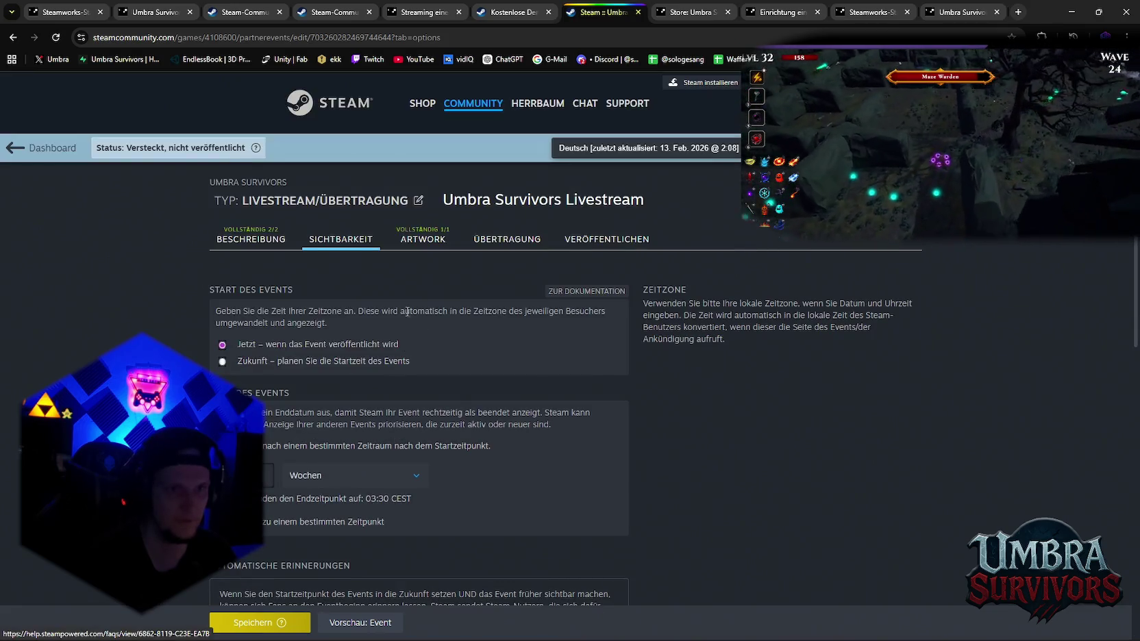
Open the ÜBERTRAGUNG settings and close the outer background colour picker unchanged
{"action": "left_click", "coordinate": [496, 240]}
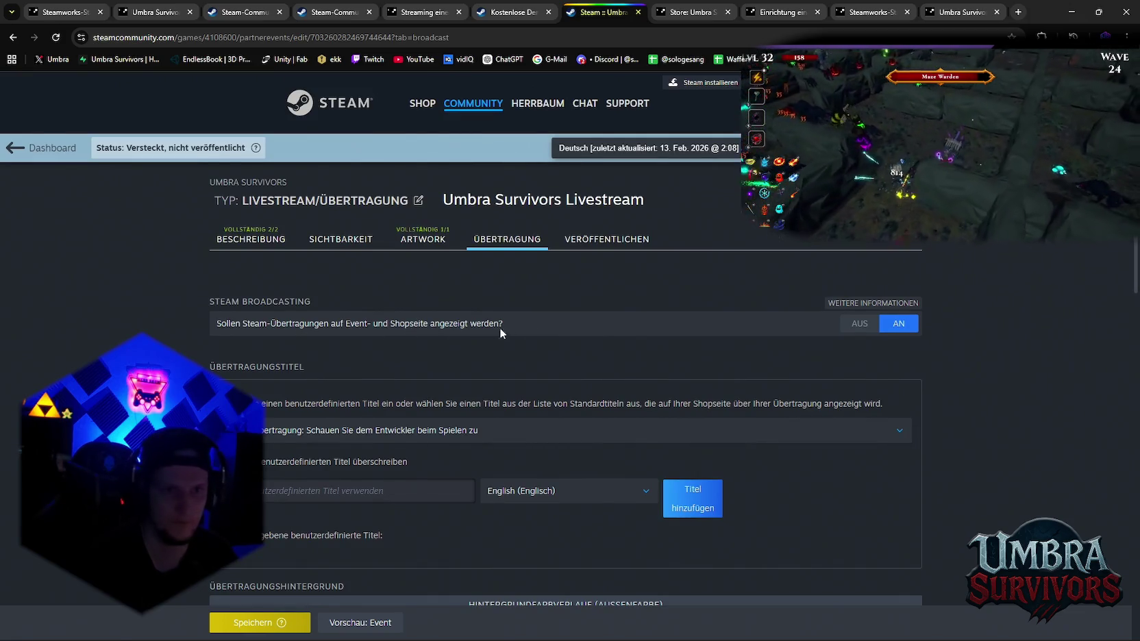
{"action": "scroll", "coordinate": [467, 359], "scroll_direction": "down", "scroll_amount": 4}
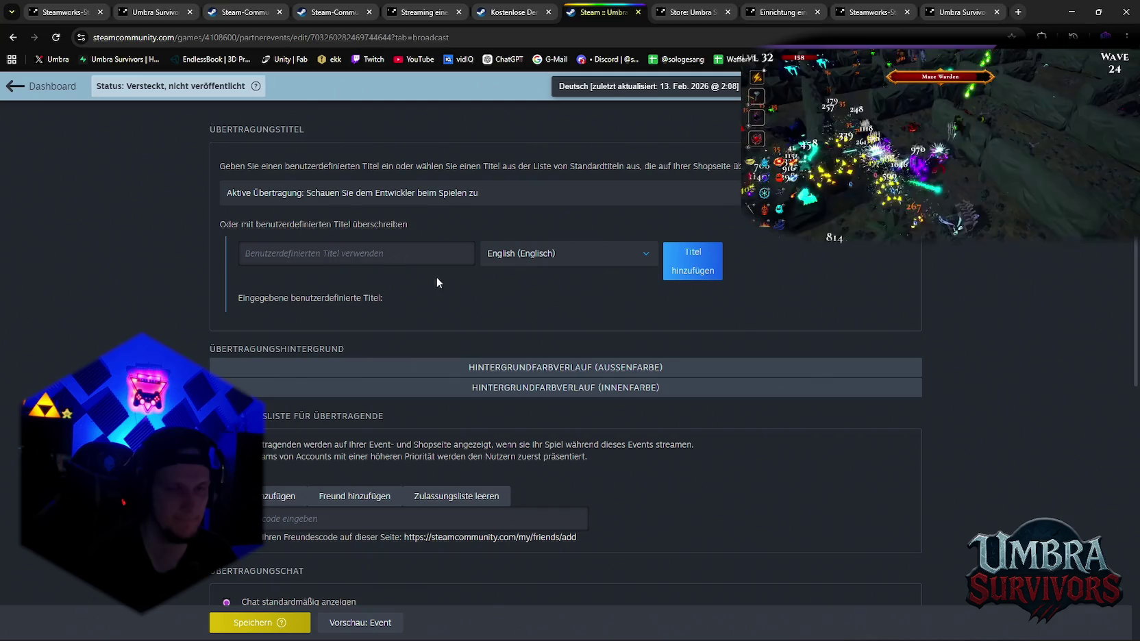
{"action": "left_click", "coordinate": [480, 370]}
{"action": "left_click", "coordinate": [463, 329]}
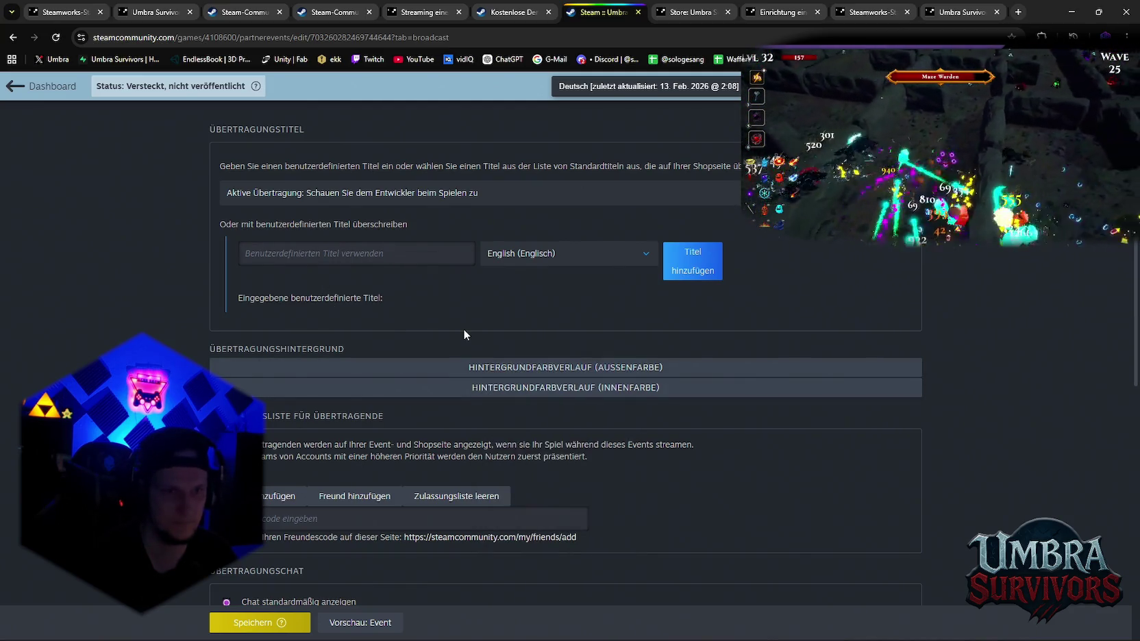
Scroll through the streamer whitelist, broadcast chat and broadcast artwork sections
{"action": "scroll", "coordinate": [463, 329], "scroll_direction": "down", "scroll_amount": 2}
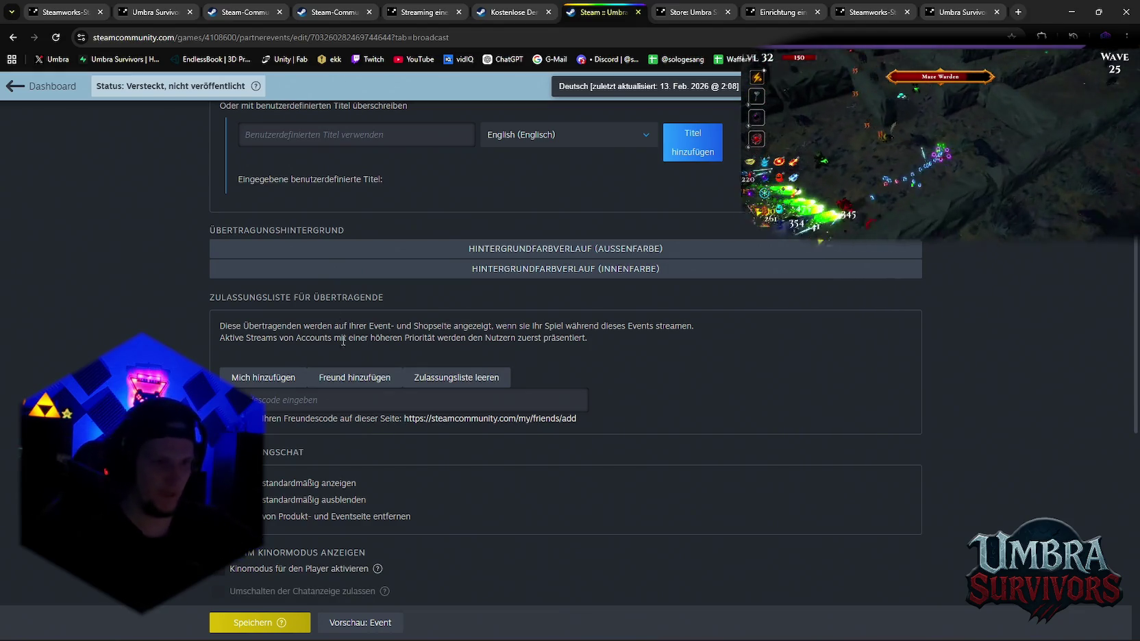
{"action": "scroll", "coordinate": [434, 356], "scroll_direction": "down", "scroll_amount": 5}
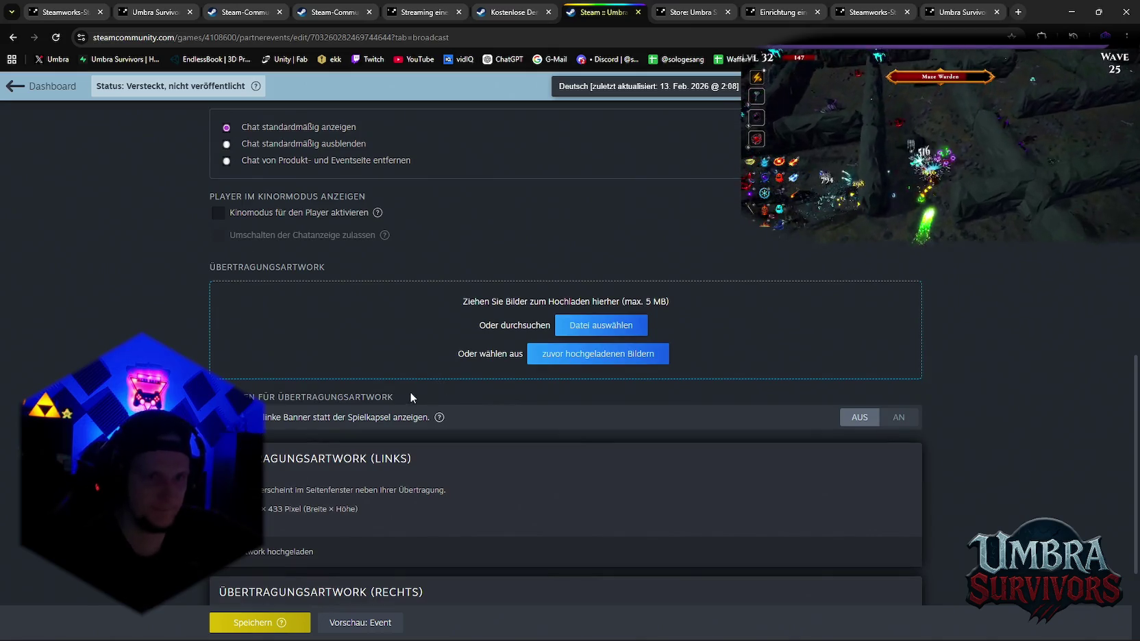
{"action": "scroll", "coordinate": [397, 361], "scroll_direction": "up", "scroll_amount": 2}
{"action": "scroll", "coordinate": [400, 357], "scroll_direction": "up", "scroll_amount": 2}
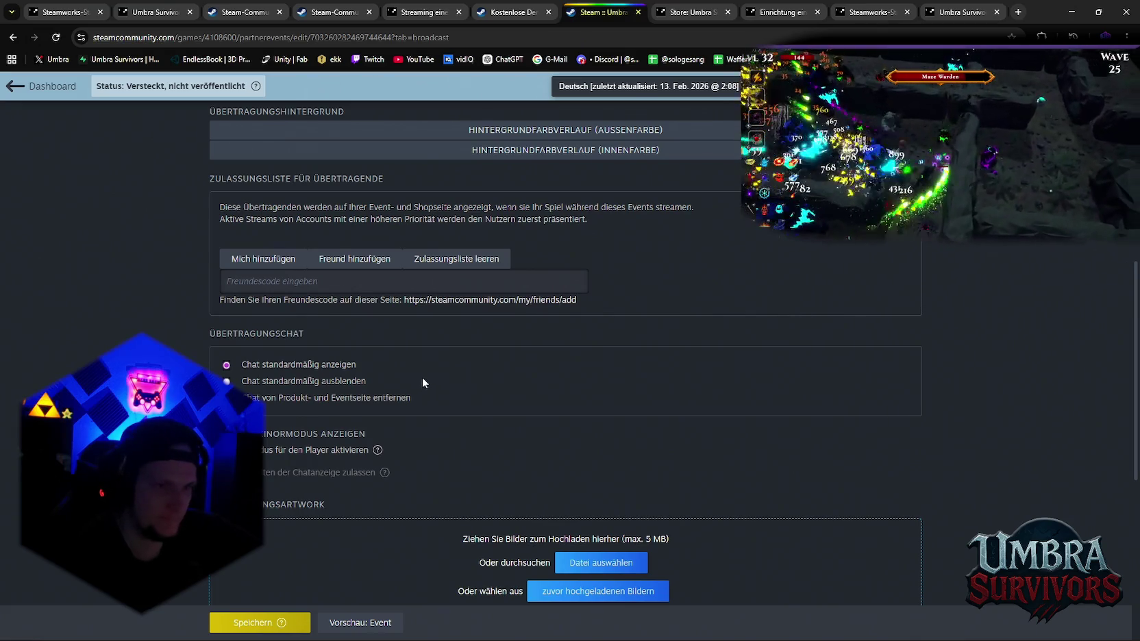
{"action": "scroll", "coordinate": [425, 374], "scroll_direction": "up", "scroll_amount": 2}
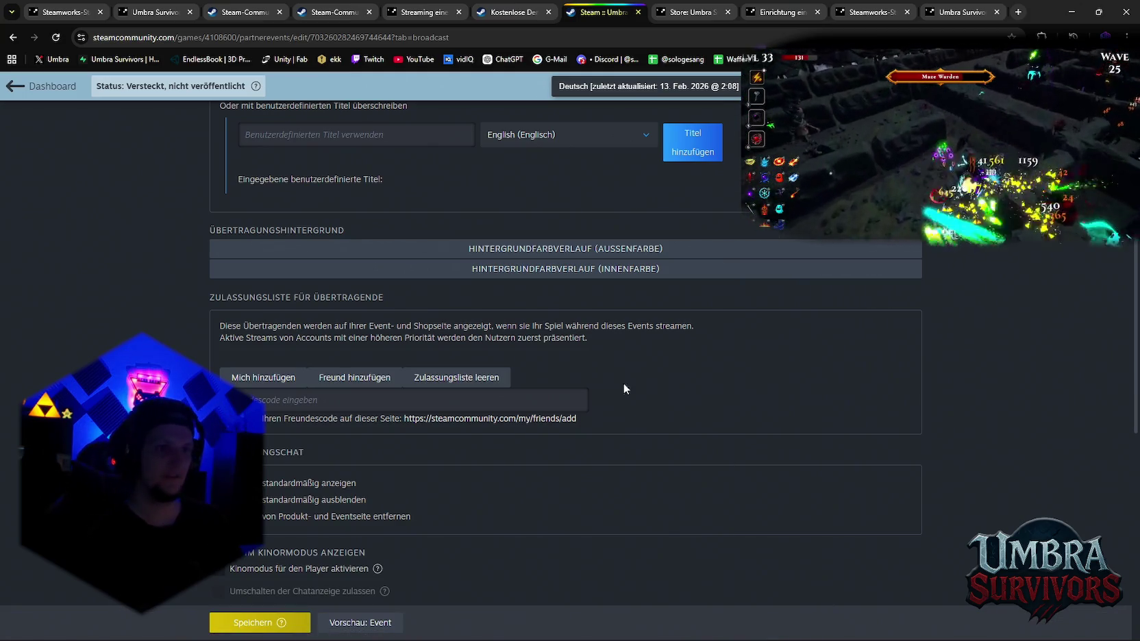
{"action": "scroll", "coordinate": [606, 397], "scroll_direction": "down", "scroll_amount": 2}
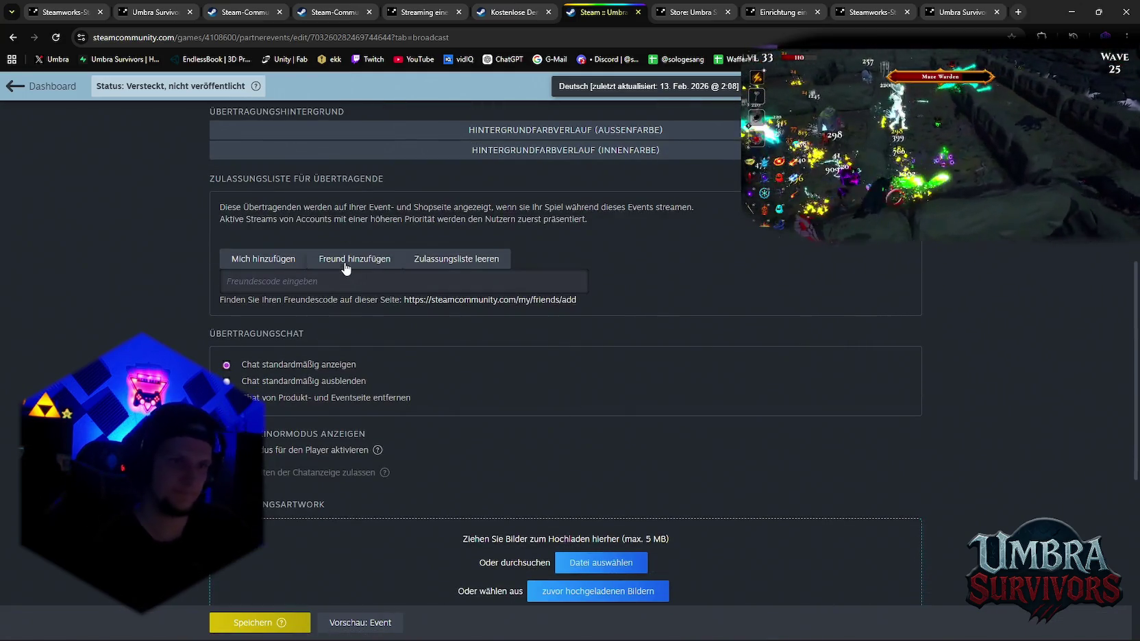
{"action": "scroll", "coordinate": [548, 348], "scroll_direction": "down", "scroll_amount": 4}
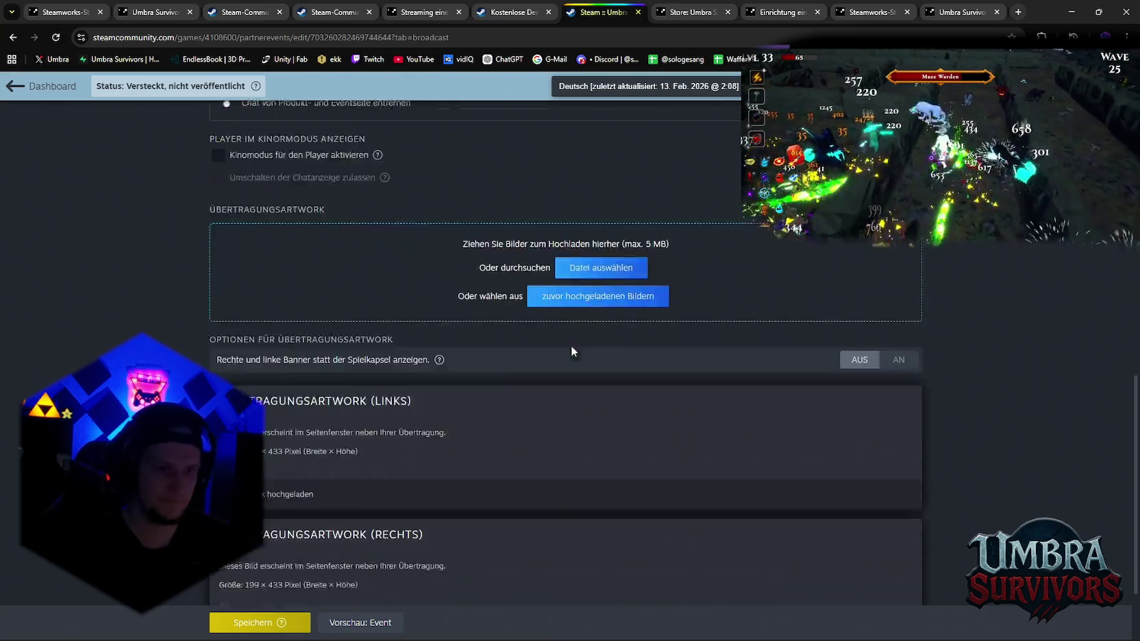
{"action": "scroll", "coordinate": [549, 367], "scroll_direction": "up", "scroll_amount": 6}
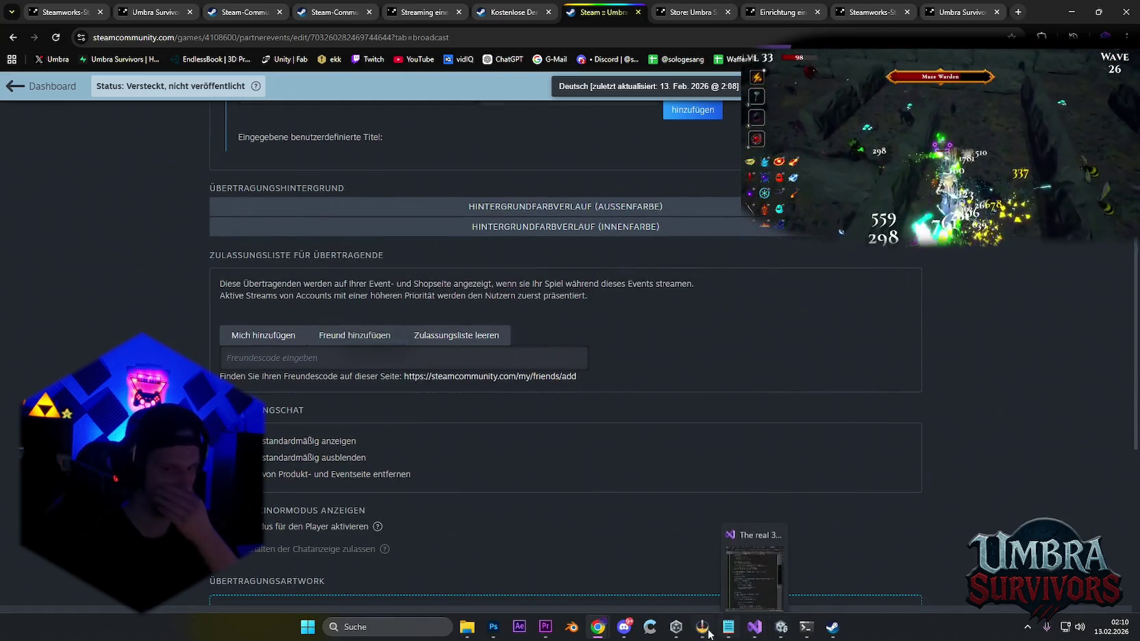
In Premiere Pro, preview the trailer from 00;00;01;24
{"action": "left_click", "coordinate": [546, 627]}
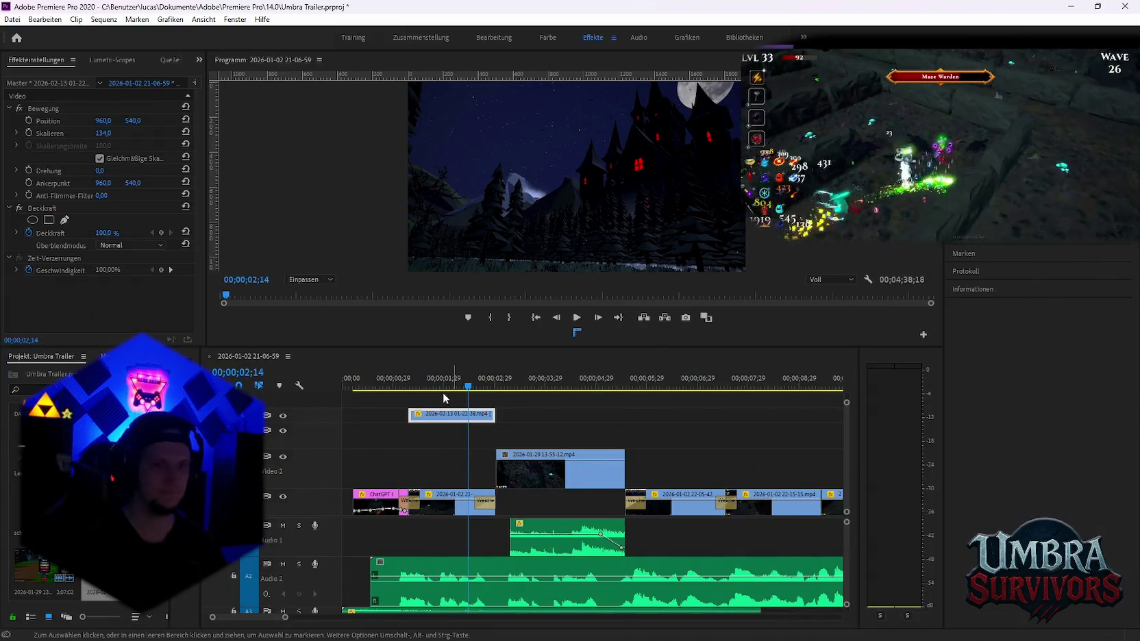
{"action": "left_click_drag", "start_coordinate": [405, 388], "coordinate": [434, 388]}
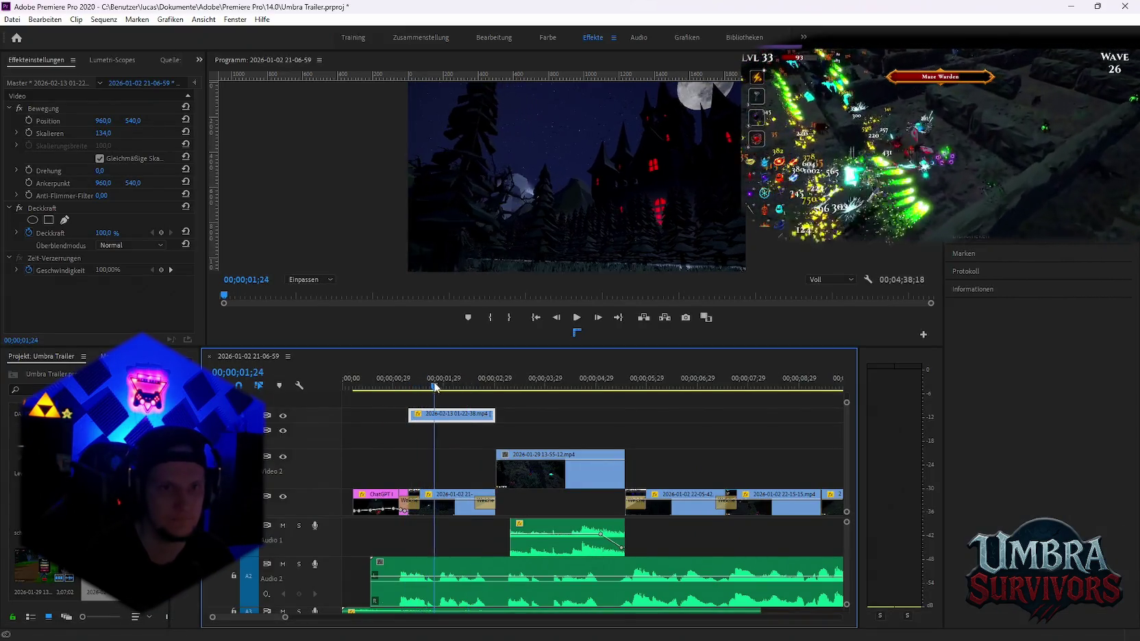
{"action": "key", "text": "space"}
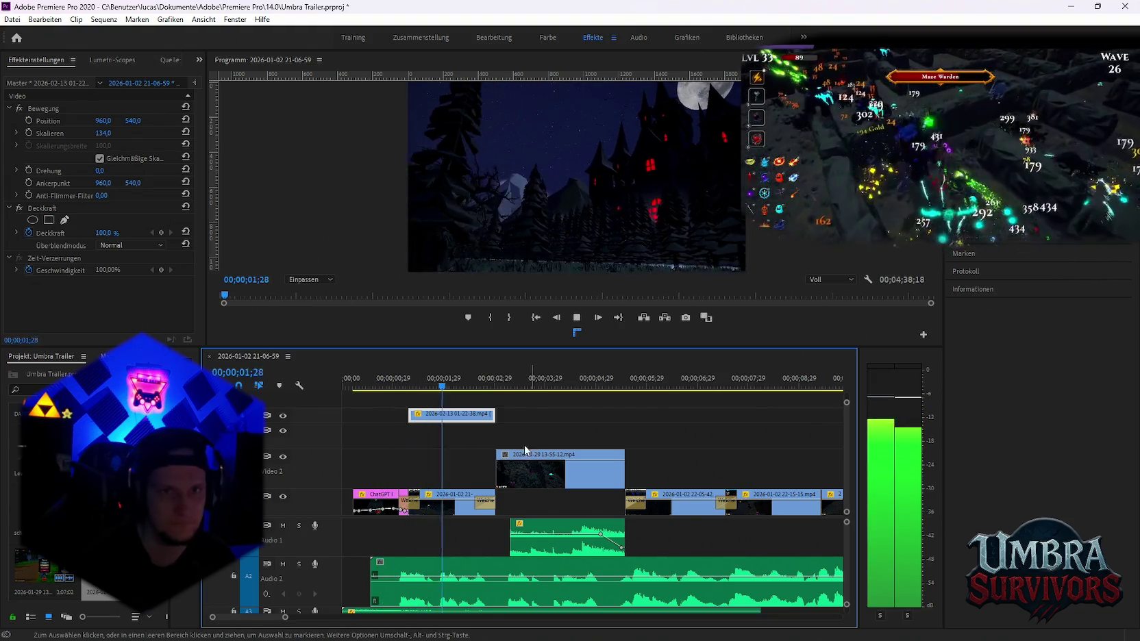
{"action": "key", "text": "space"}
{"action": "left_click", "coordinate": [436, 512]}
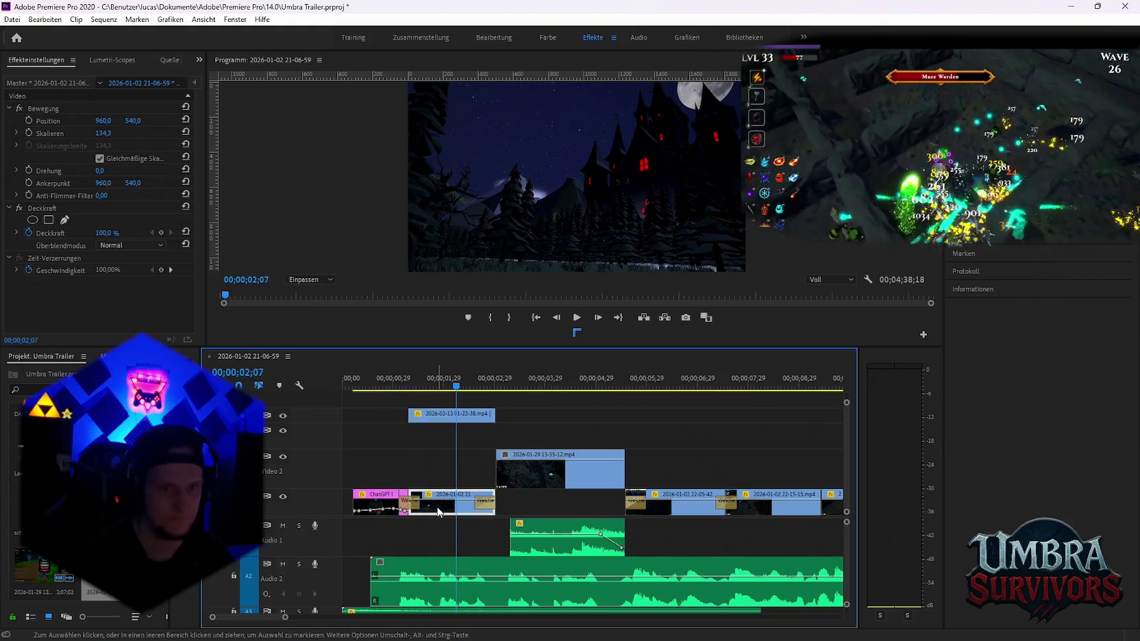
{"action": "left_click_drag", "start_coordinate": [418, 449], "coordinate": [417, 503]}
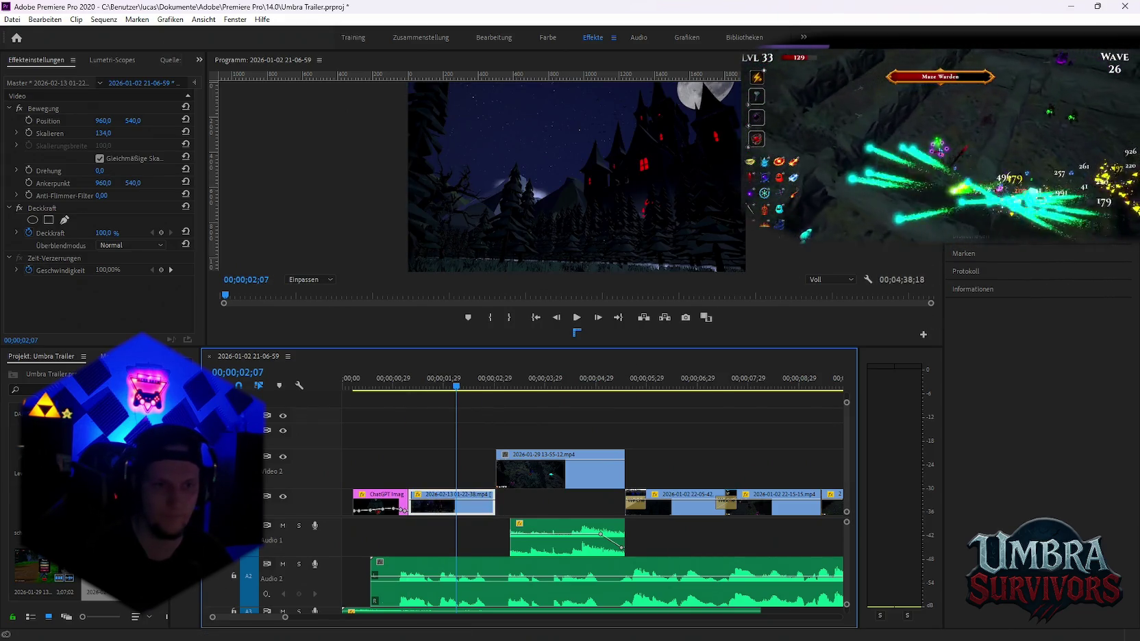
{"action": "key", "text": "ctrl+z"}
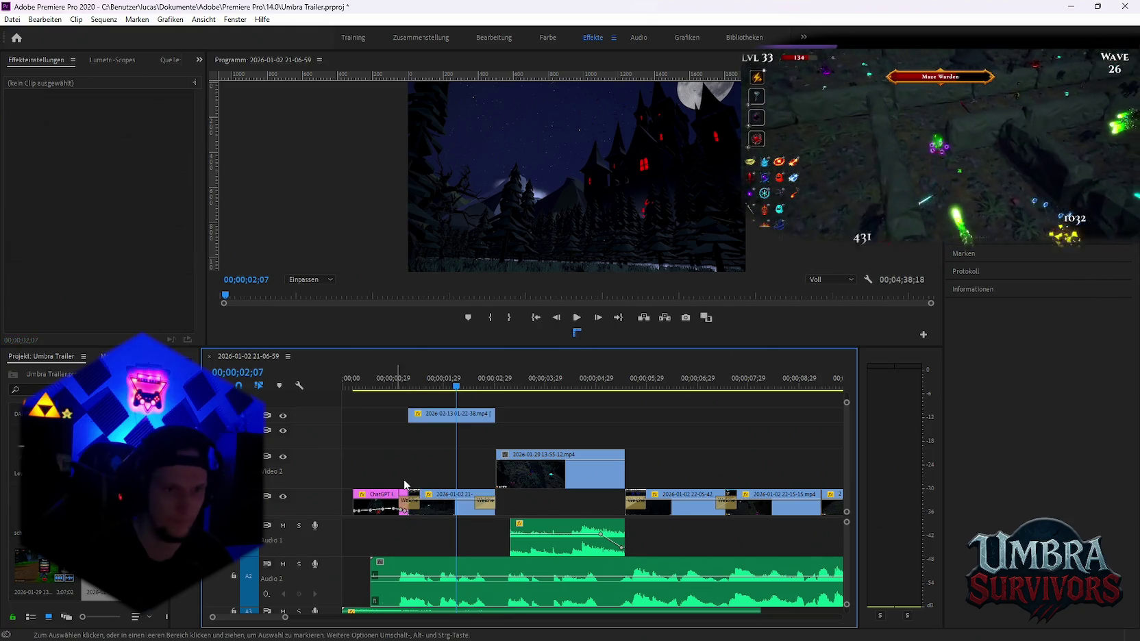
{"action": "left_click", "coordinate": [410, 501]}
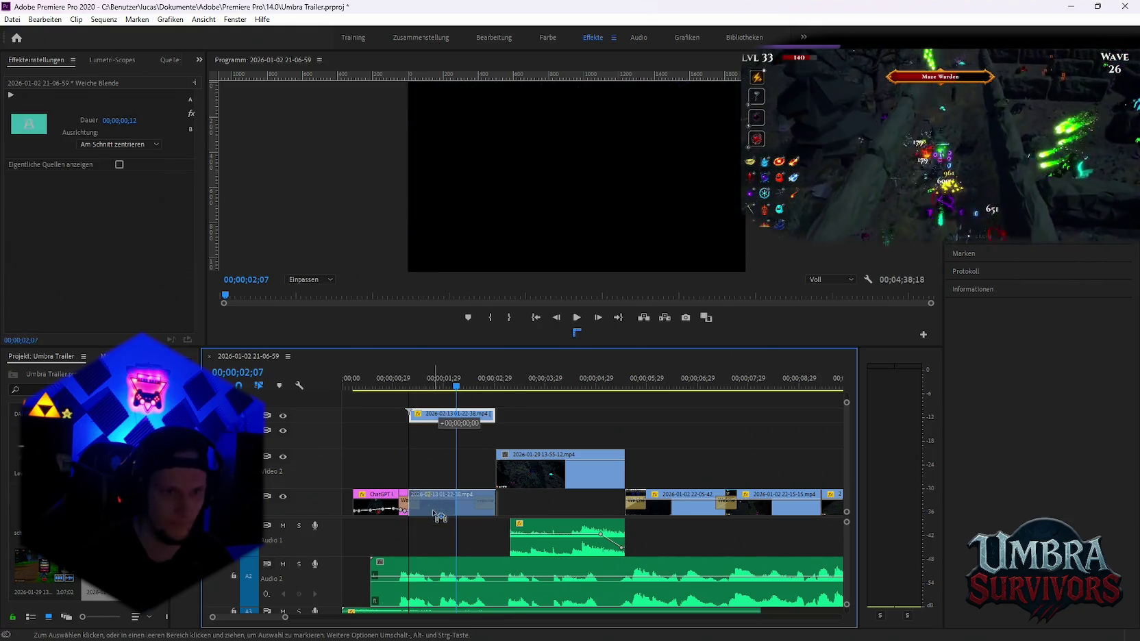
{"action": "left_click_drag", "start_coordinate": [439, 421], "coordinate": [442, 504]}
{"action": "left_click", "coordinate": [418, 424]}
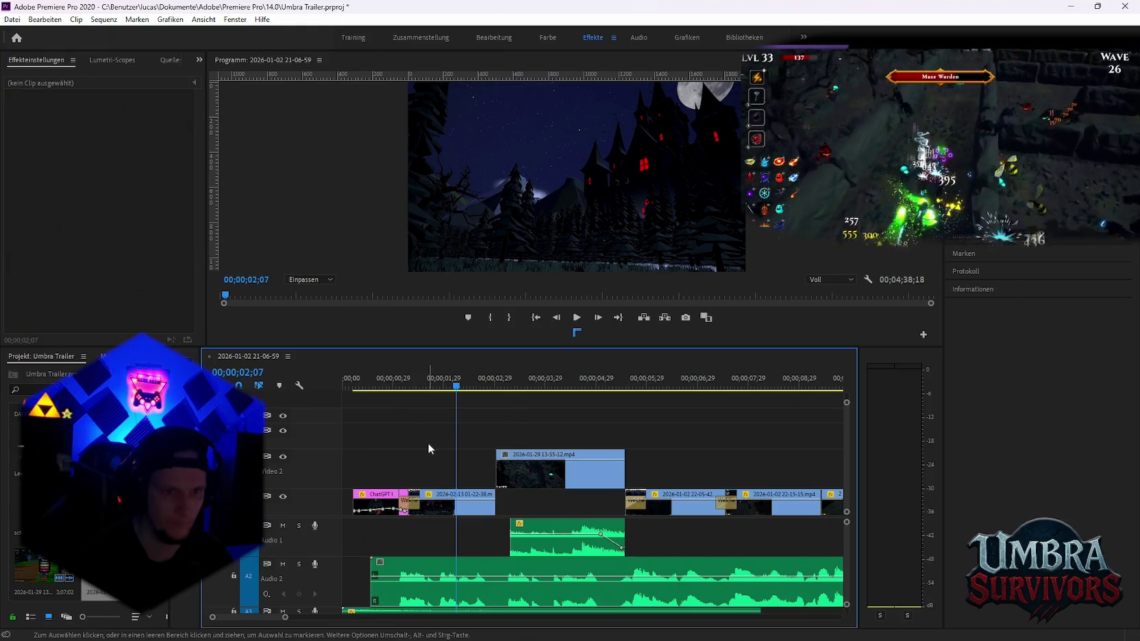
Add a Weiche Blende dissolve at the edit point and play the sequence from the start
{"action": "key", "text": "ctrl+d"}
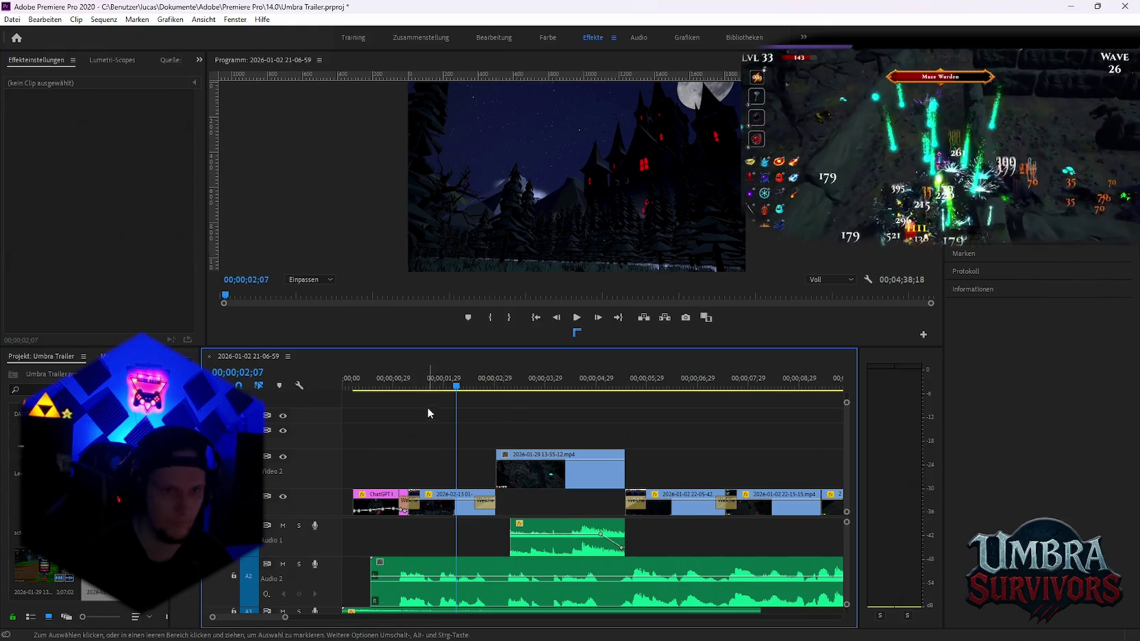
{"action": "key", "text": "Home"}
{"action": "key", "text": "space"}
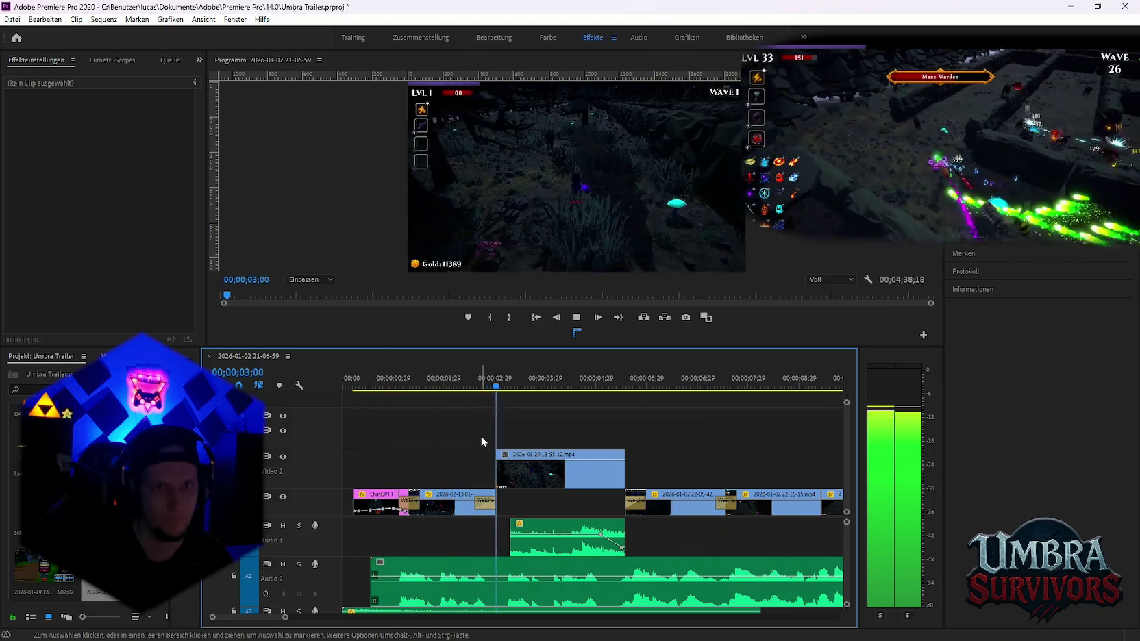
{"action": "key", "text": "space"}
{"action": "scroll", "coordinate": [425, 521], "scroll_direction": "up", "scroll_amount": 2}
{"action": "scroll", "coordinate": [439, 532], "scroll_direction": "up", "scroll_amount": 2}
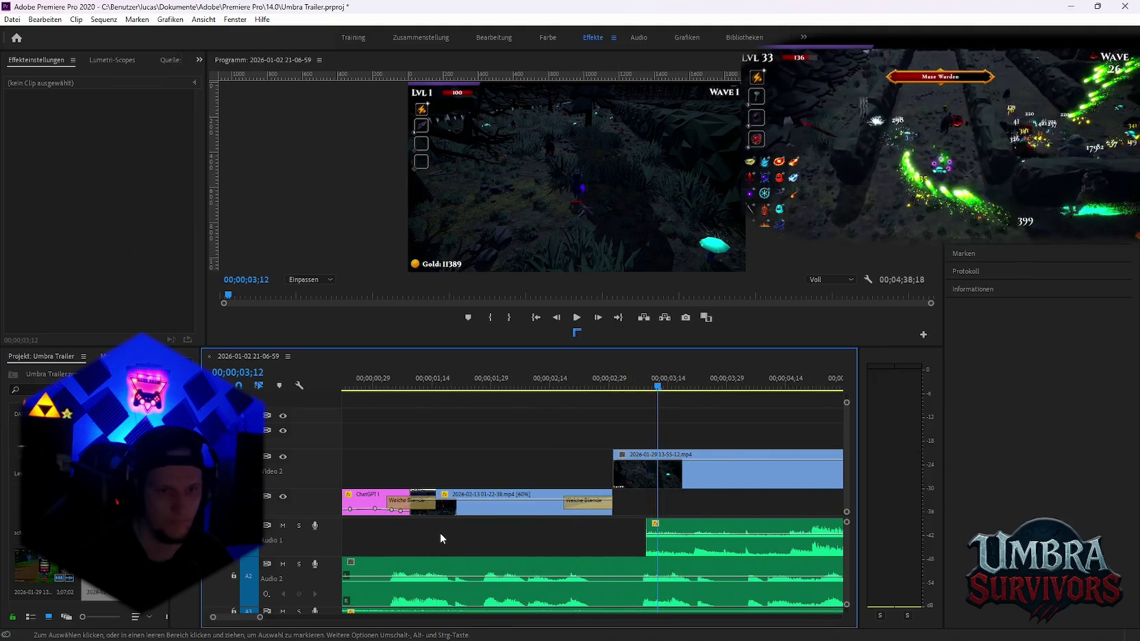
{"action": "scroll", "coordinate": [440, 533], "scroll_direction": "down", "scroll_amount": 3}
{"action": "left_click", "coordinate": [448, 508]}
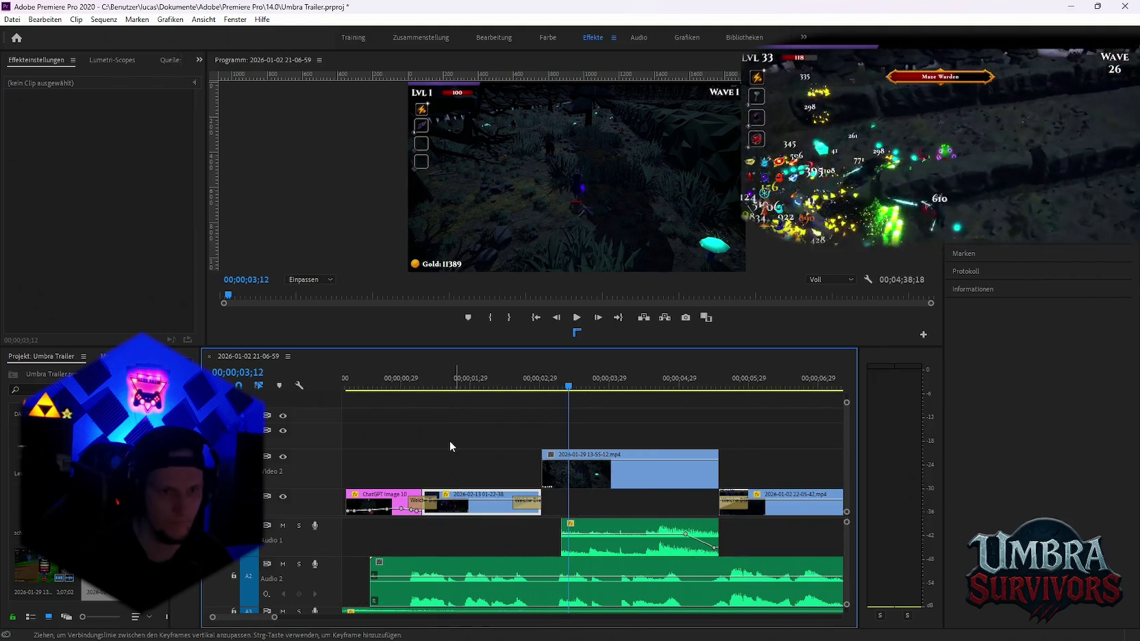
{"action": "left_click_drag", "start_coordinate": [432, 505], "coordinate": [431, 441]}
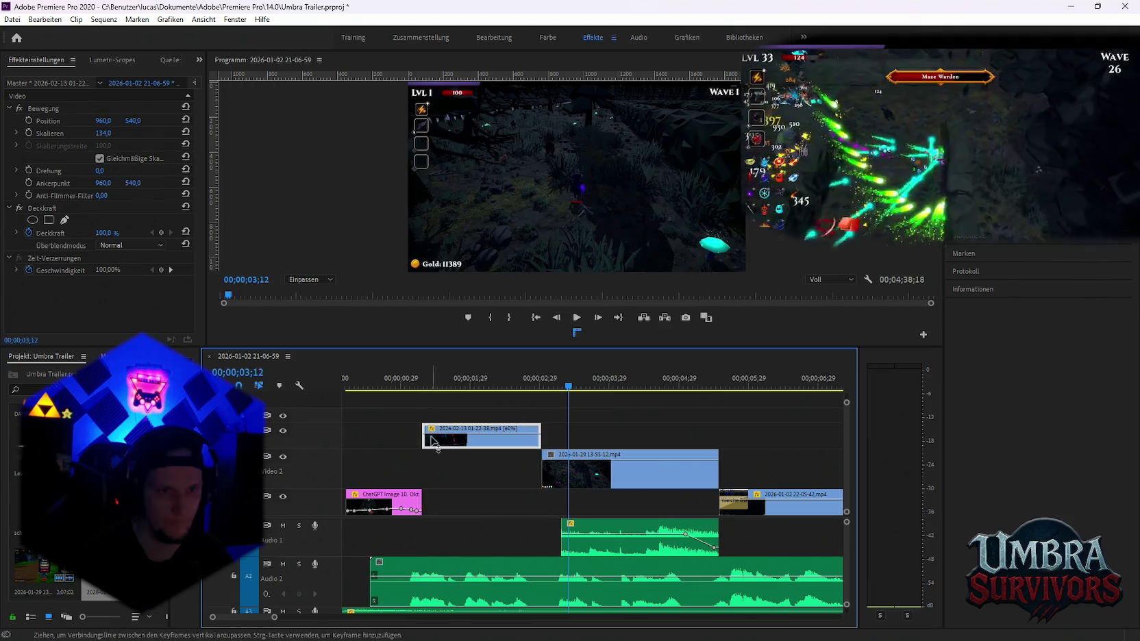
{"action": "mouse_move", "coordinate": [424, 438]}
{"action": "left_mouse_down"}
{"action": "mouse_move", "coordinate": [442, 440]}
{"action": "mouse_move", "coordinate": [461, 509]}
{"action": "mouse_move", "coordinate": [444, 509]}
{"action": "mouse_move", "coordinate": [515, 510]}
{"action": "left_mouse_up"}
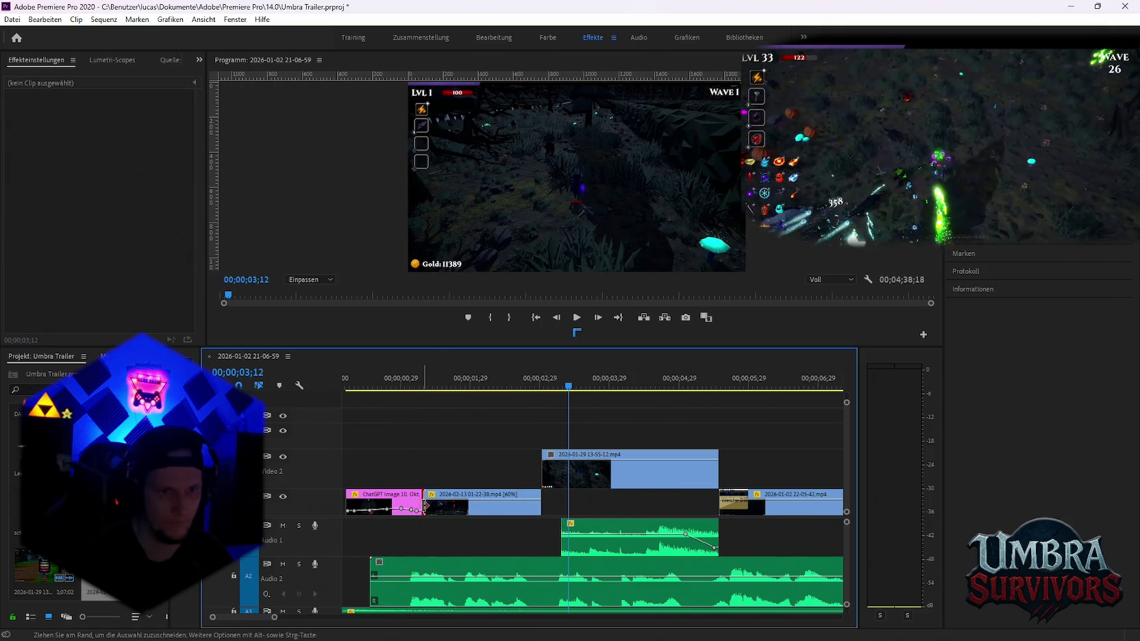
Add a Weiche Blende dissolve at the V1 clip's end and play back the edit
{"action": "left_click", "coordinate": [521, 507]}
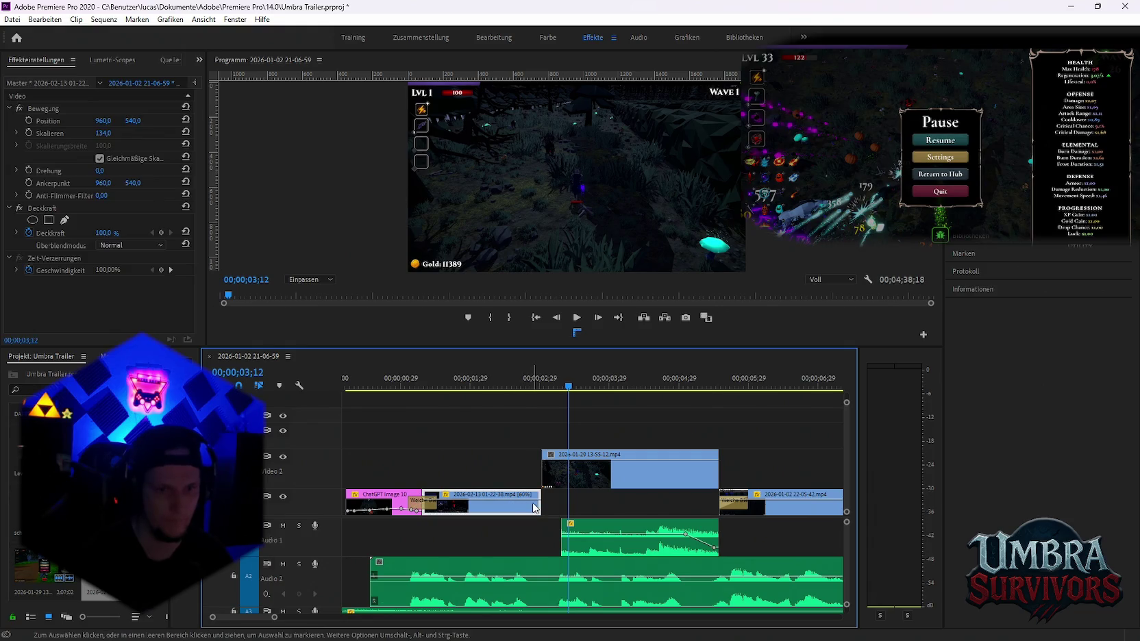
{"action": "key", "text": "ctrl+d"}
{"action": "left_click", "coordinate": [484, 454]}
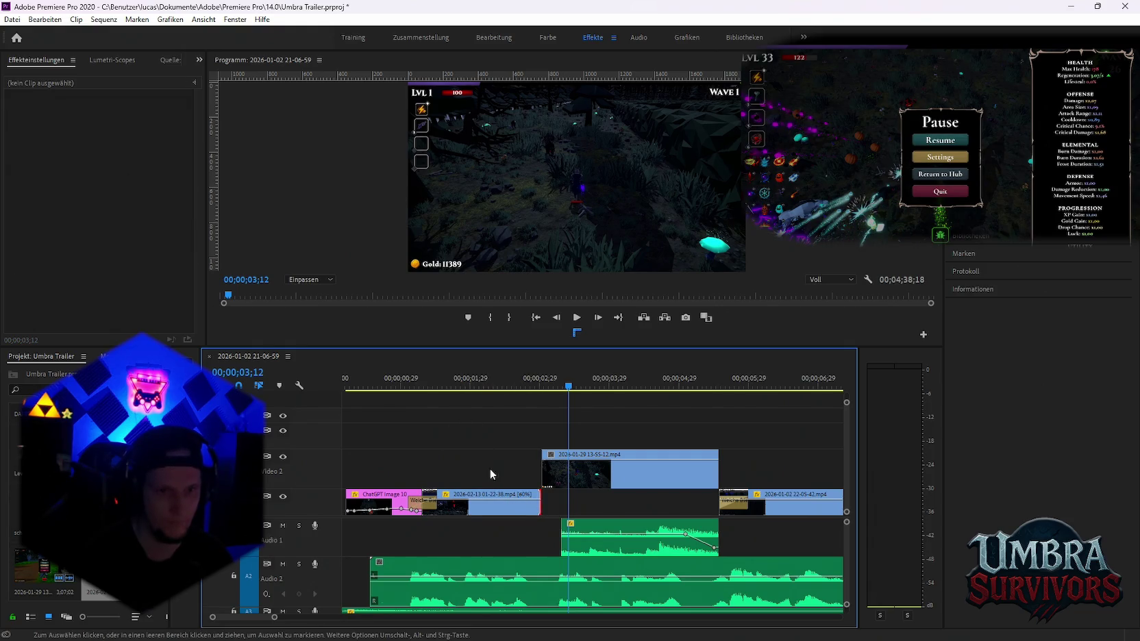
{"action": "left_click", "coordinate": [372, 384]}
{"action": "key", "text": "space"}
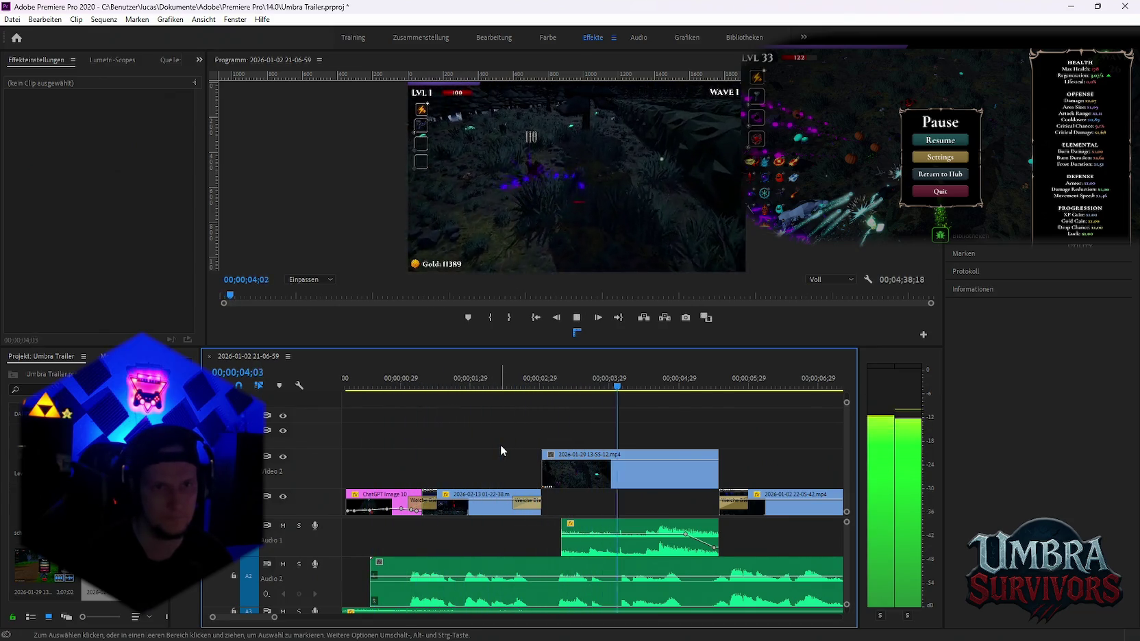
{"action": "key", "text": "space"}
{"action": "key", "text": "alt+Tab"}
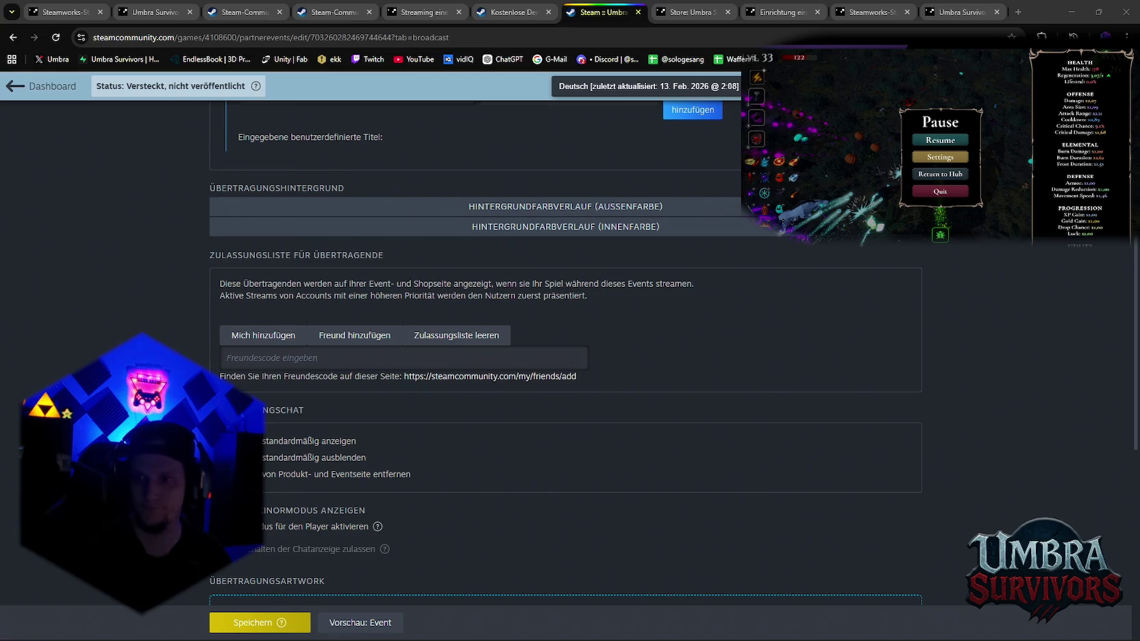
Look up the entered friend code and add that streamer to the whitelist
{"action": "left_click", "coordinate": [324, 359]}
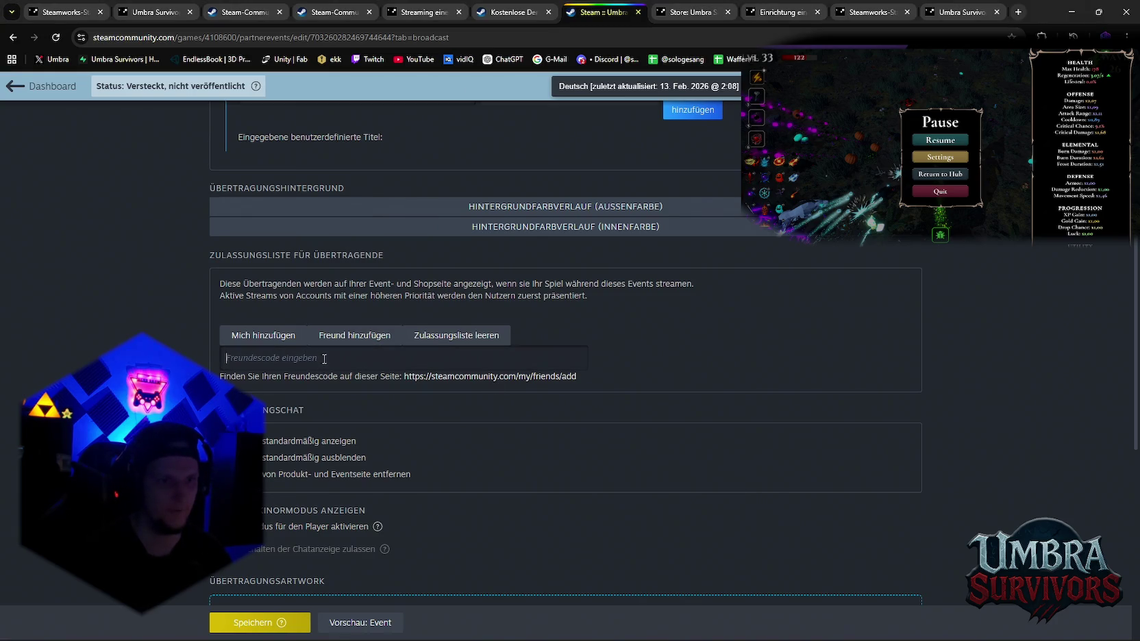
{"action": "left_click", "coordinate": [340, 336]}
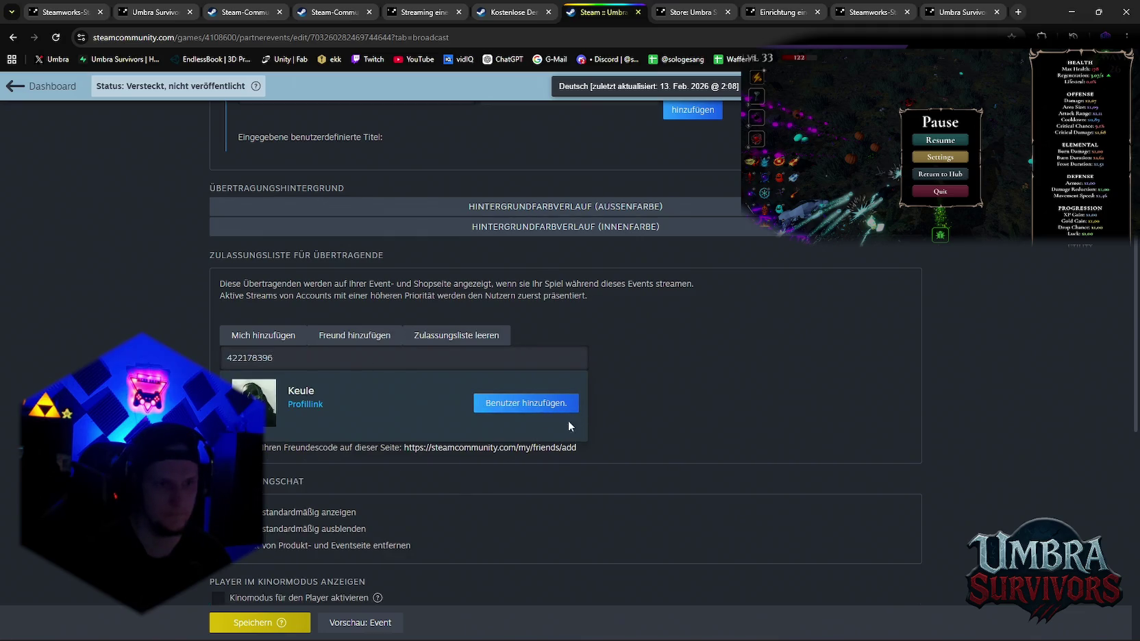
{"action": "left_click", "coordinate": [533, 408]}
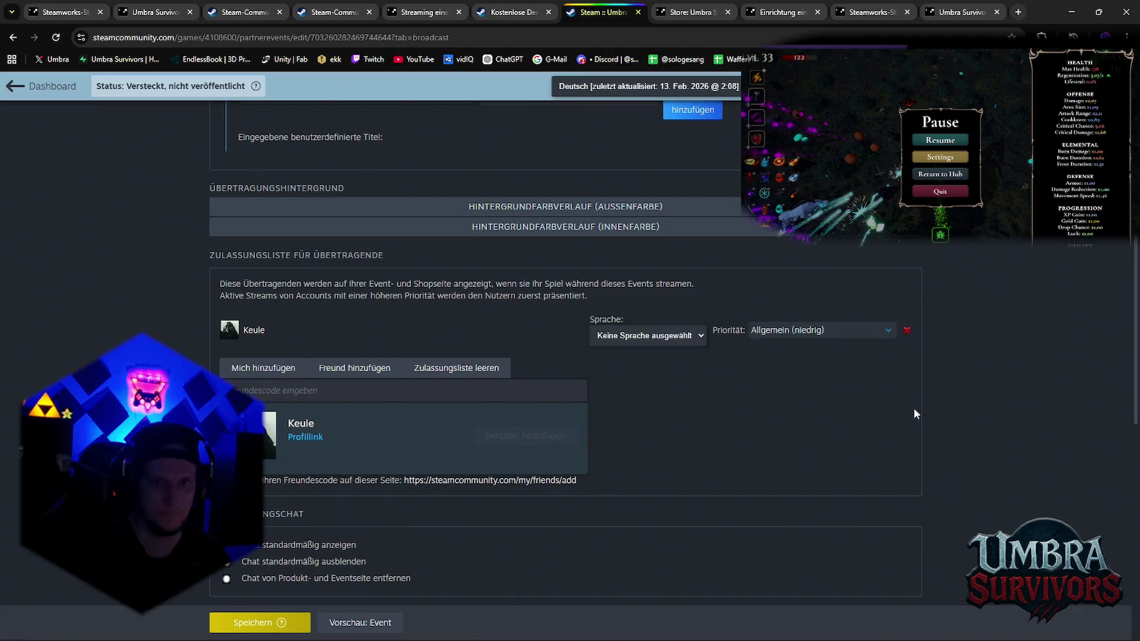
Set the streamer to Deutsch with Oberste (am höchsten) priority, then paste the next friend code
{"action": "left_click", "coordinate": [647, 336]}
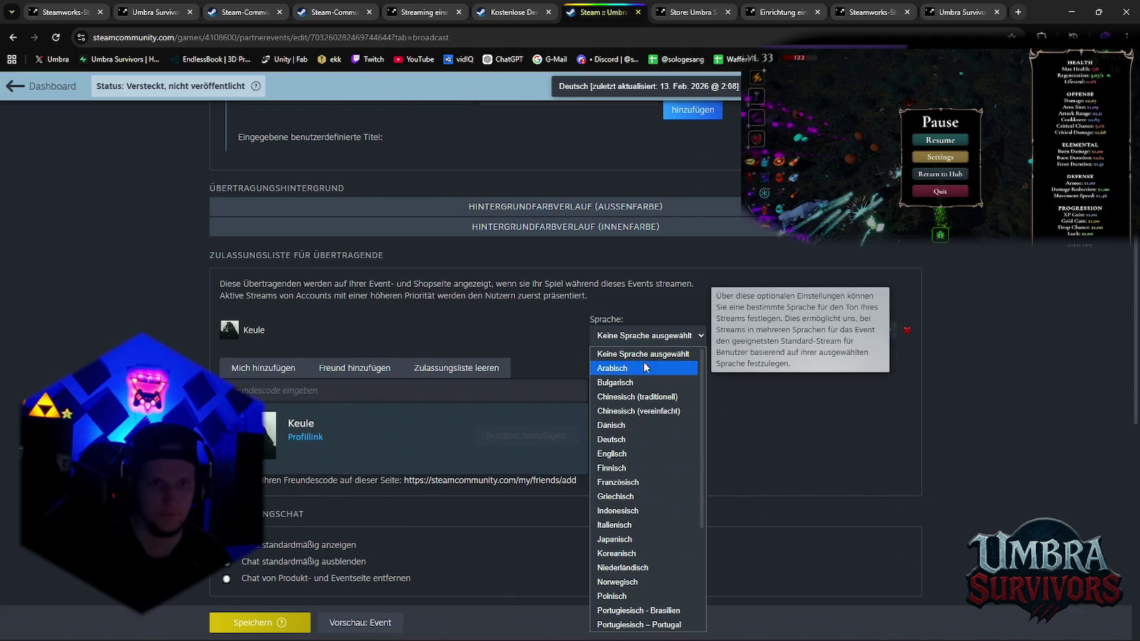
{"action": "left_click", "coordinate": [630, 428]}
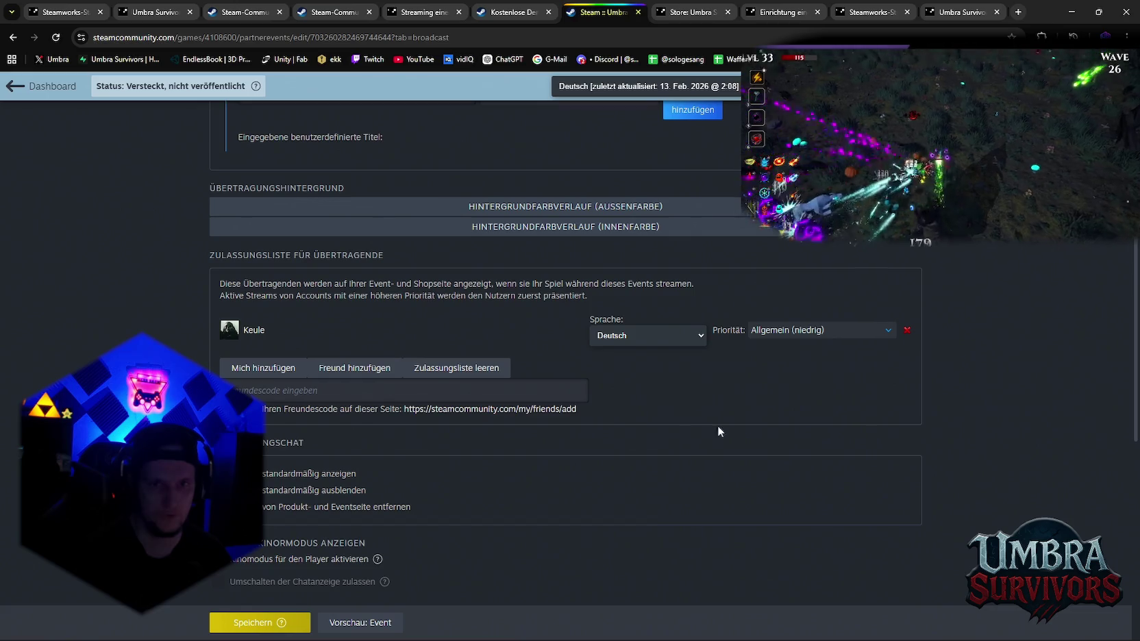
{"action": "left_click", "coordinate": [809, 331]}
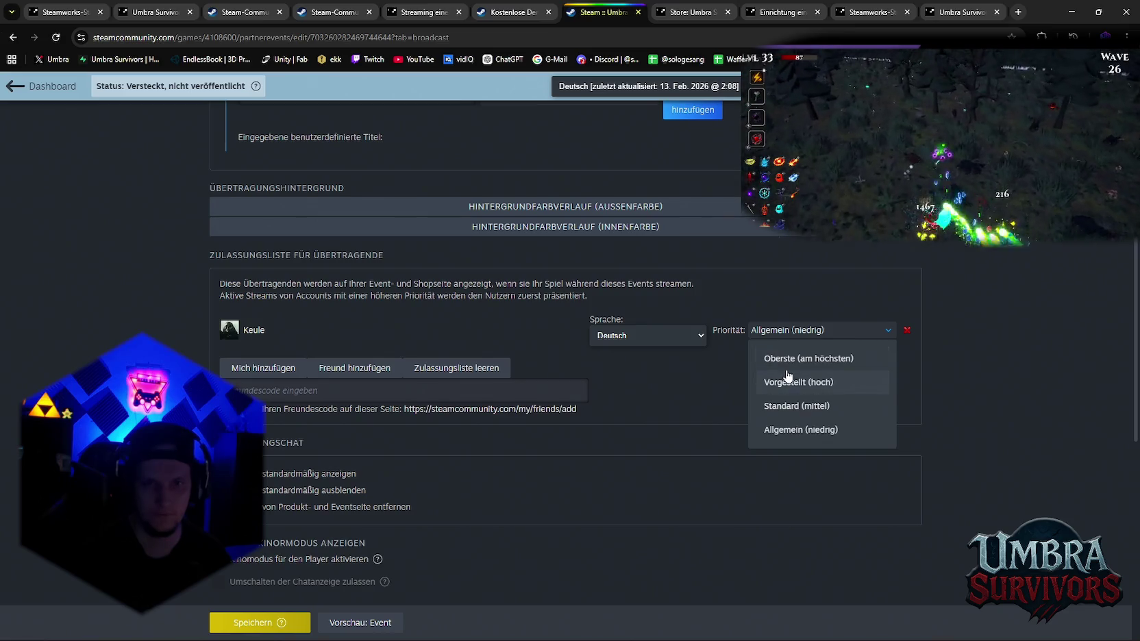
{"action": "left_click", "coordinate": [787, 359]}
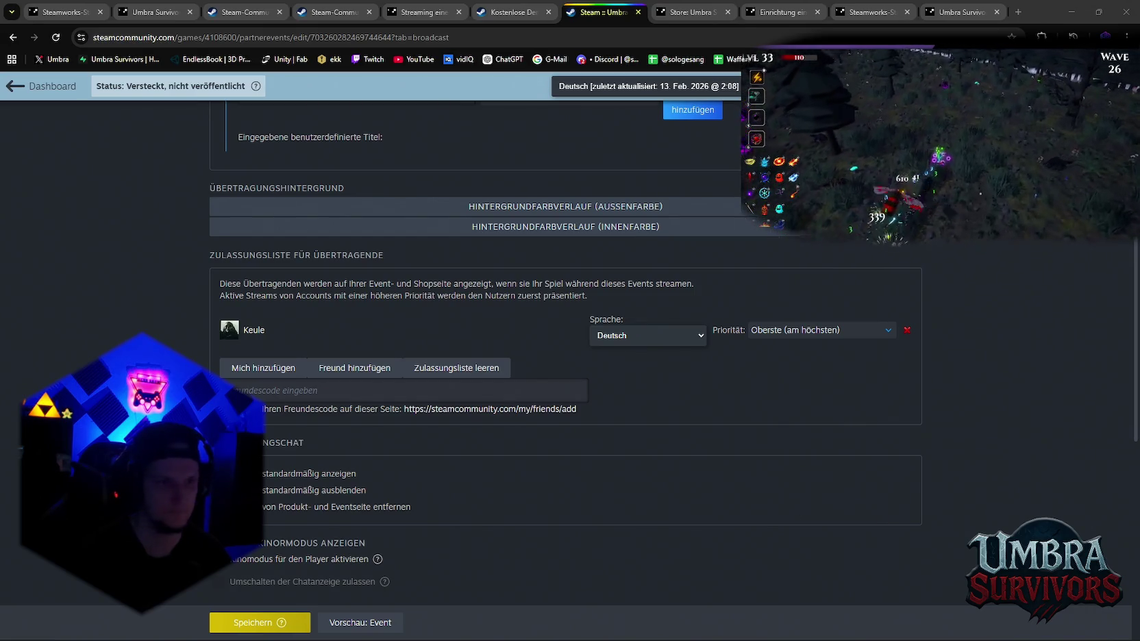
{"action": "left_click", "coordinate": [411, 391]}
{"action": "key", "text": "ctrl+v"}
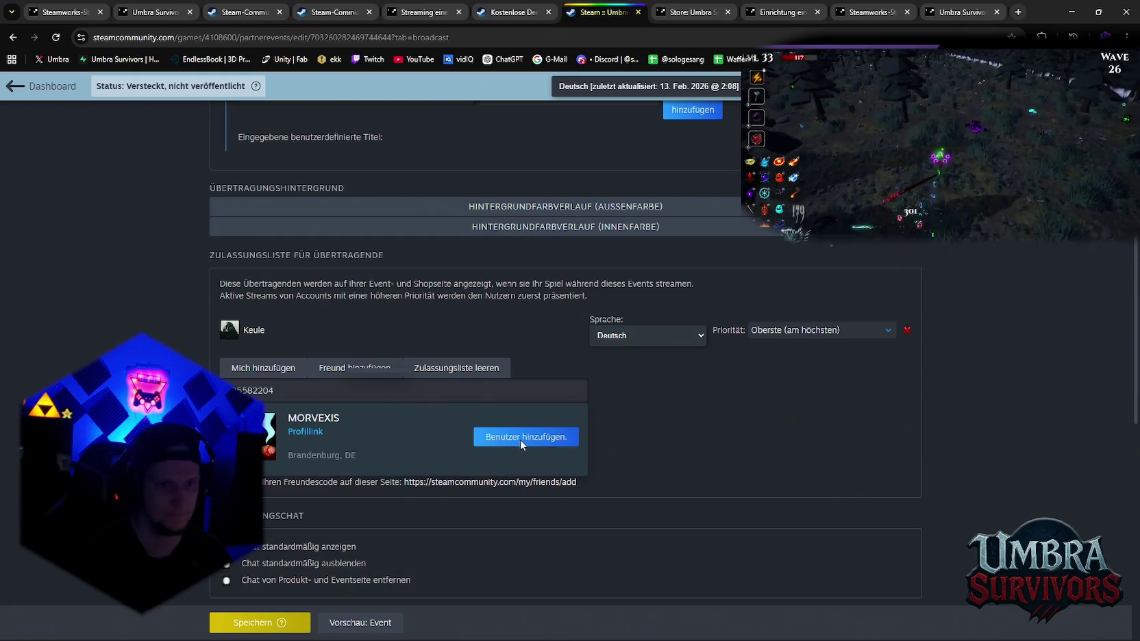
Add the second streamer with Sprache Deutsch and Priorität Vorgestellt (hoch), then click Speichern
{"action": "left_click", "coordinate": [520, 439]}
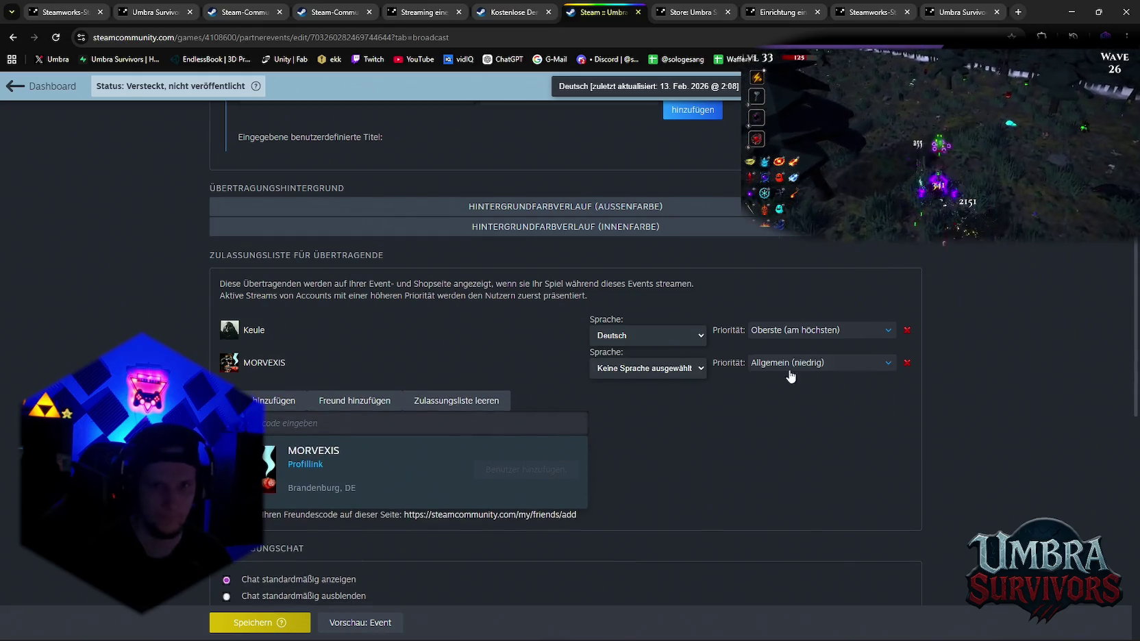
{"action": "left_click", "coordinate": [798, 365]}
{"action": "left_click", "coordinate": [794, 389]}
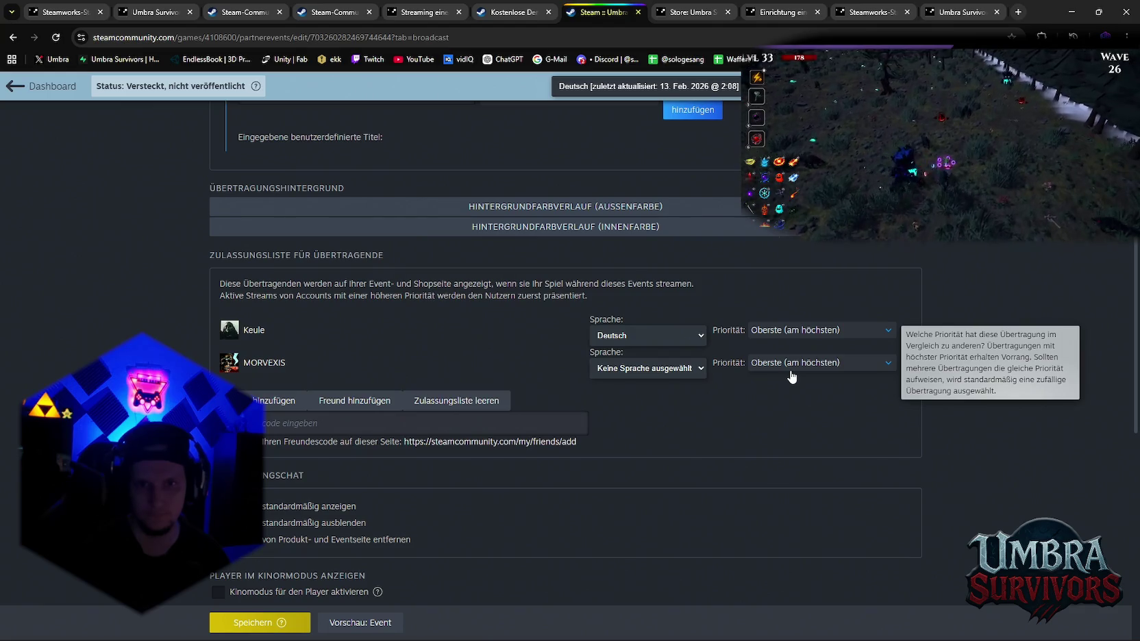
{"action": "left_click", "coordinate": [654, 368]}
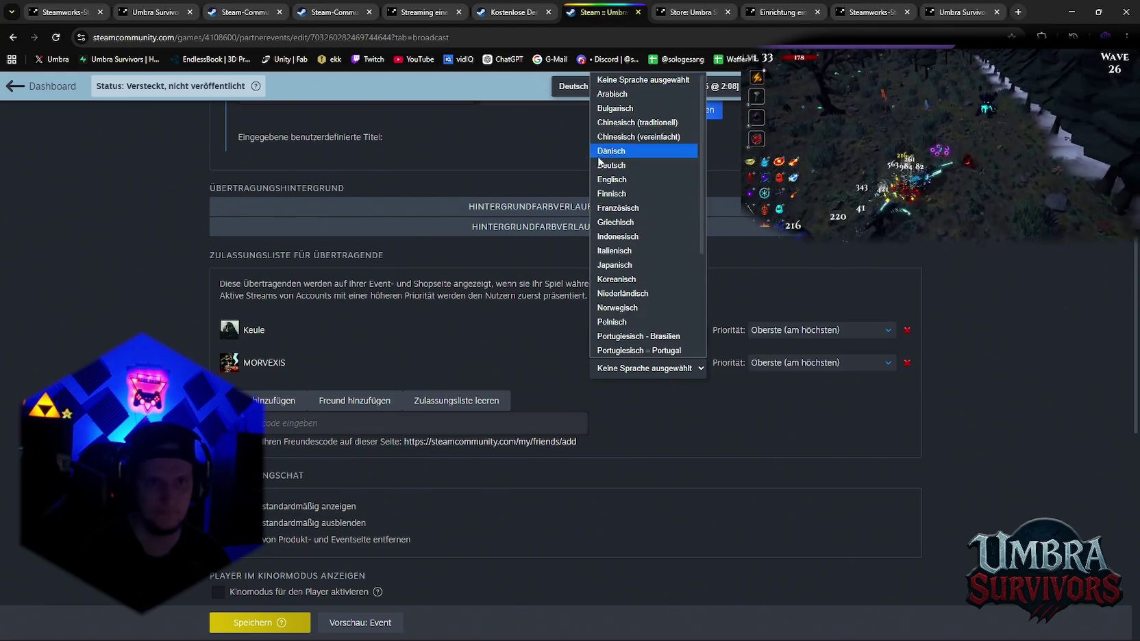
{"action": "left_click", "coordinate": [612, 170]}
{"action": "left_click", "coordinate": [759, 368]}
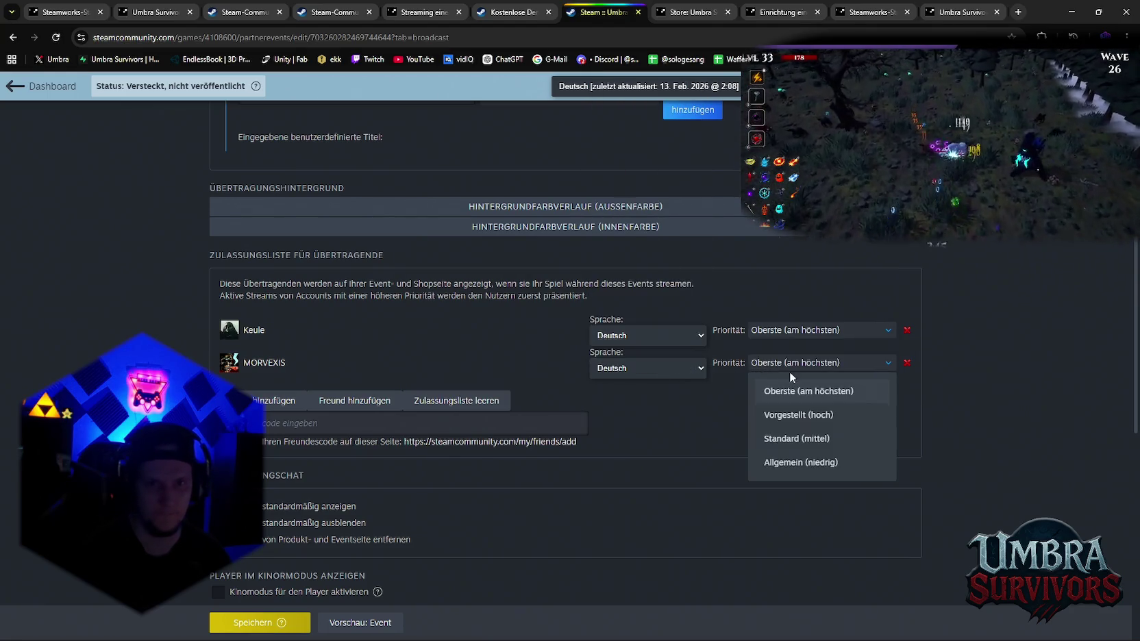
{"action": "left_click", "coordinate": [808, 420]}
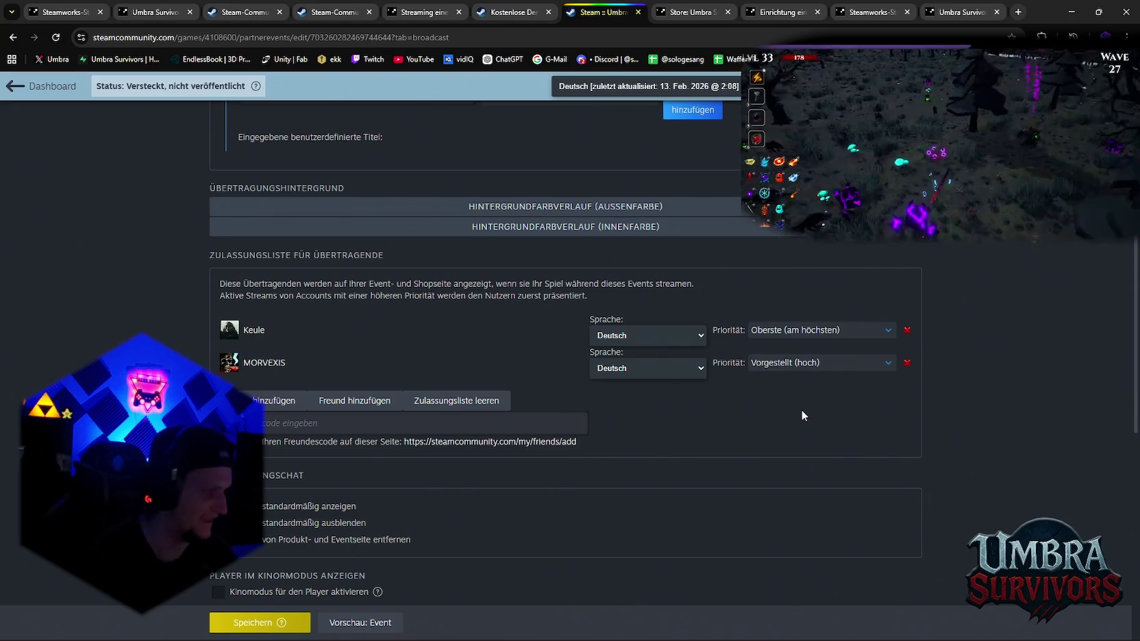
{"action": "left_click", "coordinate": [266, 624]}
{"action": "scroll", "coordinate": [548, 432], "scroll_direction": "down", "scroll_amount": 3}
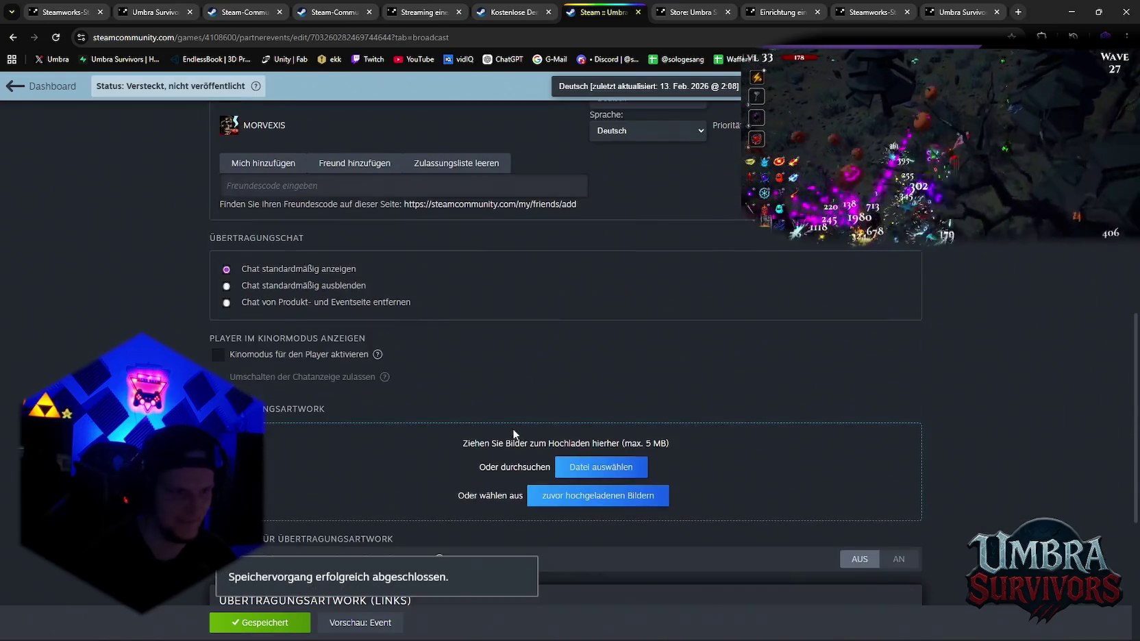
{"action": "scroll", "coordinate": [466, 366], "scroll_direction": "up", "scroll_amount": 2}
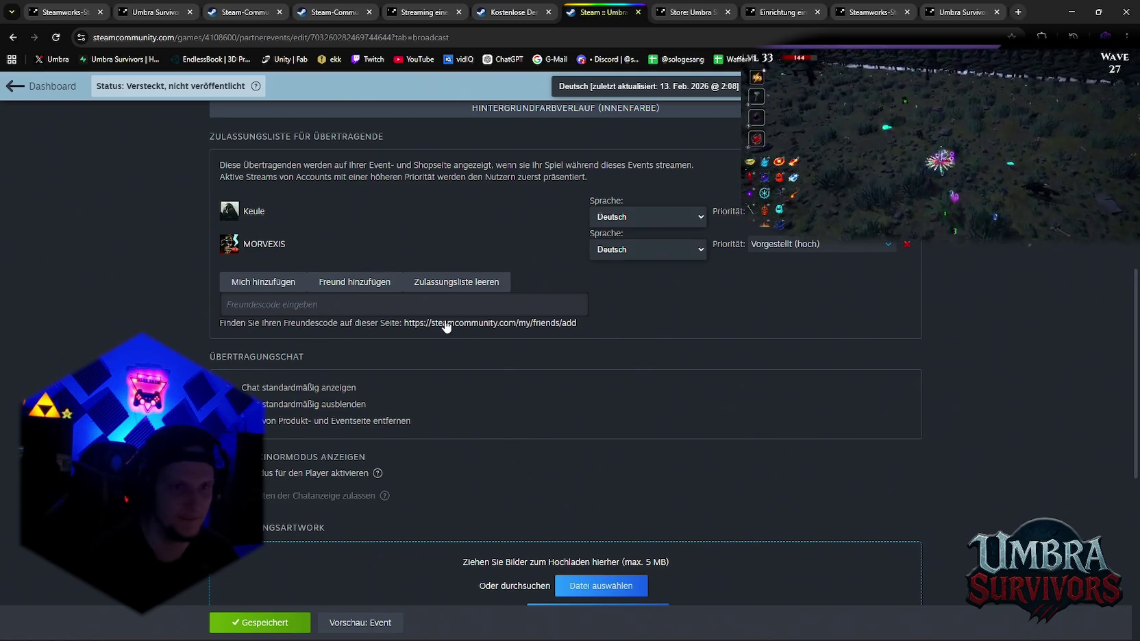
{"action": "scroll", "coordinate": [402, 389], "scroll_direction": "down", "scroll_amount": 2}
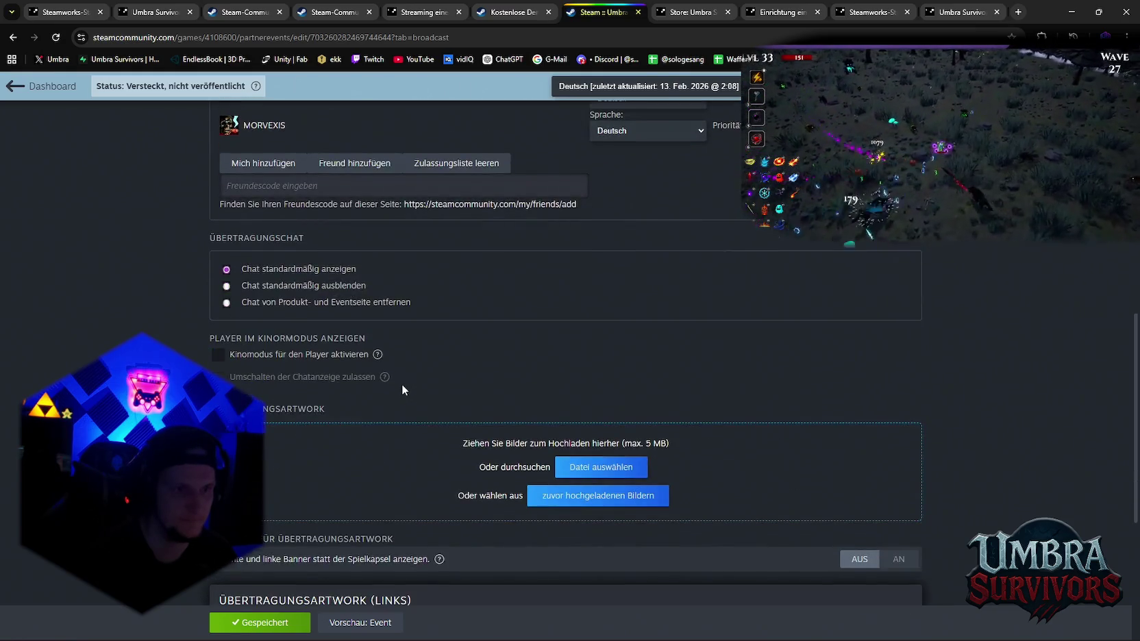
{"action": "scroll", "coordinate": [435, 375], "scroll_direction": "down", "scroll_amount": 2}
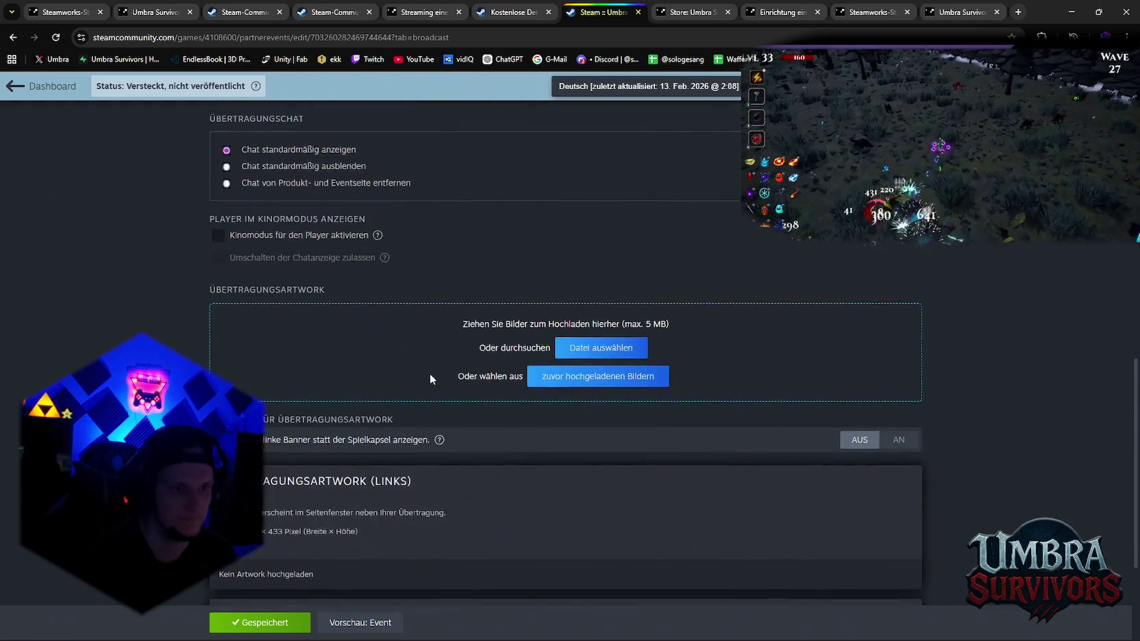
{"action": "scroll", "coordinate": [421, 382], "scroll_direction": "down", "scroll_amount": 2}
{"action": "scroll", "coordinate": [339, 353], "scroll_direction": "down", "scroll_amount": 1}
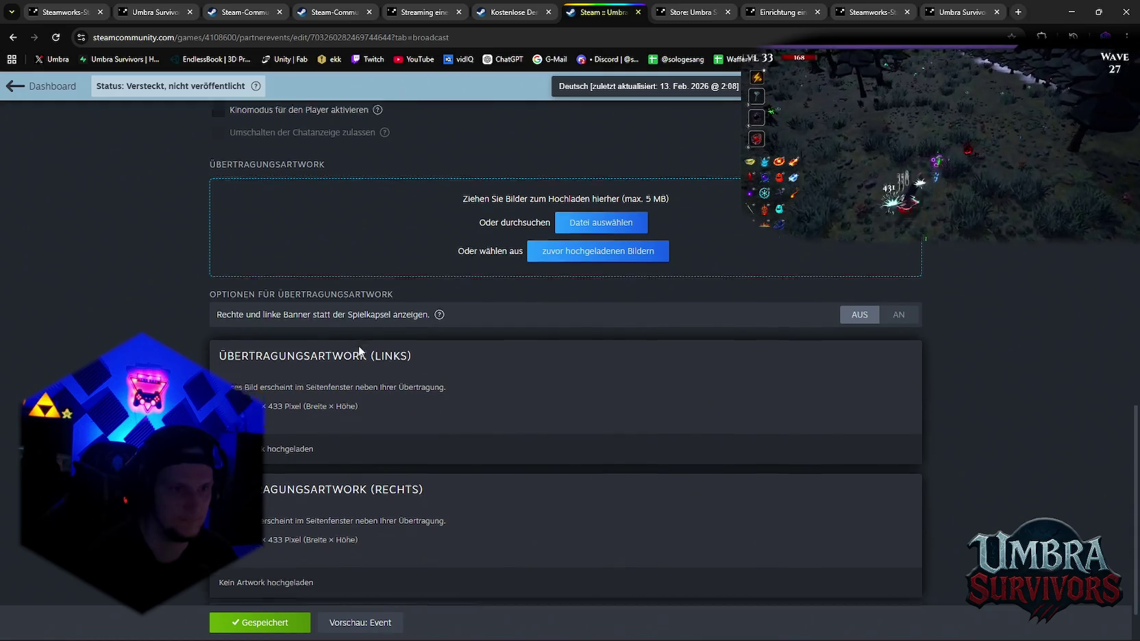
{"action": "scroll", "coordinate": [401, 439], "scroll_direction": "up", "scroll_amount": 1}
{"action": "scroll", "coordinate": [401, 455], "scroll_direction": "up", "scroll_amount": 7}
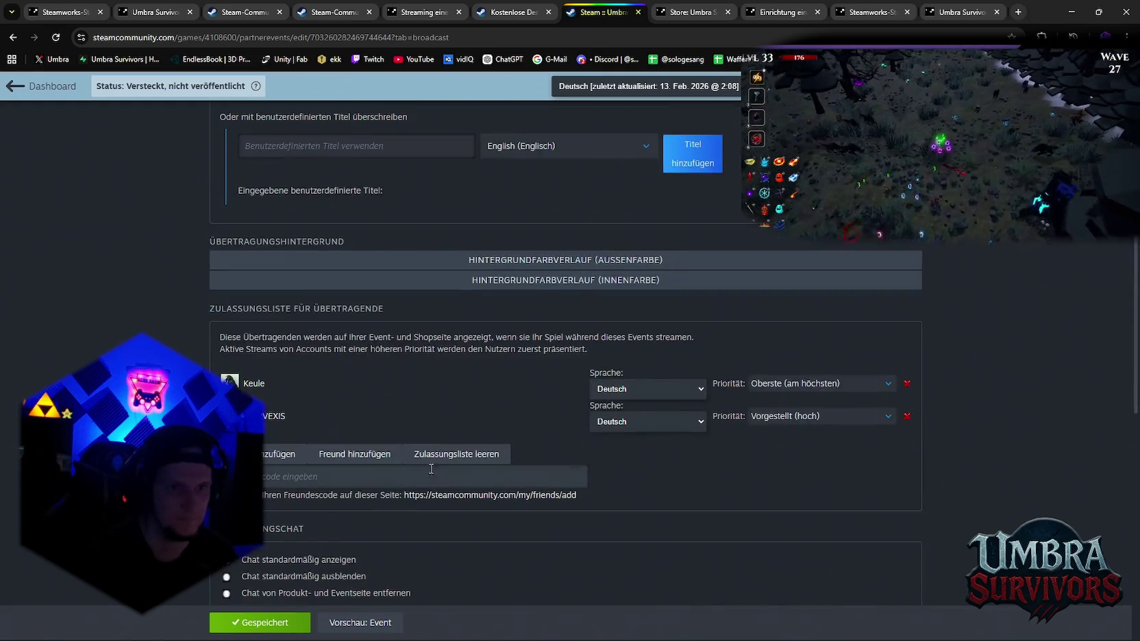
{"action": "scroll", "coordinate": [519, 462], "scroll_direction": "up", "scroll_amount": 3}
{"action": "scroll", "coordinate": [510, 425], "scroll_direction": "up", "scroll_amount": 1}
{"action": "scroll", "coordinate": [480, 396], "scroll_direction": "up", "scroll_amount": 2}
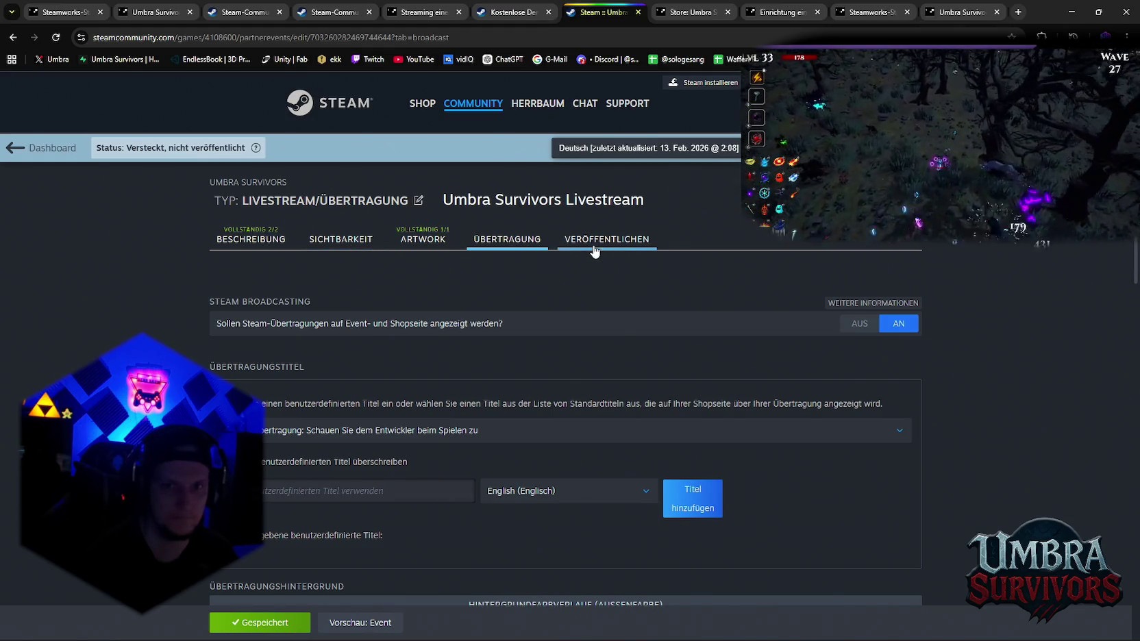
{"action": "scroll", "coordinate": [554, 298], "scroll_direction": "down", "scroll_amount": 3}
{"action": "scroll", "coordinate": [550, 299], "scroll_direction": "down", "scroll_amount": 2}
{"action": "scroll", "coordinate": [508, 292], "scroll_direction": "down", "scroll_amount": 3}
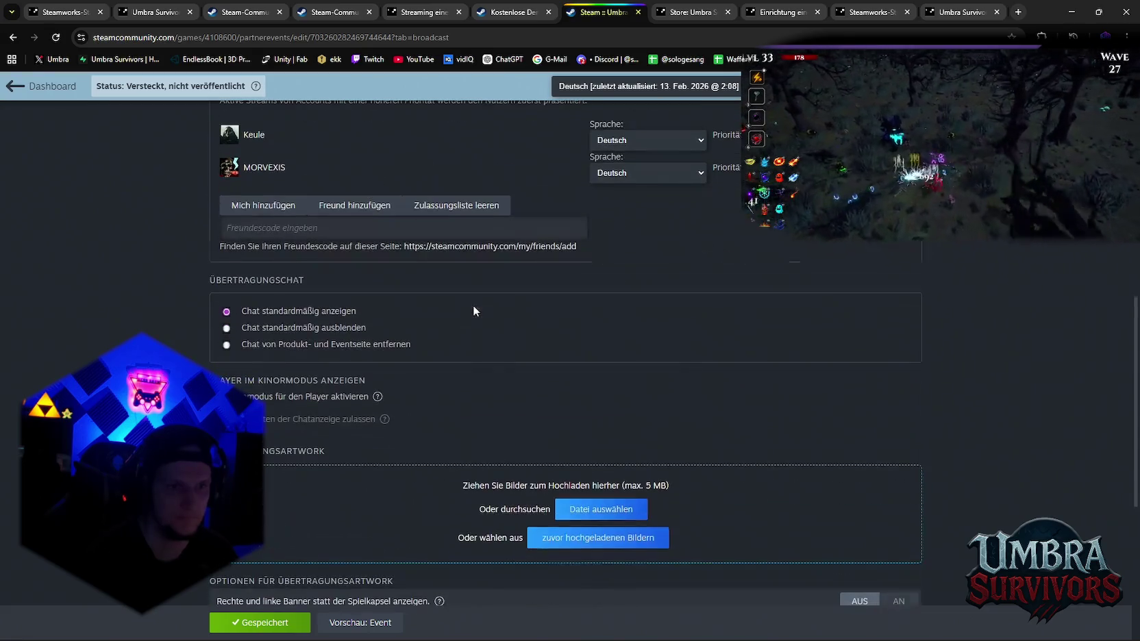
{"action": "scroll", "coordinate": [523, 342], "scroll_direction": "up", "scroll_amount": 5}
{"action": "scroll", "coordinate": [548, 298], "scroll_direction": "up", "scroll_amount": 5}
Review the VERÖFFENTLICHEN tab's Sichtbarkeitsübersicht, then go to the Store: Umbra tab
{"action": "left_click", "coordinate": [607, 240]}
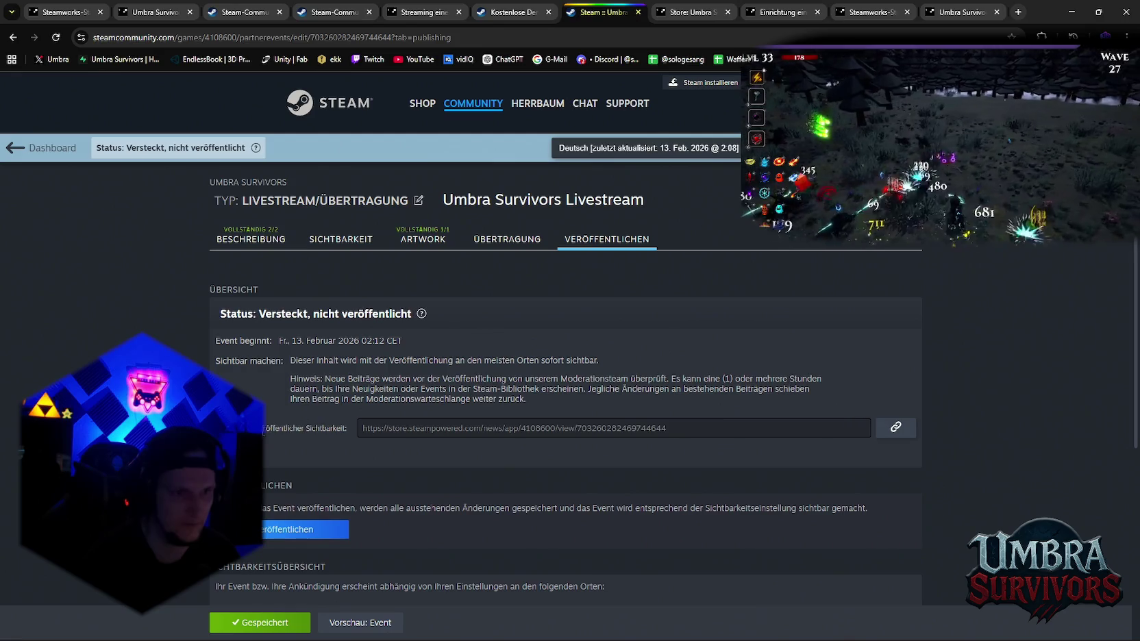
{"action": "scroll", "coordinate": [482, 433], "scroll_direction": "down", "scroll_amount": 2}
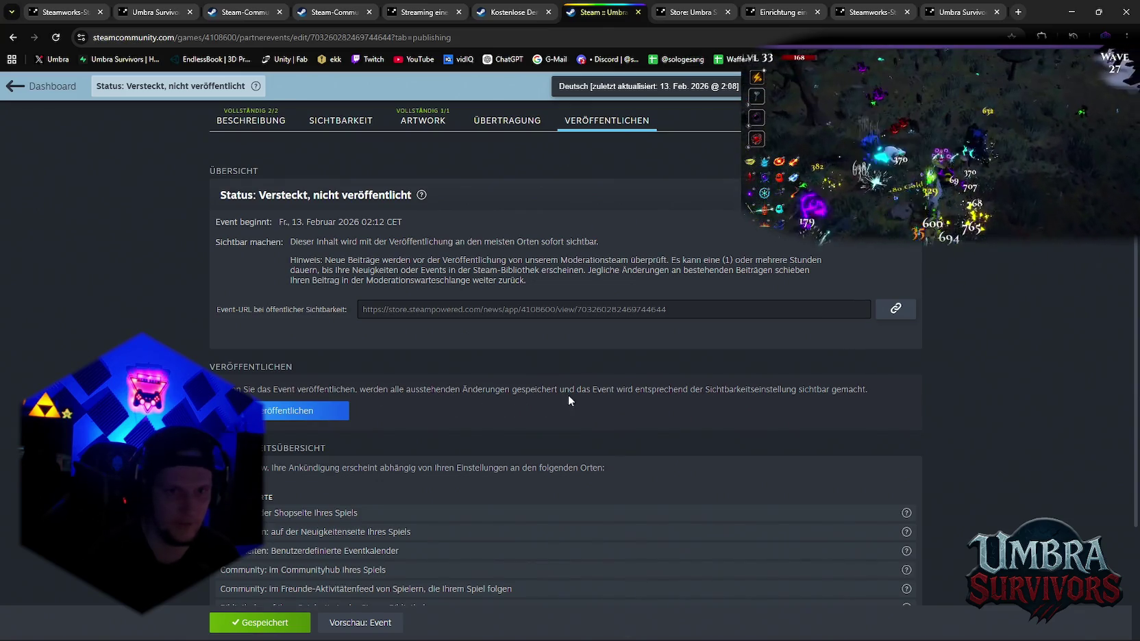
{"action": "scroll", "coordinate": [588, 394], "scroll_direction": "down", "scroll_amount": 3}
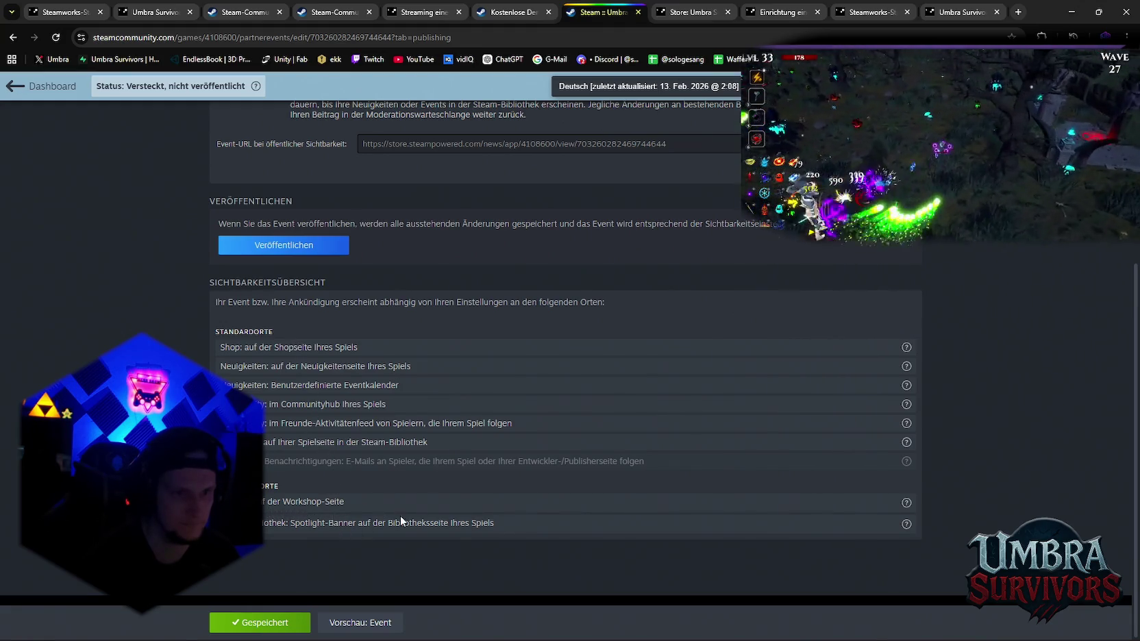
{"action": "left_click", "coordinate": [684, 11]}
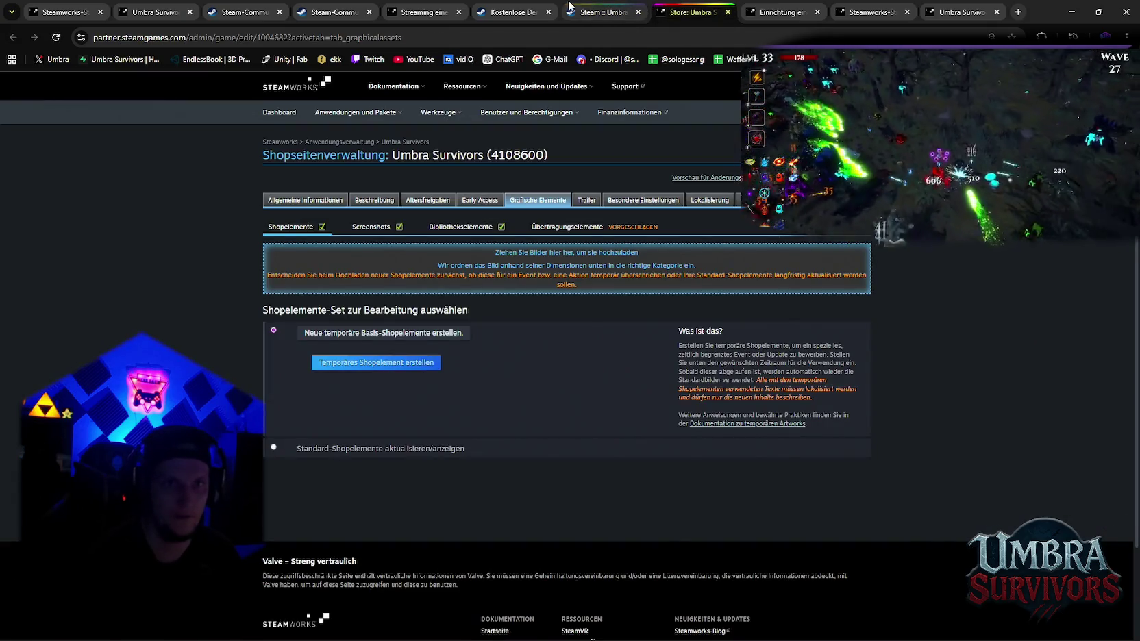
Find the Einrichtung eines Livestreams docs tab and scroll to its Broadcaster Whitelist section
{"action": "left_click", "coordinate": [596, 11]}
{"action": "left_click", "coordinate": [514, 12]}
{"action": "left_click", "coordinate": [421, 12]}
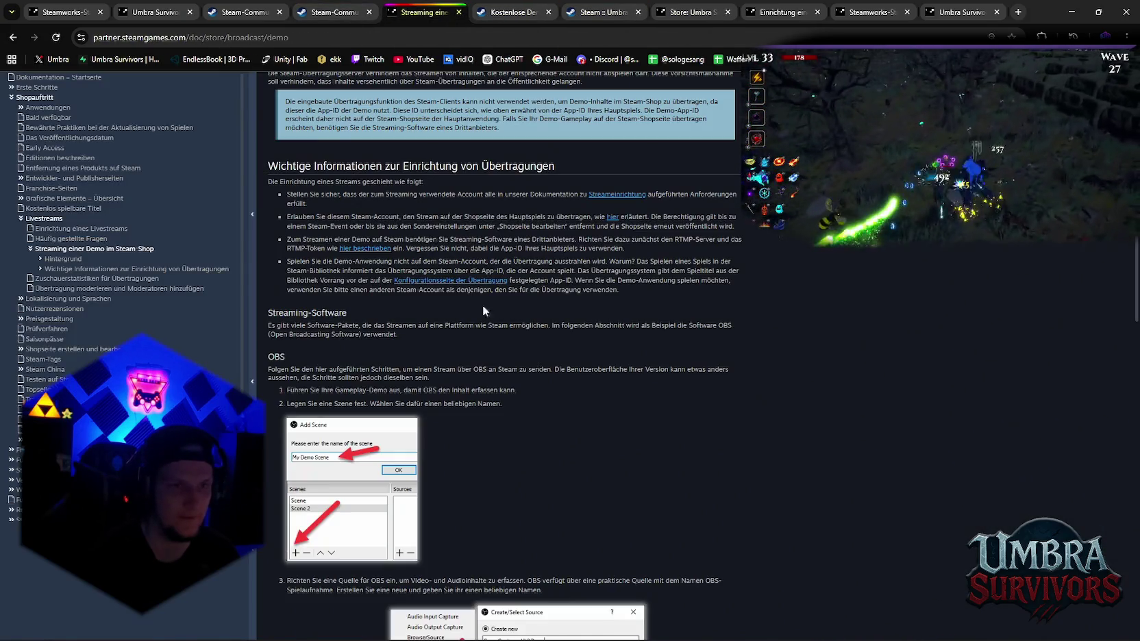
{"action": "left_click", "coordinate": [336, 15]}
{"action": "left_click", "coordinate": [781, 11]}
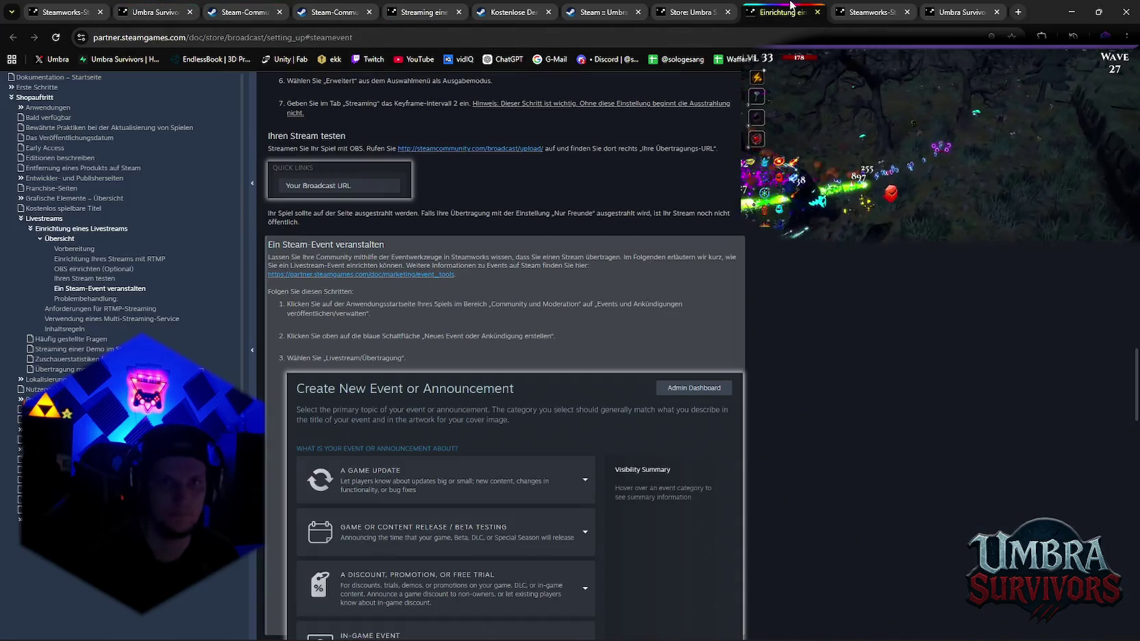
{"action": "scroll", "coordinate": [488, 281], "scroll_direction": "down", "scroll_amount": 3}
{"action": "scroll", "coordinate": [487, 281], "scroll_direction": "down", "scroll_amount": 5}
{"action": "scroll", "coordinate": [488, 282], "scroll_direction": "down", "scroll_amount": 1}
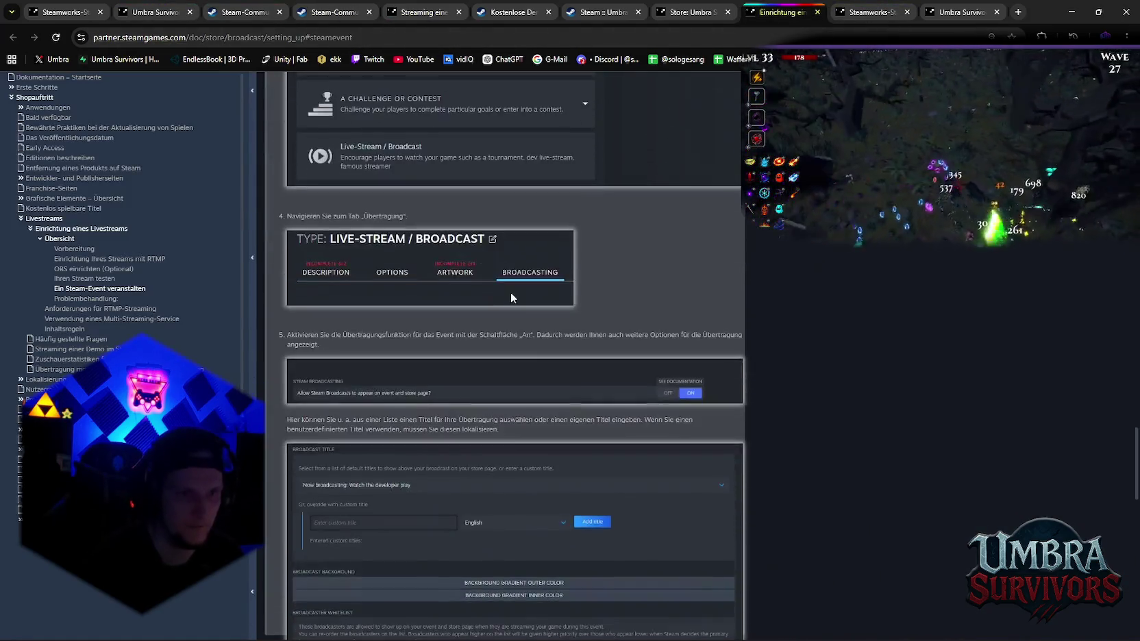
{"action": "scroll", "coordinate": [511, 292], "scroll_direction": "down", "scroll_amount": 3}
{"action": "scroll", "coordinate": [510, 291], "scroll_direction": "down", "scroll_amount": 3}
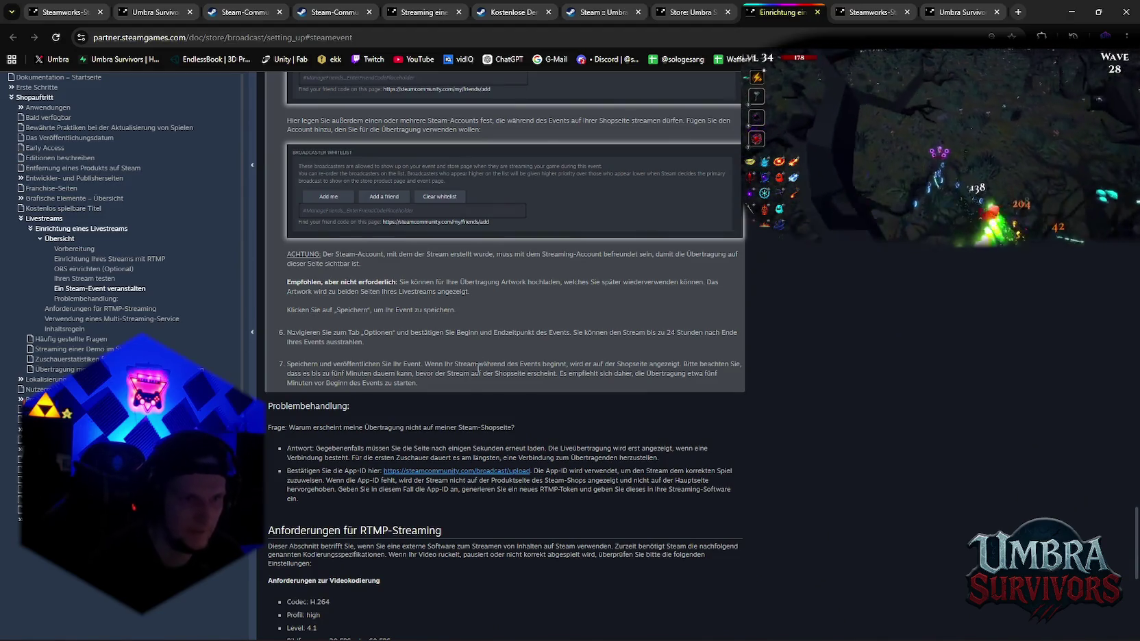
{"action": "scroll", "coordinate": [454, 370], "scroll_direction": "up", "scroll_amount": 2}
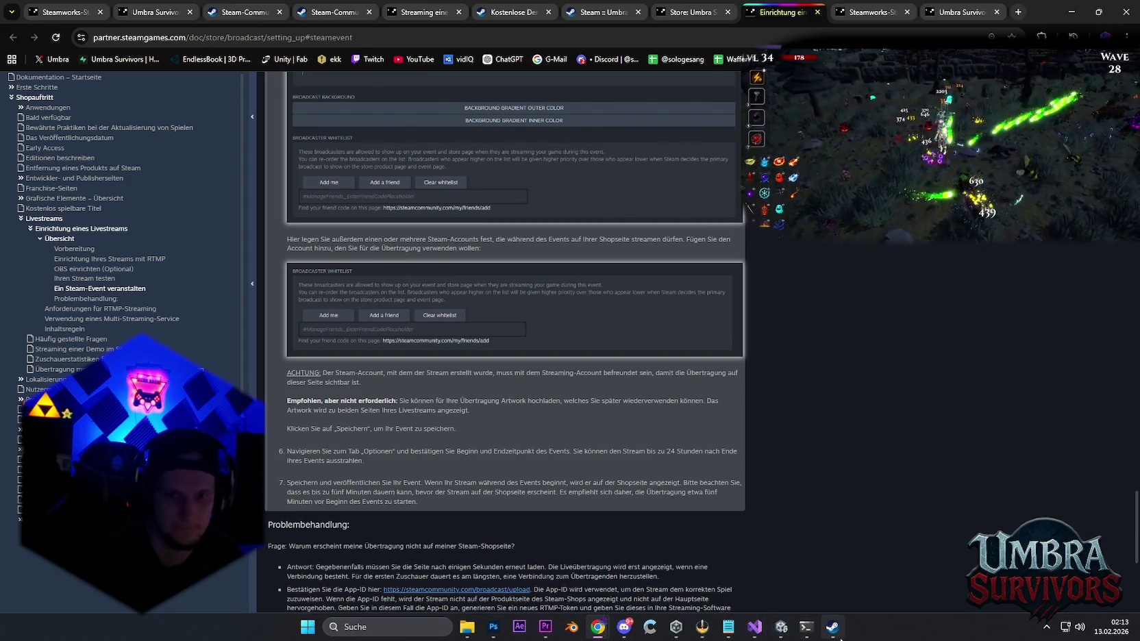
Return to the browser and open store.steampowered.com showing the Festival der PvP-Spiele banner
{"action": "mouse_move", "coordinate": [832, 626]}
{"action": "left_click", "coordinate": [837, 636]}
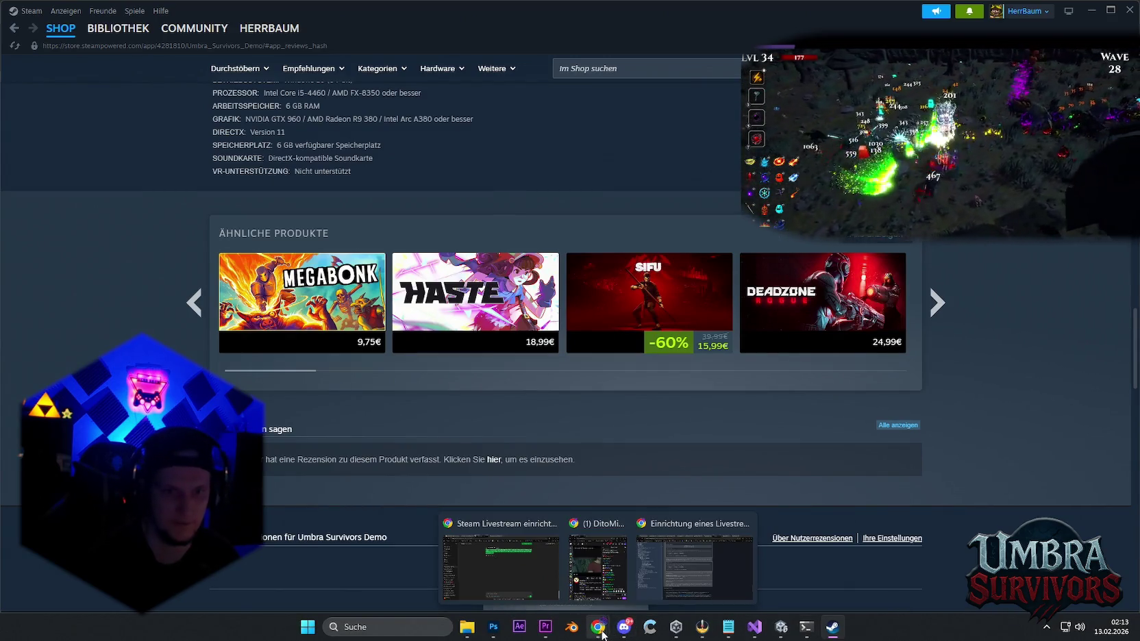
{"action": "left_click", "coordinate": [695, 569]}
{"action": "left_click", "coordinate": [688, 12]}
{"action": "left_click", "coordinate": [599, 12]}
{"action": "scroll", "coordinate": [657, 249], "scroll_direction": "up", "scroll_amount": 10}
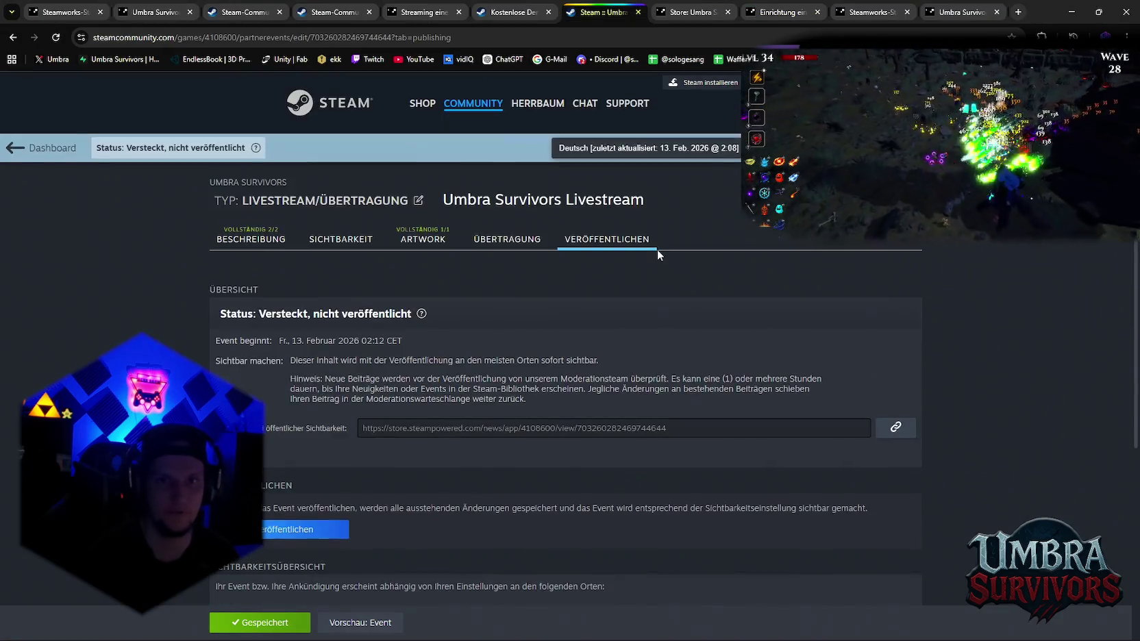
{"action": "left_click", "coordinate": [413, 106]}
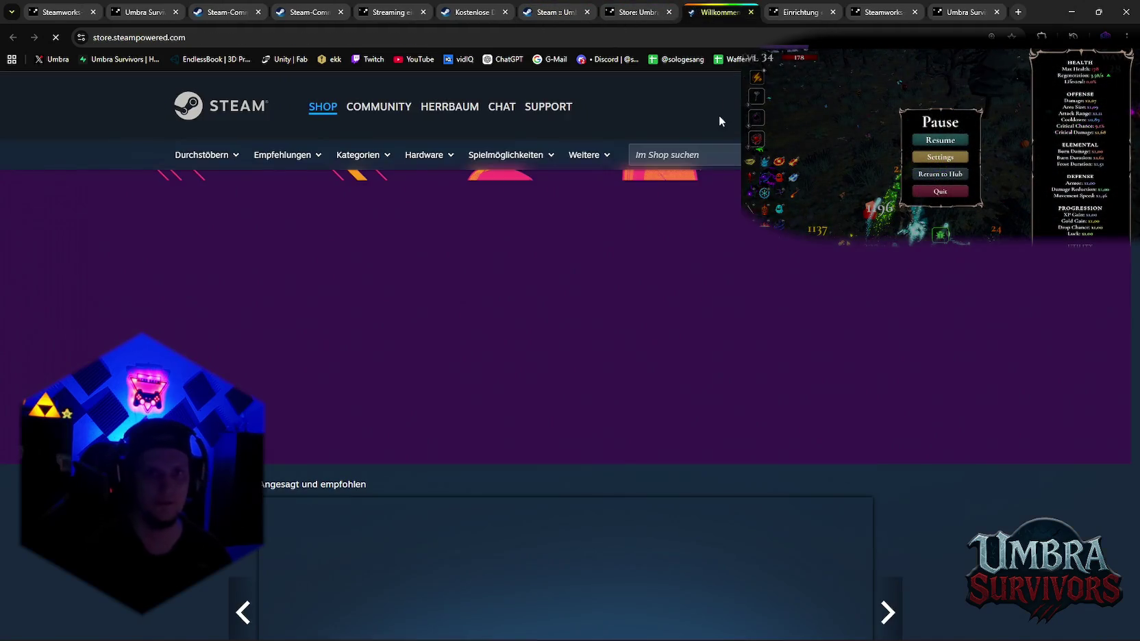
{"action": "scroll", "coordinate": [562, 404], "scroll_direction": "down", "scroll_amount": 5}
{"action": "scroll", "coordinate": [561, 403], "scroll_direction": "up", "scroll_amount": 5}
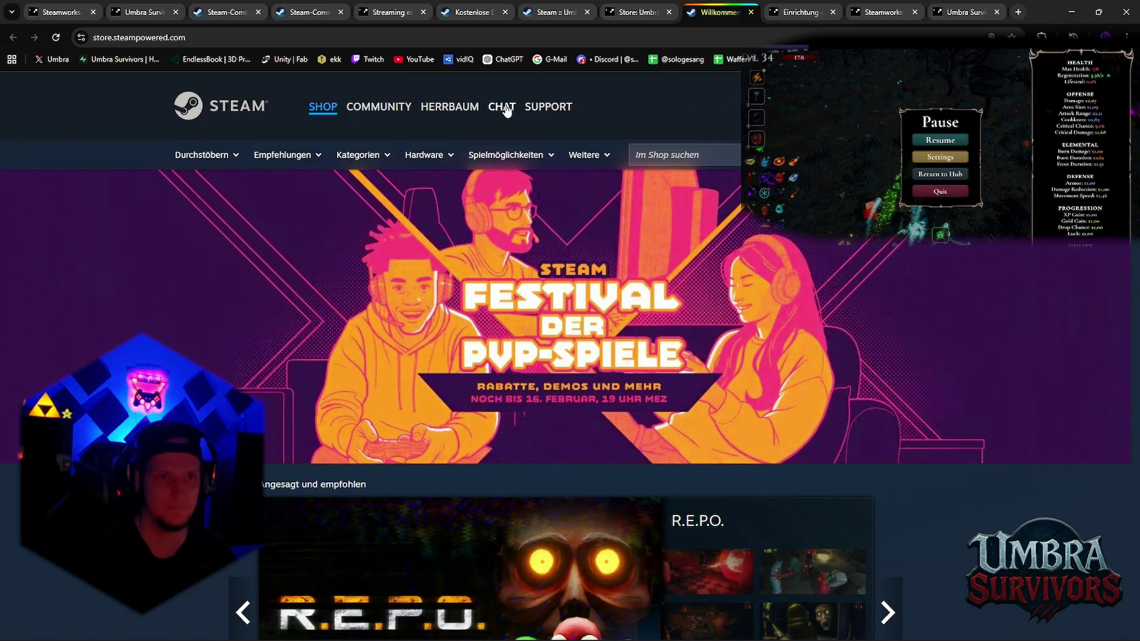
On Friends > Freund hinzufügen, paste the first friend code and send a friend request
{"action": "mouse_move", "coordinate": [449, 107]}
{"action": "left_click", "coordinate": [439, 164]}
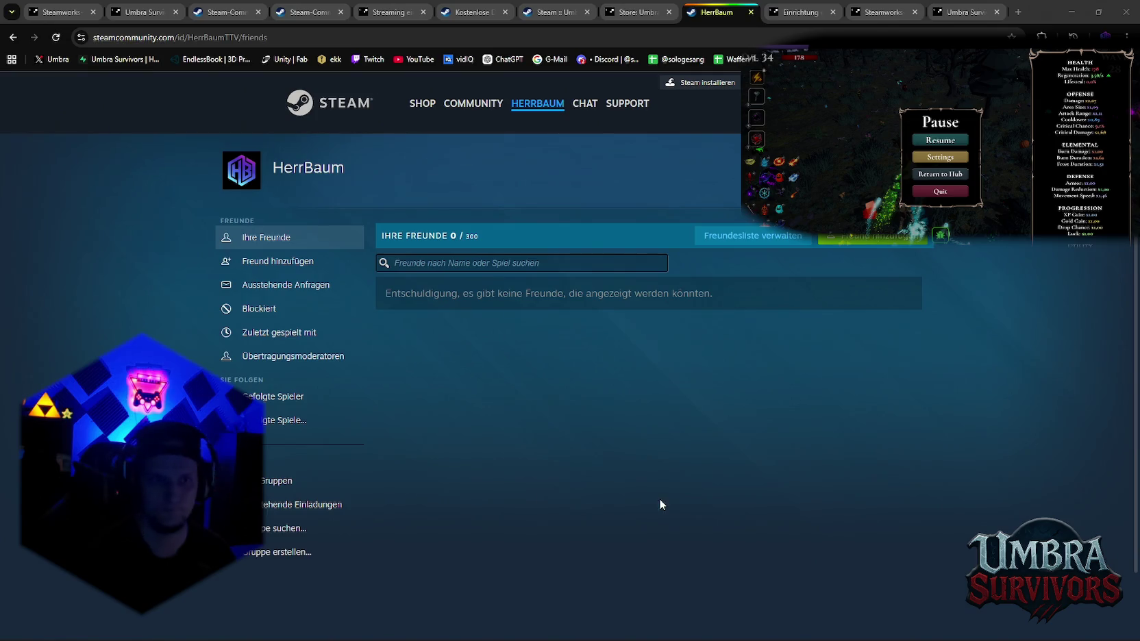
{"action": "left_click", "coordinate": [850, 240]}
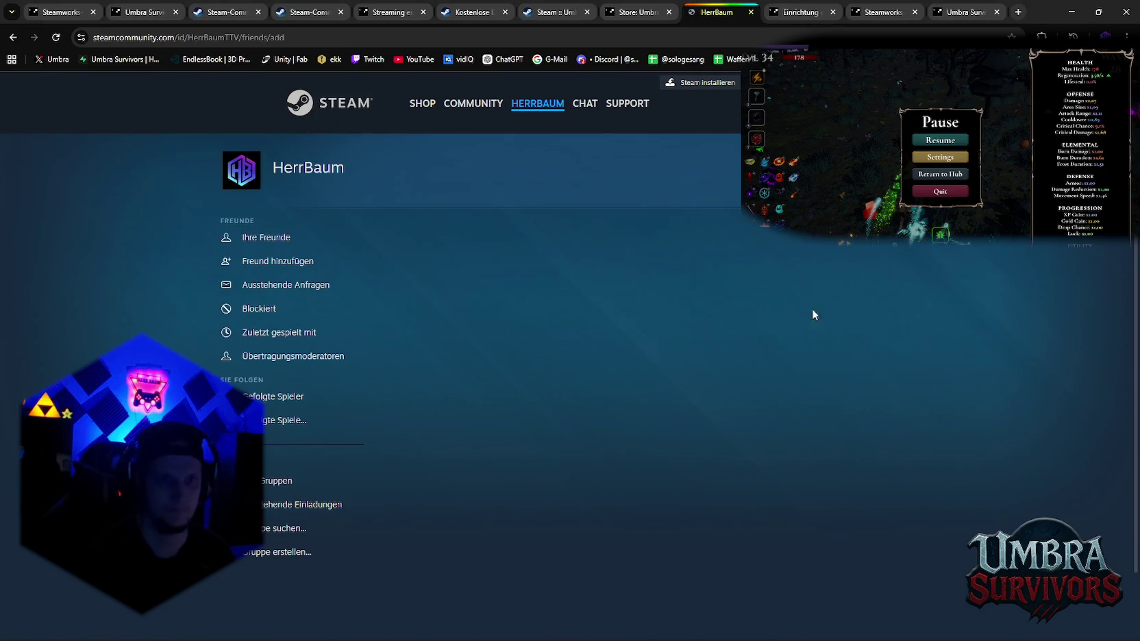
{"action": "left_click", "coordinate": [509, 351]}
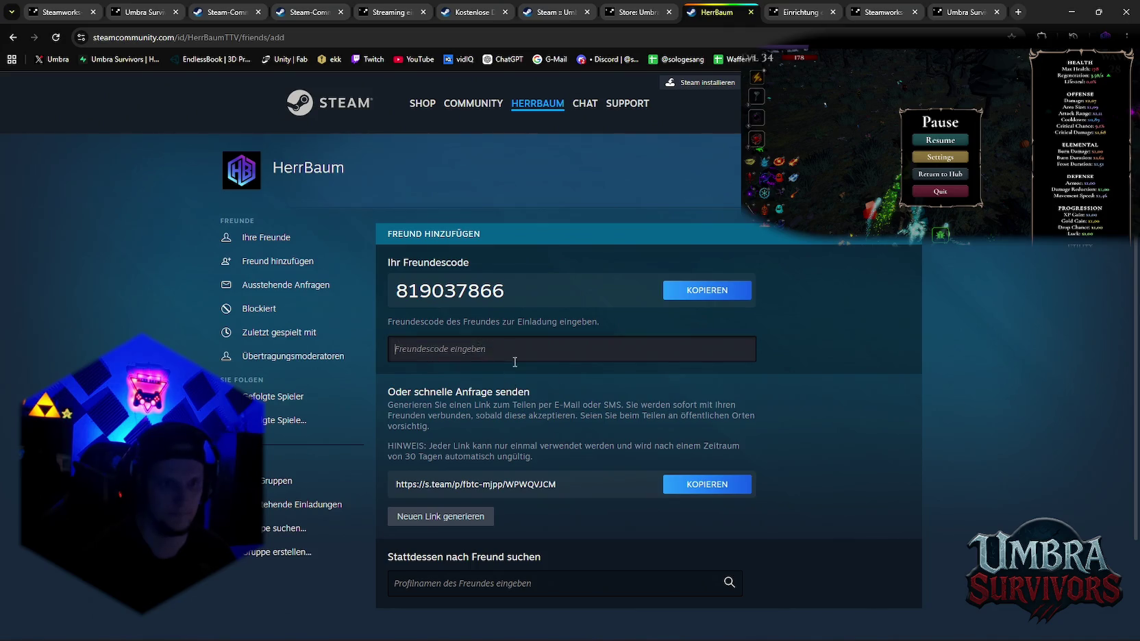
{"action": "key", "text": "ctrl+v"}
{"action": "left_click", "coordinate": [652, 397]}
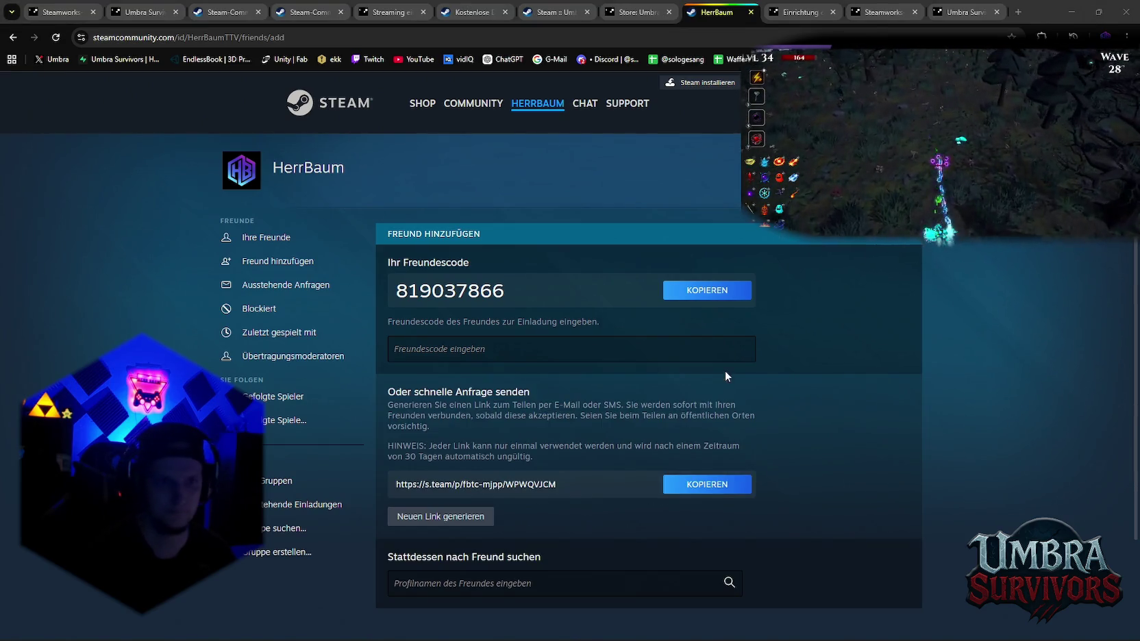
Paste the second friend code and send its friend request
{"action": "left_click", "coordinate": [620, 350]}
{"action": "key", "text": "ctrl+v"}
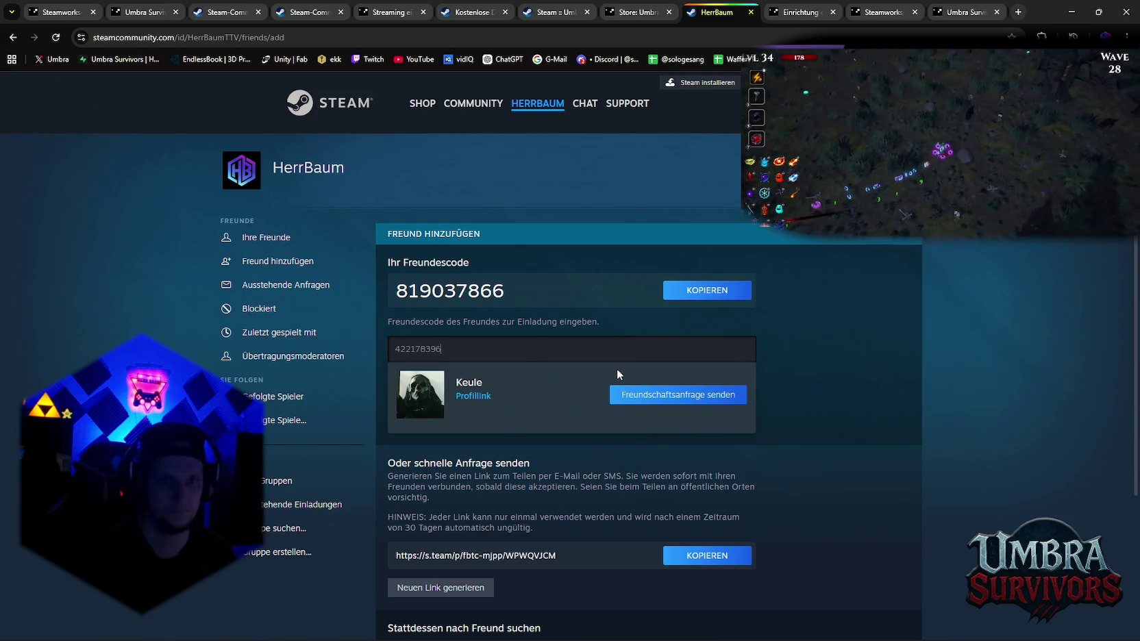
{"action": "left_click", "coordinate": [631, 394]}
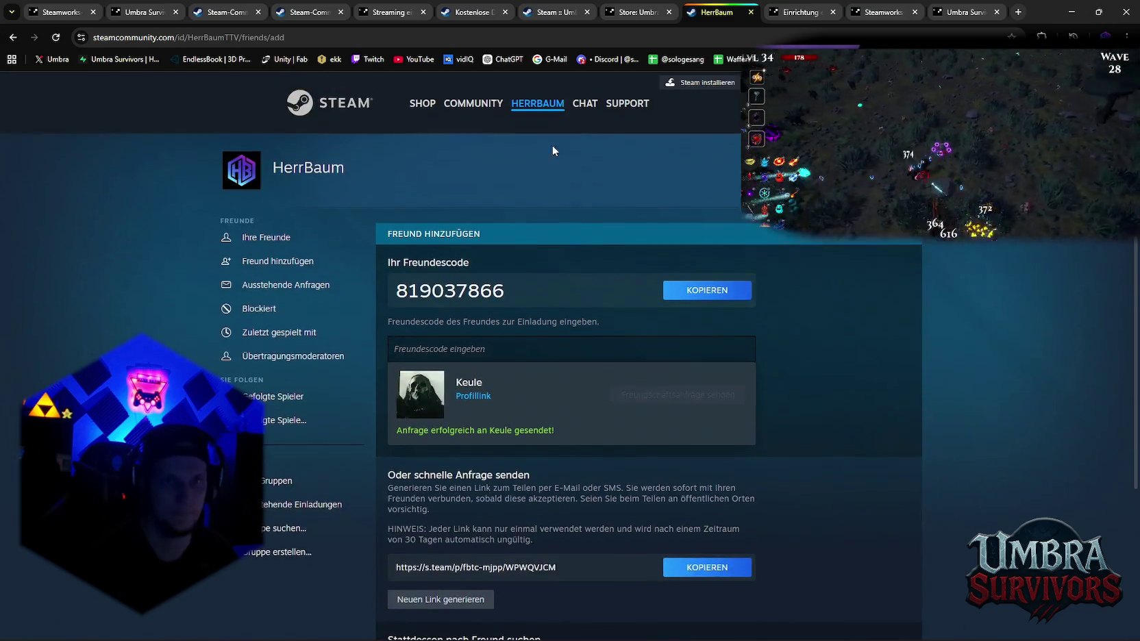
{"action": "key", "text": "ctrl+Tab"}
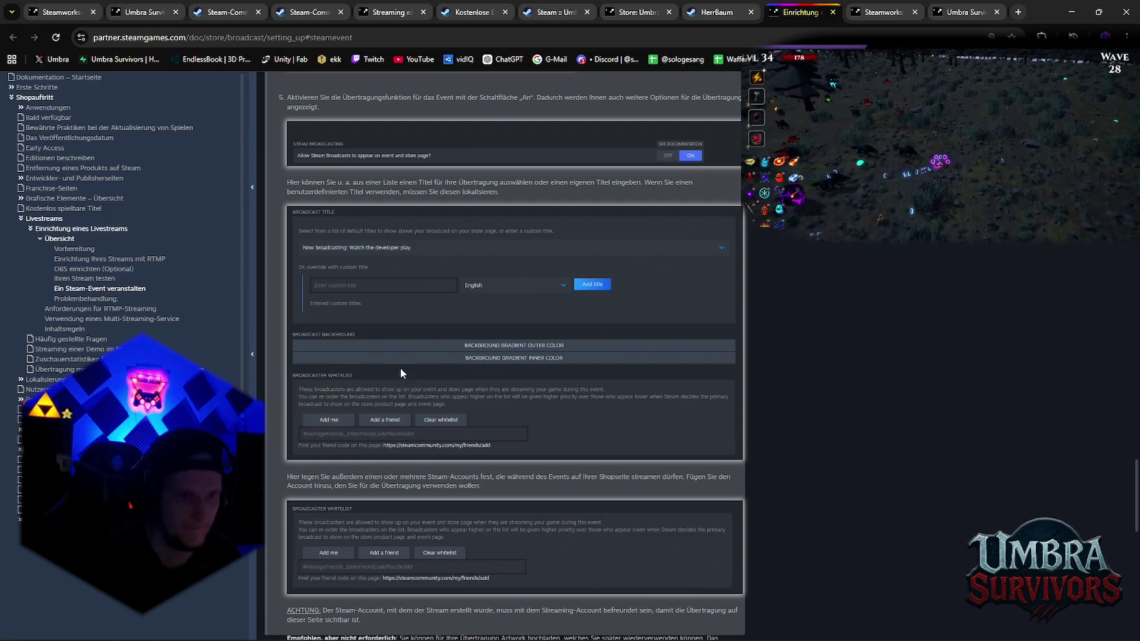
Scroll to the RTMP requirements (H.264, up to 7000 kbps CBR, AAC-LC 128 kbps) and Inhaltsregeln
{"action": "scroll", "coordinate": [401, 368], "scroll_direction": "down", "scroll_amount": 2}
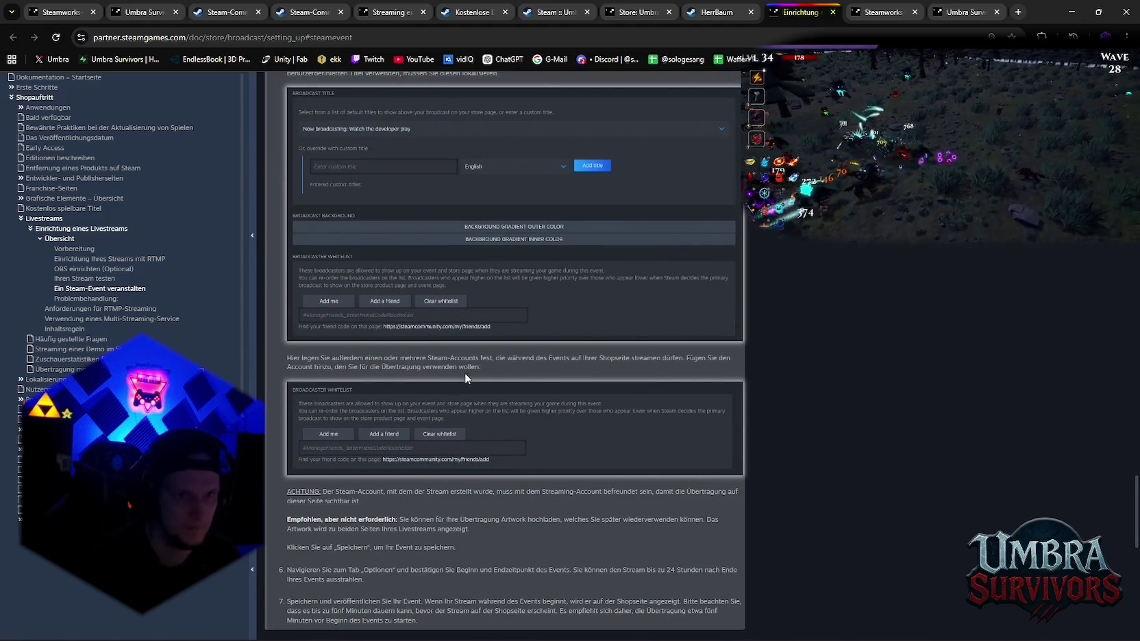
{"action": "scroll", "coordinate": [389, 496], "scroll_direction": "down", "scroll_amount": 2}
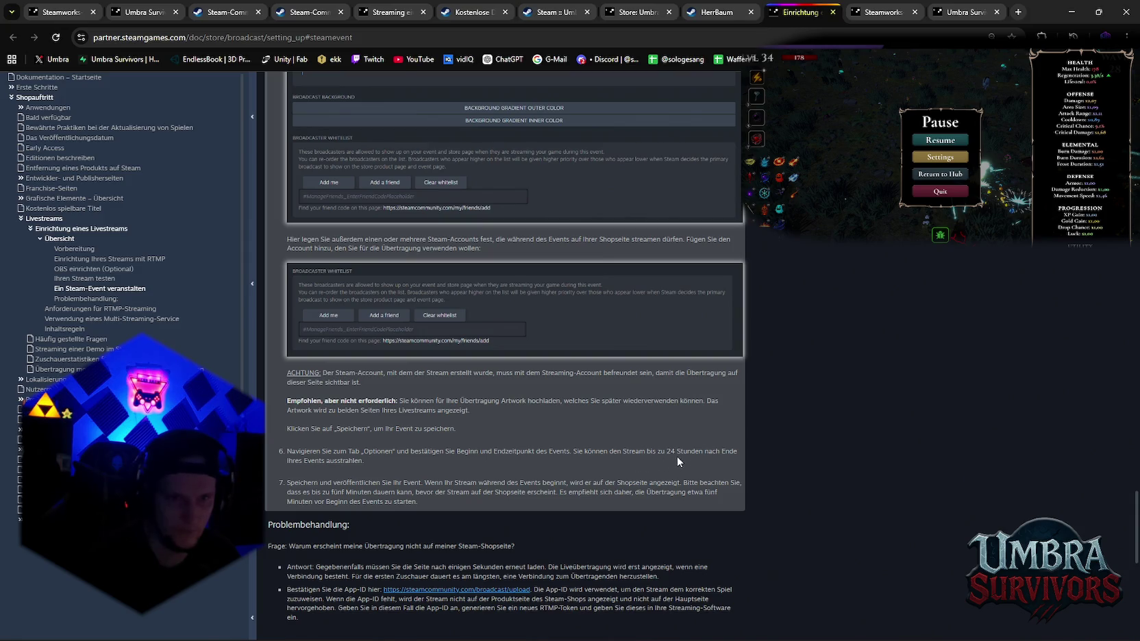
{"action": "scroll", "coordinate": [381, 477], "scroll_direction": "down", "scroll_amount": 2}
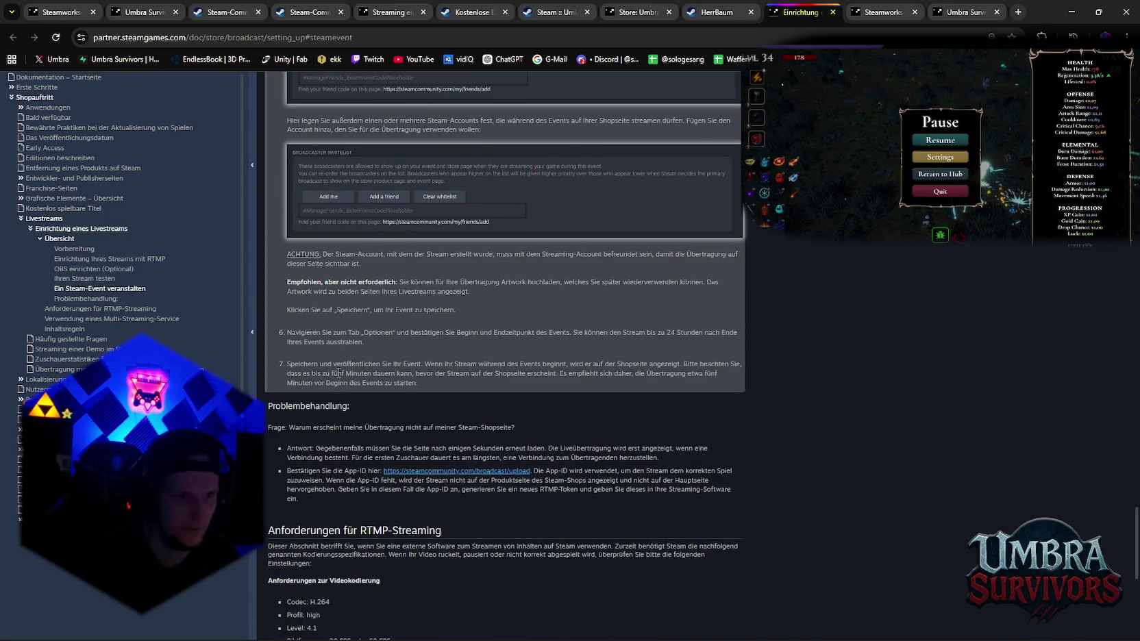
{"action": "scroll", "coordinate": [382, 399], "scroll_direction": "down", "scroll_amount": 1}
{"action": "scroll", "coordinate": [384, 394], "scroll_direction": "down", "scroll_amount": 2}
{"action": "scroll", "coordinate": [385, 387], "scroll_direction": "down", "scroll_amount": 2}
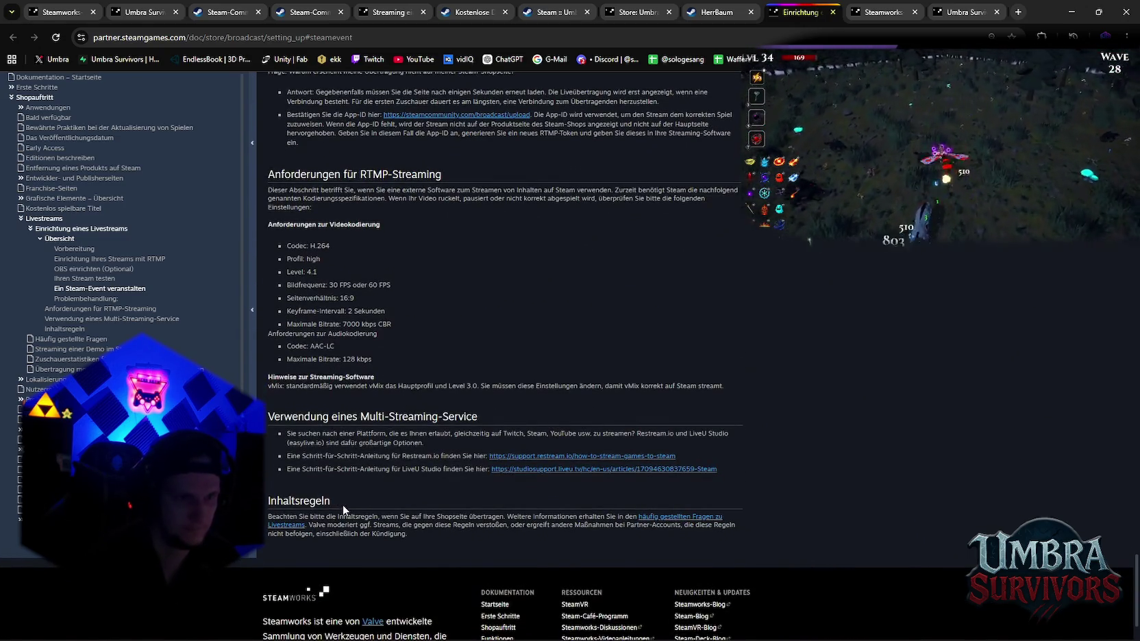
Scroll back to the OBS einrichten steps and review the custom RTMP server and stream key settings
{"action": "scroll", "coordinate": [349, 500], "scroll_direction": "up", "scroll_amount": 10}
{"action": "scroll", "coordinate": [363, 495], "scroll_direction": "up", "scroll_amount": 6}
{"action": "scroll", "coordinate": [370, 493], "scroll_direction": "up", "scroll_amount": 7}
{"action": "scroll", "coordinate": [391, 489], "scroll_direction": "up", "scroll_amount": 2}
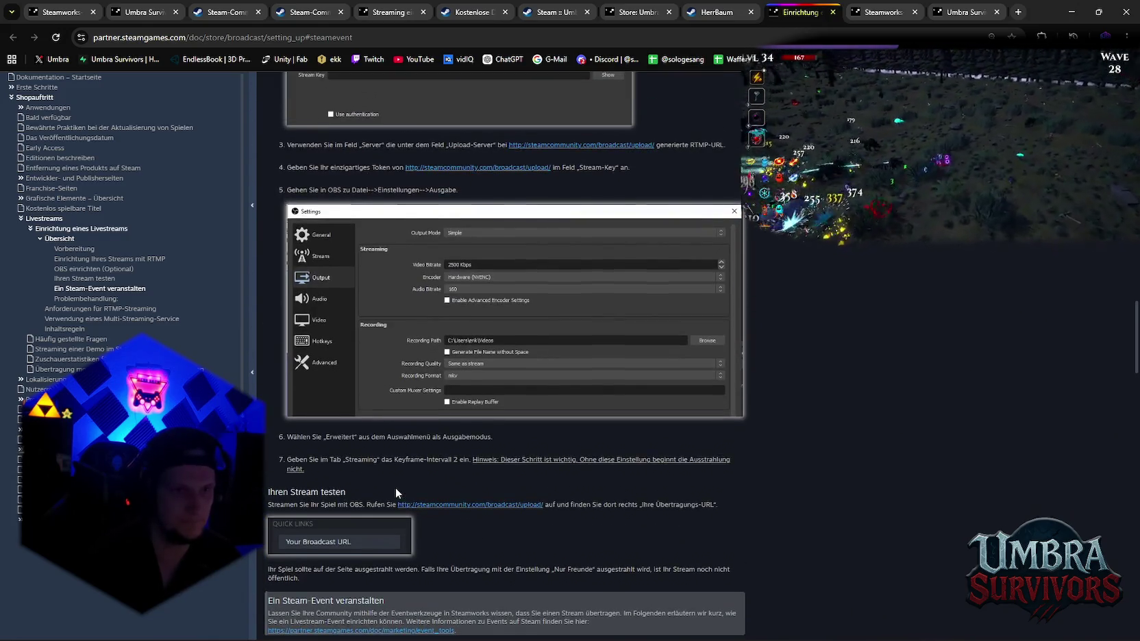
{"action": "scroll", "coordinate": [395, 488], "scroll_direction": "up", "scroll_amount": 3}
{"action": "scroll", "coordinate": [396, 485], "scroll_direction": "up", "scroll_amount": 3}
{"action": "scroll", "coordinate": [396, 479], "scroll_direction": "up", "scroll_amount": 2}
{"action": "scroll", "coordinate": [396, 445], "scroll_direction": "down", "scroll_amount": 2}
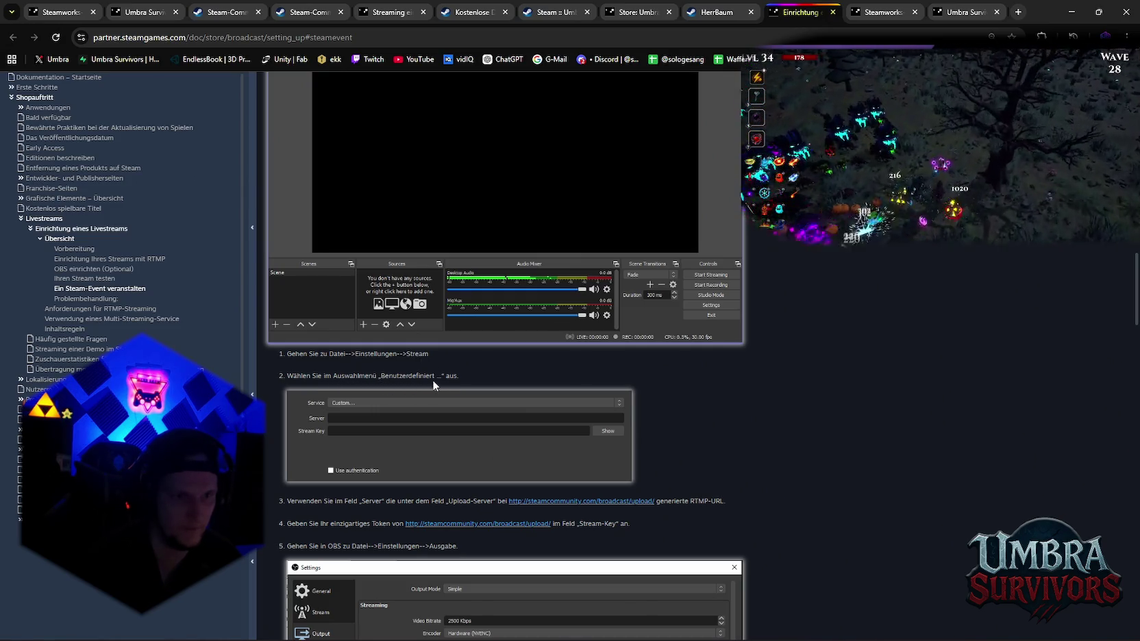
{"action": "scroll", "coordinate": [433, 384], "scroll_direction": "down", "scroll_amount": 2}
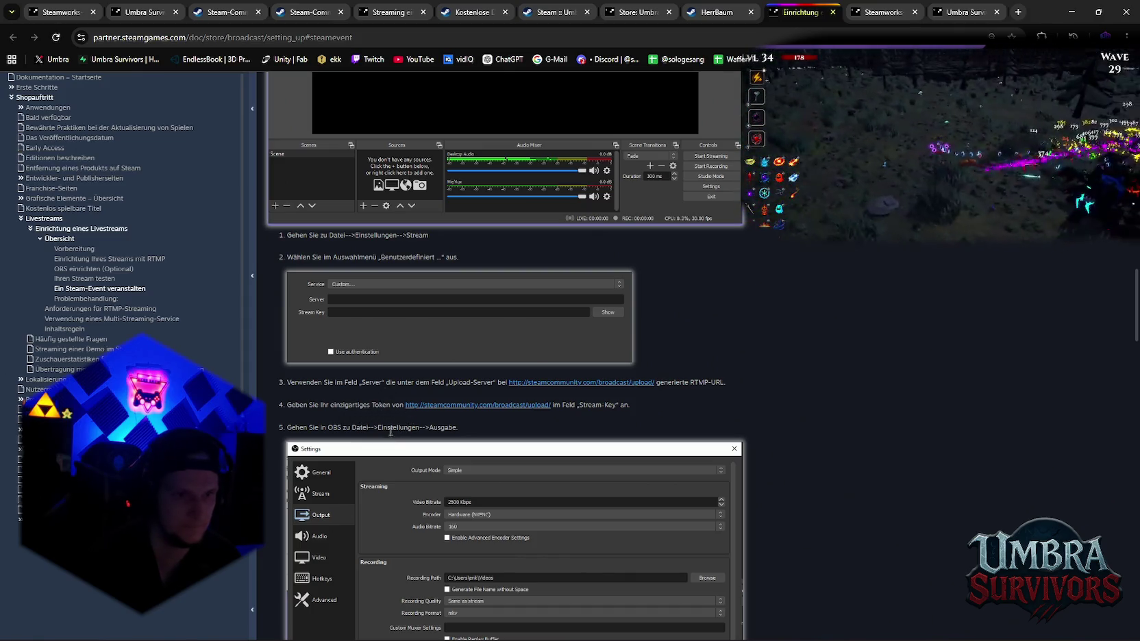
{"action": "scroll", "coordinate": [392, 430], "scroll_direction": "down", "scroll_amount": 2}
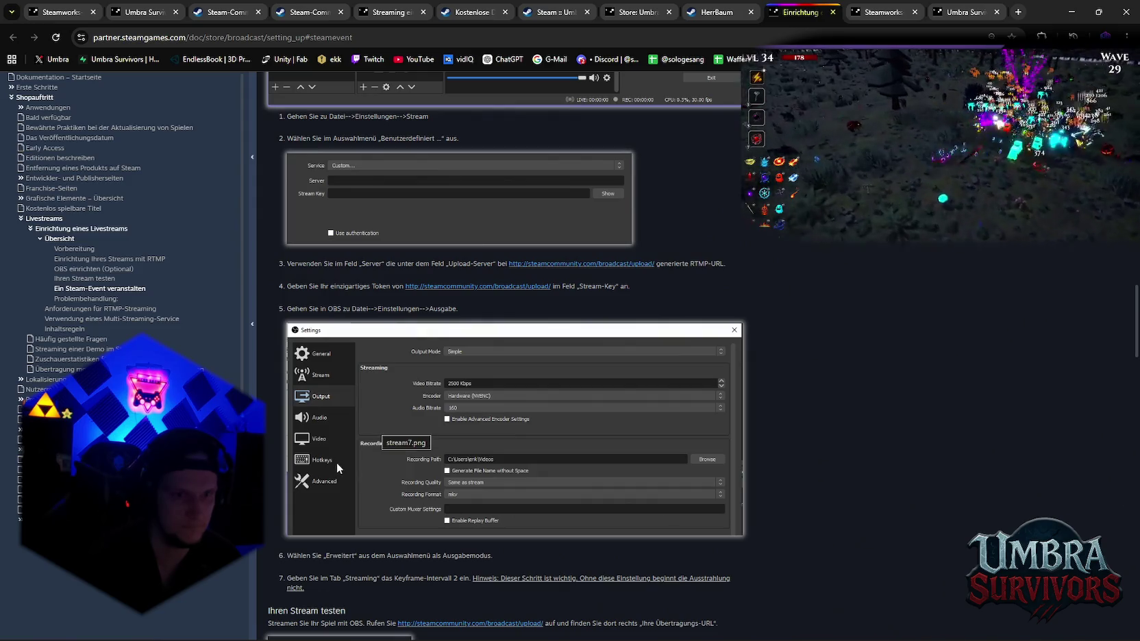
{"action": "scroll", "coordinate": [336, 463], "scroll_direction": "down", "scroll_amount": 2}
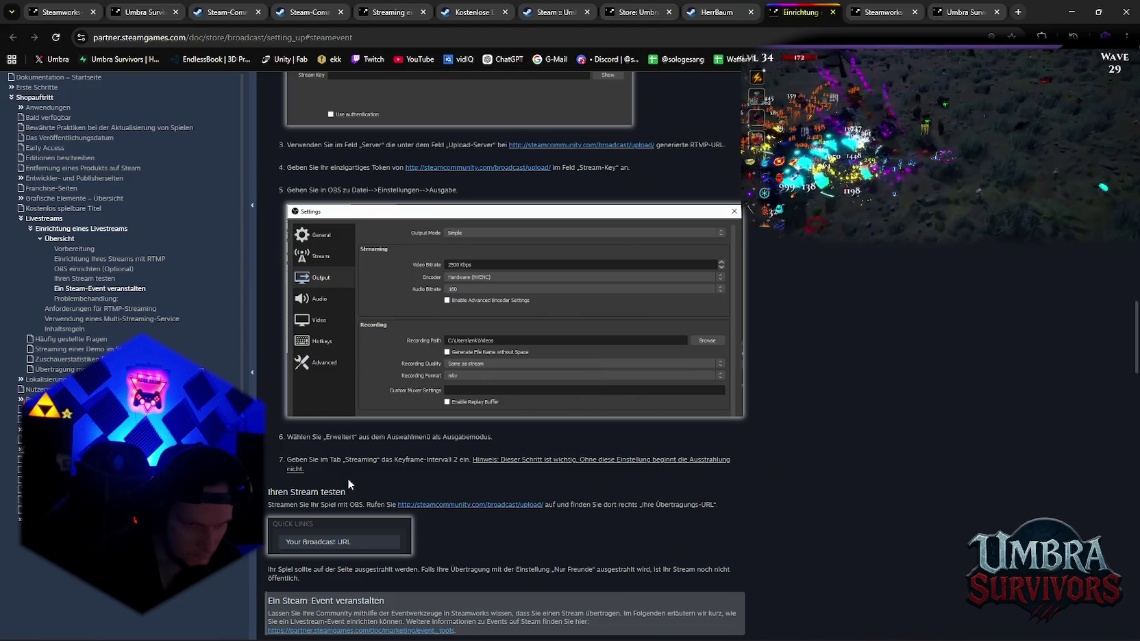
{"action": "scroll", "coordinate": [347, 478], "scroll_direction": "down", "scroll_amount": 2}
{"action": "scroll", "coordinate": [350, 478], "scroll_direction": "down", "scroll_amount": 2}
{"action": "scroll", "coordinate": [352, 479], "scroll_direction": "down", "scroll_amount": 2}
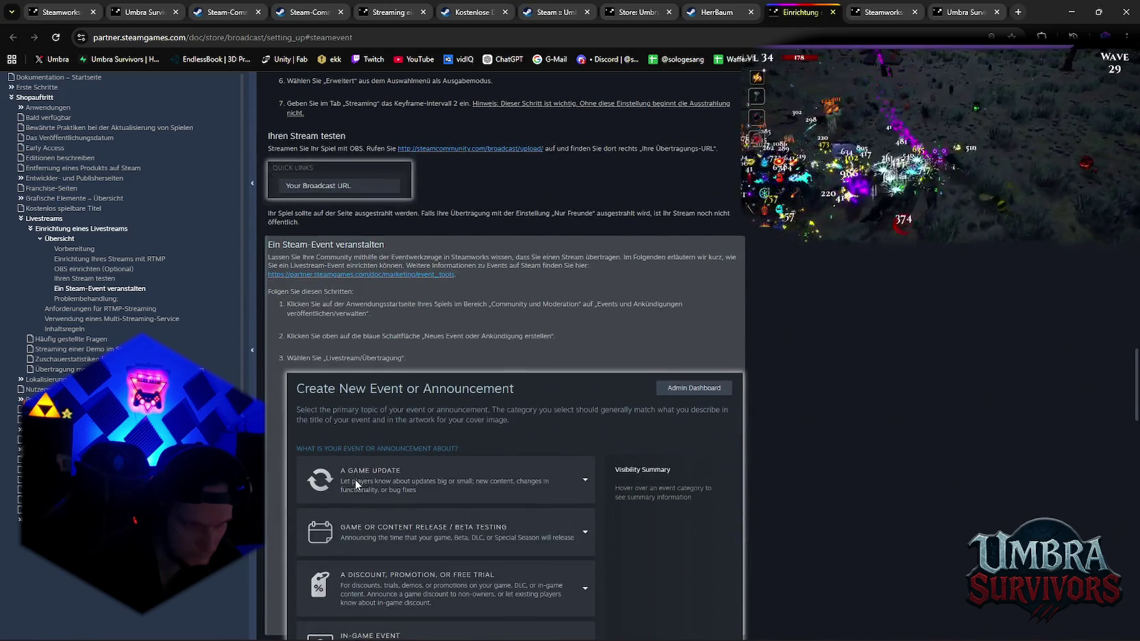
{"action": "scroll", "coordinate": [354, 479], "scroll_direction": "up", "scroll_amount": 3}
{"action": "scroll", "coordinate": [355, 480], "scroll_direction": "up", "scroll_amount": 2}
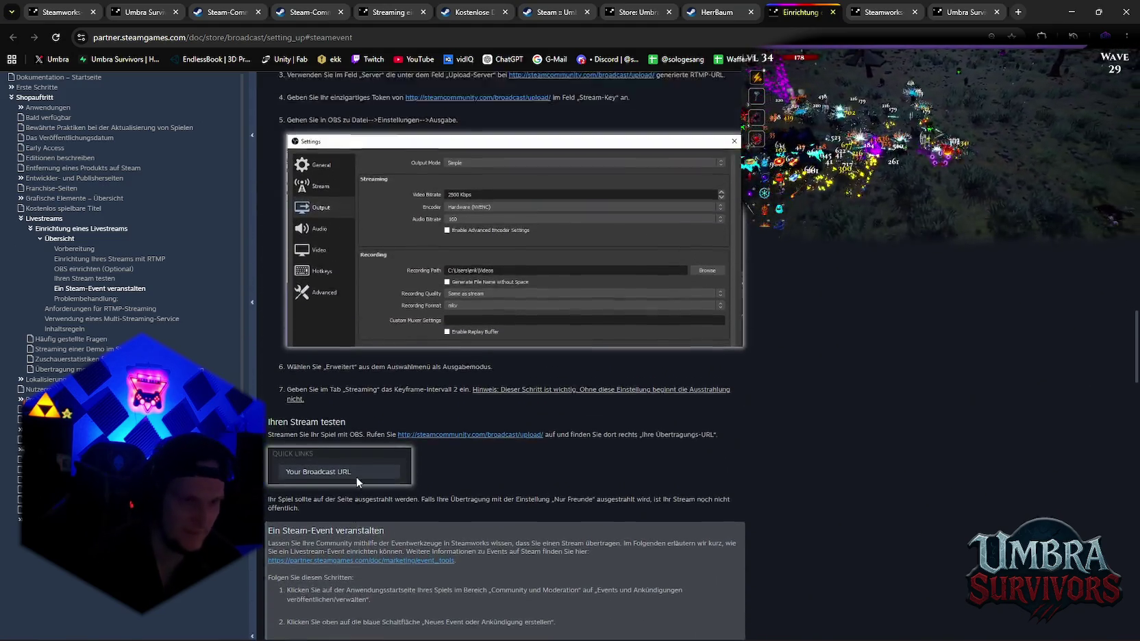
{"action": "scroll", "coordinate": [356, 482], "scroll_direction": "up", "scroll_amount": 3}
Select and deselect text in an OBS step, then scroll further up through the broadcast guide
{"action": "mouse_move", "coordinate": [452, 306]}
{"action": "left_mouse_down"}
{"action": "mouse_move", "coordinate": [354, 320]}
{"action": "mouse_move", "coordinate": [269, 307]}
{"action": "left_mouse_up"}
{"action": "left_click", "coordinate": [456, 309]}
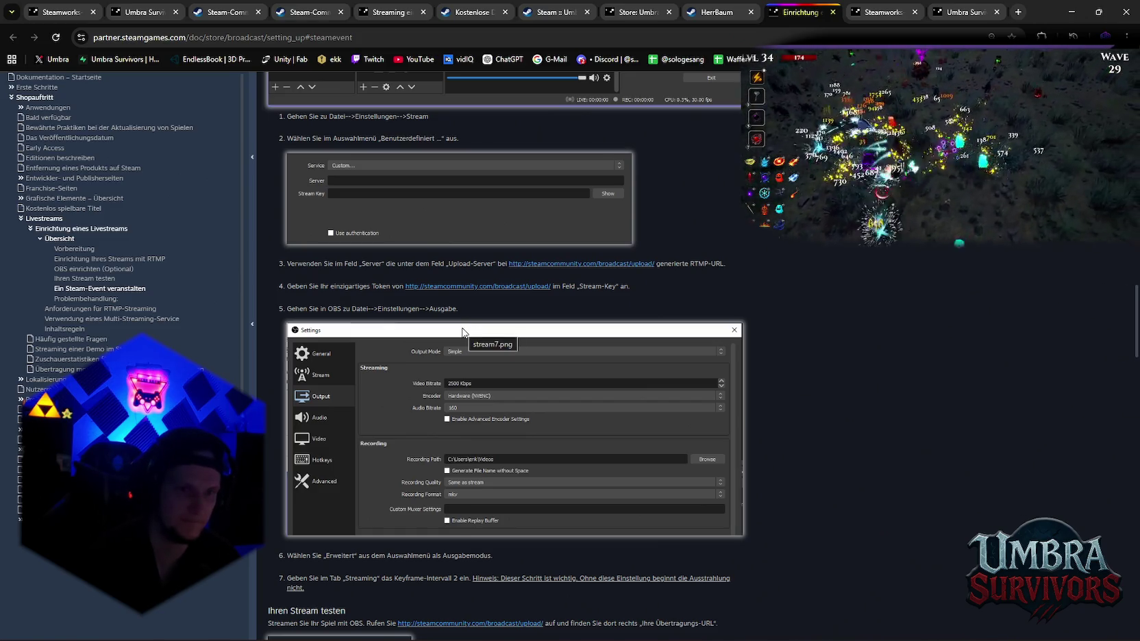
{"action": "scroll", "coordinate": [463, 332], "scroll_direction": "up", "scroll_amount": 2}
{"action": "scroll", "coordinate": [479, 336], "scroll_direction": "up", "scroll_amount": 2}
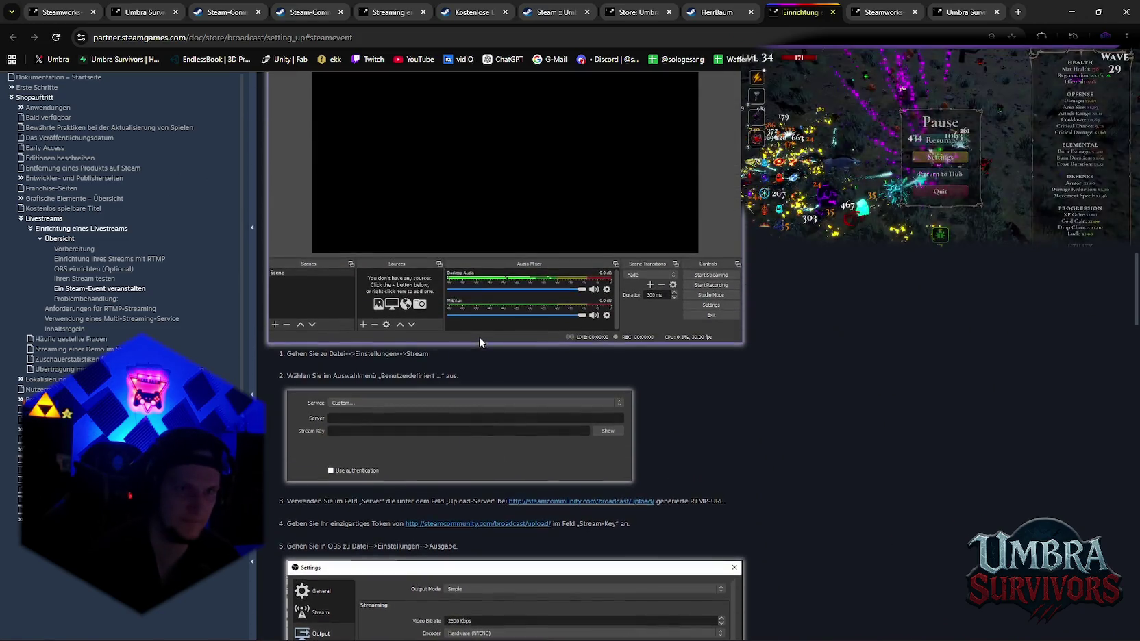
{"action": "scroll", "coordinate": [478, 336], "scroll_direction": "up", "scroll_amount": 1}
{"action": "scroll", "coordinate": [478, 336], "scroll_direction": "up", "scroll_amount": 4}
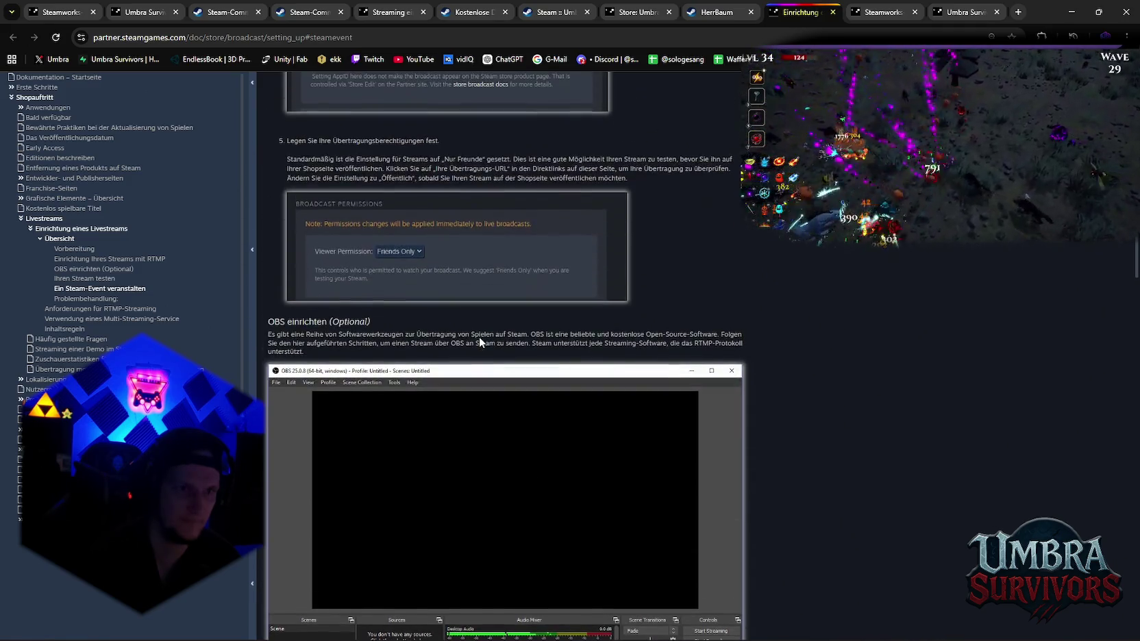
{"action": "scroll", "coordinate": [479, 337], "scroll_direction": "up", "scroll_amount": 1}
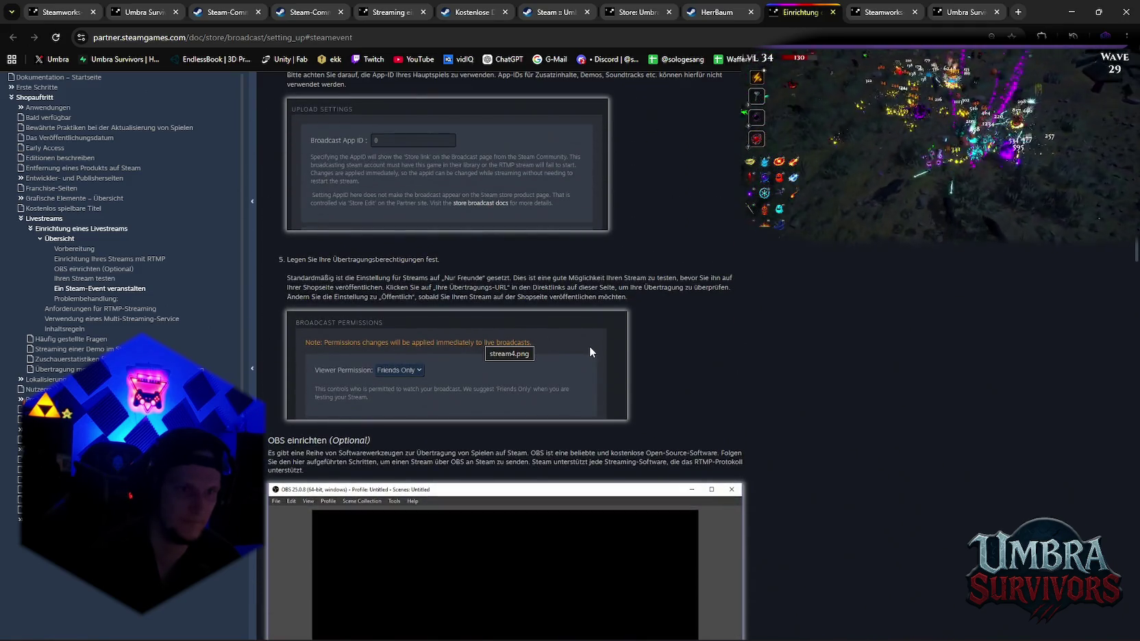
{"action": "scroll", "coordinate": [686, 374], "scroll_direction": "up", "scroll_amount": 3}
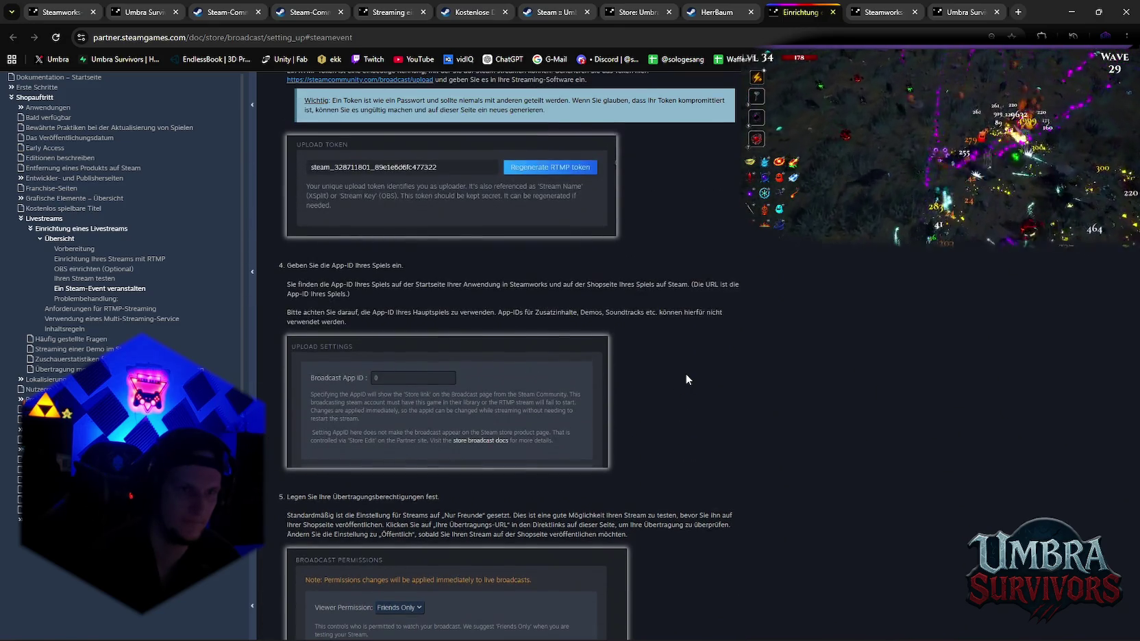
{"action": "scroll", "coordinate": [686, 374], "scroll_direction": "up", "scroll_amount": 2}
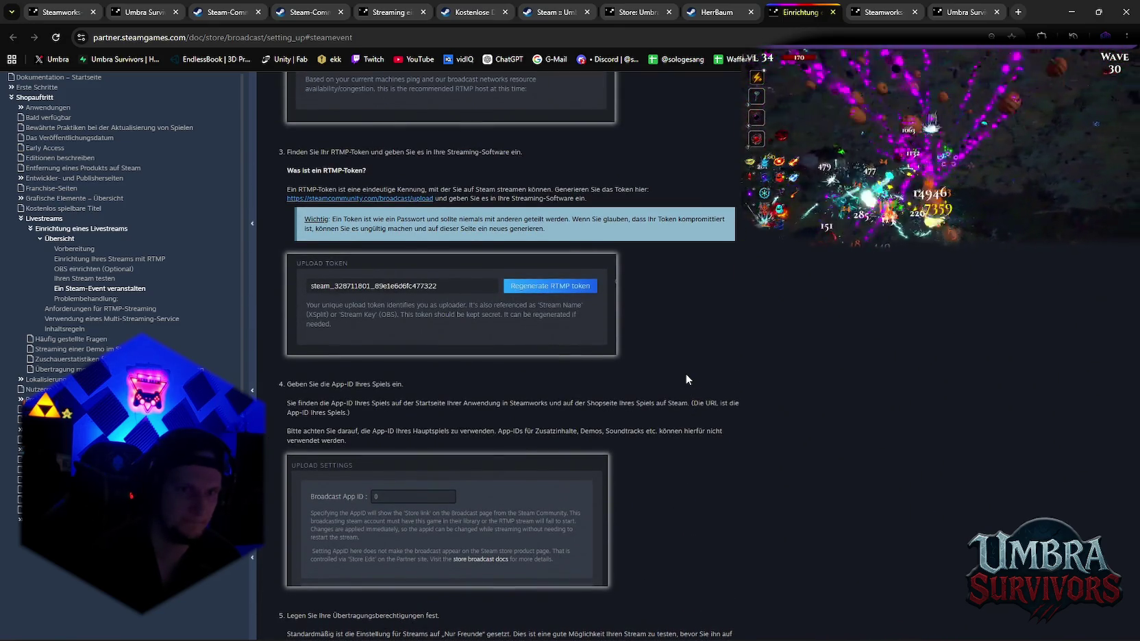
{"action": "scroll", "coordinate": [686, 374], "scroll_direction": "up", "scroll_amount": 3}
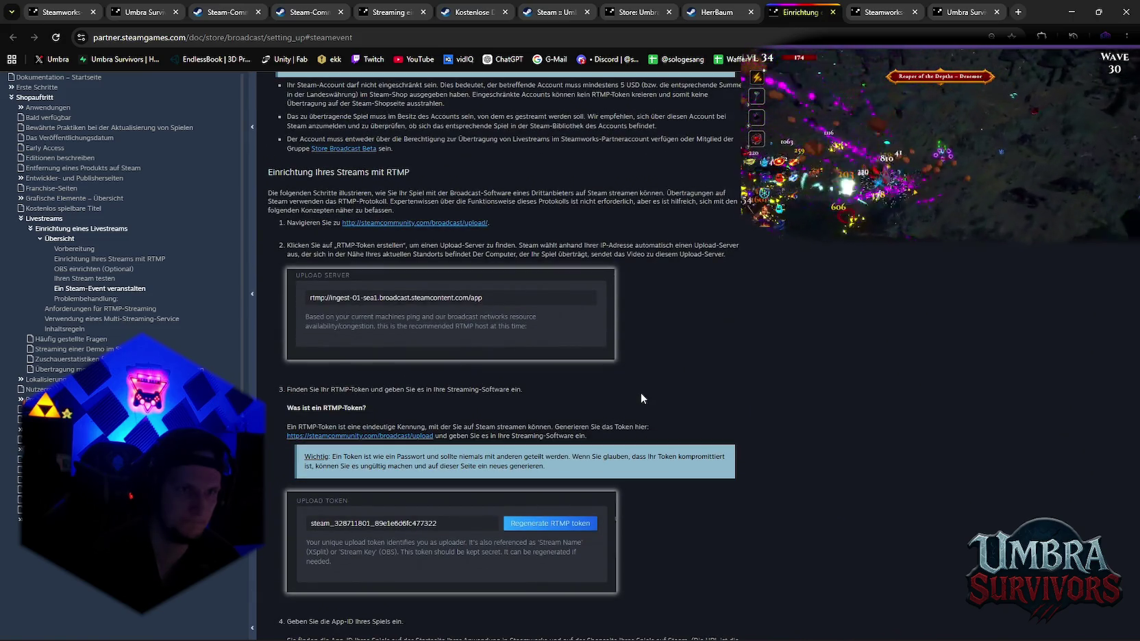
{"action": "scroll", "coordinate": [642, 397], "scroll_direction": "up", "scroll_amount": 2}
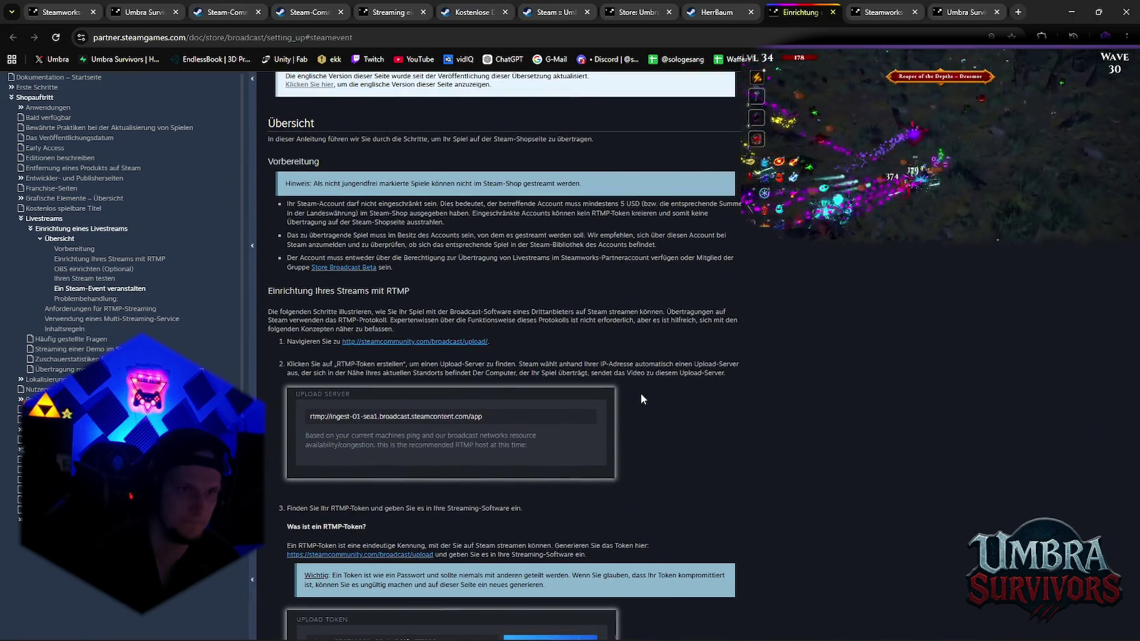
{"action": "scroll", "coordinate": [642, 397], "scroll_direction": "up", "scroll_amount": 2}
{"action": "scroll", "coordinate": [641, 393], "scroll_direction": "down", "scroll_amount": 10}
{"action": "scroll", "coordinate": [641, 393], "scroll_direction": "down", "scroll_amount": 5}
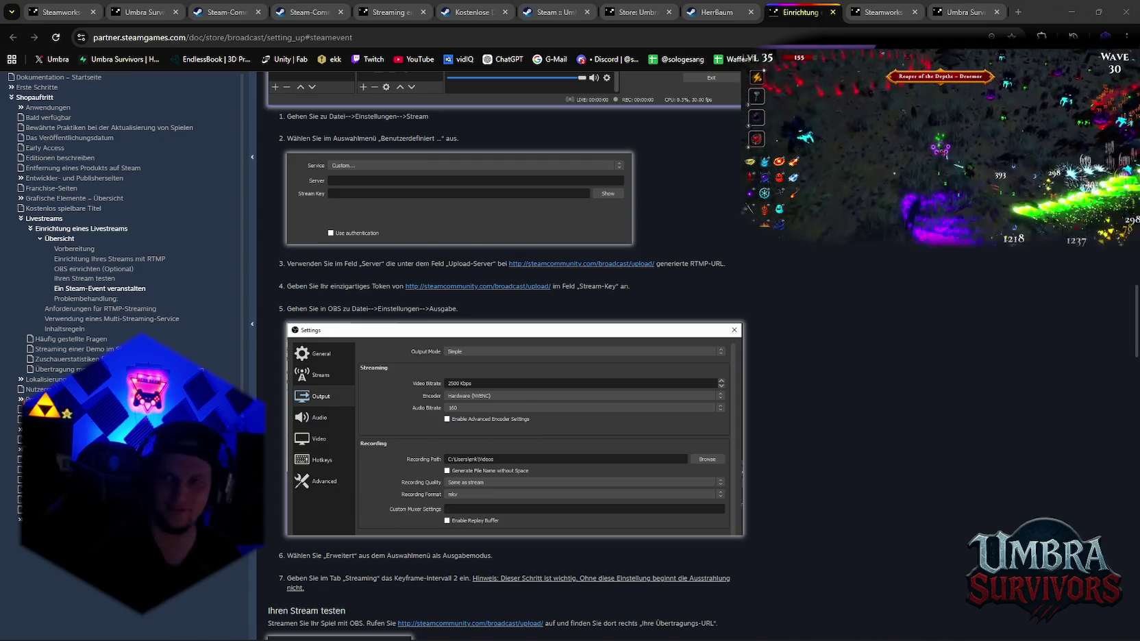
In the Notepad notes, add 'r den bugmit i' below the Background note, then minimize Notepad
{"action": "key", "text": "alt+Tab"}
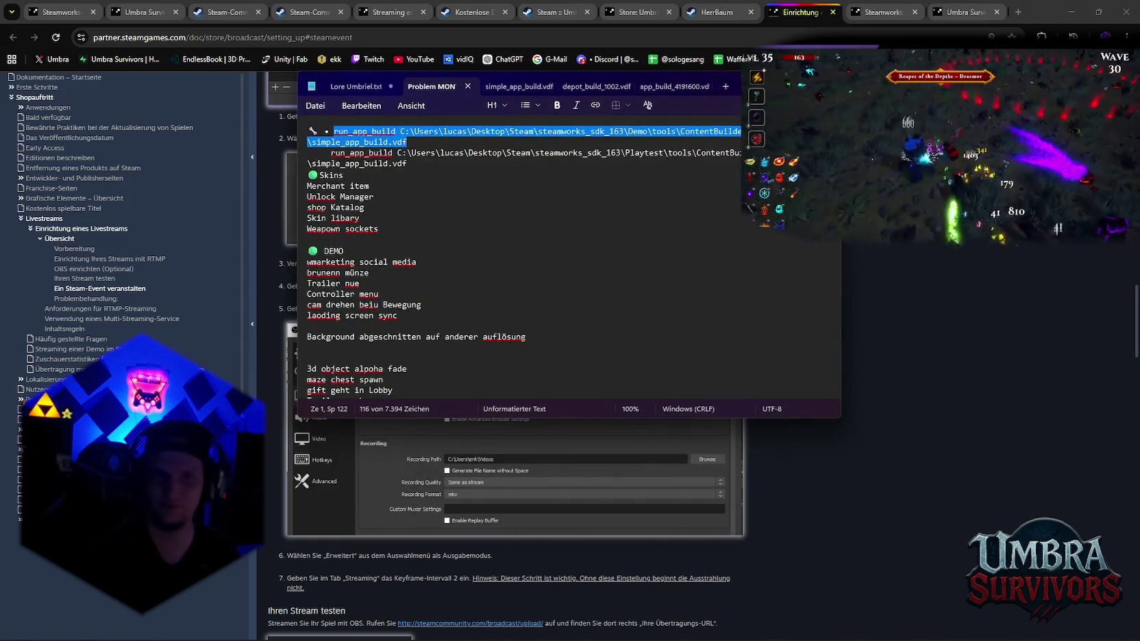
{"action": "scroll", "coordinate": [502, 366], "scroll_direction": "down", "scroll_amount": 2}
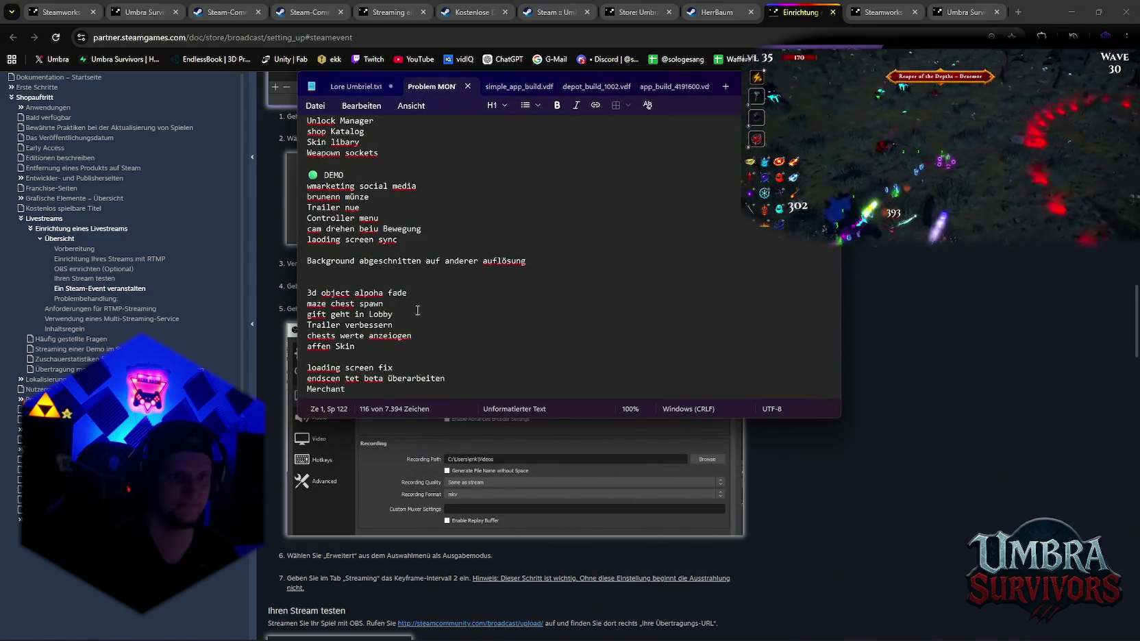
{"action": "left_click", "coordinate": [370, 271]}
{"action": "type", "text": "r"}
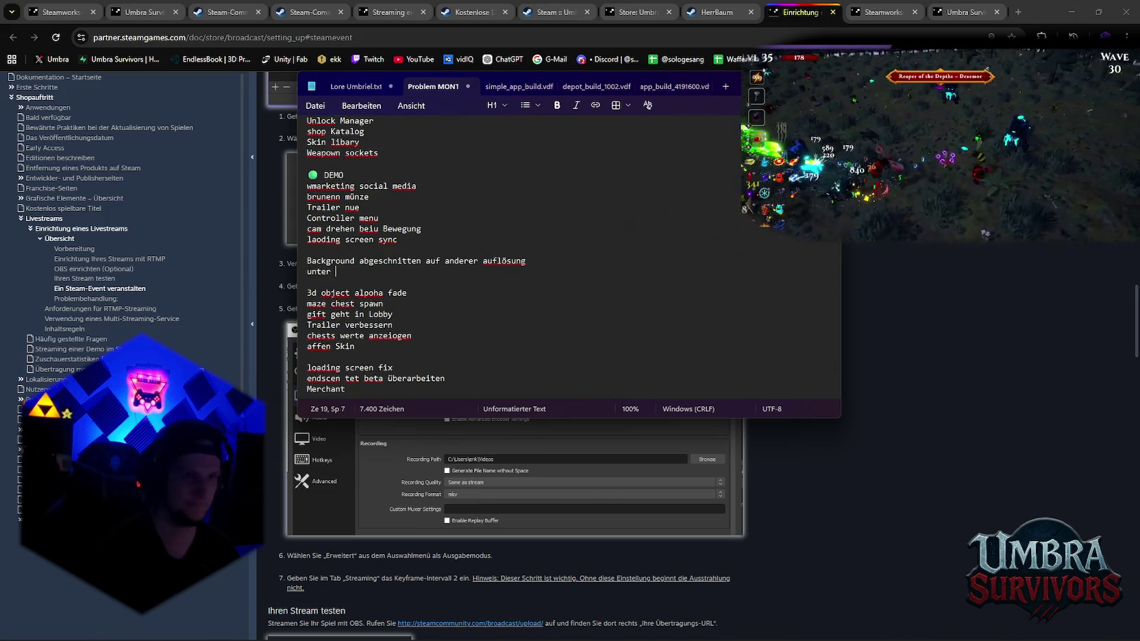
{"action": "type", "text": " den pilt"}
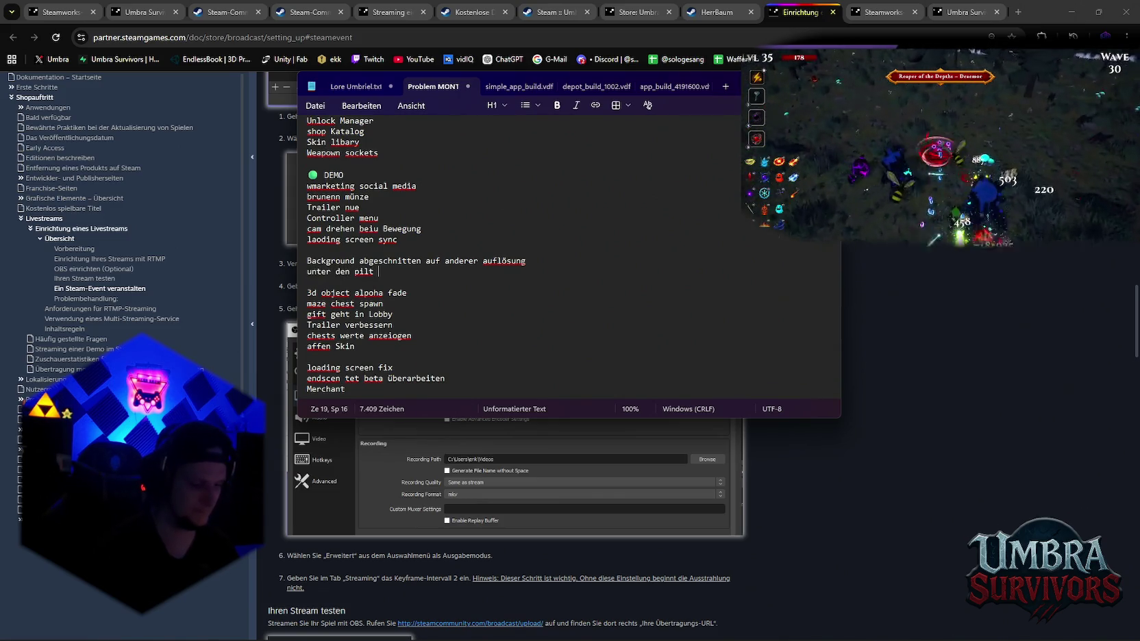
{"action": "type", "text": "buggedmit "}
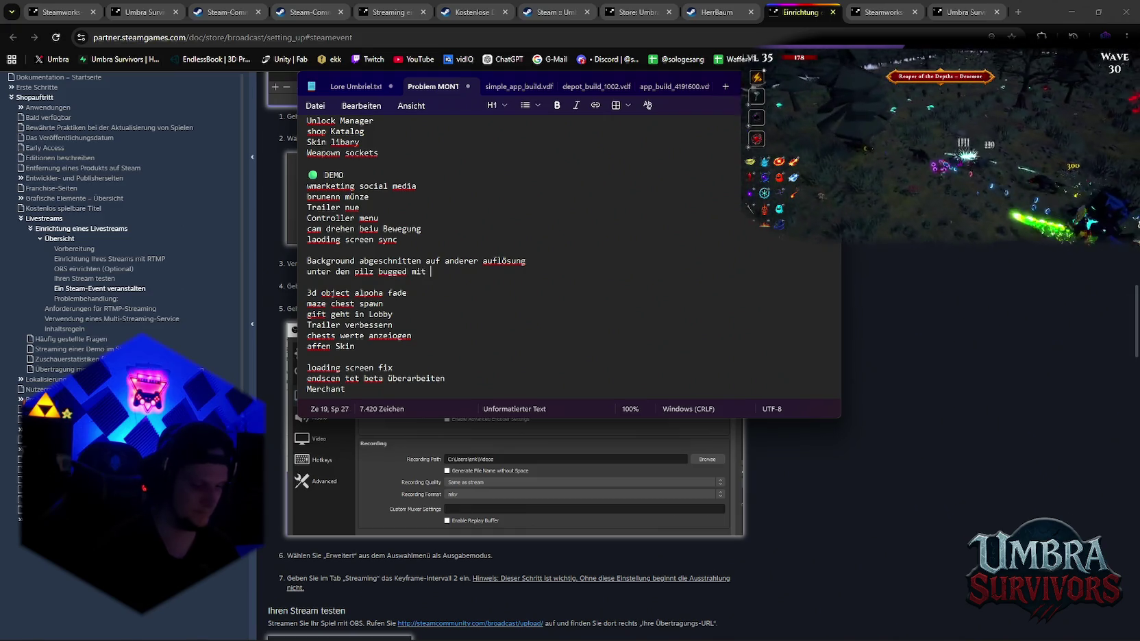
{"action": "type", "text": "in"}
{"action": "key", "text": "super+Down"}
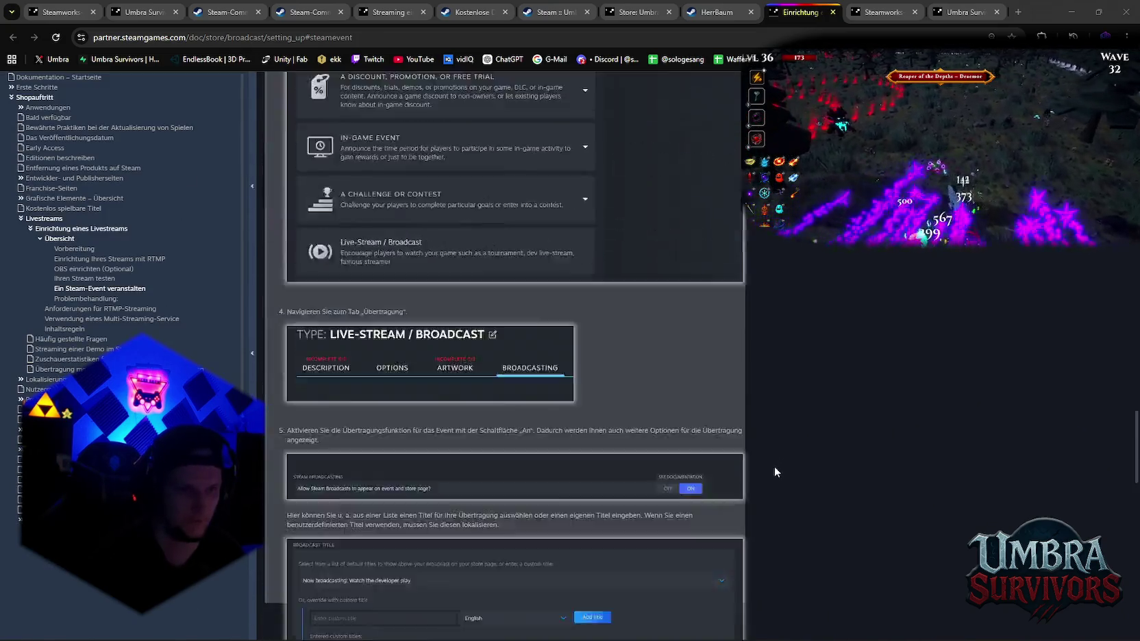
Go to the Umbra Survivors Livestream event editor in Steamworks
{"action": "scroll", "coordinate": [791, 461], "scroll_direction": "down", "scroll_amount": 5}
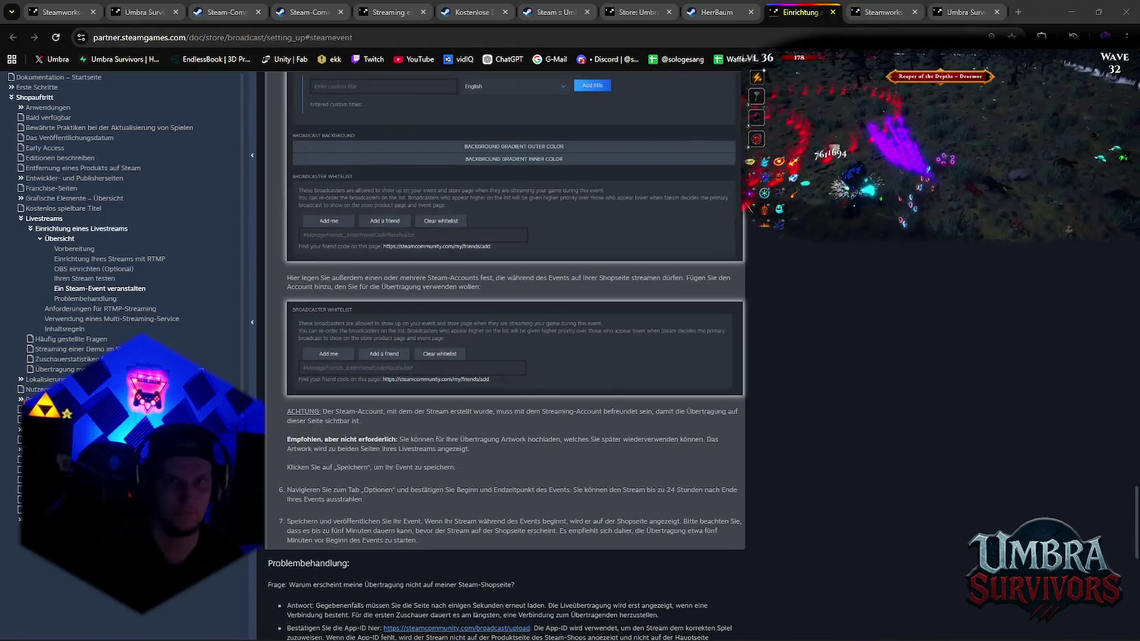
{"action": "left_click", "coordinate": [717, 12]}
{"action": "left_click", "coordinate": [637, 11]}
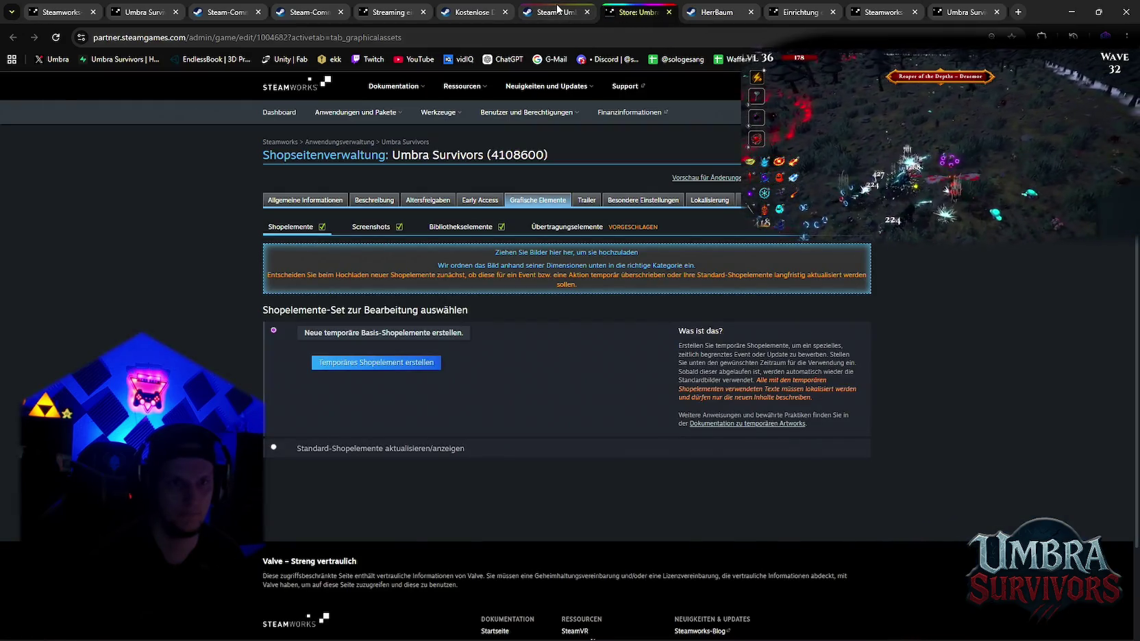
{"action": "left_click", "coordinate": [557, 12]}
Try publishing the event and dismiss the error about the missing English title and description
{"action": "scroll", "coordinate": [582, 312], "scroll_direction": "down", "scroll_amount": 3}
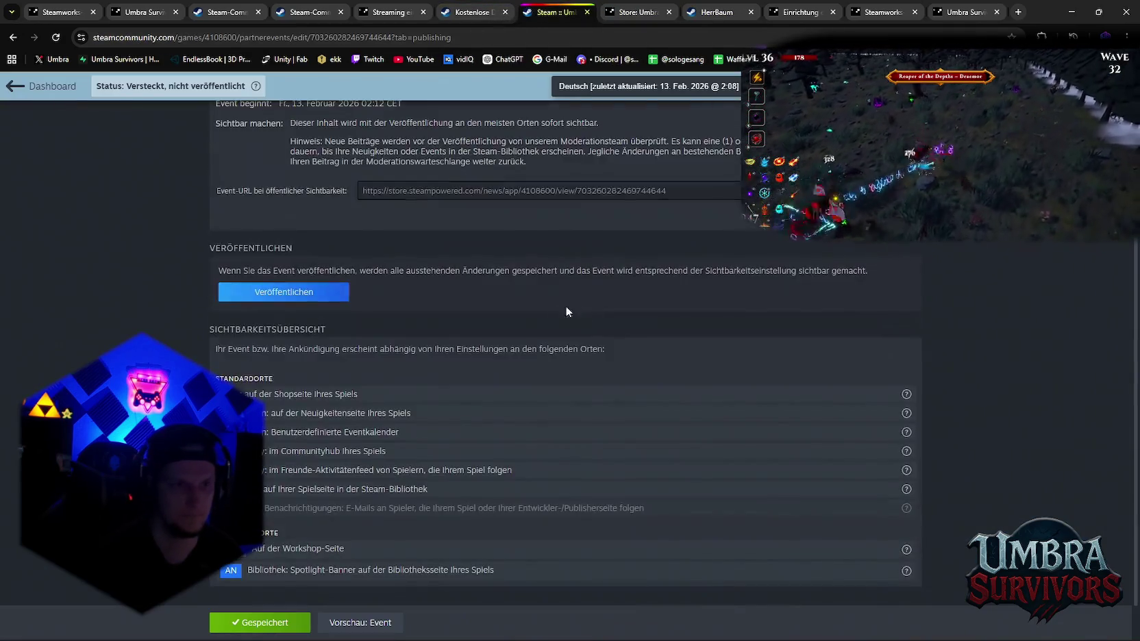
{"action": "scroll", "coordinate": [534, 314], "scroll_direction": "up", "scroll_amount": 3}
{"action": "left_click", "coordinate": [300, 483]}
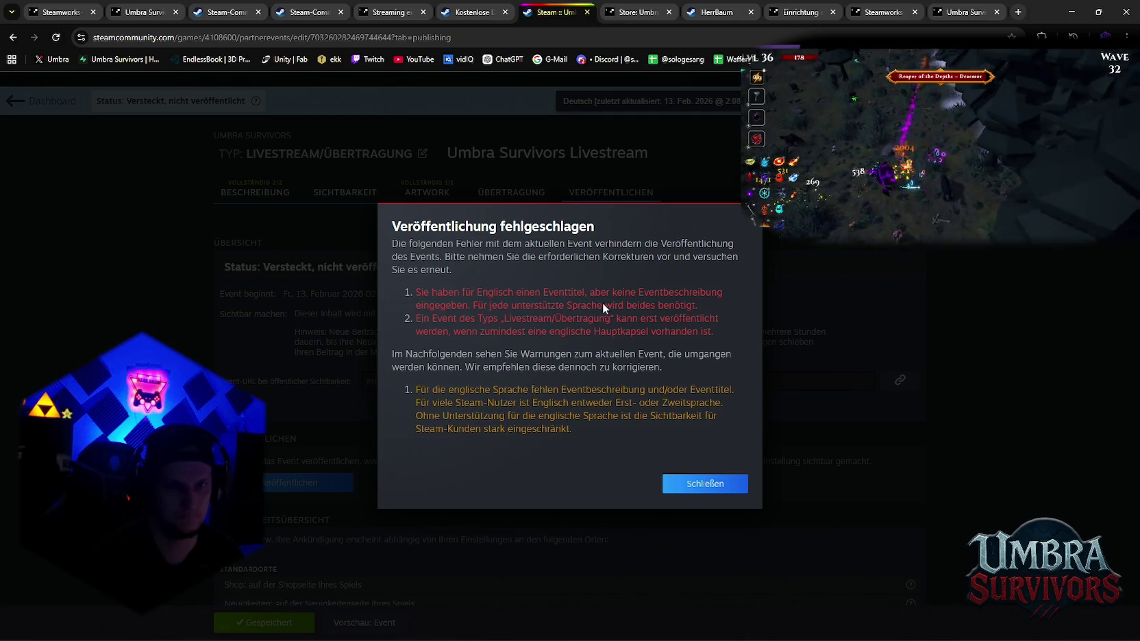
{"action": "key", "text": "Escape"}
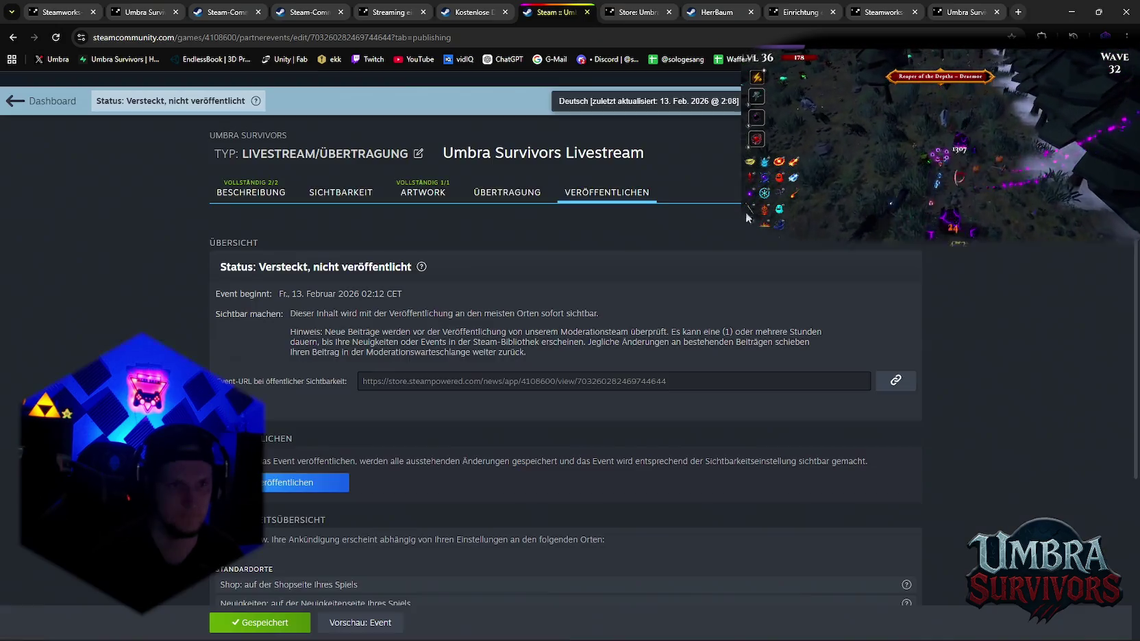
Copy the German short description into the English version's empty Kurzbeschreibung
{"action": "left_click", "coordinate": [251, 192]}
{"action": "scroll", "coordinate": [545, 388], "scroll_direction": "down", "scroll_amount": 2}
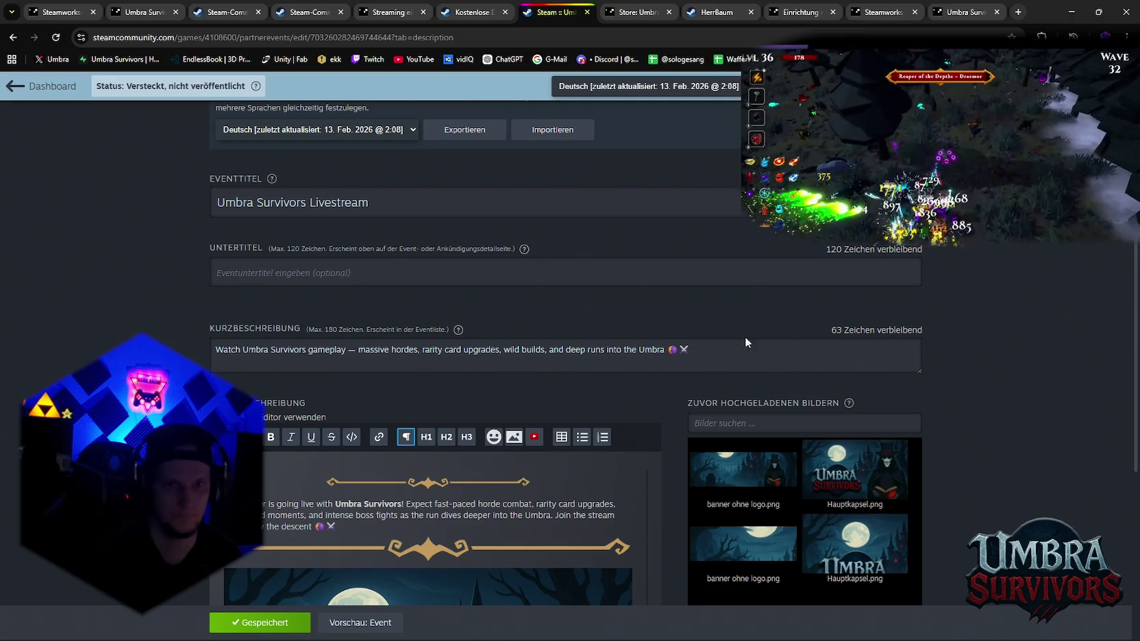
{"action": "triple_click", "coordinate": [725, 349]}
{"action": "key", "text": "ctrl+c"}
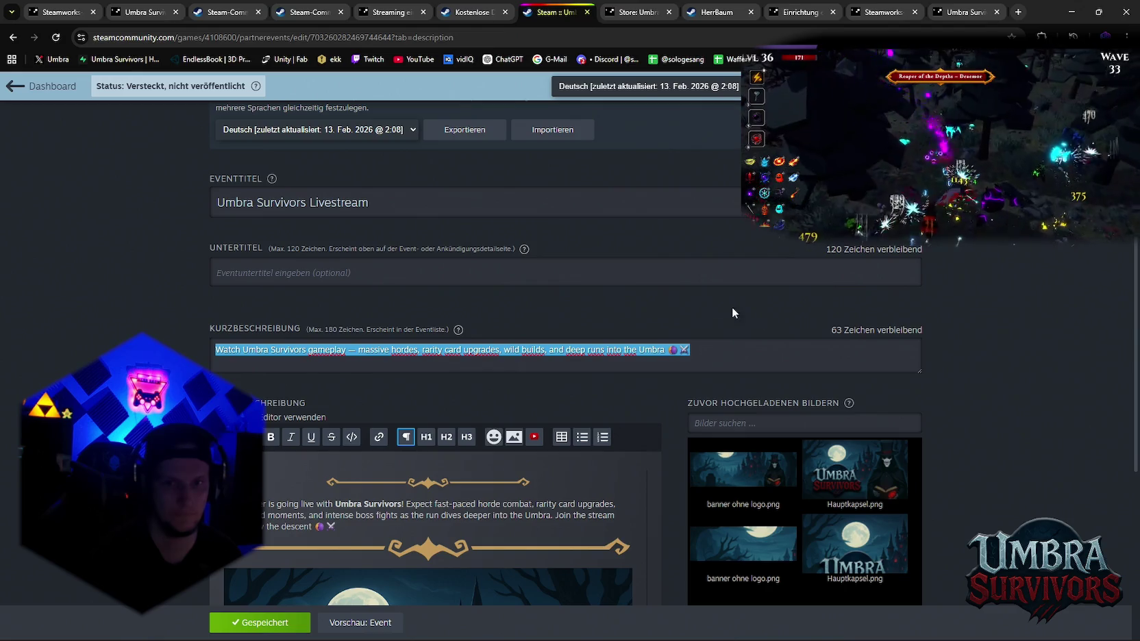
{"action": "scroll", "coordinate": [669, 321], "scroll_direction": "up", "scroll_amount": 2}
{"action": "scroll", "coordinate": [497, 322], "scroll_direction": "down", "scroll_amount": 3}
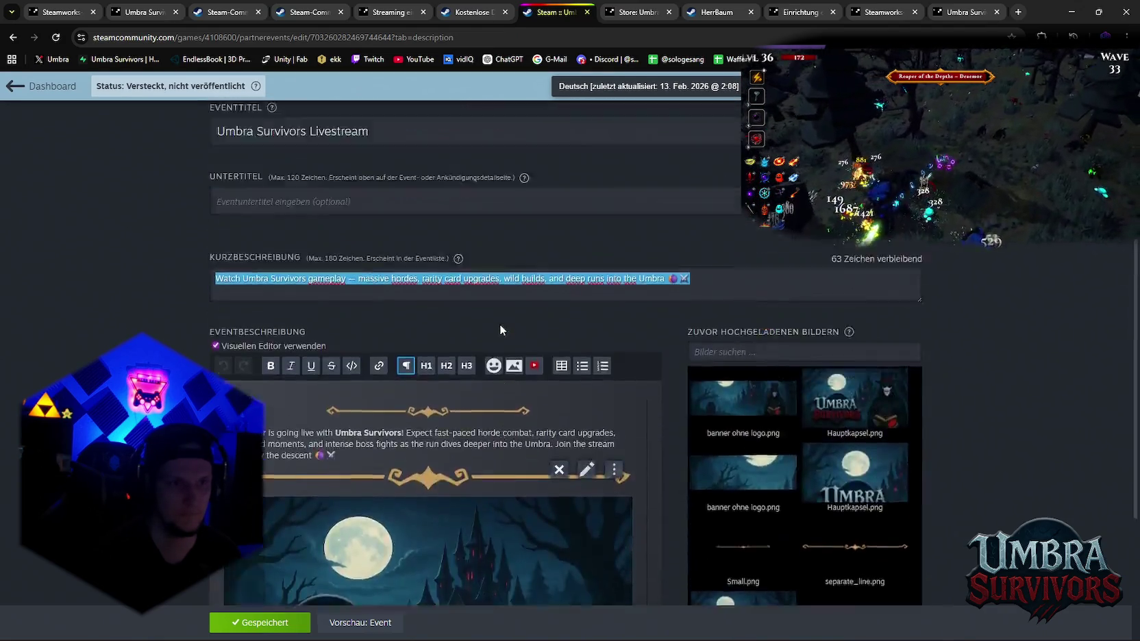
{"action": "scroll", "coordinate": [500, 329], "scroll_direction": "up", "scroll_amount": 3}
{"action": "left_click", "coordinate": [327, 248]}
{"action": "left_click", "coordinate": [308, 280]}
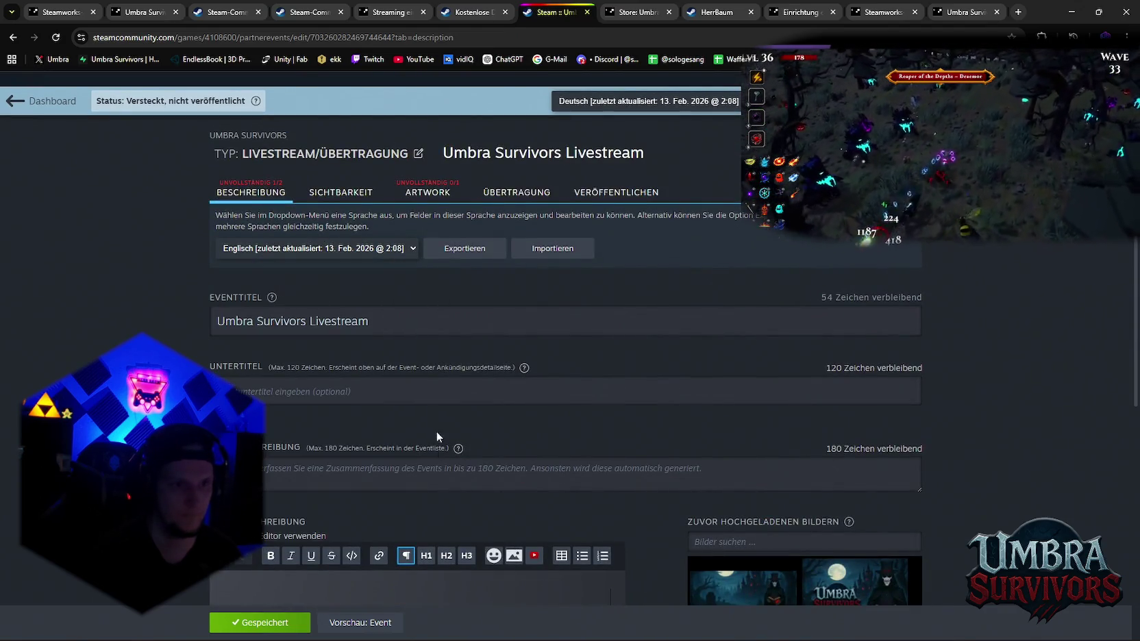
{"action": "left_click", "coordinate": [437, 473]}
{"action": "key", "text": "ctrl+v"}
Copy the first paragraph of the German description, then return to the English version
{"action": "scroll", "coordinate": [647, 367], "scroll_direction": "down", "scroll_amount": 5}
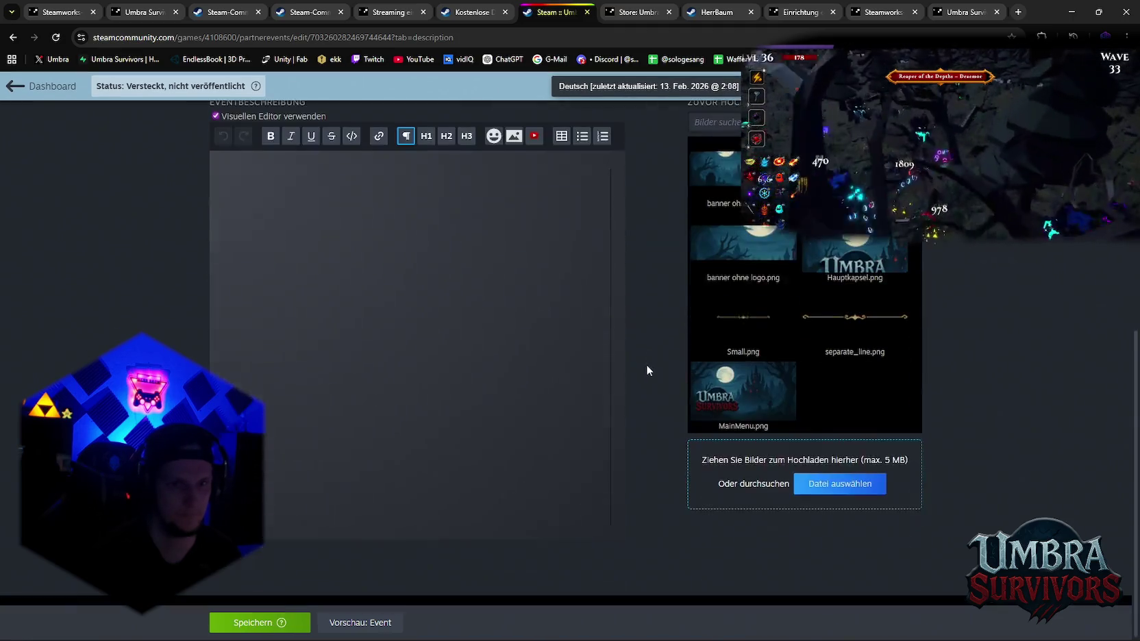
{"action": "scroll", "coordinate": [647, 370], "scroll_direction": "up", "scroll_amount": 3}
{"action": "scroll", "coordinate": [637, 379], "scroll_direction": "up", "scroll_amount": 2}
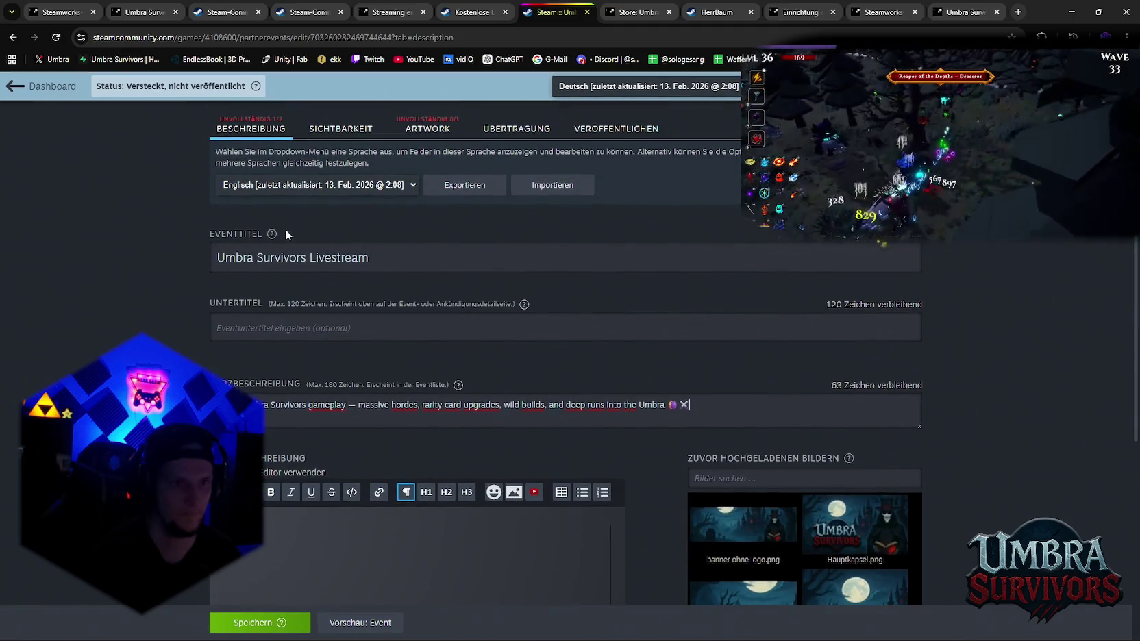
{"action": "left_click", "coordinate": [276, 193]}
{"action": "left_click", "coordinate": [267, 299]}
{"action": "scroll", "coordinate": [352, 466], "scroll_direction": "down", "scroll_amount": 2}
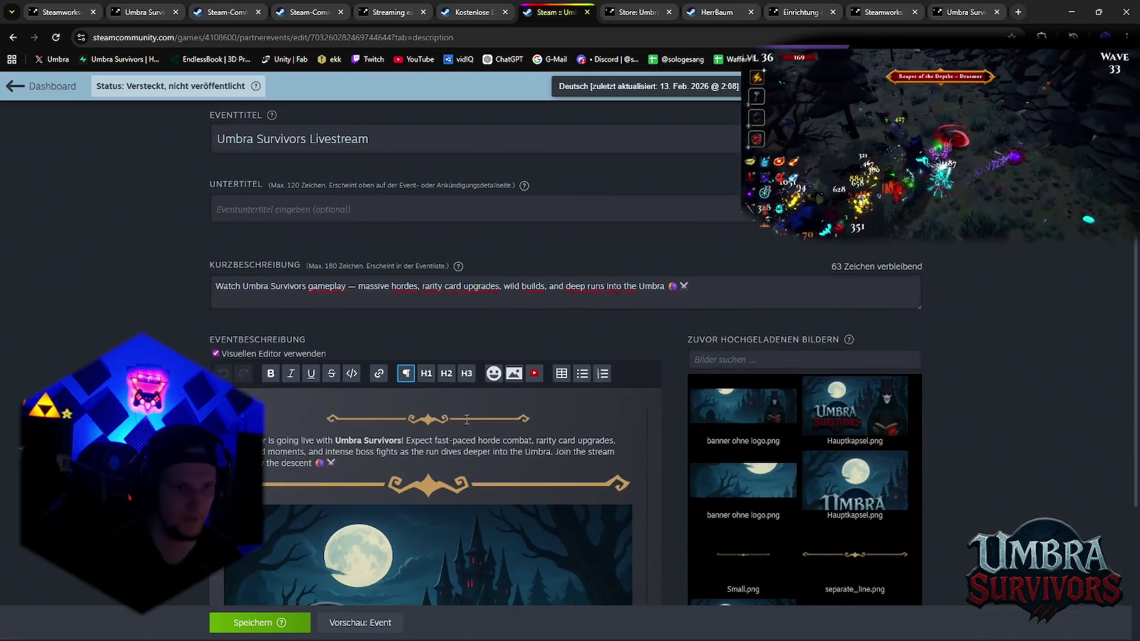
{"action": "triple_click", "coordinate": [351, 467]}
{"action": "left_click", "coordinate": [351, 466]}
{"action": "triple_click", "coordinate": [340, 458]}
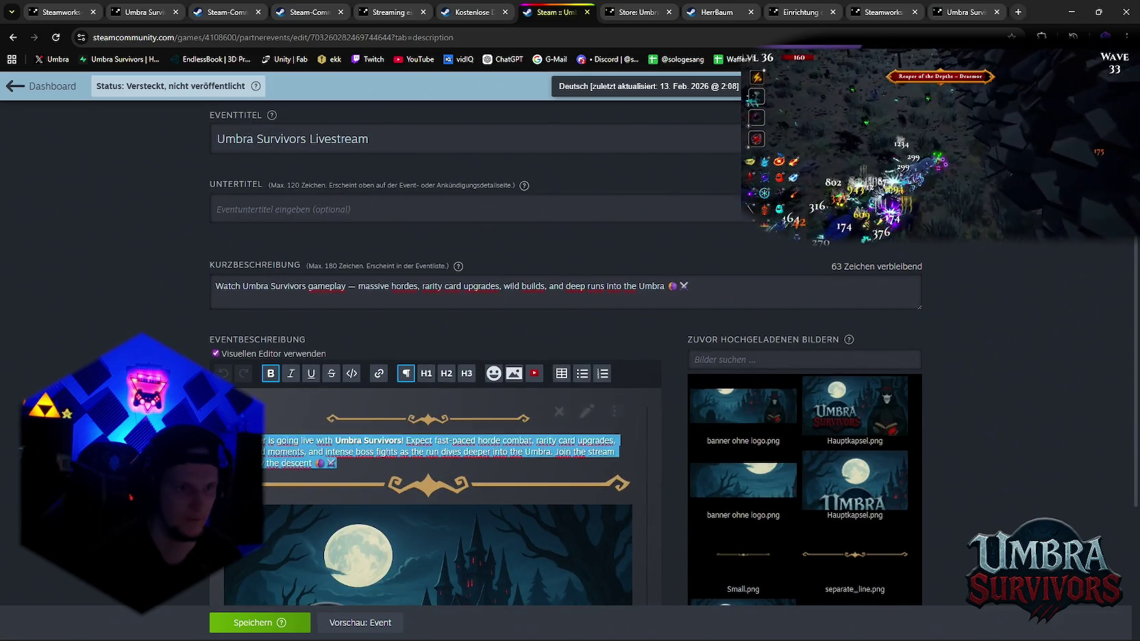
{"action": "triple_click", "coordinate": [343, 463]}
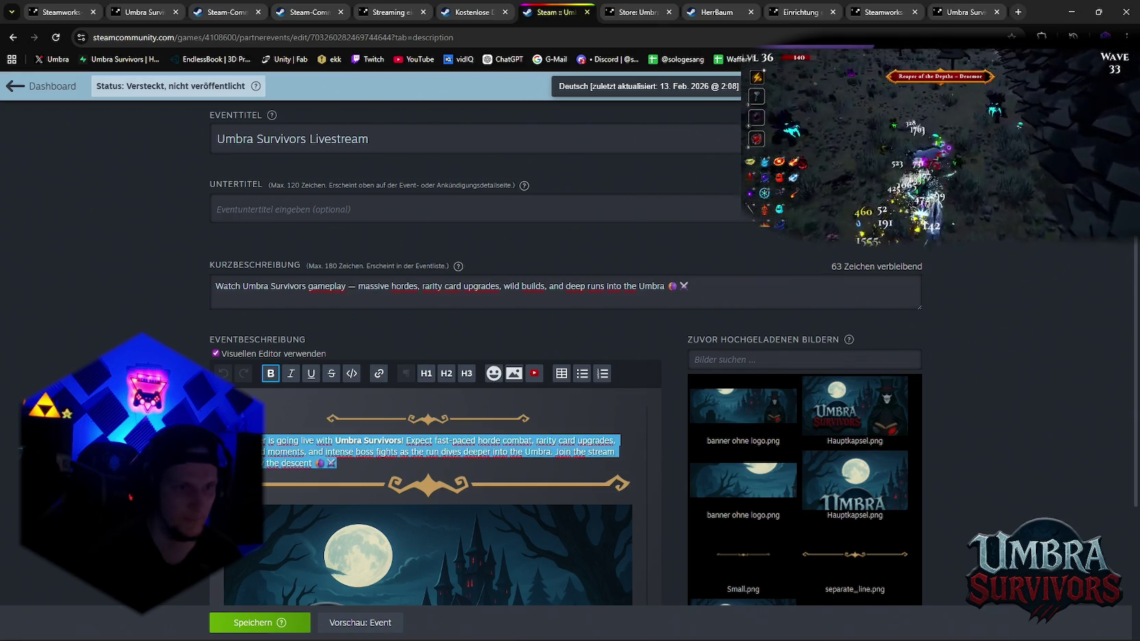
{"action": "scroll", "coordinate": [343, 406], "scroll_direction": "up", "scroll_amount": 3}
{"action": "left_click", "coordinate": [315, 295]}
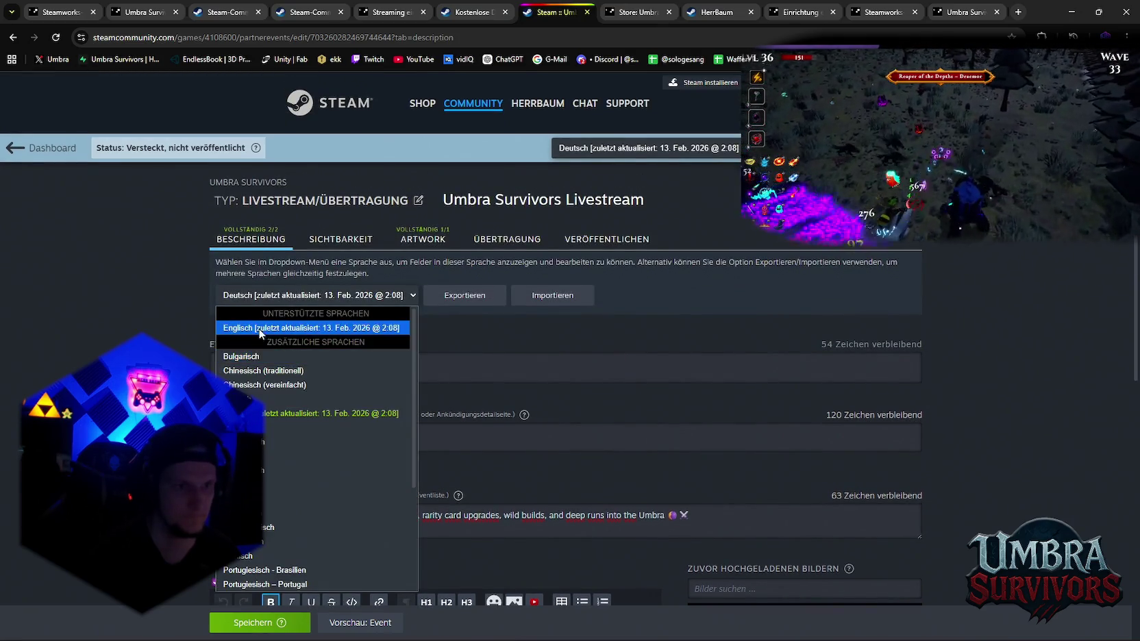
{"action": "left_click", "coordinate": [342, 328]}
{"action": "scroll", "coordinate": [568, 286], "scroll_direction": "down", "scroll_amount": 5}
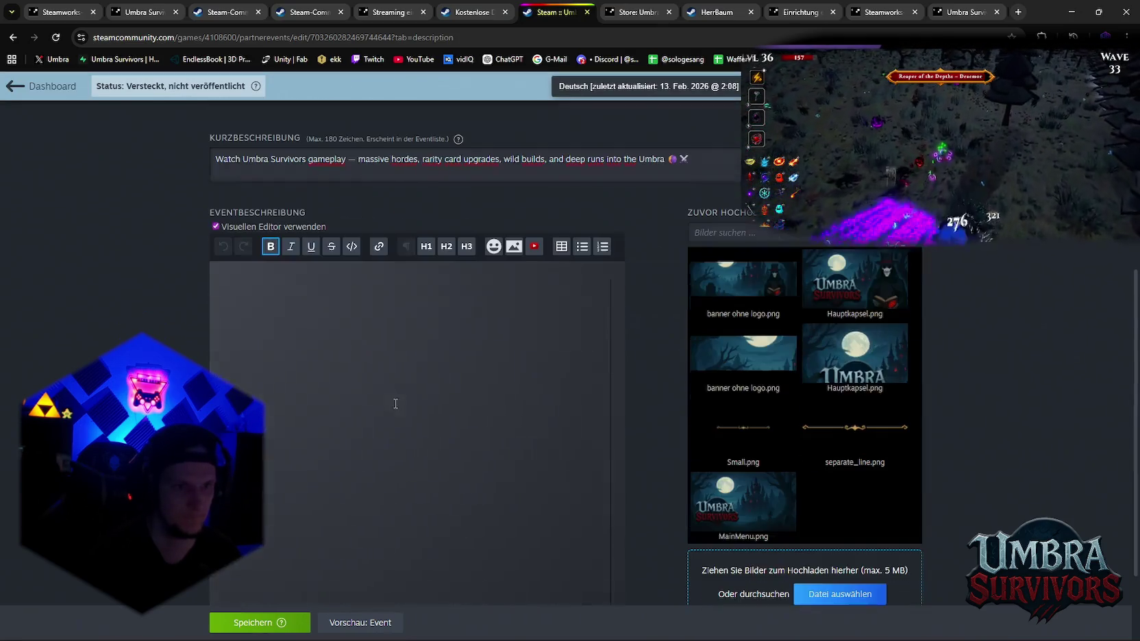
Insert the MainMenu banner and a separate_line separator, moving the separator above the banner
{"action": "left_click", "coordinate": [514, 247]}
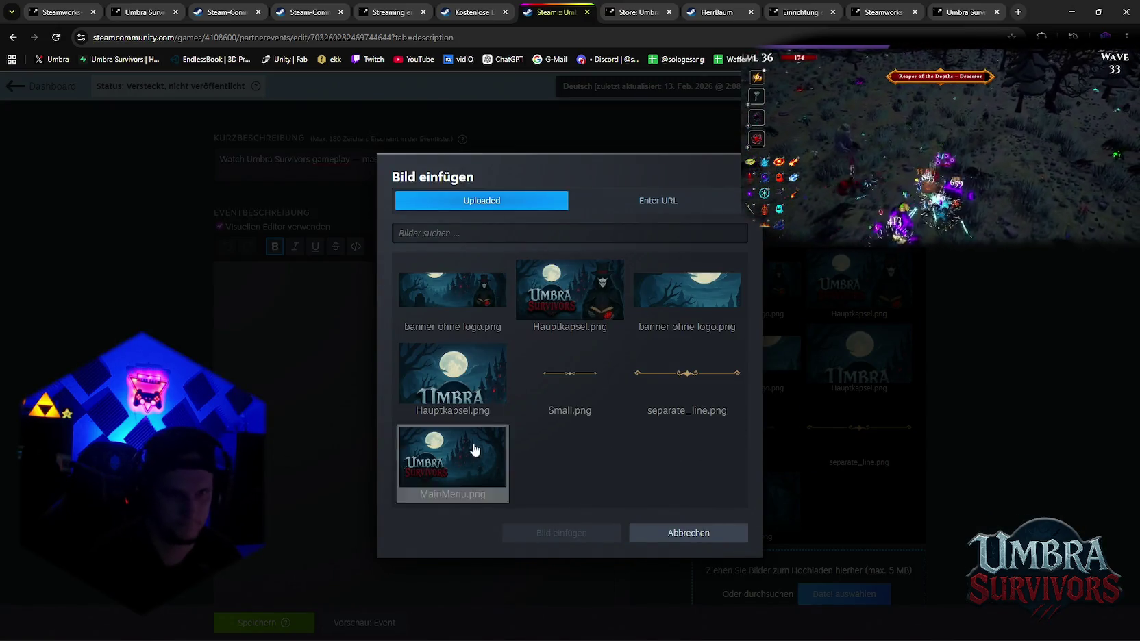
{"action": "left_click", "coordinate": [559, 293]}
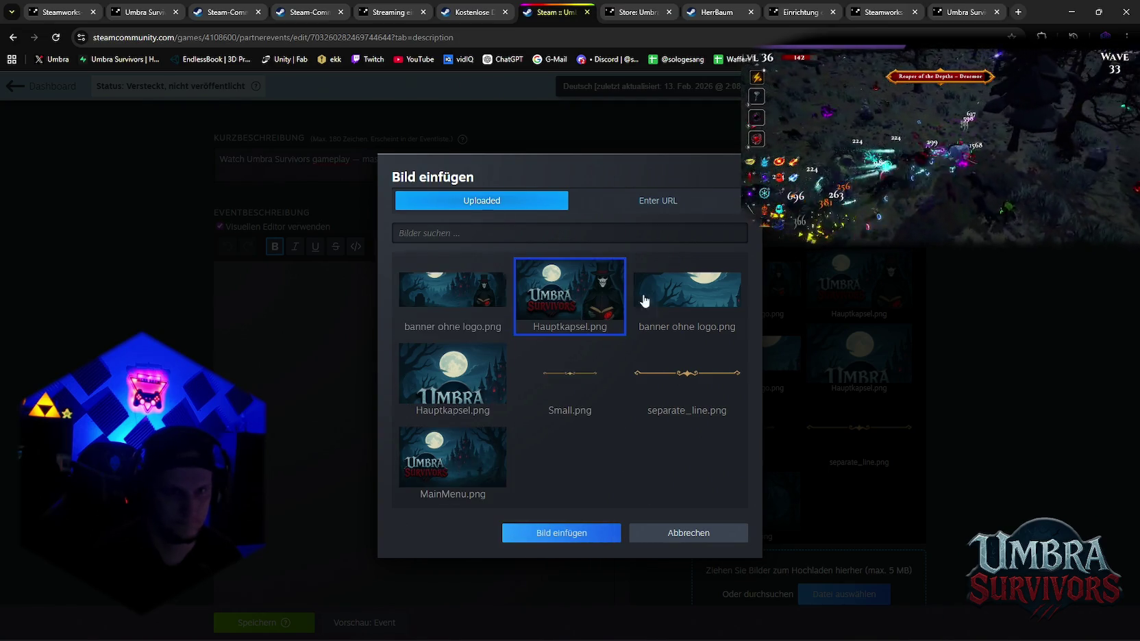
{"action": "left_click", "coordinate": [465, 302]}
{"action": "left_click", "coordinate": [452, 456]}
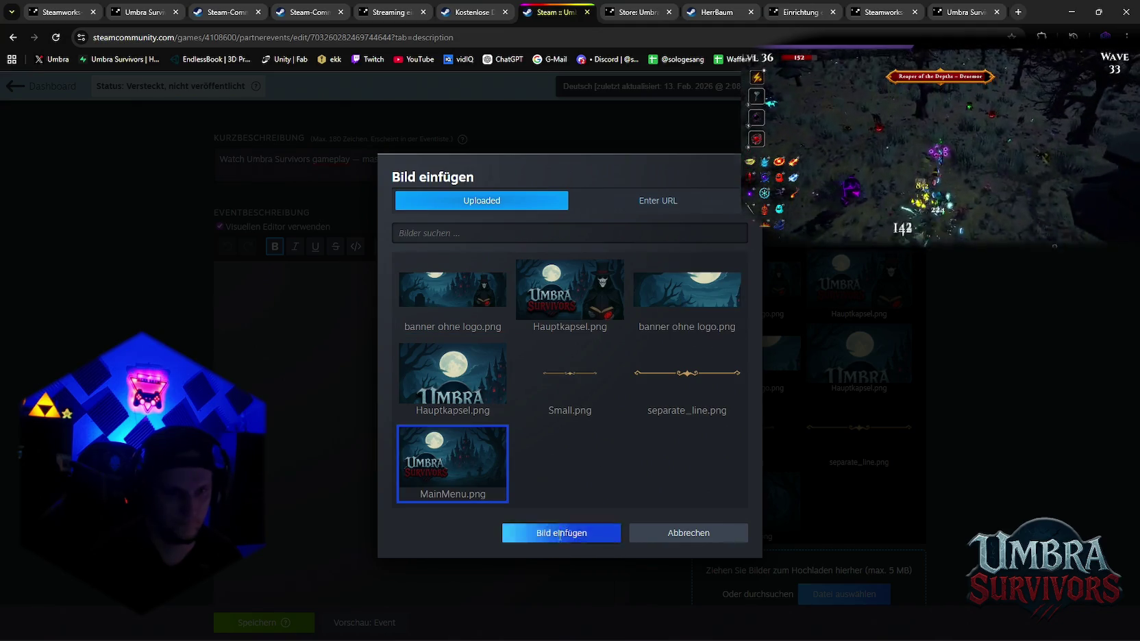
{"action": "left_click", "coordinate": [552, 533]}
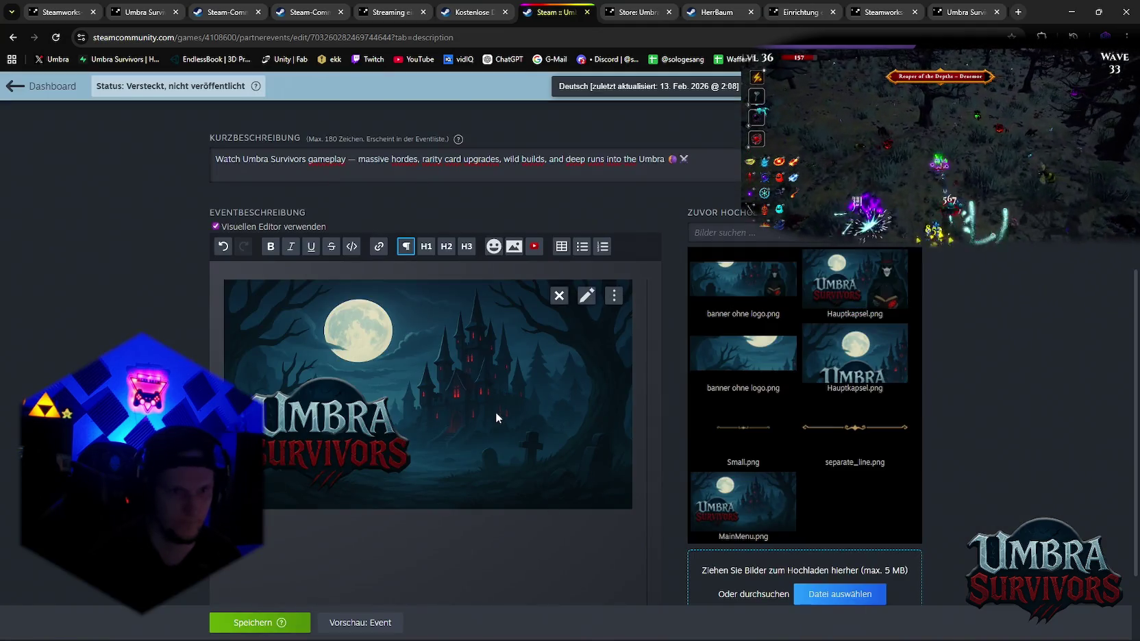
{"action": "left_click", "coordinate": [514, 246]}
{"action": "left_click", "coordinate": [670, 385]}
{"action": "left_click", "coordinate": [561, 533]}
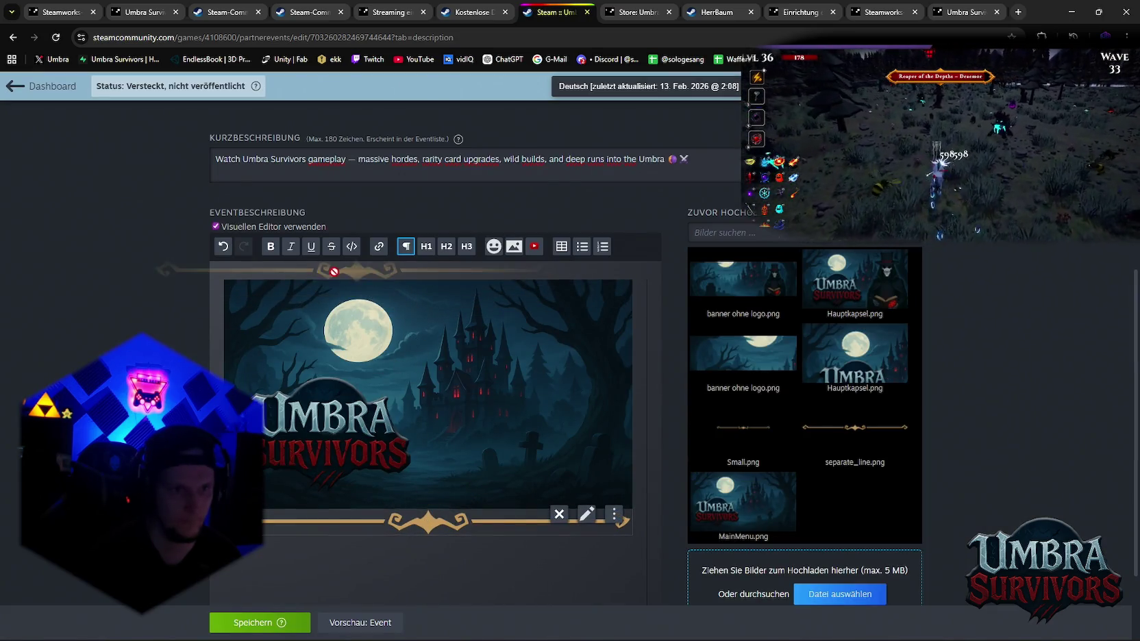
{"action": "left_click_drag", "start_coordinate": [397, 272], "coordinate": [419, 543]}
{"action": "left_click", "coordinate": [437, 269]}
{"action": "mouse_move", "coordinate": [427, 292]}
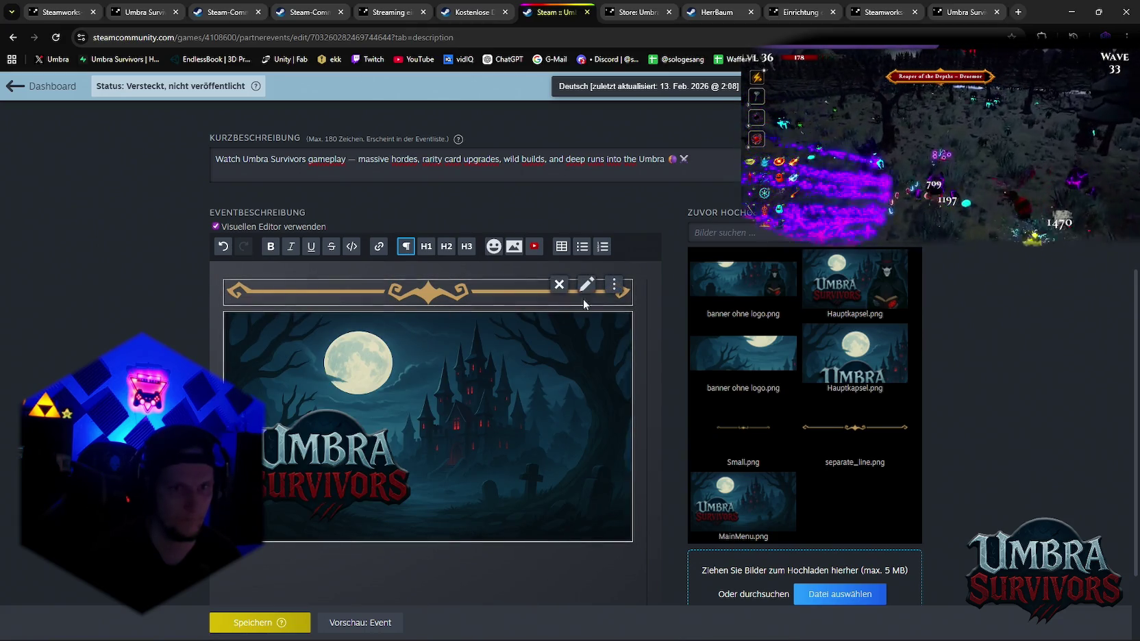
Paste the English streamer paragraph, add a separator after it and an empty line above it
{"action": "left_click", "coordinate": [229, 296]}
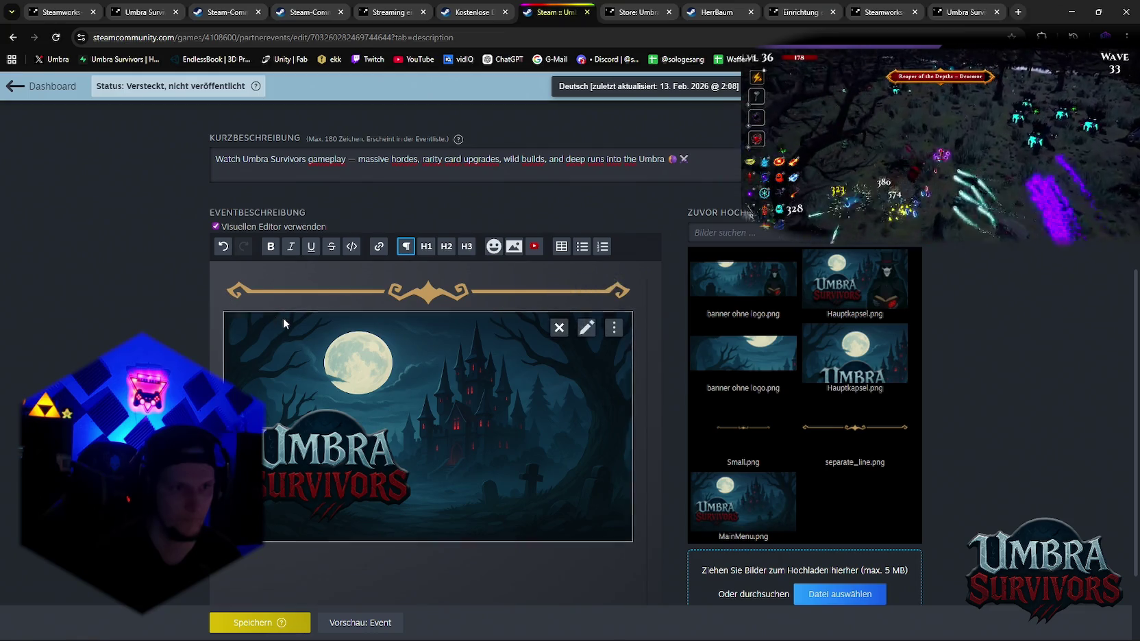
{"action": "type", "text": "A streamer is going live with Umbra Survivors! Expect fast-paced horde combat, rarity card upgrades, crazy build moments, and intense boss fights as the run dives deeper into the Umbra. Join the stream and follow the descent 🔮 ⚔️"}
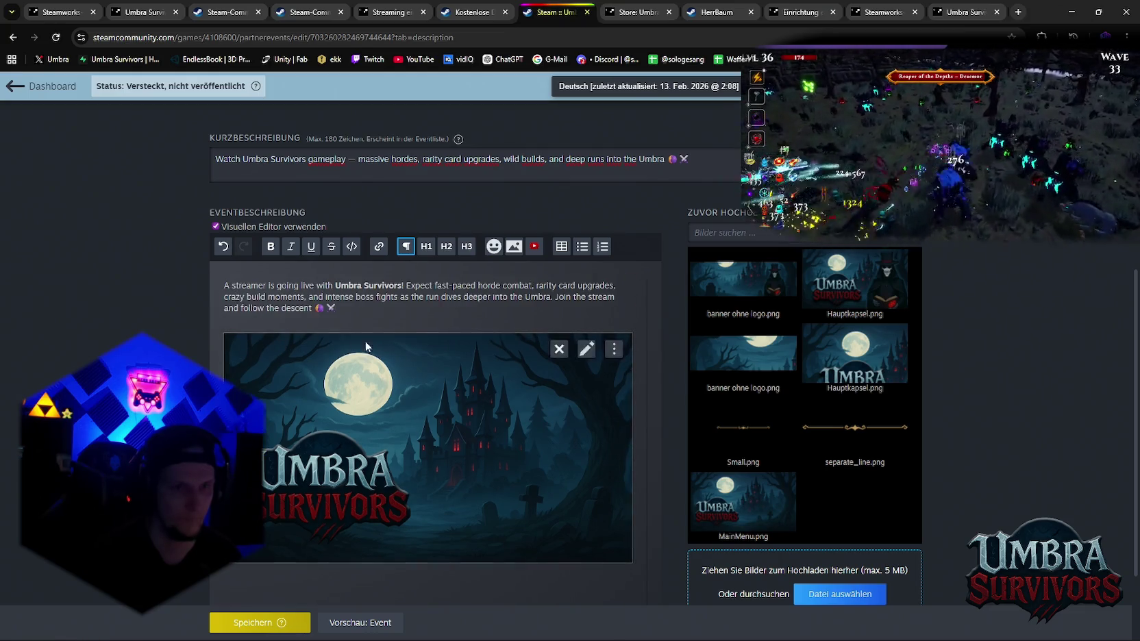
{"action": "left_click", "coordinate": [514, 246]}
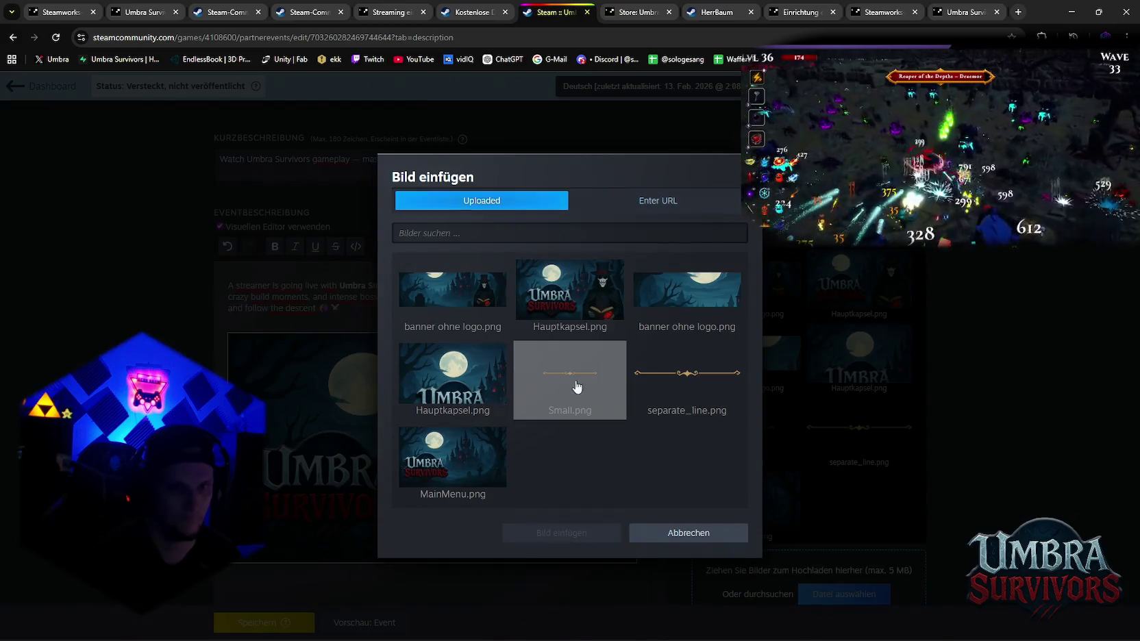
{"action": "left_click", "coordinate": [687, 379]}
{"action": "left_click", "coordinate": [535, 533]}
{"action": "left_click", "coordinate": [356, 263]}
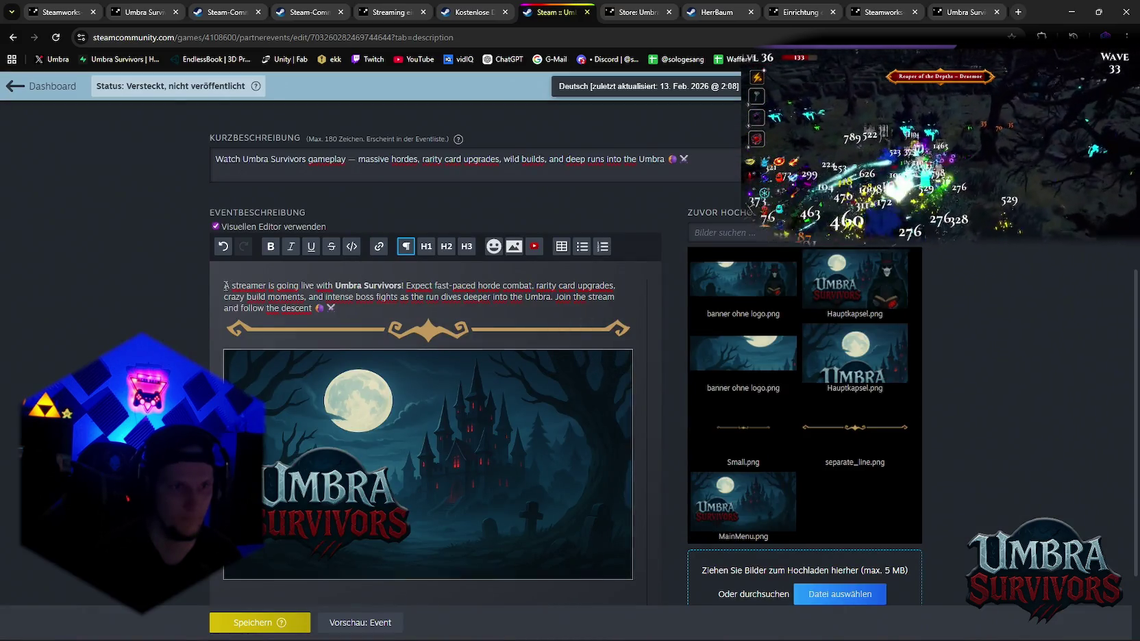
{"action": "key", "text": "Return"}
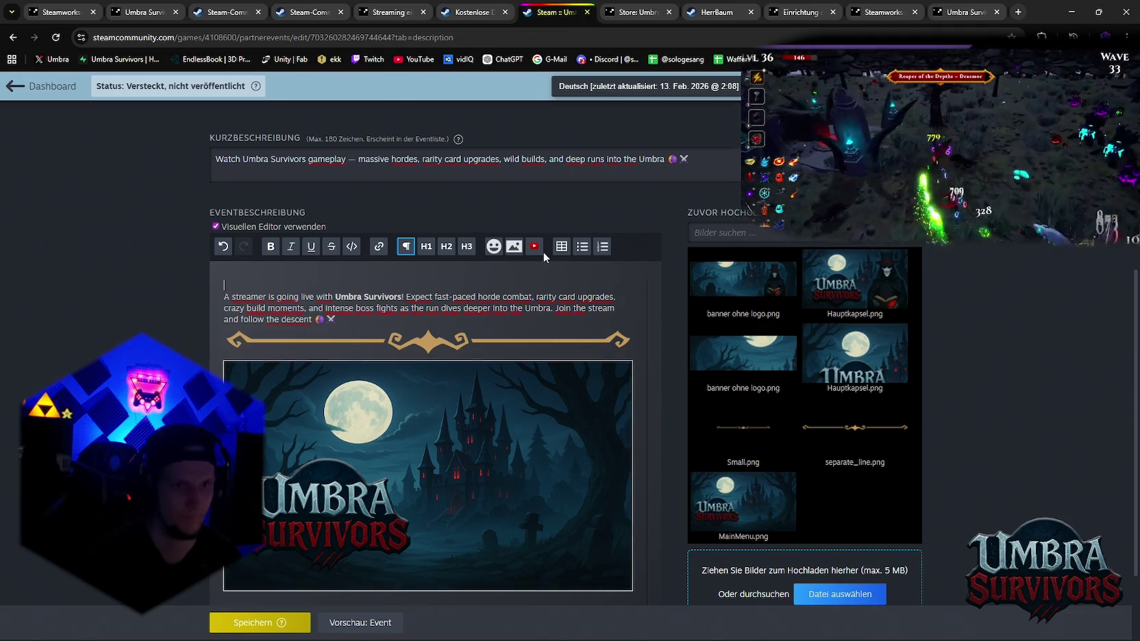
Insert the Small ornament image above the paragraph
{"action": "left_click", "coordinate": [514, 246]}
{"action": "left_click", "coordinate": [570, 375]}
{"action": "left_click", "coordinate": [566, 529]}
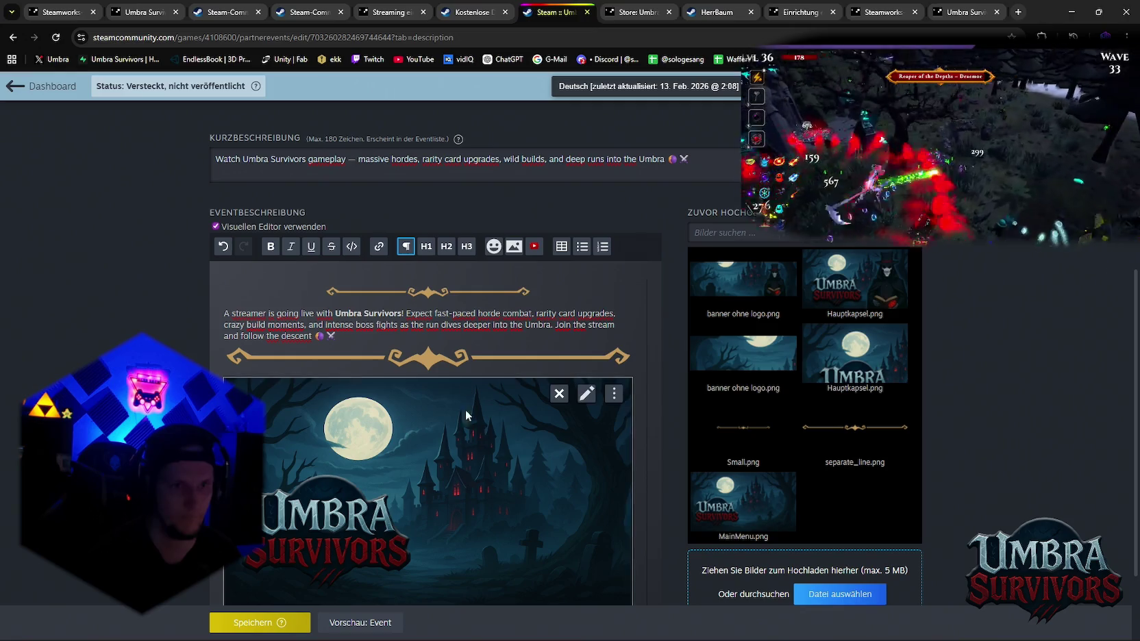
{"action": "scroll", "coordinate": [534, 405], "scroll_direction": "down", "scroll_amount": 1}
{"action": "scroll", "coordinate": [602, 396], "scroll_direction": "up", "scroll_amount": 5}
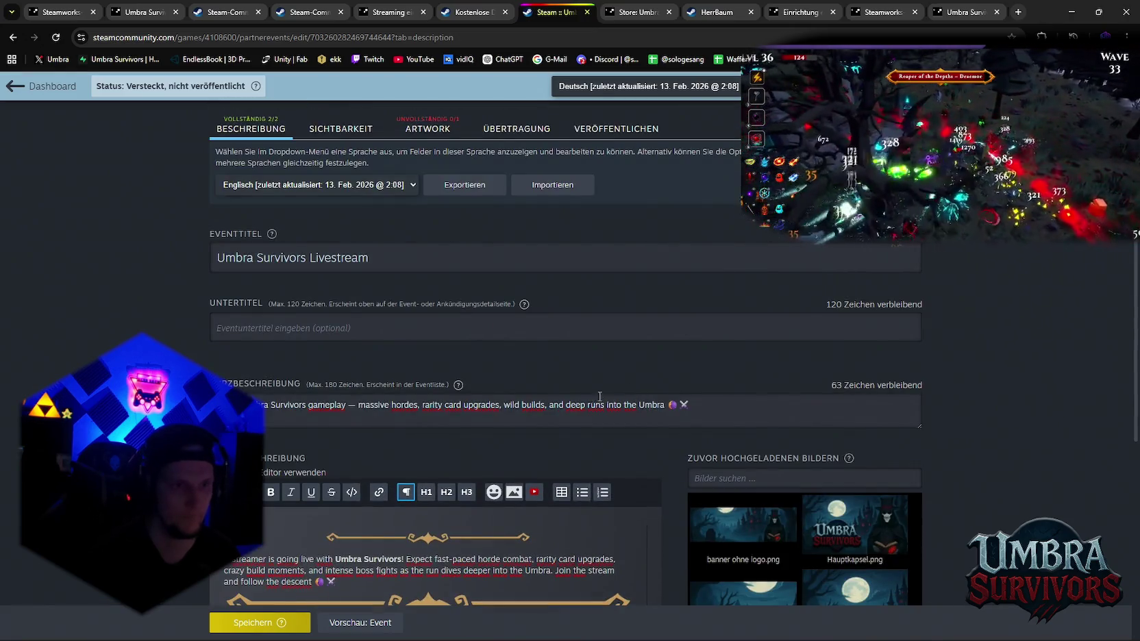
Open the event's Artwork section and look over its upload area
{"action": "scroll", "coordinate": [685, 362], "scroll_direction": "up", "scroll_amount": 2}
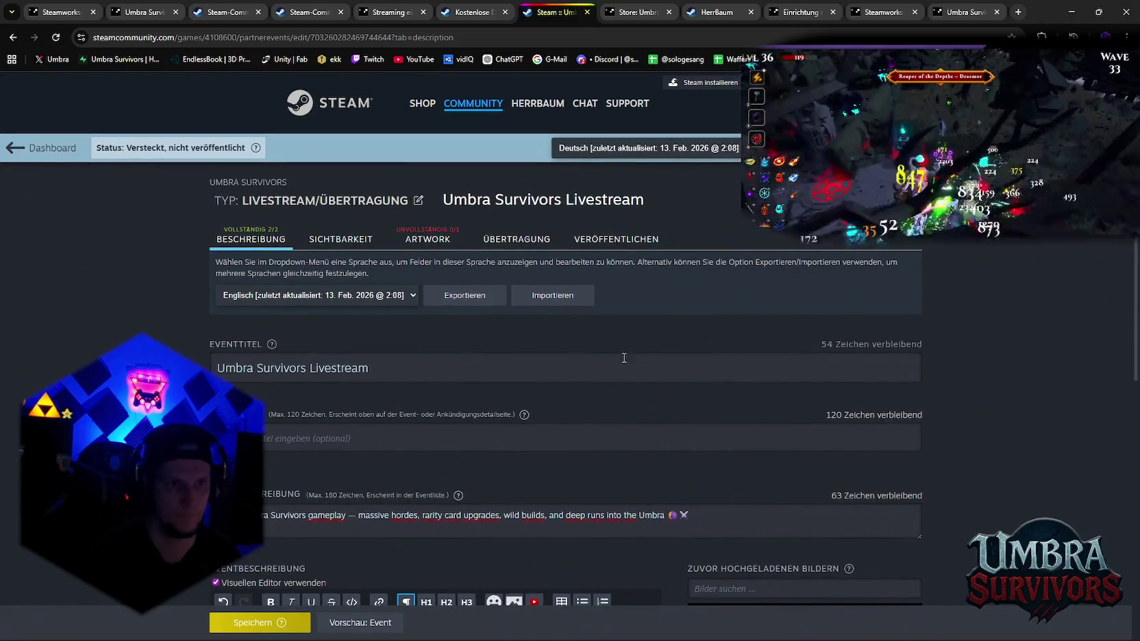
{"action": "left_click", "coordinate": [435, 245]}
{"action": "scroll", "coordinate": [473, 318], "scroll_direction": "down", "scroll_amount": 2}
{"action": "scroll", "coordinate": [478, 328], "scroll_direction": "down", "scroll_amount": 4}
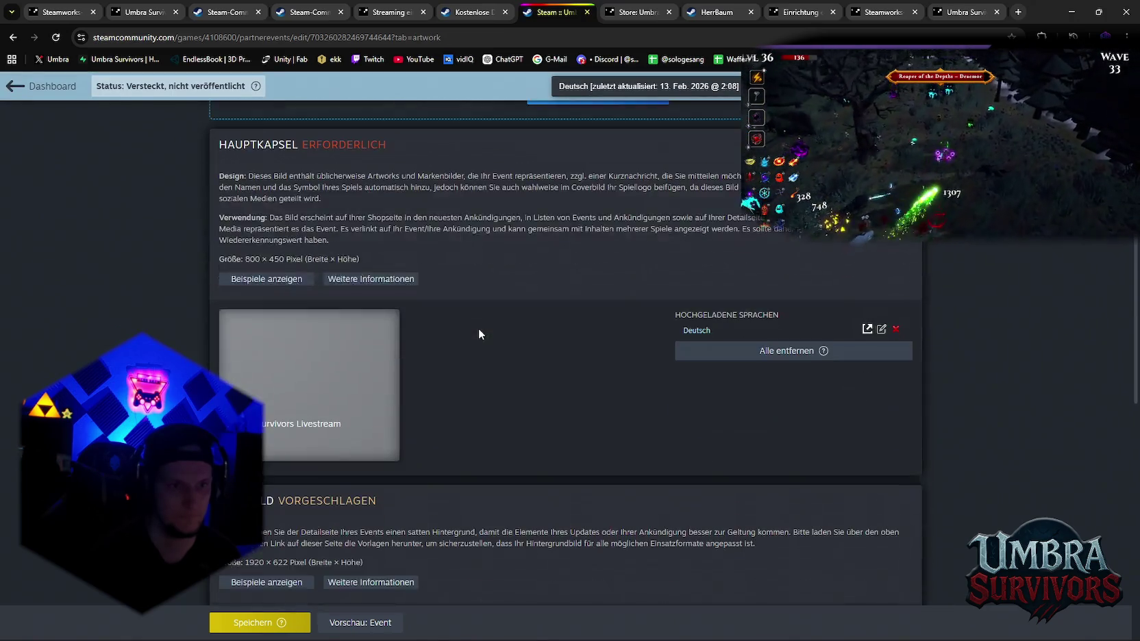
{"action": "scroll", "coordinate": [479, 332], "scroll_direction": "down", "scroll_amount": 4}
{"action": "scroll", "coordinate": [483, 344], "scroll_direction": "down", "scroll_amount": 3}
{"action": "scroll", "coordinate": [528, 361], "scroll_direction": "up", "scroll_amount": 6}
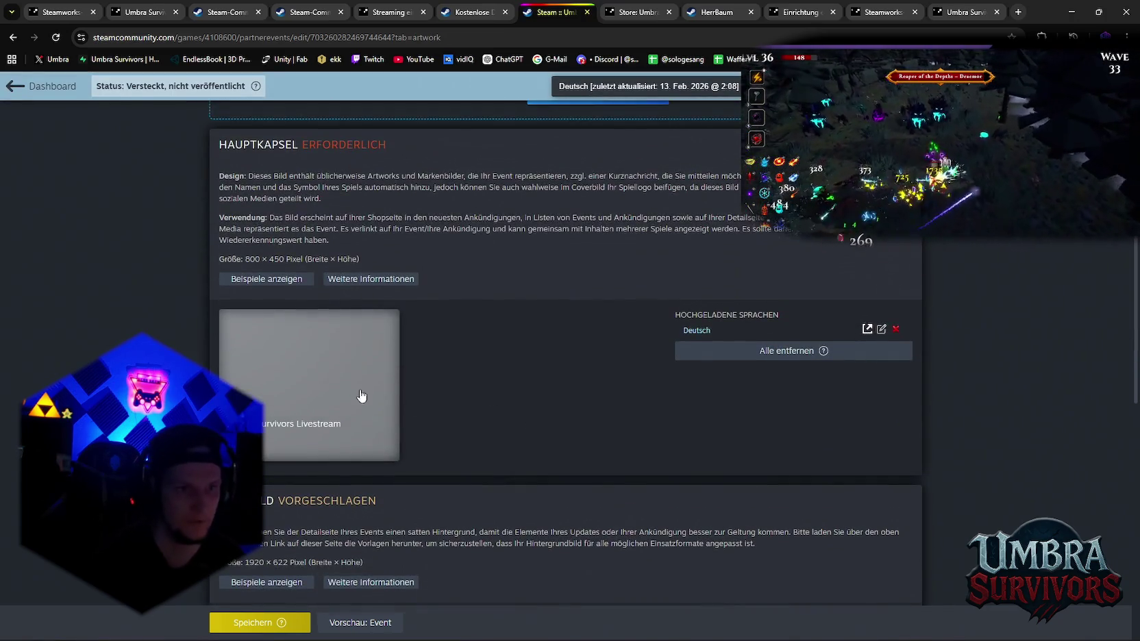
{"action": "scroll", "coordinate": [585, 401], "scroll_direction": "up", "scroll_amount": 2}
{"action": "scroll", "coordinate": [527, 446], "scroll_direction": "up", "scroll_amount": 3}
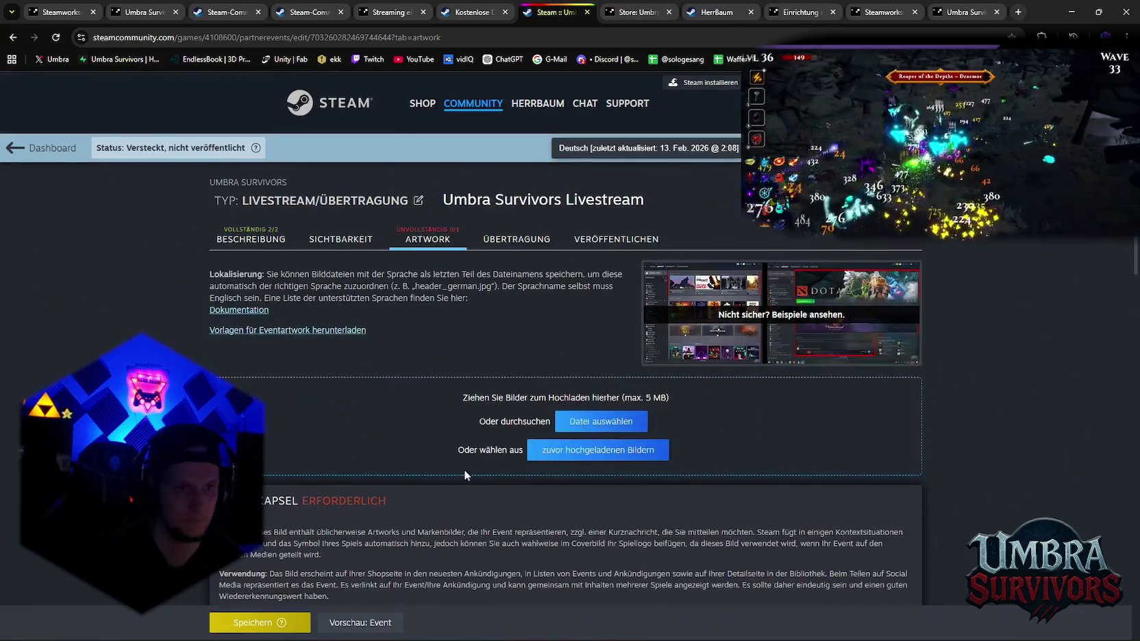
Save the event and bring in an image file from the desktop for upload
{"action": "left_click", "coordinate": [266, 623]}
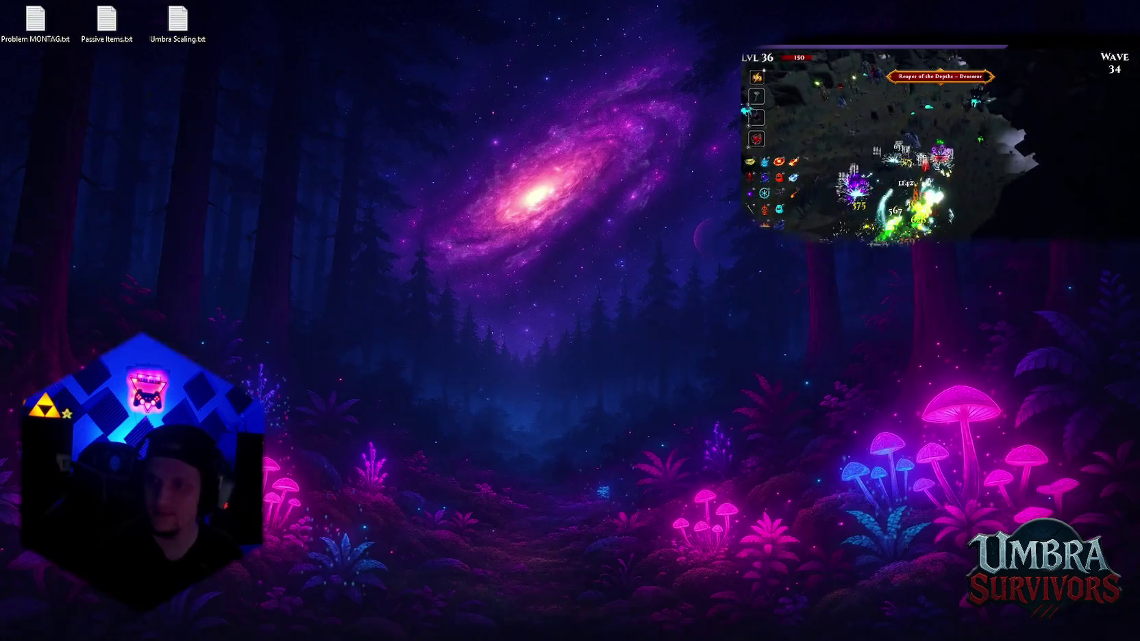
{"action": "key", "text": "super+d"}
{"action": "key", "text": "super+d"}
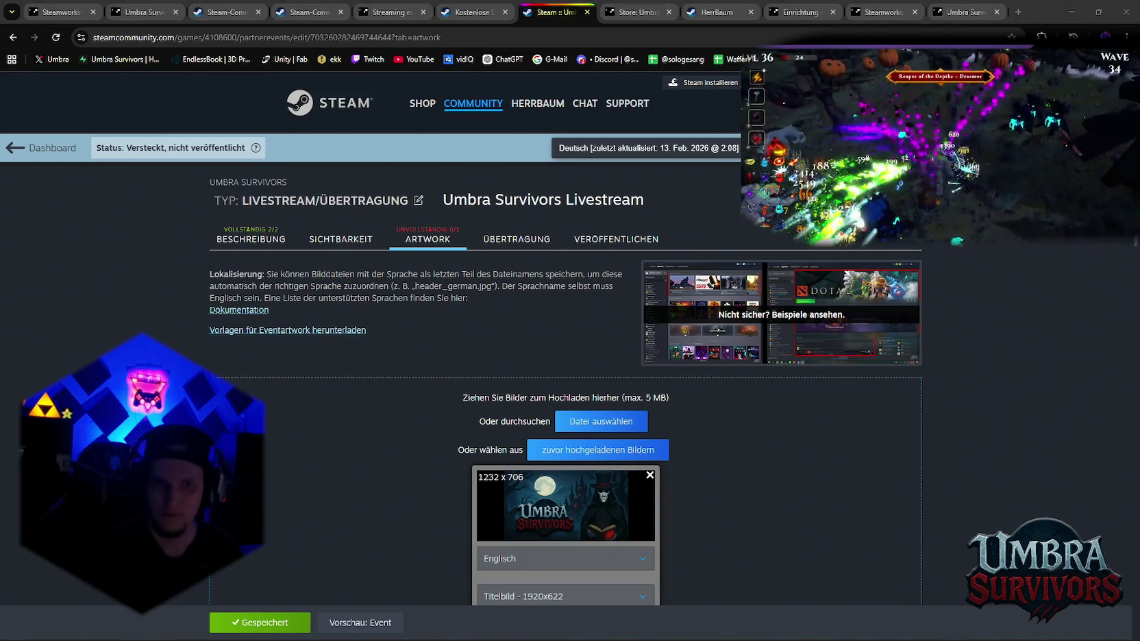
{"action": "left_click", "coordinate": [708, 479]}
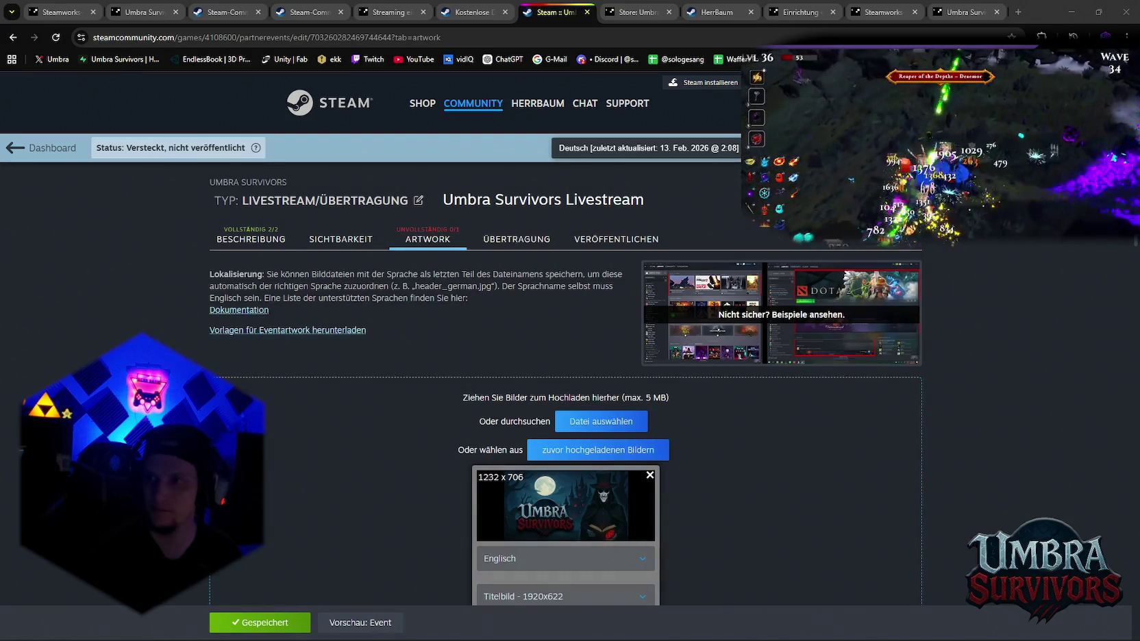
Drop the second image into the upload area and crop it to a 1920x622 title image
{"action": "left_click_drag", "start_coordinate": [811, 475], "coordinate": [808, 475]}
{"action": "scroll", "coordinate": [751, 466], "scroll_direction": "down", "scroll_amount": 2}
{"action": "scroll", "coordinate": [751, 466], "scroll_direction": "down", "scroll_amount": 2}
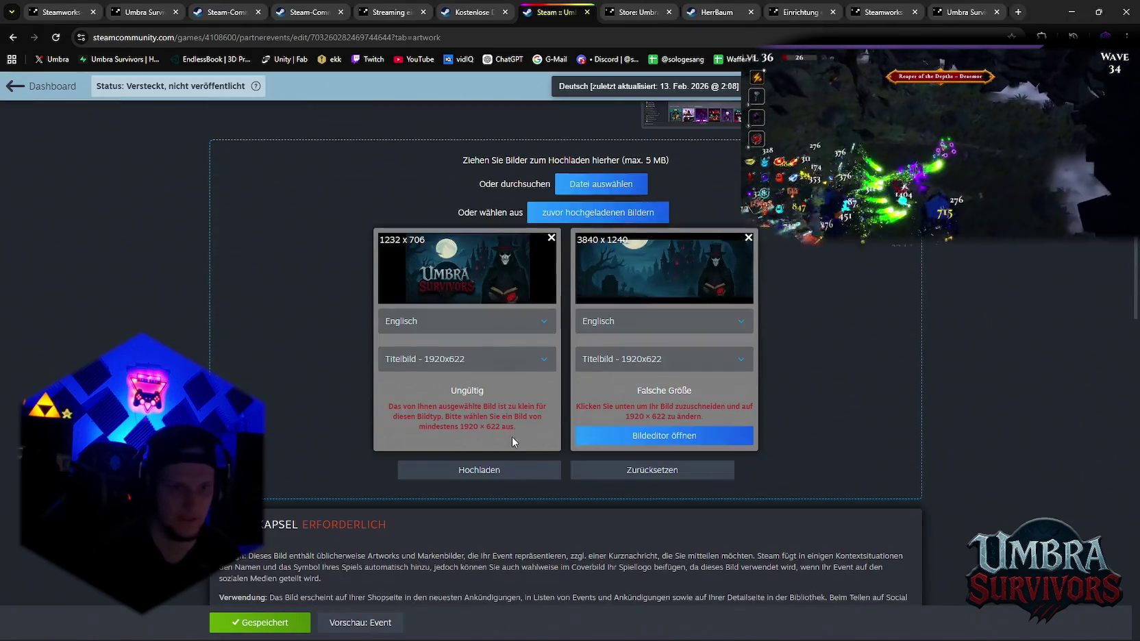
{"action": "left_click", "coordinate": [663, 437]}
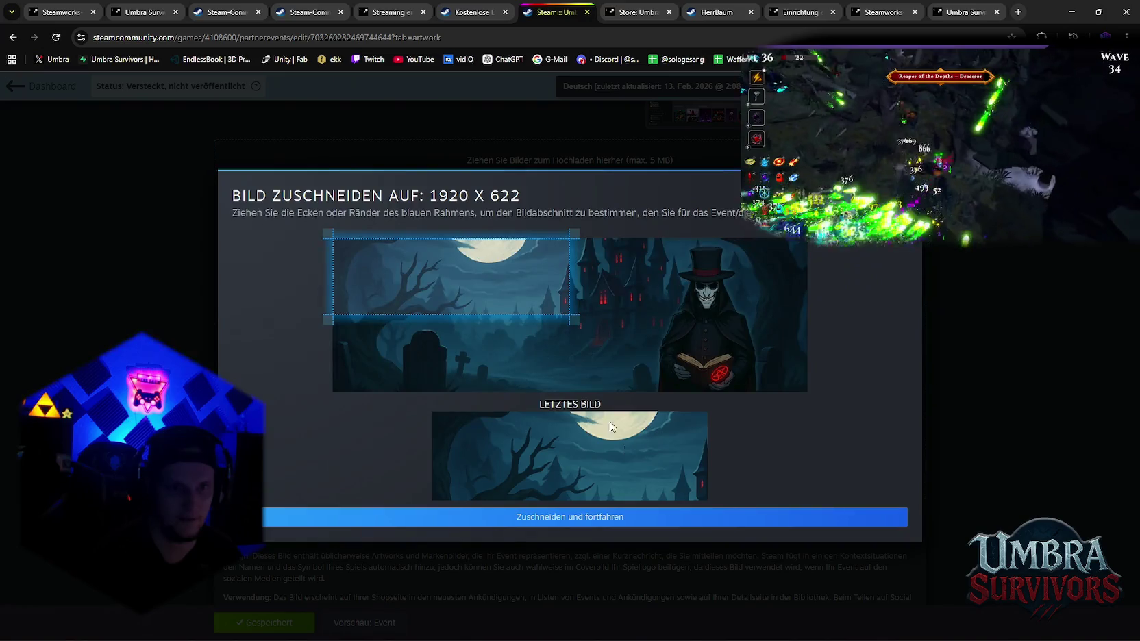
{"action": "left_click_drag", "start_coordinate": [327, 233], "coordinate": [859, 409]}
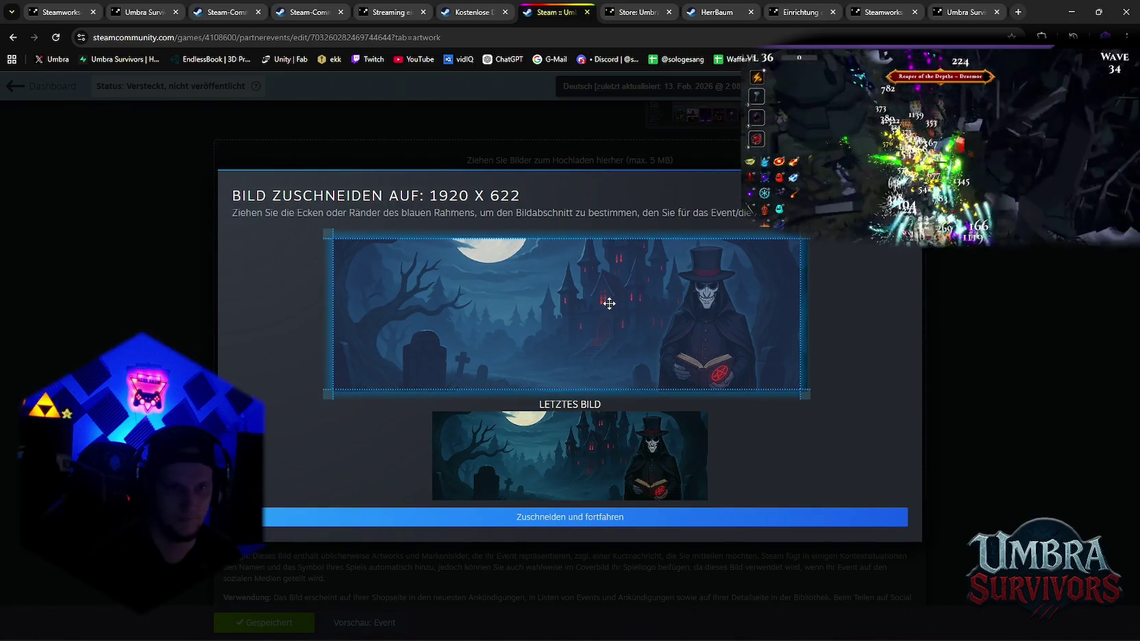
{"action": "left_click", "coordinate": [570, 518]}
Set the first image to Hauptkapsel 800x450 and crop it to full width
{"action": "left_click", "coordinate": [441, 357]}
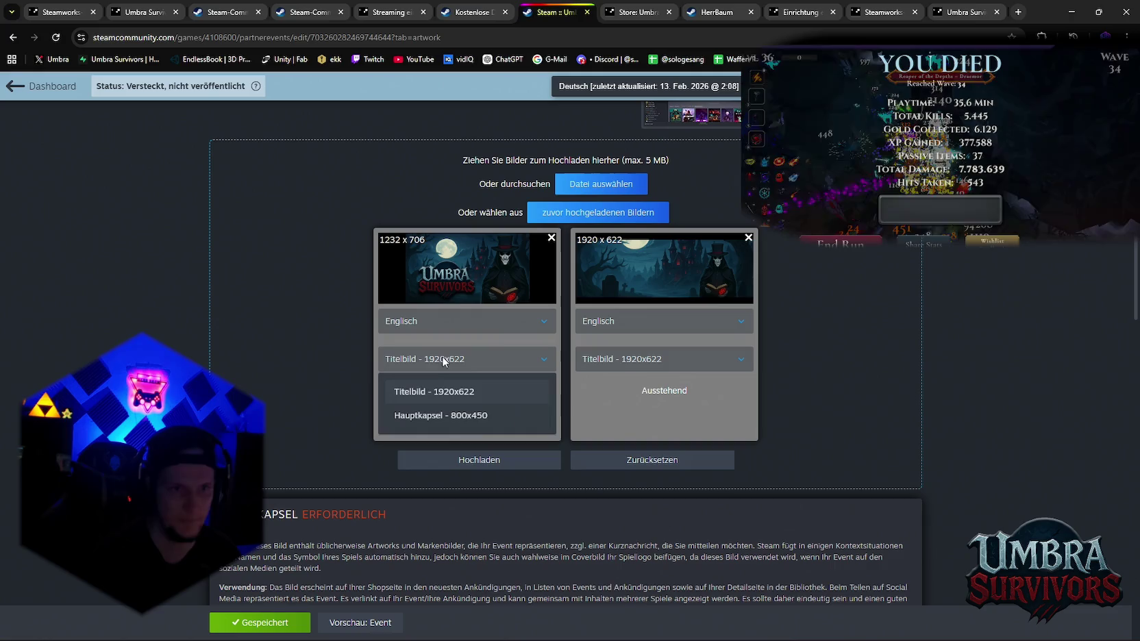
{"action": "left_click", "coordinate": [423, 412]}
{"action": "left_click", "coordinate": [471, 433]}
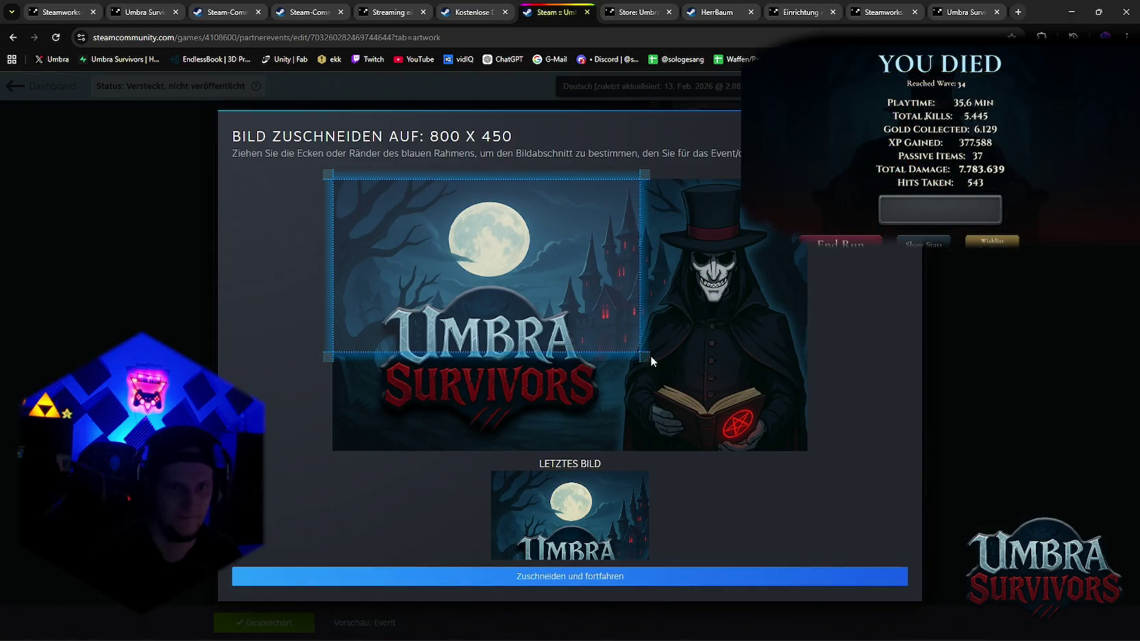
{"action": "left_click_drag", "start_coordinate": [644, 354], "coordinate": [812, 449]}
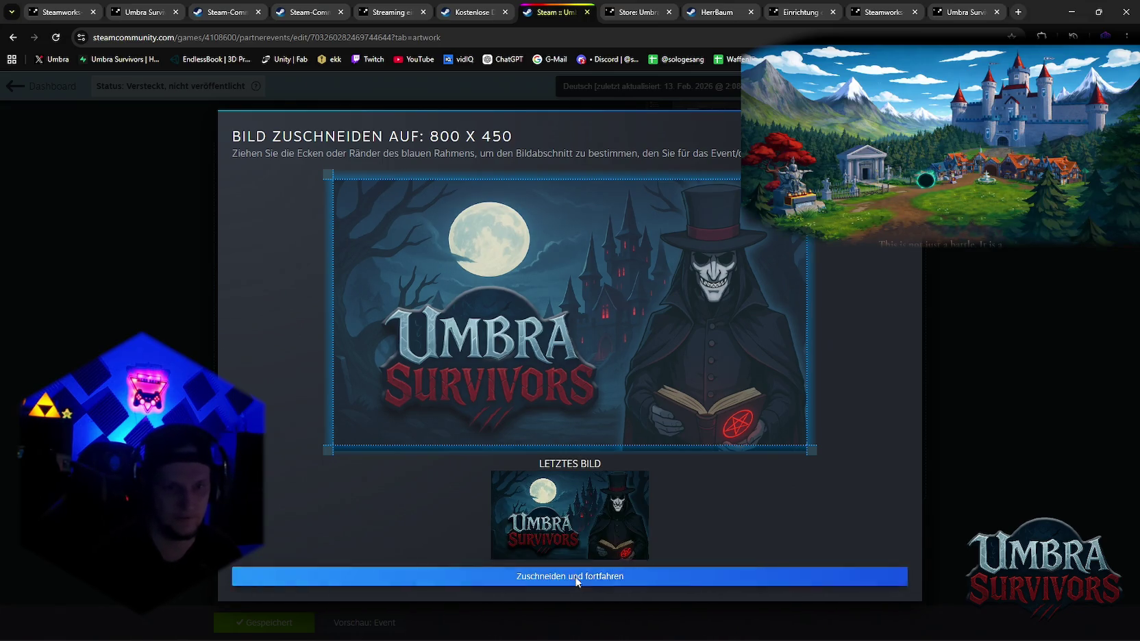
{"action": "left_click", "coordinate": [574, 576]}
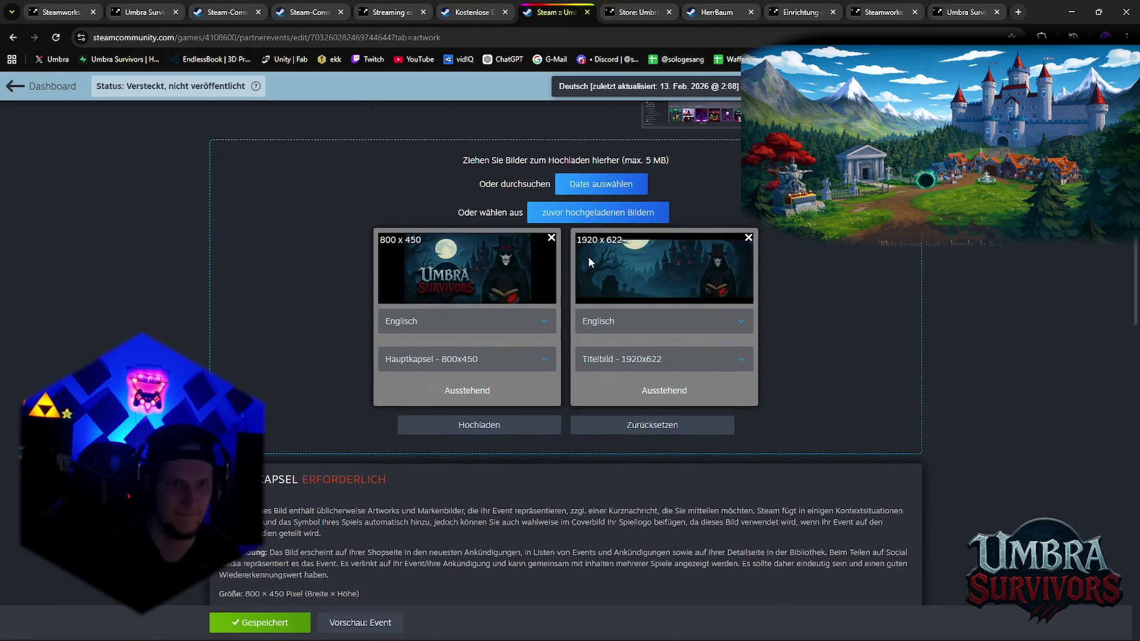
Upload both cropped English artworks, save the event, and check the new main capsule art
{"action": "left_click", "coordinate": [453, 428]}
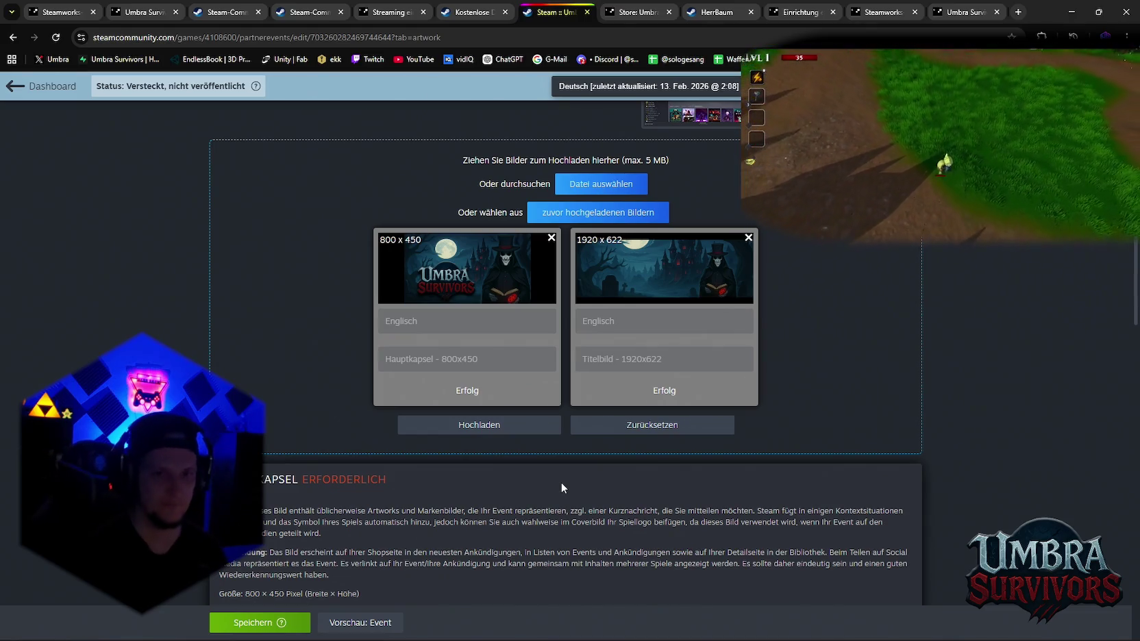
{"action": "left_click", "coordinate": [244, 624]}
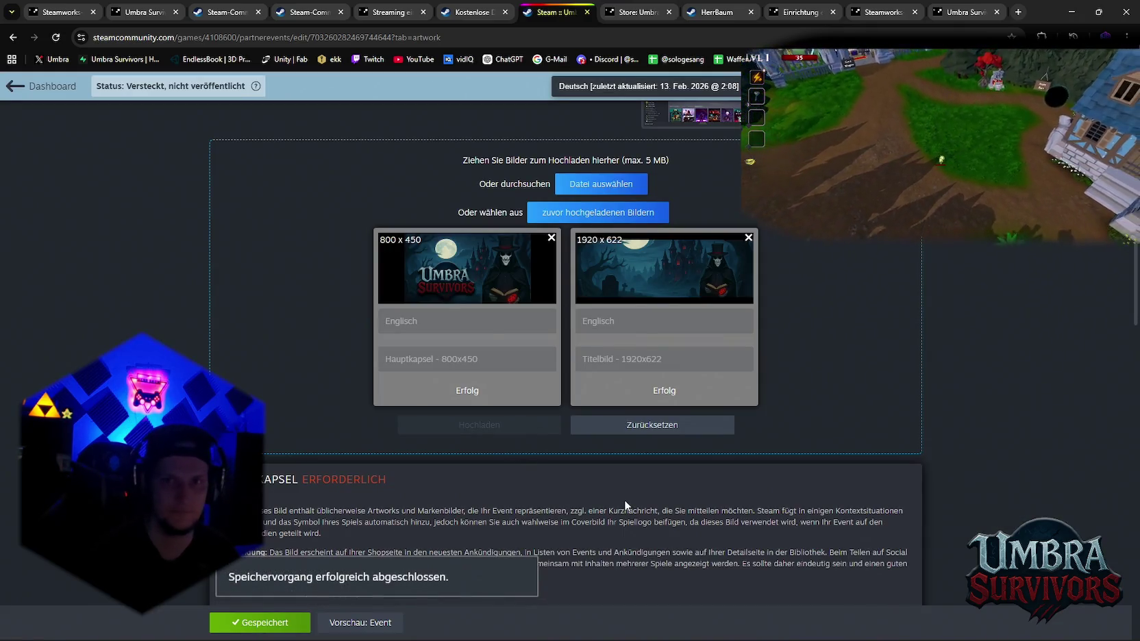
{"action": "scroll", "coordinate": [617, 493], "scroll_direction": "down", "scroll_amount": 6}
{"action": "scroll", "coordinate": [589, 472], "scroll_direction": "down", "scroll_amount": 3}
{"action": "scroll", "coordinate": [581, 486], "scroll_direction": "down", "scroll_amount": 5}
{"action": "scroll", "coordinate": [634, 468], "scroll_direction": "up", "scroll_amount": 5}
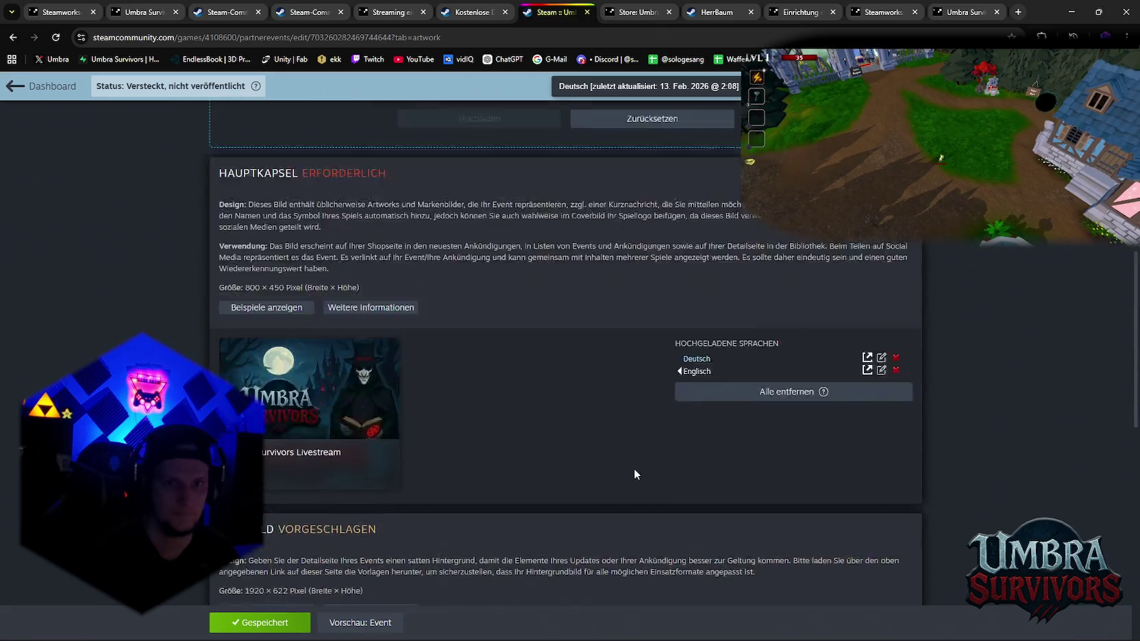
{"action": "scroll", "coordinate": [635, 469], "scroll_direction": "up", "scroll_amount": 3}
{"action": "scroll", "coordinate": [635, 468], "scroll_direction": "up", "scroll_amount": 6}
Publish the event publicly, dismiss the success message, and copy its public link
{"action": "left_click", "coordinate": [603, 246]}
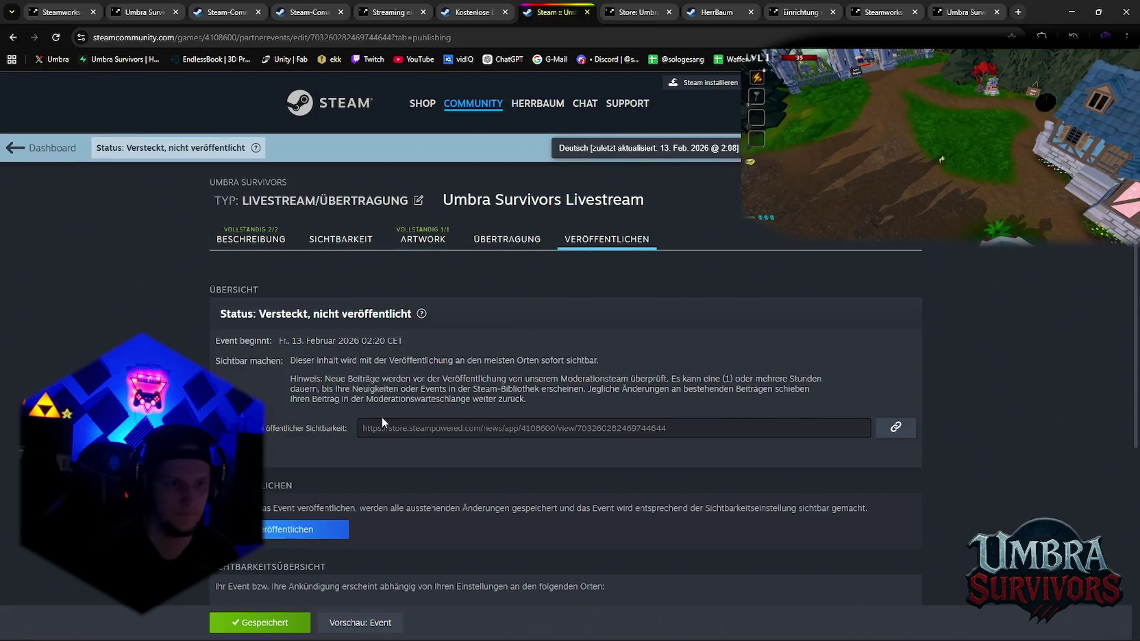
{"action": "scroll", "coordinate": [381, 416], "scroll_direction": "down", "scroll_amount": 2}
{"action": "left_click", "coordinate": [329, 411]}
{"action": "left_click", "coordinate": [624, 425]}
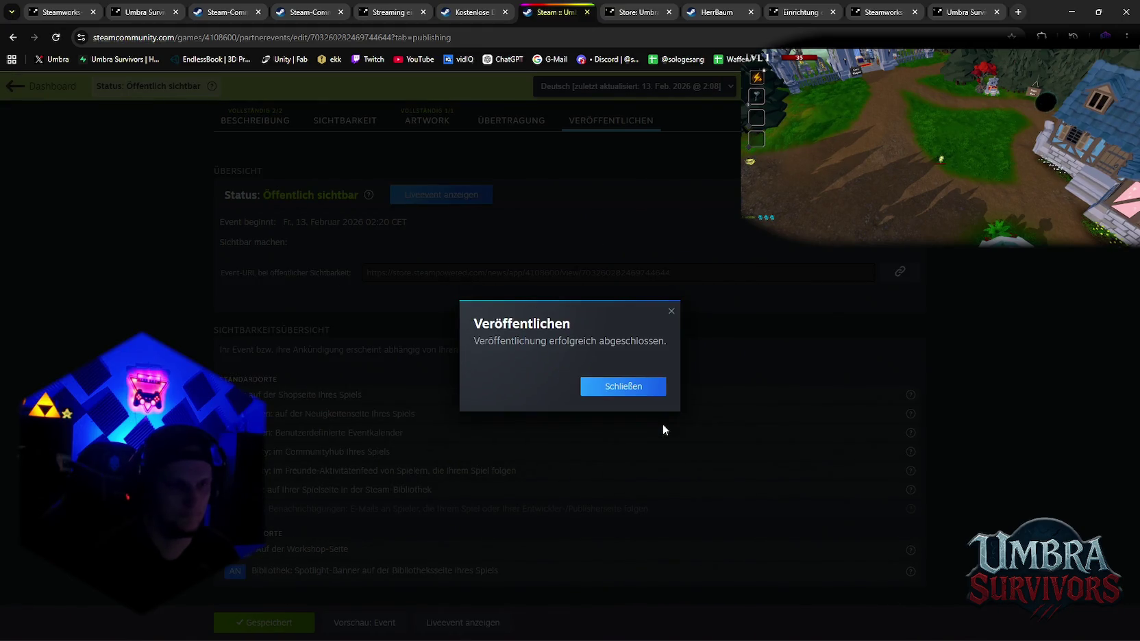
{"action": "left_click", "coordinate": [646, 385]}
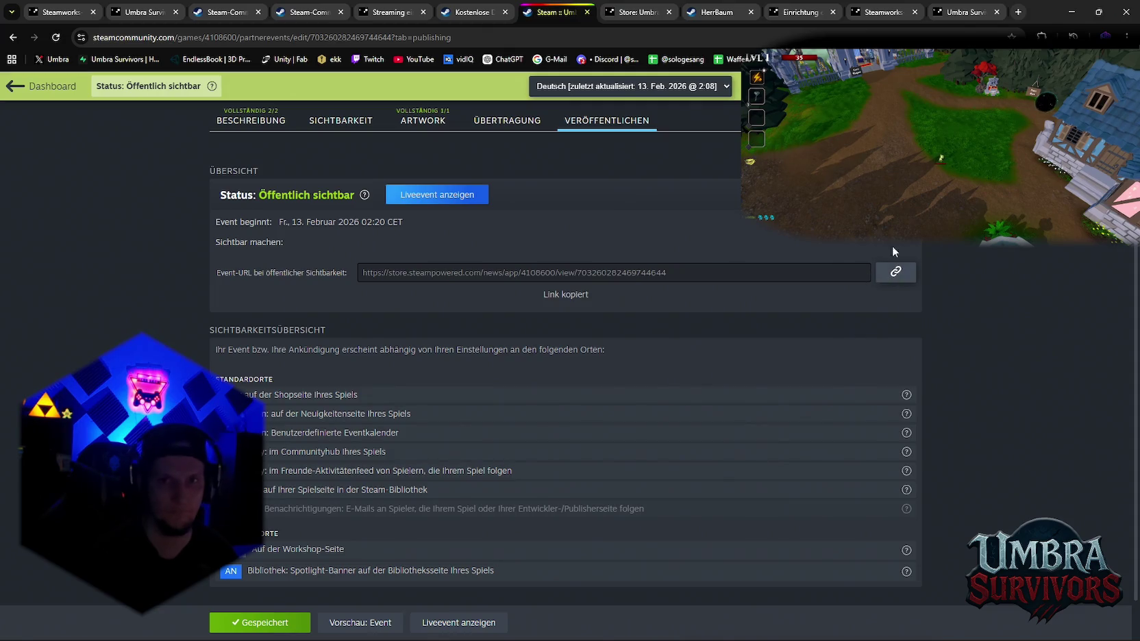
{"action": "left_click", "coordinate": [1018, 12]}
Load the copied event link and scroll through the live Umbra Survivors Livestream store page
{"action": "key", "text": "ctrl+v"}
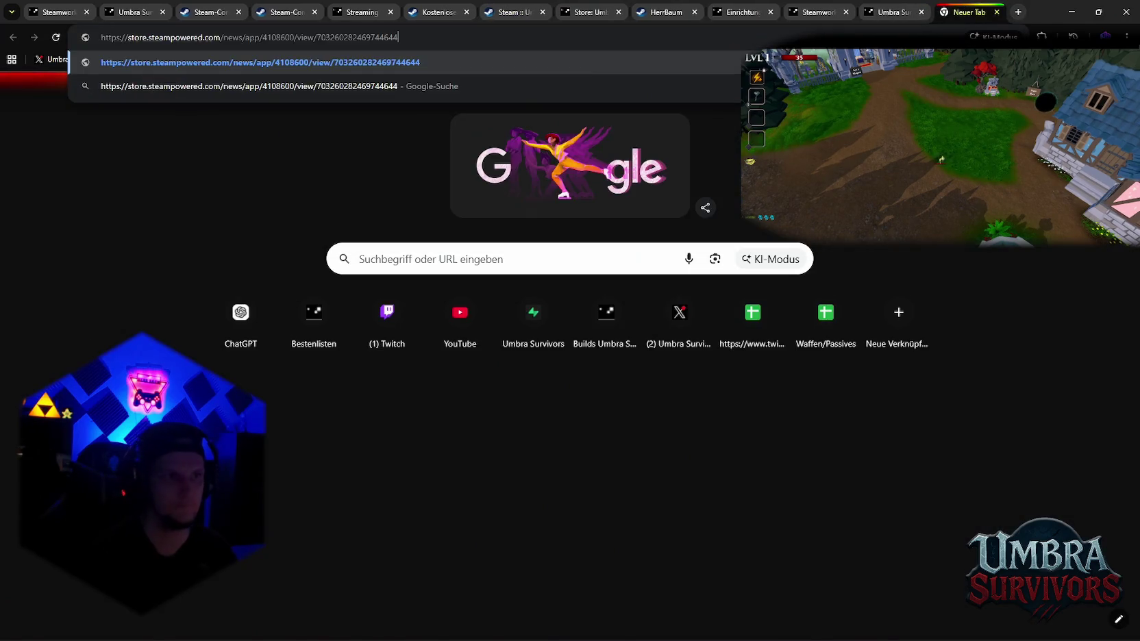
{"action": "key", "text": "Return"}
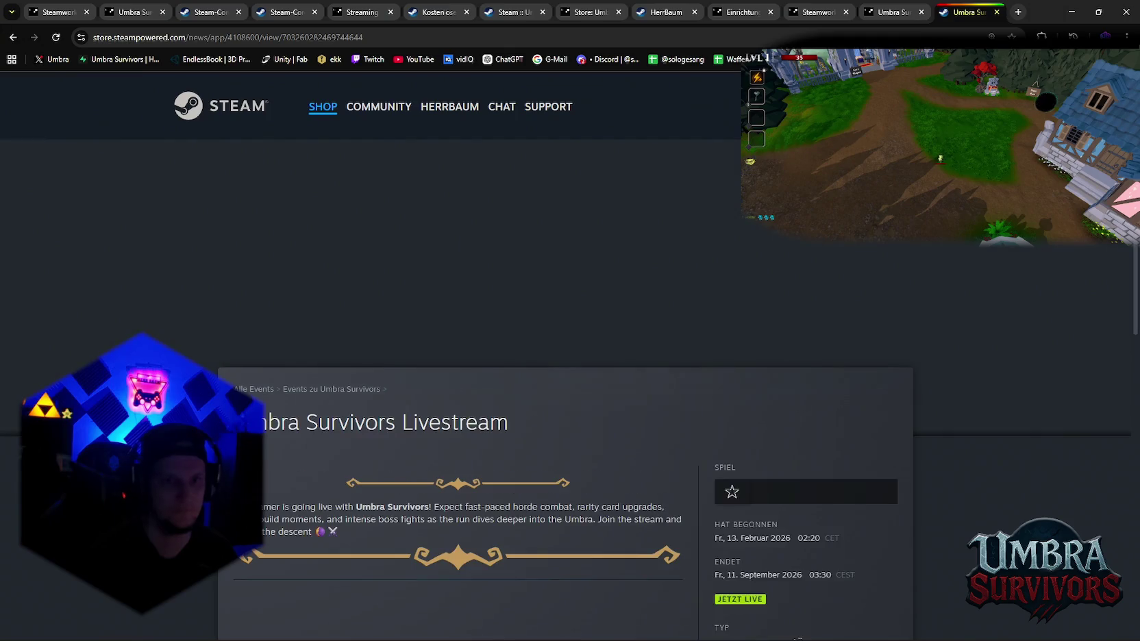
{"action": "scroll", "coordinate": [664, 309], "scroll_direction": "down", "scroll_amount": 3}
{"action": "scroll", "coordinate": [663, 309], "scroll_direction": "down", "scroll_amount": 2}
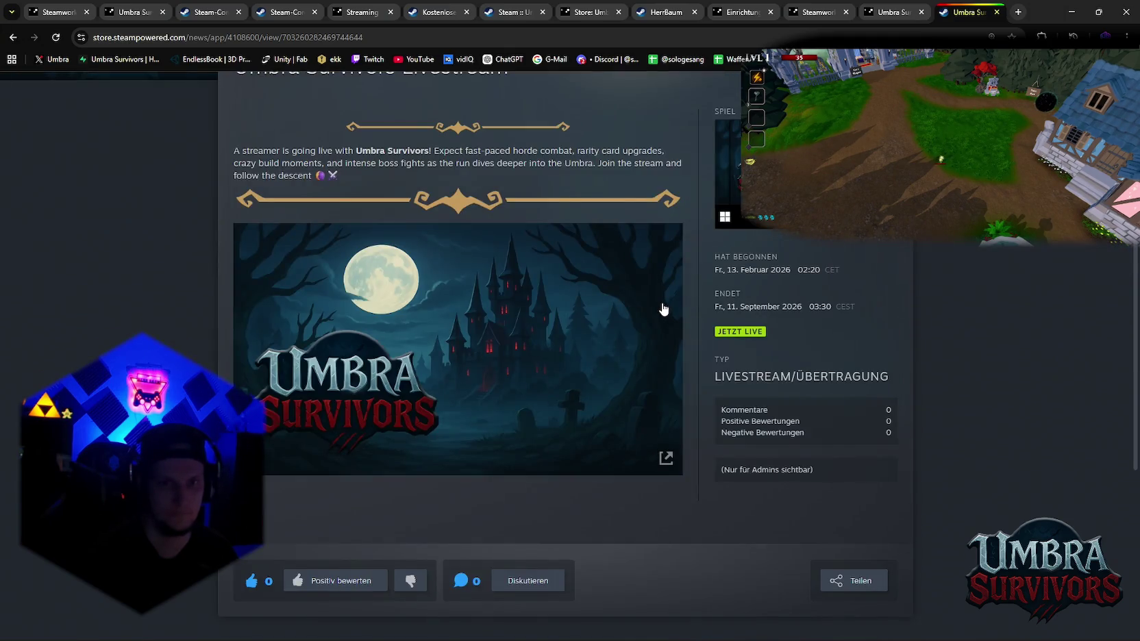
{"action": "scroll", "coordinate": [684, 381], "scroll_direction": "down", "scroll_amount": 2}
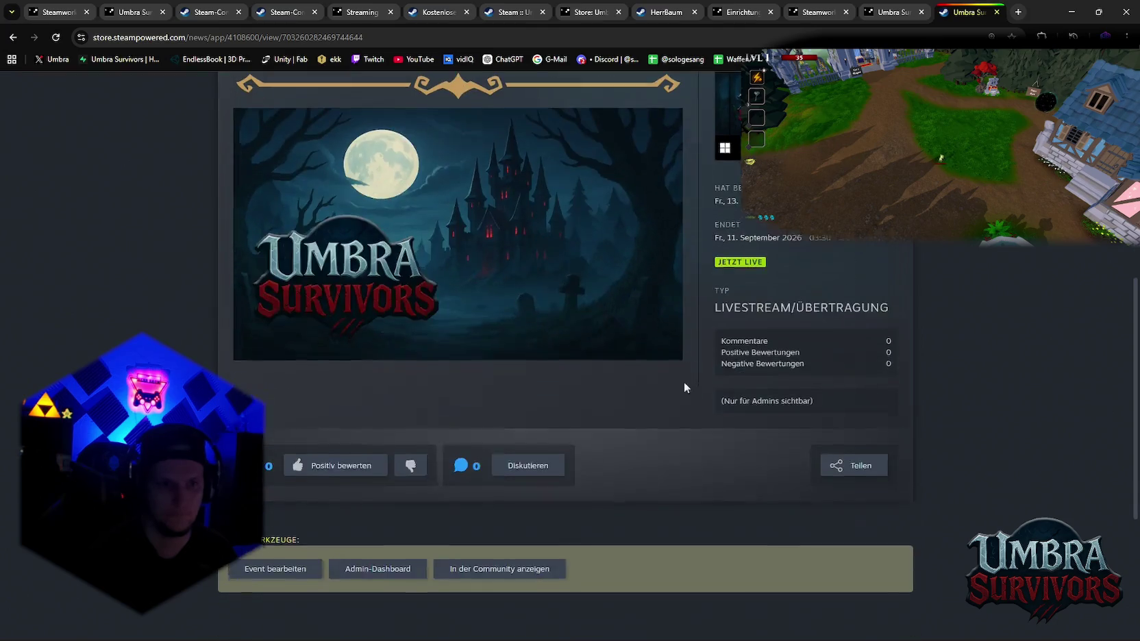
{"action": "scroll", "coordinate": [637, 437], "scroll_direction": "up", "scroll_amount": 3}
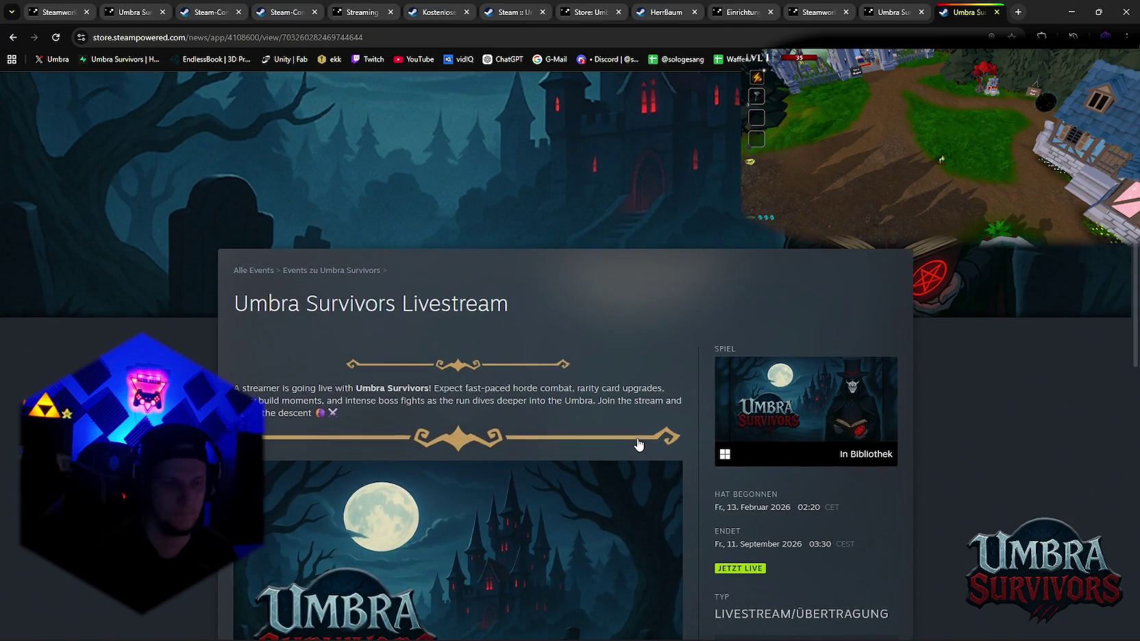
{"action": "scroll", "coordinate": [480, 259], "scroll_direction": "up", "scroll_amount": 3}
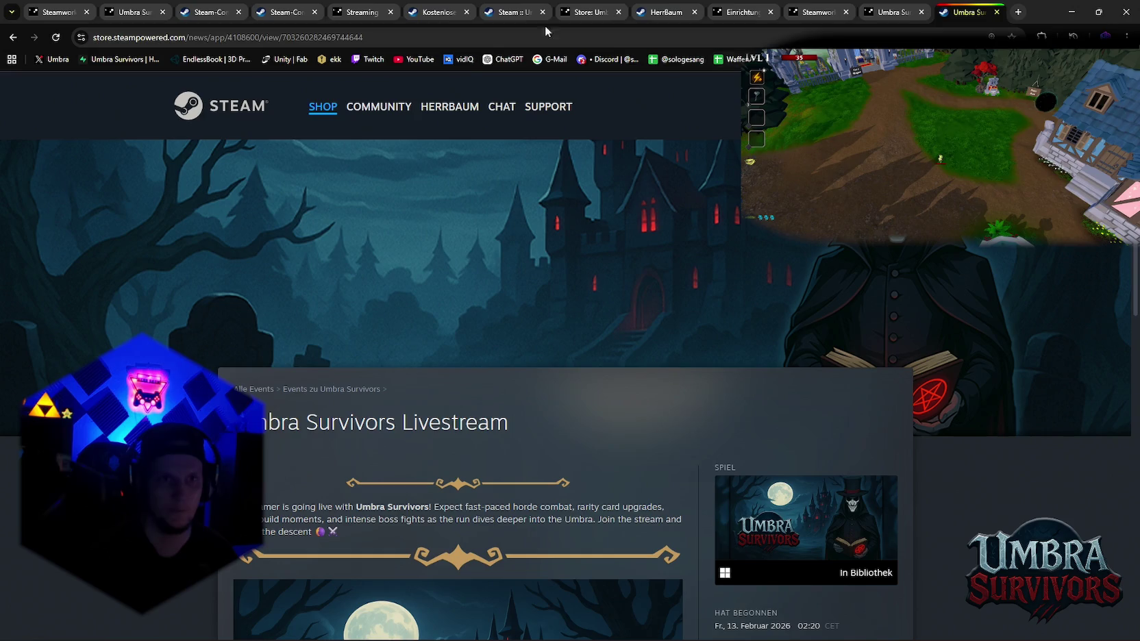
Search the Steam store for 'umbra s' and open the Umbra Survivors store page
{"action": "left_click", "coordinate": [325, 114]}
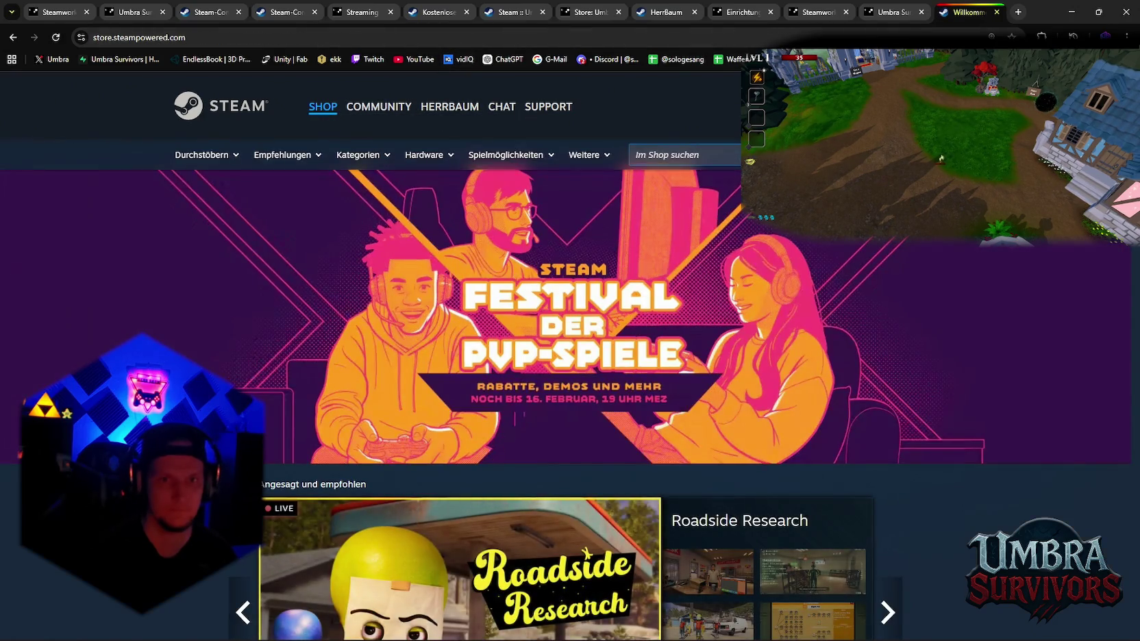
{"action": "left_click", "coordinate": [637, 155]}
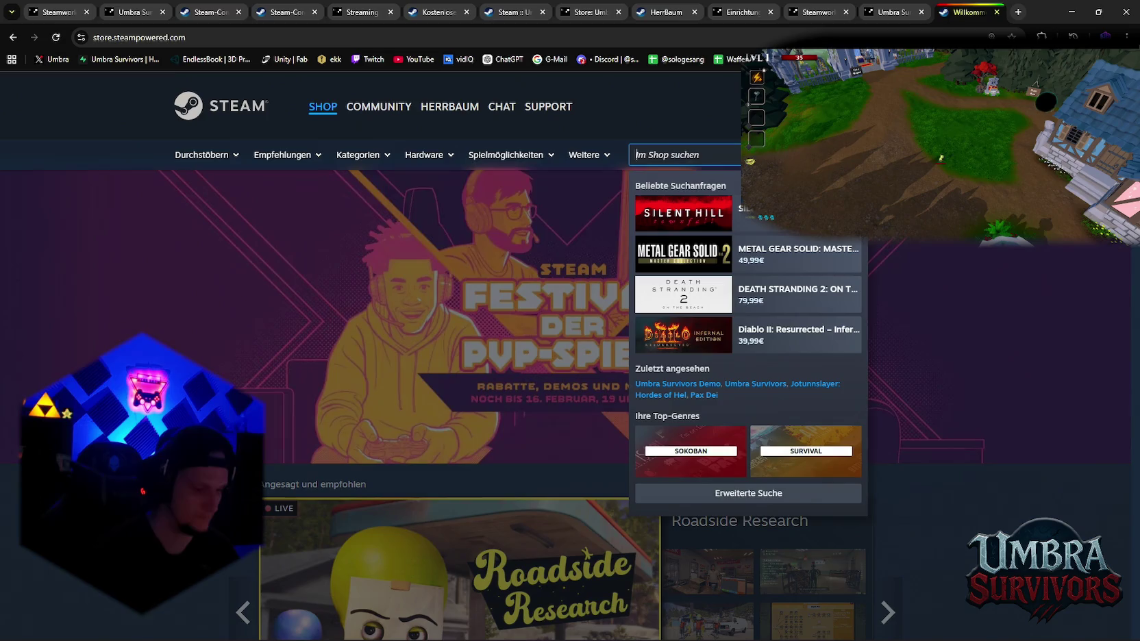
{"action": "type", "text": "umbra s"}
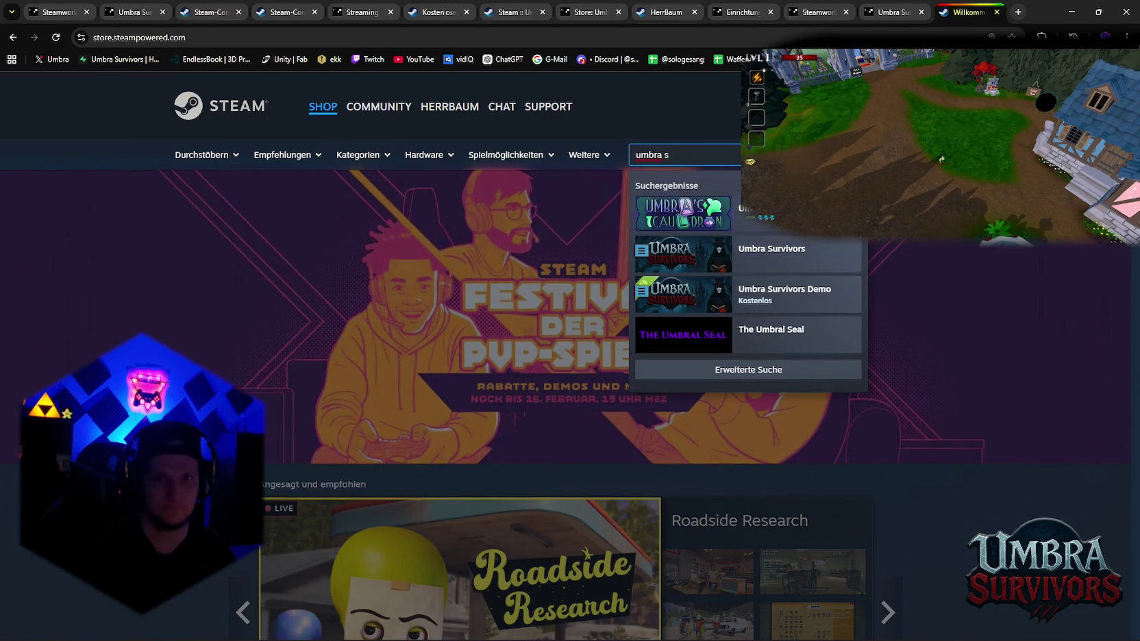
{"action": "left_click", "coordinate": [765, 252]}
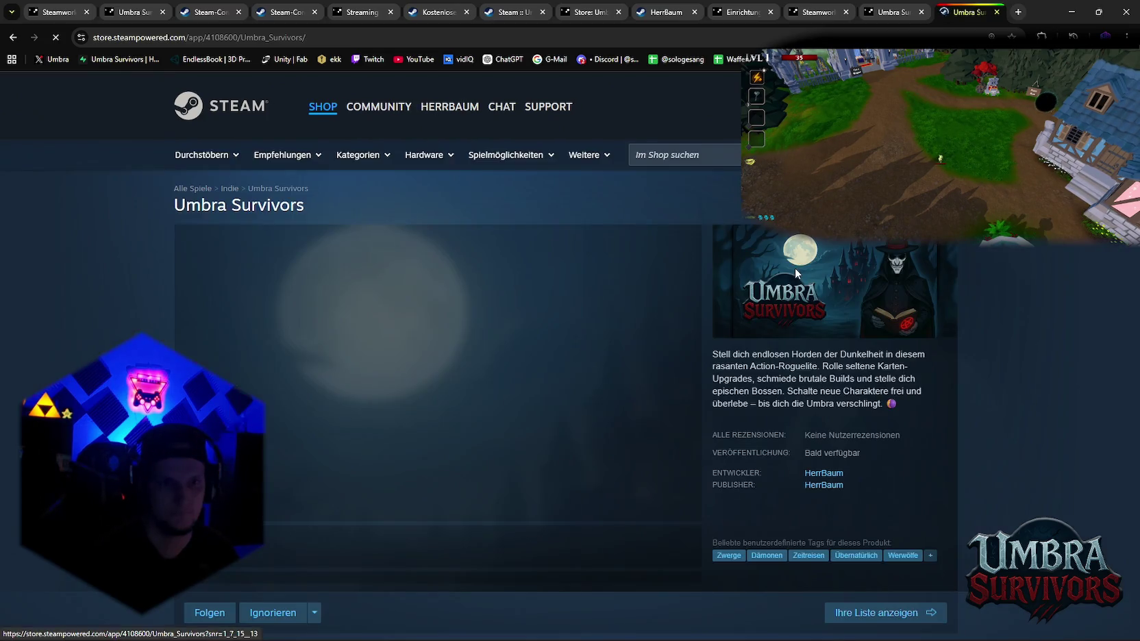
Scroll down and back up through the Umbra Survivors store page
{"action": "scroll", "coordinate": [644, 295], "scroll_direction": "down", "scroll_amount": 5}
{"action": "scroll", "coordinate": [616, 303], "scroll_direction": "up", "scroll_amount": 3}
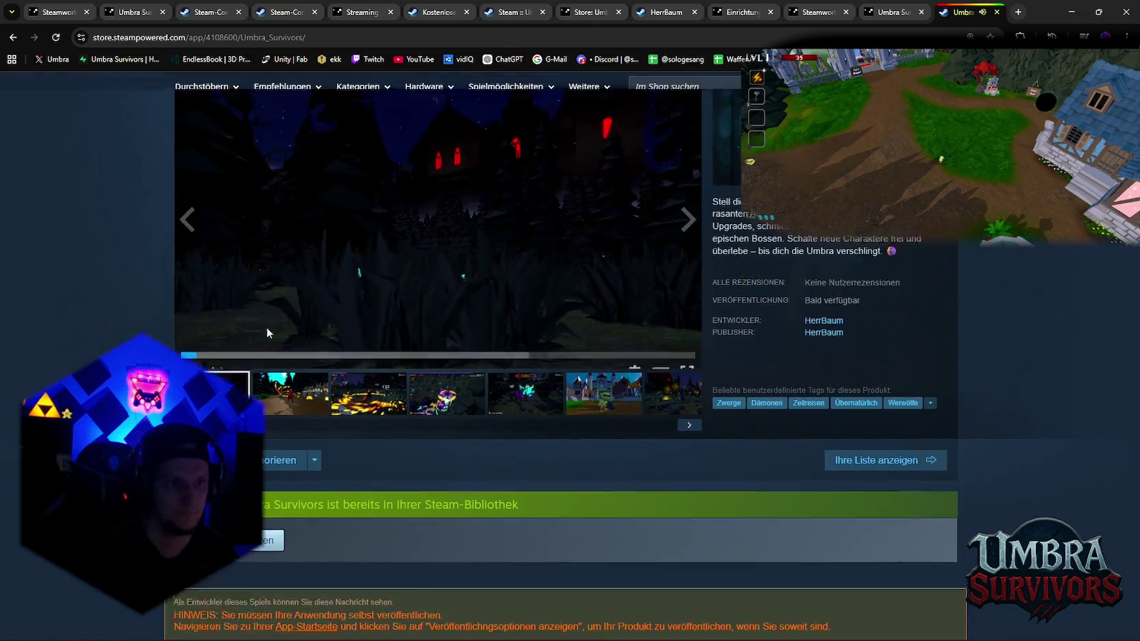
{"action": "scroll", "coordinate": [523, 344], "scroll_direction": "down", "scroll_amount": 5}
{"action": "scroll", "coordinate": [522, 344], "scroll_direction": "down", "scroll_amount": 5}
{"action": "scroll", "coordinate": [522, 345], "scroll_direction": "down", "scroll_amount": 15}
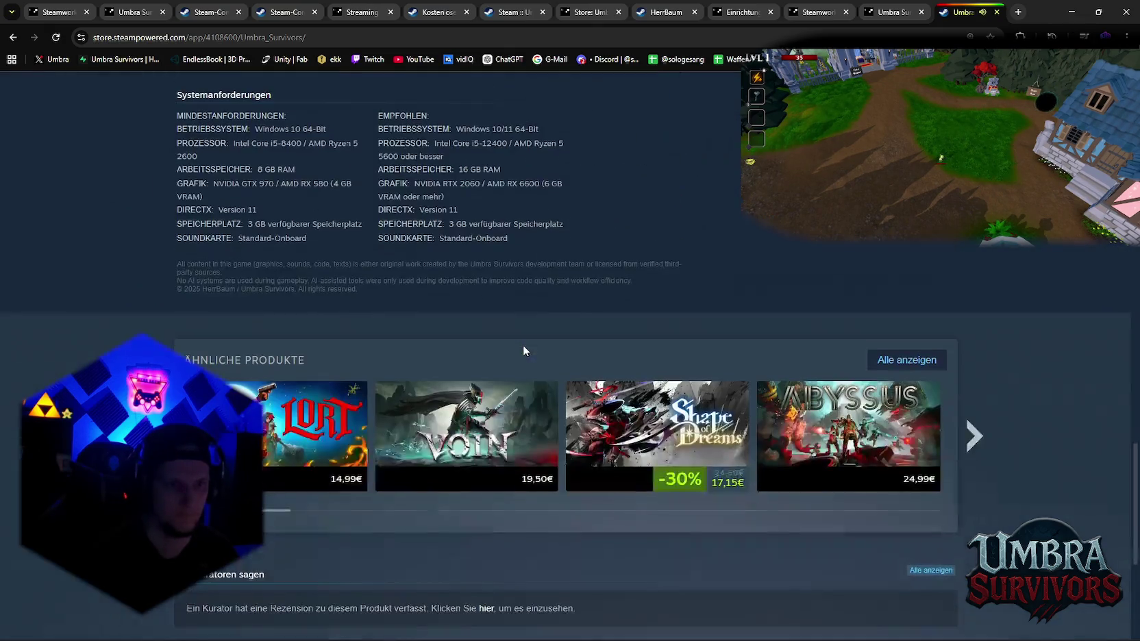
{"action": "scroll", "coordinate": [526, 357], "scroll_direction": "up", "scroll_amount": 7}
{"action": "scroll", "coordinate": [526, 357], "scroll_direction": "up", "scroll_amount": 10}
{"action": "scroll", "coordinate": [548, 370], "scroll_direction": "up", "scroll_amount": 10}
{"action": "scroll", "coordinate": [565, 381], "scroll_direction": "down", "scroll_amount": 5}
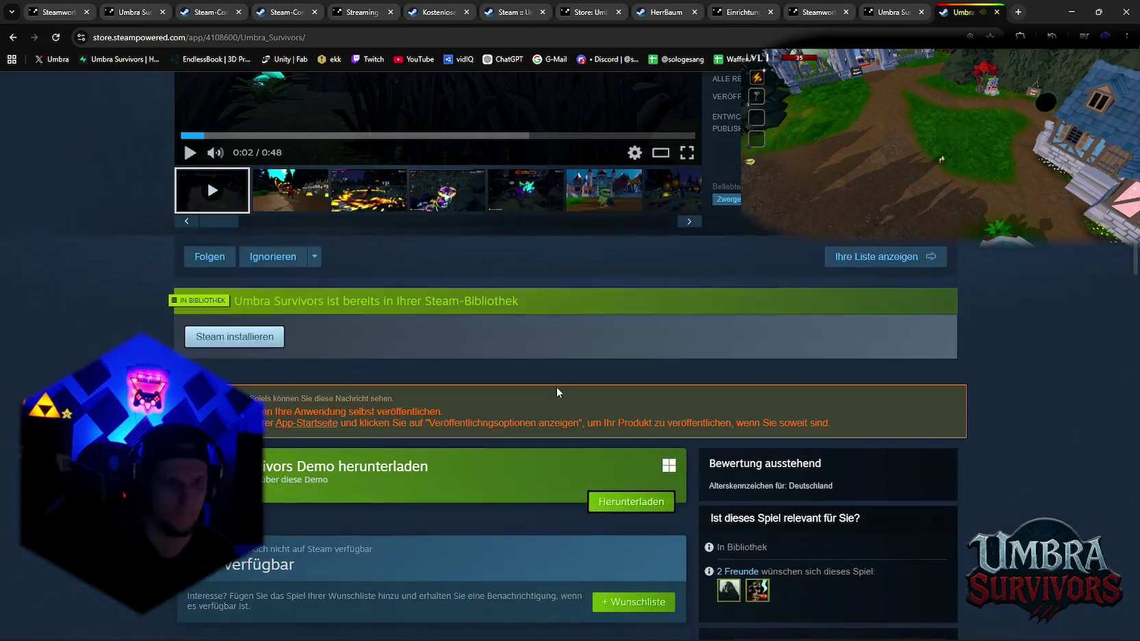
Open the Umbra Survivors Demo store page and scroll through it
{"action": "left_click", "coordinate": [243, 480]}
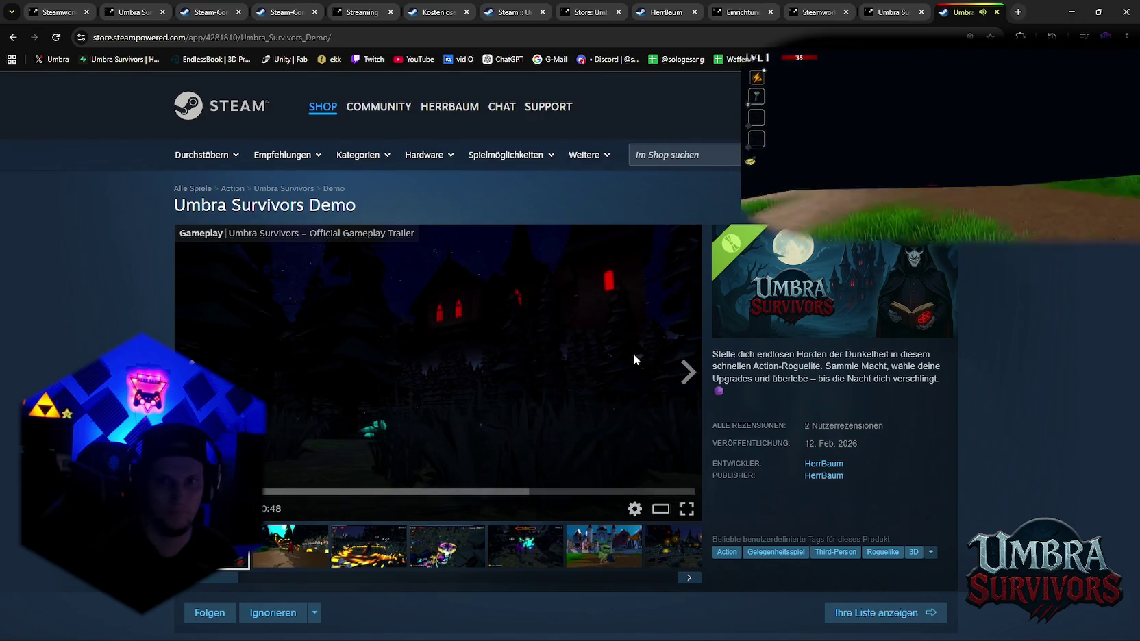
{"action": "scroll", "coordinate": [620, 359], "scroll_direction": "down", "scroll_amount": 3}
{"action": "scroll", "coordinate": [617, 362], "scroll_direction": "down", "scroll_amount": 3}
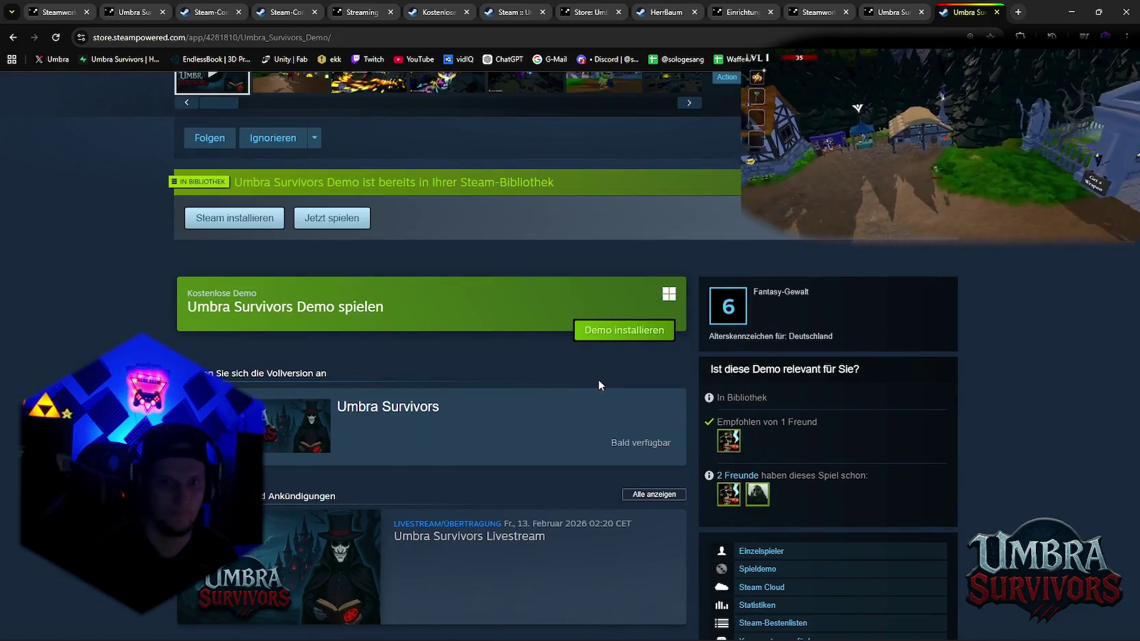
{"action": "scroll", "coordinate": [548, 392], "scroll_direction": "down", "scroll_amount": 5}
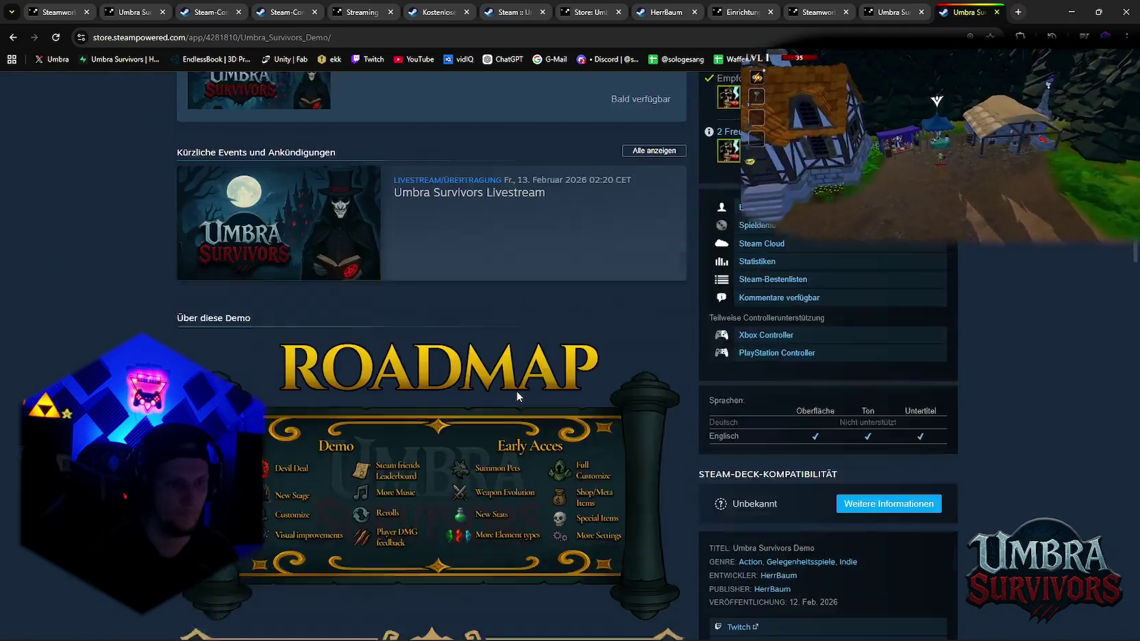
{"action": "scroll", "coordinate": [516, 390], "scroll_direction": "down", "scroll_amount": 4}
{"action": "scroll", "coordinate": [516, 390], "scroll_direction": "down", "scroll_amount": 8}
{"action": "scroll", "coordinate": [520, 397], "scroll_direction": "up", "scroll_amount": 10}
{"action": "scroll", "coordinate": [569, 432], "scroll_direction": "up", "scroll_amount": 12}
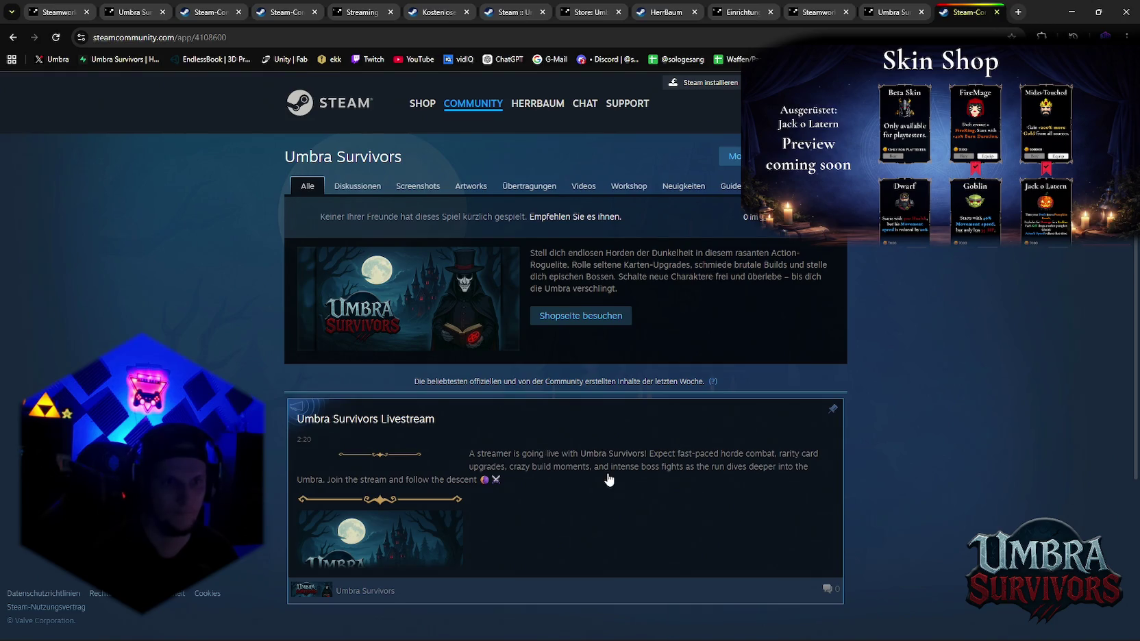
View the Umbra Survivors Livestream event details, then close them with Esc
{"action": "left_click", "coordinate": [608, 479]}
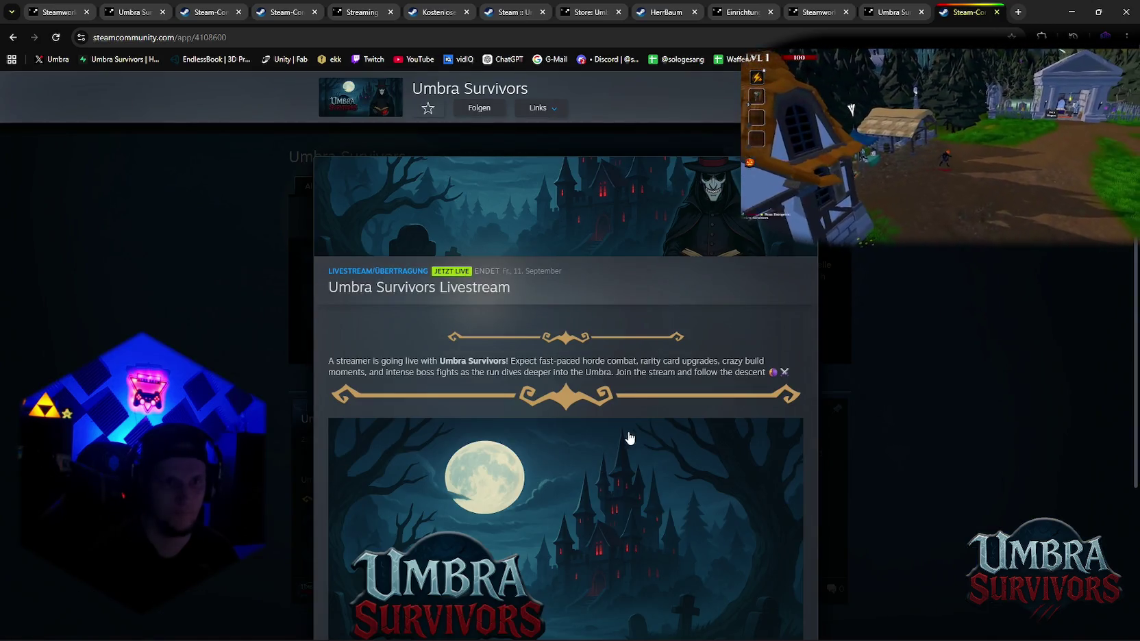
{"action": "scroll", "coordinate": [624, 398], "scroll_direction": "down", "scroll_amount": 3}
{"action": "scroll", "coordinate": [622, 356], "scroll_direction": "up", "scroll_amount": 3}
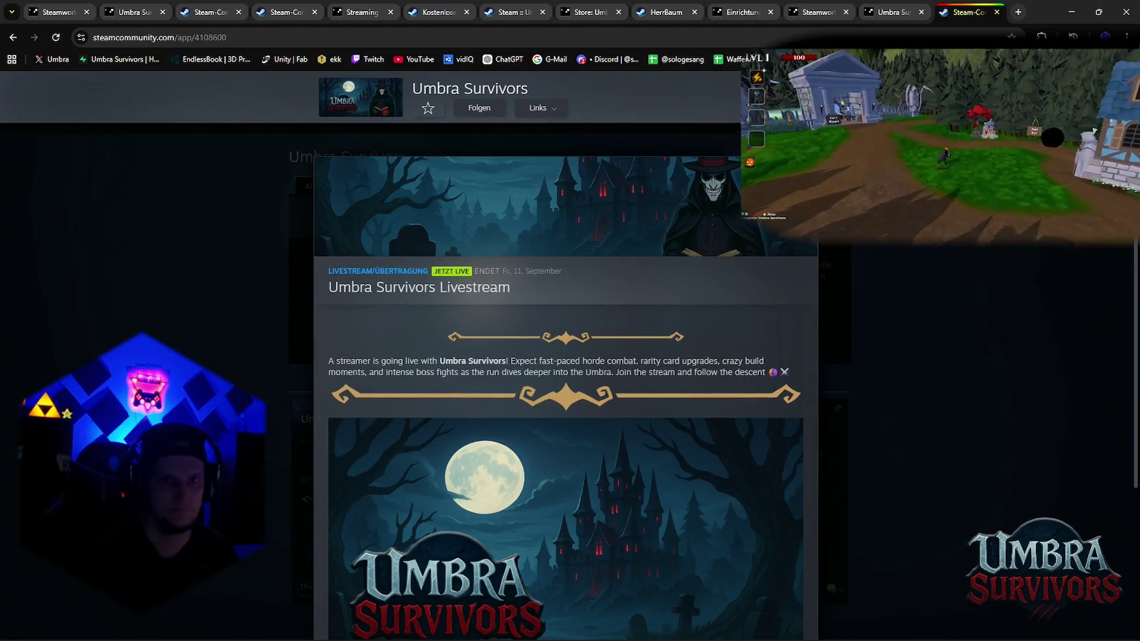
{"action": "key", "text": "Escape"}
Browse the Umbra Survivors hub's broadcasts section
{"action": "left_click", "coordinate": [529, 185]}
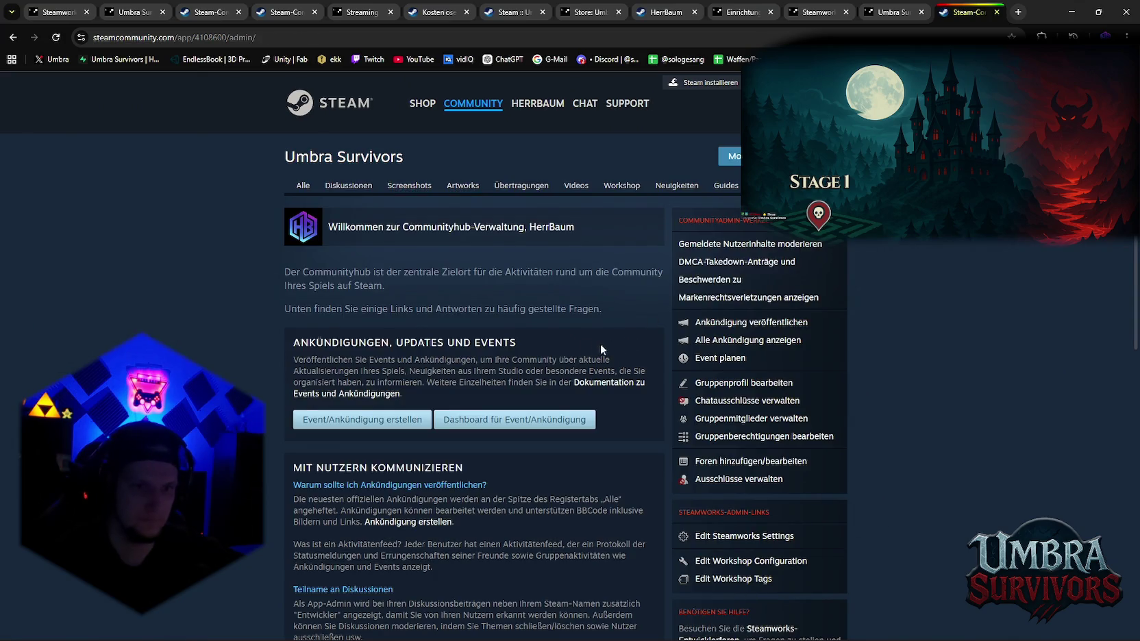
{"action": "scroll", "coordinate": [650, 324], "scroll_direction": "down", "scroll_amount": 2}
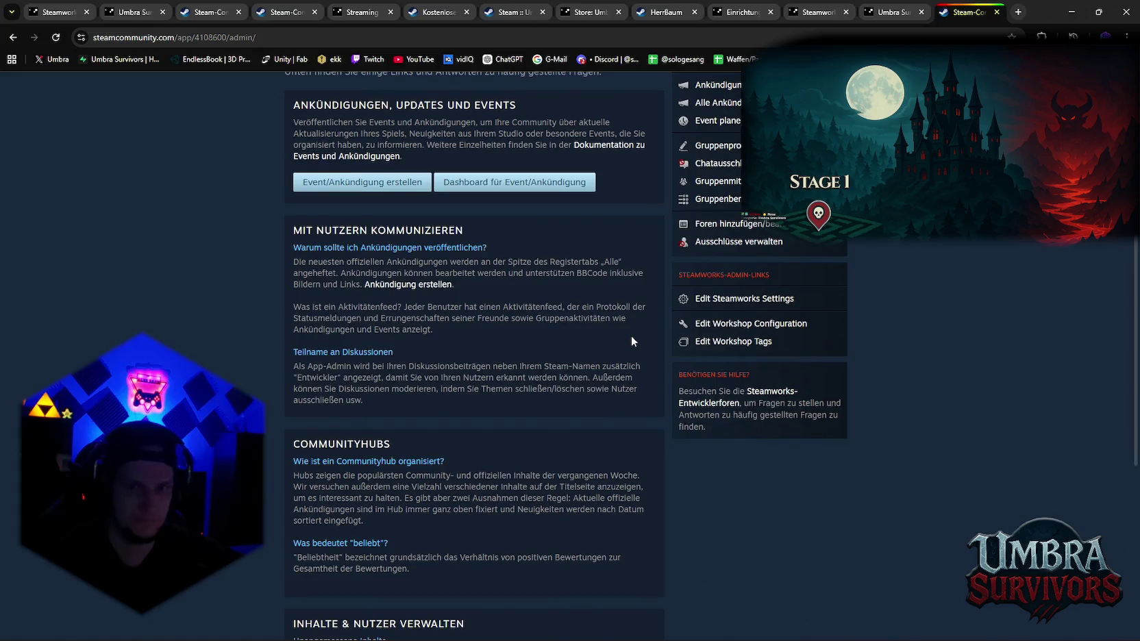
{"action": "scroll", "coordinate": [630, 336], "scroll_direction": "up", "scroll_amount": 1}
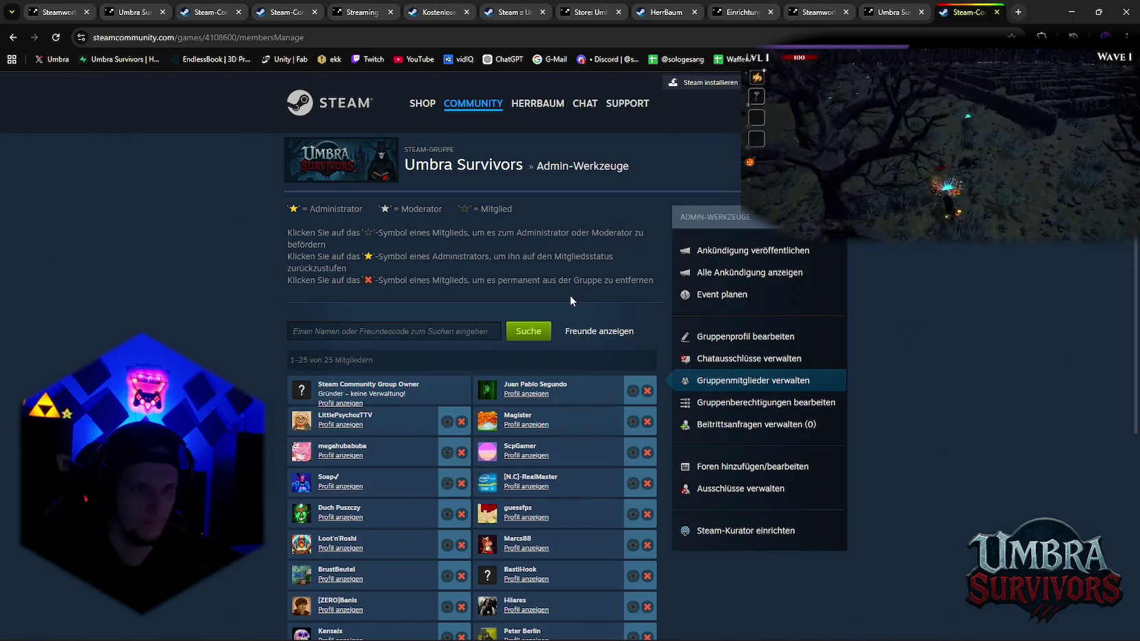
{"action": "scroll", "coordinate": [587, 296], "scroll_direction": "down", "scroll_amount": 3}
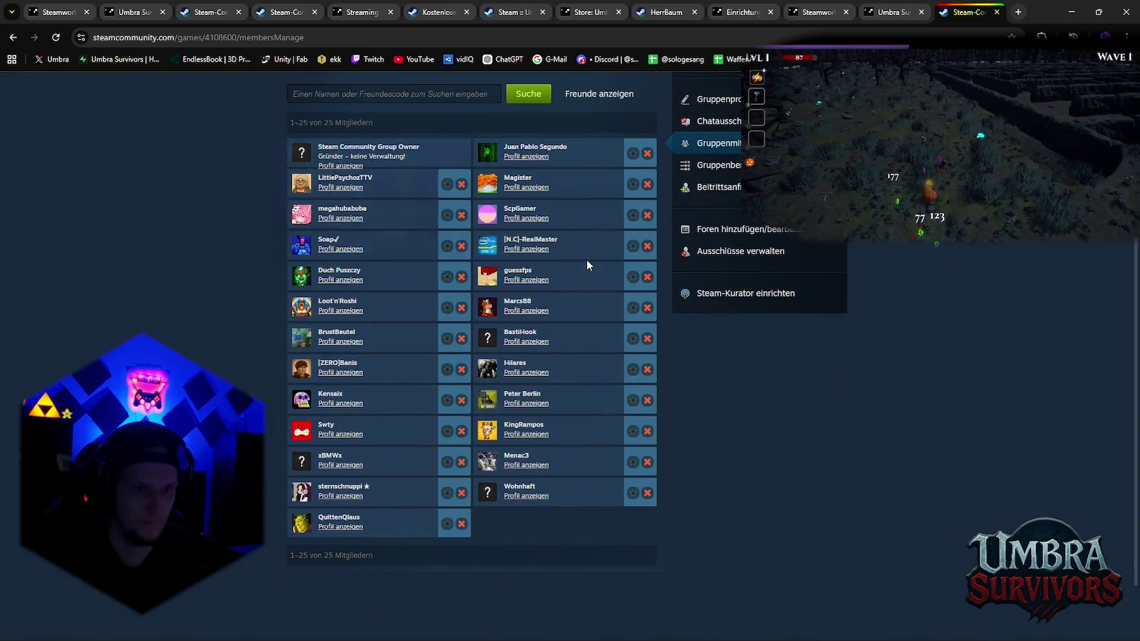
{"action": "scroll", "coordinate": [585, 260], "scroll_direction": "up", "scroll_amount": 1}
{"action": "scroll", "coordinate": [586, 260], "scroll_direction": "up", "scroll_amount": 3}
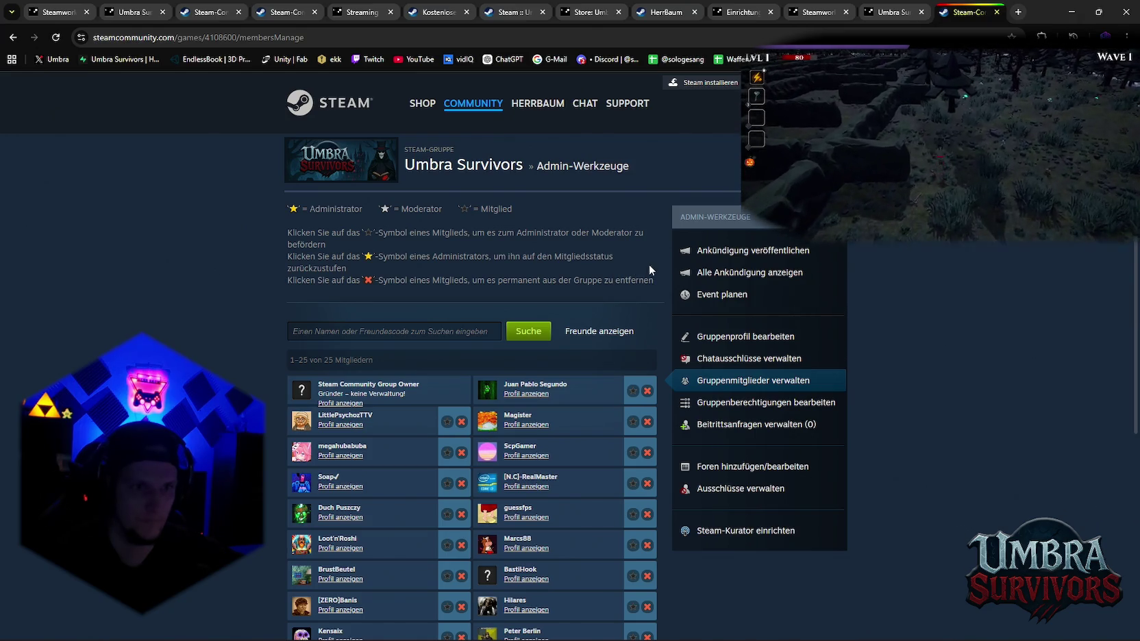
{"action": "scroll", "coordinate": [593, 308], "scroll_direction": "down", "scroll_amount": 1}
{"action": "scroll", "coordinate": [591, 302], "scroll_direction": "down", "scroll_amount": 3}
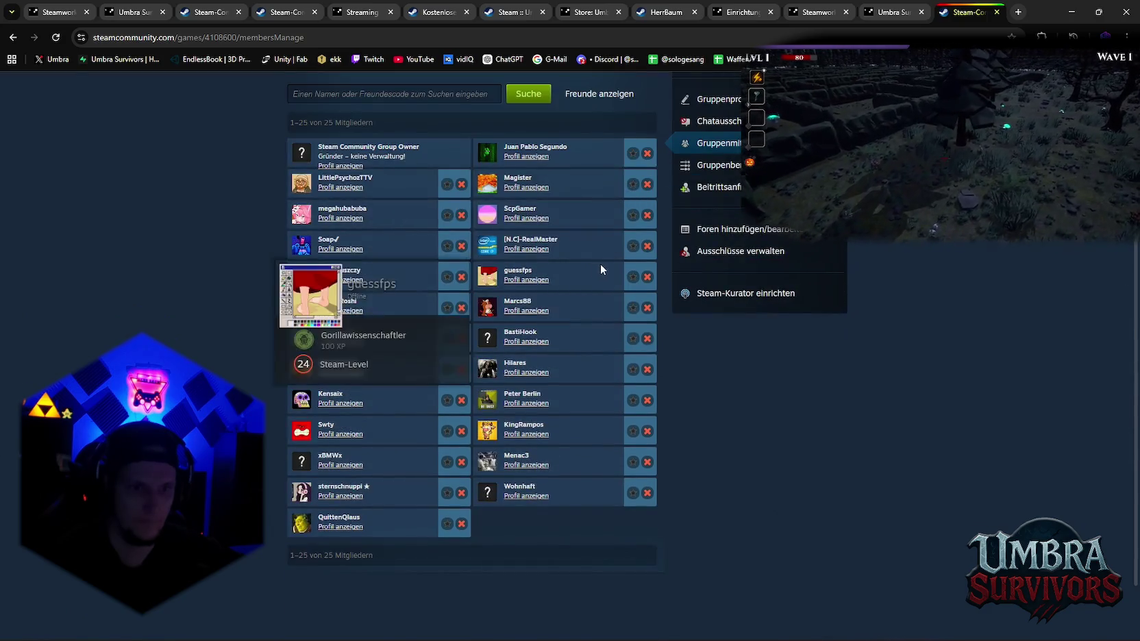
{"action": "scroll", "coordinate": [693, 449], "scroll_direction": "up", "scroll_amount": 2}
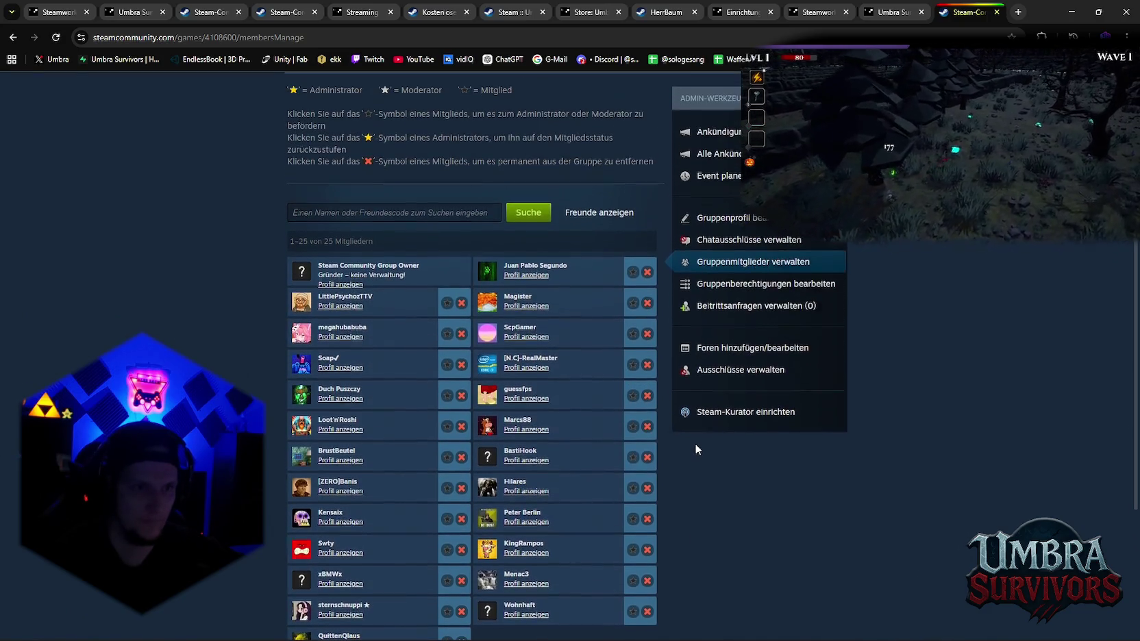
{"action": "scroll", "coordinate": [695, 445], "scroll_direction": "up", "scroll_amount": 2}
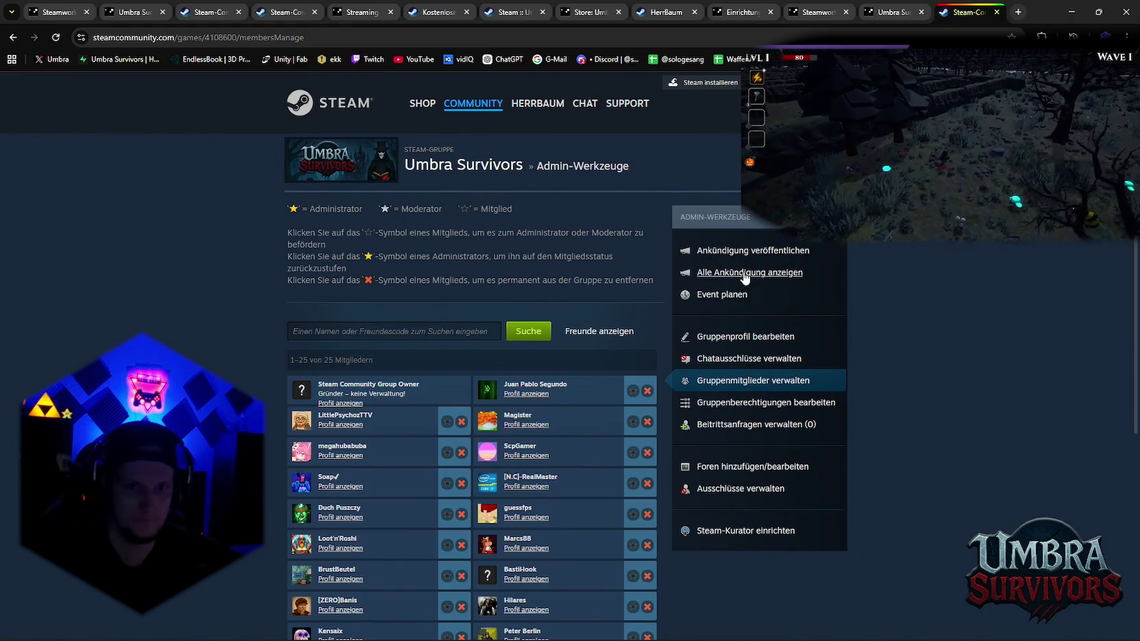
From the Admin-Dashboard, edit the Umbra Survivors Livestream event and look over its editor
{"action": "left_click", "coordinate": [732, 294]}
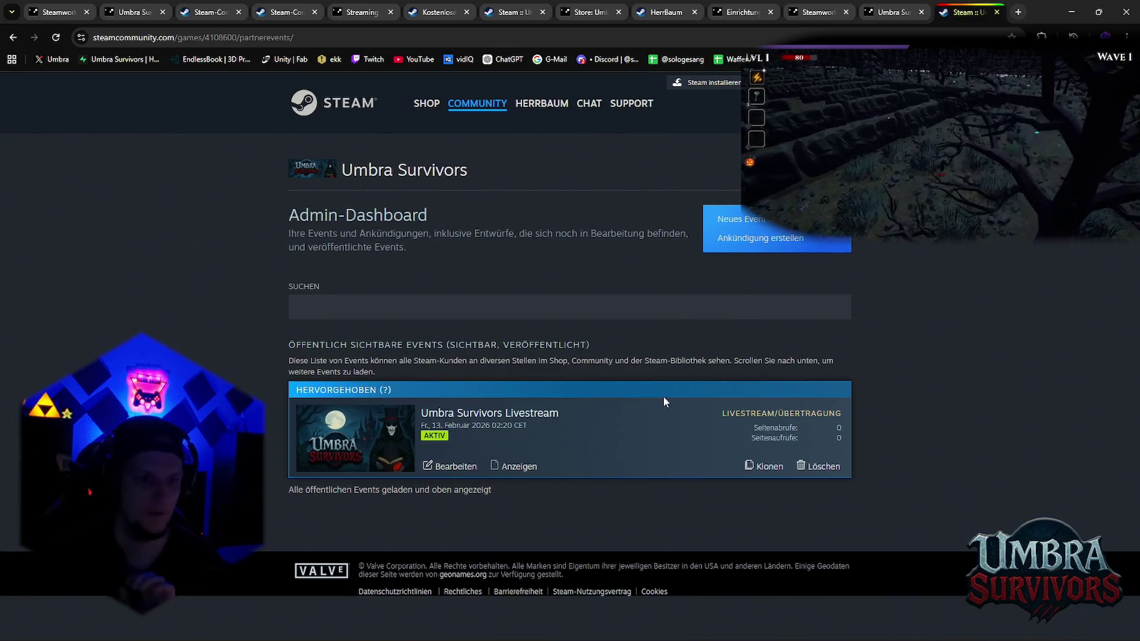
{"action": "left_click", "coordinate": [586, 441]}
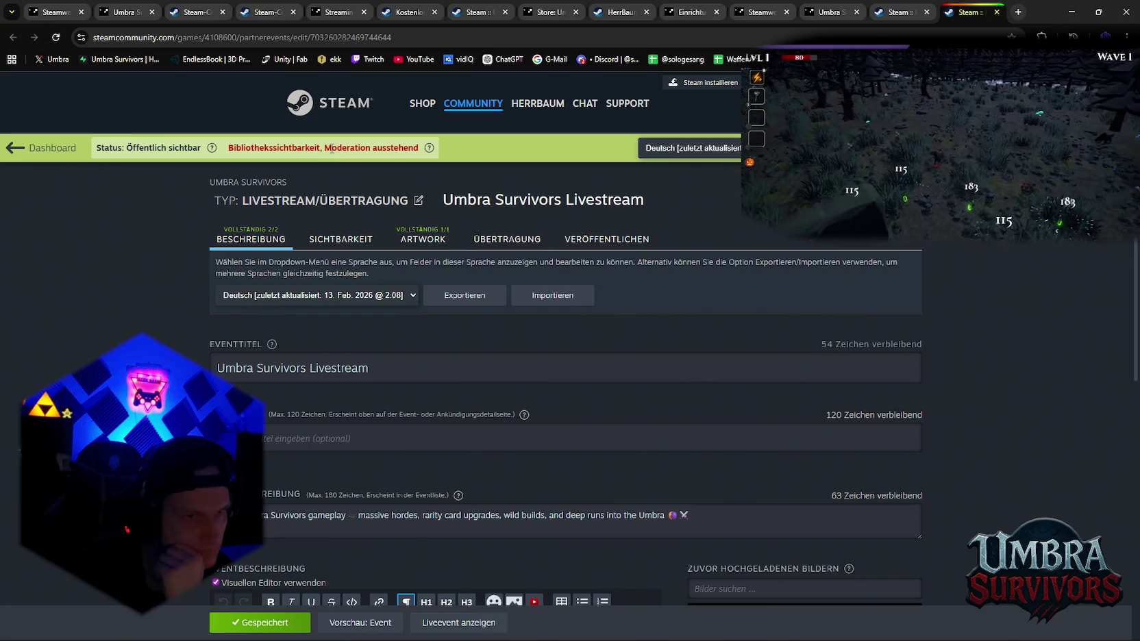
{"action": "mouse_move", "coordinate": [429, 148]}
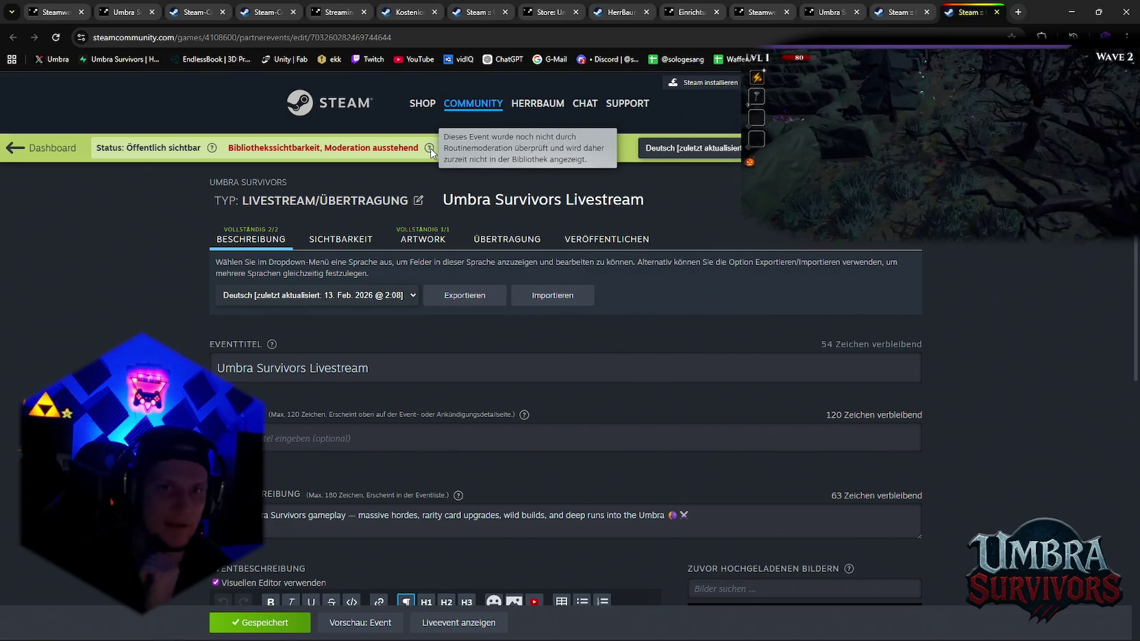
{"action": "scroll", "coordinate": [725, 277], "scroll_direction": "down", "scroll_amount": 2}
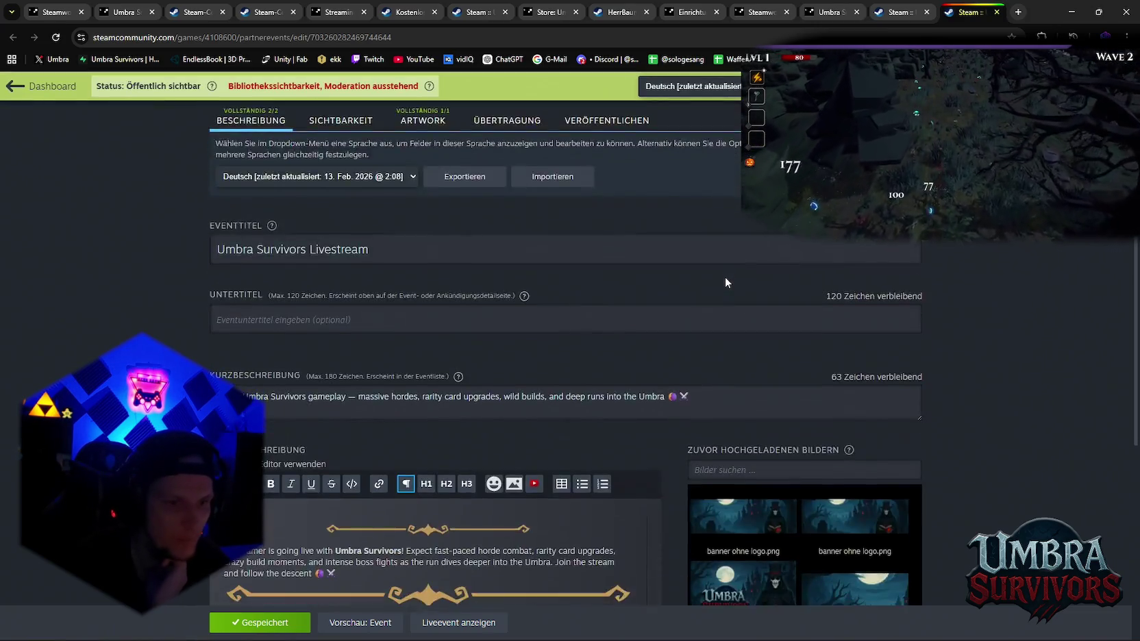
{"action": "scroll", "coordinate": [725, 277], "scroll_direction": "down", "scroll_amount": 5}
{"action": "scroll", "coordinate": [728, 275], "scroll_direction": "up", "scroll_amount": 5}
{"action": "scroll", "coordinate": [730, 274], "scroll_direction": "up", "scroll_amount": 2}
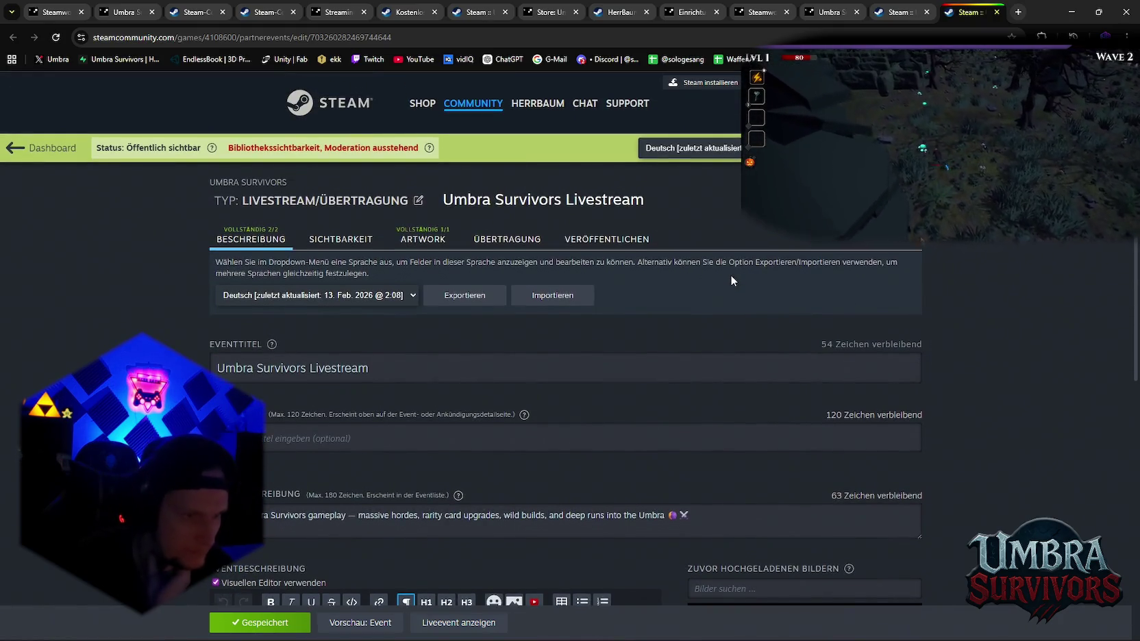
Review the event's ÜBERTRAGUNG broadcast settings
{"action": "left_click", "coordinate": [516, 245]}
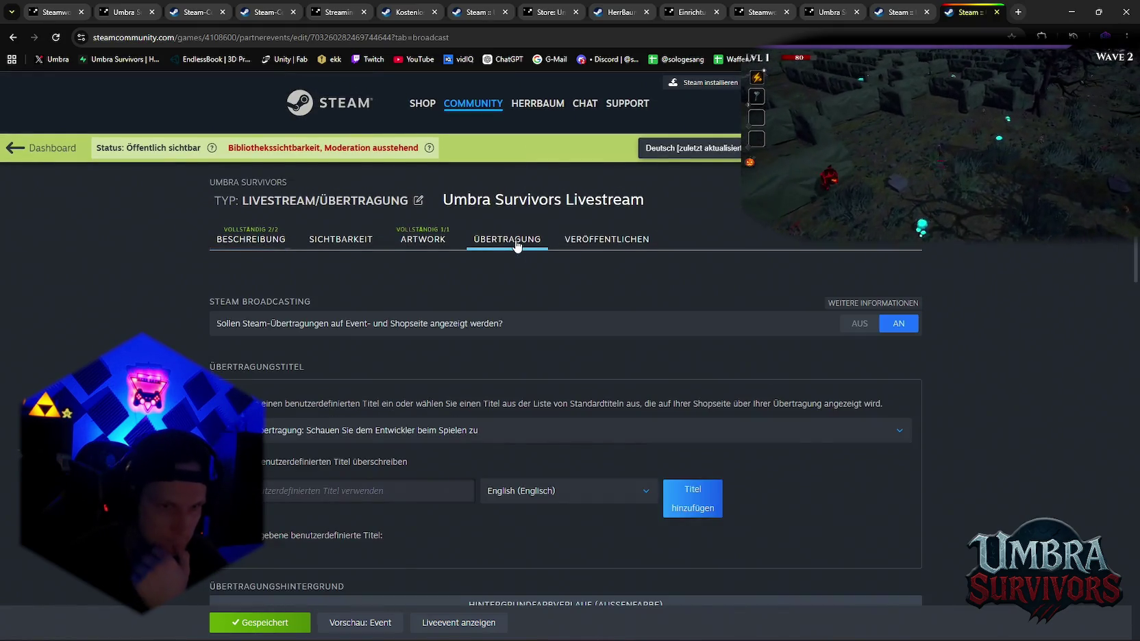
{"action": "scroll", "coordinate": [546, 287], "scroll_direction": "down", "scroll_amount": 4}
{"action": "scroll", "coordinate": [559, 280], "scroll_direction": "down", "scroll_amount": 2}
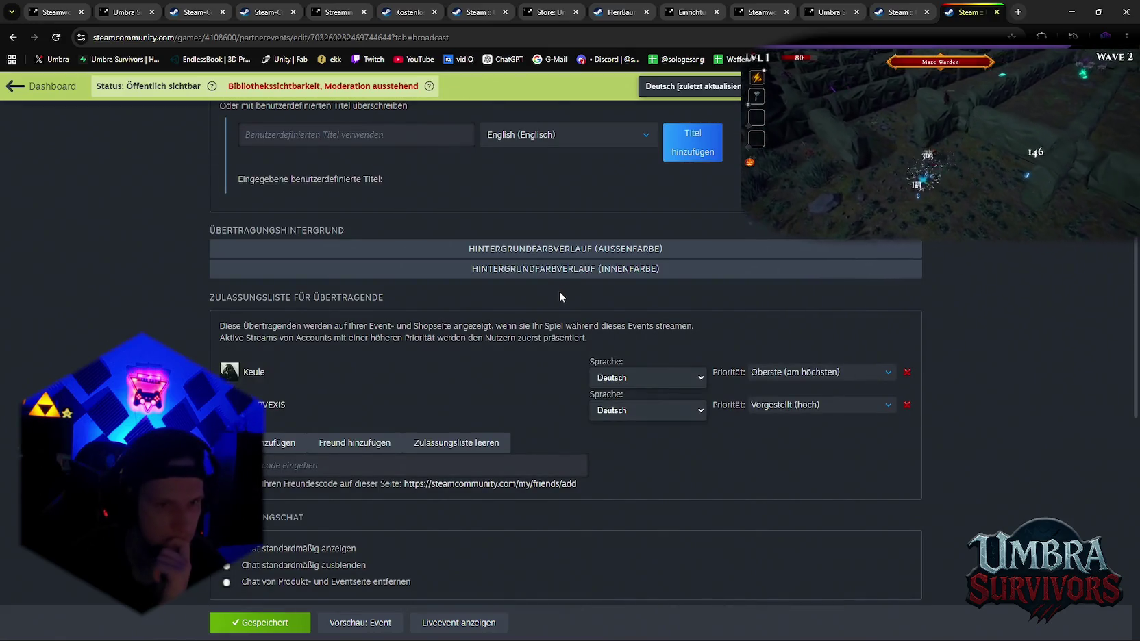
{"action": "scroll", "coordinate": [559, 326], "scroll_direction": "up", "scroll_amount": 2}
{"action": "scroll", "coordinate": [574, 335], "scroll_direction": "up", "scroll_amount": 2}
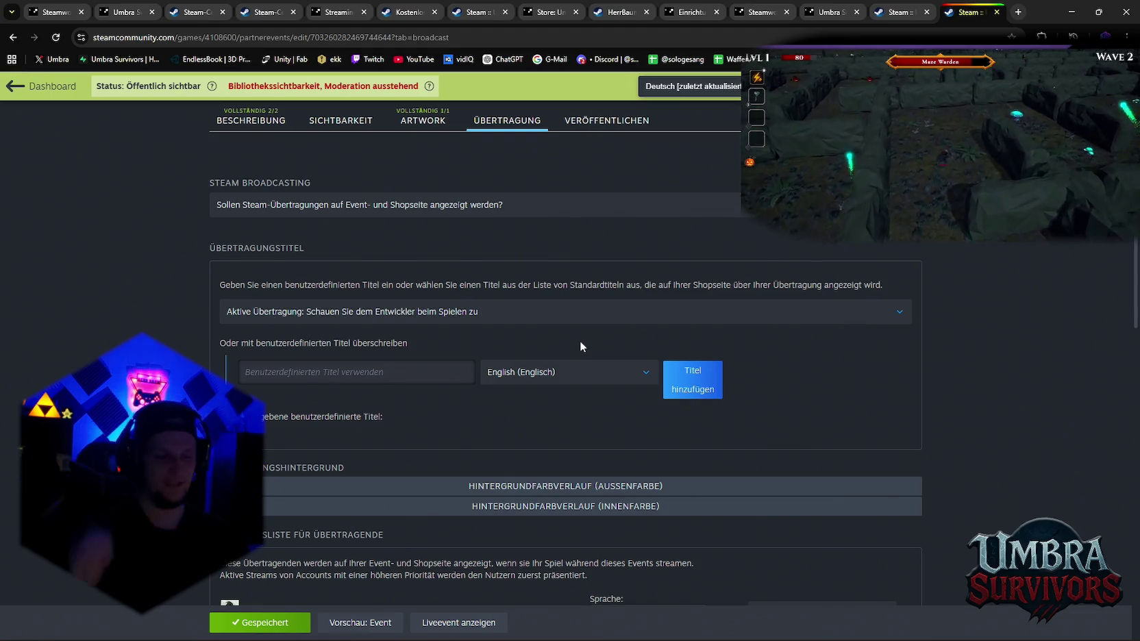
{"action": "scroll", "coordinate": [614, 396], "scroll_direction": "down", "scroll_amount": 5}
{"action": "scroll", "coordinate": [615, 396], "scroll_direction": "down", "scroll_amount": 2}
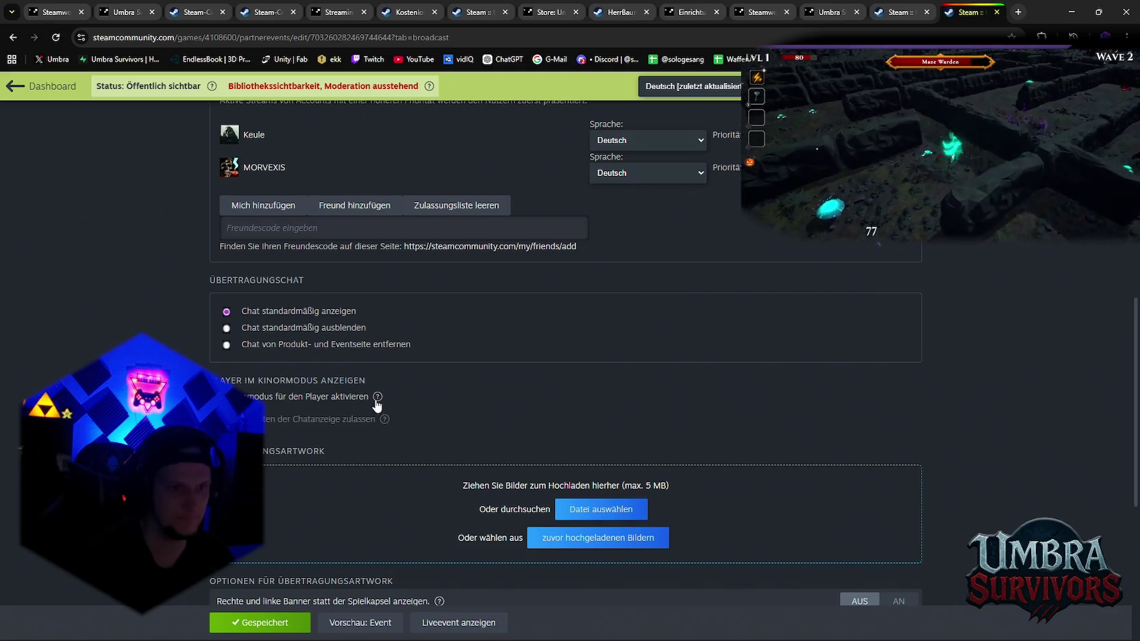
{"action": "mouse_move", "coordinate": [383, 419]}
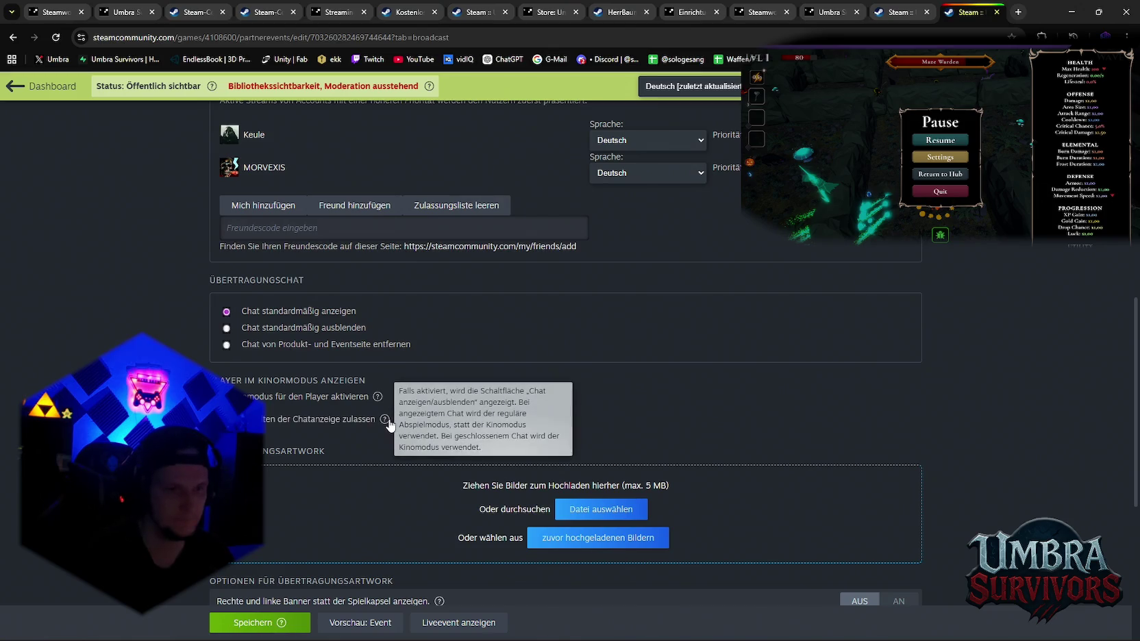
{"action": "scroll", "coordinate": [724, 411], "scroll_direction": "down", "scroll_amount": 5}
Save the event with Speichern and view its VERÖFFENTLICHEN publishing overview
{"action": "left_click", "coordinate": [277, 620]}
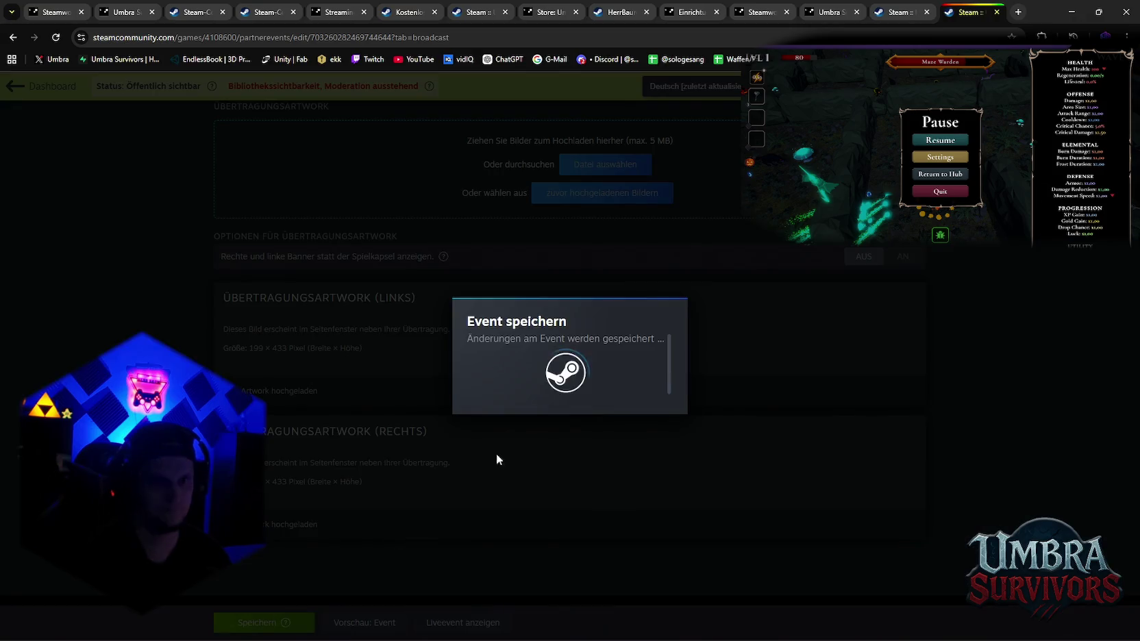
{"action": "scroll", "coordinate": [576, 457], "scroll_direction": "up", "scroll_amount": 10}
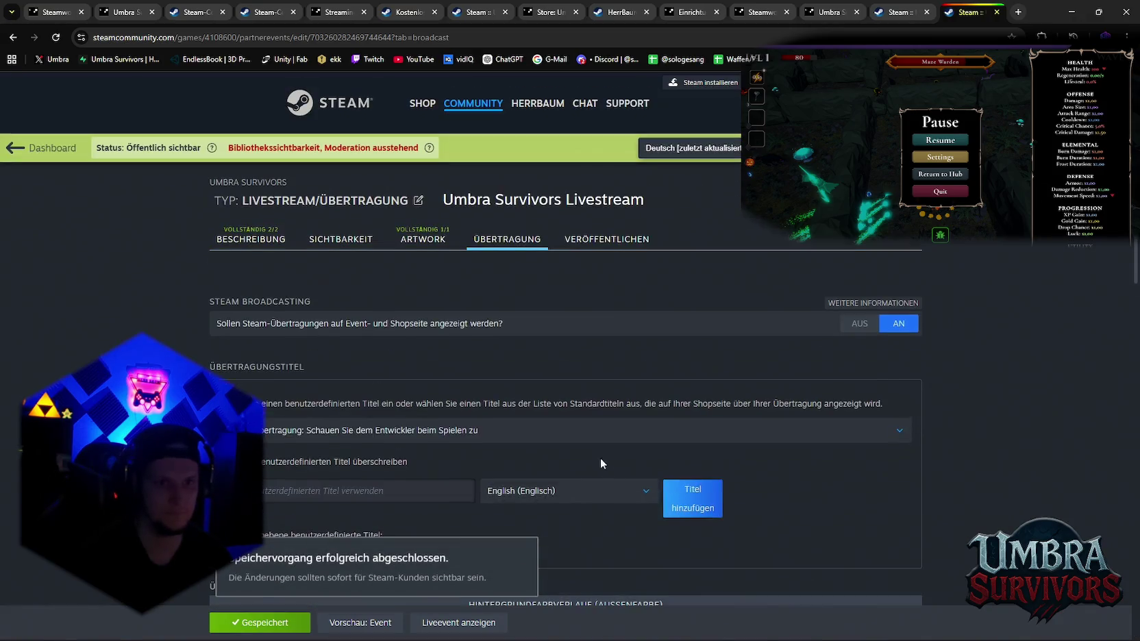
{"action": "left_click", "coordinate": [606, 240]}
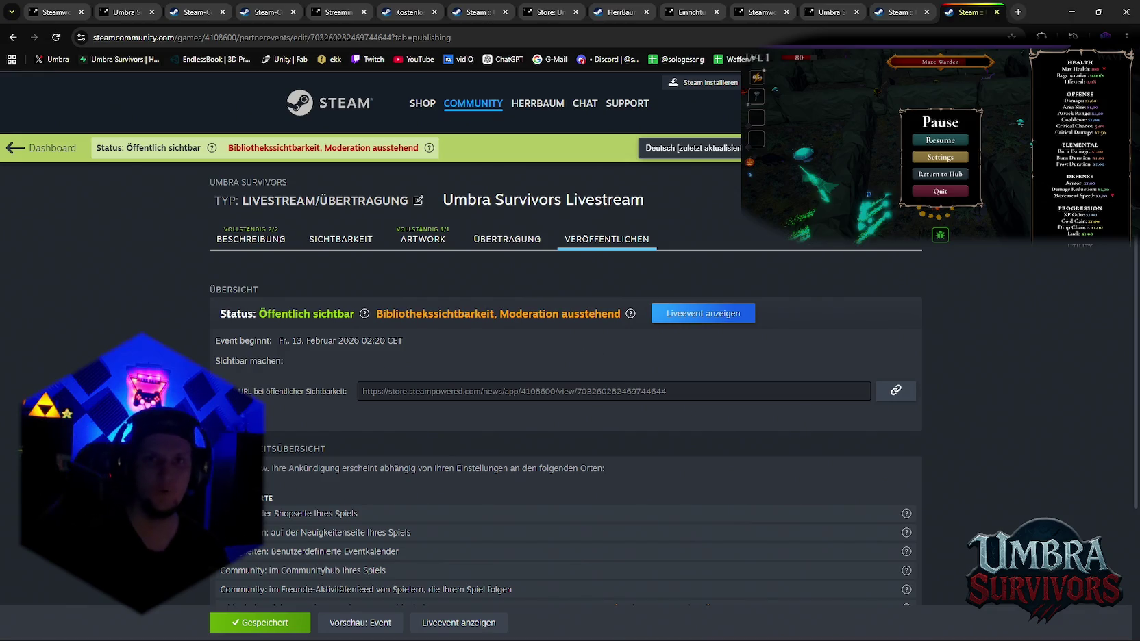
Close all browser tabs except the event editor and minimize the browser
{"action": "left_click", "coordinate": [619, 12]}
{"action": "left_click", "coordinate": [688, 12]}
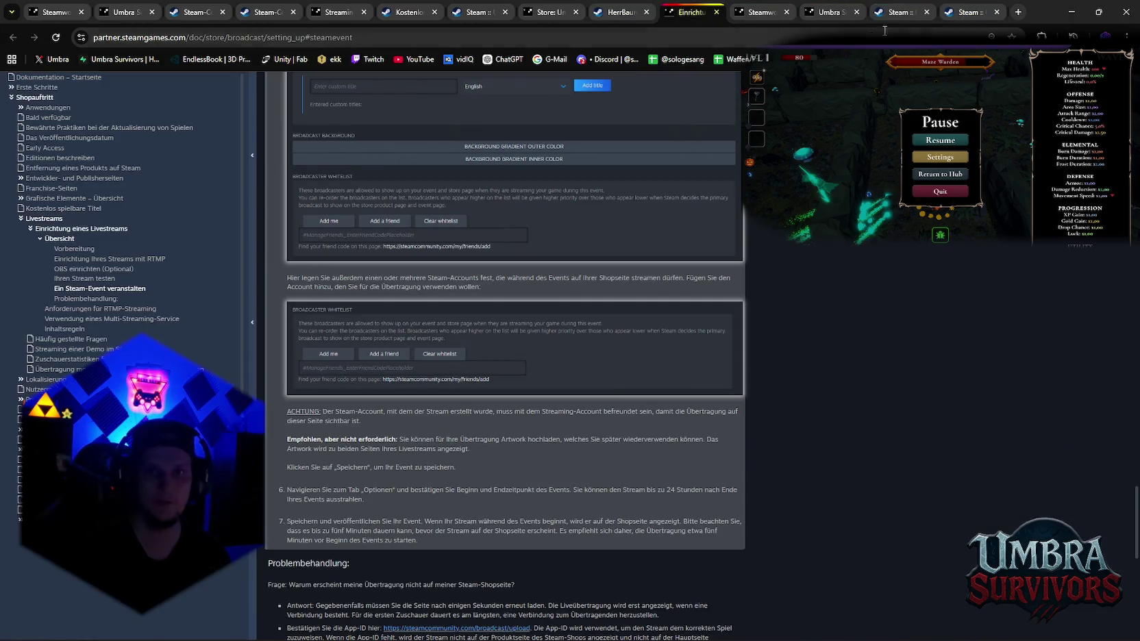
{"action": "left_click", "coordinate": [979, 9]}
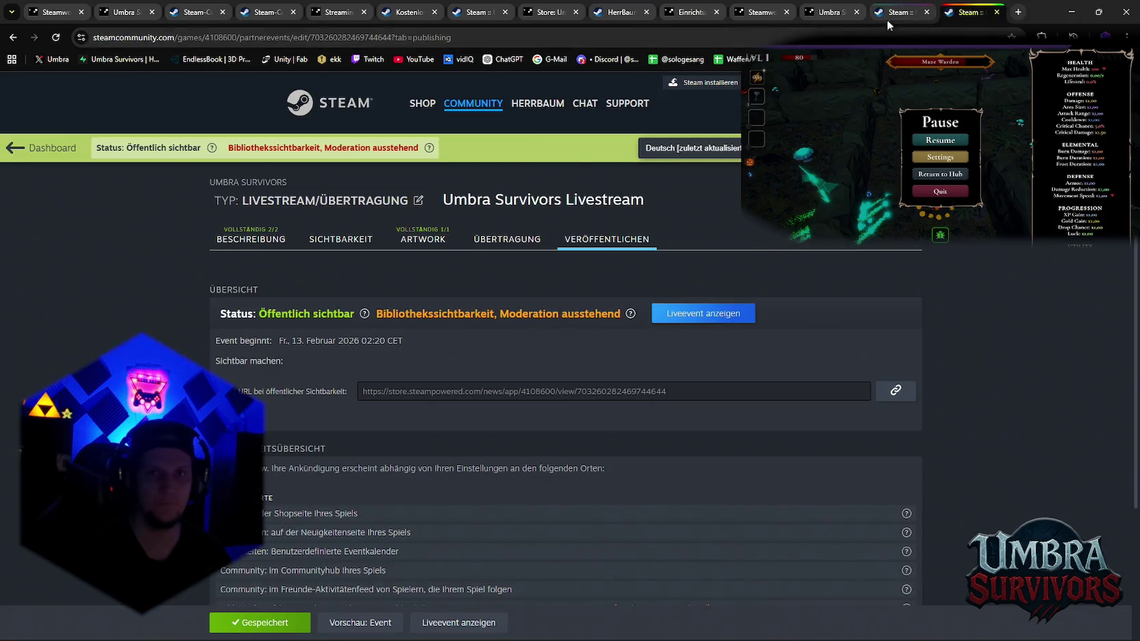
{"action": "right_click", "coordinate": [967, 17]}
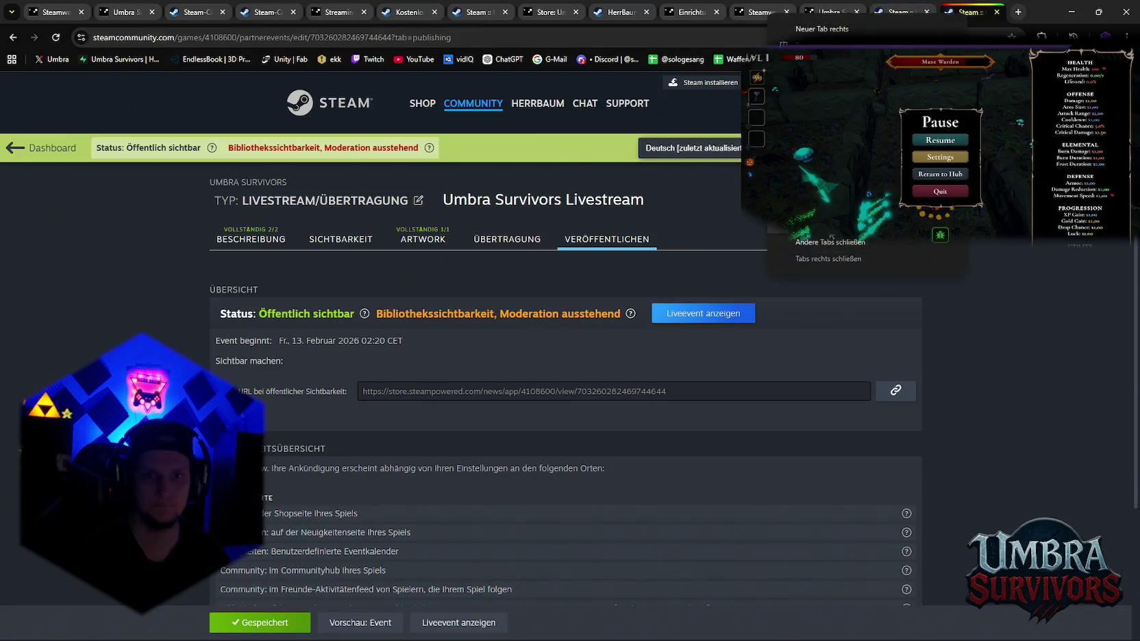
{"action": "left_click", "coordinate": [830, 242]}
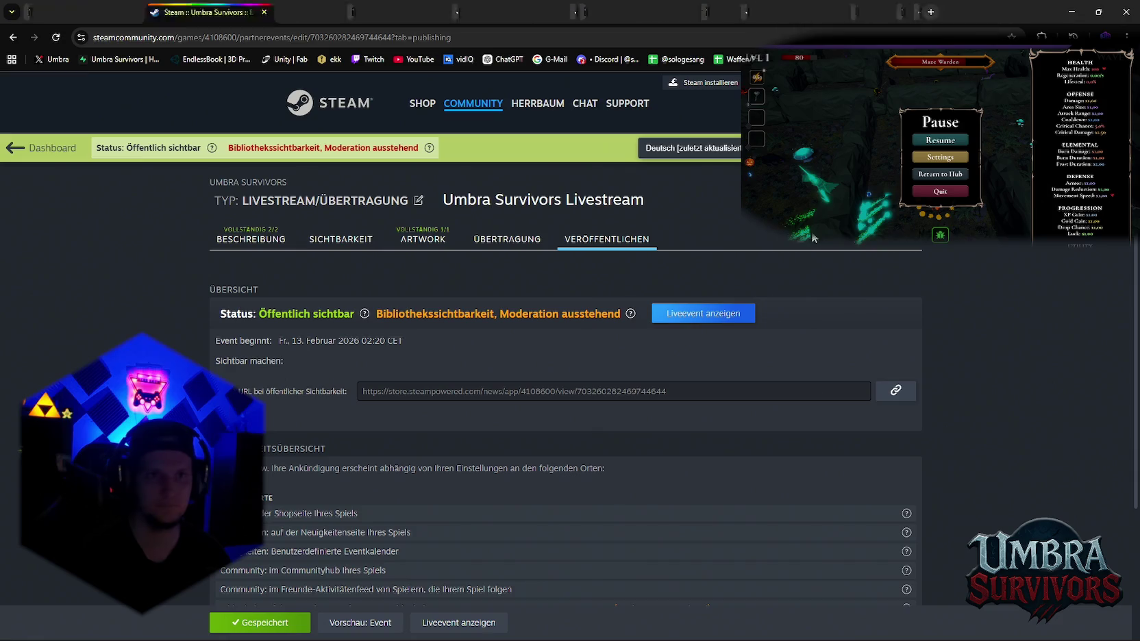
{"action": "left_click", "coordinate": [1071, 12]}
{"action": "mouse_move", "coordinate": [649, 292]}
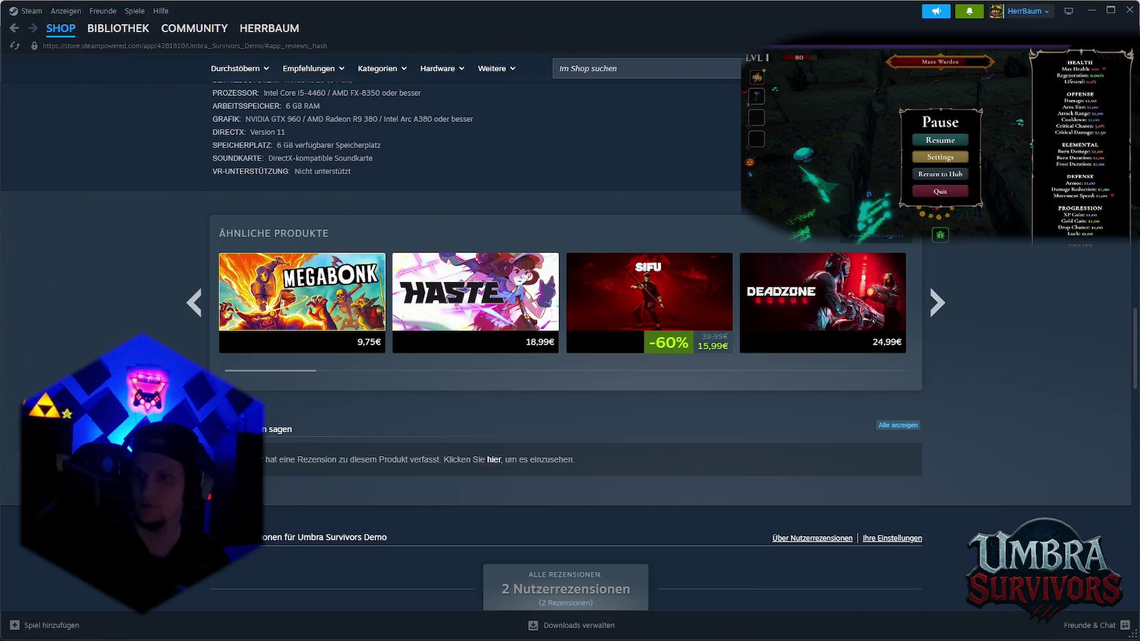
Check the Twitch stream, then minimize the browser and the Steam client to reveal Premiere Pro
{"action": "key", "text": "alt+Tab"}
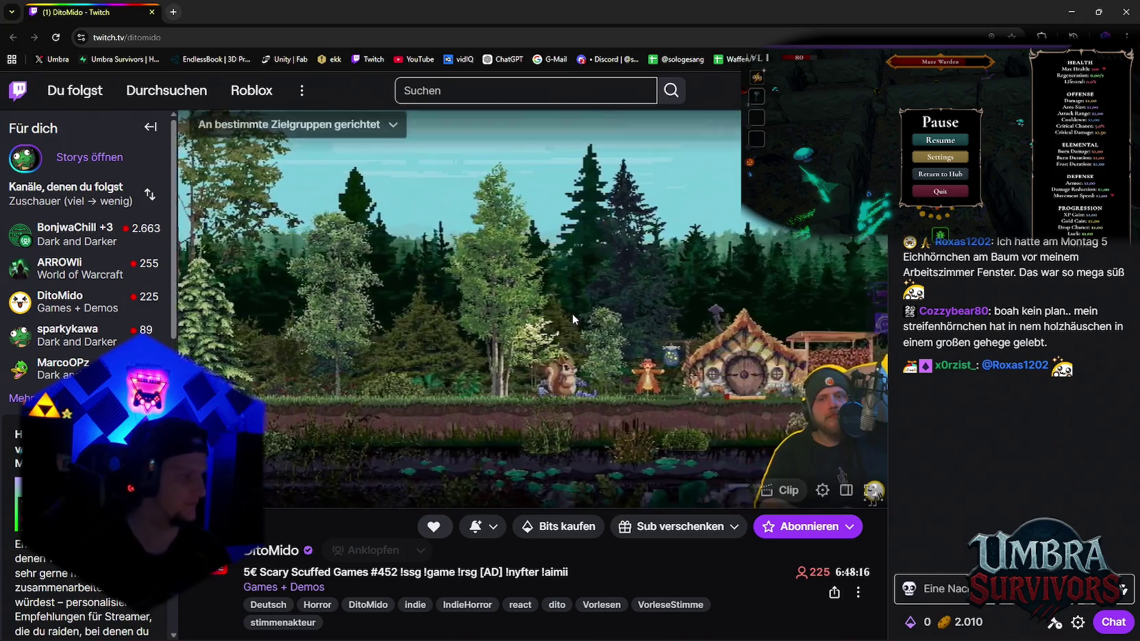
{"action": "left_click", "coordinate": [1073, 13]}
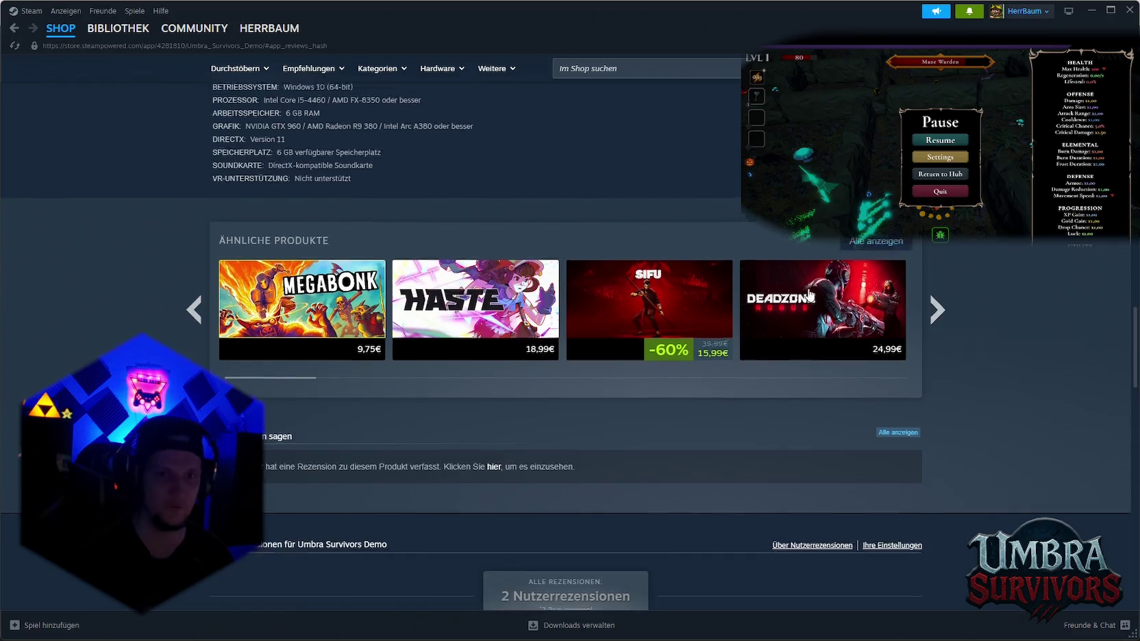
{"action": "scroll", "coordinate": [802, 283], "scroll_direction": "up", "scroll_amount": 5}
{"action": "scroll", "coordinate": [805, 288], "scroll_direction": "up", "scroll_amount": 5}
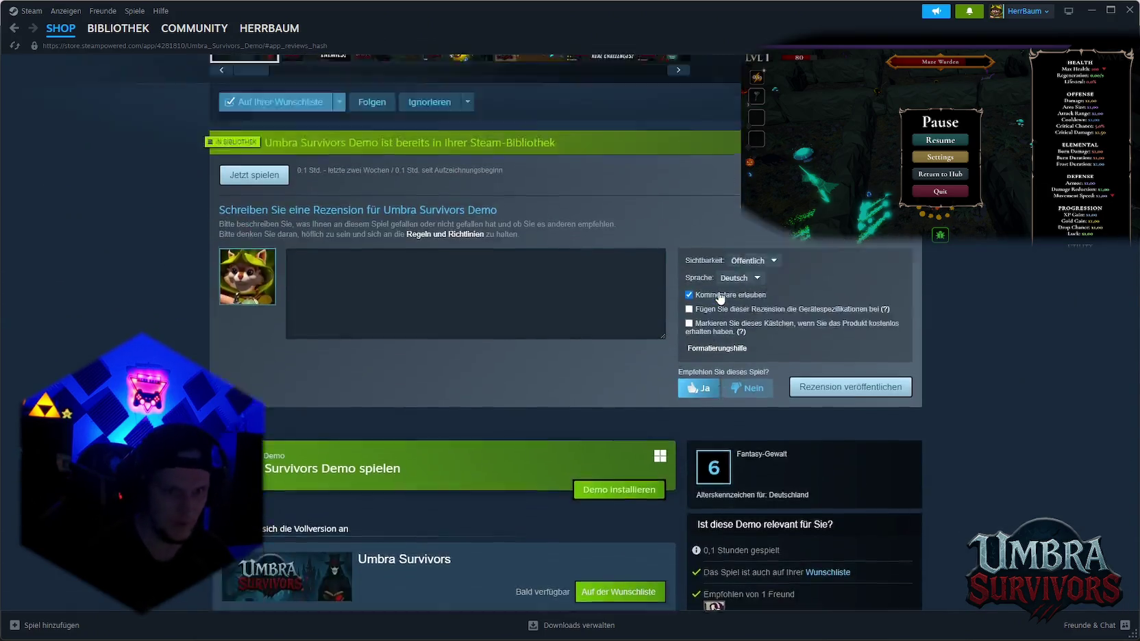
{"action": "scroll", "coordinate": [690, 294], "scroll_direction": "up", "scroll_amount": 5}
{"action": "scroll", "coordinate": [578, 280], "scroll_direction": "down", "scroll_amount": 5}
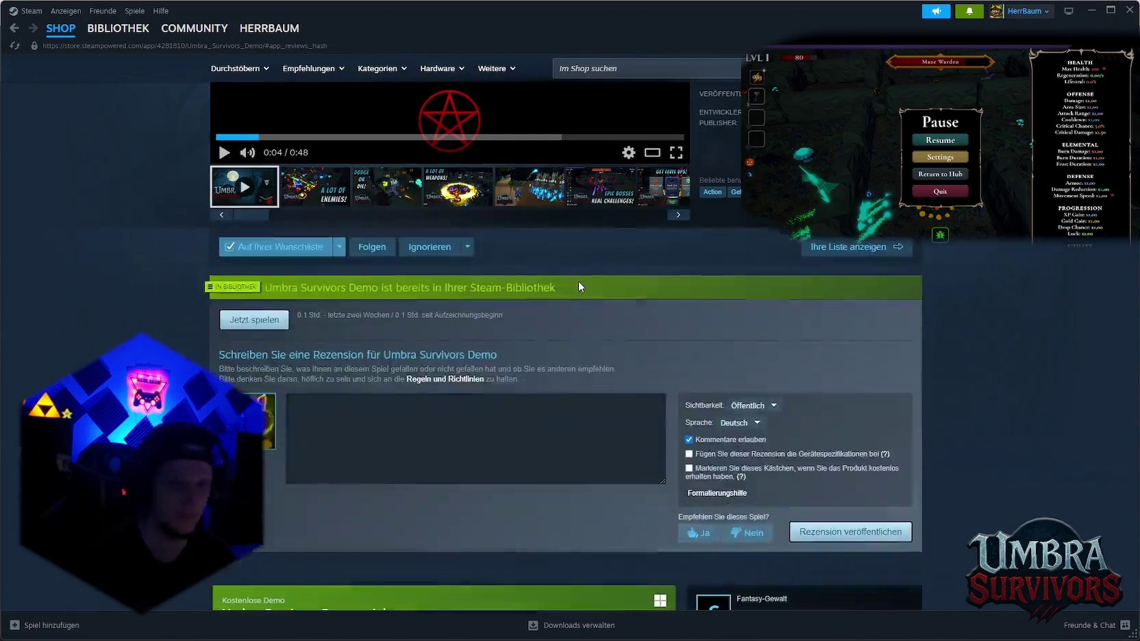
{"action": "scroll", "coordinate": [578, 281], "scroll_direction": "up", "scroll_amount": 3}
{"action": "scroll", "coordinate": [483, 281], "scroll_direction": "up", "scroll_amount": 2}
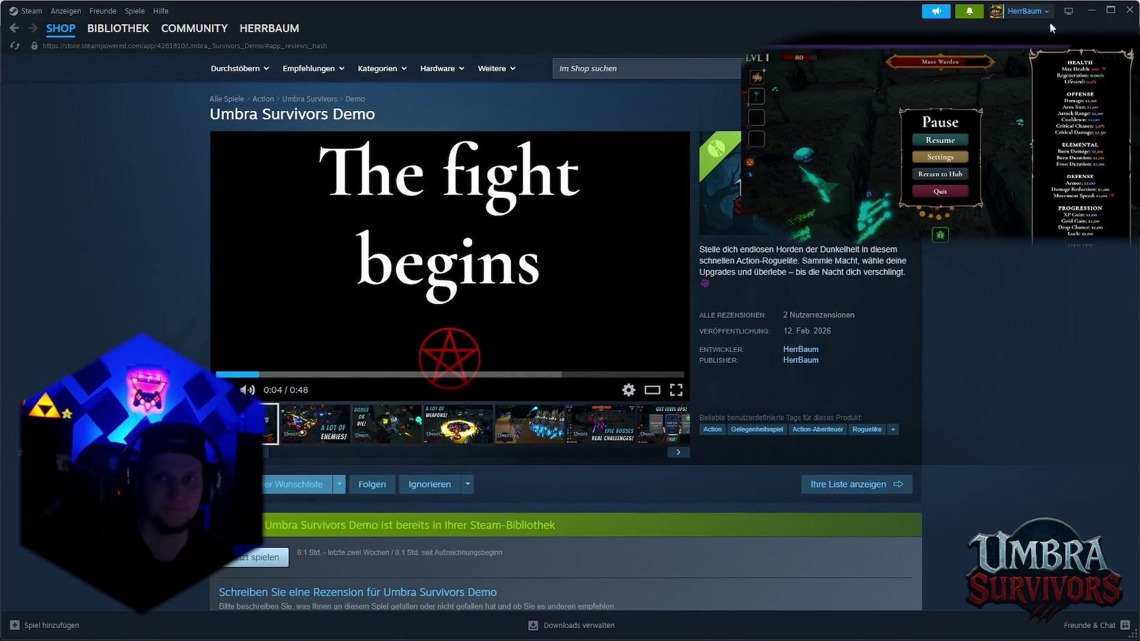
{"action": "left_click", "coordinate": [1091, 11]}
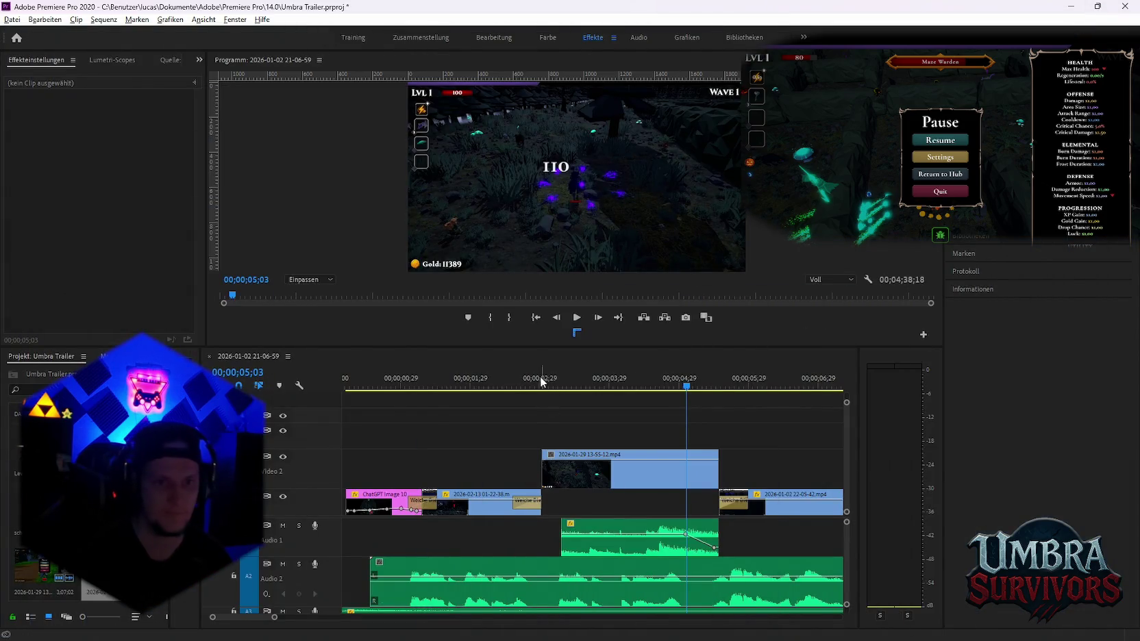
{"action": "left_click_drag", "start_coordinate": [539, 388], "coordinate": [703, 397]}
{"action": "left_click", "coordinate": [428, 385]}
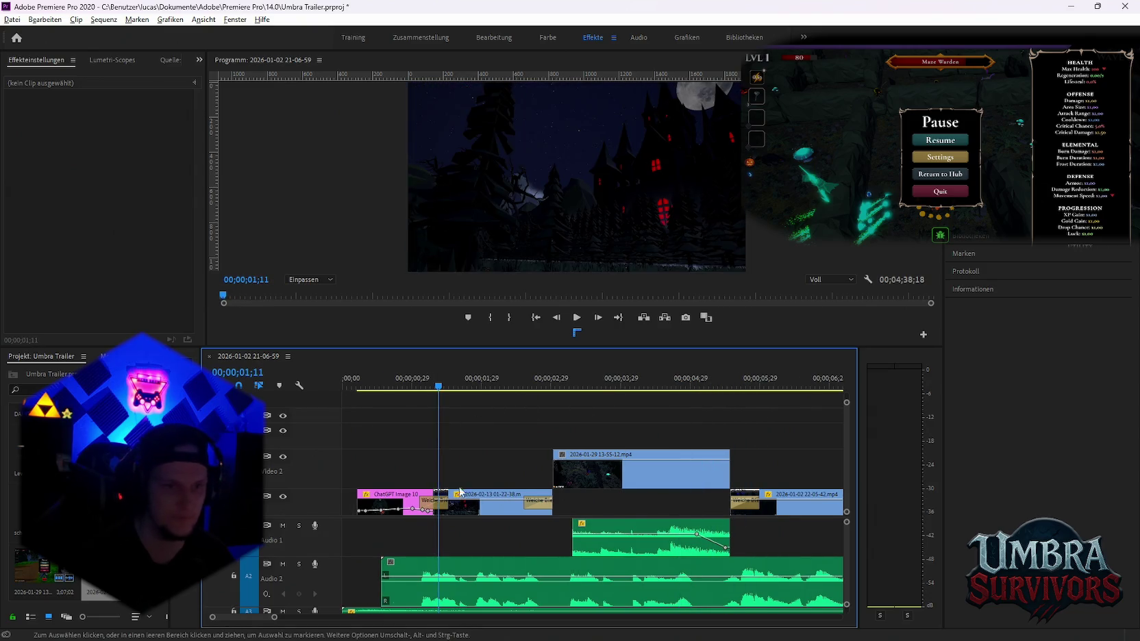
{"action": "left_click", "coordinate": [369, 388]}
{"action": "left_click_drag", "start_coordinate": [369, 387], "coordinate": [534, 399]}
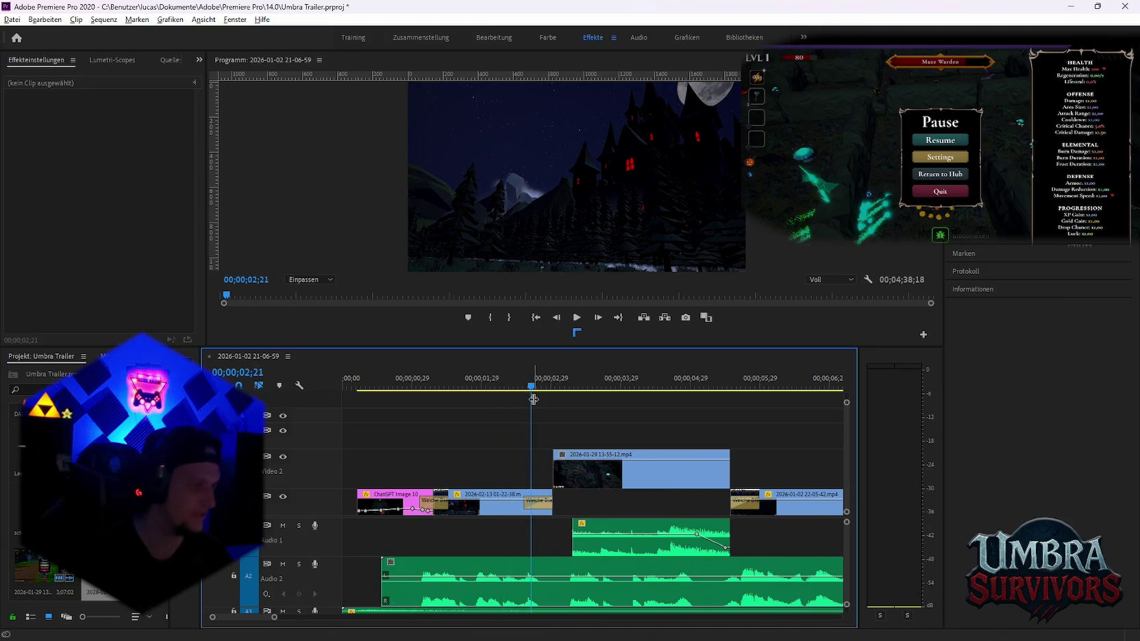
{"action": "left_click_drag", "start_coordinate": [534, 387], "coordinate": [389, 388]}
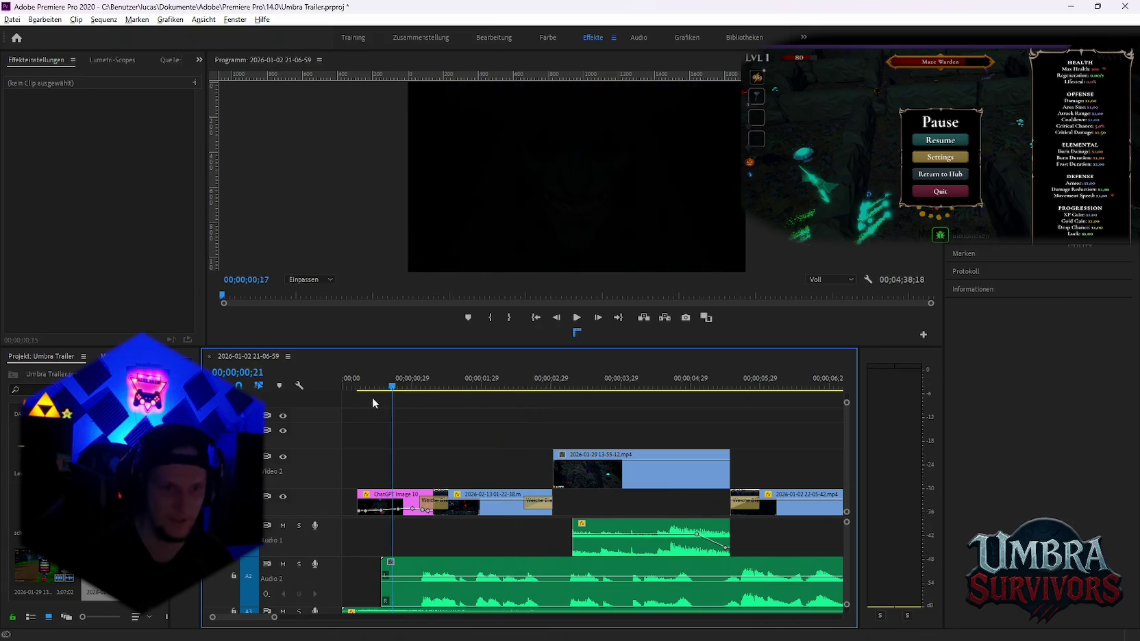
{"action": "key", "text": "Home"}
{"action": "key", "text": "space"}
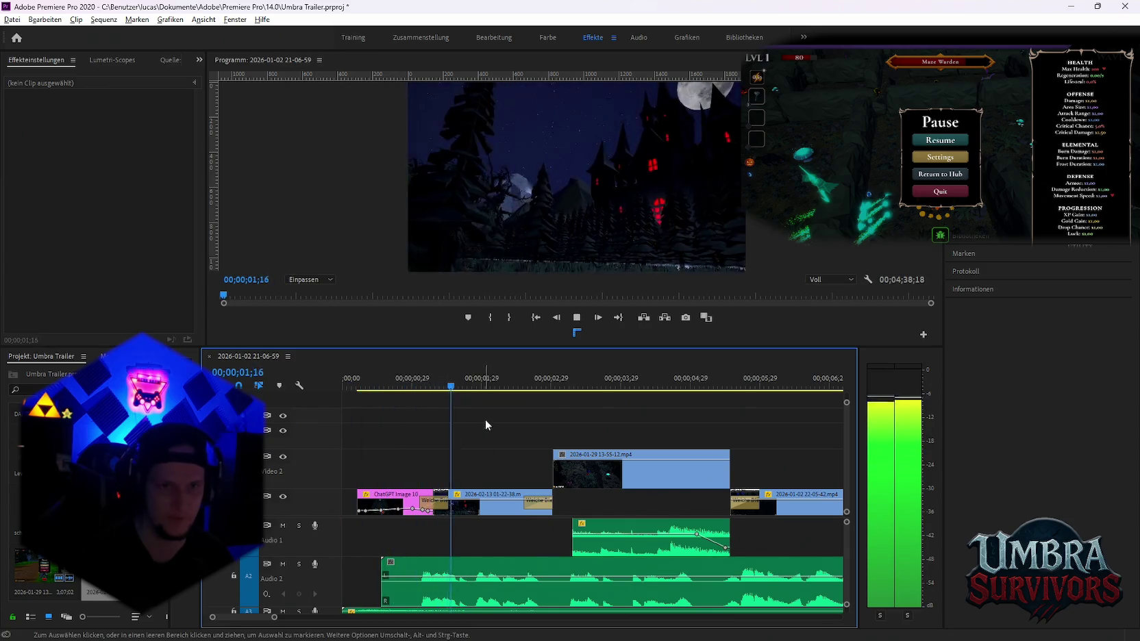
{"action": "key", "text": "space"}
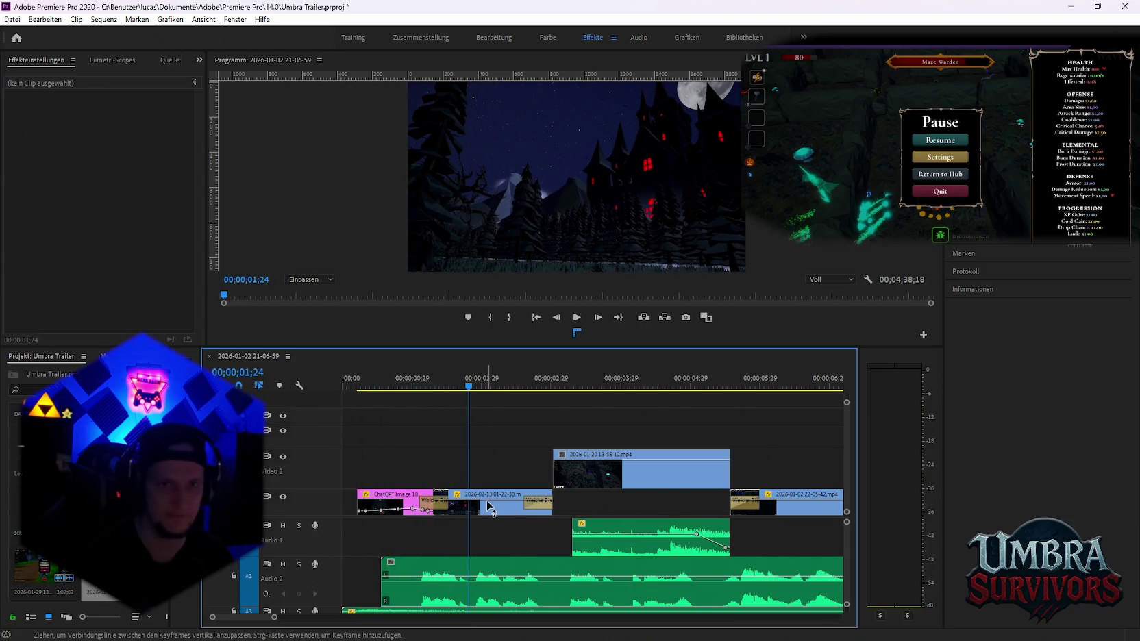
{"action": "left_click", "coordinate": [490, 508]}
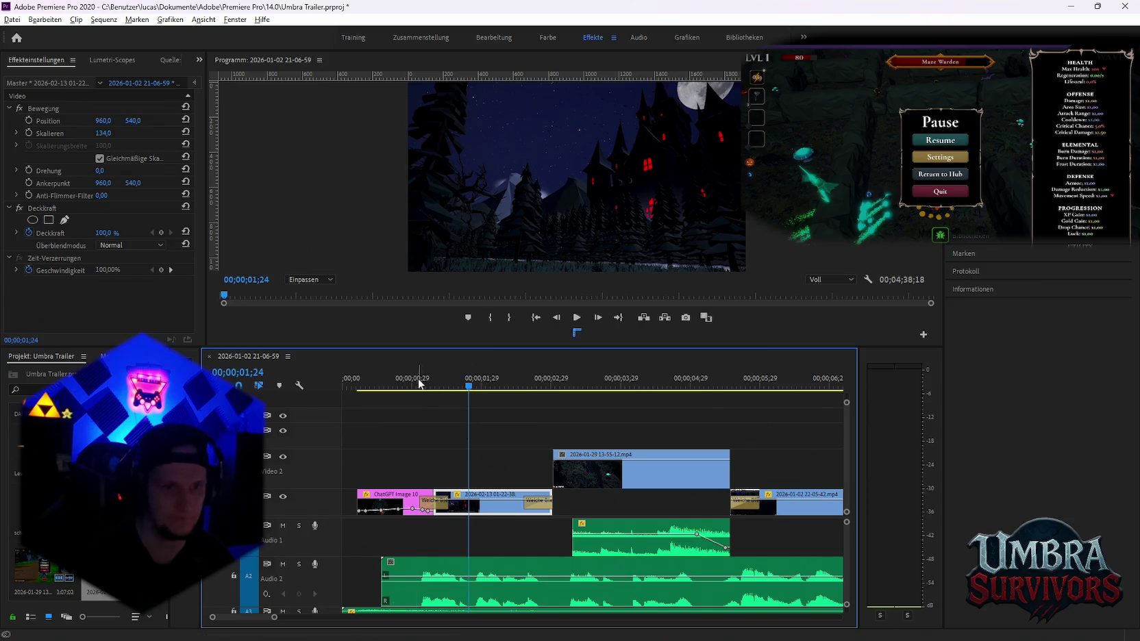
{"action": "key", "text": "Home"}
{"action": "key", "text": "space"}
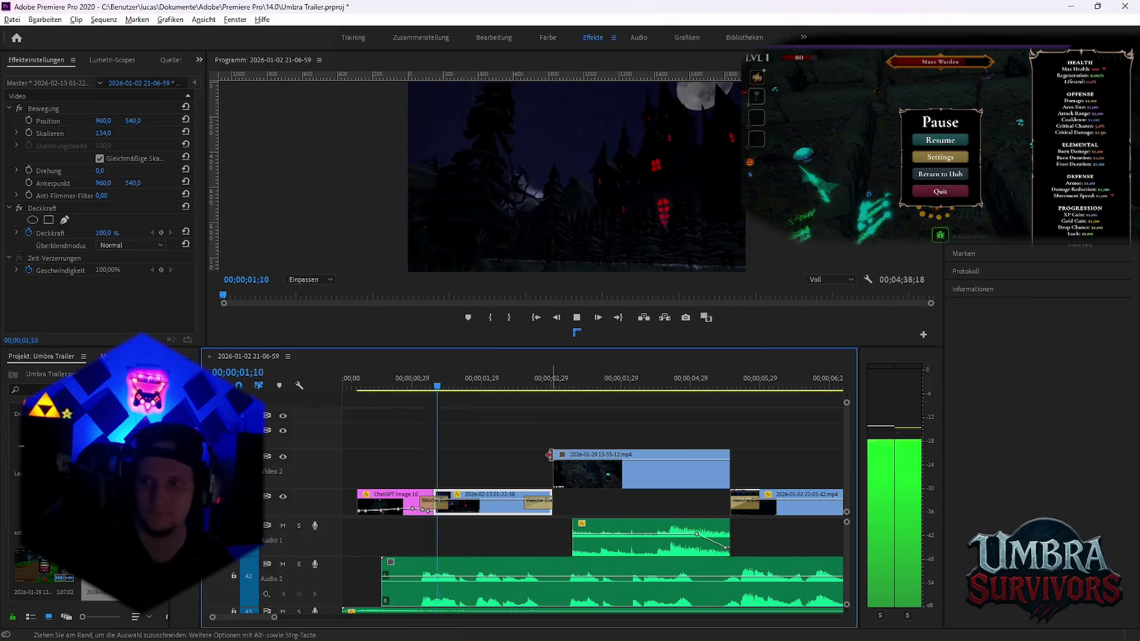
{"action": "key", "text": "space"}
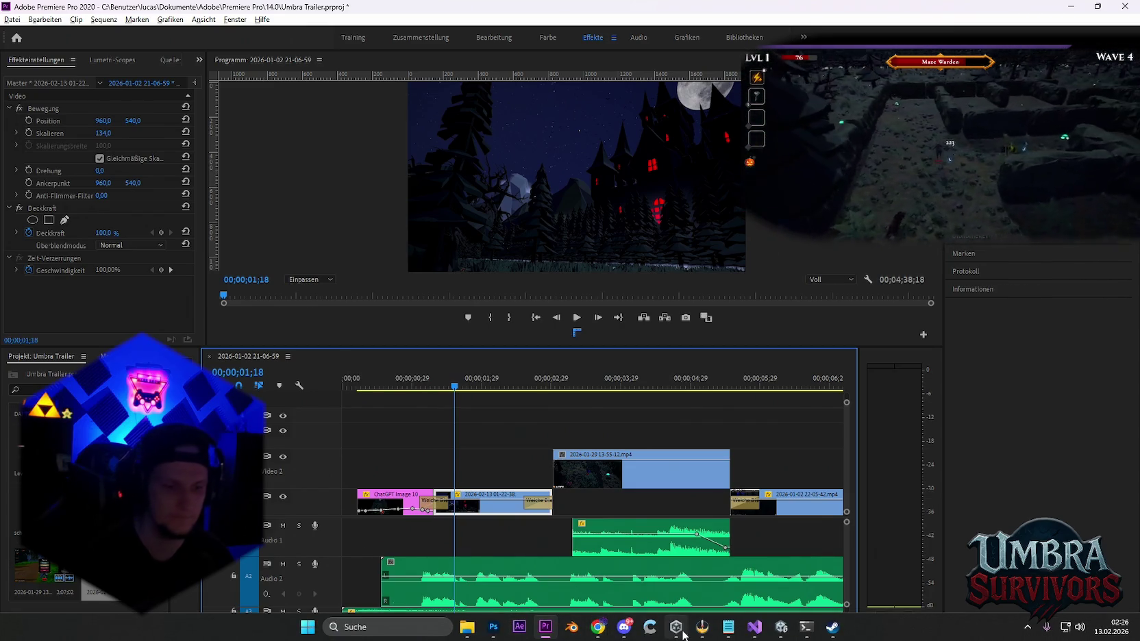
{"action": "mouse_move", "coordinate": [831, 627]}
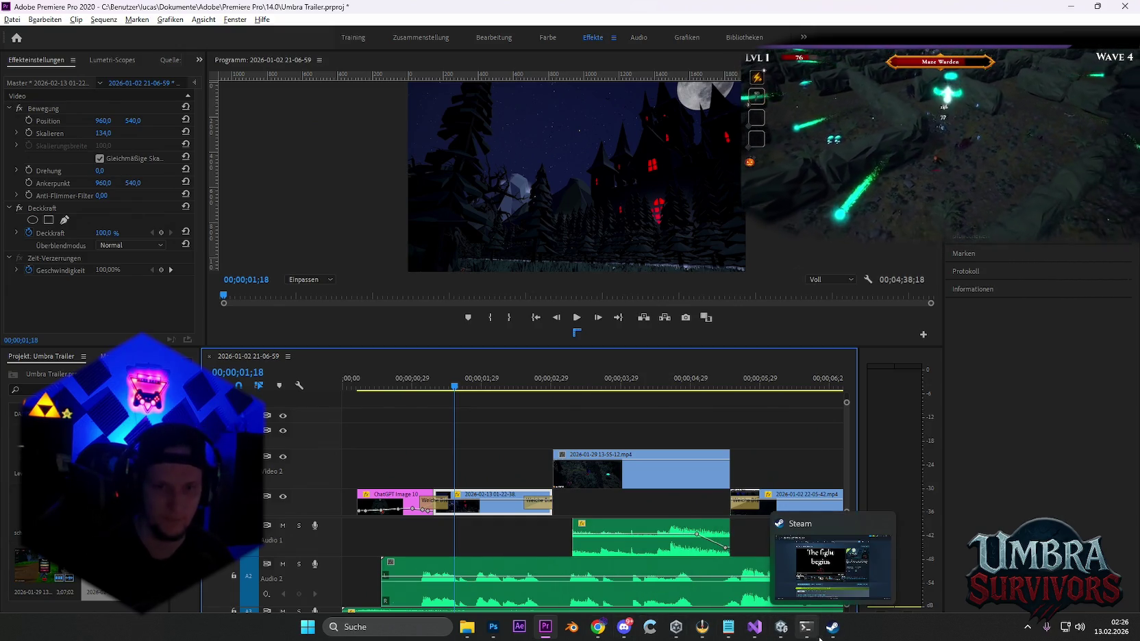
{"action": "left_click", "coordinate": [622, 603]}
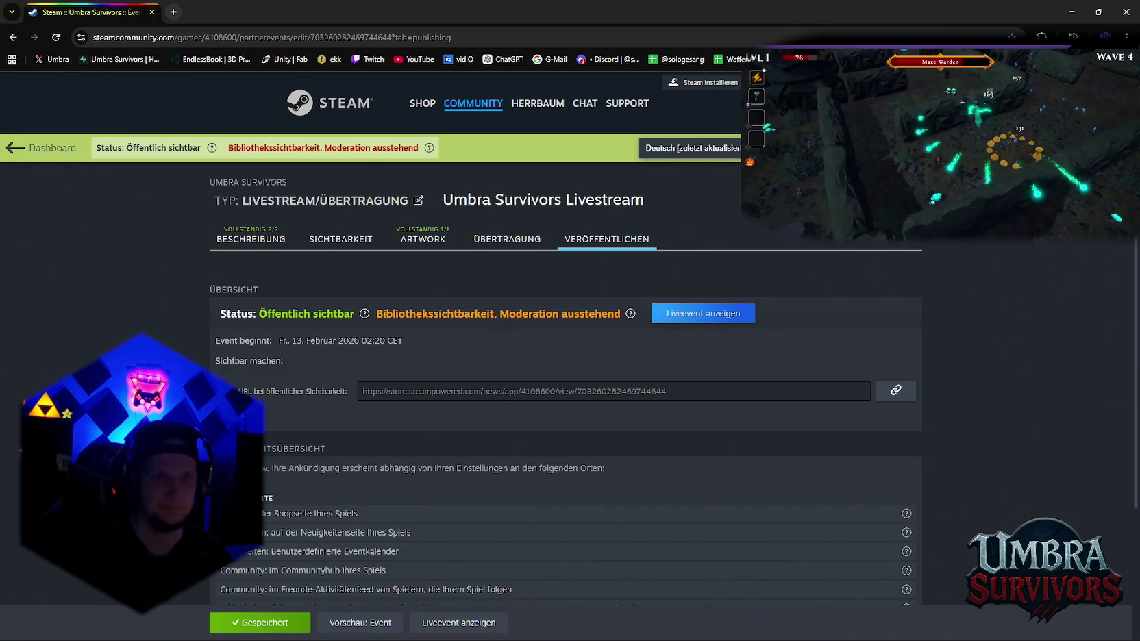
{"action": "left_click", "coordinate": [1073, 15]}
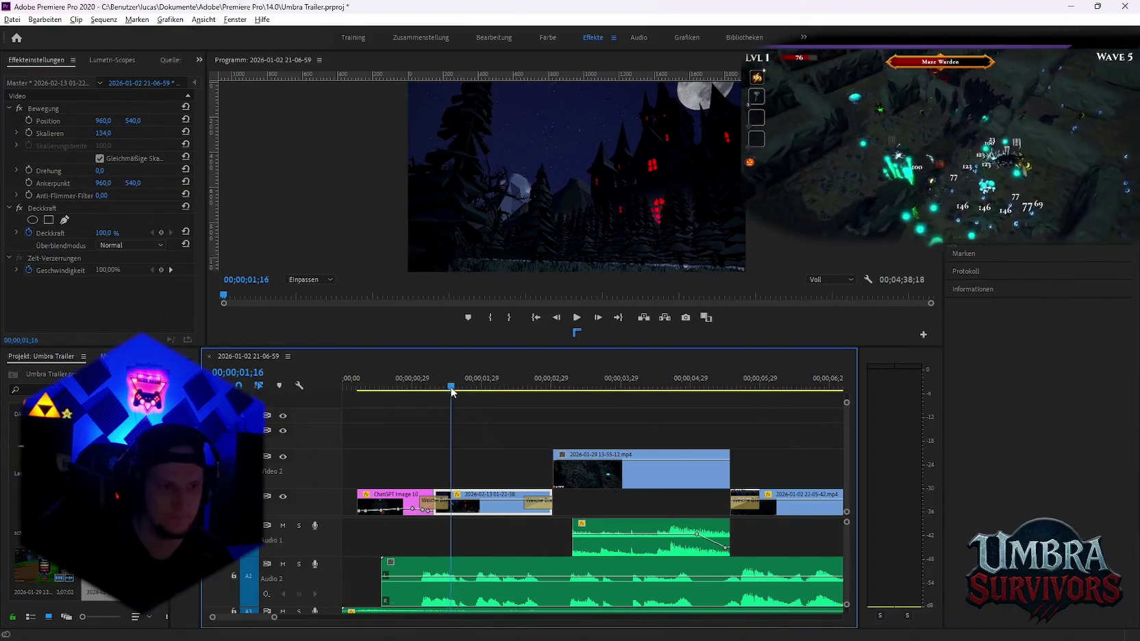
Scrub the timeline around 01;57 and forward to 02;10;18
{"action": "left_click_drag", "start_coordinate": [457, 391], "coordinate": [398, 389]}
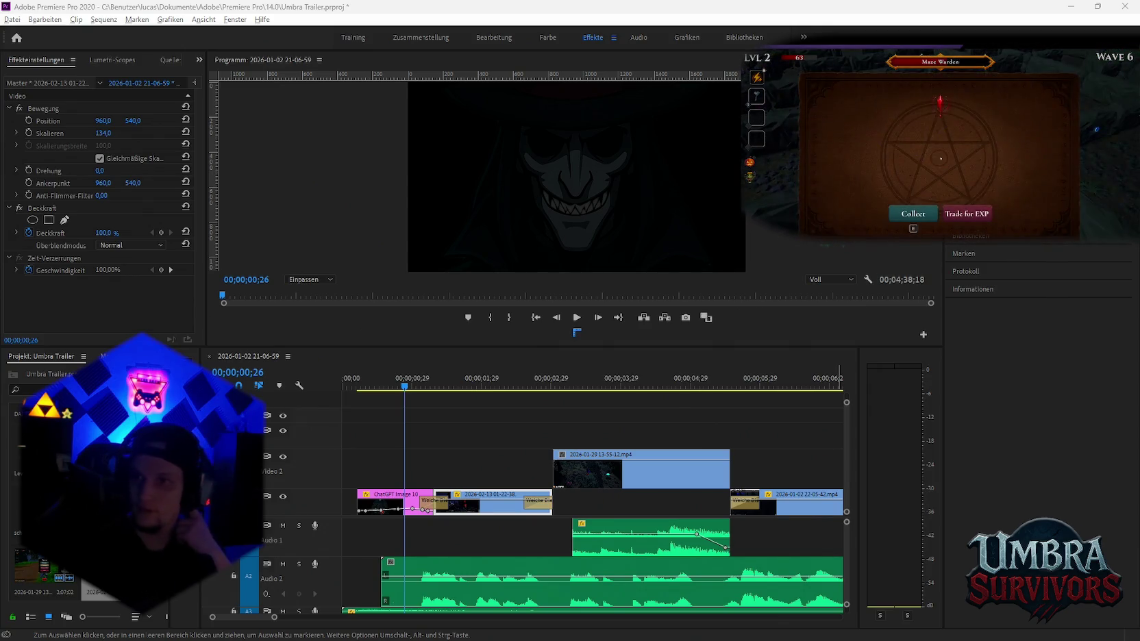
{"action": "scroll", "coordinate": [672, 478], "scroll_direction": "down", "scroll_amount": 2}
{"action": "scroll", "coordinate": [723, 514], "scroll_direction": "down", "scroll_amount": 2}
{"action": "scroll", "coordinate": [723, 514], "scroll_direction": "down", "scroll_amount": 2}
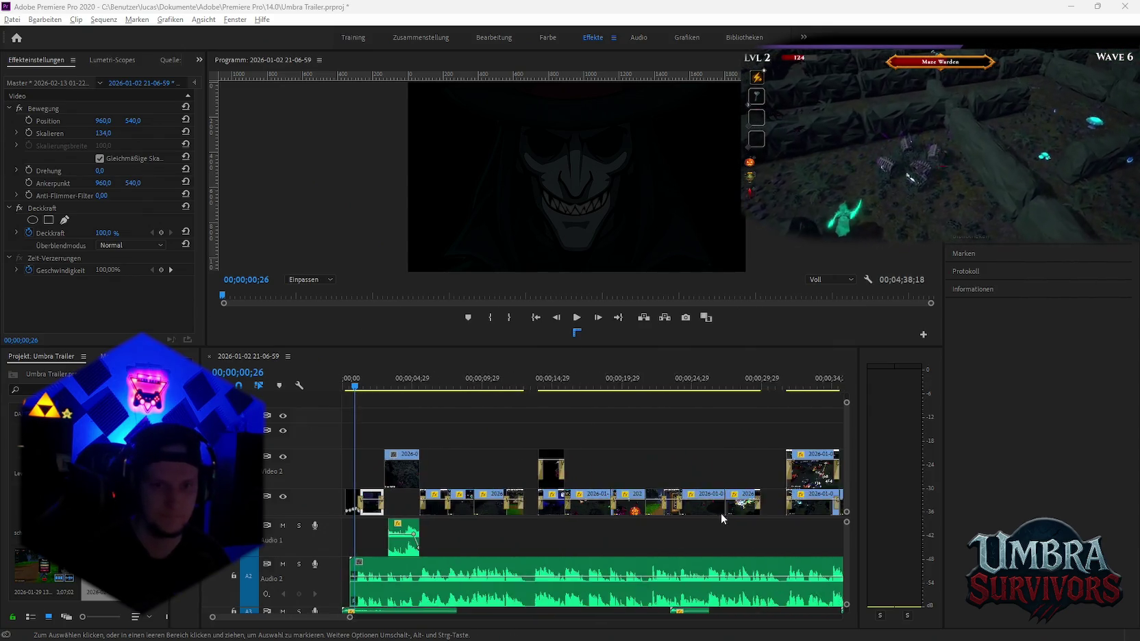
{"action": "scroll", "coordinate": [725, 514], "scroll_direction": "down", "scroll_amount": 2}
{"action": "scroll", "coordinate": [790, 519], "scroll_direction": "up", "scroll_amount": 2}
{"action": "scroll", "coordinate": [686, 514], "scroll_direction": "up", "scroll_amount": 2}
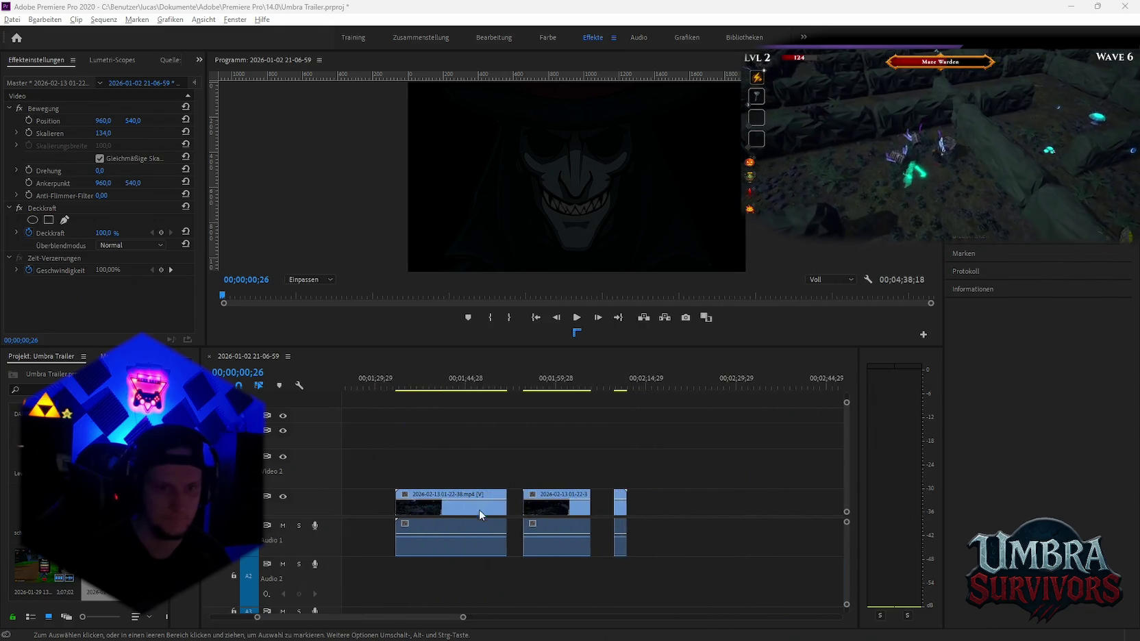
{"action": "scroll", "coordinate": [479, 509], "scroll_direction": "up", "scroll_amount": 2}
{"action": "scroll", "coordinate": [493, 473], "scroll_direction": "down", "scroll_amount": 2}
{"action": "left_click_drag", "start_coordinate": [515, 387], "coordinate": [563, 387]}
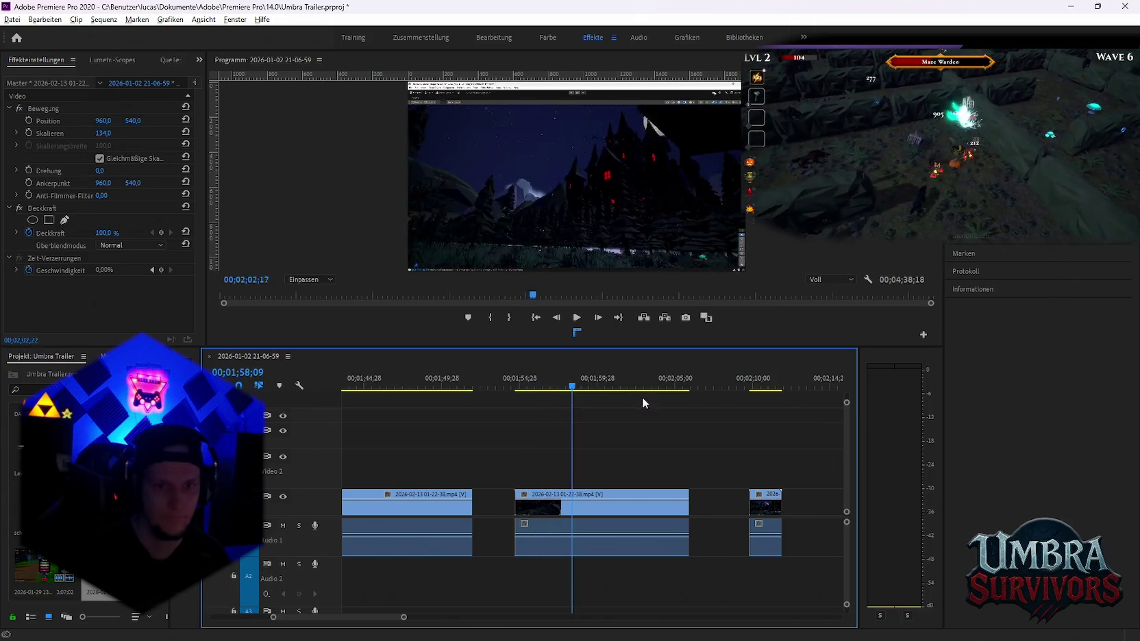
{"action": "left_click_drag", "start_coordinate": [565, 388], "coordinate": [762, 406]}
Zoom out and scrub the Video 2 gameplay clip around 01;38 and the Stage 1 title card
{"action": "scroll", "coordinate": [766, 407], "scroll_direction": "down", "scroll_amount": 3}
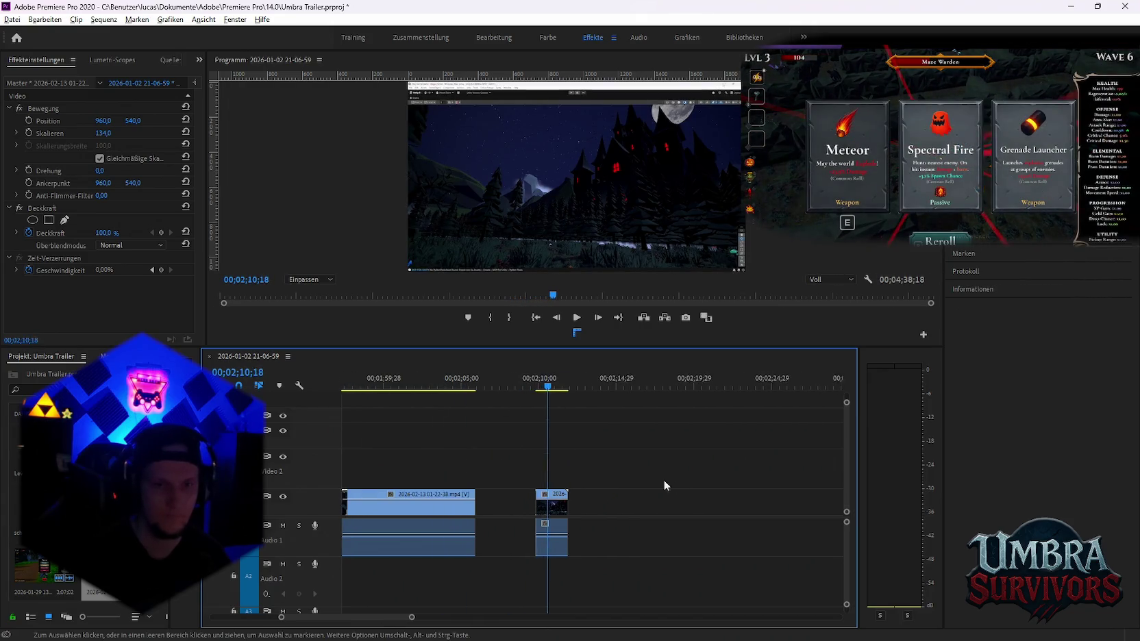
{"action": "scroll", "coordinate": [663, 479], "scroll_direction": "down", "scroll_amount": 3}
{"action": "scroll", "coordinate": [702, 498], "scroll_direction": "down", "scroll_amount": 2}
{"action": "key", "text": "minus"}
{"action": "scroll", "coordinate": [723, 494], "scroll_direction": "down", "scroll_amount": 2}
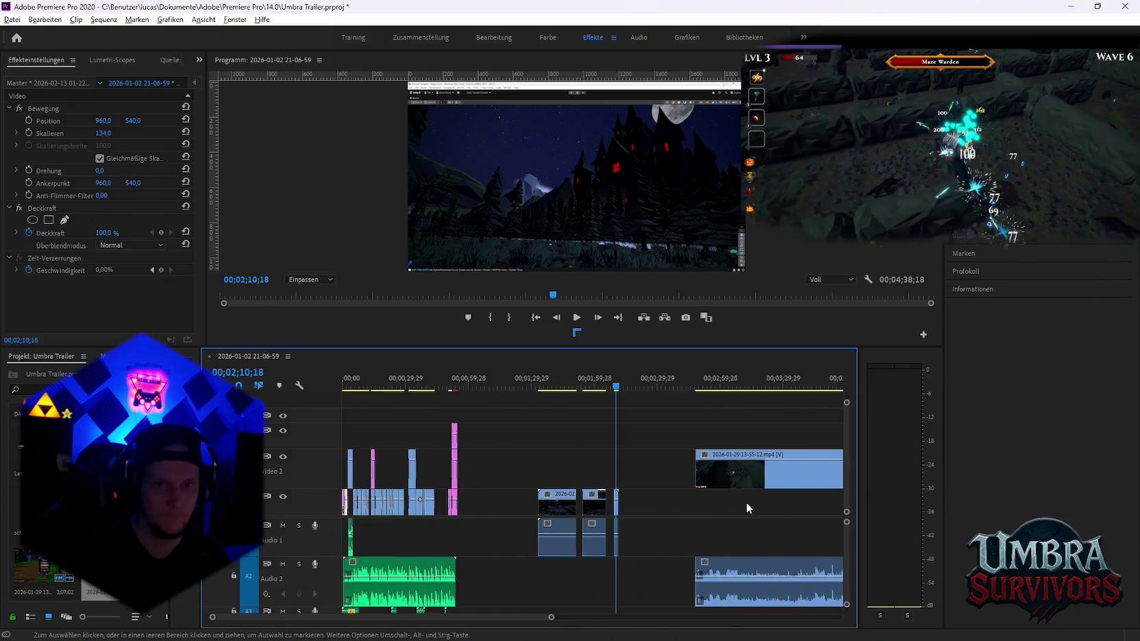
{"action": "scroll", "coordinate": [746, 502], "scroll_direction": "down", "scroll_amount": 3}
{"action": "scroll", "coordinate": [670, 503], "scroll_direction": "down", "scroll_amount": 3}
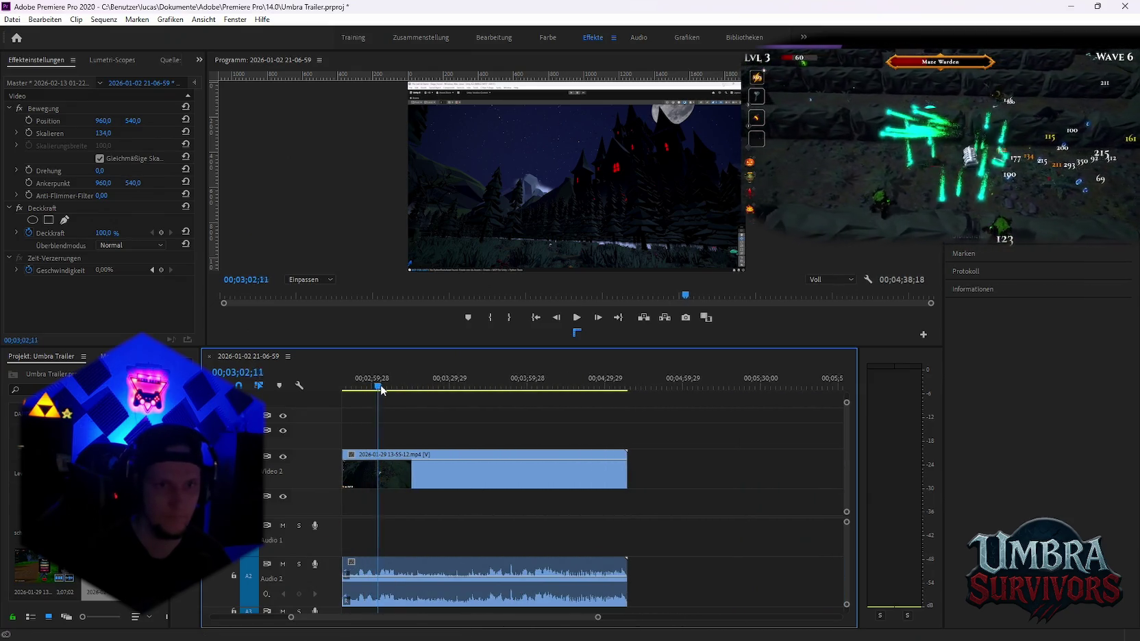
{"action": "left_click_drag", "start_coordinate": [381, 389], "coordinate": [586, 388]}
{"action": "scroll", "coordinate": [475, 530], "scroll_direction": "up", "scroll_amount": 2}
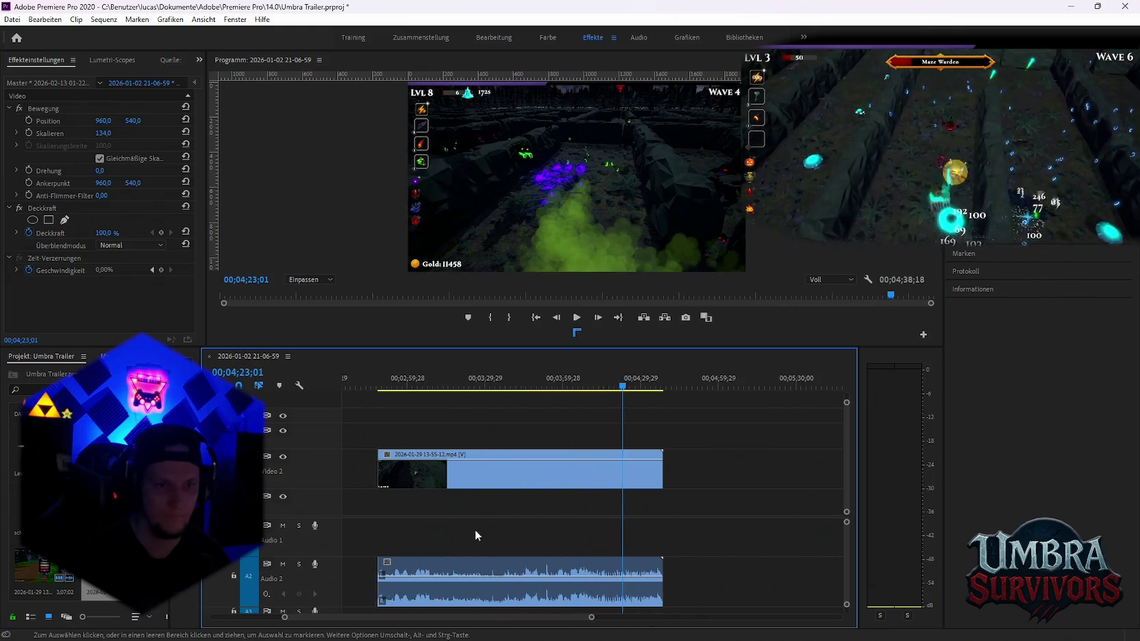
{"action": "scroll", "coordinate": [475, 530], "scroll_direction": "up", "scroll_amount": 2}
{"action": "scroll", "coordinate": [557, 390], "scroll_direction": "up", "scroll_amount": 2}
{"action": "scroll", "coordinate": [556, 390], "scroll_direction": "up", "scroll_amount": 2}
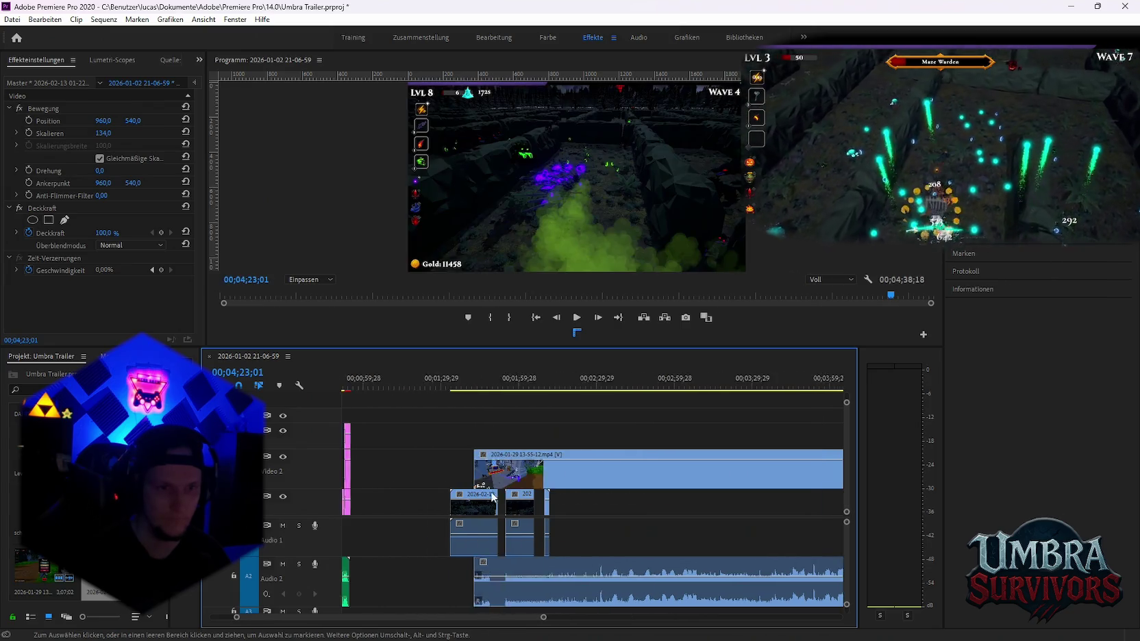
{"action": "scroll", "coordinate": [556, 390], "scroll_direction": "up", "scroll_amount": 2}
{"action": "left_click", "coordinate": [554, 387]}
{"action": "left_click_drag", "start_coordinate": [558, 385], "coordinate": [581, 393]}
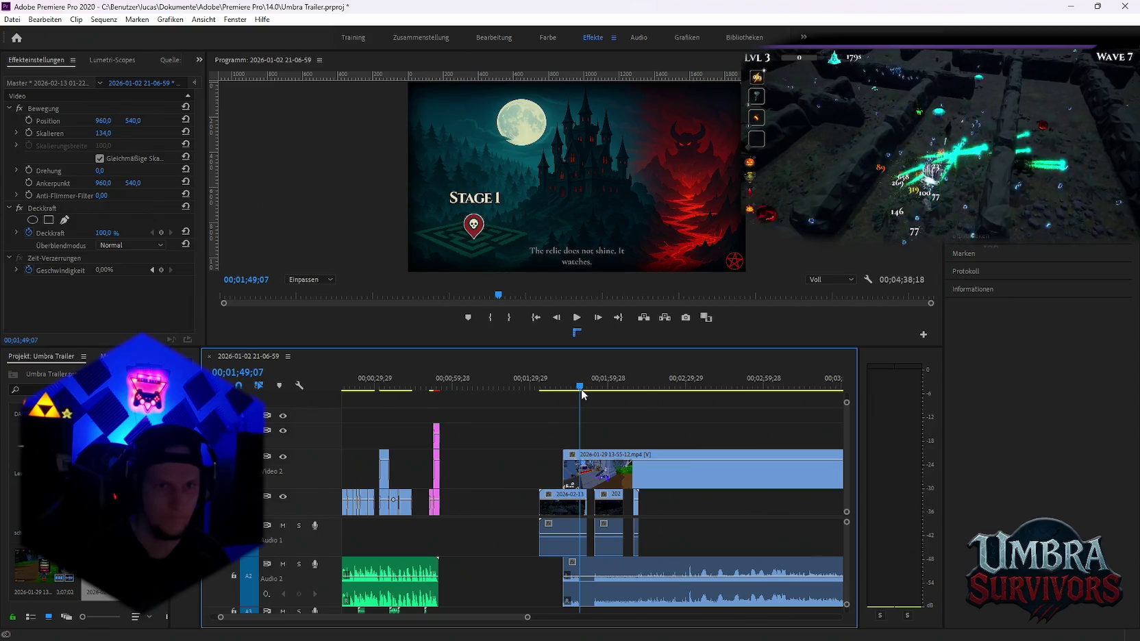
{"action": "left_click_drag", "start_coordinate": [582, 394], "coordinate": [561, 391]}
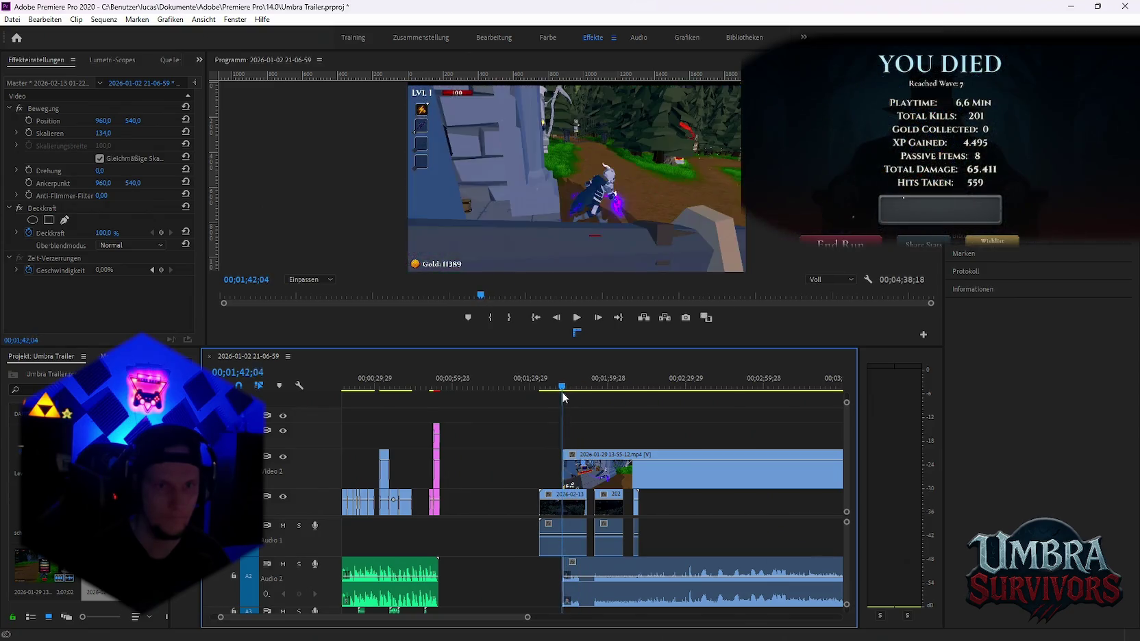
Extend the Video 2 clip to start earlier and preview from its new start
{"action": "left_click_drag", "start_coordinate": [563, 469], "coordinate": [535, 469]}
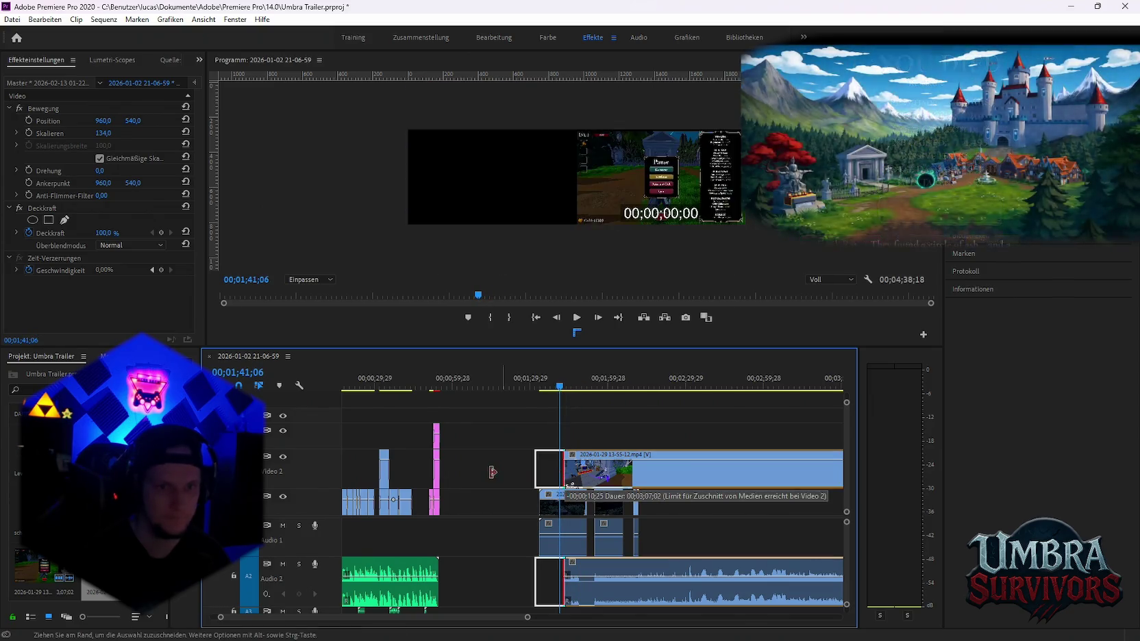
{"action": "left_click", "coordinate": [535, 388]}
{"action": "key", "text": "space"}
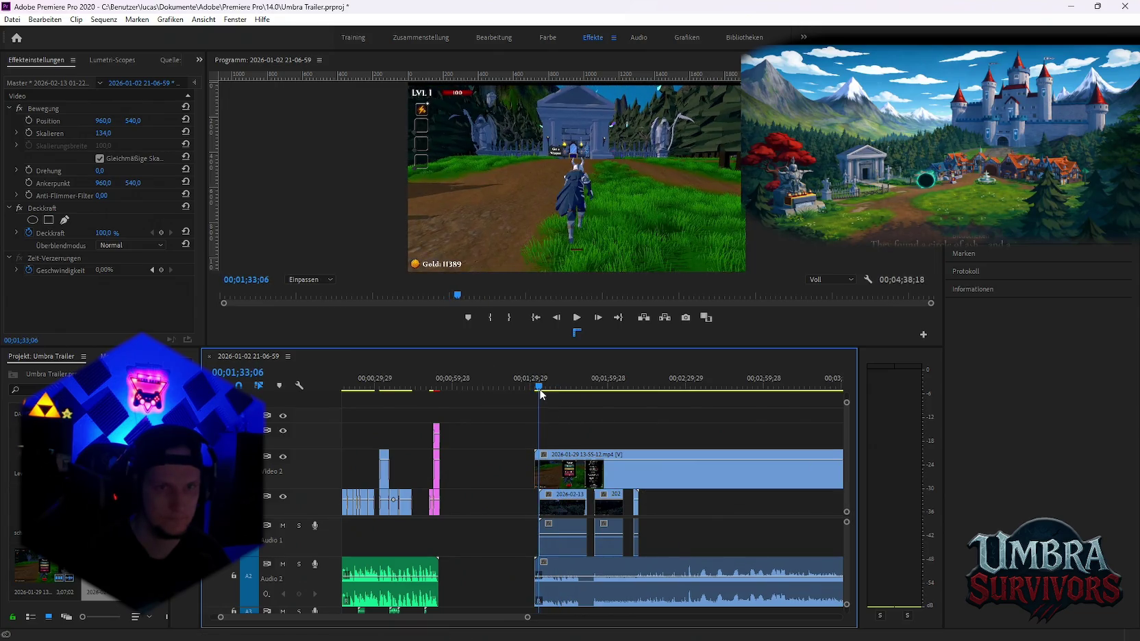
{"action": "left_click", "coordinate": [539, 389]}
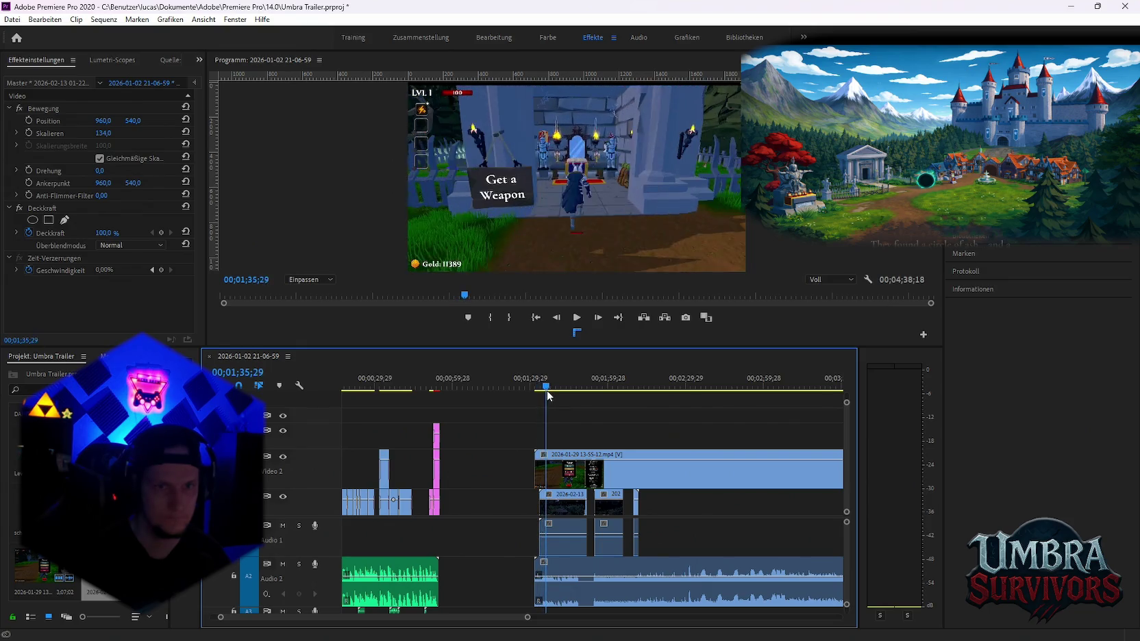
{"action": "key", "text": "space"}
Razor-cut the Video 2 gameplay clip and its audio at 01;36;12
{"action": "key", "text": "c"}
{"action": "left_click", "coordinate": [549, 467]}
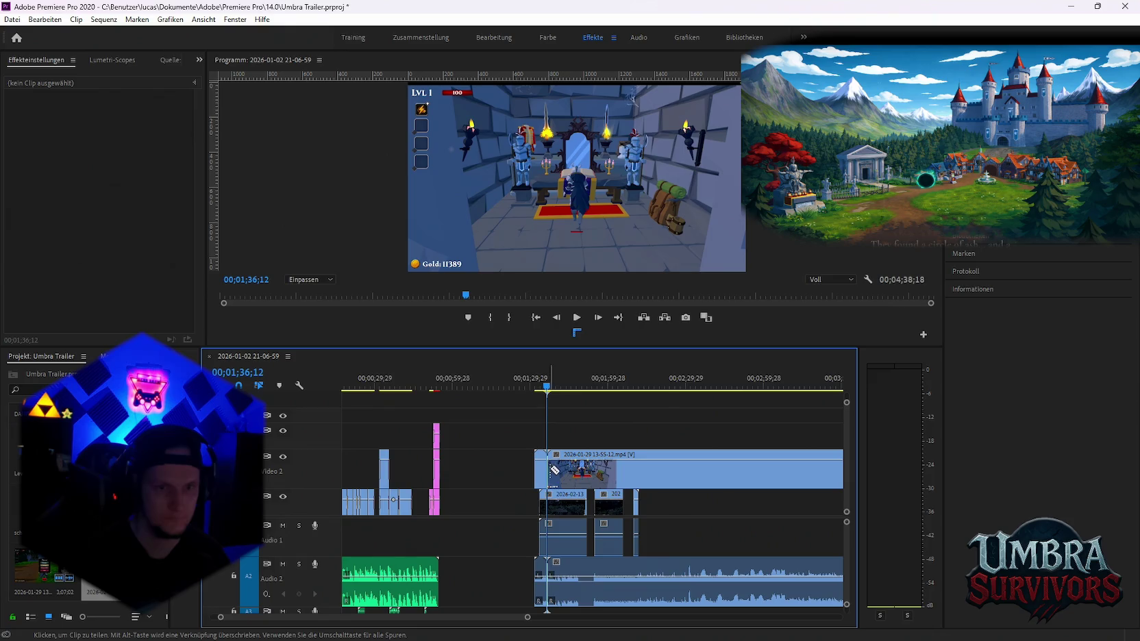
{"action": "left_click", "coordinate": [545, 475]}
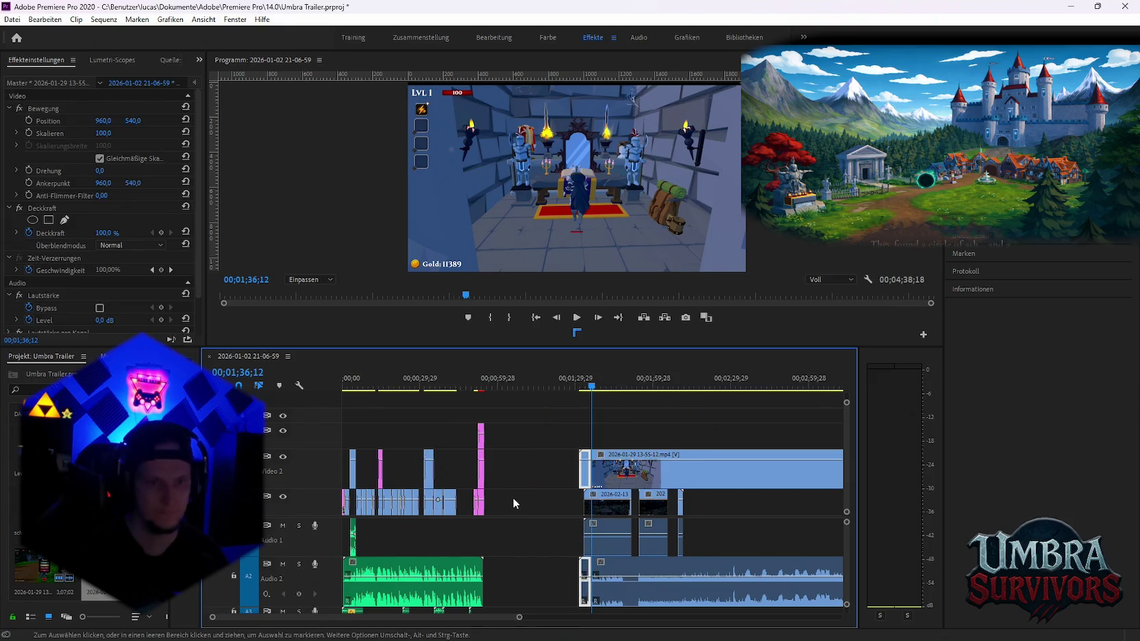
{"action": "scroll", "coordinate": [513, 497], "scroll_direction": "down", "scroll_amount": 3}
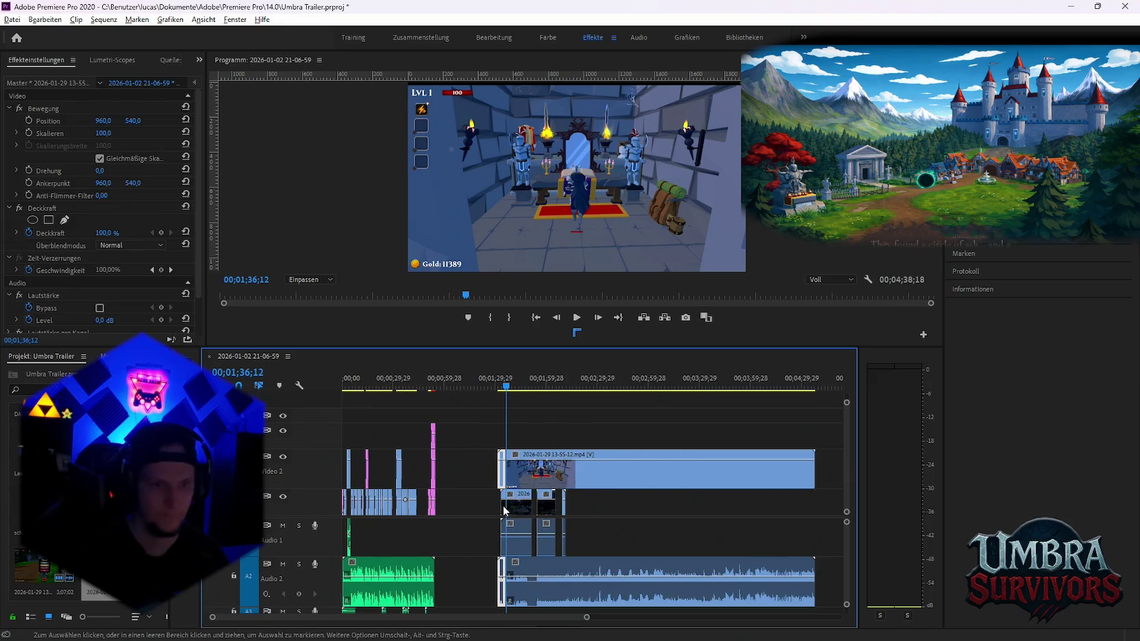
{"action": "left_click", "coordinate": [459, 468]}
{"action": "left_click", "coordinate": [504, 587]}
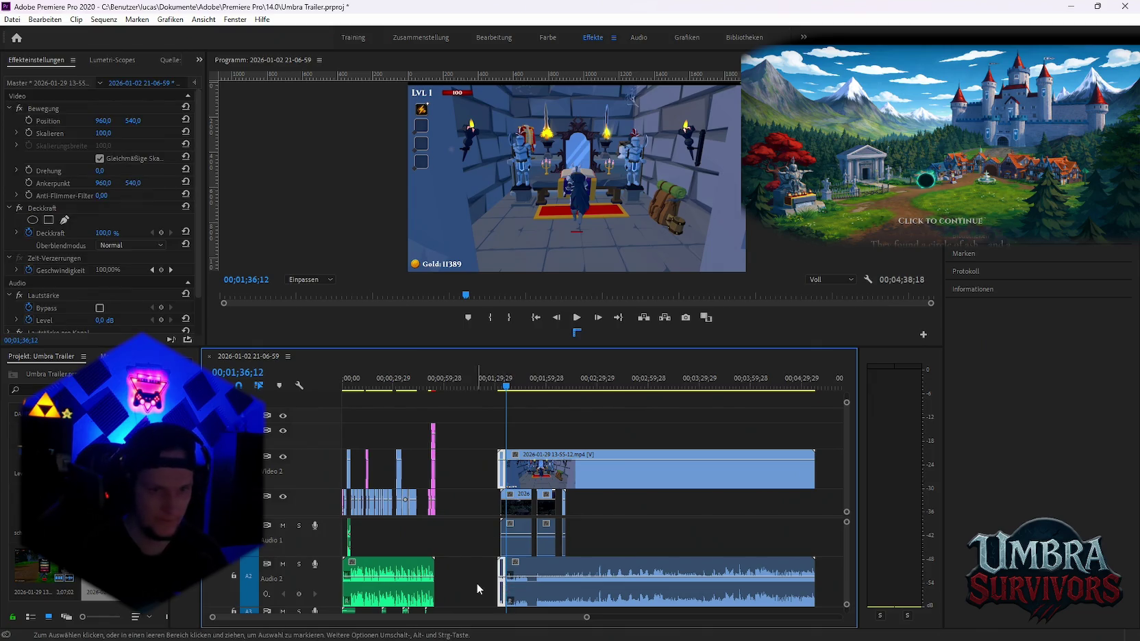
{"action": "left_click", "coordinate": [478, 588]}
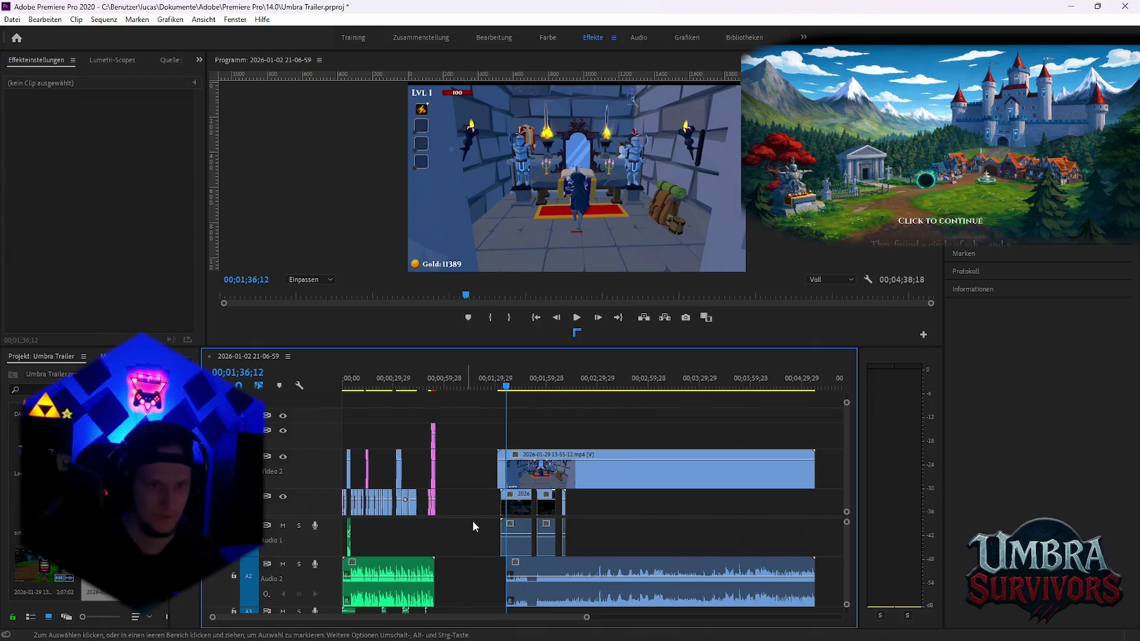
{"action": "left_click", "coordinate": [363, 507]}
{"action": "scroll", "coordinate": [363, 511], "scroll_direction": "up", "scroll_amount": 1, "text": "alt"}
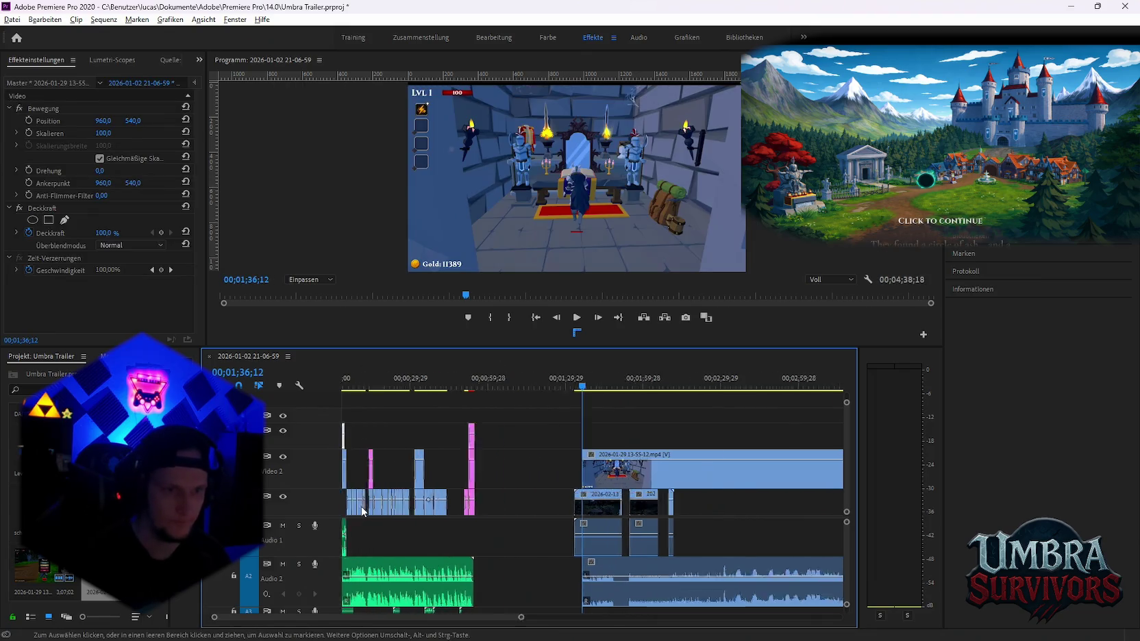
{"action": "scroll", "coordinate": [363, 510], "scroll_direction": "up", "scroll_amount": 2, "text": "alt"}
{"action": "scroll", "coordinate": [363, 510], "scroll_direction": "up", "scroll_amount": 2, "text": "alt"}
{"action": "scroll", "coordinate": [363, 511], "scroll_direction": "up", "scroll_amount": 1, "text": "alt"}
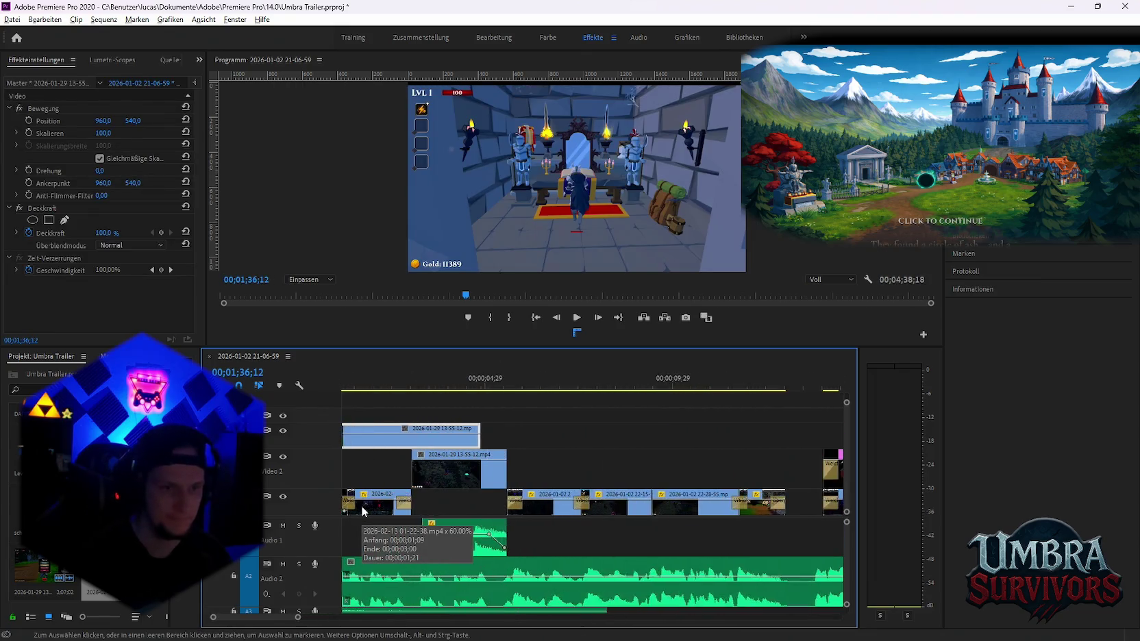
{"action": "scroll", "coordinate": [363, 511], "scroll_direction": "up", "scroll_amount": 2, "text": "alt"}
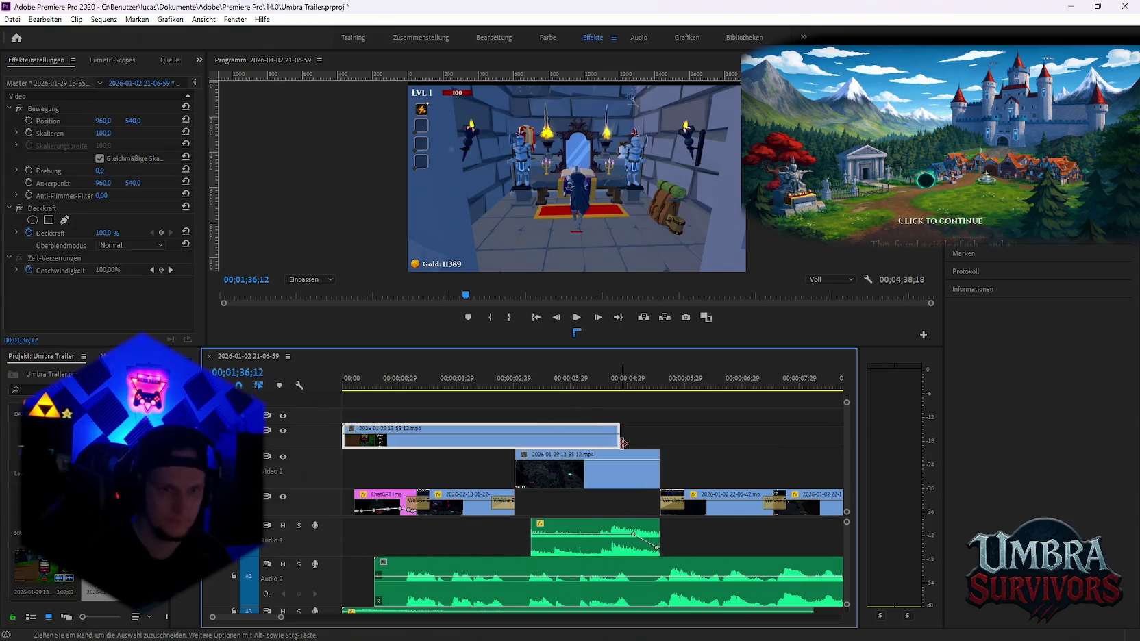
{"action": "mouse_move", "coordinate": [623, 443]}
{"action": "left_mouse_down"}
{"action": "mouse_move", "coordinate": [441, 442]}
{"action": "mouse_move", "coordinate": [411, 446]}
{"action": "mouse_move", "coordinate": [391, 469]}
{"action": "left_mouse_up"}
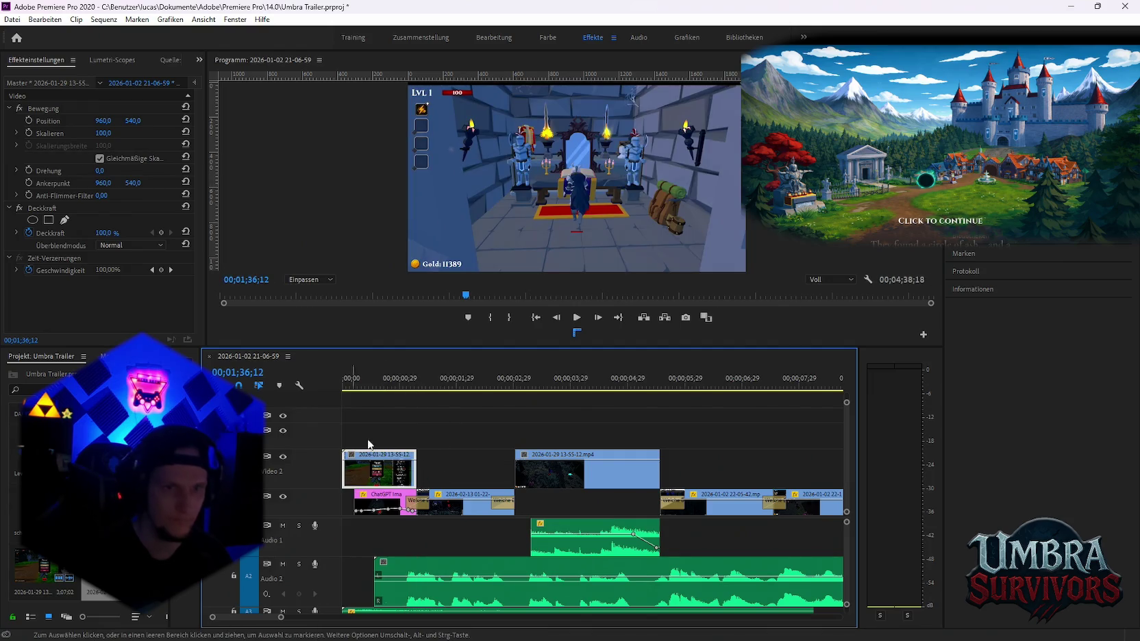
{"action": "left_click", "coordinate": [82, 140]}
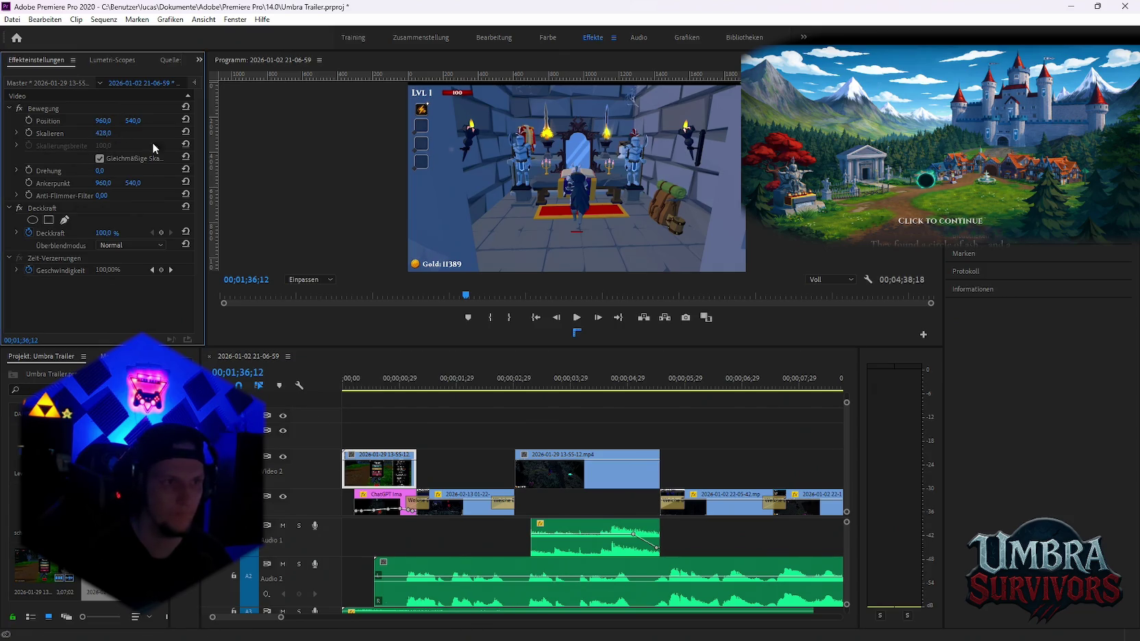
{"action": "left_click", "coordinate": [414, 444]}
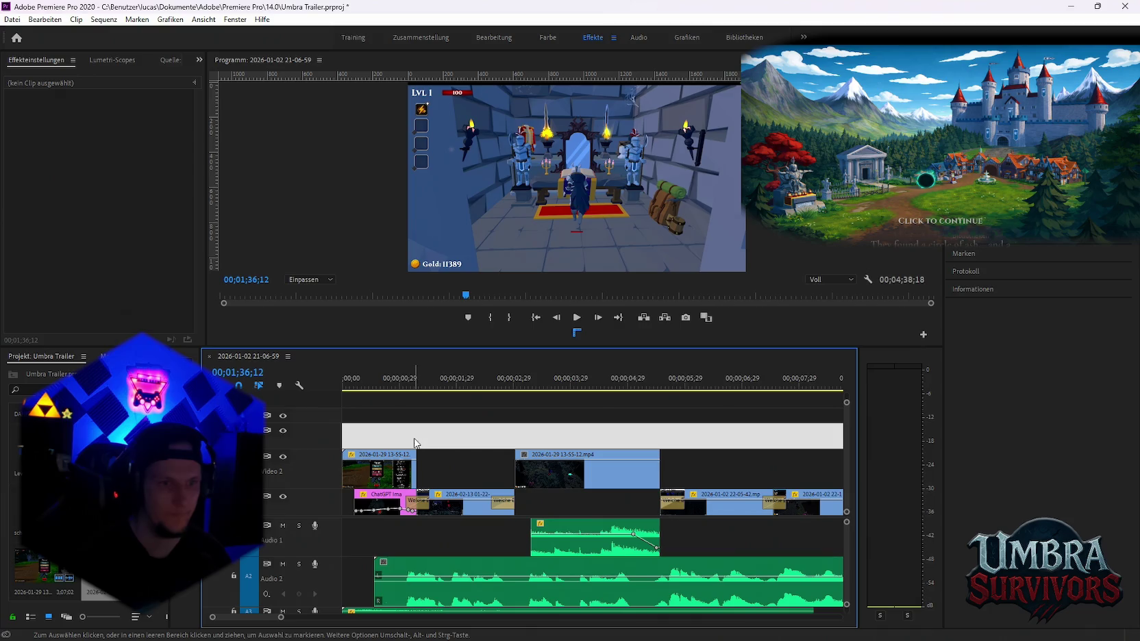
Scrub the playhead from the sequence start to 00;00;01;26
{"action": "left_click", "coordinate": [349, 383]}
{"action": "scroll", "coordinate": [384, 453], "scroll_direction": "up", "scroll_amount": 3}
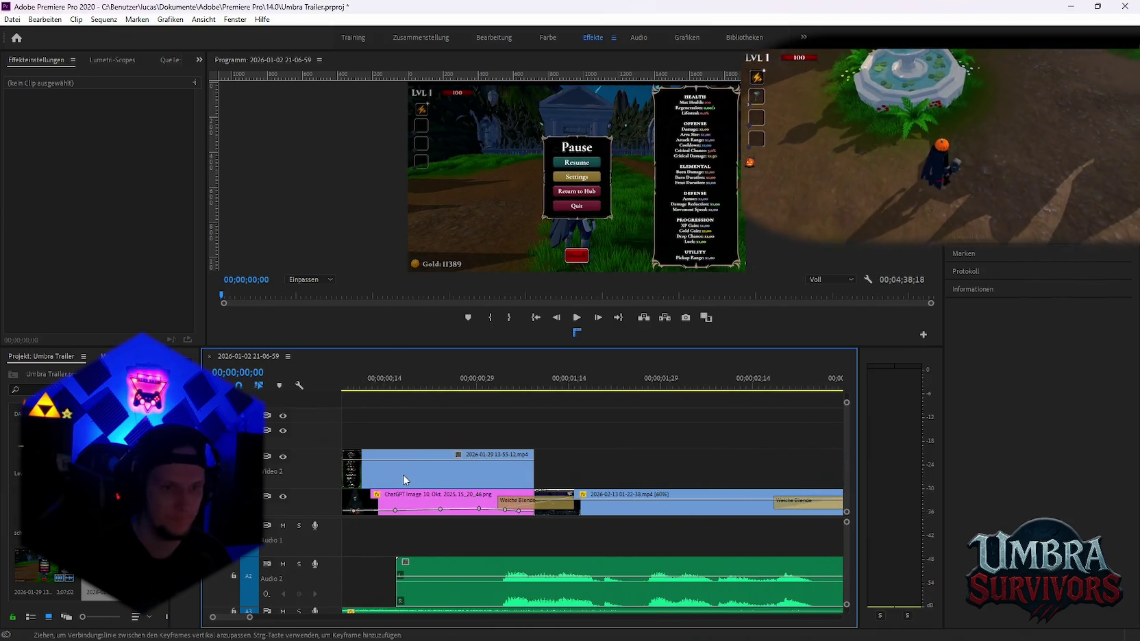
{"action": "left_click", "coordinate": [376, 387]}
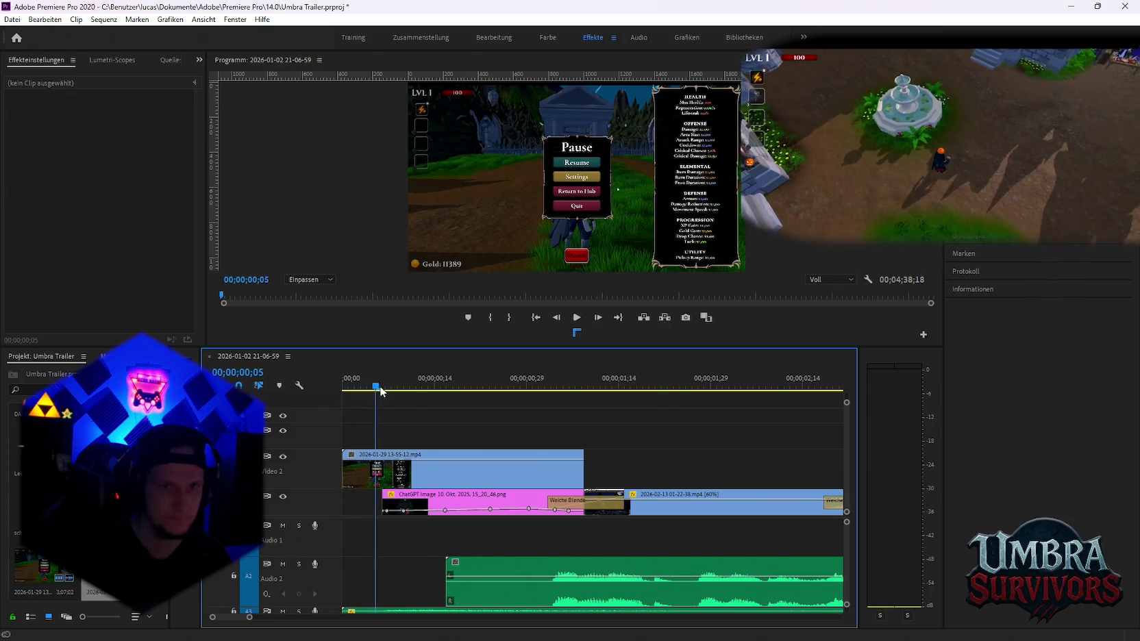
{"action": "left_click_drag", "start_coordinate": [381, 391], "coordinate": [524, 394]}
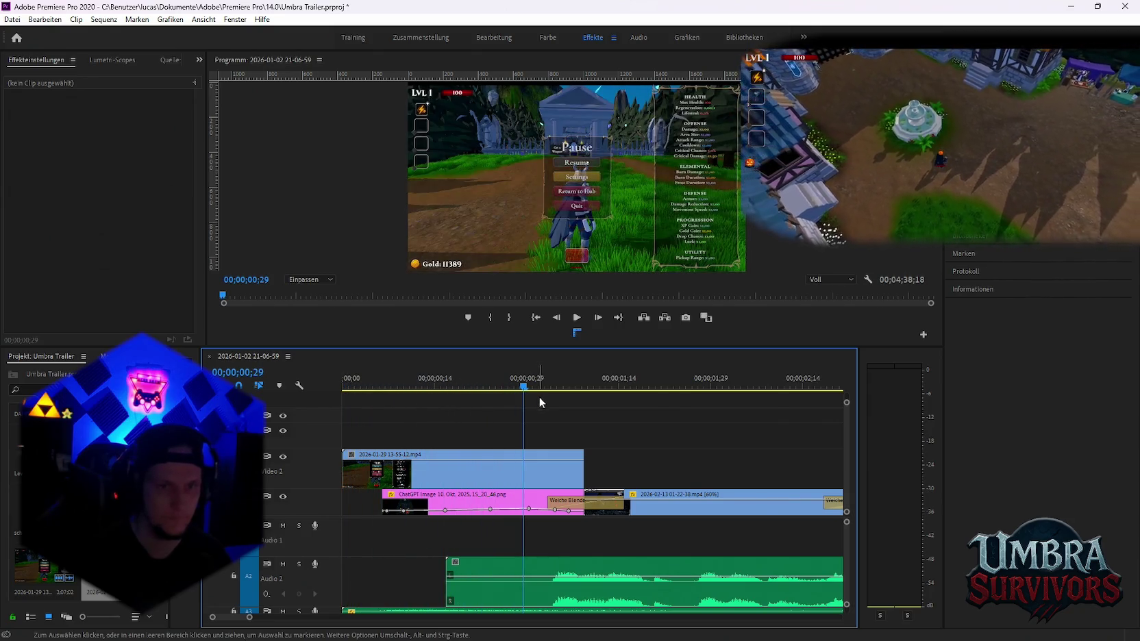
{"action": "scroll", "coordinate": [540, 403], "scroll_direction": "down", "scroll_amount": 3}
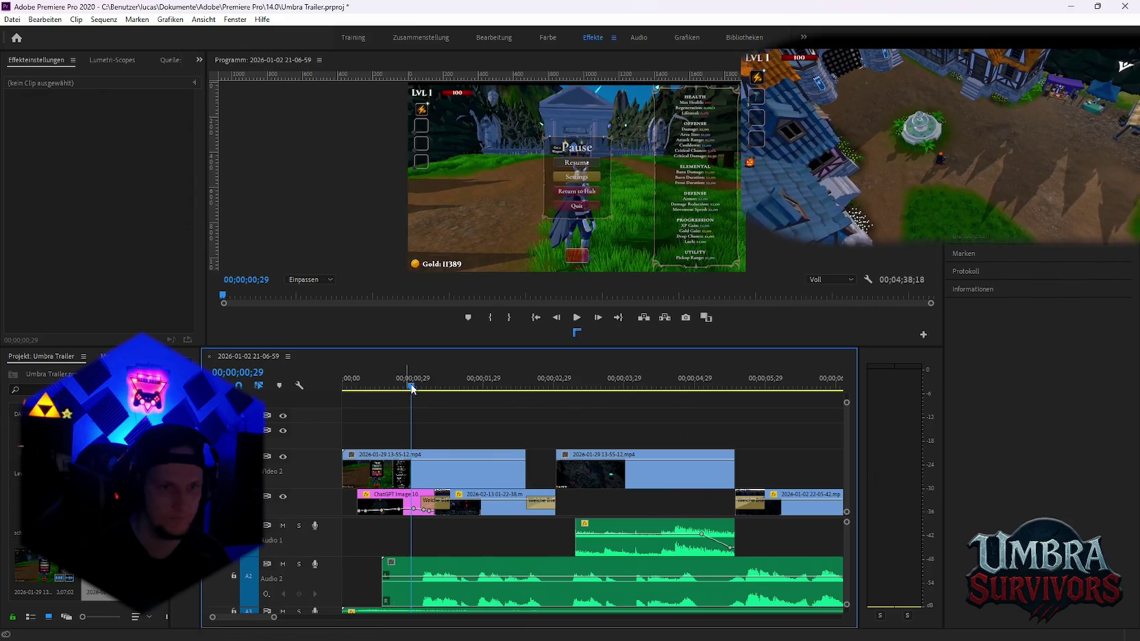
{"action": "left_click_drag", "start_coordinate": [414, 390], "coordinate": [477, 392]}
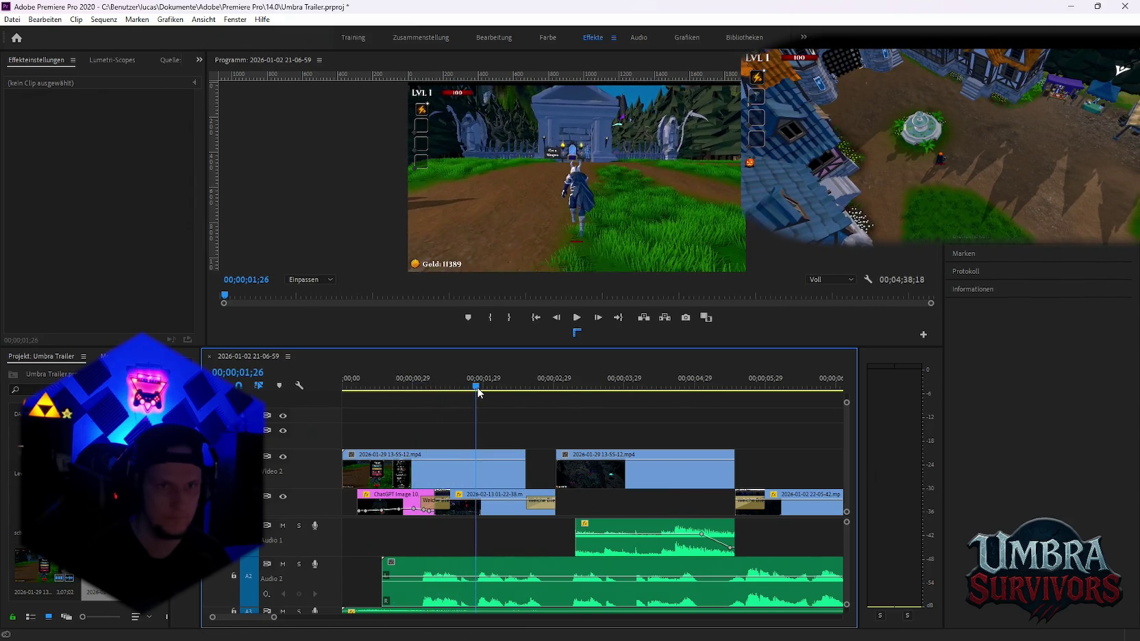
Split the opening clip at 00;00;01;26, delete the excess and trim its end
{"action": "key", "text": "v"}
{"action": "left_click", "coordinate": [452, 474]}
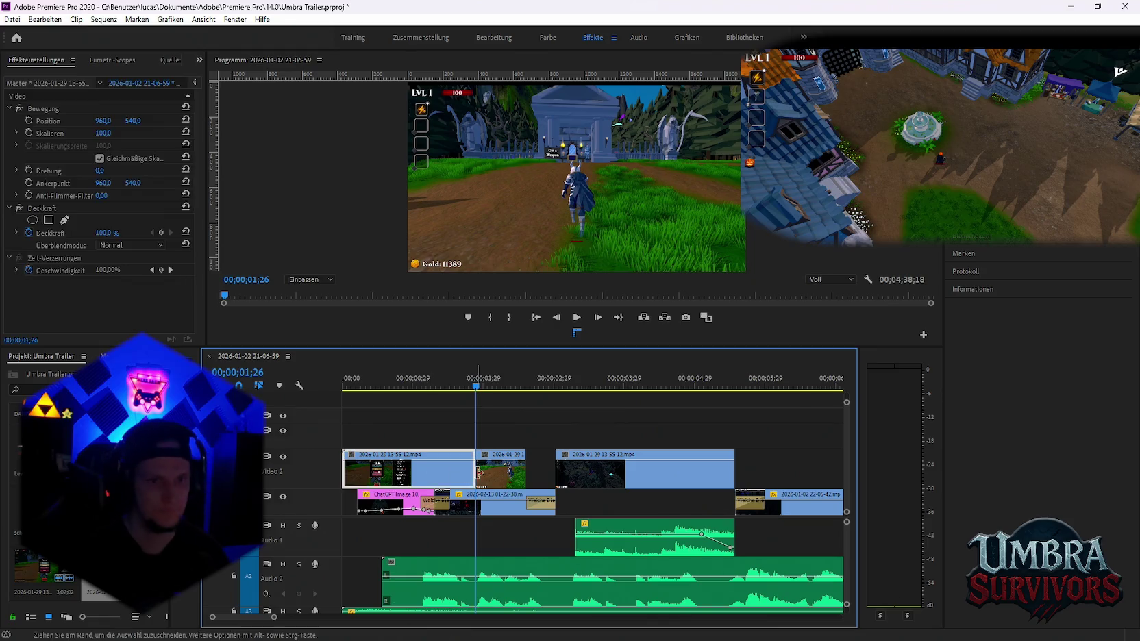
{"action": "key", "text": "Delete"}
{"action": "mouse_move", "coordinate": [519, 474]}
{"action": "left_mouse_down"}
{"action": "mouse_move", "coordinate": [385, 474]}
{"action": "mouse_move", "coordinate": [429, 474]}
{"action": "left_mouse_up"}
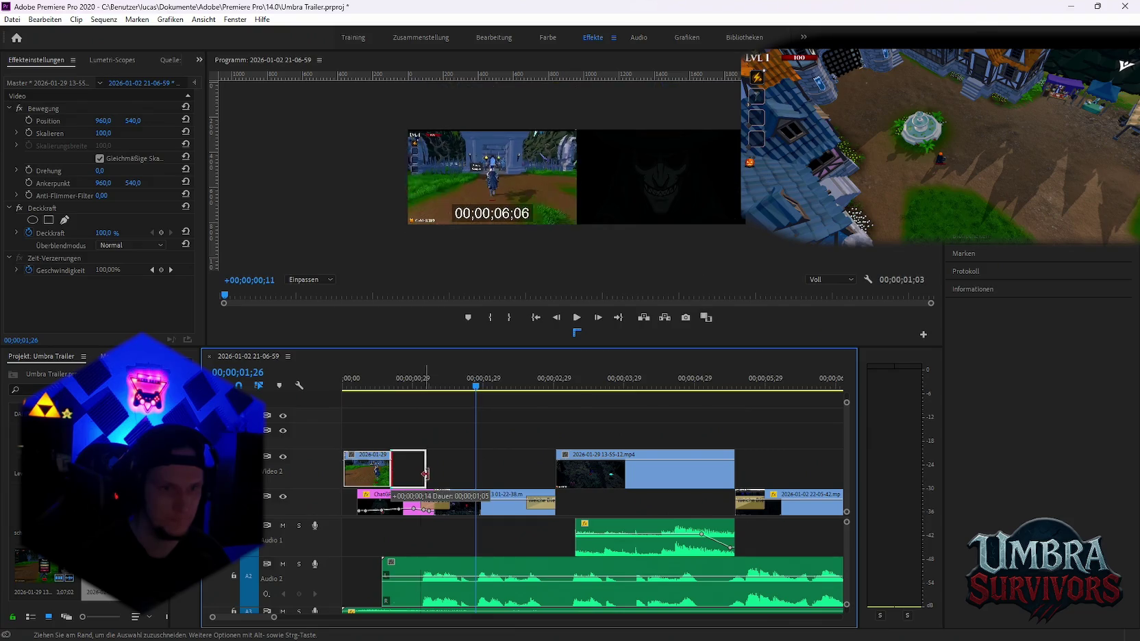
{"action": "left_click", "coordinate": [436, 505]}
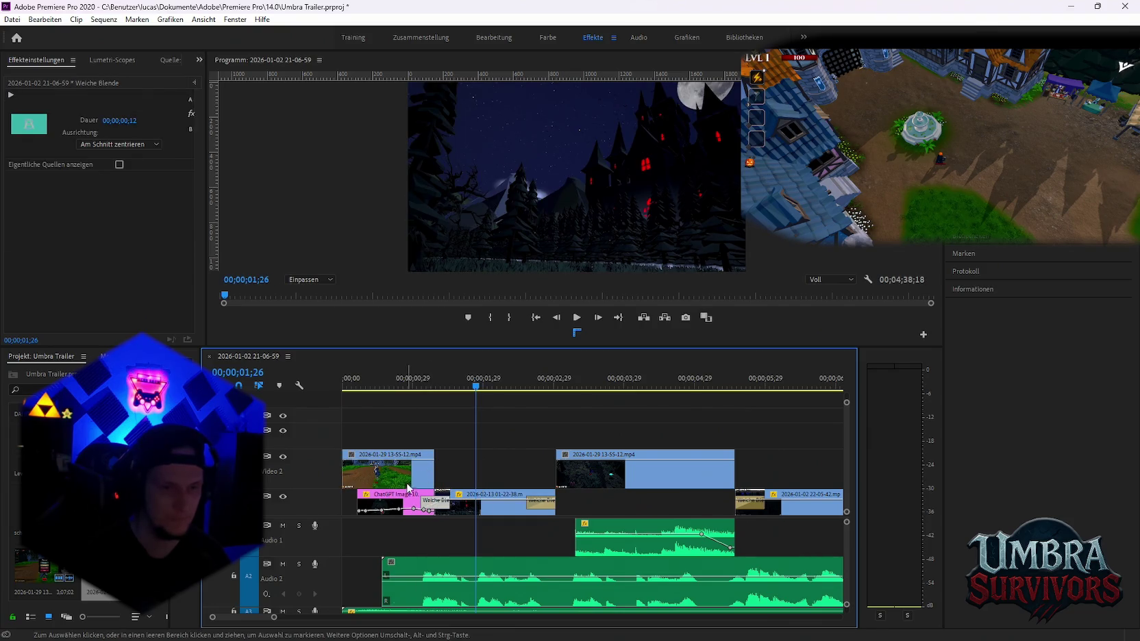
Overwrite the pink image clip by moving the opening clip onto V1 at 00;00, then play it back
{"action": "left_click_drag", "start_coordinate": [388, 475], "coordinate": [387, 504]}
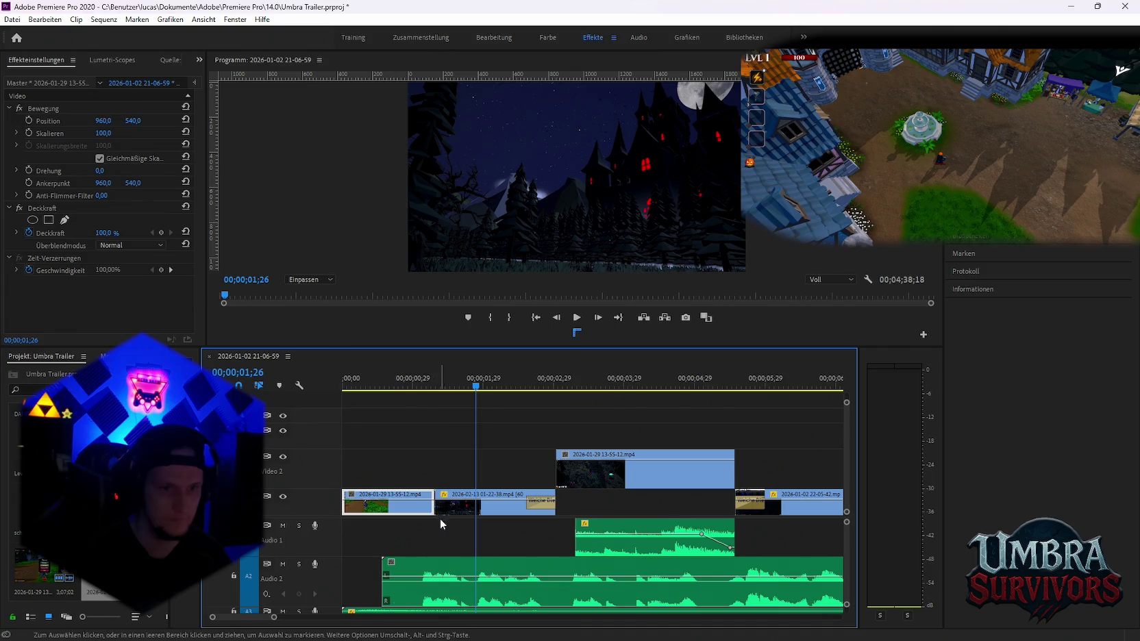
{"action": "left_click", "coordinate": [427, 506]}
{"action": "left_click", "coordinate": [366, 391]}
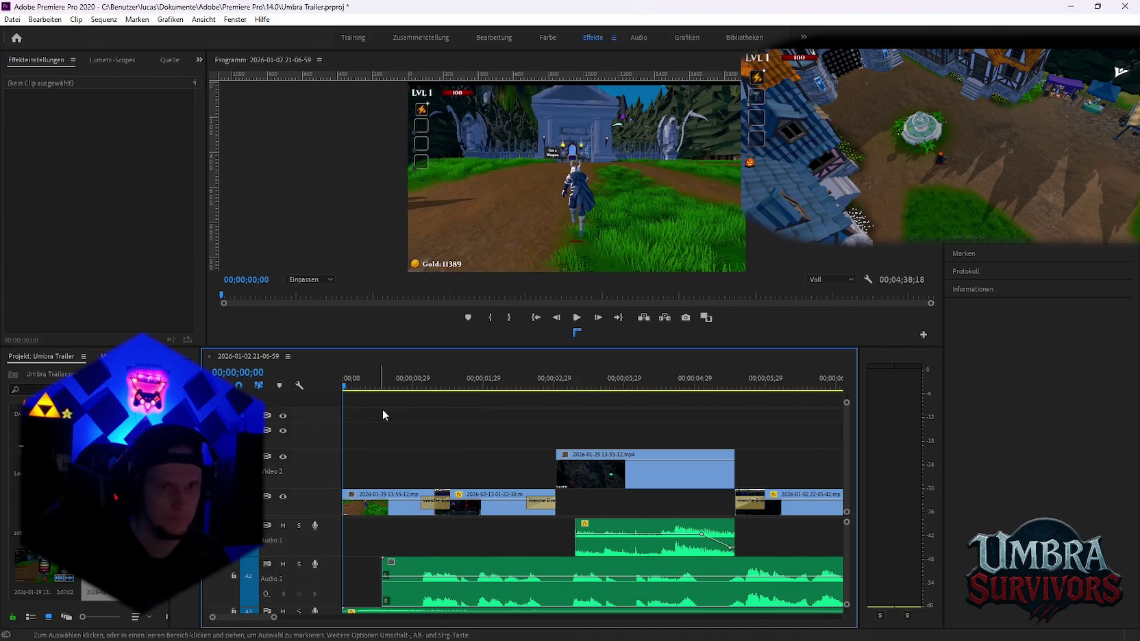
{"action": "key", "text": "space"}
{"action": "scroll", "coordinate": [418, 479], "scroll_direction": "up", "scroll_amount": 3}
{"action": "key", "text": "space"}
{"action": "scroll", "coordinate": [427, 510], "scroll_direction": "up", "scroll_amount": 3}
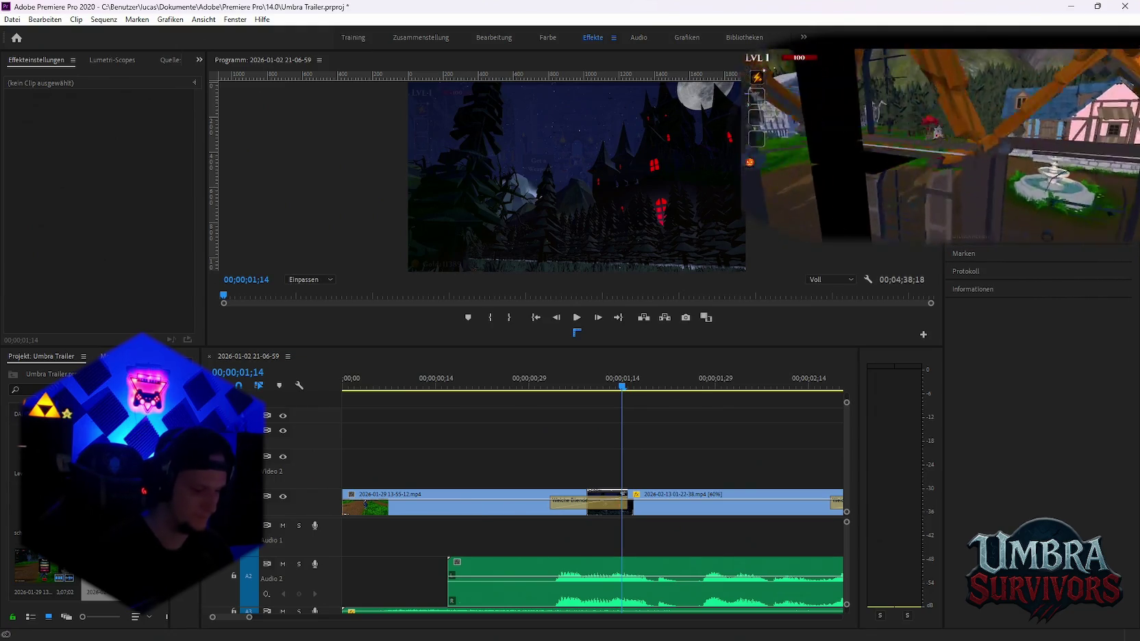
Apply a 27-frame Übergang zu Schwarz (Dip to Black) transition to the opening clip's start
{"action": "key", "text": "shift+7"}
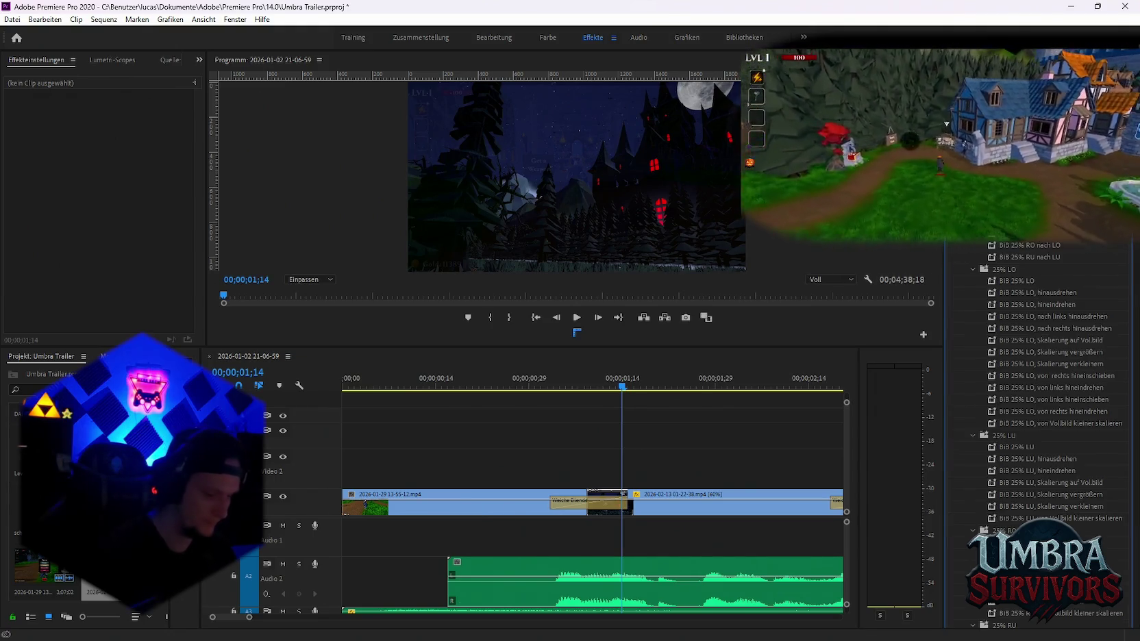
{"action": "key", "text": "shift+7"}
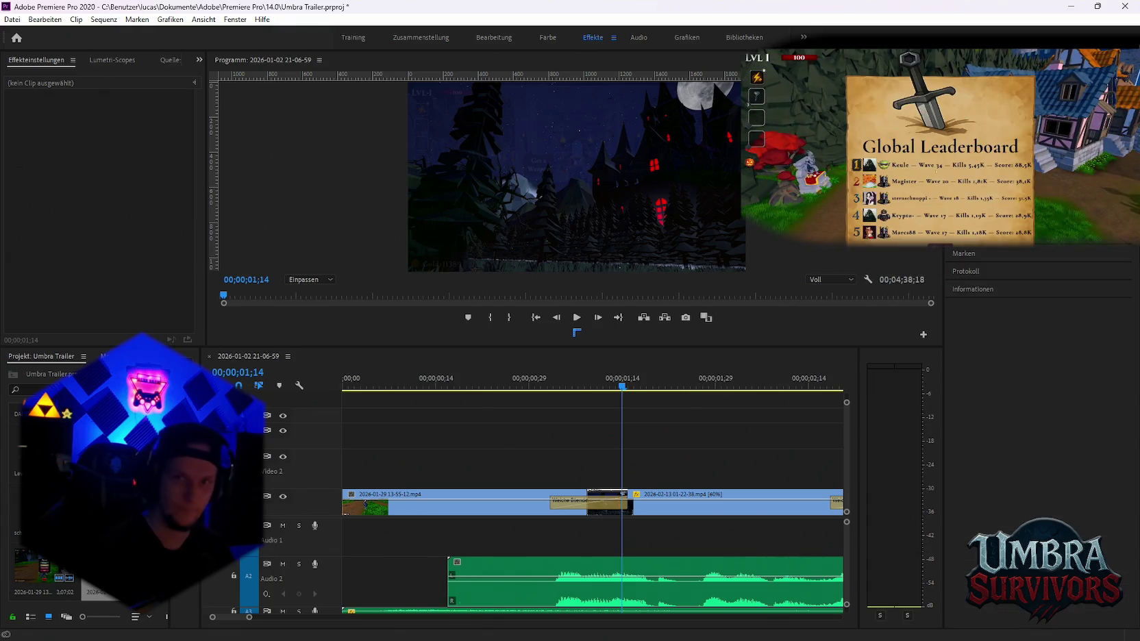
{"action": "key", "text": "shift+7"}
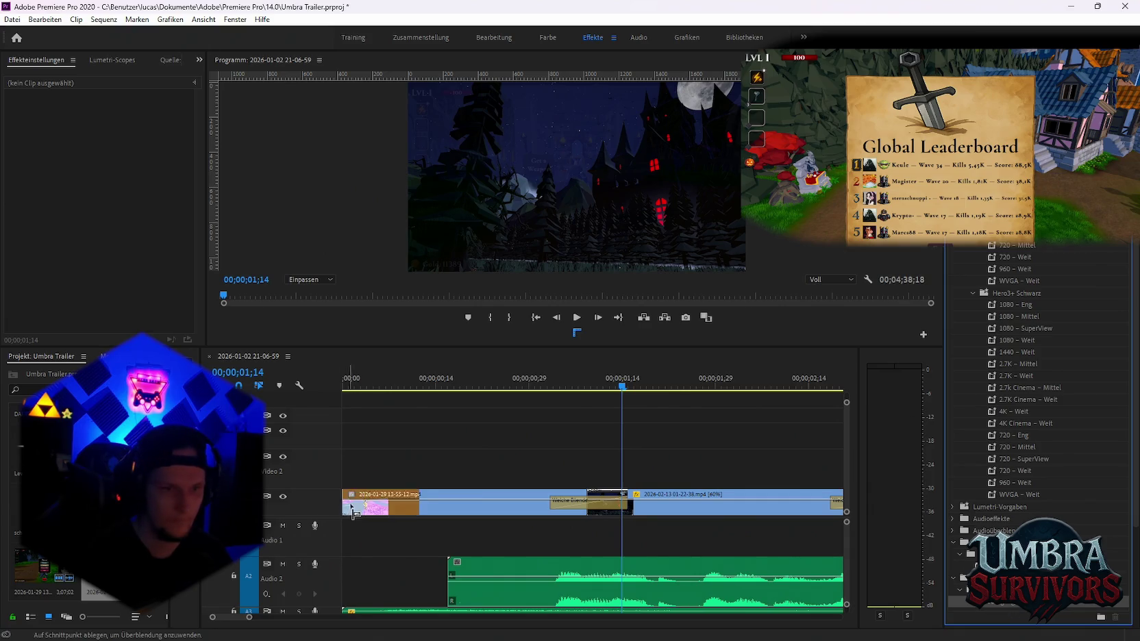
{"action": "left_click_drag", "start_coordinate": [350, 510], "coordinate": [515, 505]}
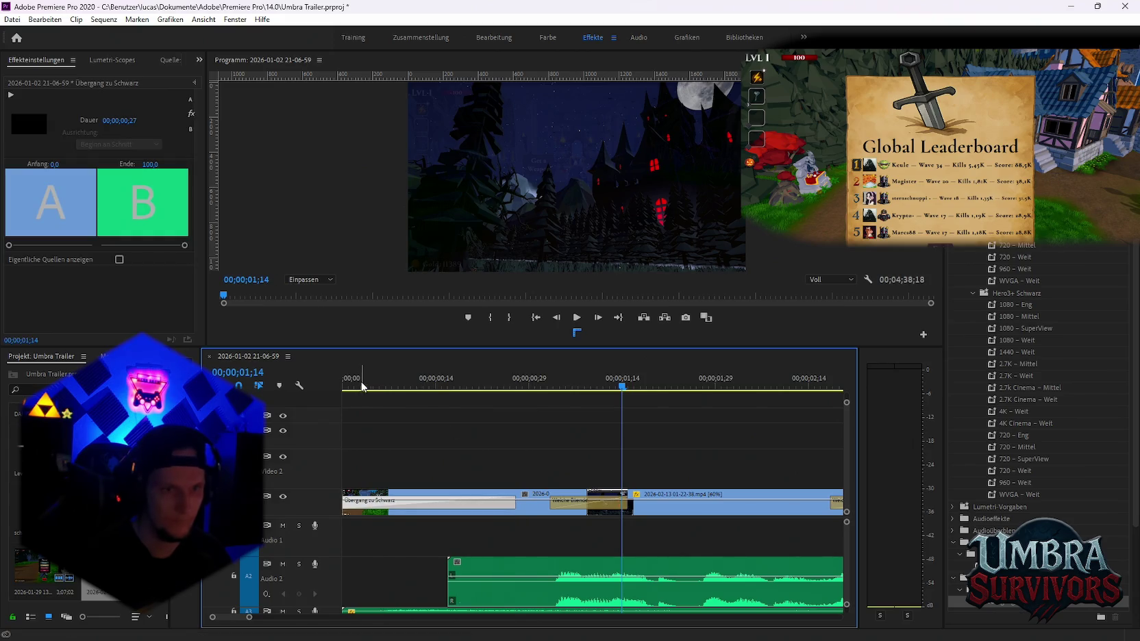
Preview the fade, zoom the timeline out, and park the playhead at 00;00;04;20
{"action": "key", "text": "space"}
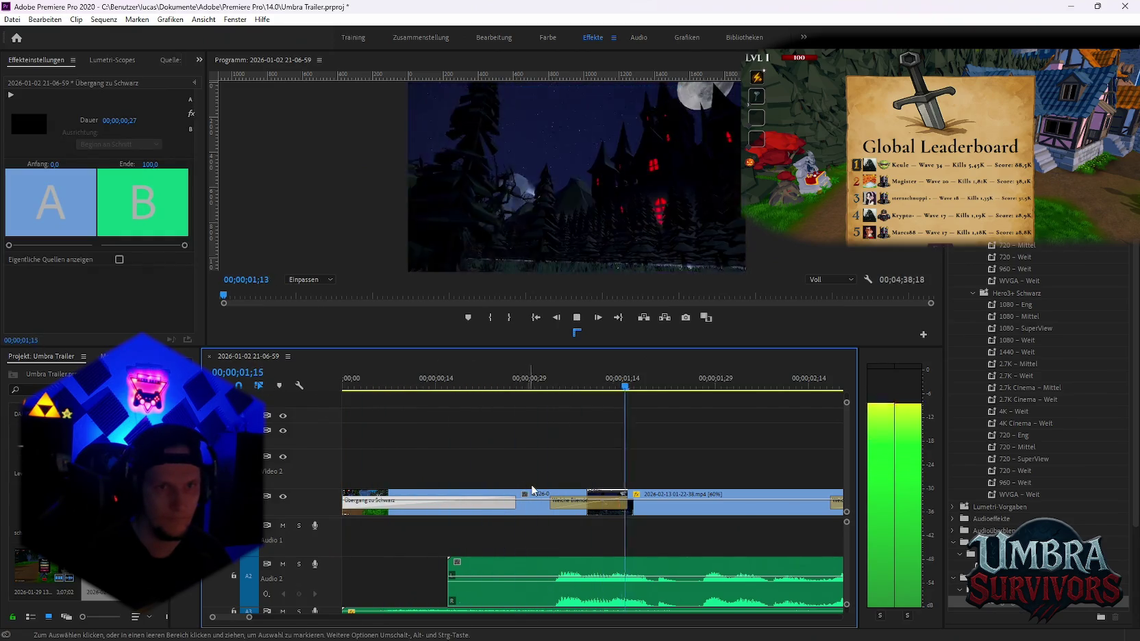
{"action": "key", "text": "minus"}
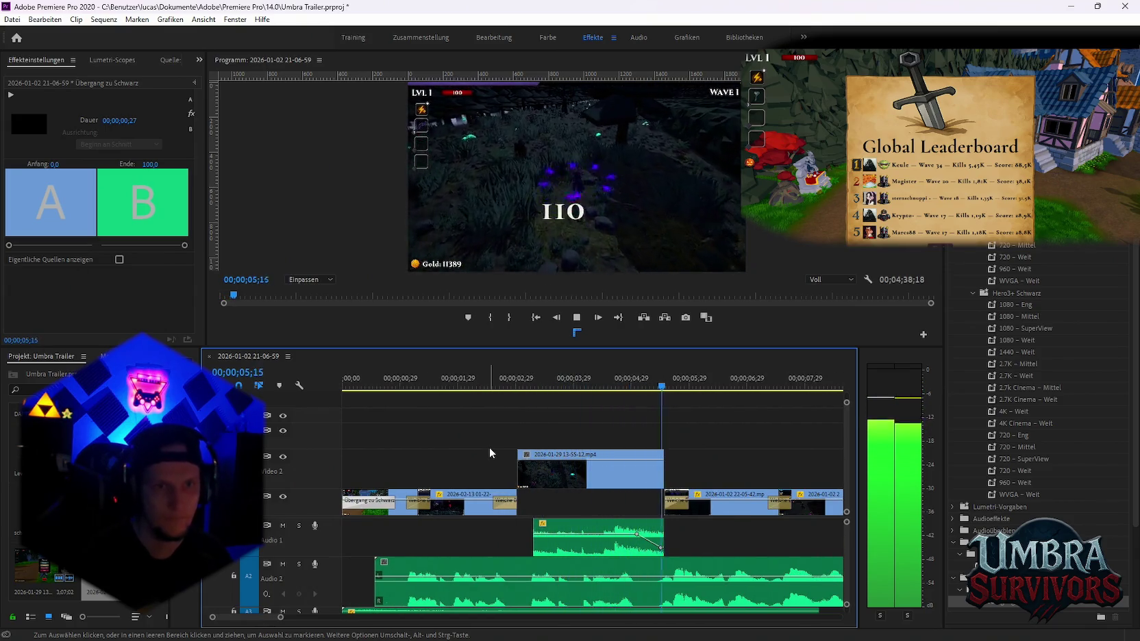
{"action": "key", "text": "space"}
{"action": "scroll", "coordinate": [602, 425], "scroll_direction": "down", "scroll_amount": 1}
{"action": "left_click", "coordinate": [561, 388]}
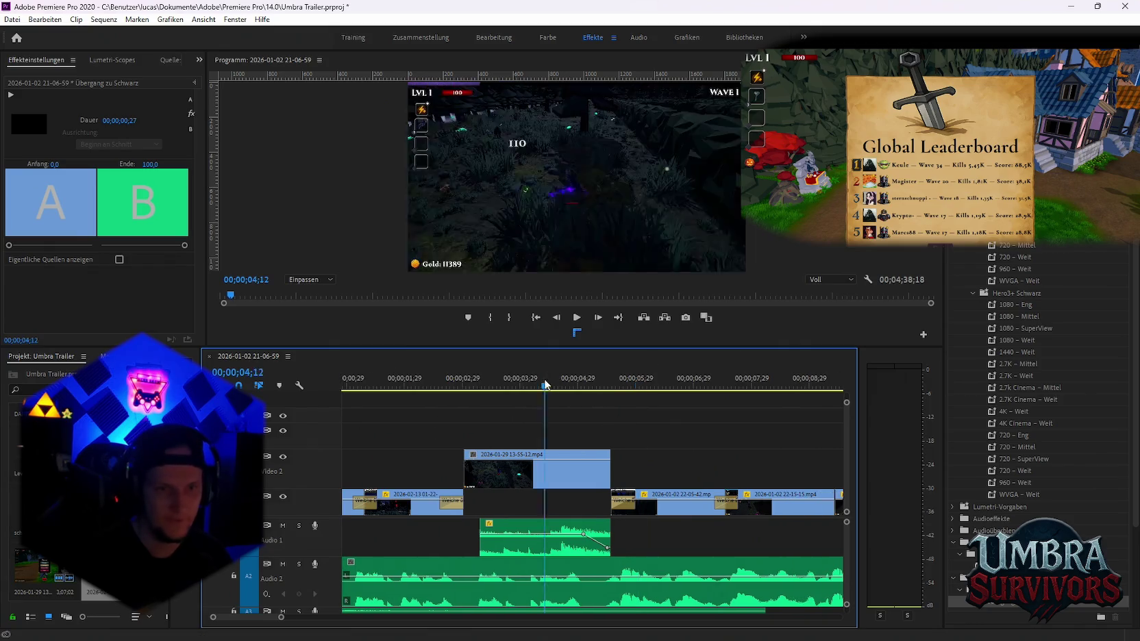
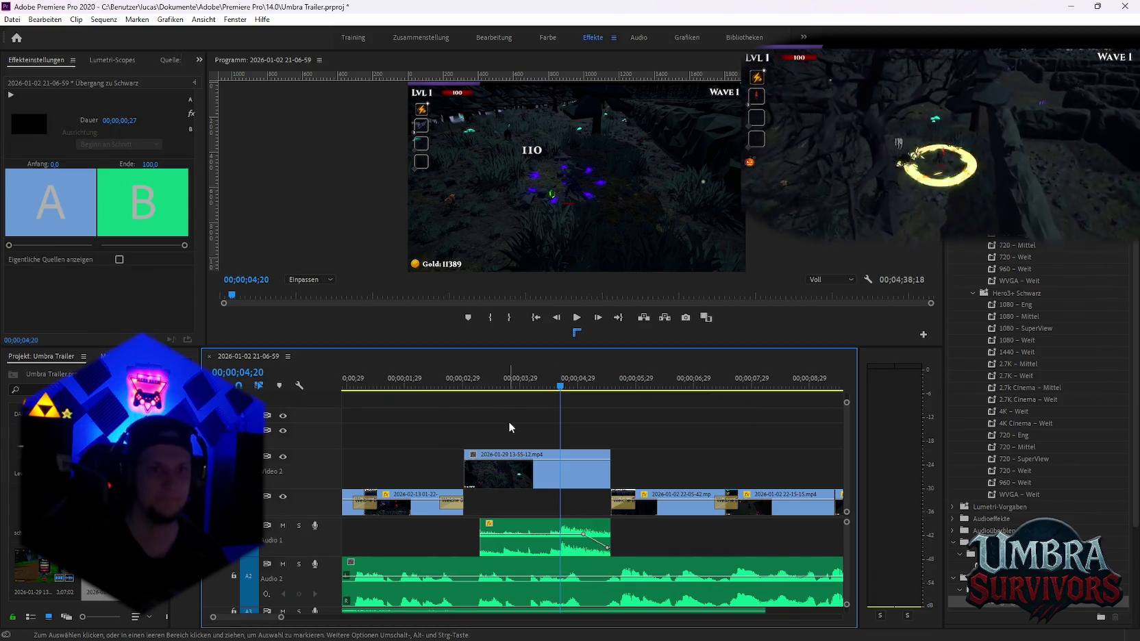
{"action": "scroll", "coordinate": [493, 424], "scroll_direction": "left", "scroll_amount": 2}
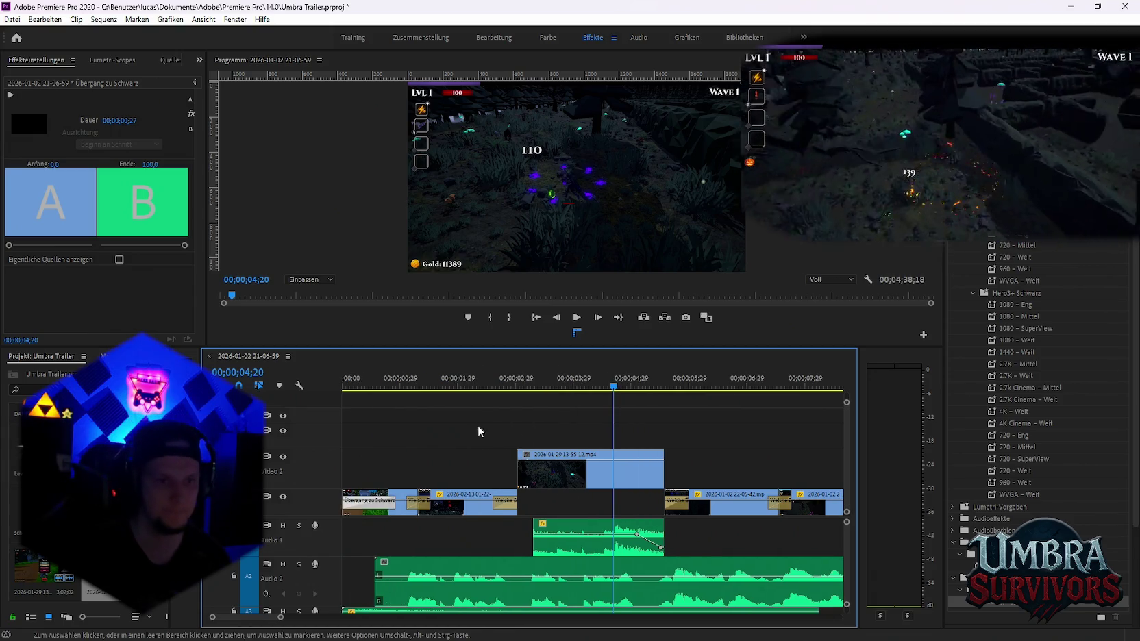
{"action": "left_click", "coordinate": [558, 483]}
{"action": "left_click", "coordinate": [562, 480]}
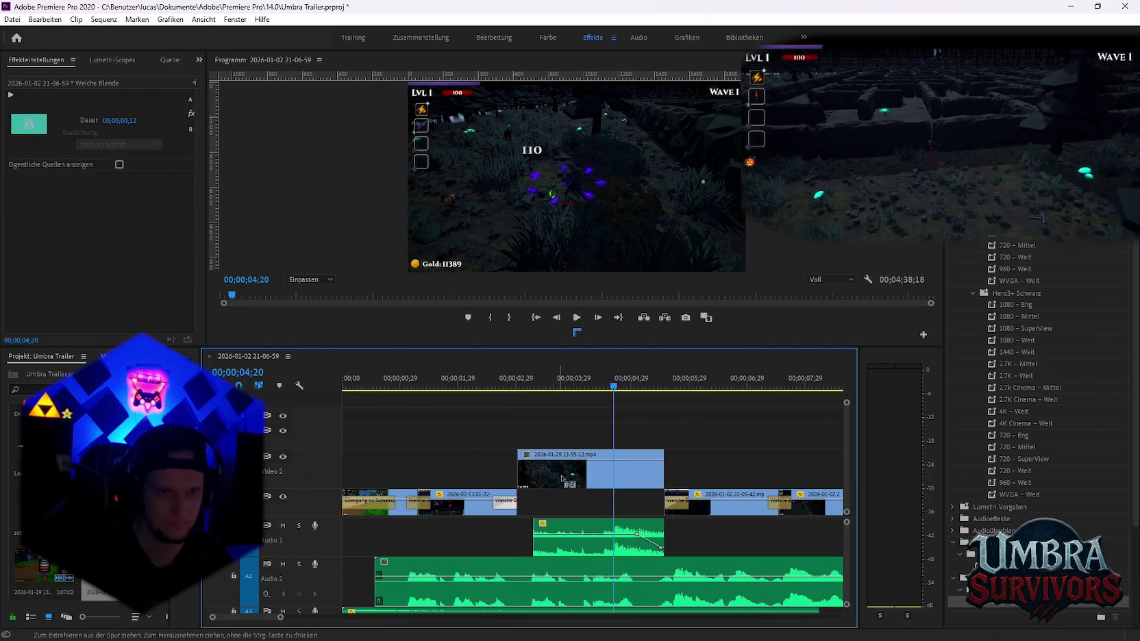
{"action": "left_click_drag", "start_coordinate": [562, 478], "coordinate": [537, 512]}
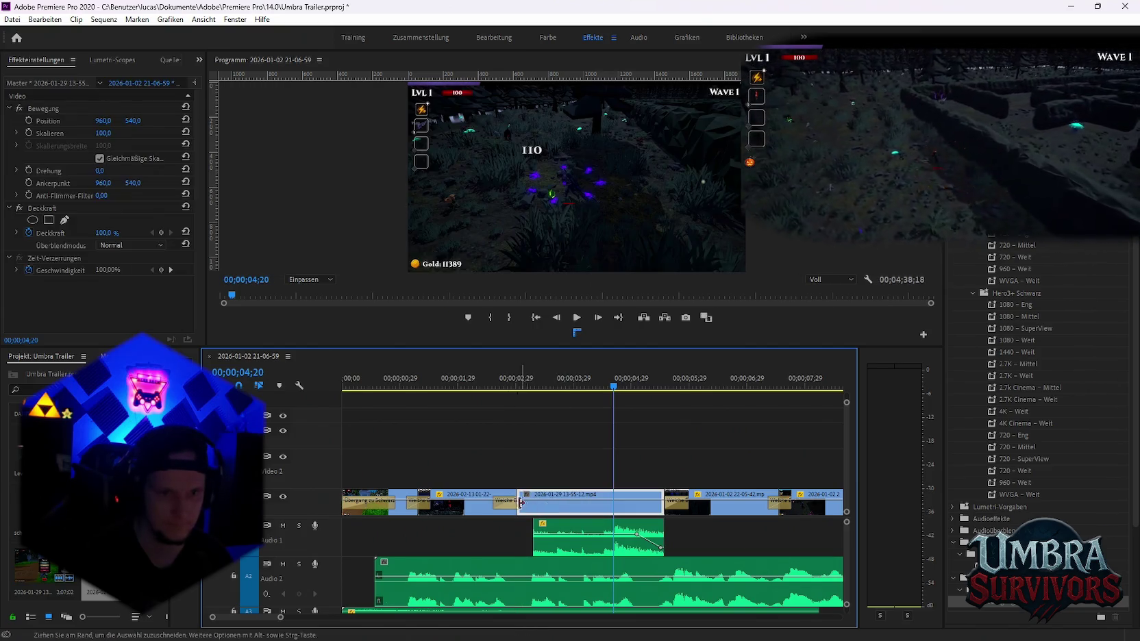
{"action": "left_click", "coordinate": [470, 391]}
{"action": "key", "text": "space"}
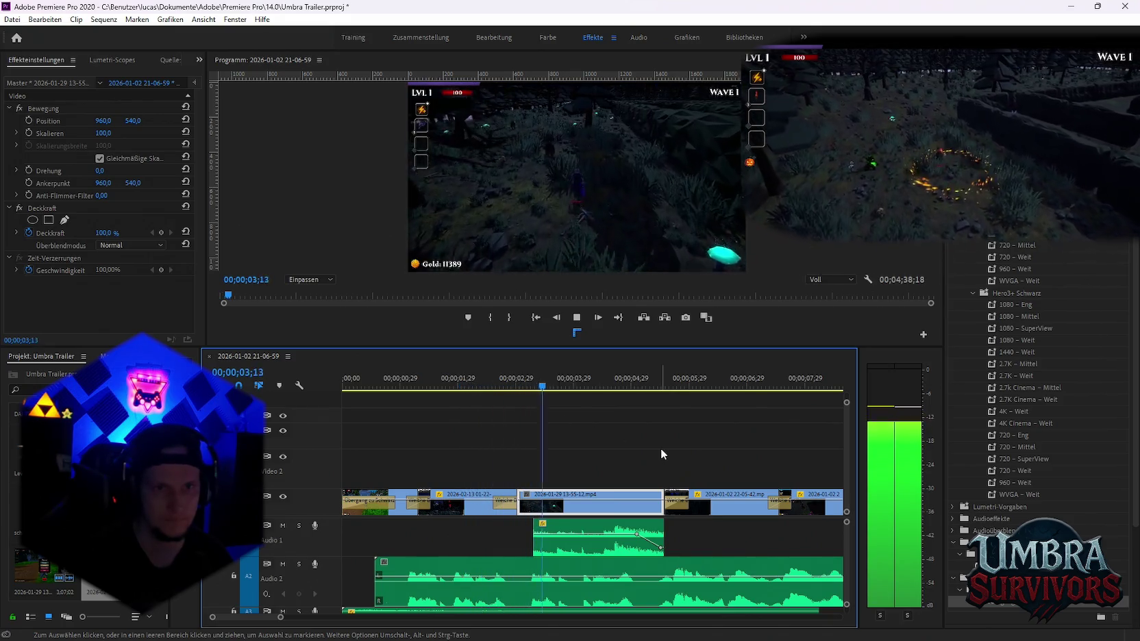
{"action": "key", "text": "space"}
Inspect the Weiche Blende at the moved clip's start and replay the cut from about 02;22
{"action": "left_click", "coordinate": [530, 510]}
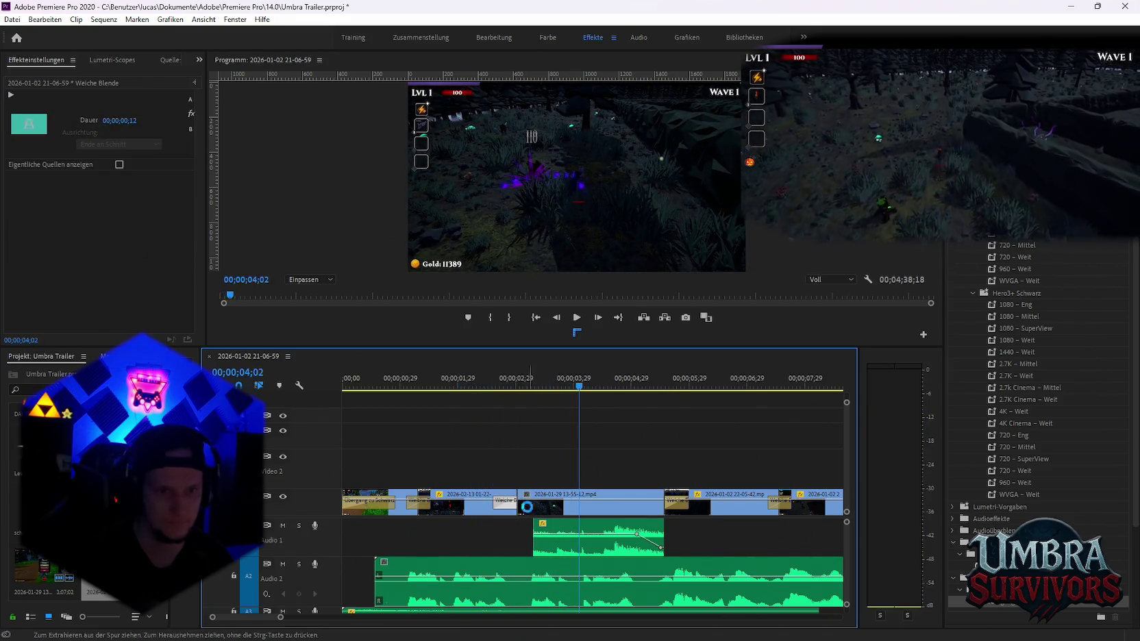
{"action": "left_click", "coordinate": [520, 503]}
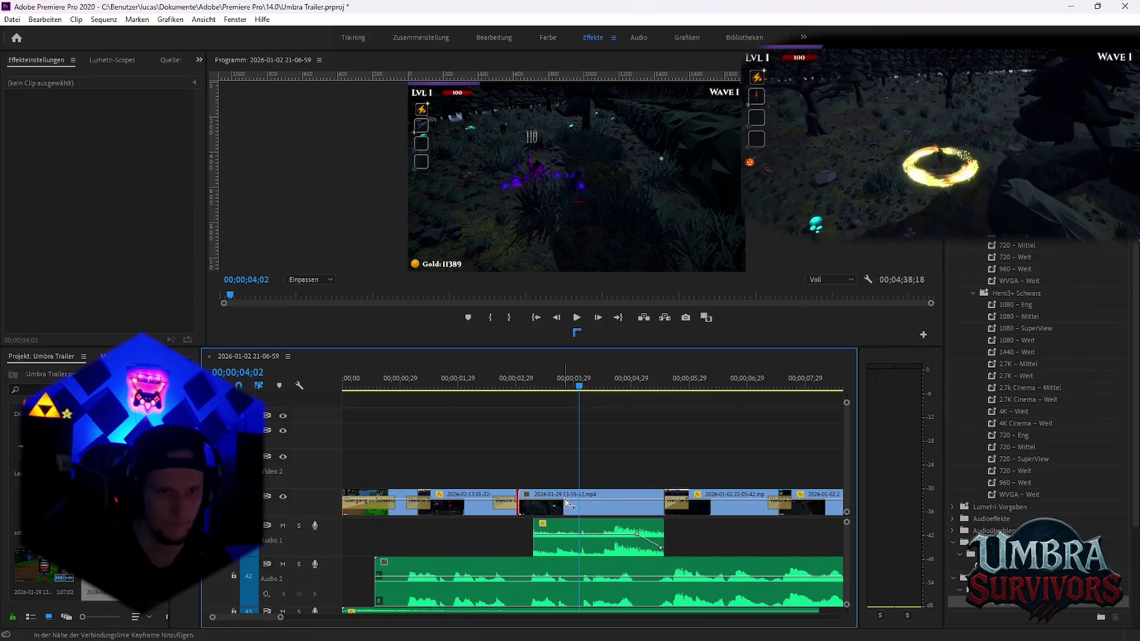
{"action": "left_click", "coordinate": [550, 484]}
{"action": "left_click", "coordinate": [502, 387]}
{"action": "key", "text": "space"}
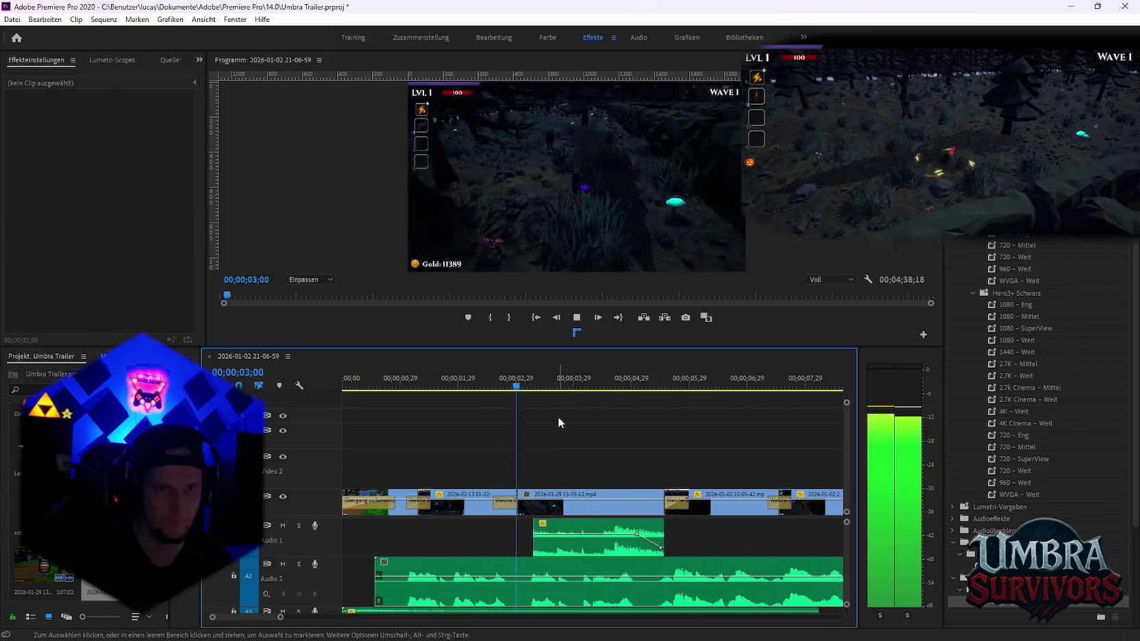
{"action": "key", "text": "space"}
{"action": "key", "text": "space"}
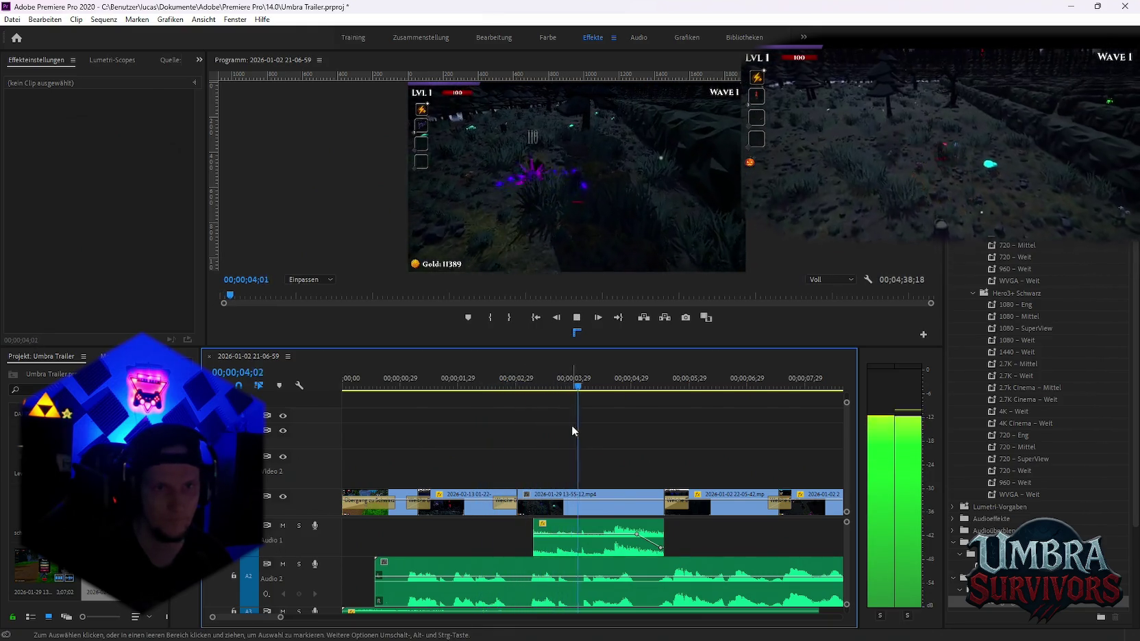
{"action": "key", "text": "space"}
Drop a transition onto the Video 1 cut and review it in playback
{"action": "left_click_drag", "start_coordinate": [1000, 565], "coordinate": [525, 510]}
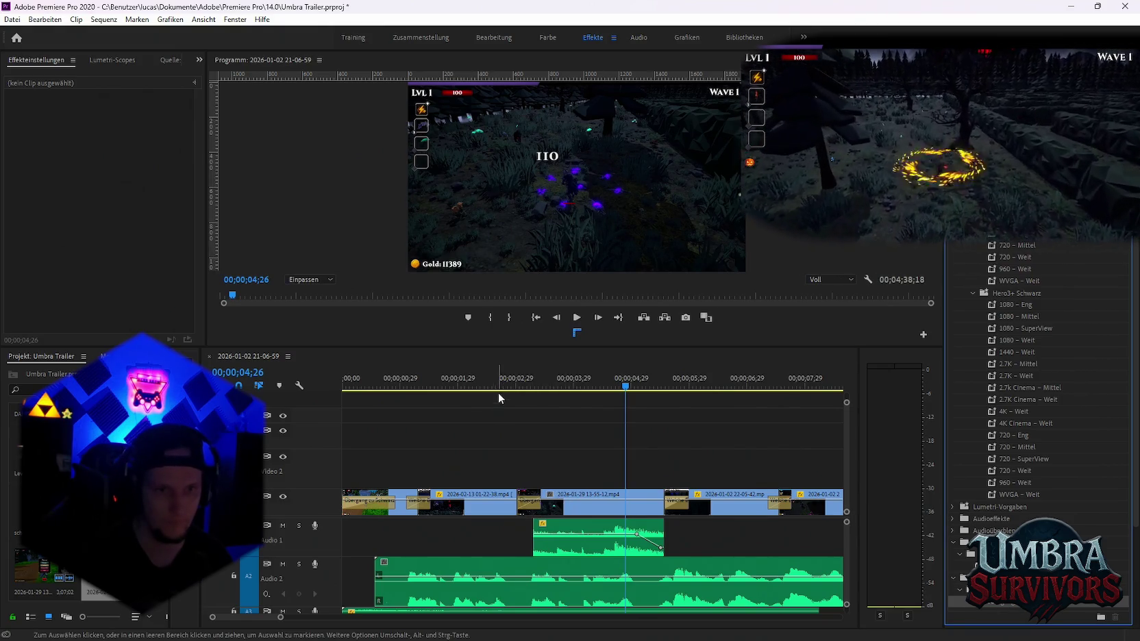
{"action": "left_click", "coordinate": [480, 387]}
{"action": "key", "text": "space"}
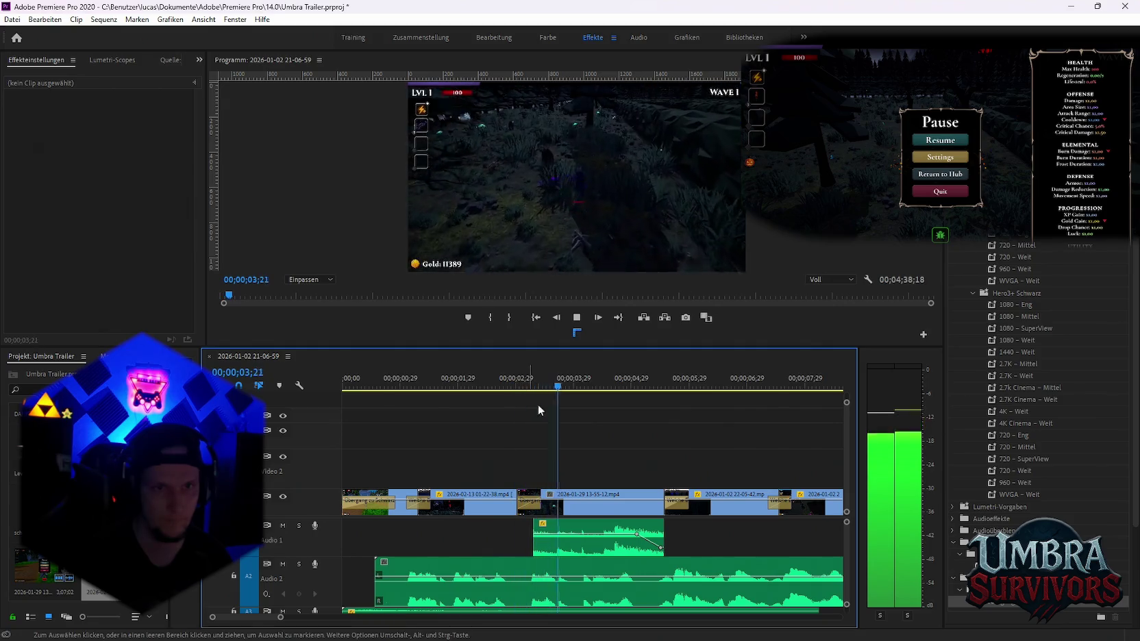
{"action": "left_click", "coordinate": [421, 385]}
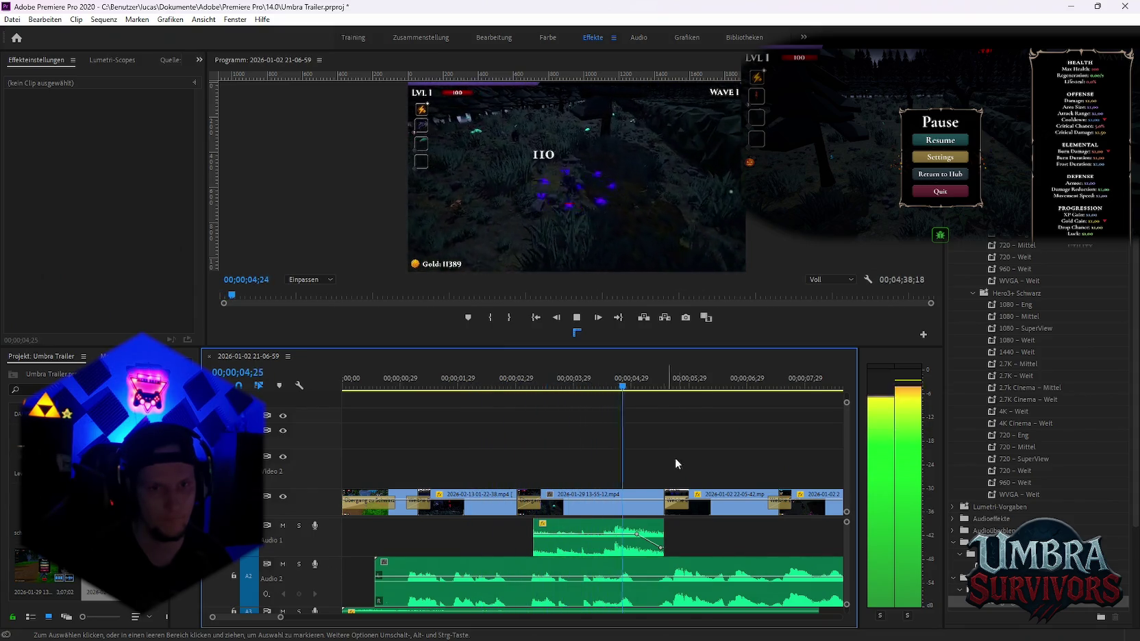
{"action": "key", "text": "space"}
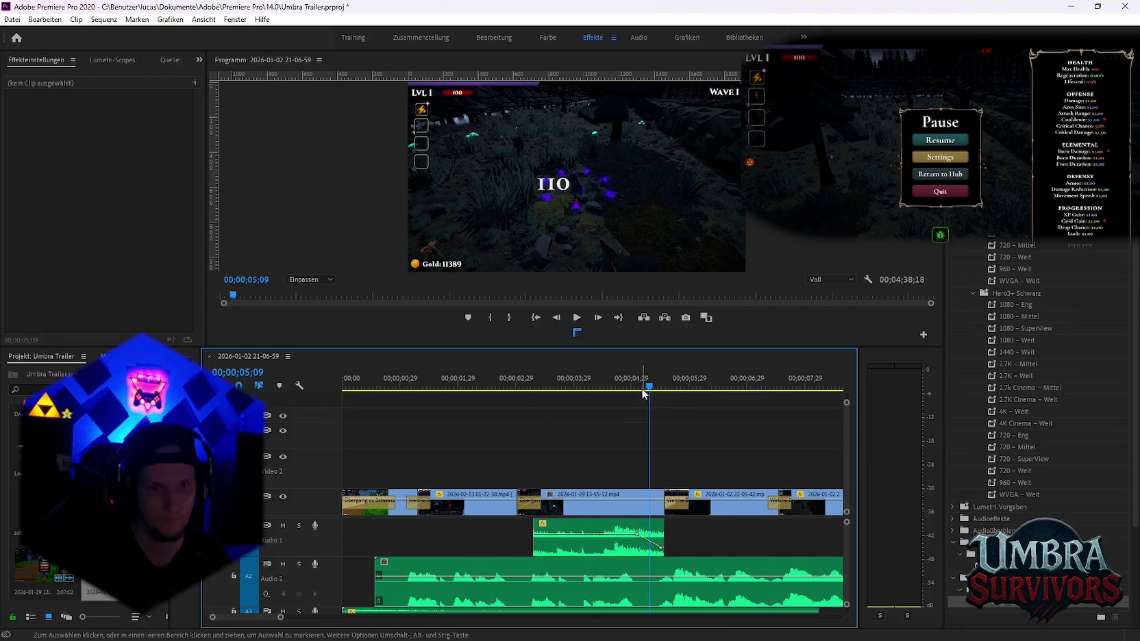
Apply Übergang zu Schwarz to the cut near 05;00 and play it back
{"action": "left_click_drag", "start_coordinate": [990, 607], "coordinate": [655, 504]}
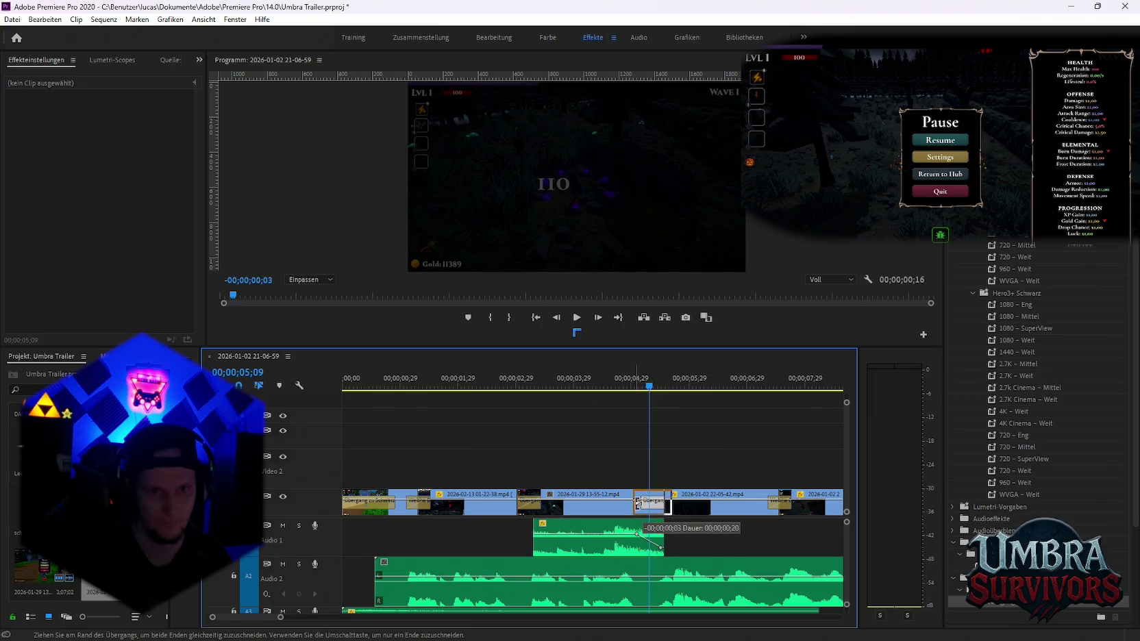
{"action": "left_click", "coordinate": [638, 505]}
{"action": "left_click", "coordinate": [591, 375]}
{"action": "key", "text": "space"}
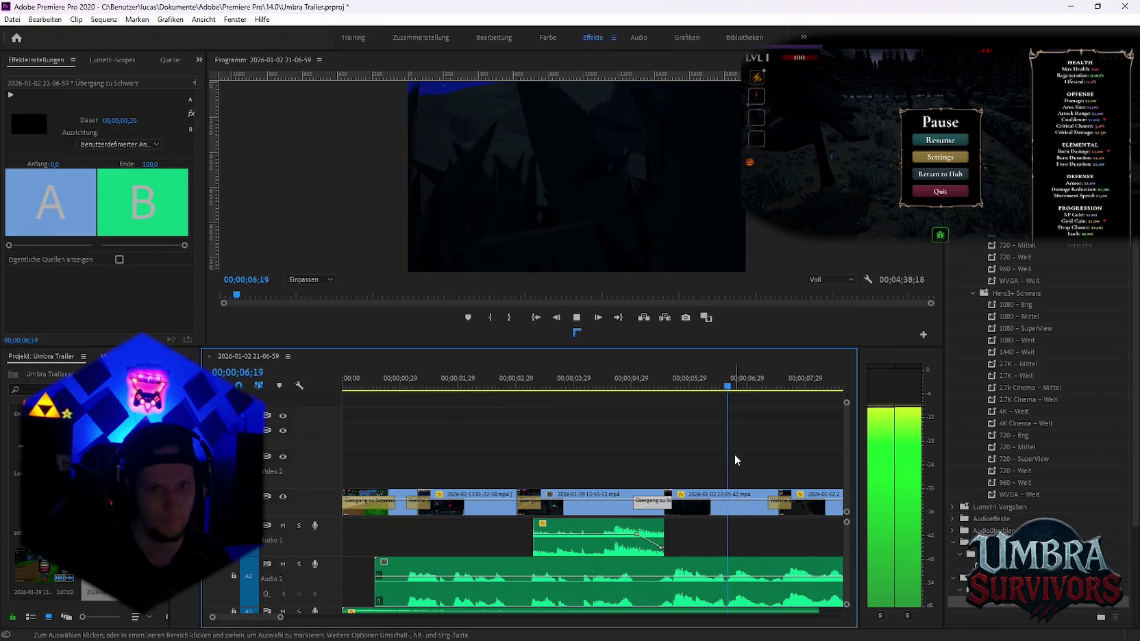
{"action": "key", "text": "space"}
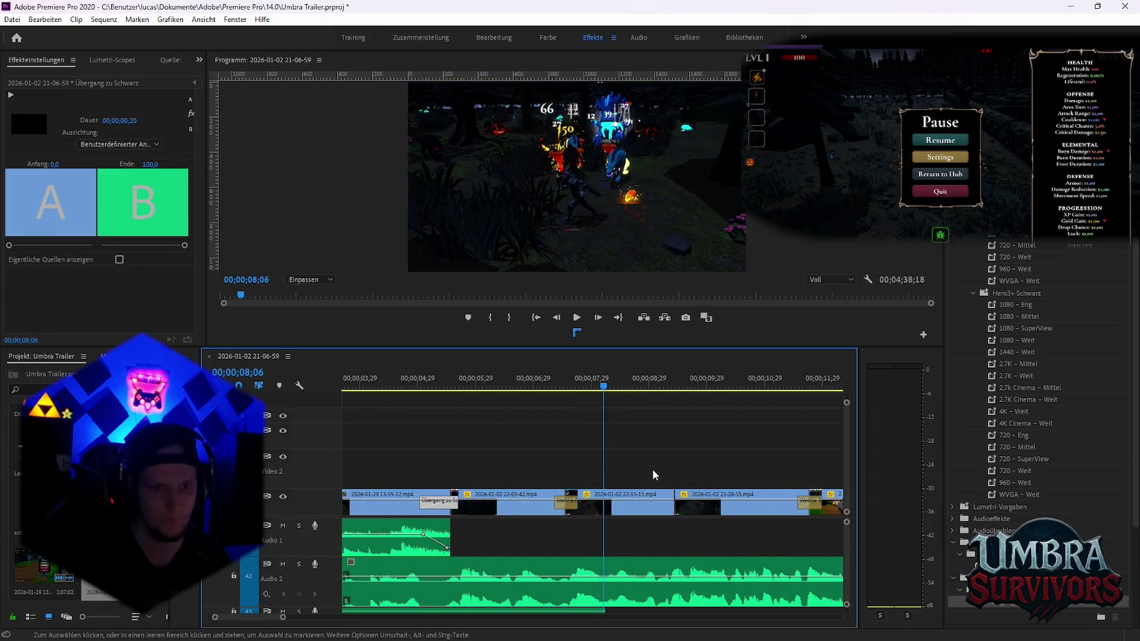
{"action": "key", "text": "minus"}
{"action": "key", "text": "minus"}
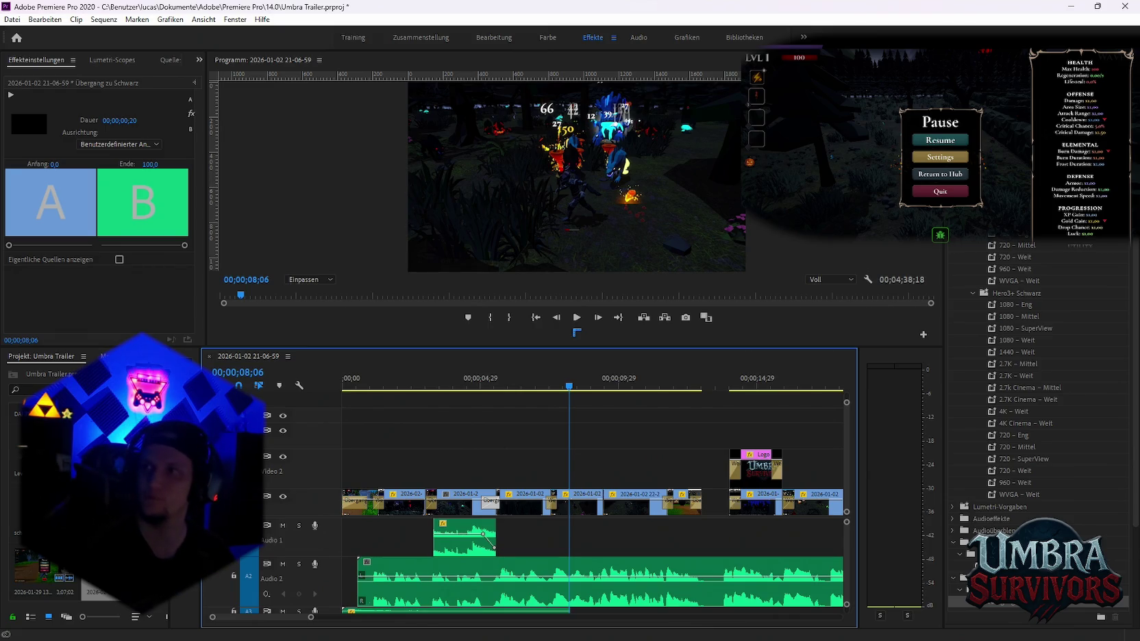
{"action": "key", "text": "alt+Tab"}
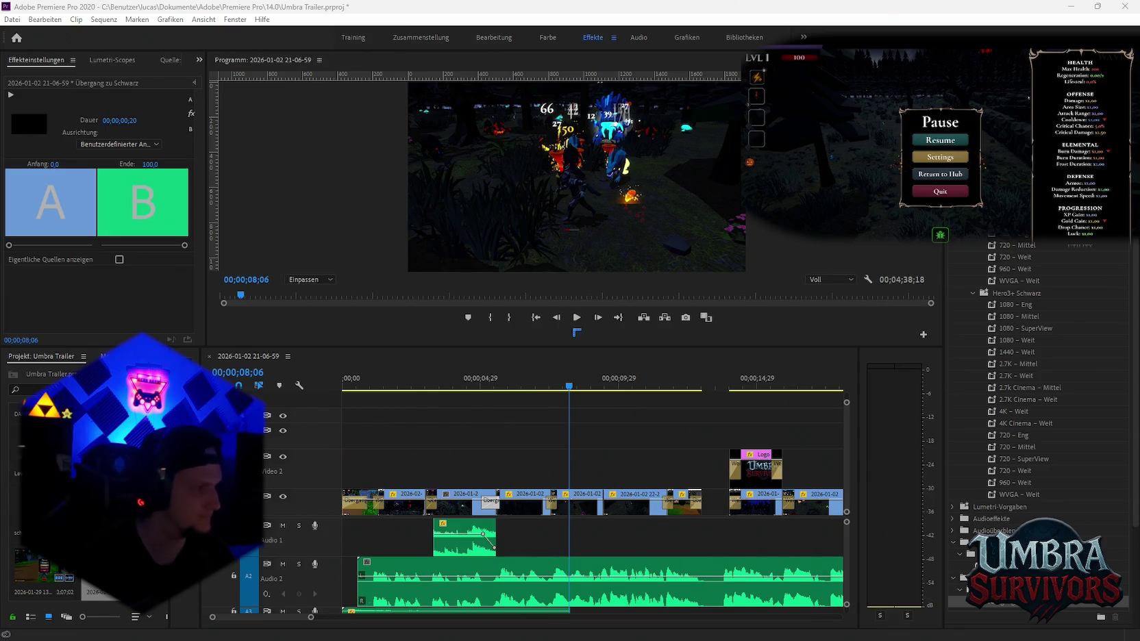
{"action": "key", "text": "Escape"}
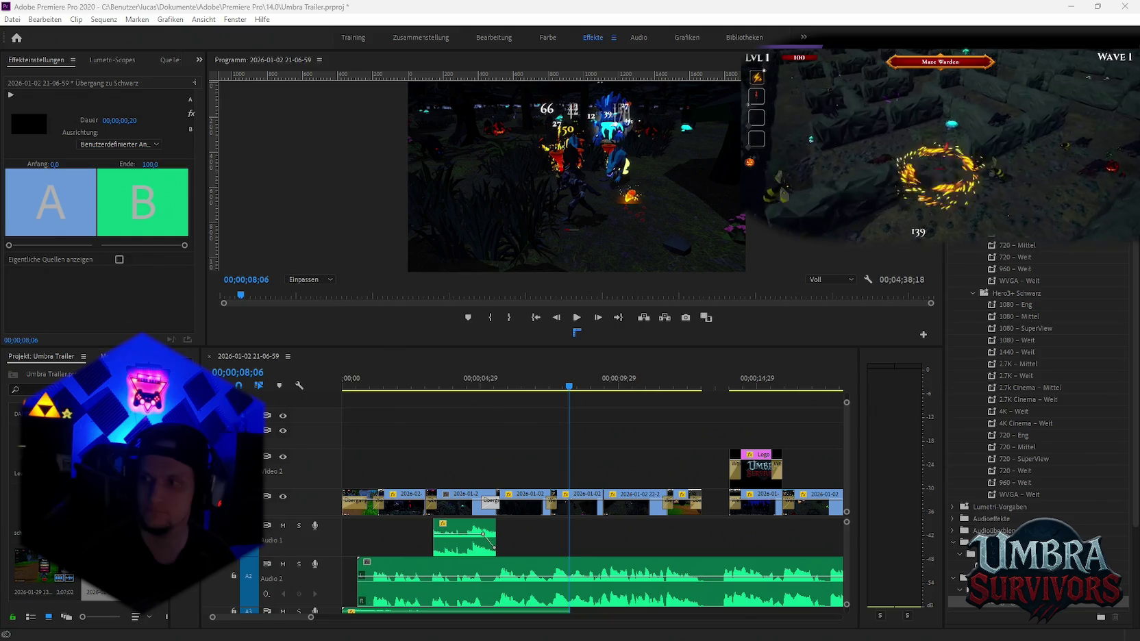
{"action": "key", "text": "alt+Tab"}
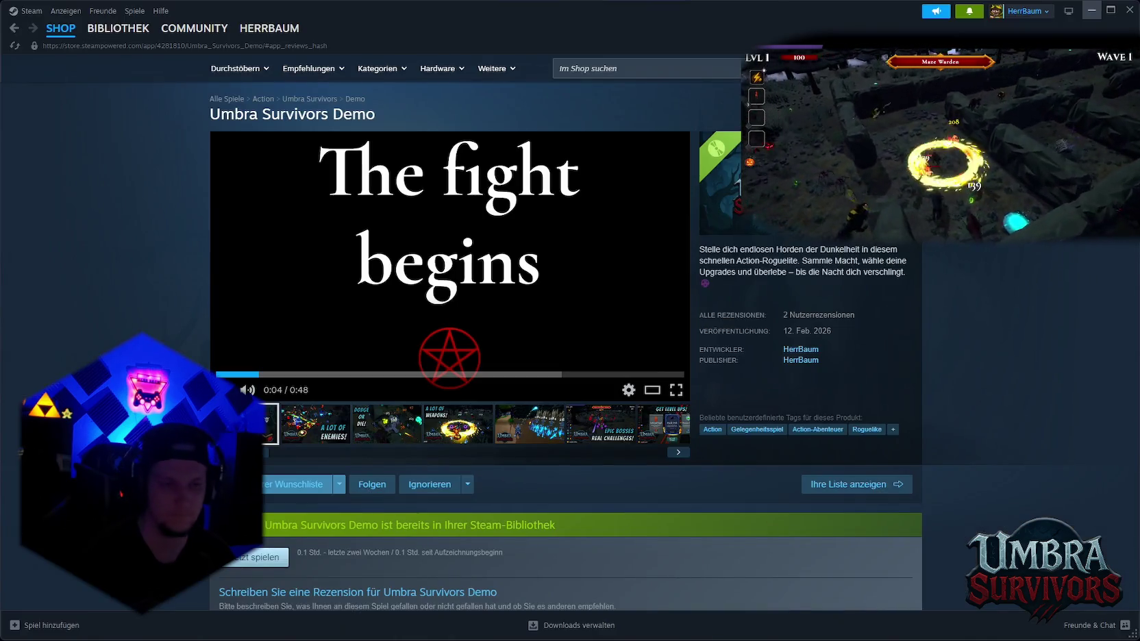
{"action": "key", "text": "alt+Tab"}
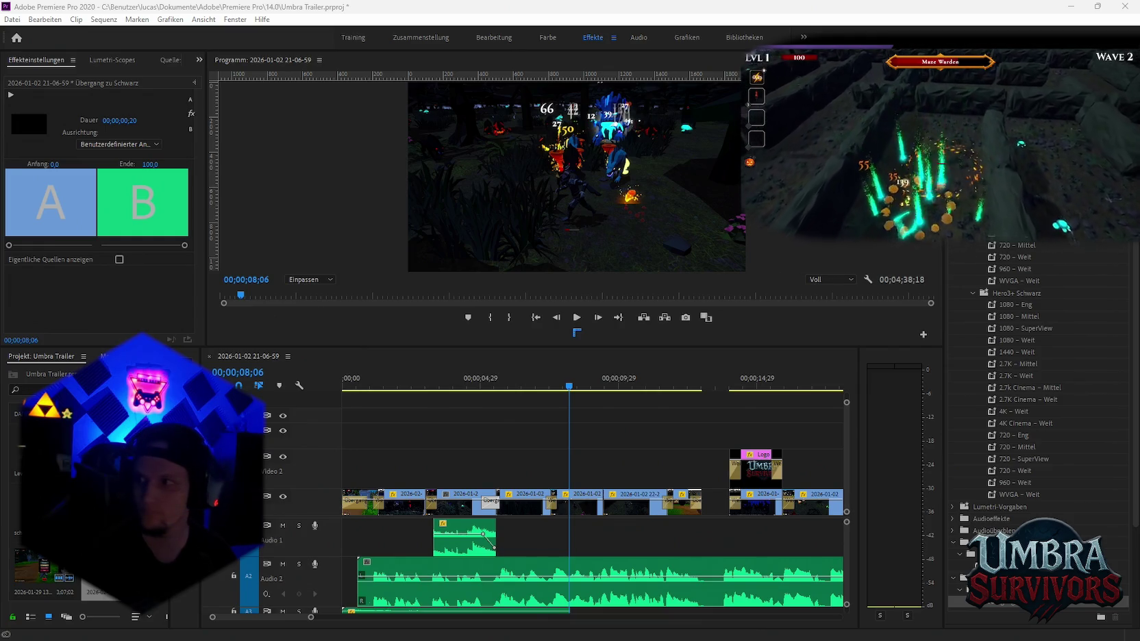
{"action": "left_click_drag", "start_coordinate": [877, 441], "coordinate": [517, 459]}
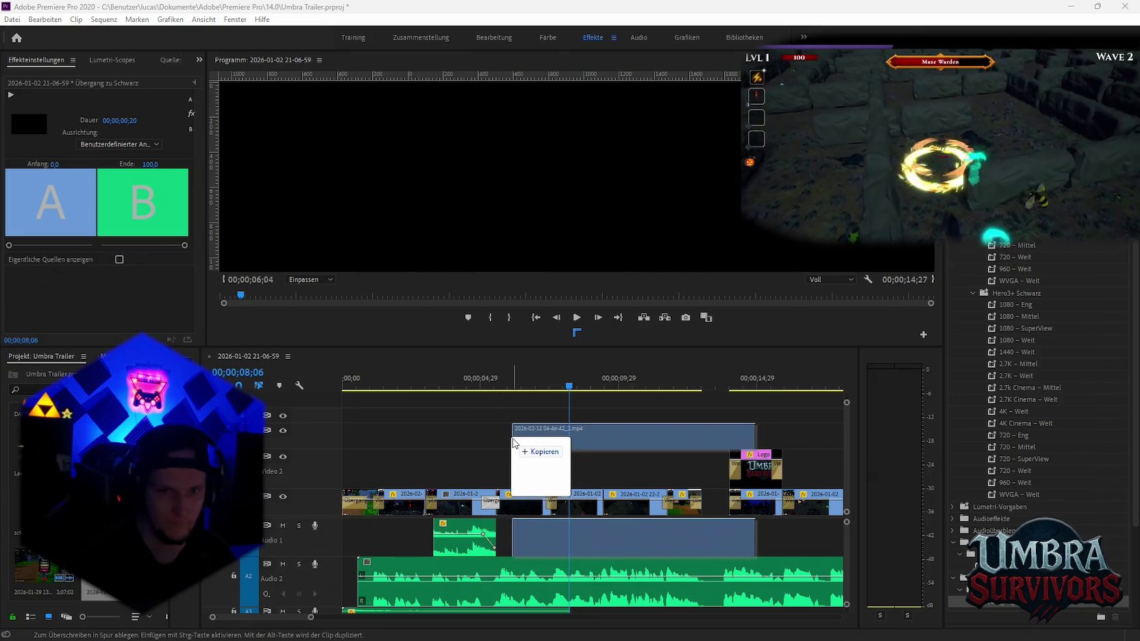
{"action": "left_click_drag", "start_coordinate": [518, 460], "coordinate": [514, 428]}
{"action": "left_click", "coordinate": [615, 546]}
{"action": "key", "text": "Delete"}
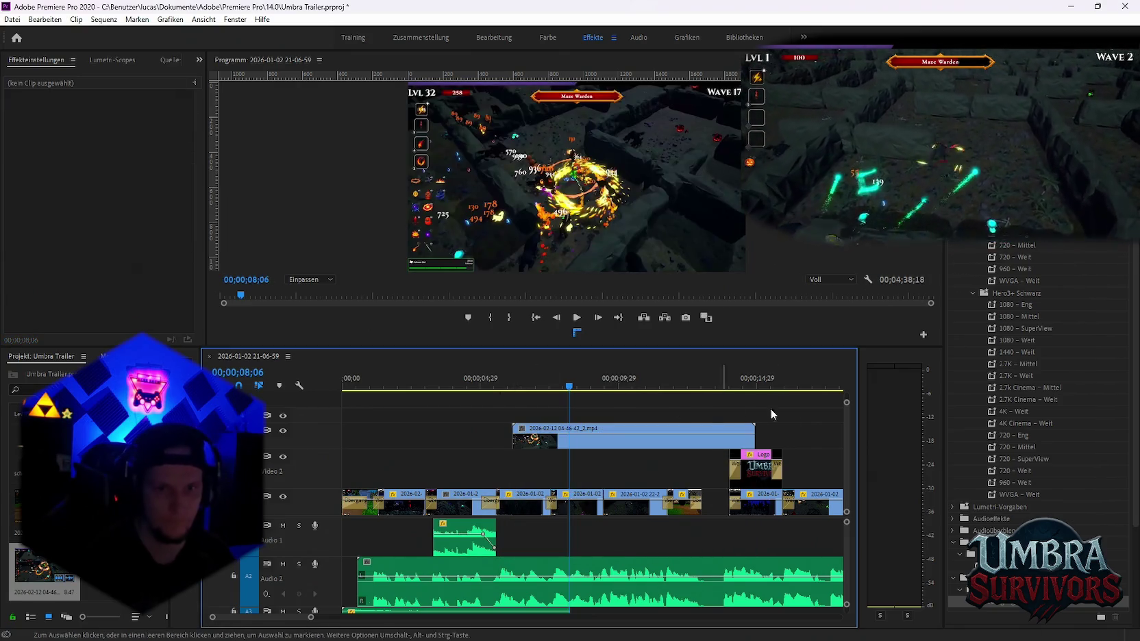
{"action": "left_click_drag", "start_coordinate": [754, 442], "coordinate": [562, 442]}
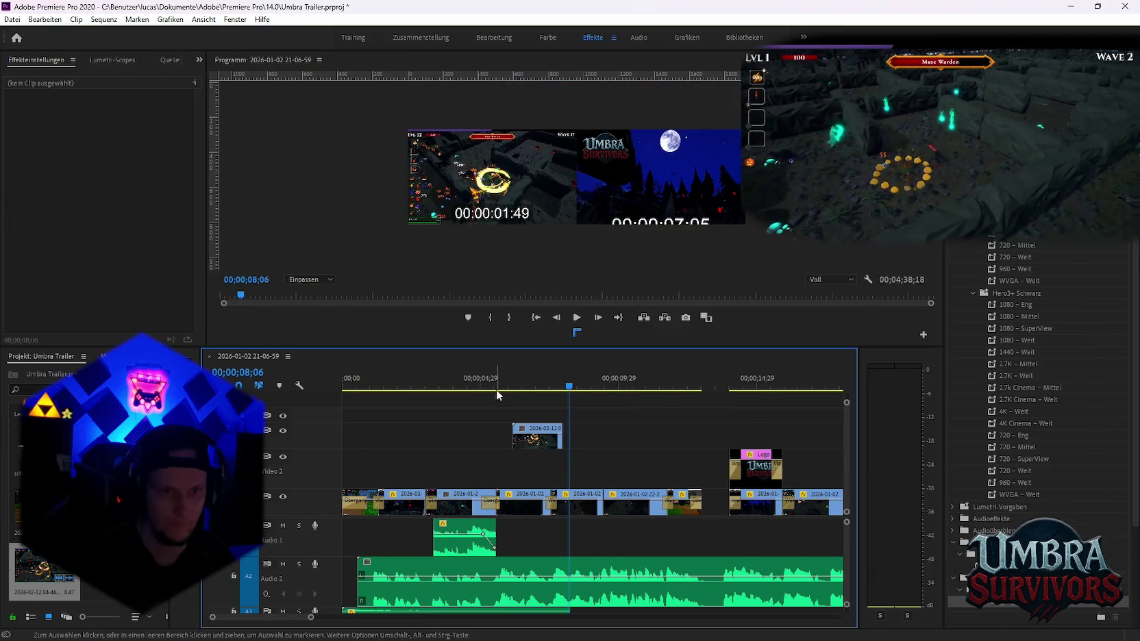
{"action": "mouse_move", "coordinate": [477, 387]}
{"action": "left_mouse_down"}
{"action": "mouse_move", "coordinate": [511, 396]}
{"action": "mouse_move", "coordinate": [501, 404]}
{"action": "left_mouse_up"}
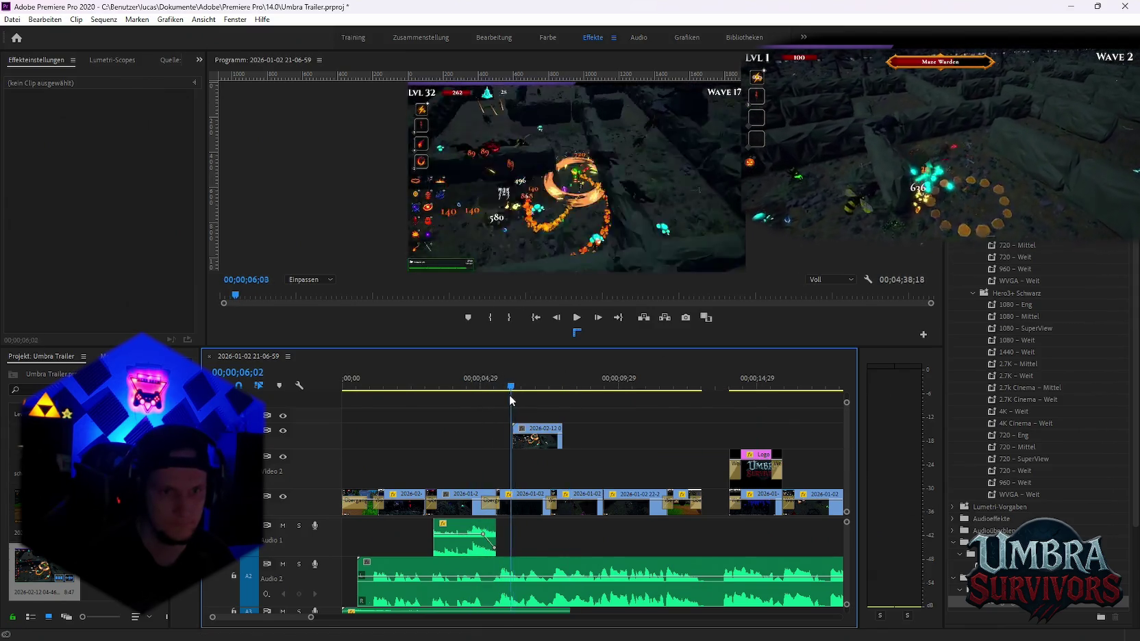
{"action": "key", "text": "="}
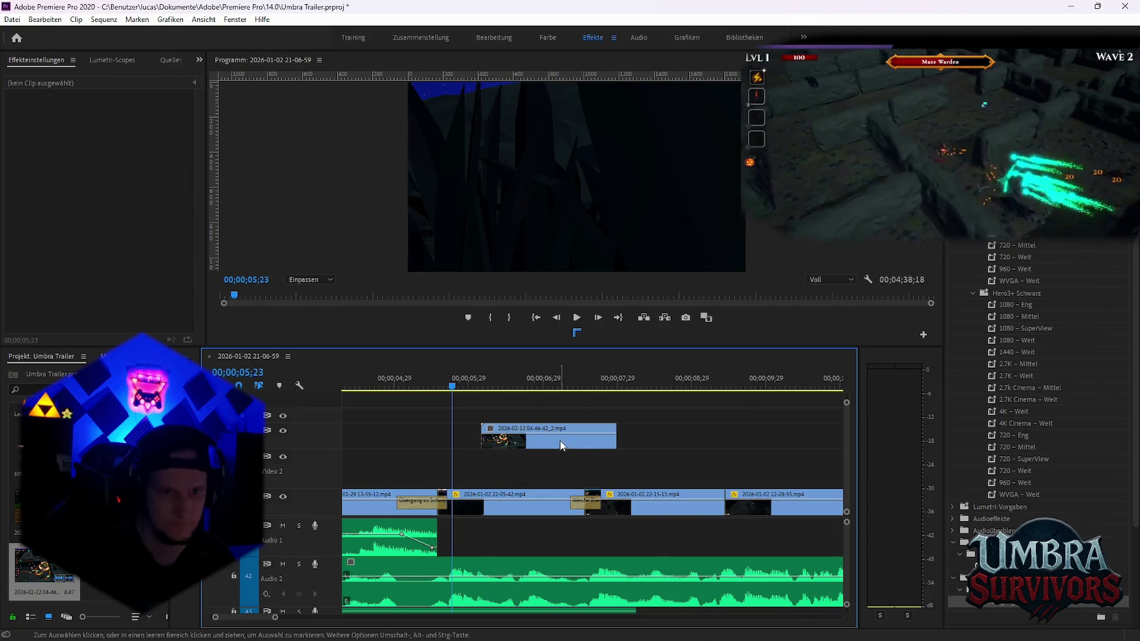
{"action": "left_click_drag", "start_coordinate": [507, 435], "coordinate": [614, 418]}
{"action": "key", "text": "Down"}
{"action": "key", "text": "space"}
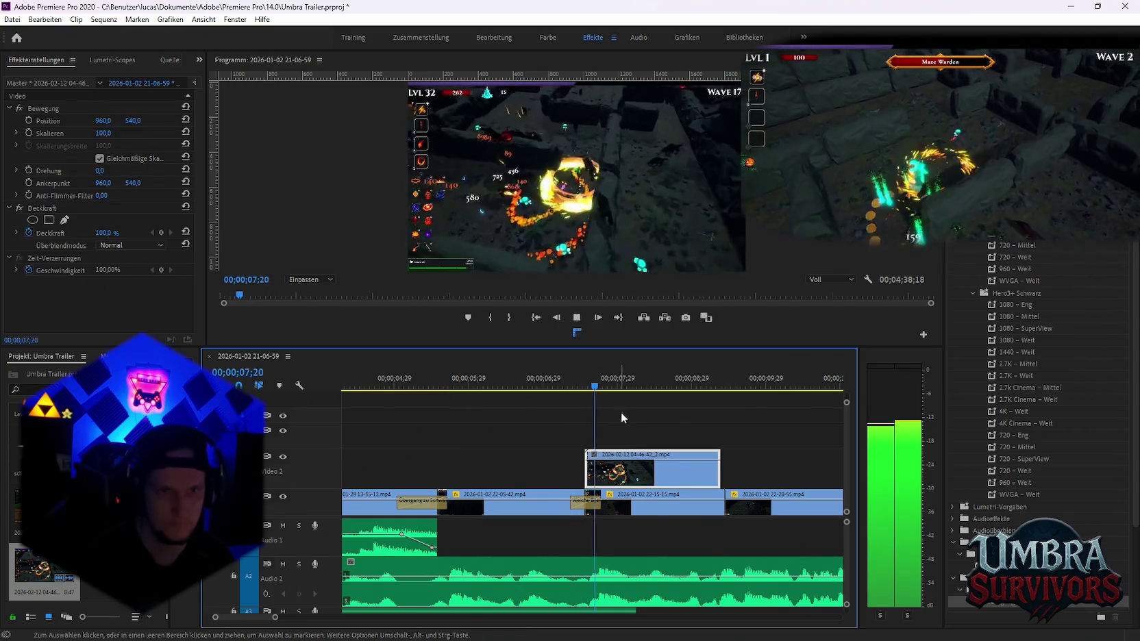
{"action": "key", "text": "space"}
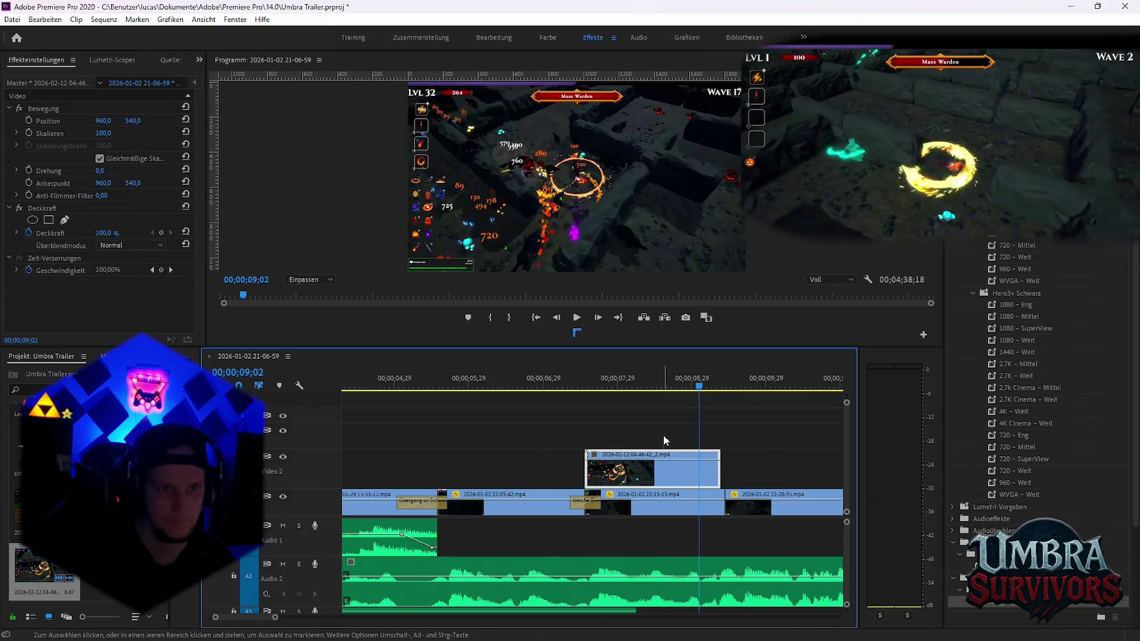
{"action": "left_click_drag", "start_coordinate": [113, 134], "coordinate": [146, 151]}
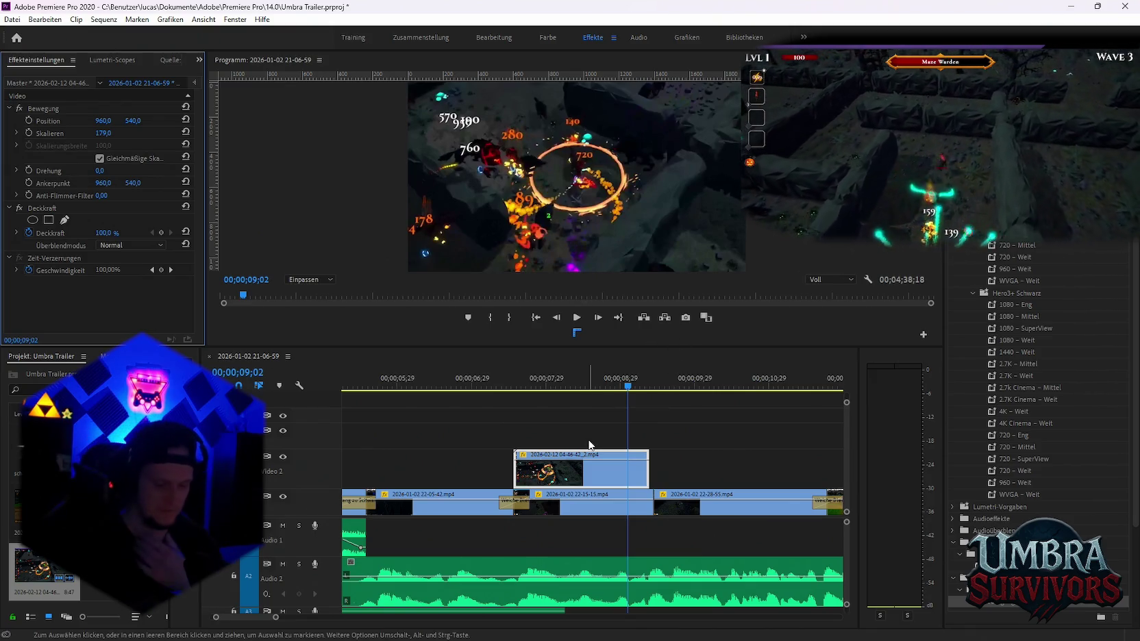
{"action": "left_click", "coordinate": [572, 483]}
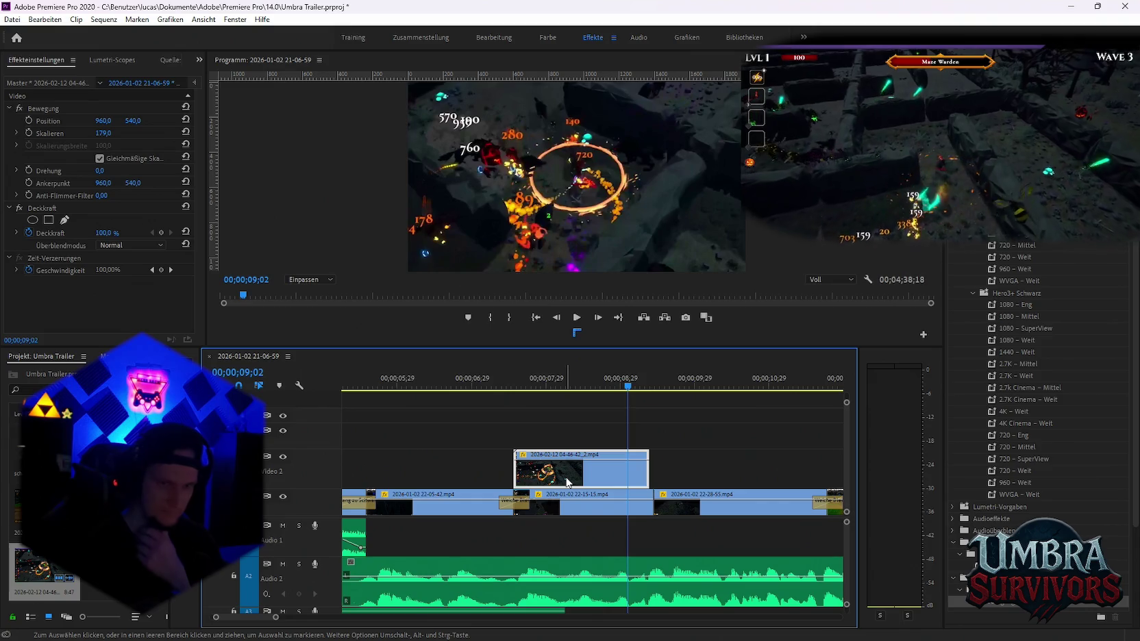
{"action": "key", "text": "Delete"}
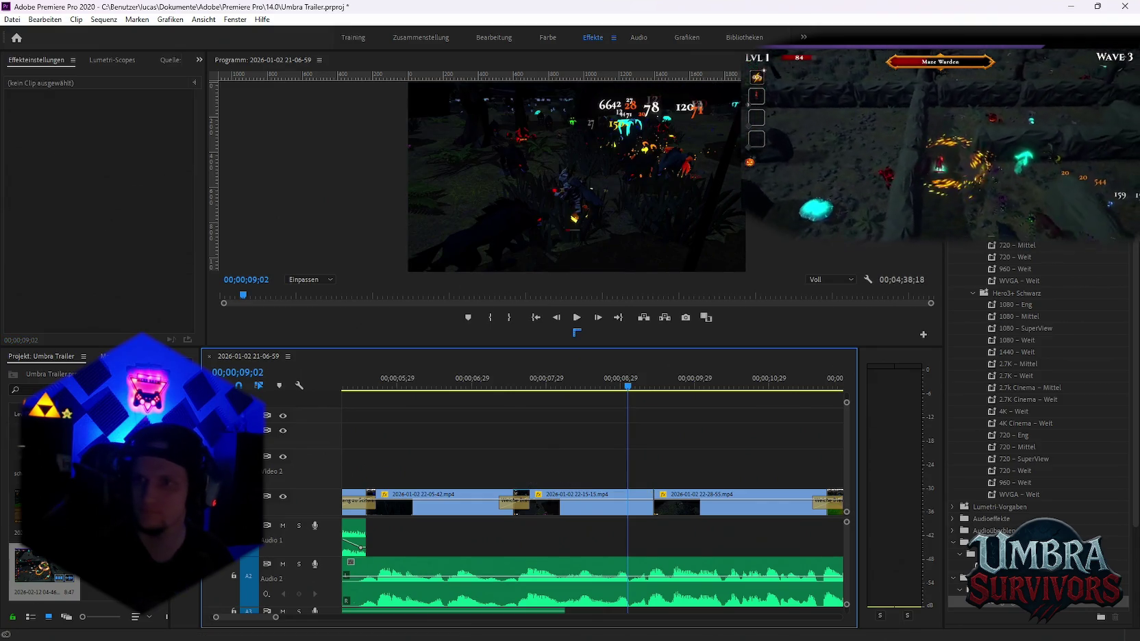
{"action": "key", "text": "alt+Tab"}
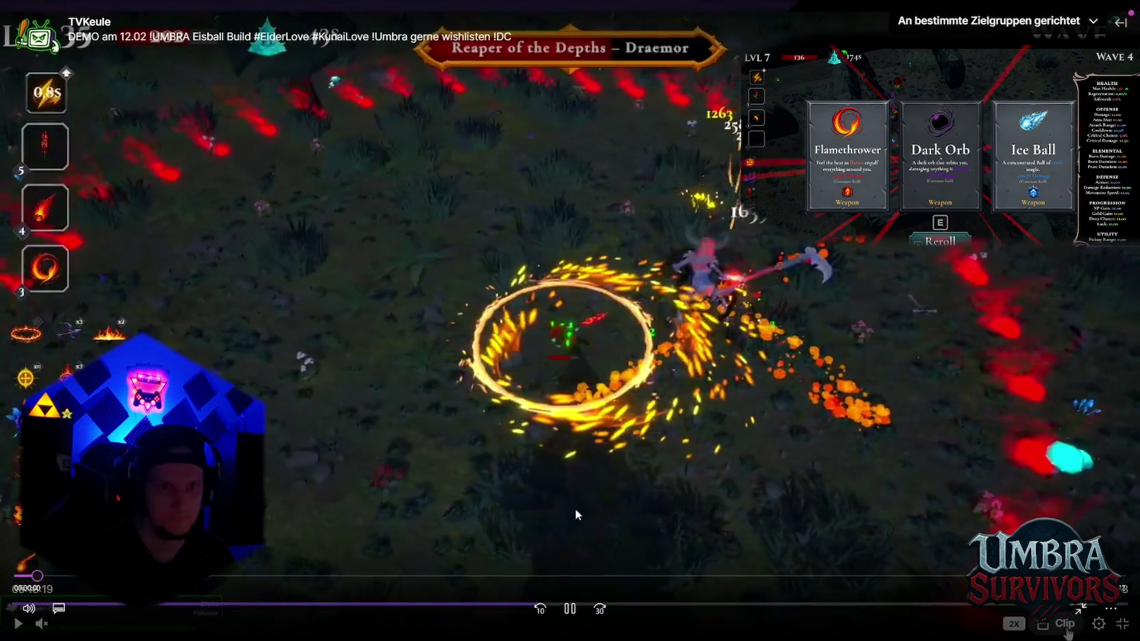
Skip the Twitch stream video ahead twice, then scrub forward to later boss-fight gameplay
{"action": "left_click", "coordinate": [305, 579]}
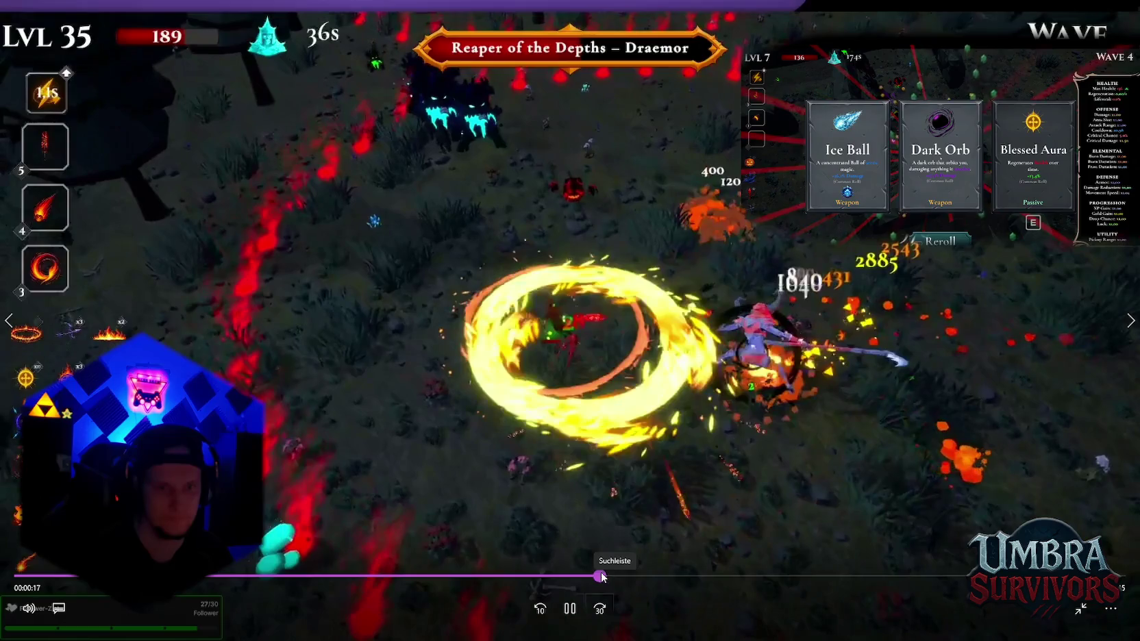
{"action": "left_click", "coordinate": [610, 576]}
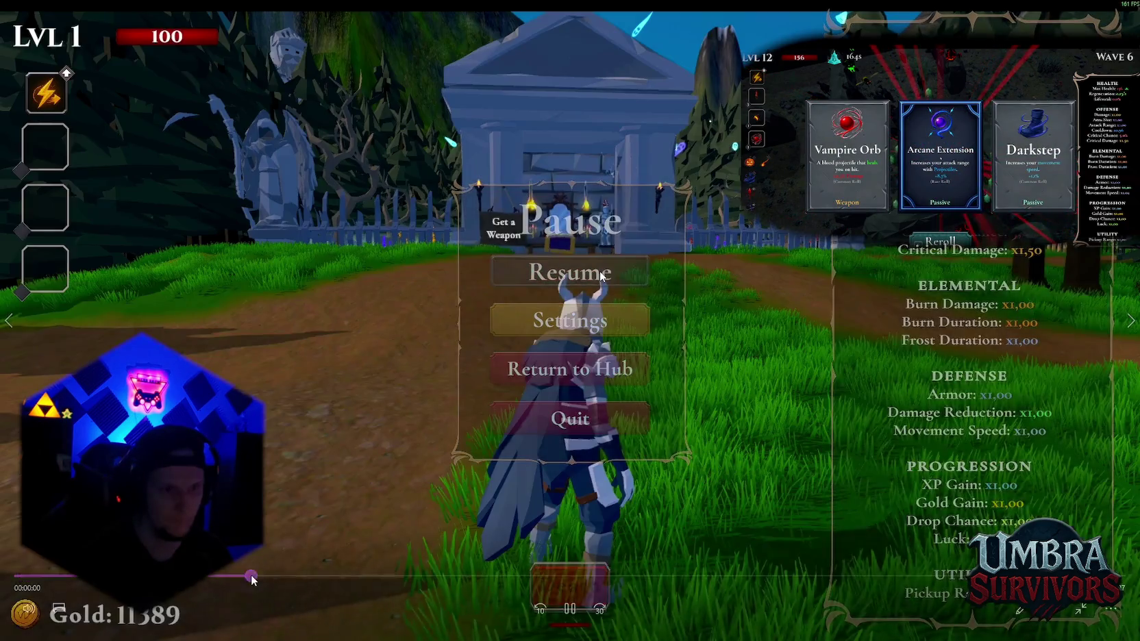
{"action": "left_click_drag", "start_coordinate": [251, 580], "coordinate": [948, 576]}
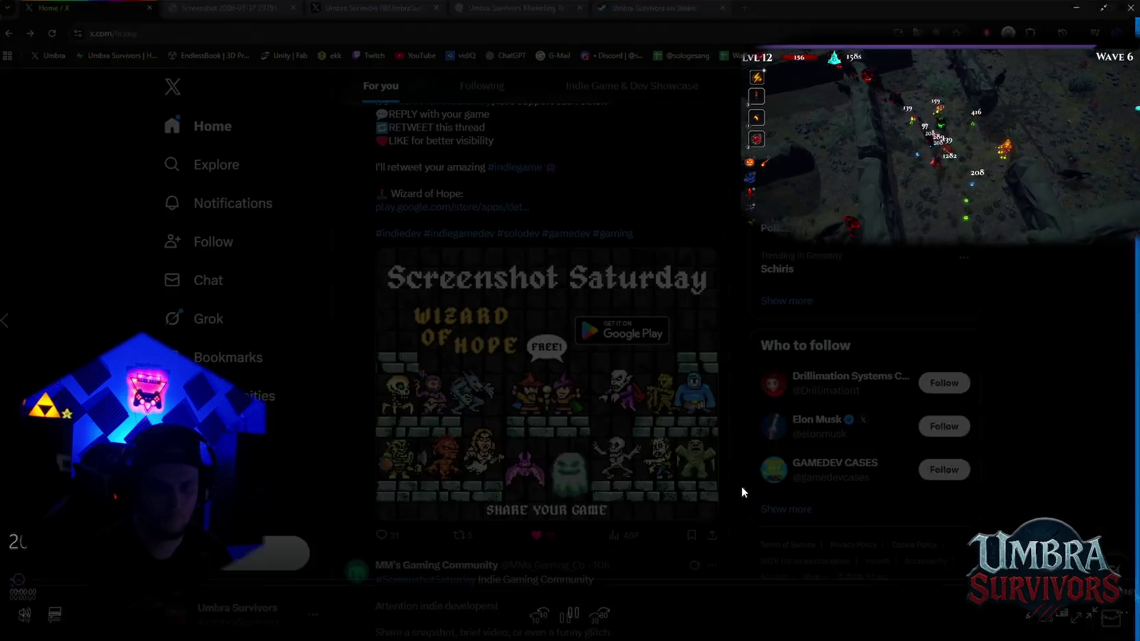
Skip the X video ahead to the boss-fight gameplay at about 0:39
{"action": "left_click_drag", "start_coordinate": [577, 577], "coordinate": [734, 576]}
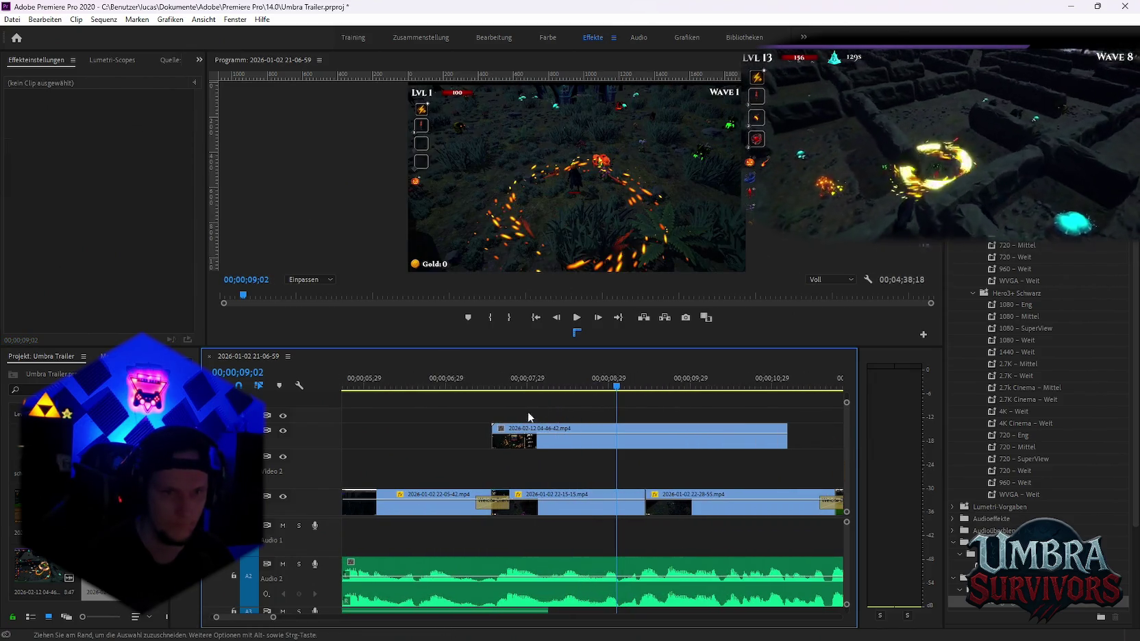
{"action": "left_click_drag", "start_coordinate": [444, 384], "coordinate": [494, 388]}
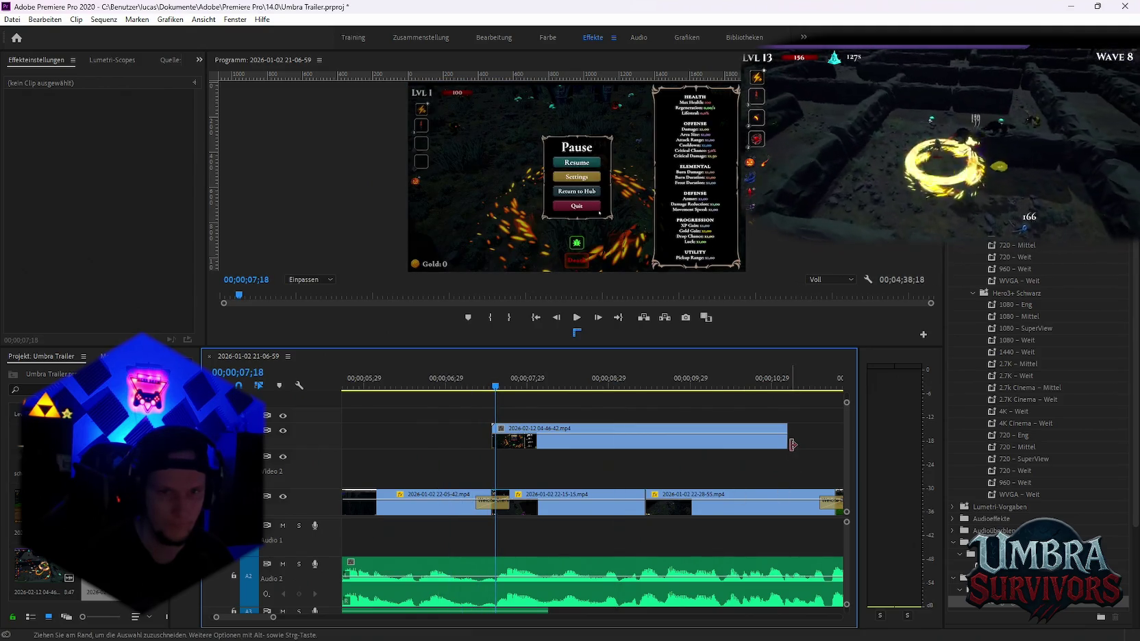
{"action": "left_click_drag", "start_coordinate": [793, 444], "coordinate": [644, 445]}
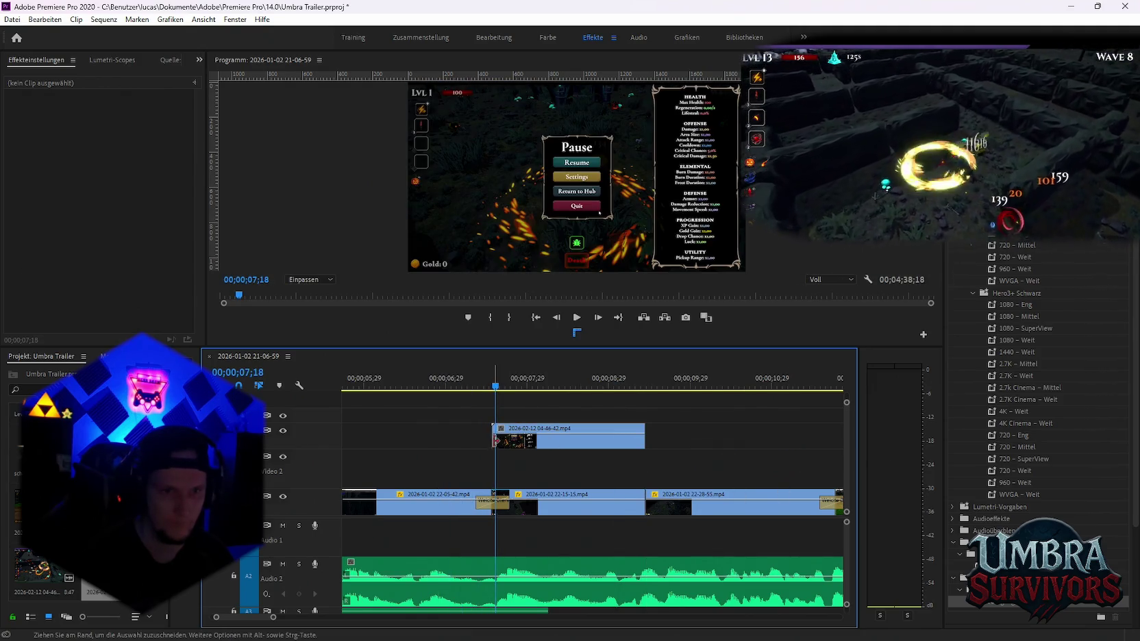
{"action": "mouse_move", "coordinate": [496, 440]}
{"action": "left_mouse_down"}
{"action": "mouse_move", "coordinate": [528, 518]}
{"action": "mouse_move", "coordinate": [492, 508]}
{"action": "left_mouse_up"}
{"action": "left_click", "coordinate": [492, 506]}
{"action": "left_click", "coordinate": [493, 508]}
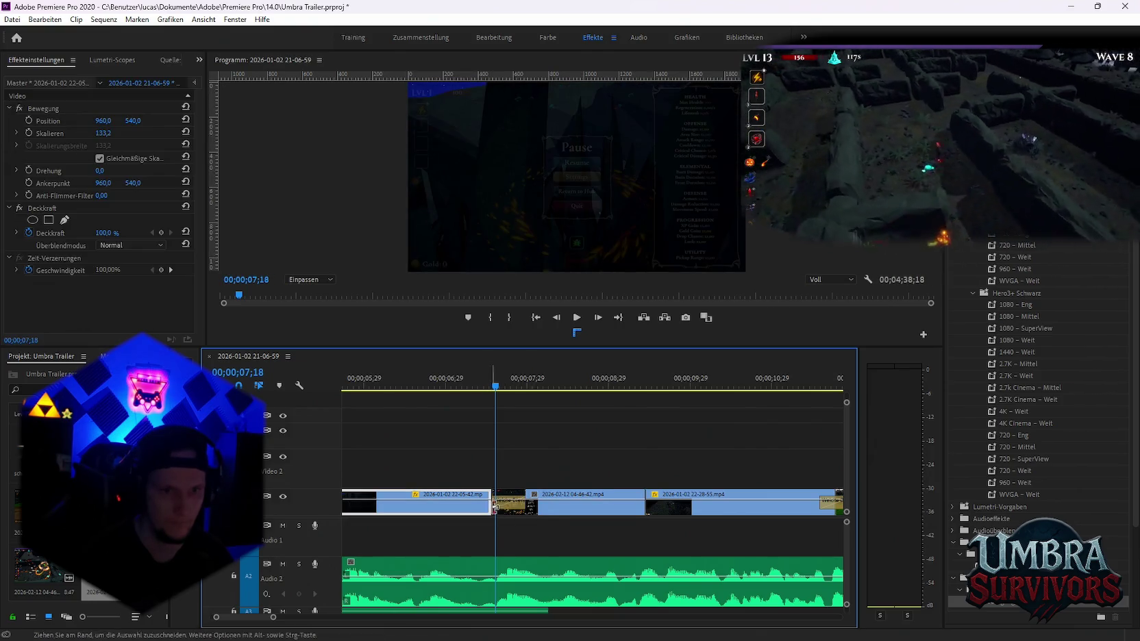
{"action": "left_click", "coordinate": [501, 523]}
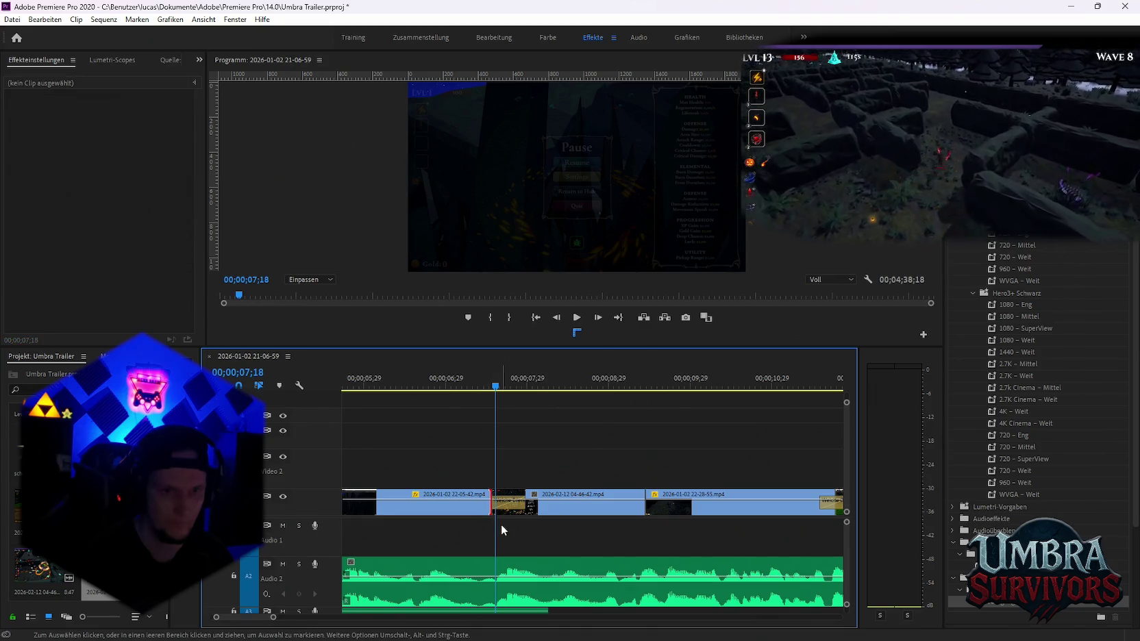
{"action": "left_click", "coordinate": [510, 507]}
{"action": "key", "text": "space"}
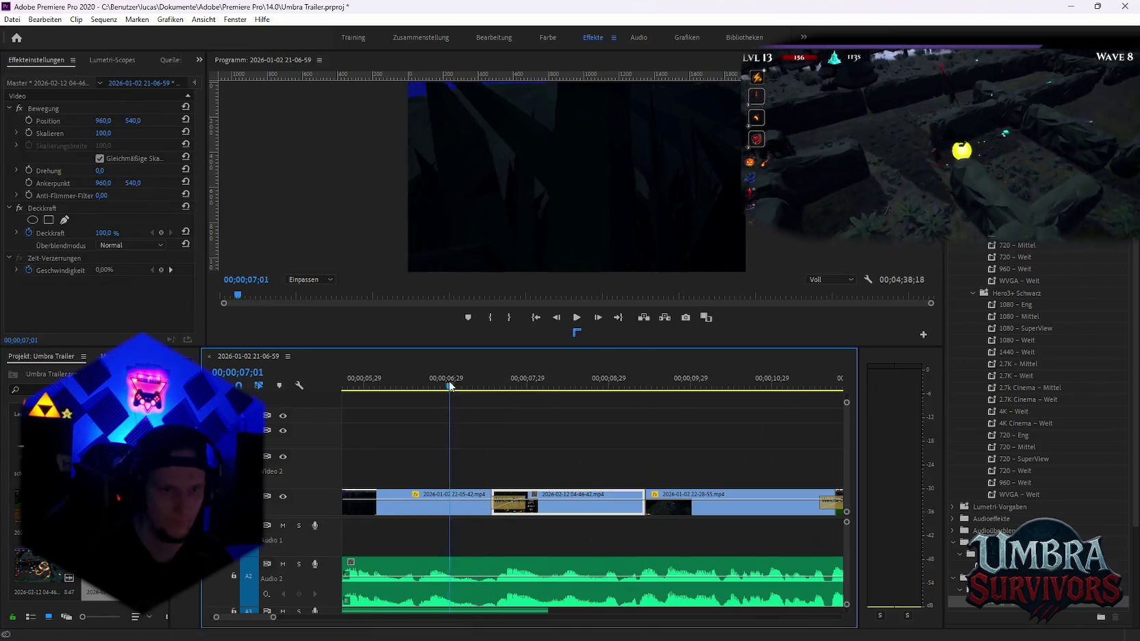
{"action": "key", "text": "space"}
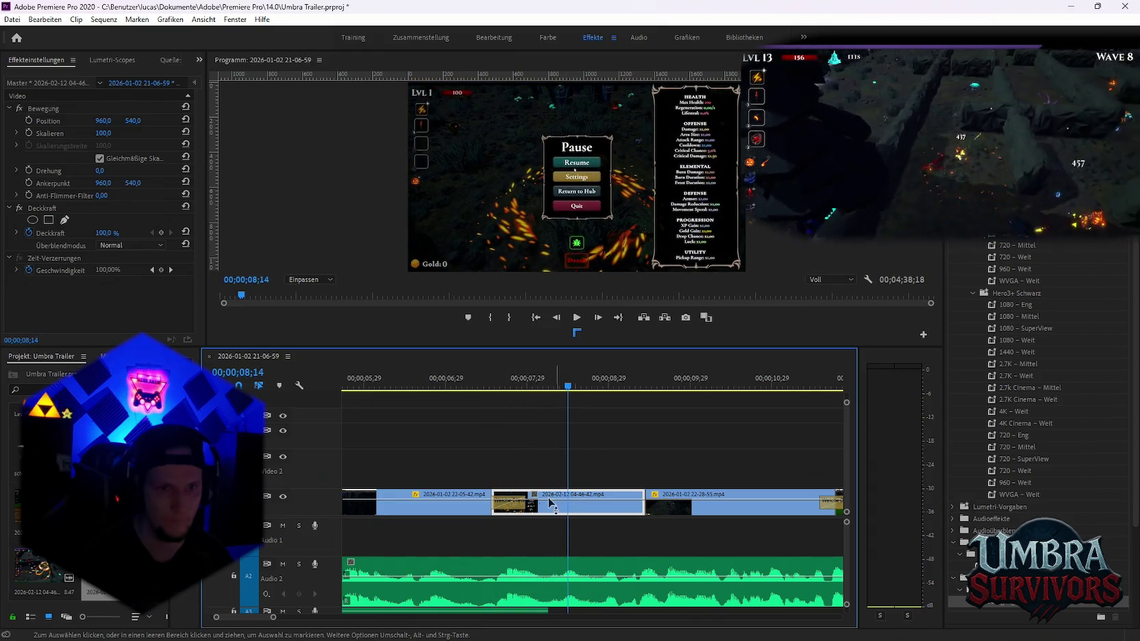
Return the clip to the top track, lengthen it, split at 9;09 and delete the left piece
{"action": "left_click_drag", "start_coordinate": [549, 451], "coordinate": [502, 437]}
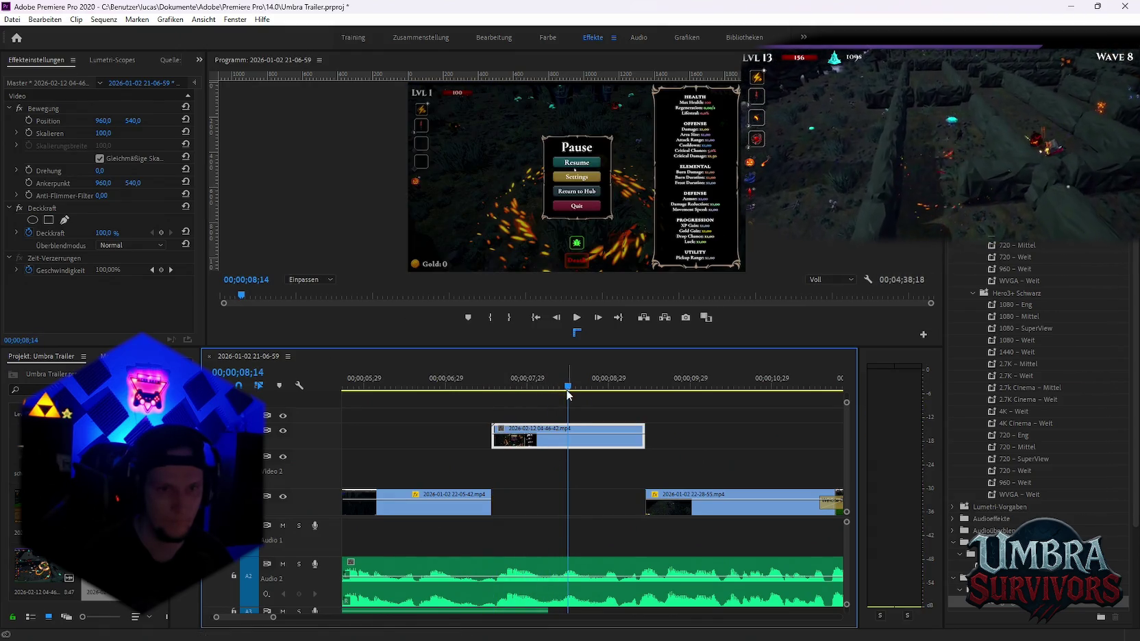
{"action": "scroll", "coordinate": [619, 441], "scroll_direction": "down", "scroll_amount": 2}
{"action": "left_click_drag", "start_coordinate": [571, 441], "coordinate": [780, 437]}
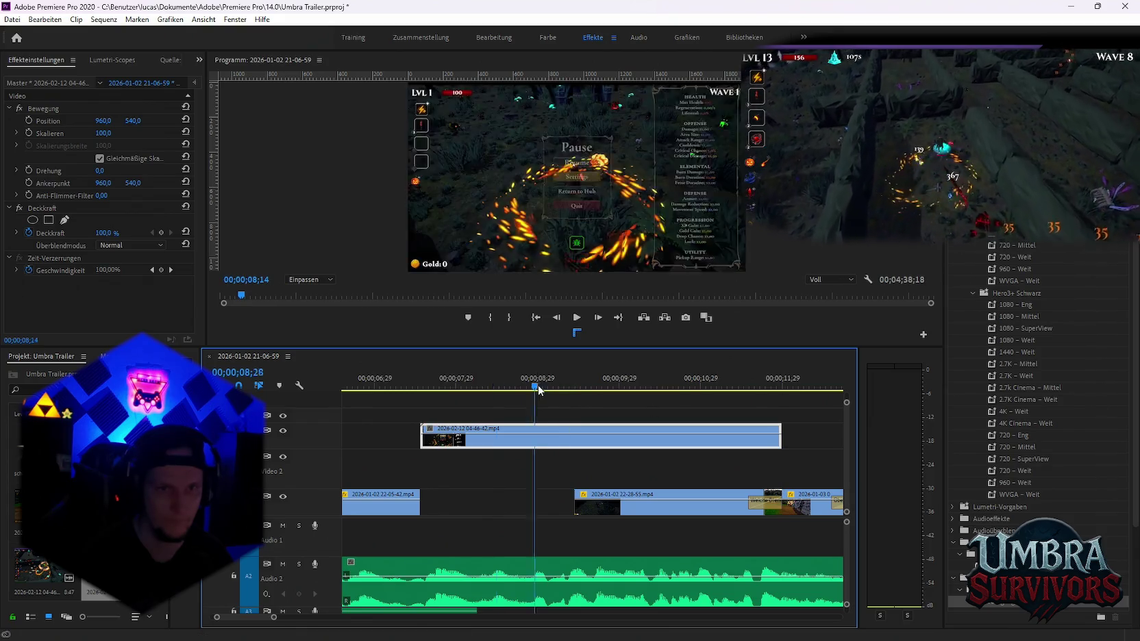
{"action": "left_click", "coordinate": [564, 389]}
{"action": "left_click", "coordinate": [566, 444]}
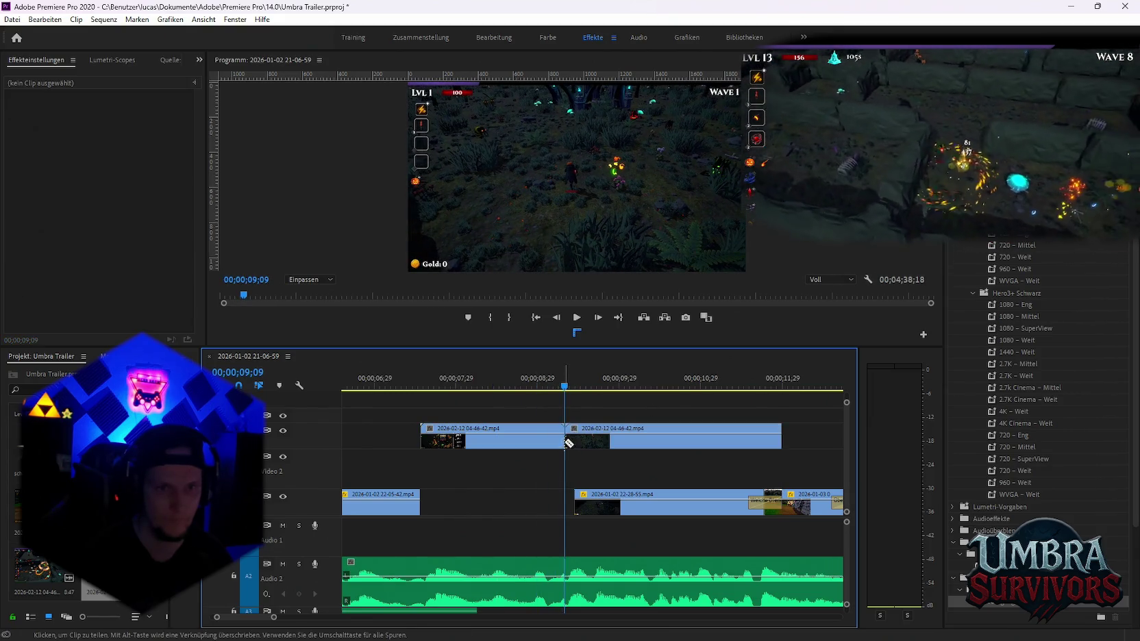
{"action": "left_click", "coordinate": [485, 442]}
{"action": "key", "text": "Delete"}
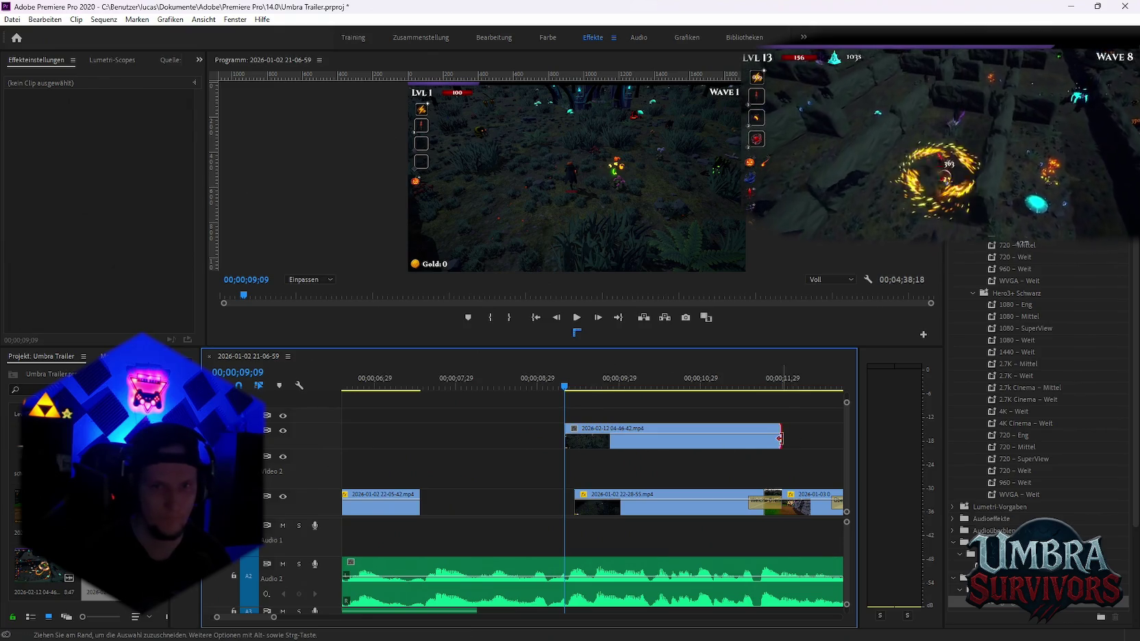
Place the remaining piece in the Video 1 gap, extend it to fill, and add a cross dissolve
{"action": "left_click_drag", "start_coordinate": [650, 445], "coordinate": [509, 502]}
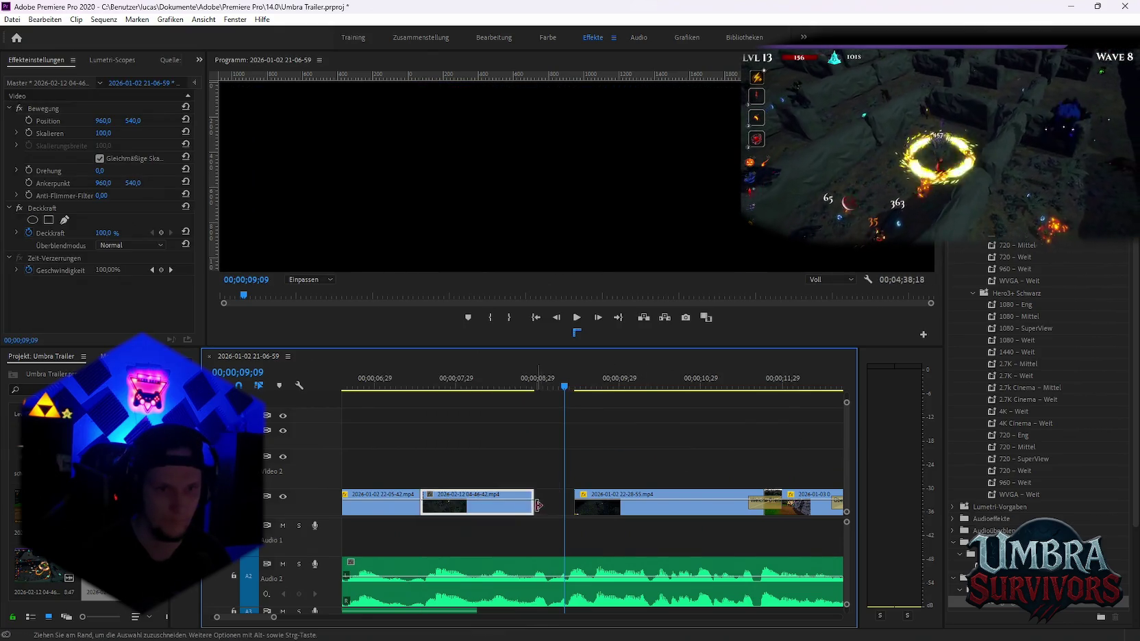
{"action": "left_click_drag", "start_coordinate": [637, 504], "coordinate": [572, 507]}
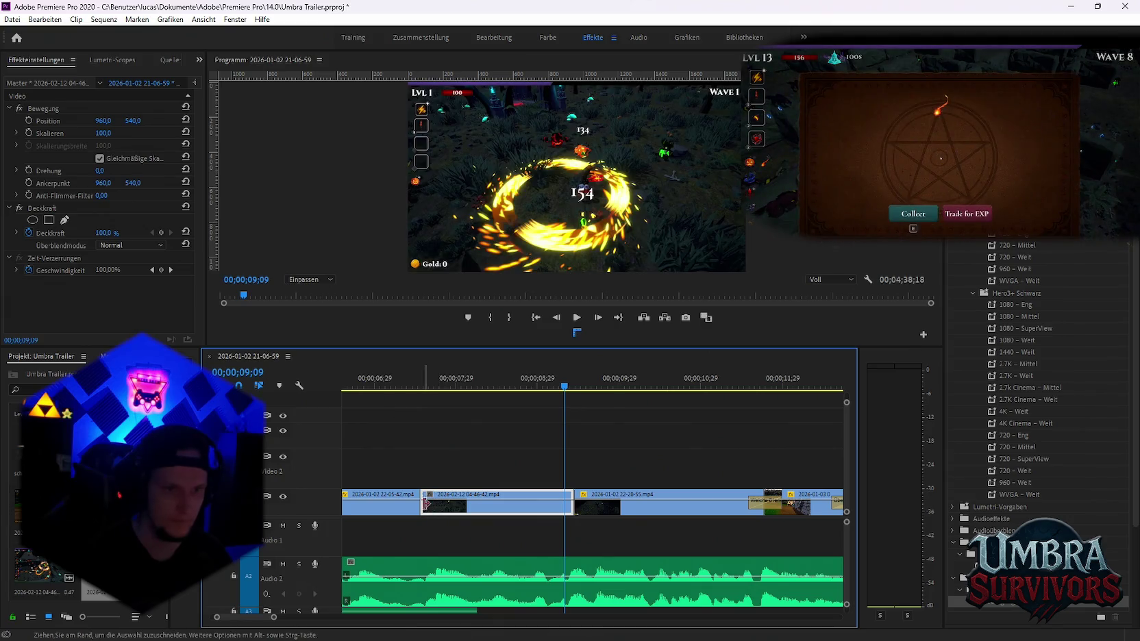
{"action": "left_click", "coordinate": [426, 505]}
{"action": "key", "text": "ctrl+d"}
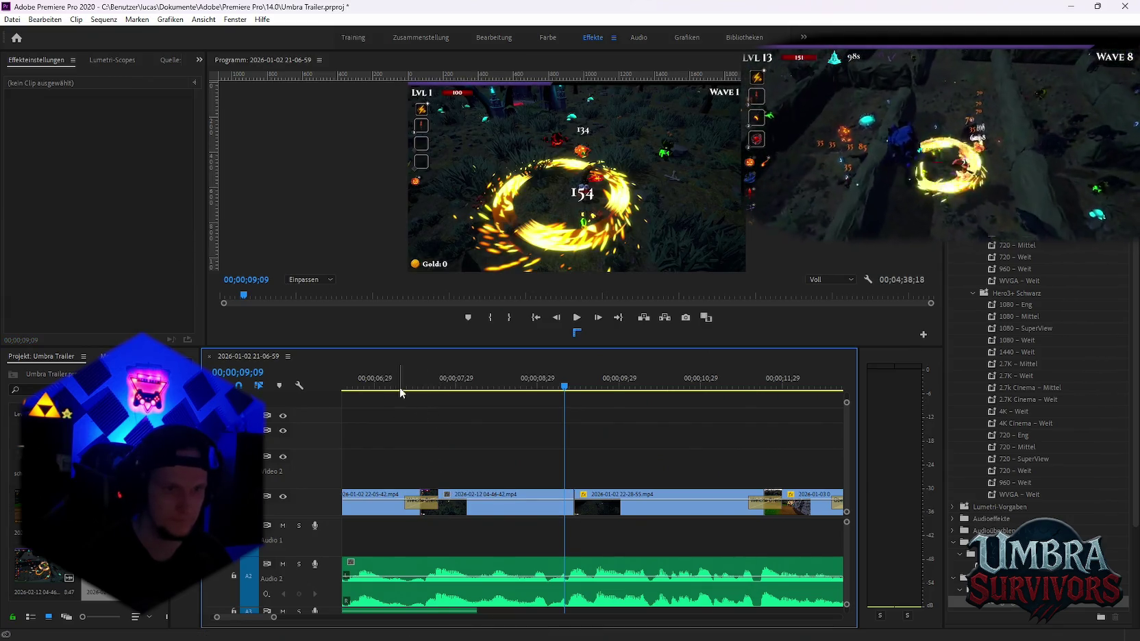
{"action": "left_click", "coordinate": [376, 384]}
{"action": "key", "text": "space"}
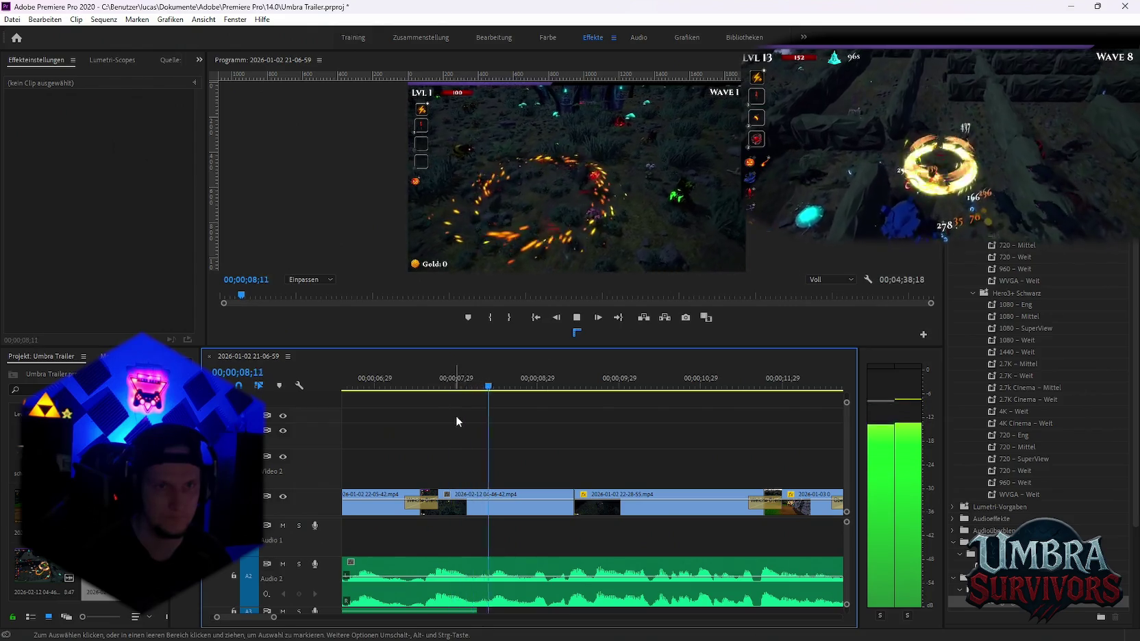
{"action": "scroll", "coordinate": [516, 441], "scroll_direction": "up", "scroll_amount": 2}
{"action": "key", "text": "space"}
{"action": "left_click", "coordinate": [562, 507]}
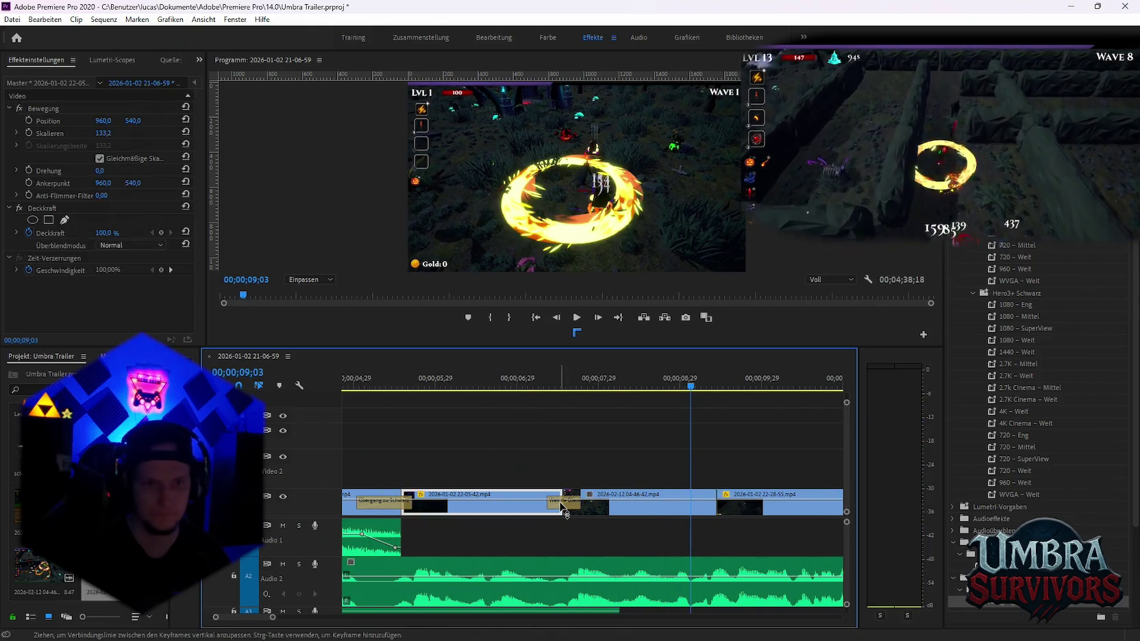
{"action": "left_click", "coordinate": [568, 508]}
{"action": "key", "text": "Delete"}
{"action": "left_click_drag", "start_coordinate": [1002, 603], "coordinate": [568, 515]}
{"action": "left_click", "coordinate": [525, 385]}
{"action": "key", "text": "space"}
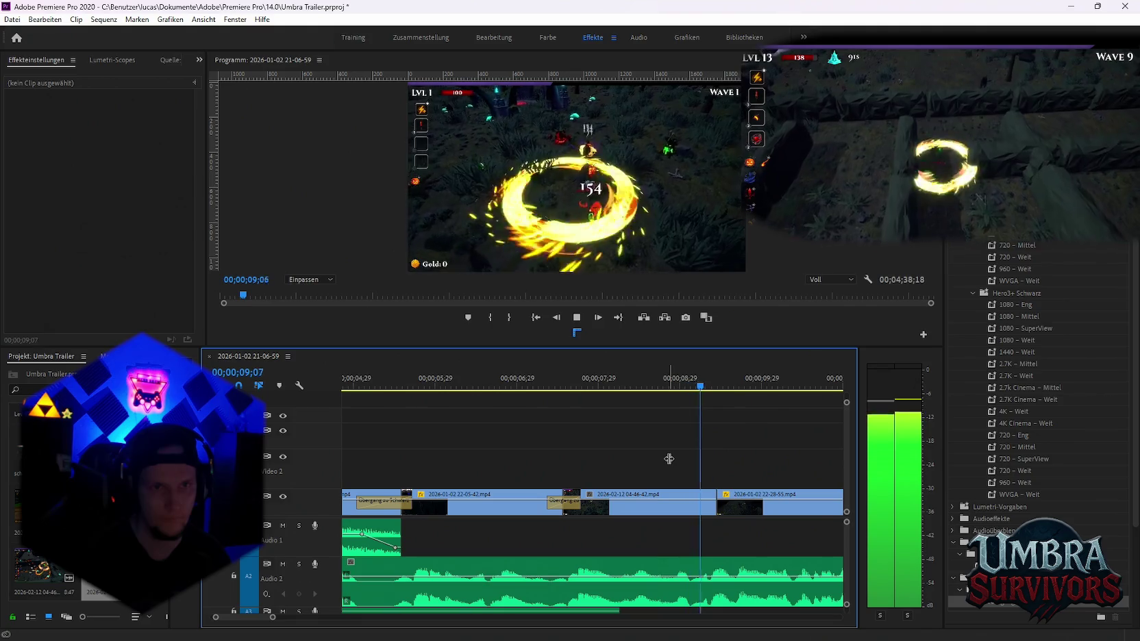
{"action": "key", "text": "space"}
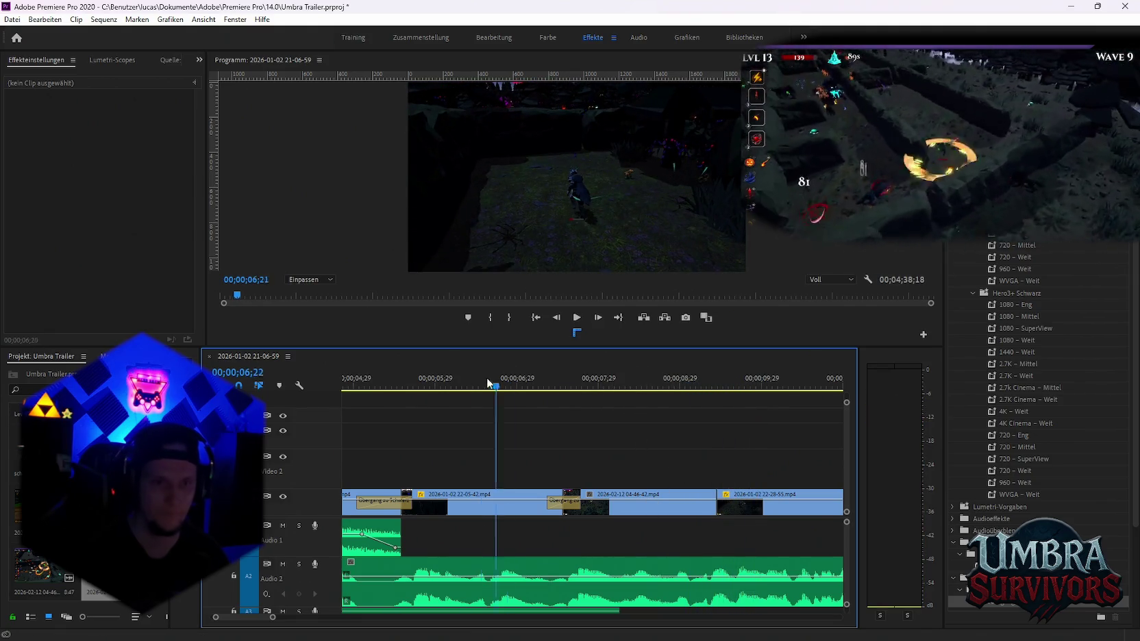
{"action": "left_click_drag", "start_coordinate": [493, 380], "coordinate": [374, 381]}
{"action": "key", "text": "space"}
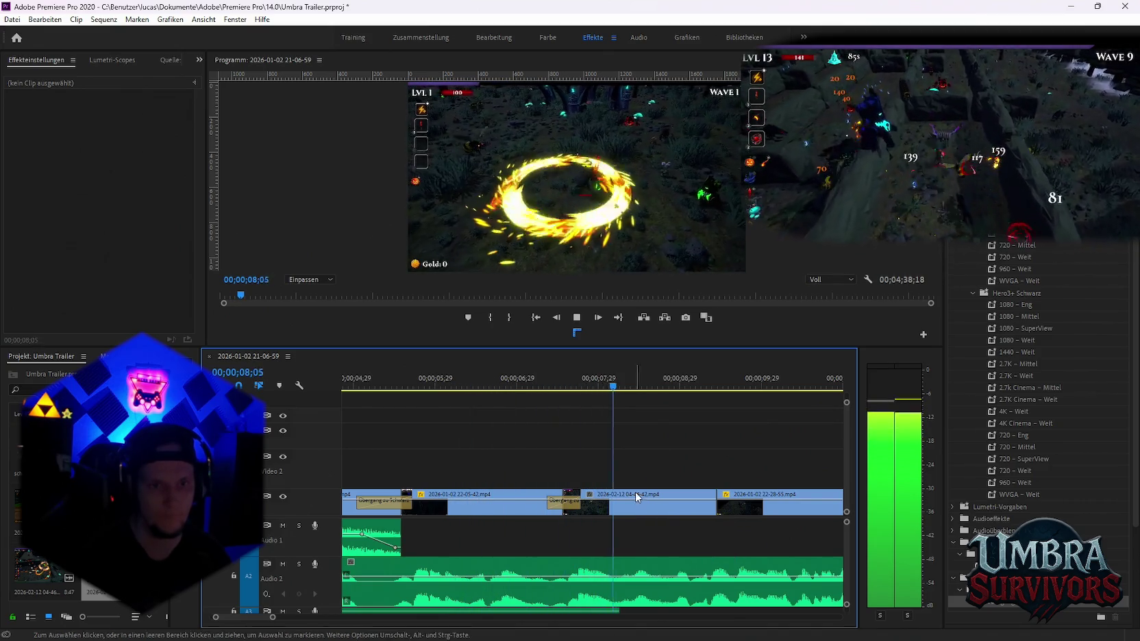
{"action": "key", "text": "space"}
{"action": "left_click", "coordinate": [637, 508]}
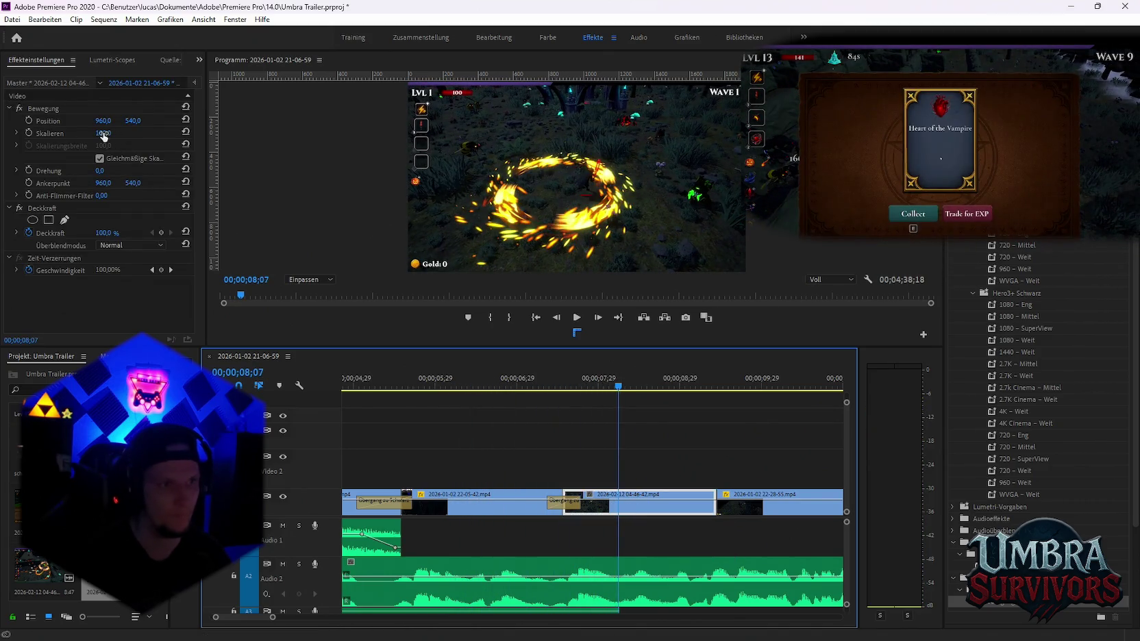
{"action": "left_click_drag", "start_coordinate": [104, 133], "coordinate": [163, 134]}
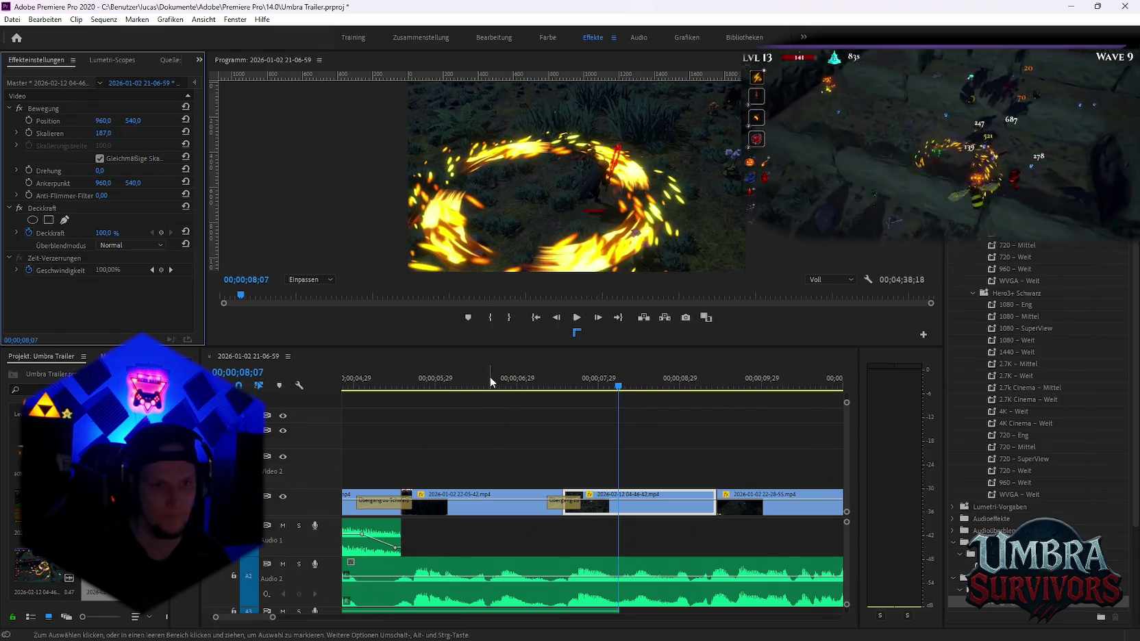
{"action": "left_click", "coordinate": [463, 381]}
{"action": "key", "text": "space"}
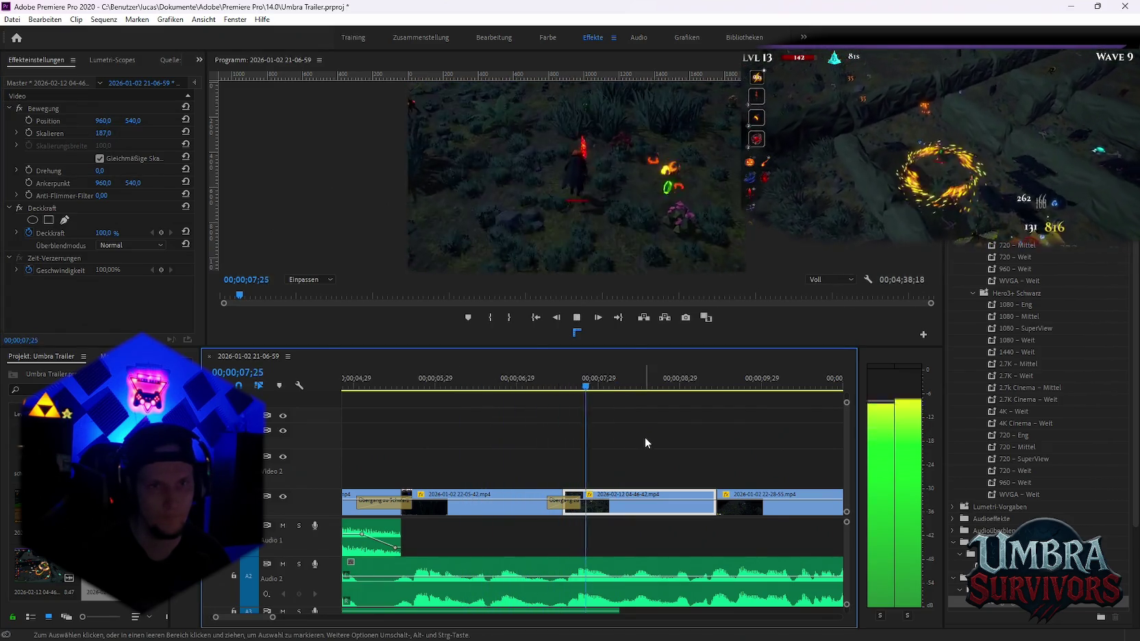
{"action": "key", "text": "space"}
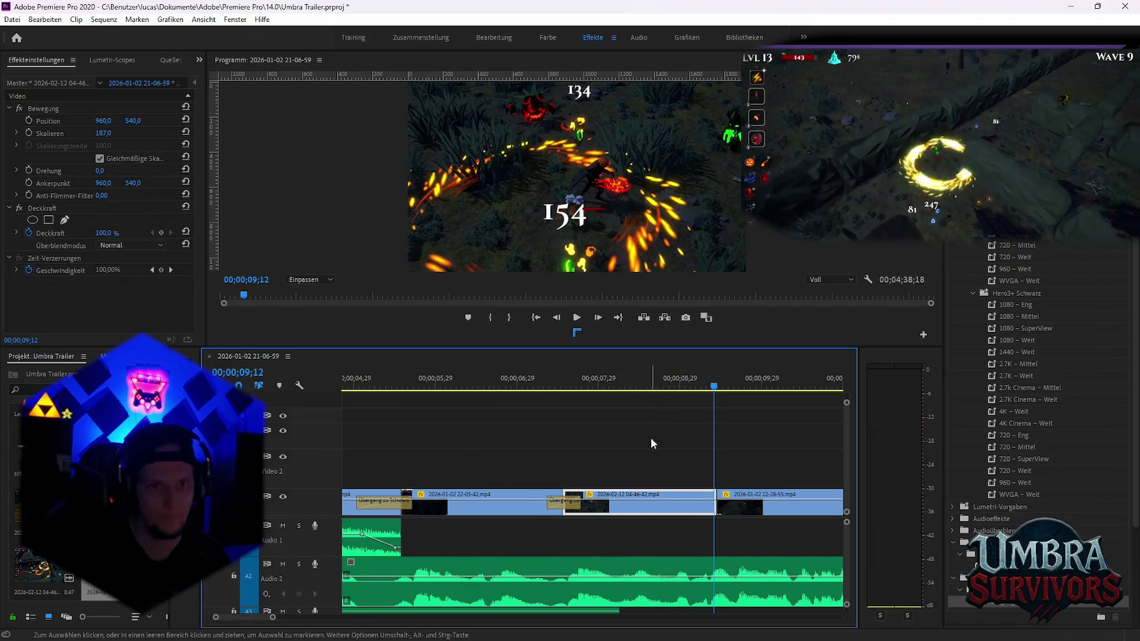
{"action": "left_click", "coordinate": [484, 379]}
{"action": "key", "text": "space"}
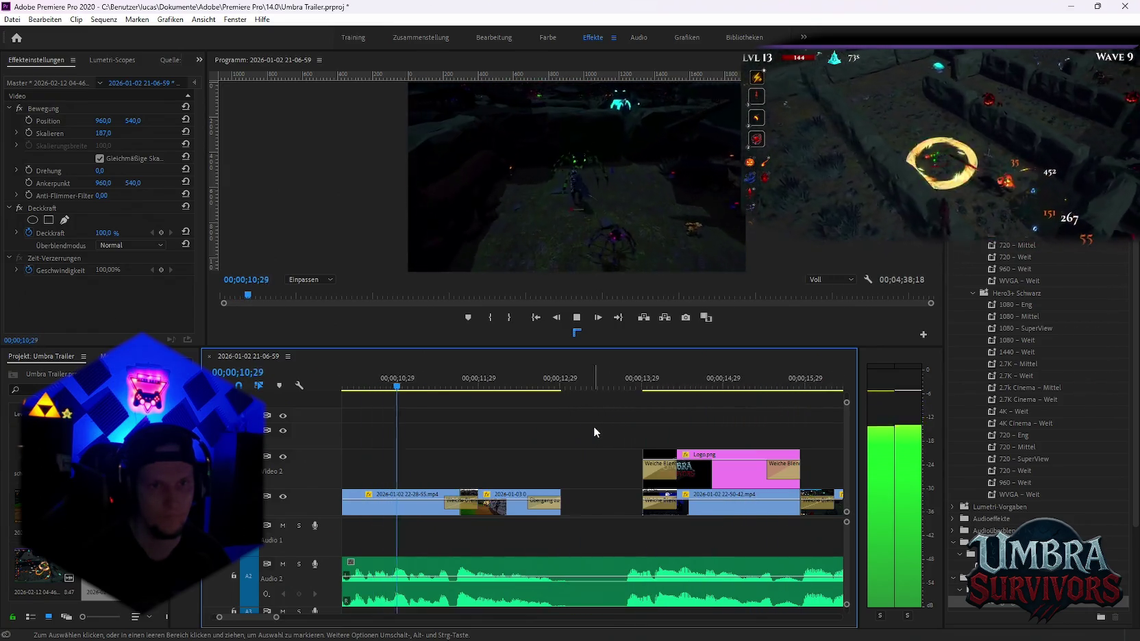
{"action": "key", "text": "space"}
{"action": "scroll", "coordinate": [555, 442], "scroll_direction": "up", "scroll_amount": 5}
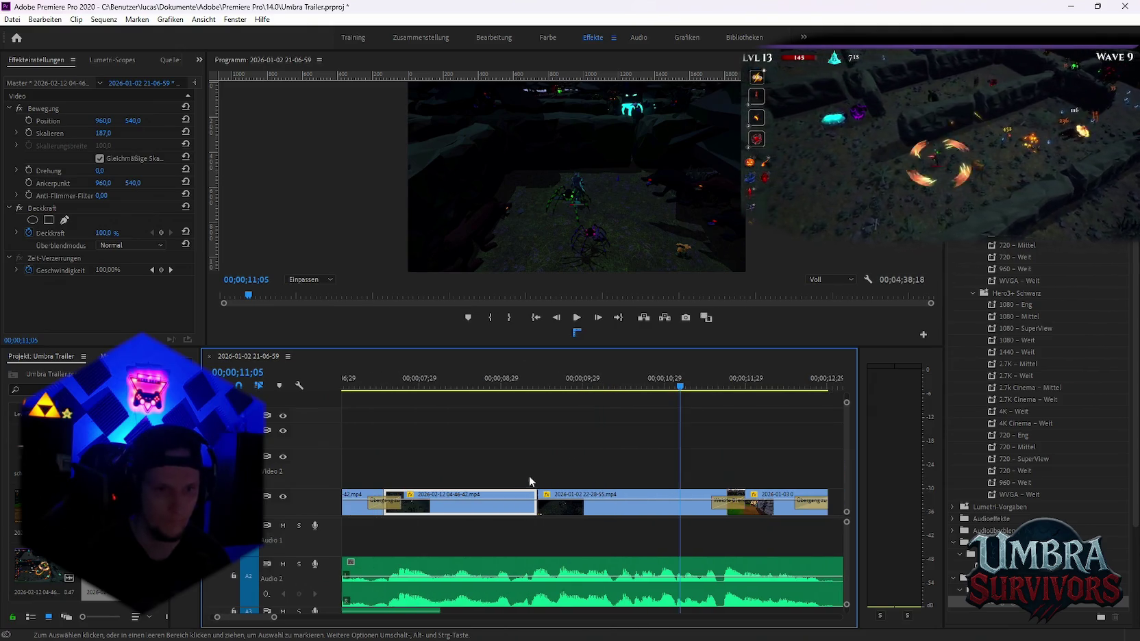
{"action": "left_click", "coordinate": [402, 385]}
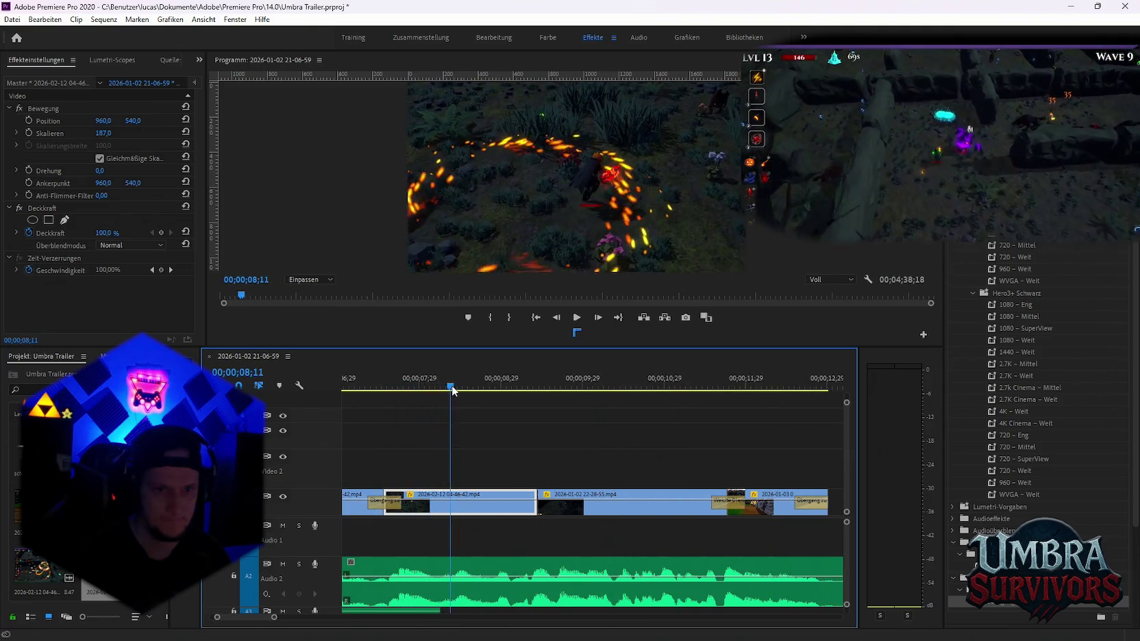
{"action": "left_click_drag", "start_coordinate": [459, 392], "coordinate": [439, 387]}
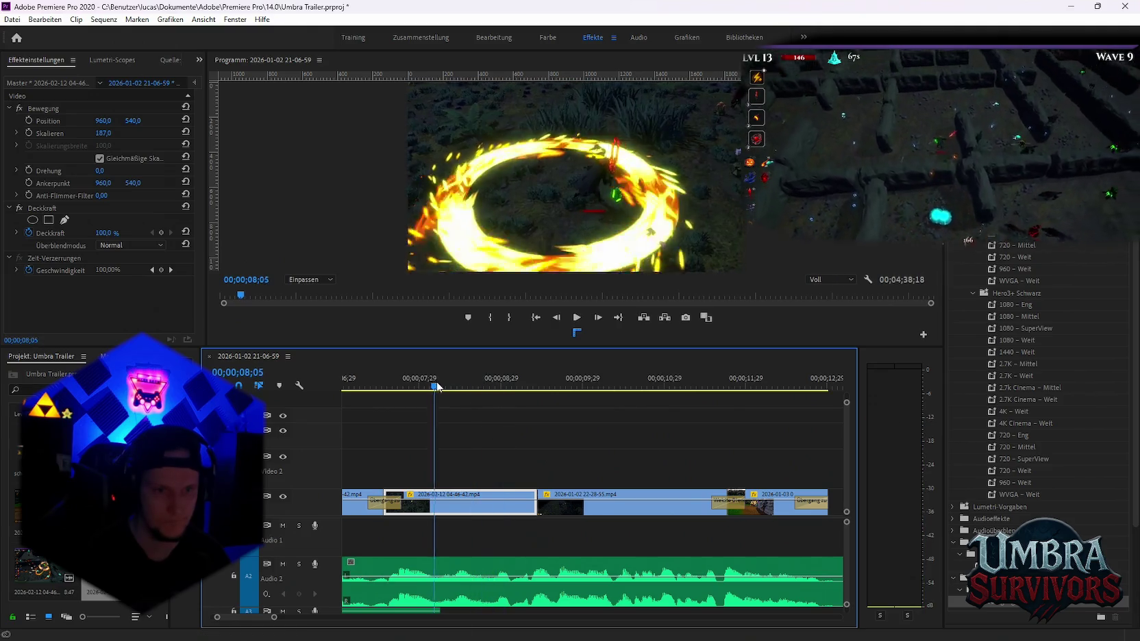
{"action": "mouse_move", "coordinate": [449, 504]}
{"action": "left_mouse_down"}
{"action": "mouse_move", "coordinate": [452, 480]}
{"action": "mouse_move", "coordinate": [431, 479]}
{"action": "left_mouse_up"}
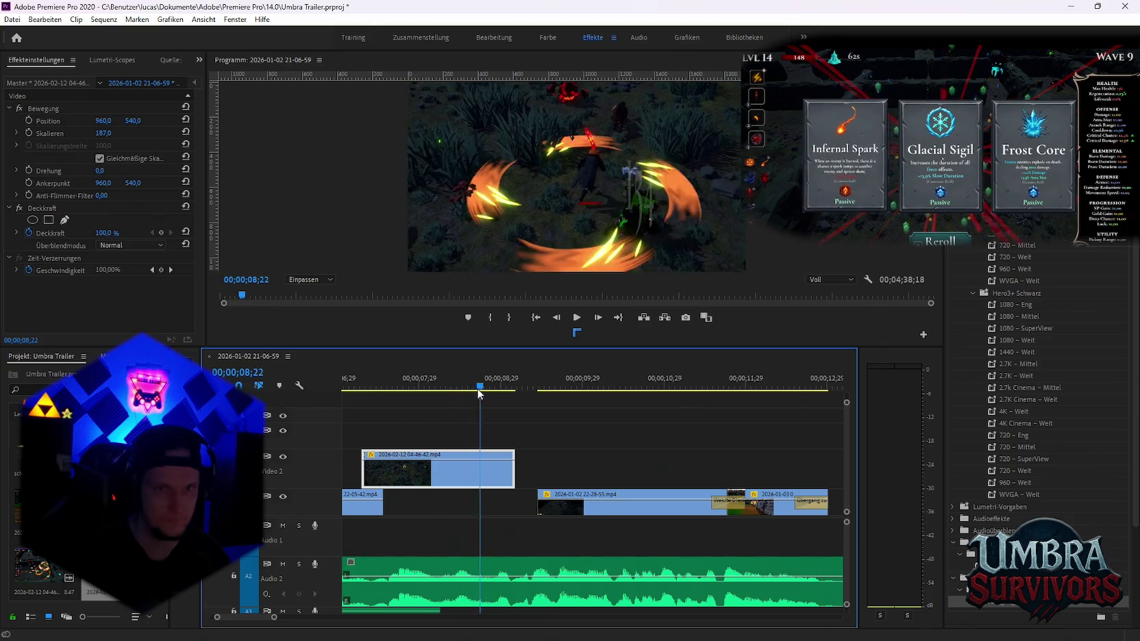
{"action": "left_click_drag", "start_coordinate": [479, 392], "coordinate": [461, 390]}
{"action": "left_click_drag", "start_coordinate": [480, 473], "coordinate": [461, 468]}
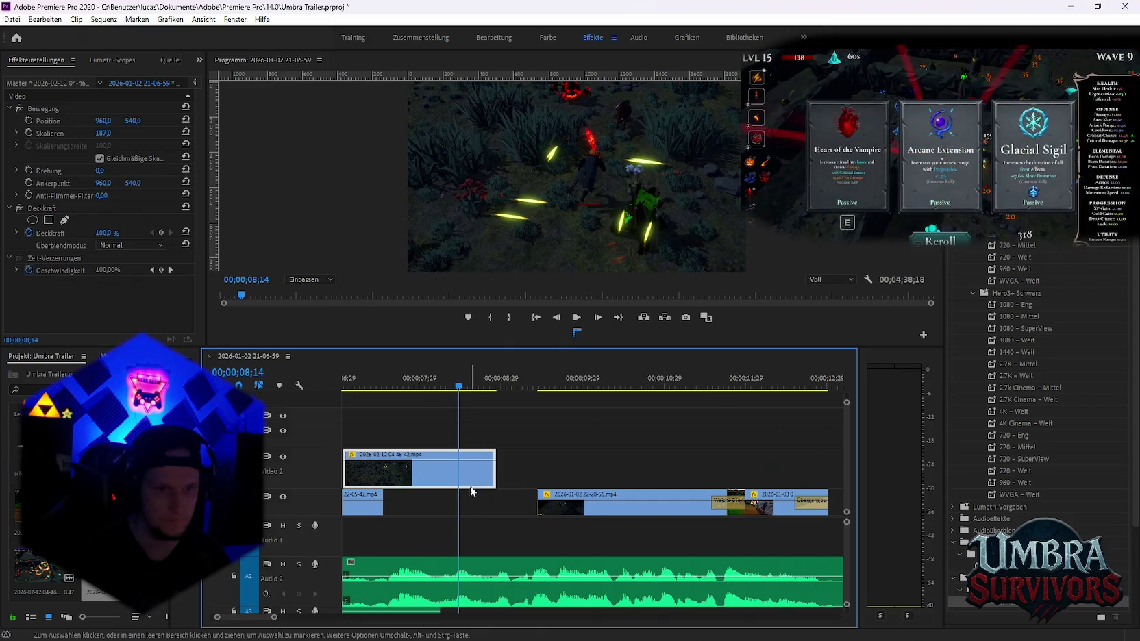
{"action": "left_click_drag", "start_coordinate": [471, 490], "coordinate": [460, 491]}
{"action": "left_click_drag", "start_coordinate": [458, 389], "coordinate": [389, 377]}
{"action": "key", "text": "space"}
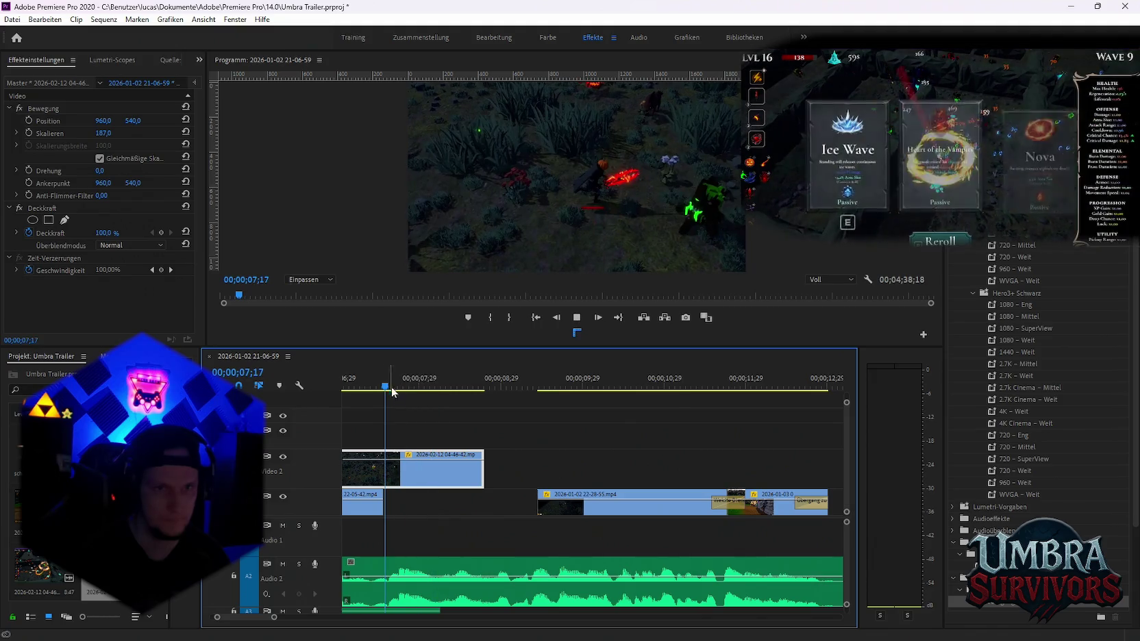
{"action": "key", "text": "space"}
{"action": "key", "text": "space"}
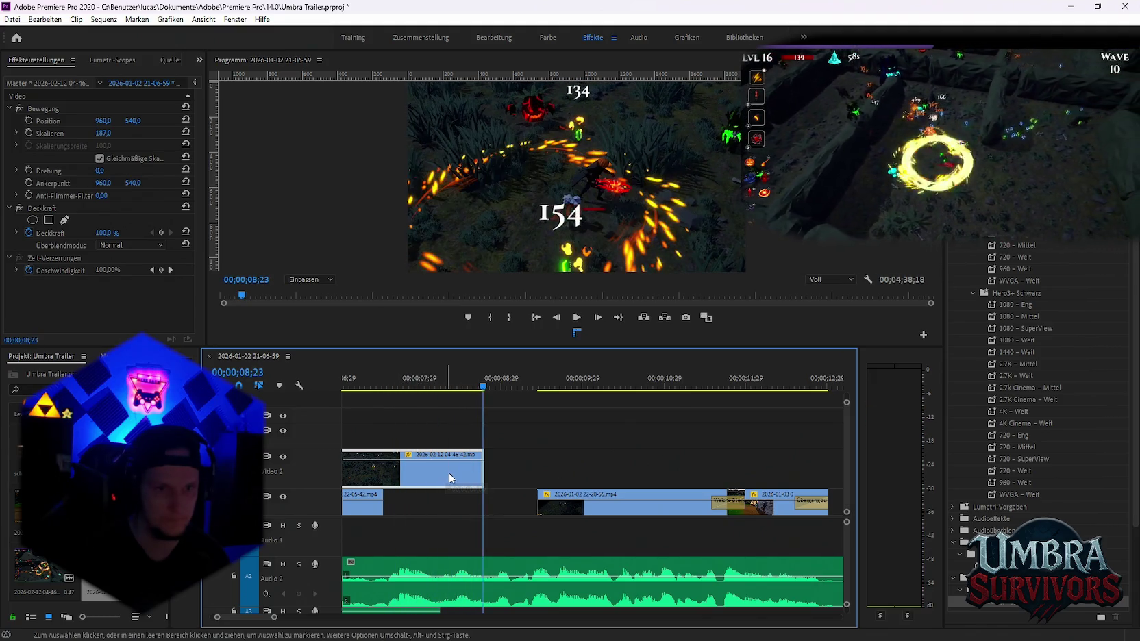
Nudge the Video 2 clip slightly later twice, reviewing from about 7;16
{"action": "left_click_drag", "start_coordinate": [449, 473], "coordinate": [456, 473]}
{"action": "left_click", "coordinate": [384, 386]}
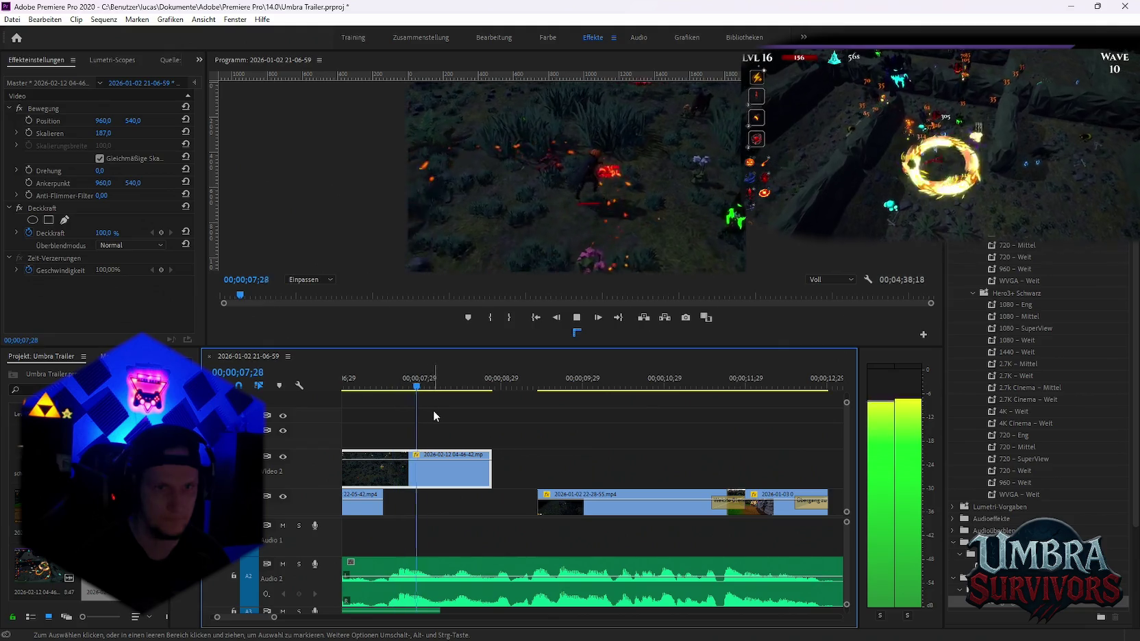
{"action": "key", "text": "space"}
{"action": "left_click_drag", "start_coordinate": [452, 478], "coordinate": [460, 478]}
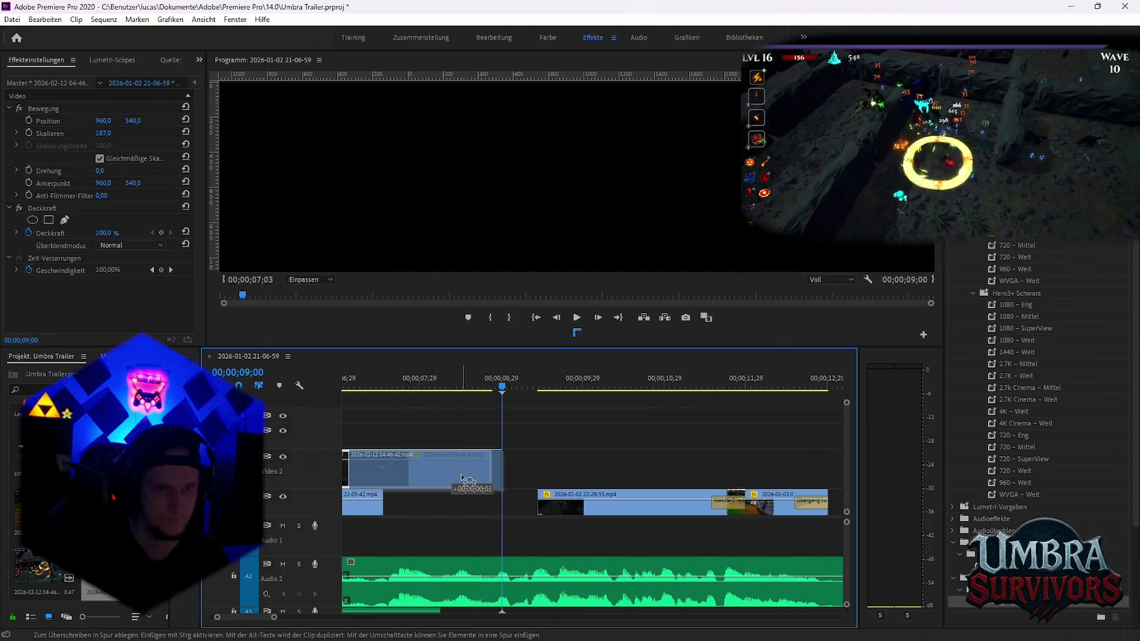
{"action": "left_click", "coordinate": [443, 384]}
{"action": "key", "text": "space"}
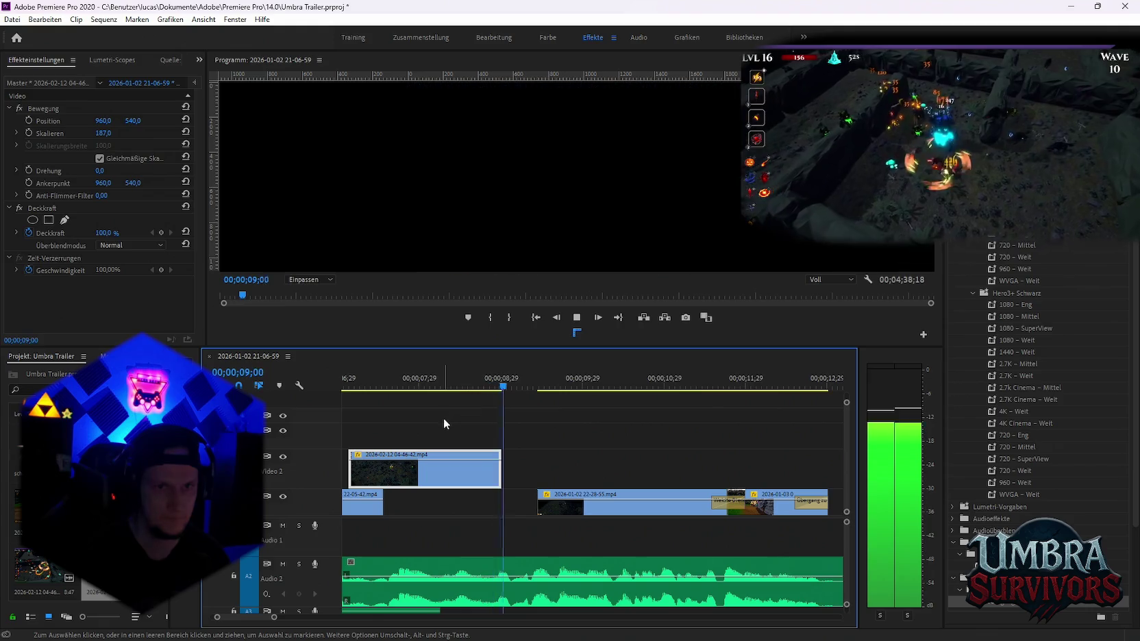
{"action": "key", "text": "space"}
{"action": "scroll", "coordinate": [477, 486], "scroll_direction": "up", "scroll_amount": 1}
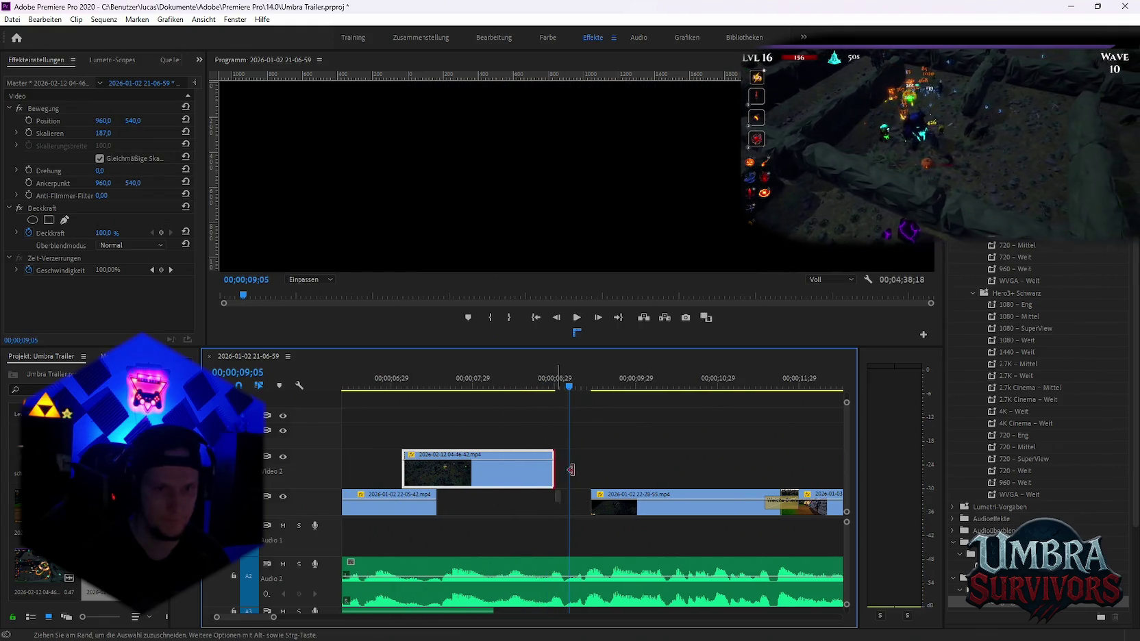
Extend the clip to fill the gap, set it back on Video 1, and delete the preceding Cross Dissolve
{"action": "left_click_drag", "start_coordinate": [570, 470], "coordinate": [607, 470]}
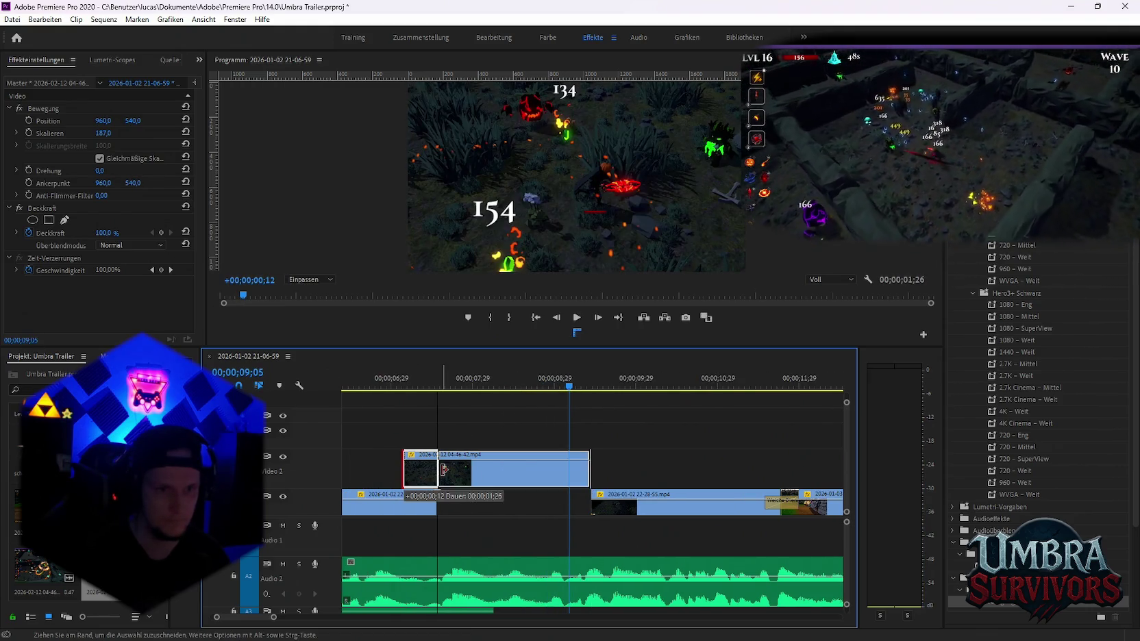
{"action": "mouse_move", "coordinate": [408, 466]}
{"action": "left_mouse_down"}
{"action": "mouse_move", "coordinate": [438, 465]}
{"action": "mouse_move", "coordinate": [432, 510]}
{"action": "mouse_move", "coordinate": [455, 510]}
{"action": "left_mouse_up"}
{"action": "left_click", "coordinate": [402, 389]}
{"action": "key", "text": "space"}
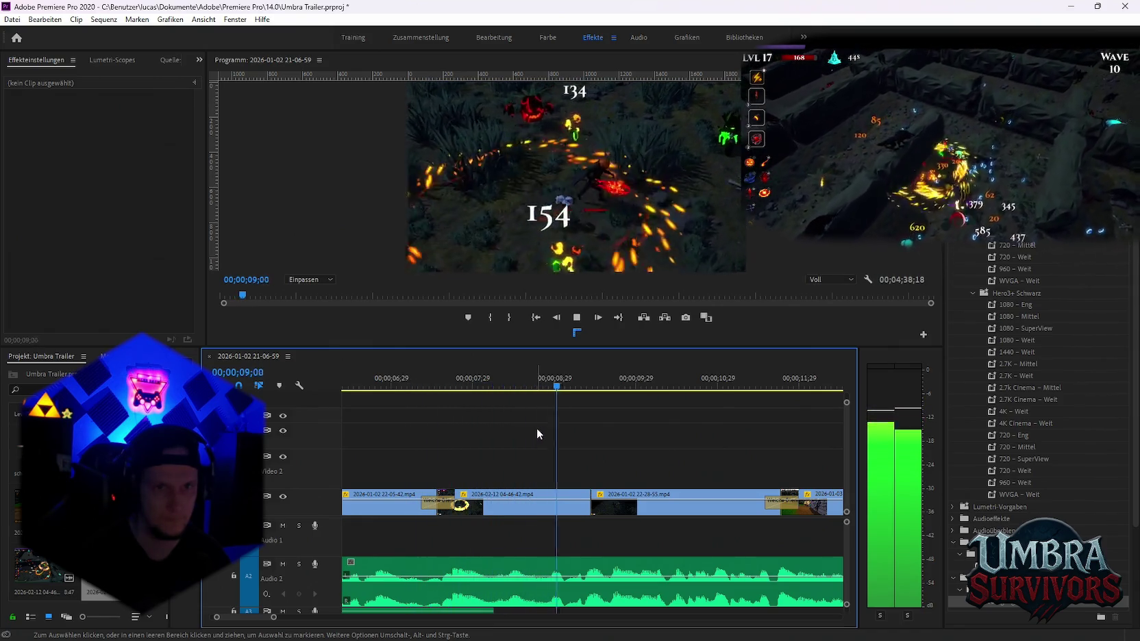
{"action": "key", "text": "space"}
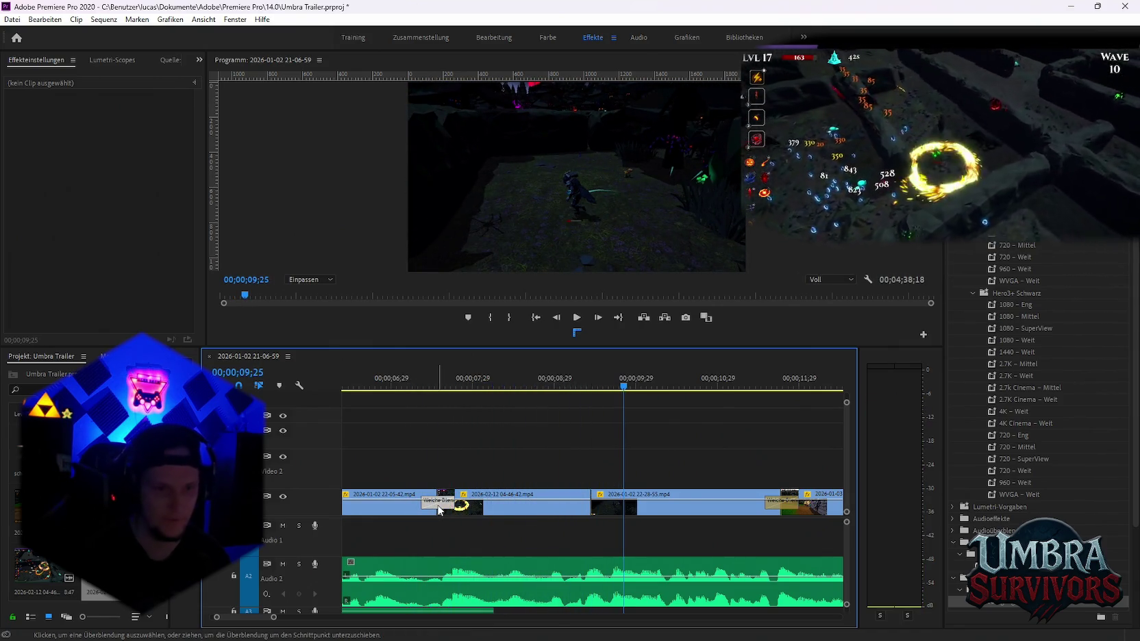
{"action": "left_click", "coordinate": [438, 502]}
{"action": "key", "text": "Delete"}
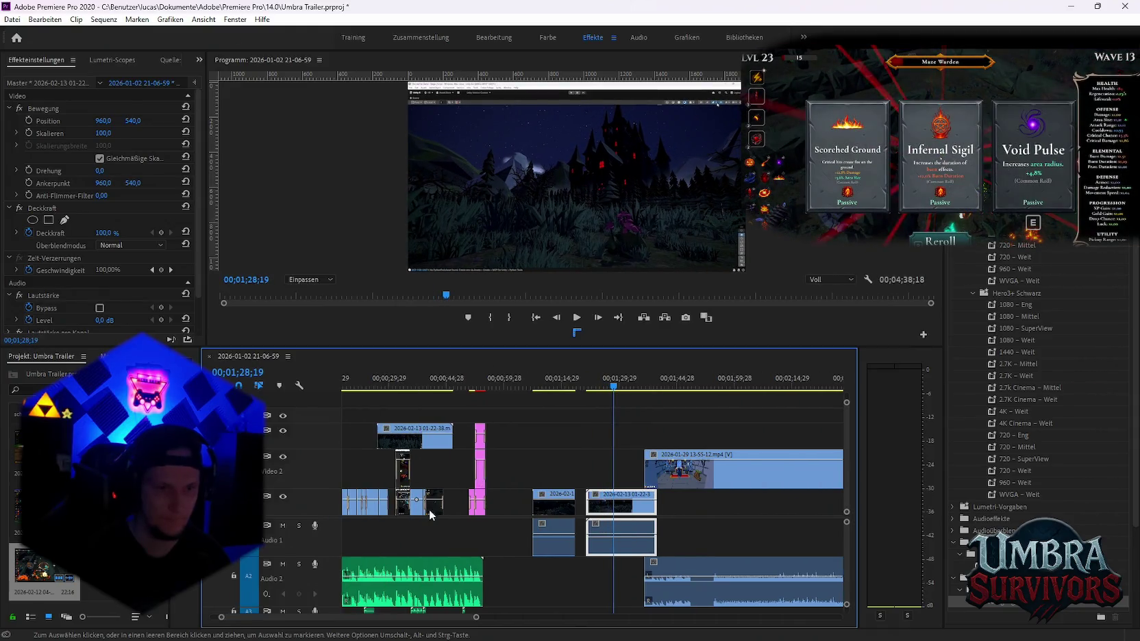
Delete the split-off trailing part of the upper-track clip around 27 seconds
{"action": "scroll", "coordinate": [430, 510], "scroll_direction": "up", "scroll_amount": 5}
{"action": "scroll", "coordinate": [430, 527], "scroll_direction": "up", "scroll_amount": 5}
{"action": "scroll", "coordinate": [448, 535], "scroll_direction": "up", "scroll_amount": 5}
{"action": "left_click", "coordinate": [561, 386]}
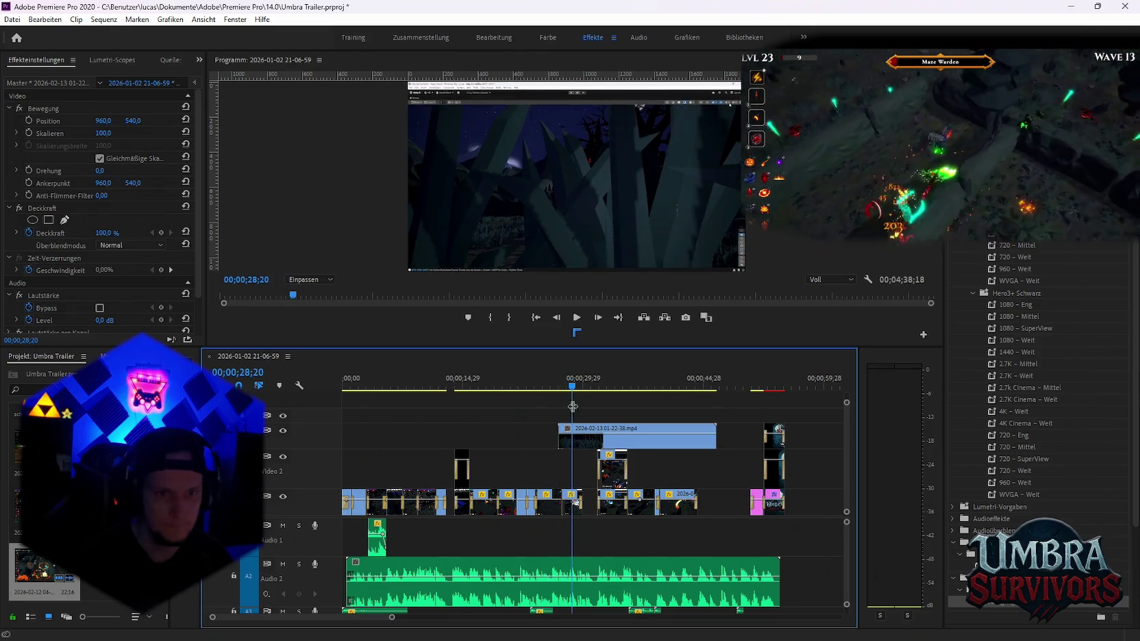
{"action": "left_click", "coordinate": [583, 439]}
{"action": "key", "text": "Delete"}
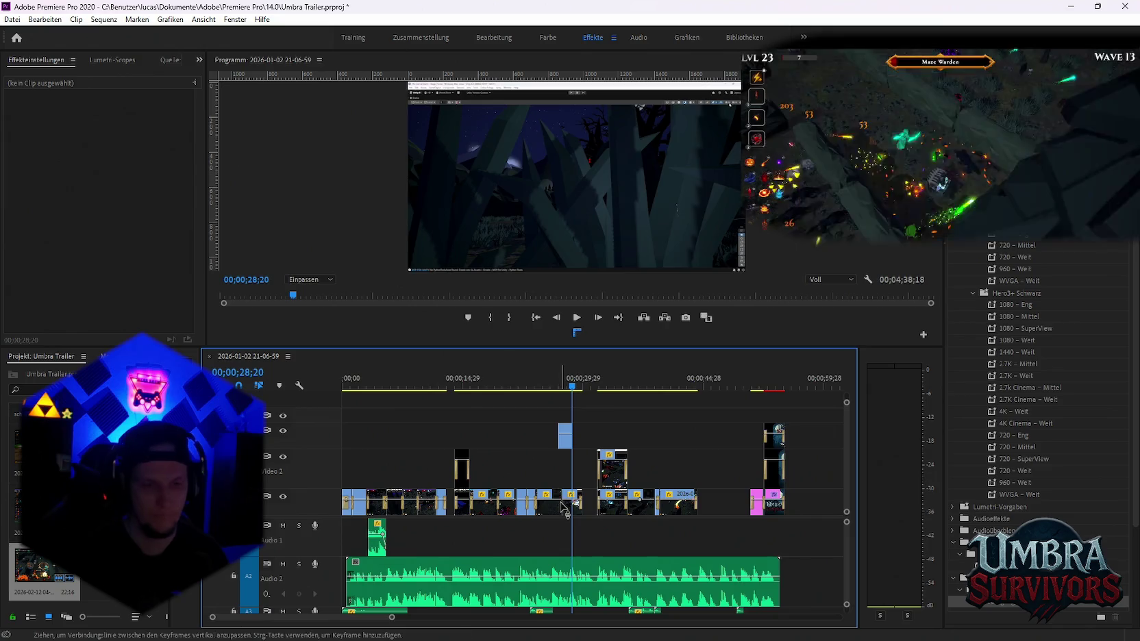
{"action": "scroll", "coordinate": [493, 527], "scroll_direction": "up", "scroll_amount": 3}
{"action": "scroll", "coordinate": [592, 537], "scroll_direction": "up", "scroll_amount": 2}
{"action": "scroll", "coordinate": [795, 431], "scroll_direction": "up", "scroll_amount": 2}
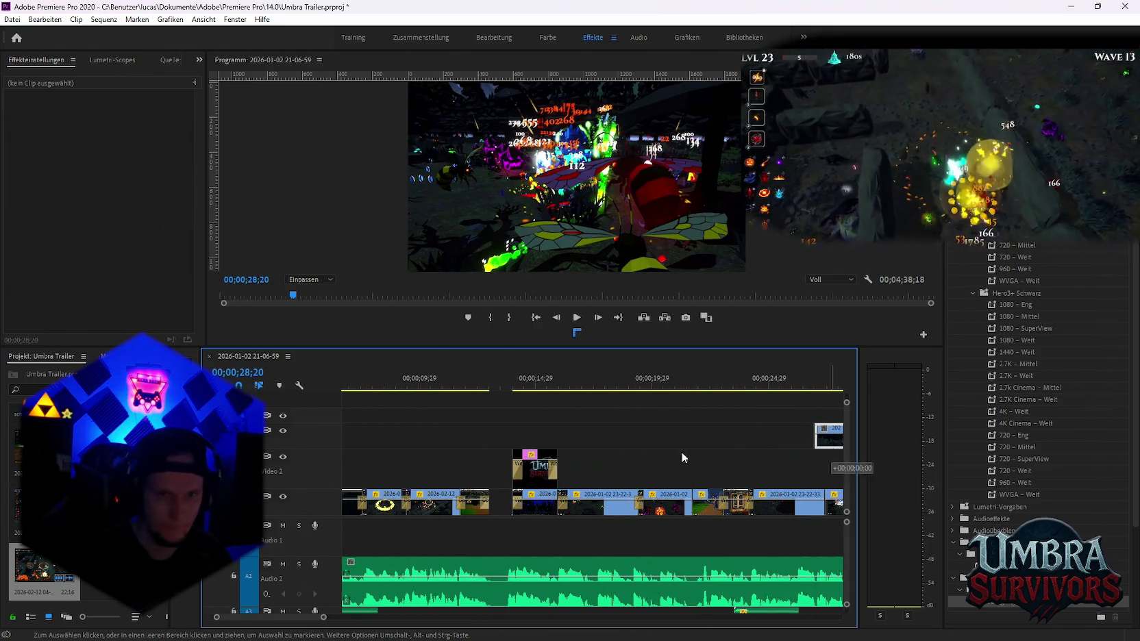
{"action": "mouse_move", "coordinate": [681, 451]}
{"action": "left_mouse_down"}
{"action": "mouse_move", "coordinate": [425, 449]}
{"action": "mouse_move", "coordinate": [637, 430]}
{"action": "left_mouse_up"}
{"action": "scroll", "coordinate": [480, 438], "scroll_direction": "up", "scroll_amount": 2}
{"action": "scroll", "coordinate": [574, 415], "scroll_direction": "up", "scroll_amount": 3}
{"action": "scroll", "coordinate": [637, 431], "scroll_direction": "up", "scroll_amount": 2}
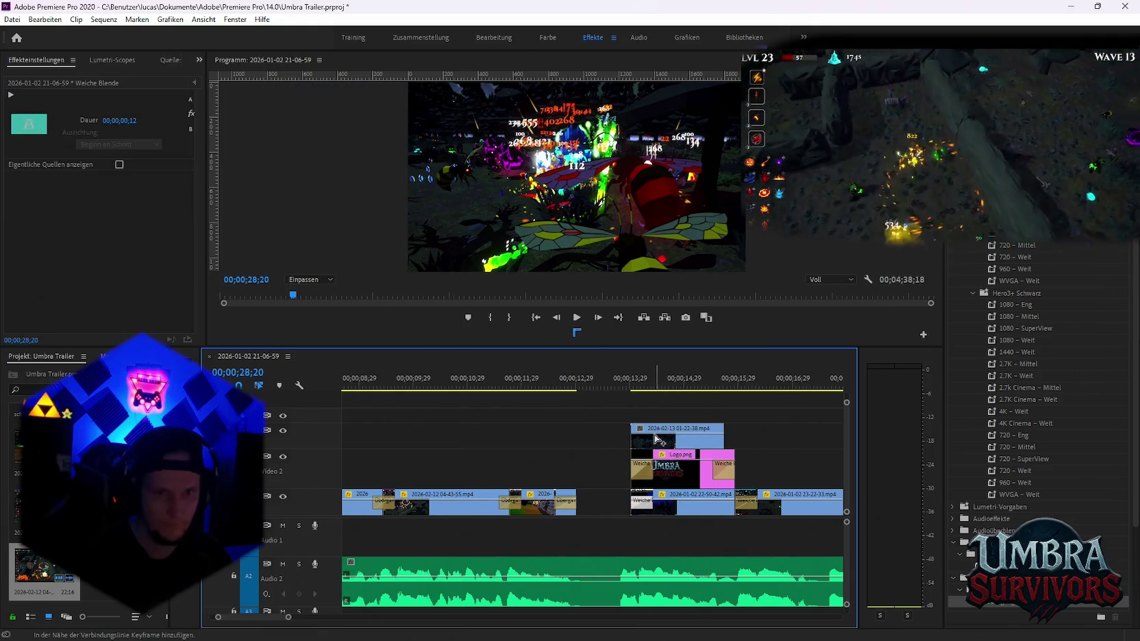
{"action": "left_click", "coordinate": [640, 441]}
{"action": "key", "text": "ctrl+d"}
Overwrite the 2026-02-13 clip onto Video 1 over the 22-50-42 clip and play from about 13 seconds
{"action": "scroll", "coordinate": [651, 452], "scroll_direction": "down", "scroll_amount": 2}
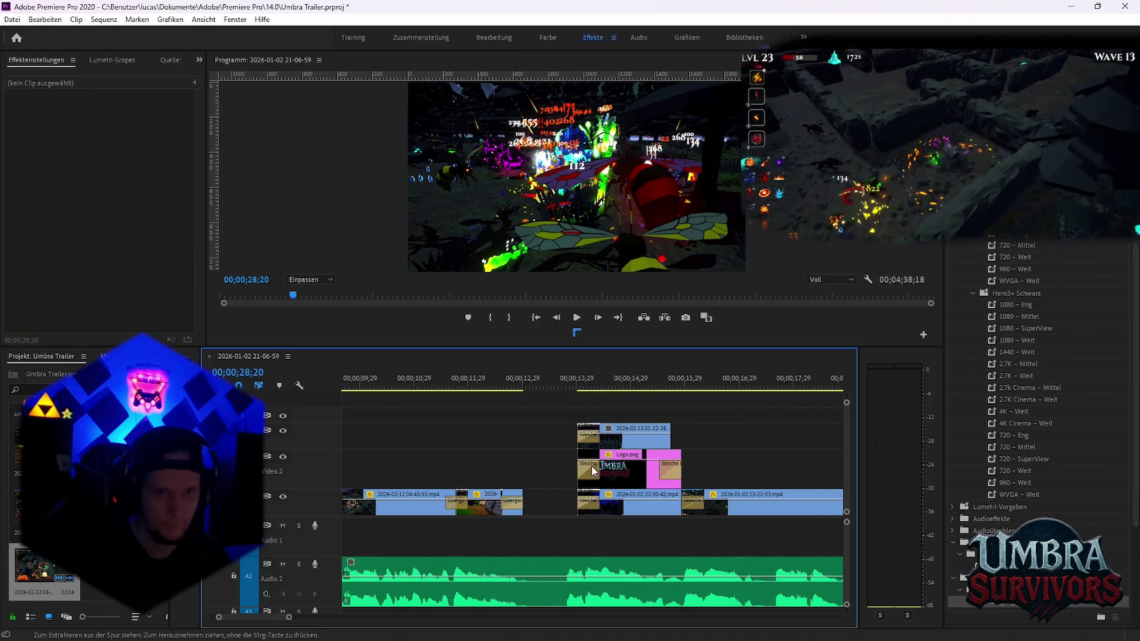
{"action": "left_click", "coordinate": [639, 514]}
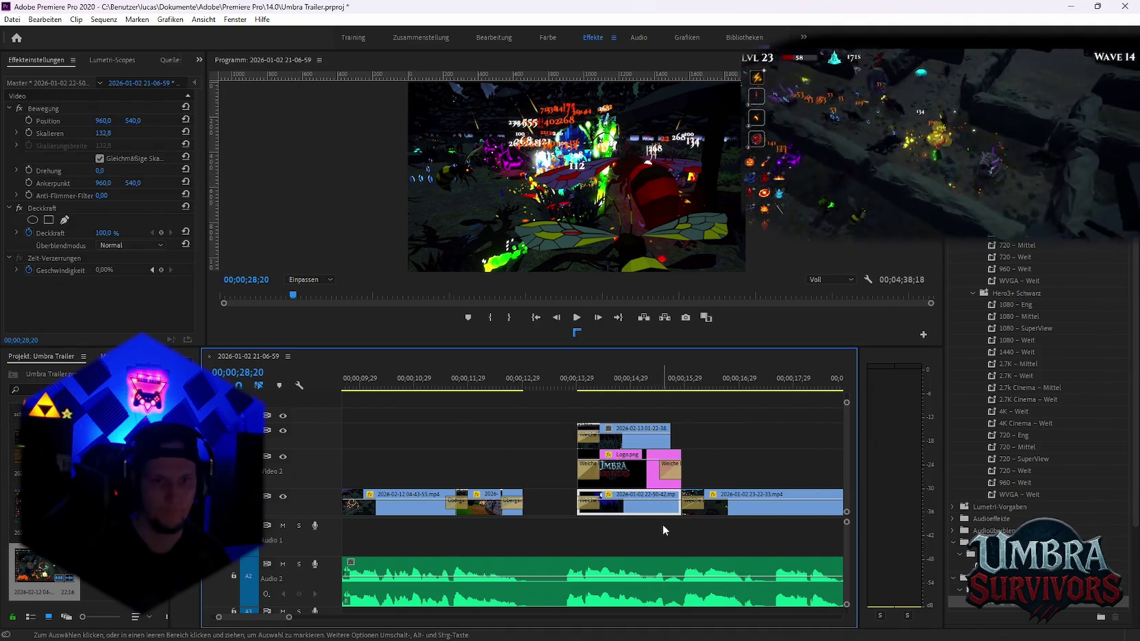
{"action": "left_click_drag", "start_coordinate": [623, 438], "coordinate": [629, 511]}
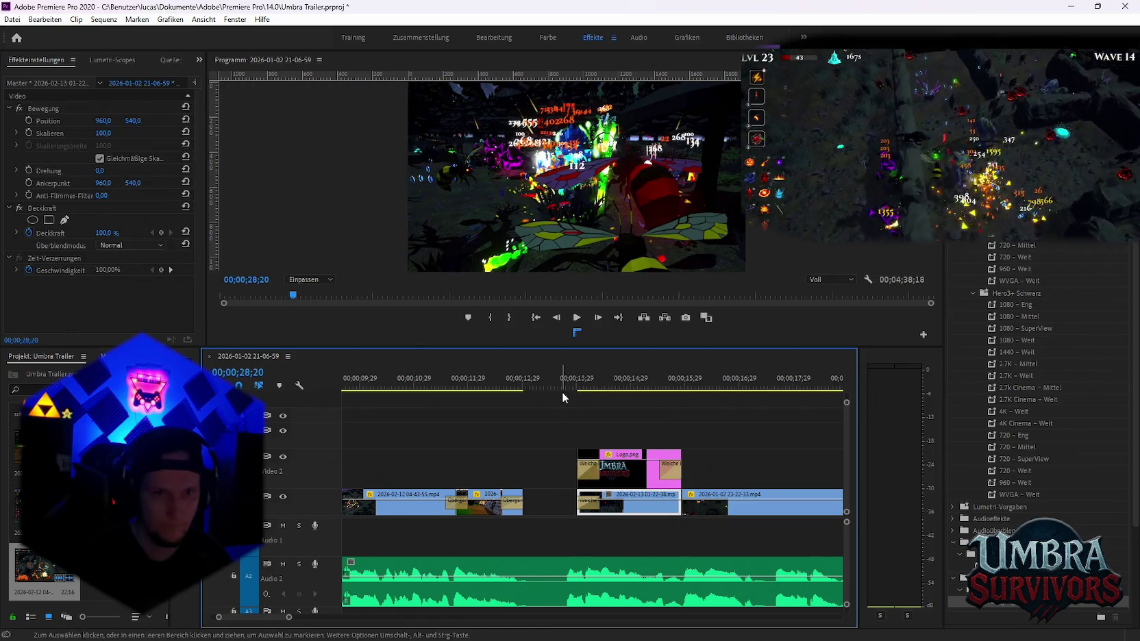
{"action": "left_click", "coordinate": [535, 382]}
{"action": "key", "text": "space"}
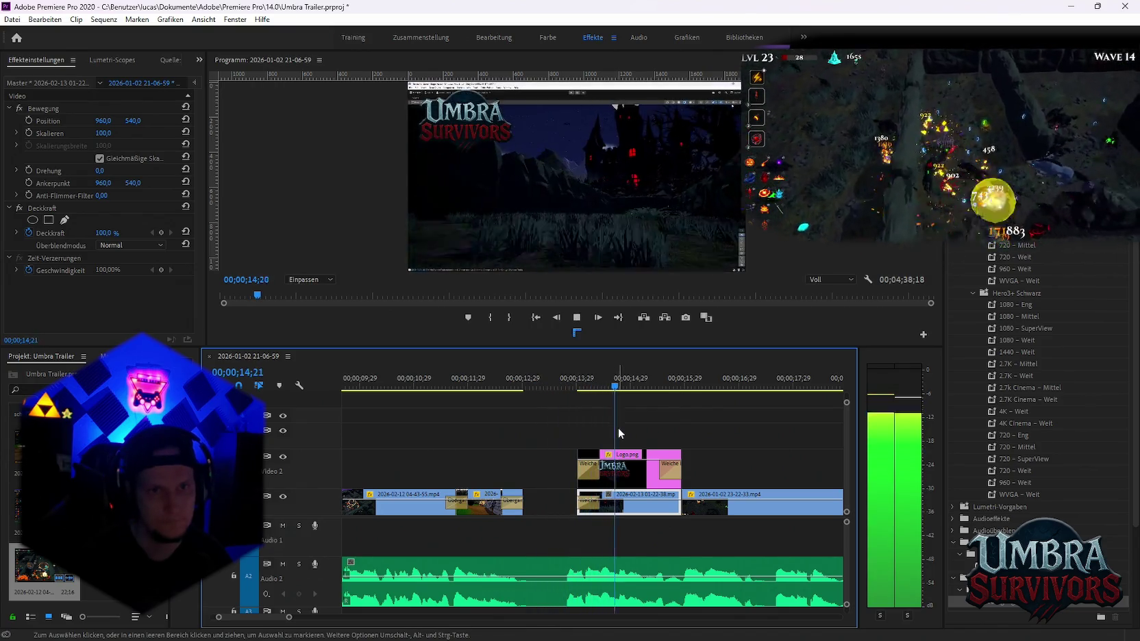
{"action": "key", "text": "space"}
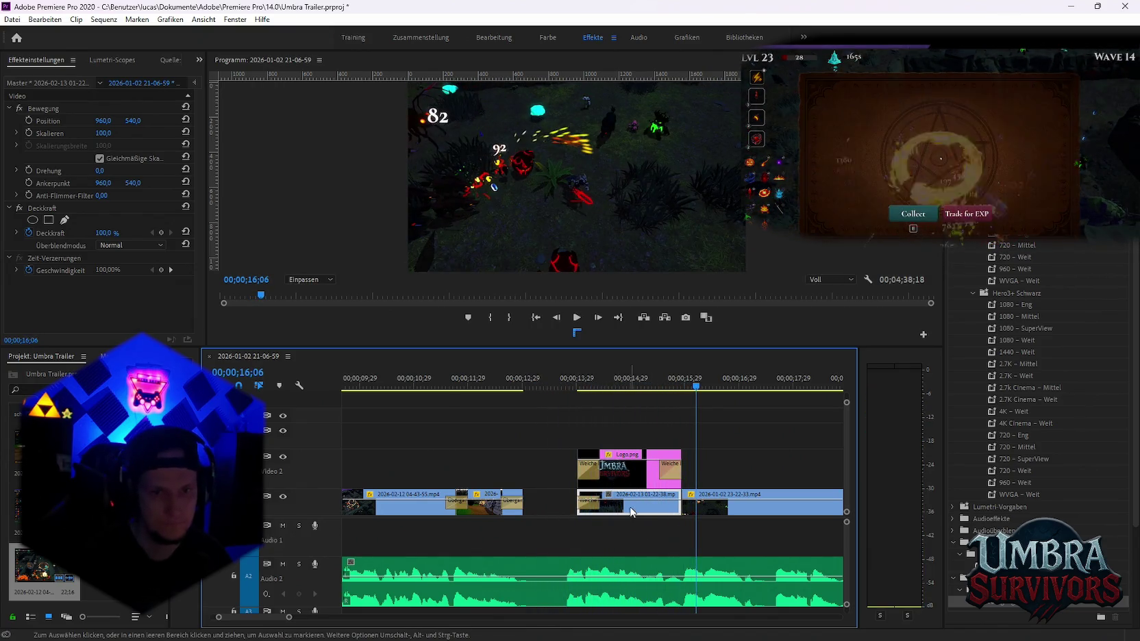
Lift the clip back to the upper track and cut it at 00;00;15;09
{"action": "left_click_drag", "start_coordinate": [632, 512], "coordinate": [602, 441]}
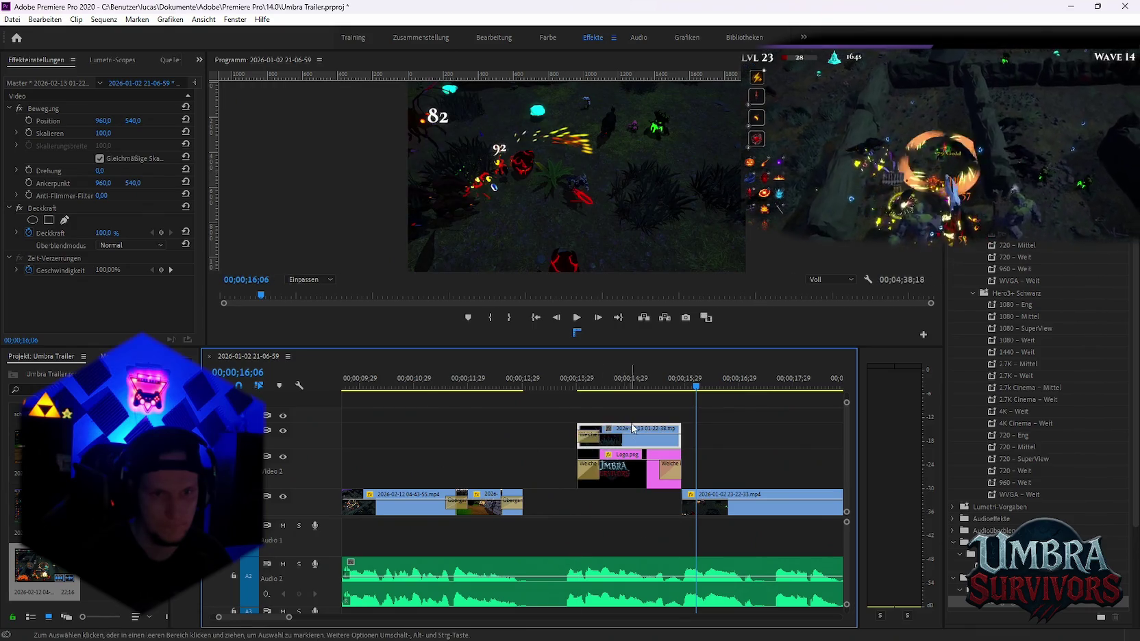
{"action": "left_click_drag", "start_coordinate": [593, 388], "coordinate": [644, 389]}
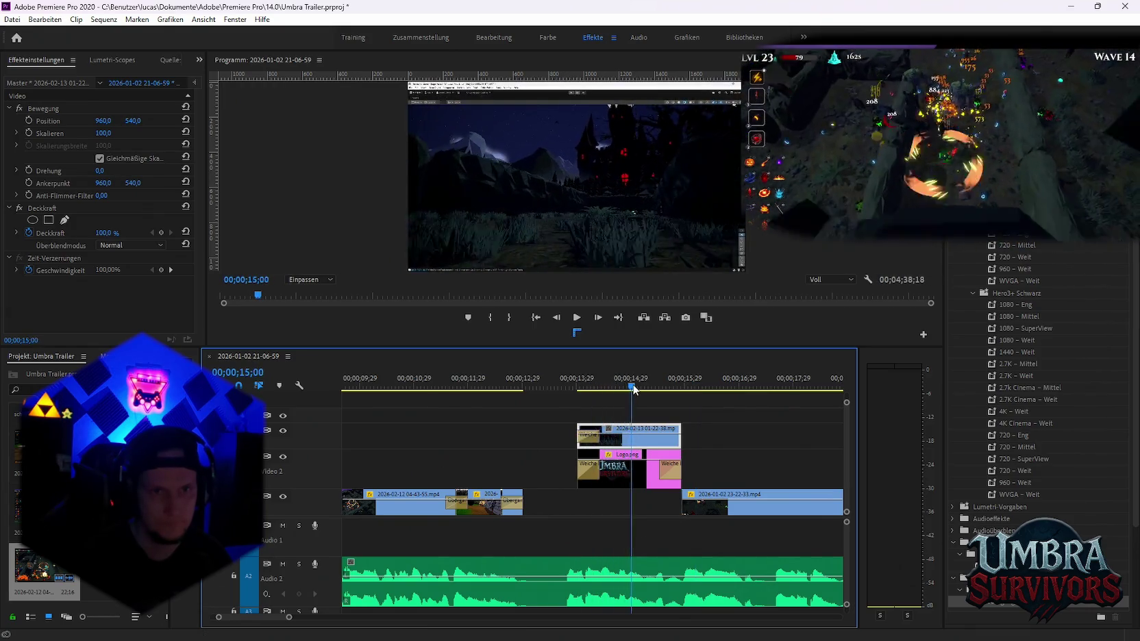
{"action": "left_click_drag", "start_coordinate": [643, 389], "coordinate": [608, 390]}
{"action": "key", "text": "space"}
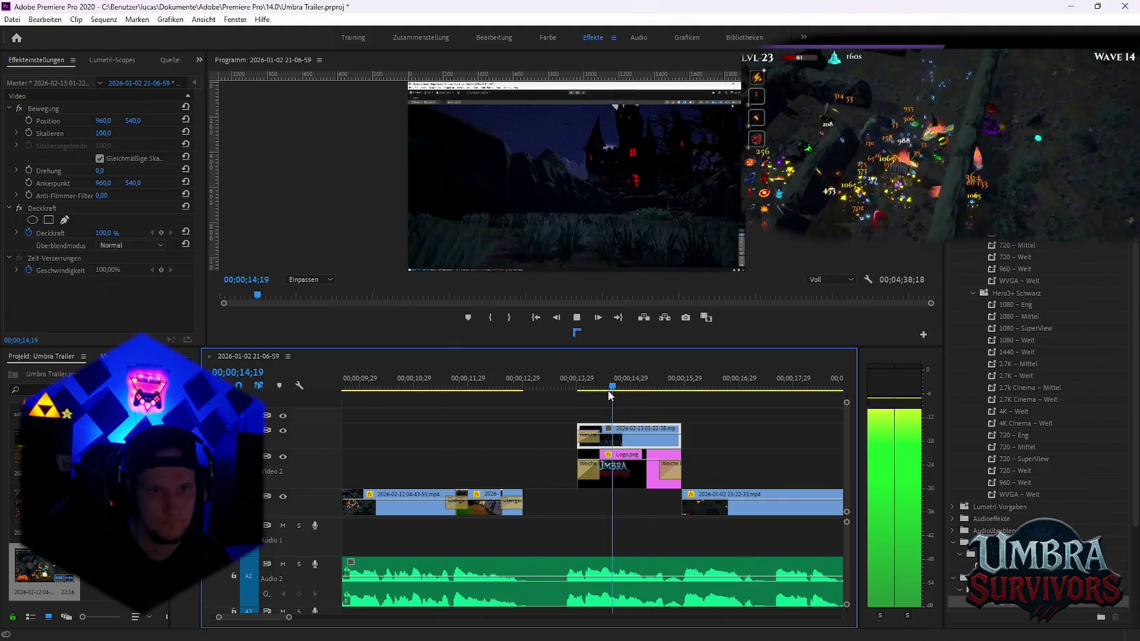
{"action": "key", "text": "space"}
{"action": "key", "text": "Left"}
{"action": "key", "text": "Left"}
{"action": "key", "text": "Left"}
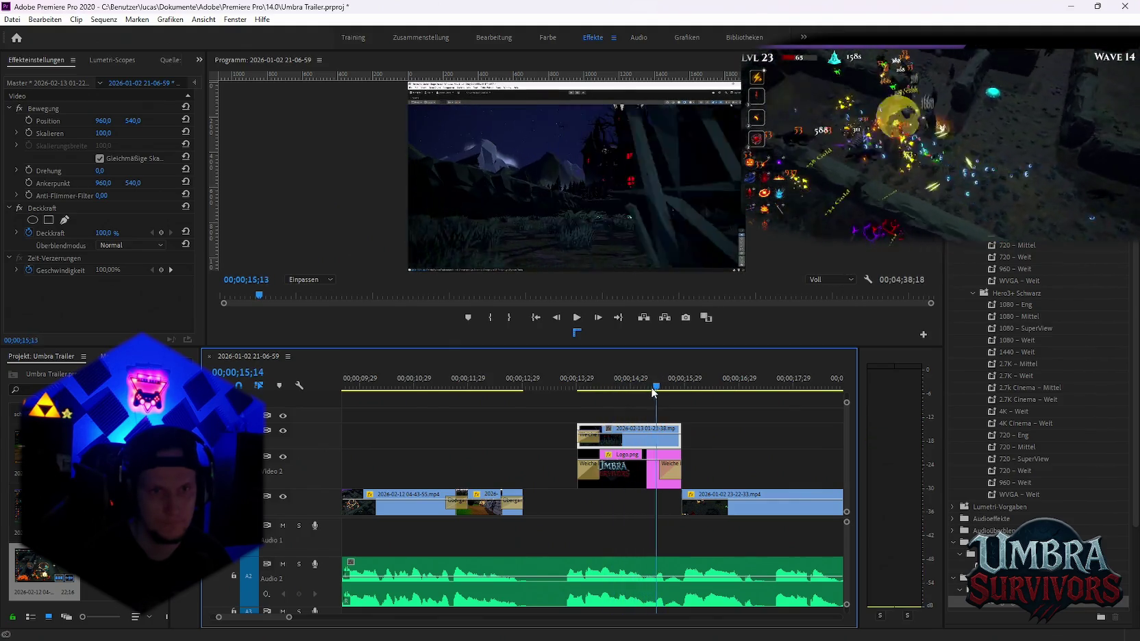
{"action": "left_click_drag", "start_coordinate": [634, 392], "coordinate": [645, 392]}
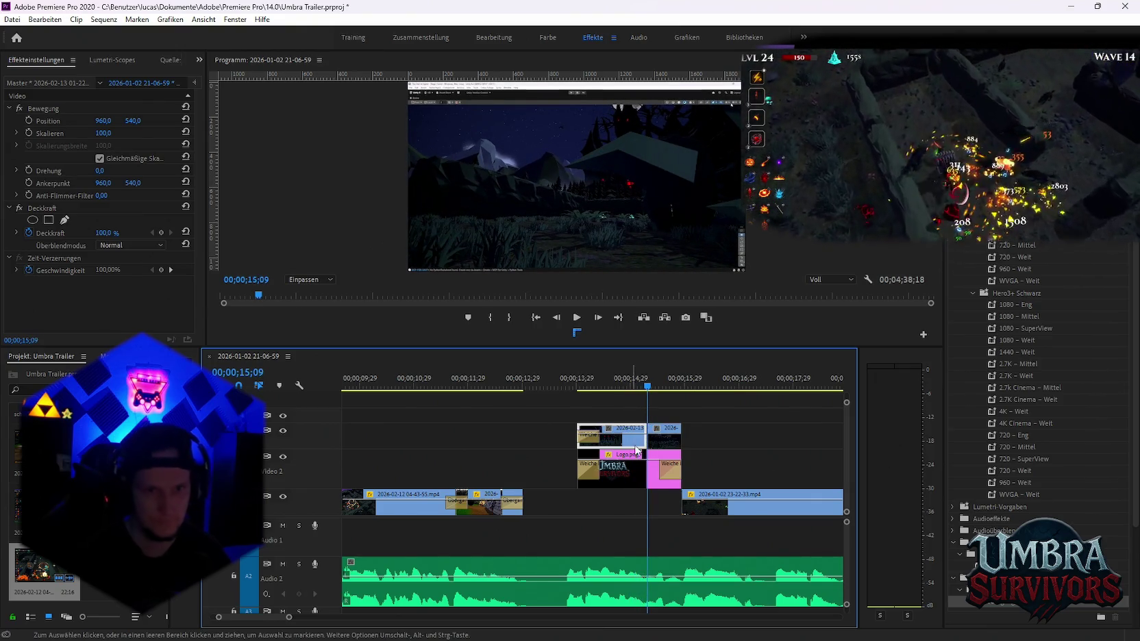
{"action": "key", "text": "Delete"}
Drop the shortened 01-22-38 clip onto Video 1 under the logo, review it, then raise it above the logo
{"action": "mouse_move", "coordinate": [663, 436]}
{"action": "left_mouse_down"}
{"action": "mouse_move", "coordinate": [593, 500]}
{"action": "mouse_move", "coordinate": [682, 511]}
{"action": "left_mouse_up"}
{"action": "left_click", "coordinate": [572, 388]}
{"action": "key", "text": "space"}
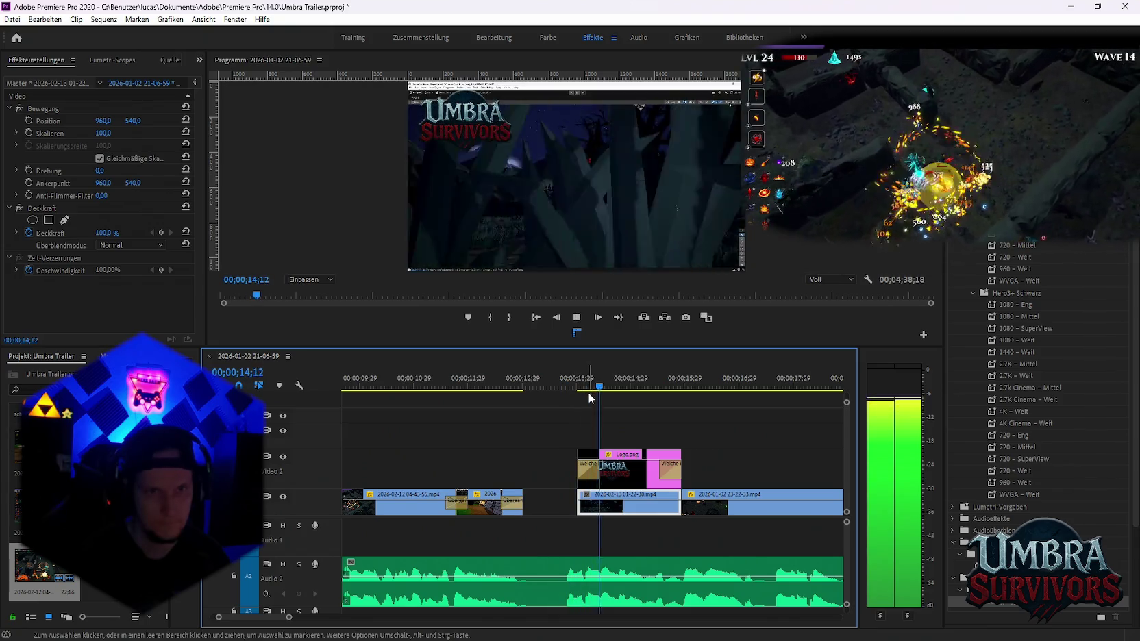
{"action": "key", "text": "space"}
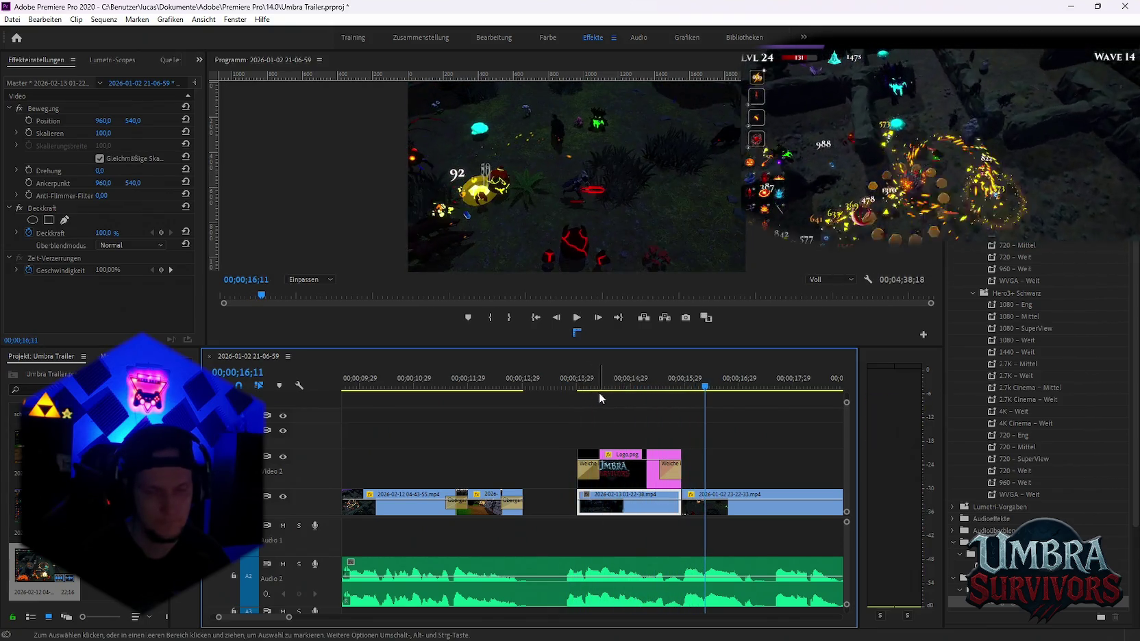
{"action": "left_click_drag", "start_coordinate": [627, 507], "coordinate": [625, 415]}
{"action": "left_click", "coordinate": [605, 378]}
{"action": "key", "text": "space"}
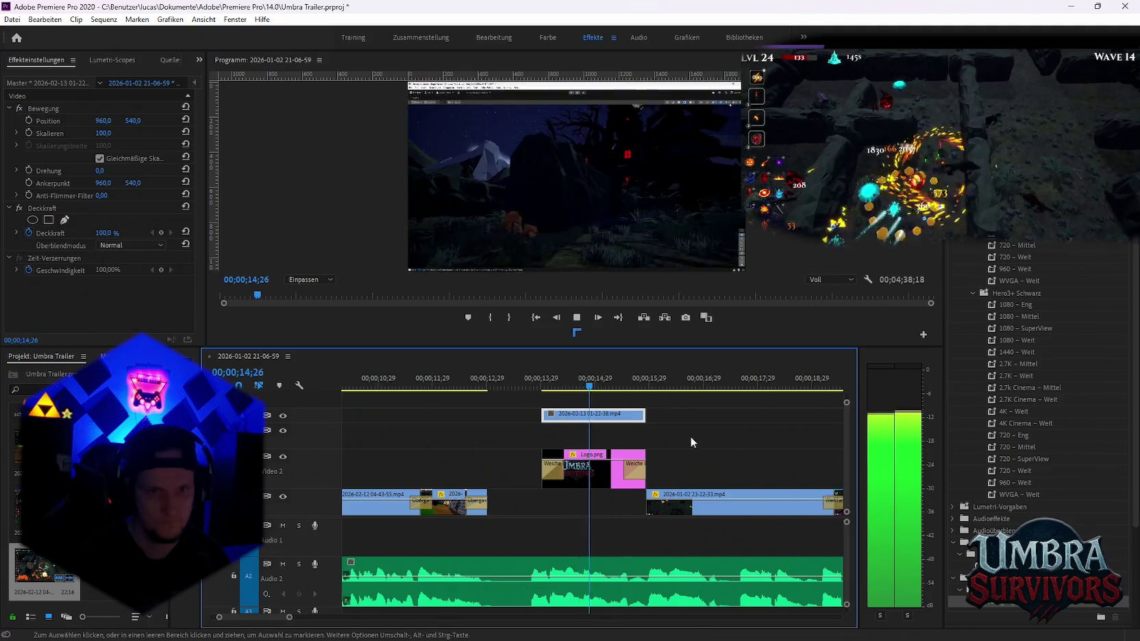
{"action": "left_click_drag", "start_coordinate": [539, 416], "coordinate": [592, 415]}
{"action": "key", "text": "space"}
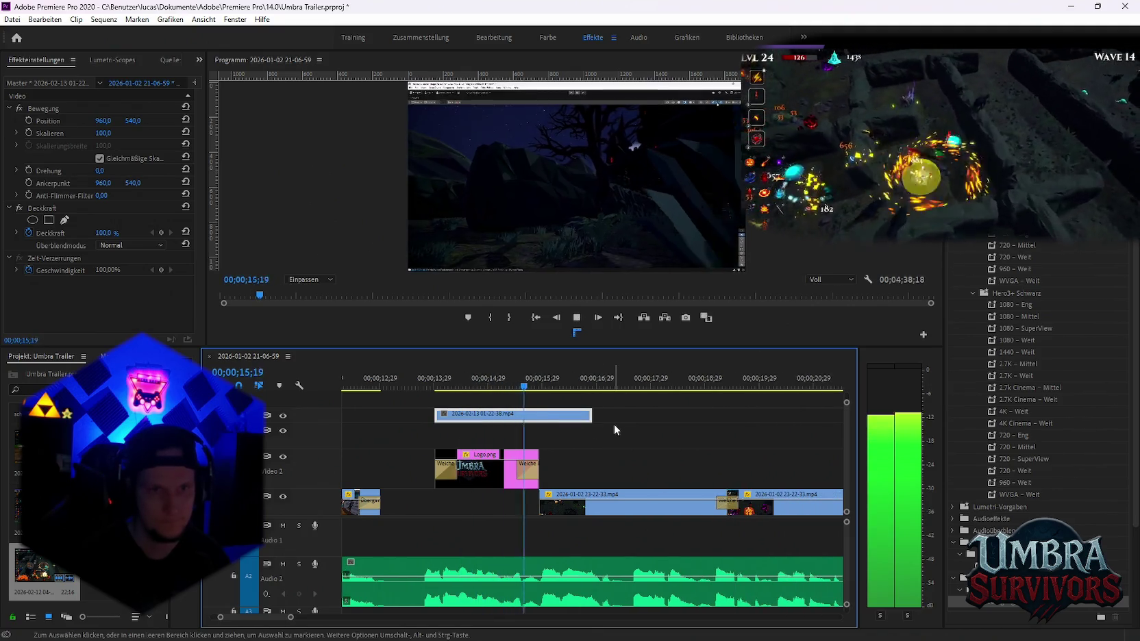
{"action": "key", "text": "space"}
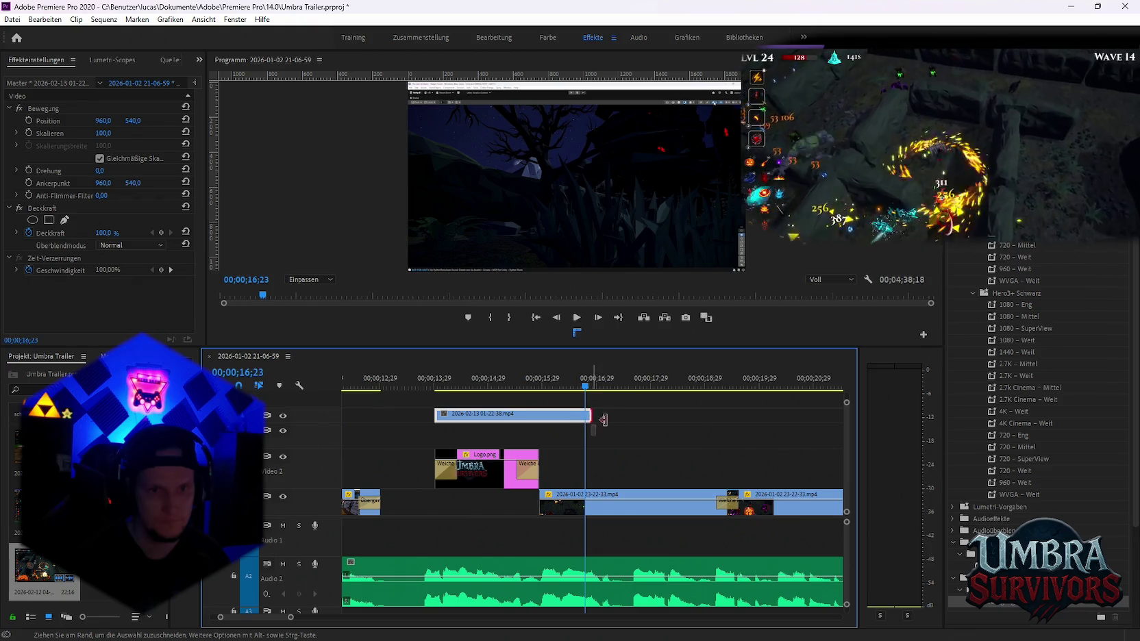
{"action": "left_click_drag", "start_coordinate": [591, 416], "coordinate": [656, 417]}
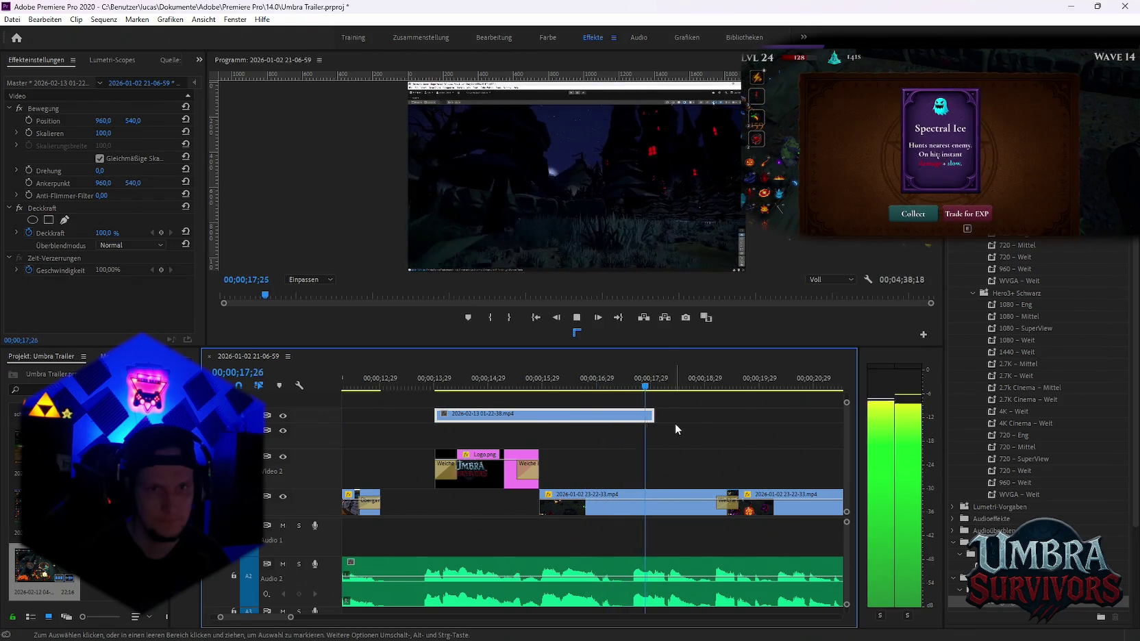
{"action": "key", "text": "space"}
{"action": "left_click_drag", "start_coordinate": [648, 421], "coordinate": [749, 422]}
{"action": "key", "text": "space"}
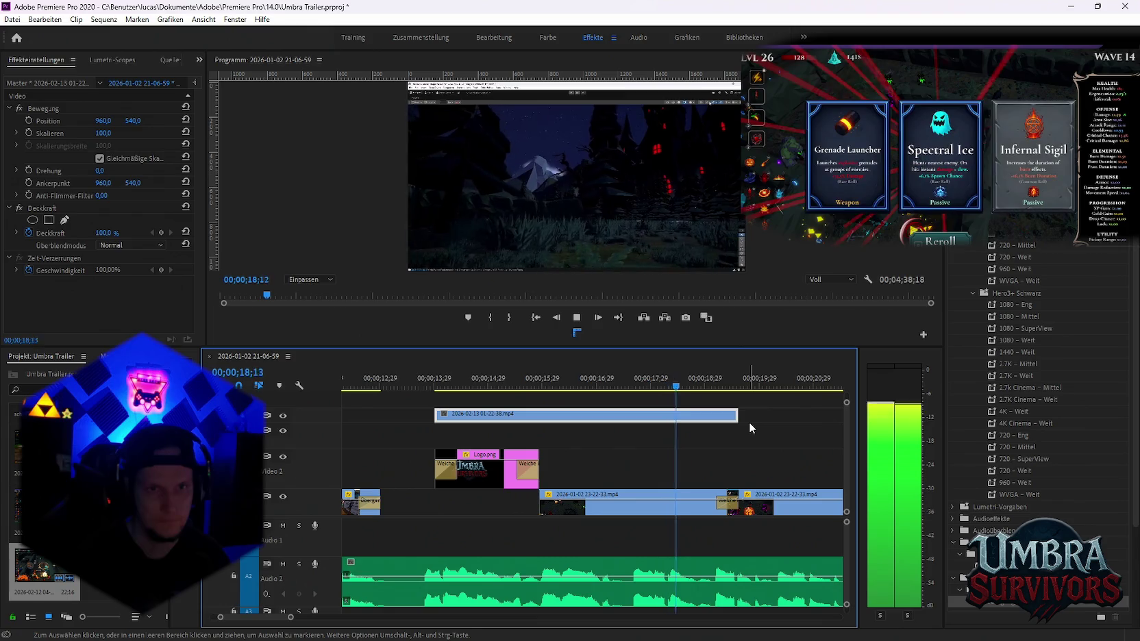
Preview the lengthened clip from around 15;00 and 14;02
{"action": "left_click", "coordinate": [546, 387]}
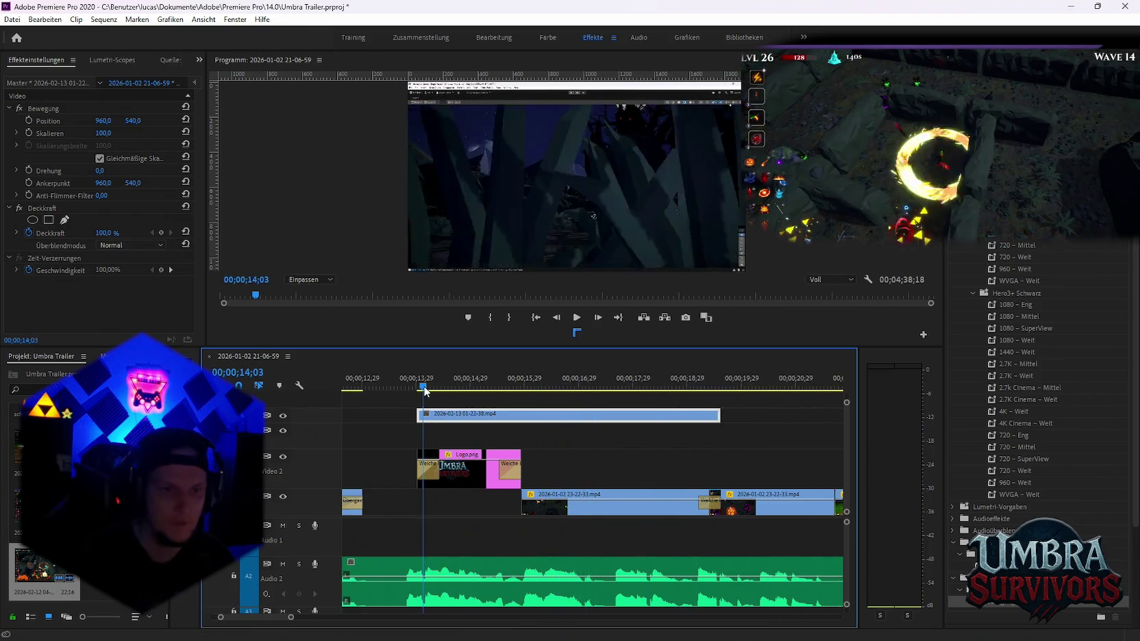
{"action": "left_click", "coordinate": [471, 388]}
{"action": "key", "text": "space"}
{"action": "left_click", "coordinate": [474, 394]}
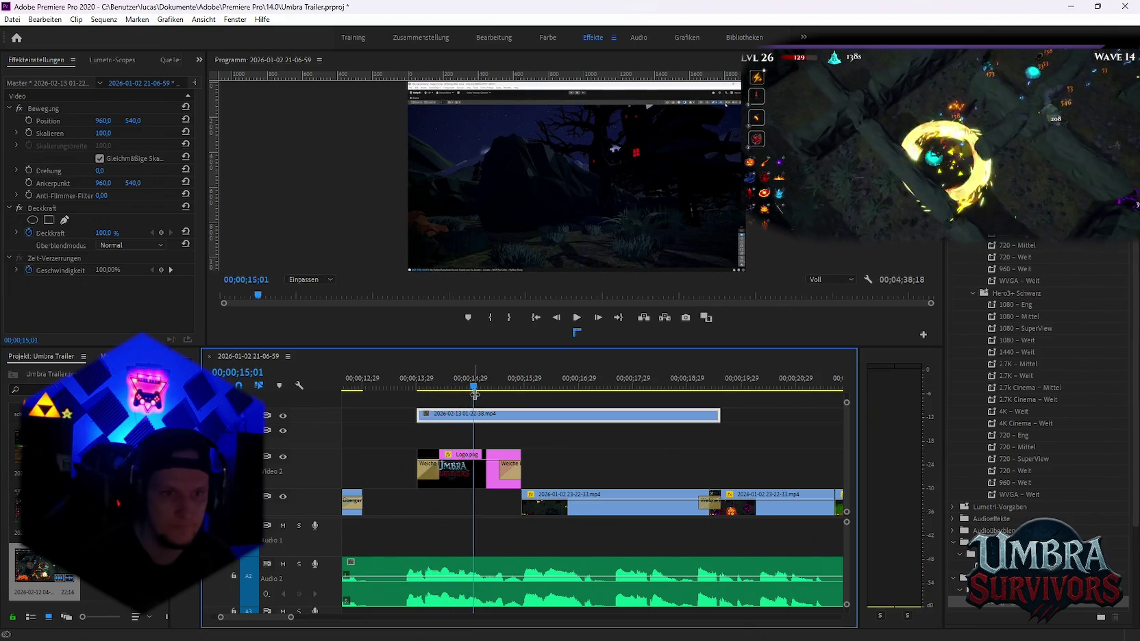
{"action": "key", "text": "space"}
{"action": "key", "text": "space"}
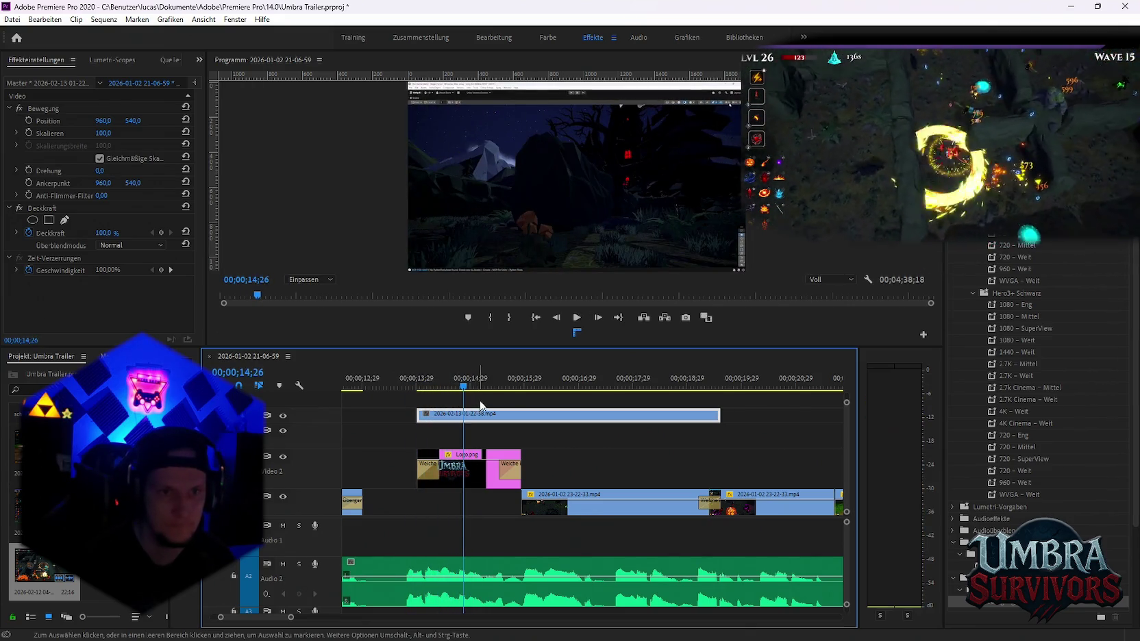
Cut the top-track clip at 14;26 and review playback up to about 17;04
{"action": "left_click", "coordinate": [466, 416]}
{"action": "key", "text": "space"}
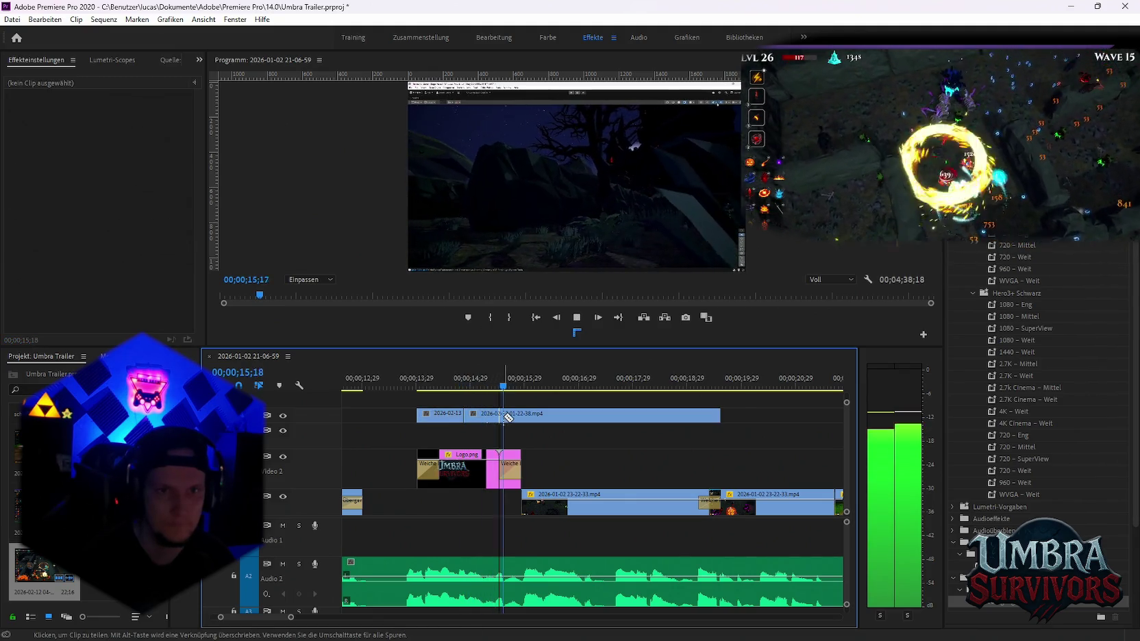
{"action": "key", "text": "space"}
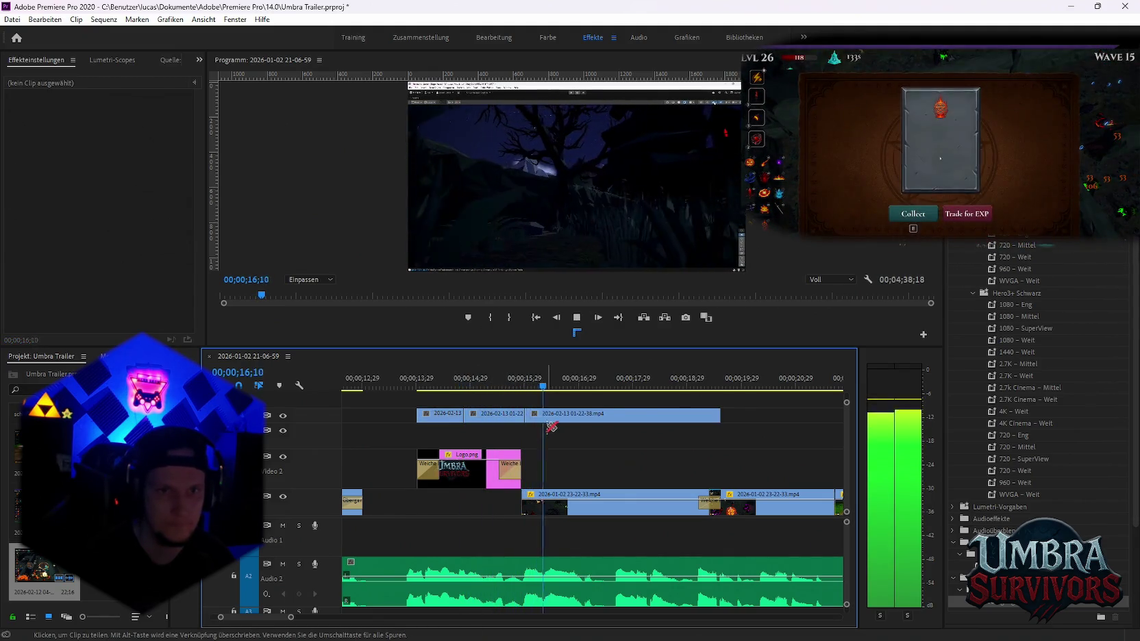
{"action": "key", "text": "space"}
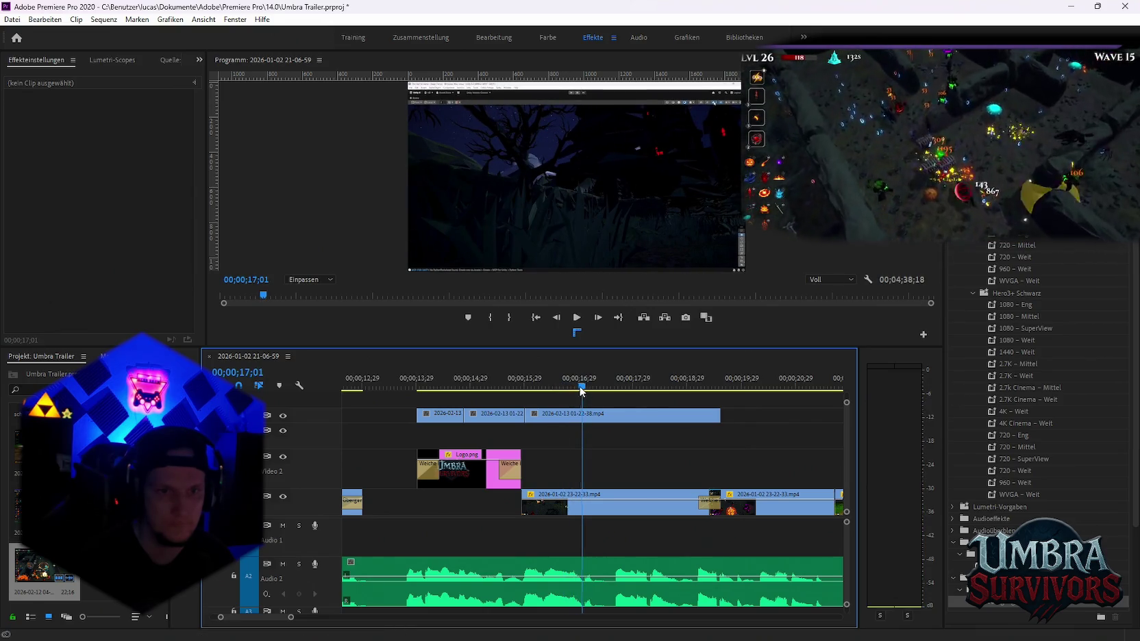
{"action": "mouse_move", "coordinate": [581, 392]}
{"action": "left_mouse_down"}
{"action": "mouse_move", "coordinate": [681, 395]}
{"action": "mouse_move", "coordinate": [661, 400]}
{"action": "left_mouse_up"}
Delete the last top-track piece and the piece at 15;15
{"action": "key", "text": "c"}
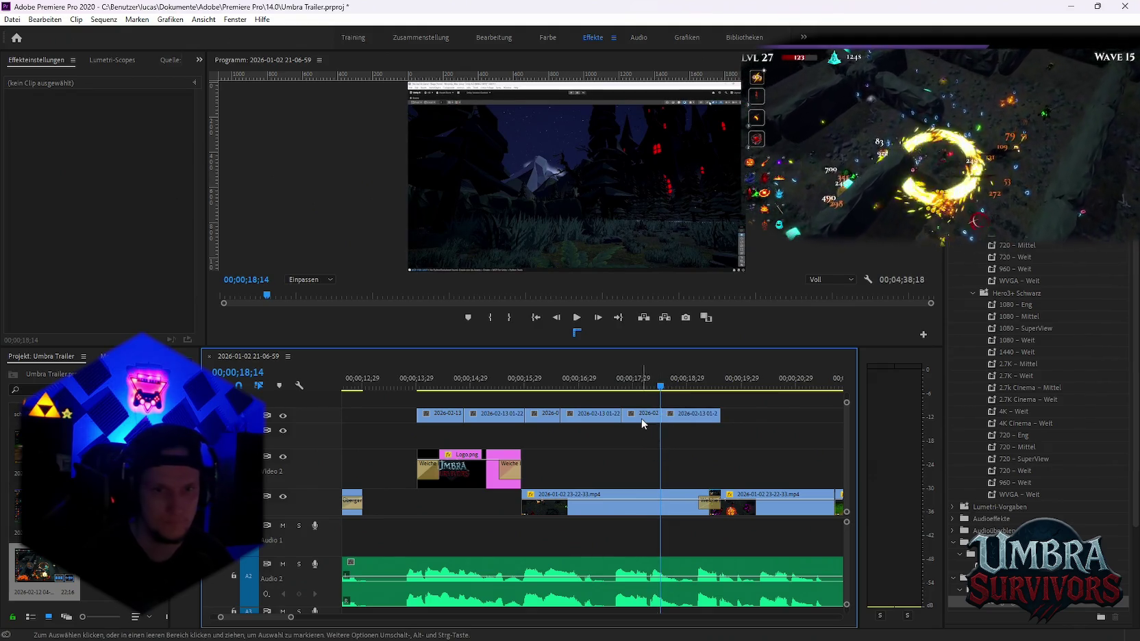
{"action": "left_click", "coordinate": [643, 415]}
{"action": "key", "text": "Delete"}
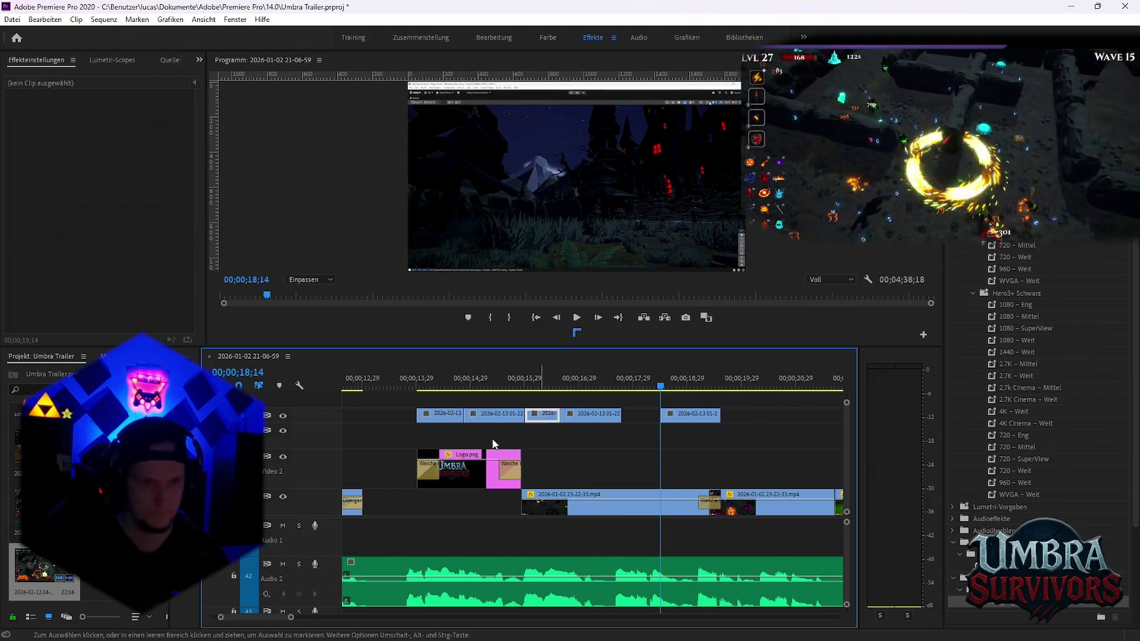
{"action": "left_click_drag", "start_coordinate": [482, 397], "coordinate": [499, 397]}
{"action": "left_click", "coordinate": [494, 414]}
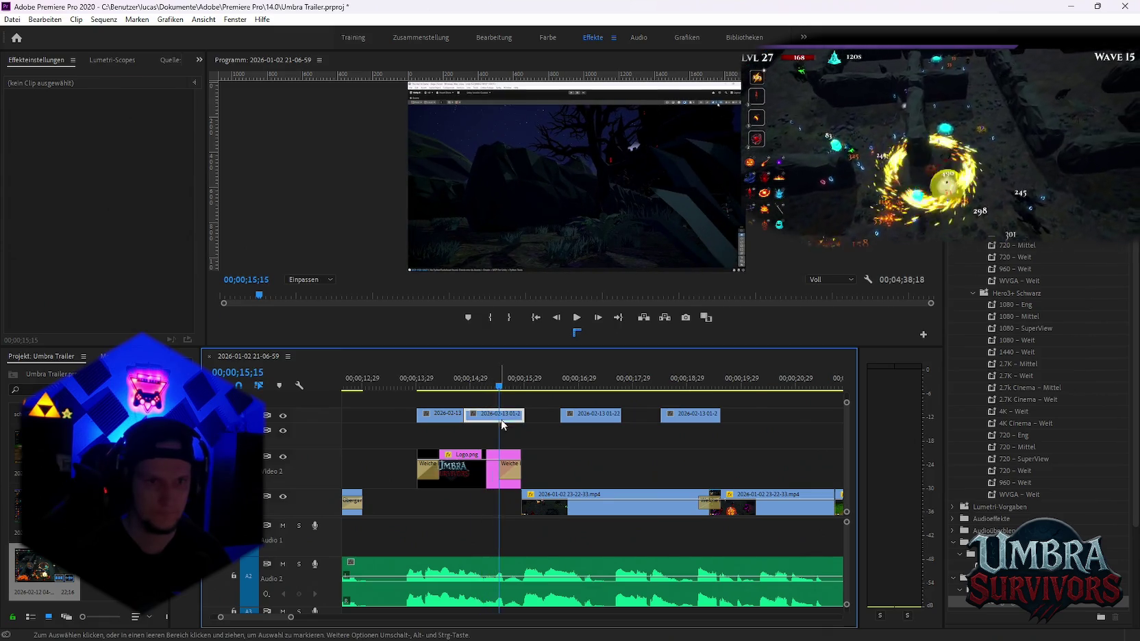
{"action": "key", "text": "Delete"}
Slide the remaining pieces left to close the gap and add a dissolve at the first cut
{"action": "left_click_drag", "start_coordinate": [572, 415], "coordinate": [476, 415]}
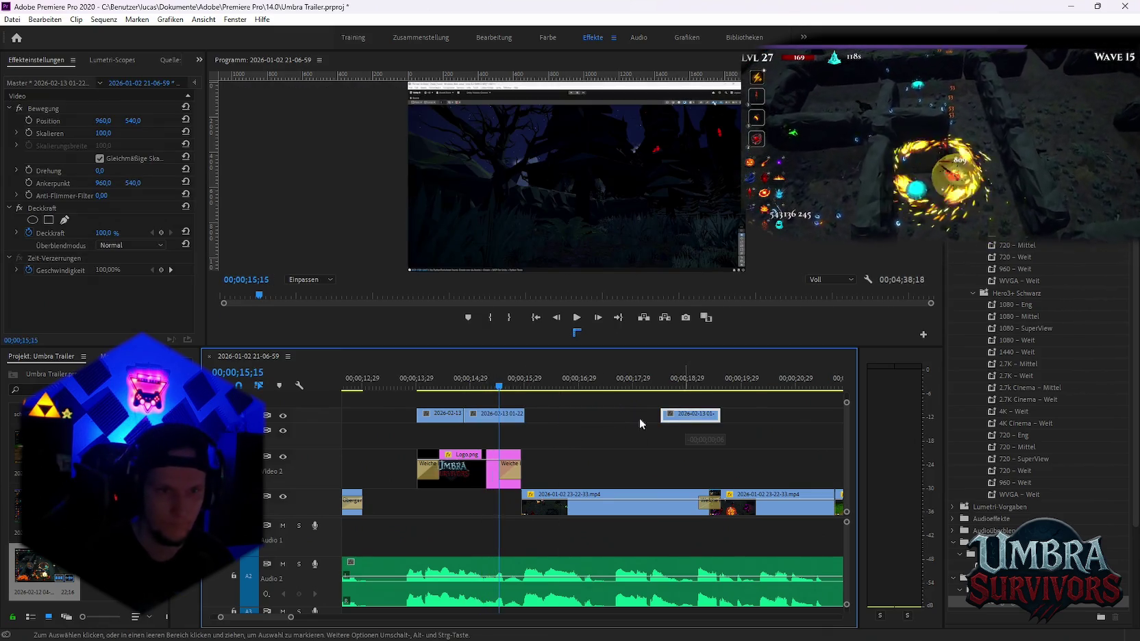
{"action": "left_click_drag", "start_coordinate": [639, 420], "coordinate": [555, 416]}
{"action": "left_click", "coordinate": [407, 387]}
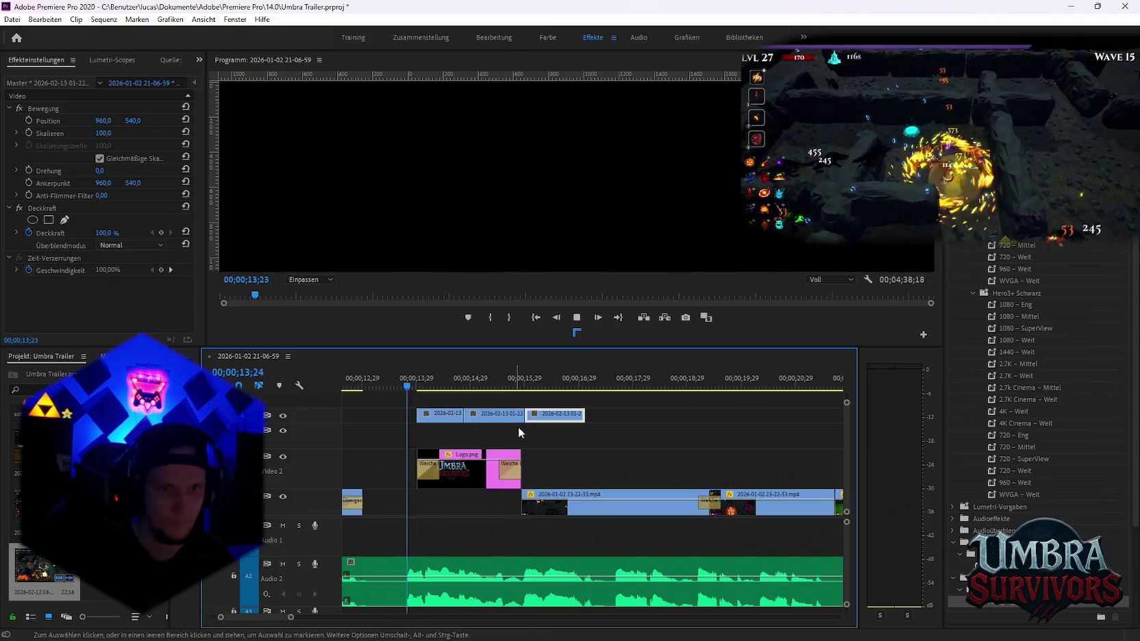
{"action": "key", "text": "space"}
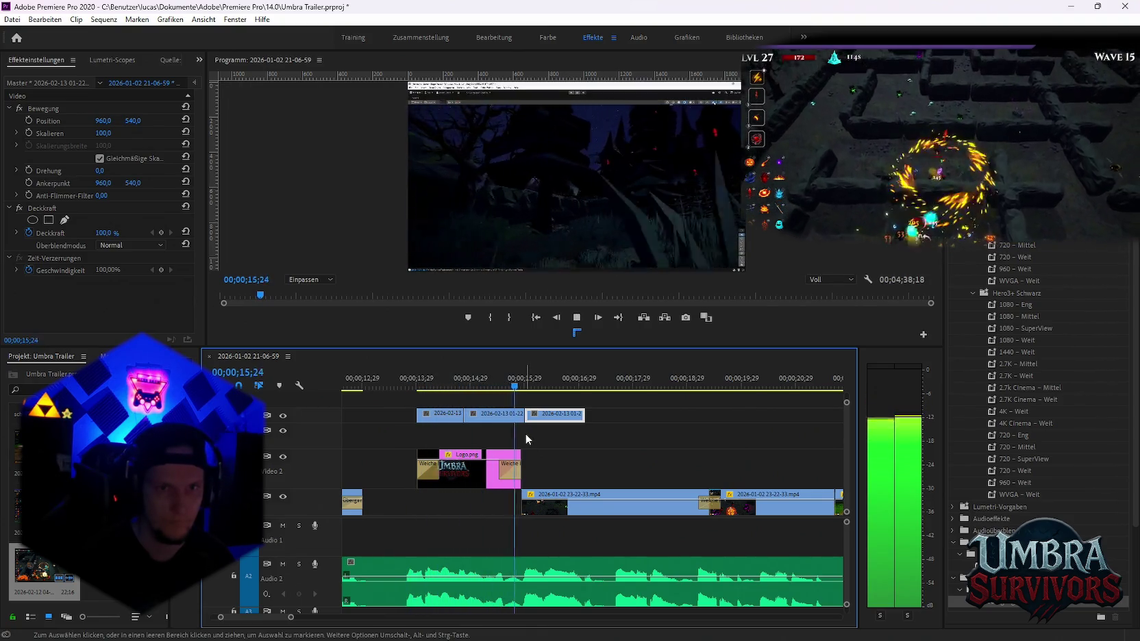
{"action": "key", "text": "space"}
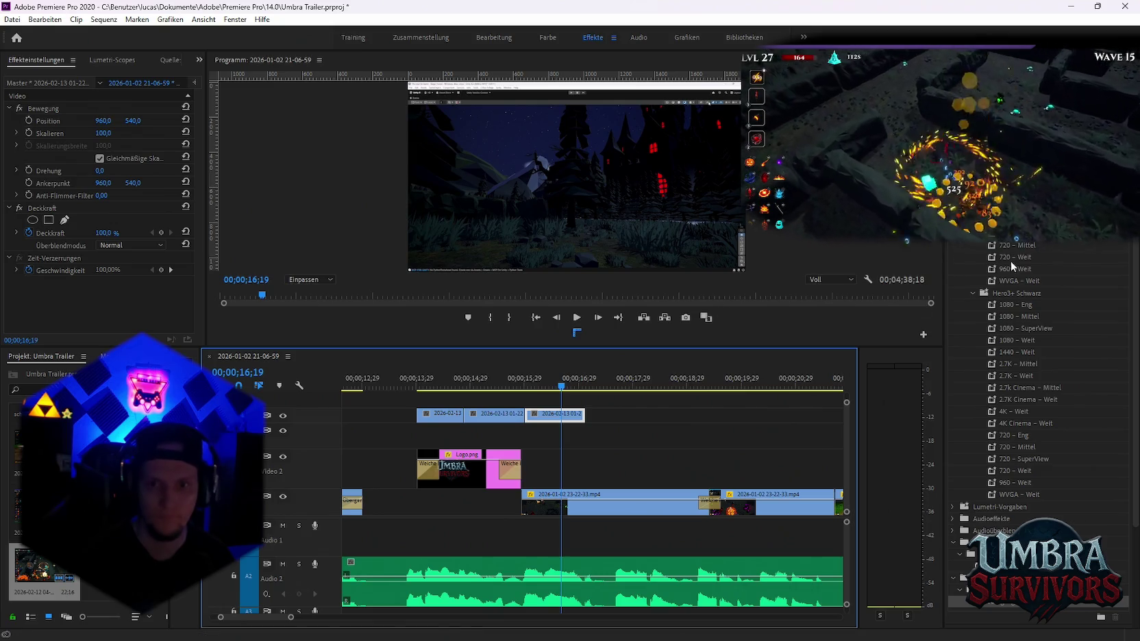
{"action": "left_click_drag", "start_coordinate": [1001, 608], "coordinate": [449, 415]}
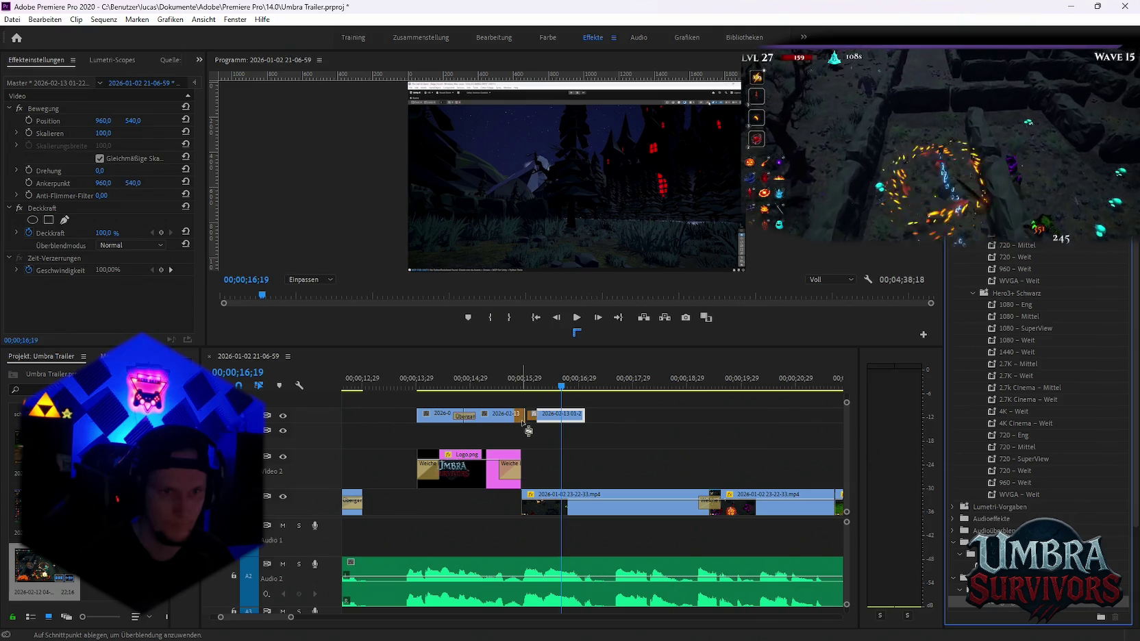
Add a Cross Dissolve on the top-track cut and preview it to 16;18
{"action": "left_click_drag", "start_coordinate": [527, 431], "coordinate": [525, 415]}
{"action": "left_click", "coordinate": [411, 388]}
{"action": "key", "text": "space"}
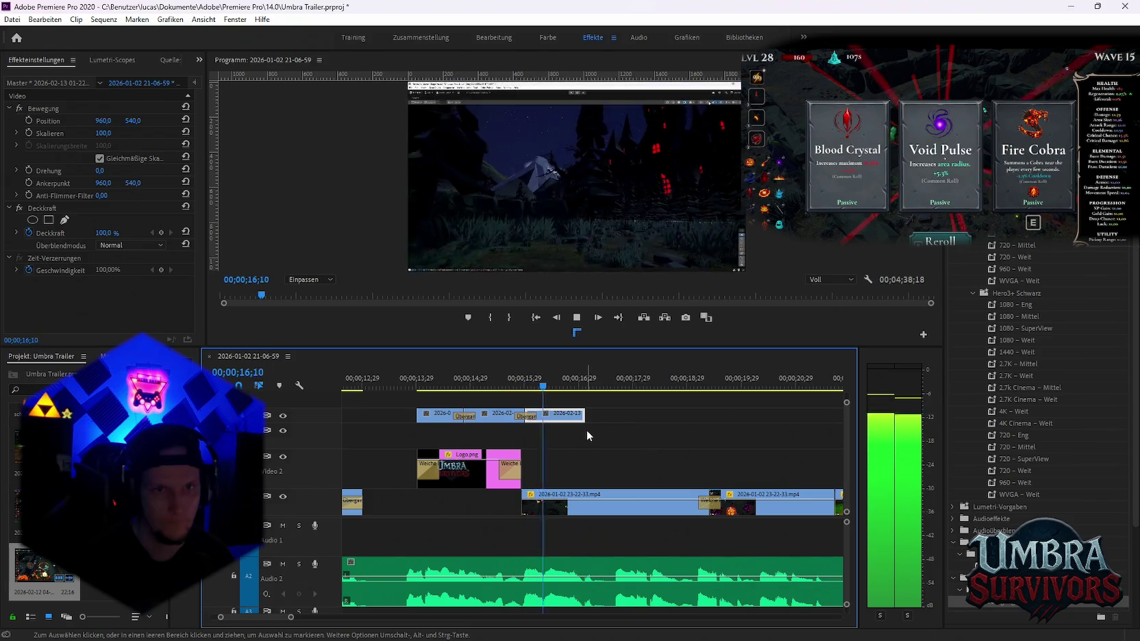
{"action": "key", "text": "space"}
Delete both top-track transitions, collapse the Effects panel, and delete the third top-track clip
{"action": "left_click", "coordinate": [524, 416]}
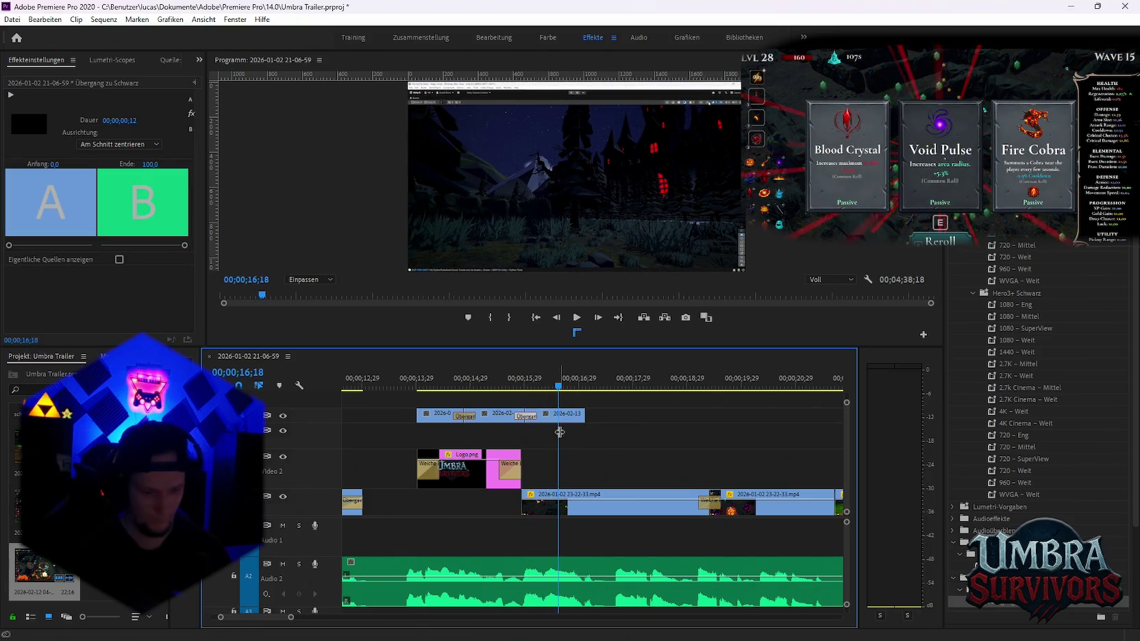
{"action": "key", "text": "Delete"}
{"action": "left_click", "coordinate": [465, 416]}
{"action": "key", "text": "Delete"}
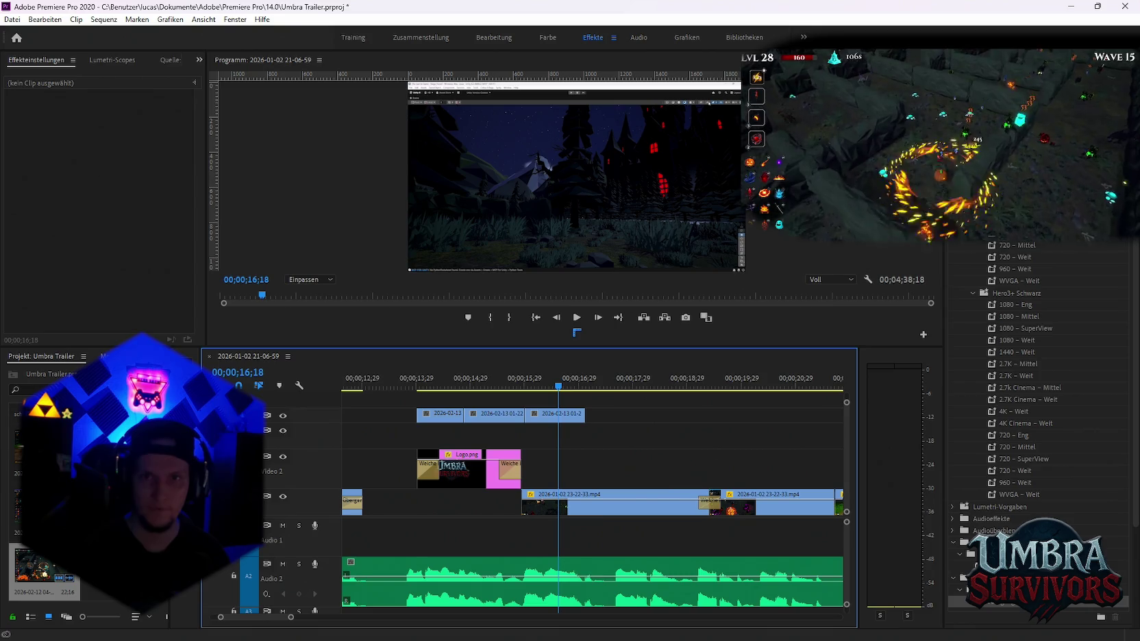
{"action": "left_click", "coordinate": [973, 237]}
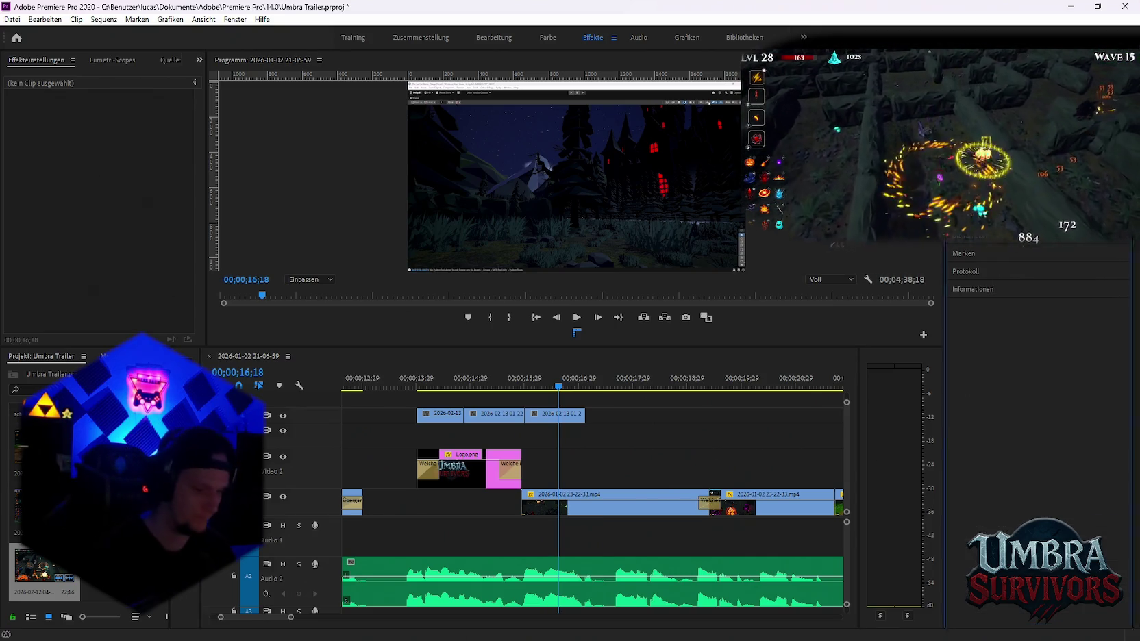
{"action": "left_click", "coordinate": [973, 237]}
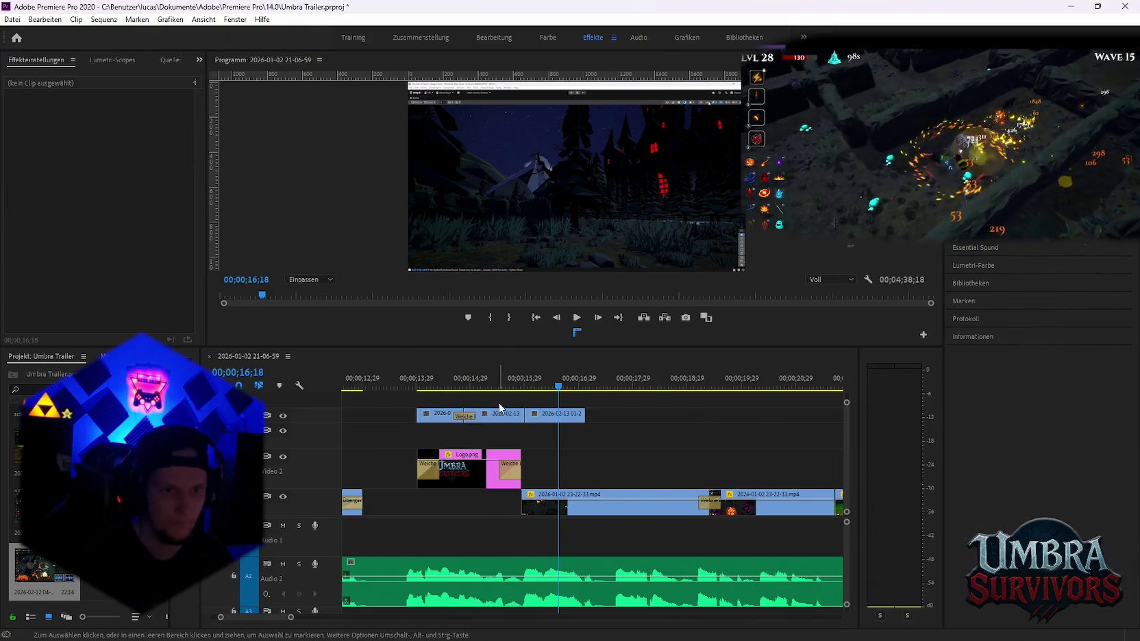
{"action": "left_click", "coordinate": [560, 414]}
{"action": "key", "text": "Delete"}
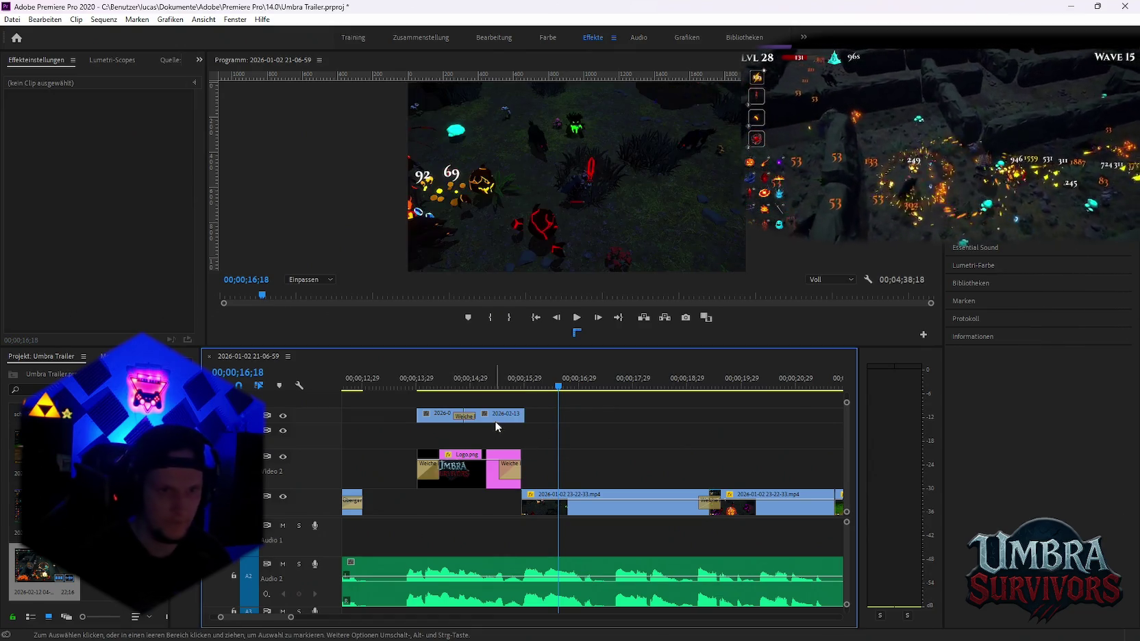
Add a transition at the two clips' cut on Video 1, then return them to the top track
{"action": "left_click", "coordinate": [493, 414]}
{"action": "mouse_move", "coordinate": [443, 424]}
{"action": "left_mouse_down"}
{"action": "mouse_move", "coordinate": [444, 512]}
{"action": "mouse_move", "coordinate": [404, 507]}
{"action": "mouse_move", "coordinate": [436, 508]}
{"action": "mouse_move", "coordinate": [419, 507]}
{"action": "left_mouse_up"}
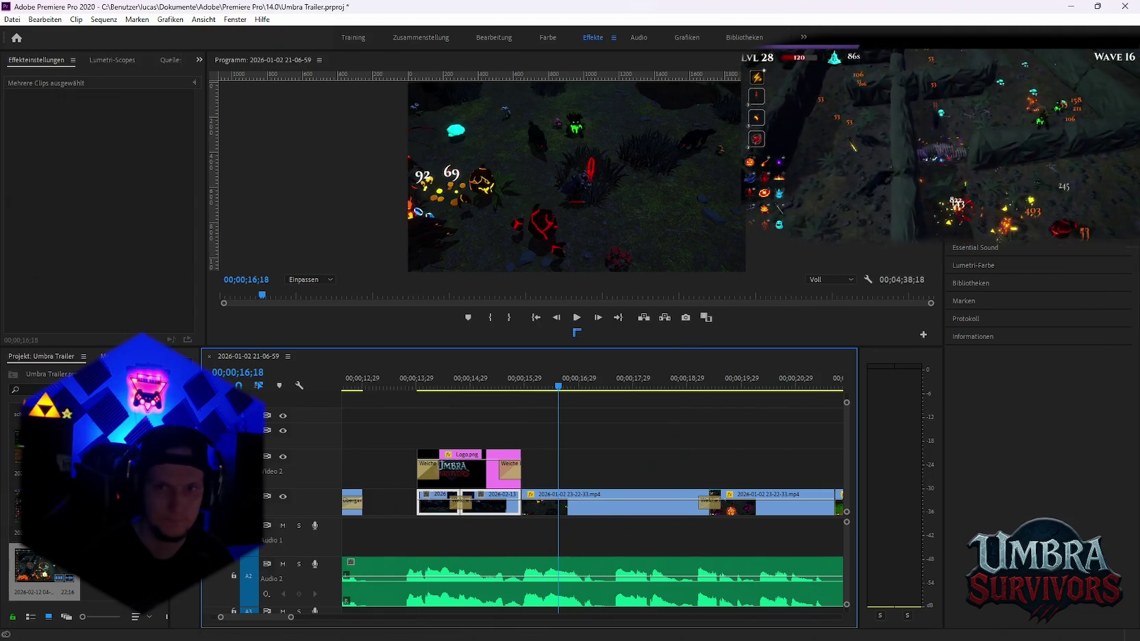
{"action": "left_click_drag", "start_coordinate": [869, 364], "coordinate": [423, 508]}
{"action": "left_click", "coordinate": [399, 381]}
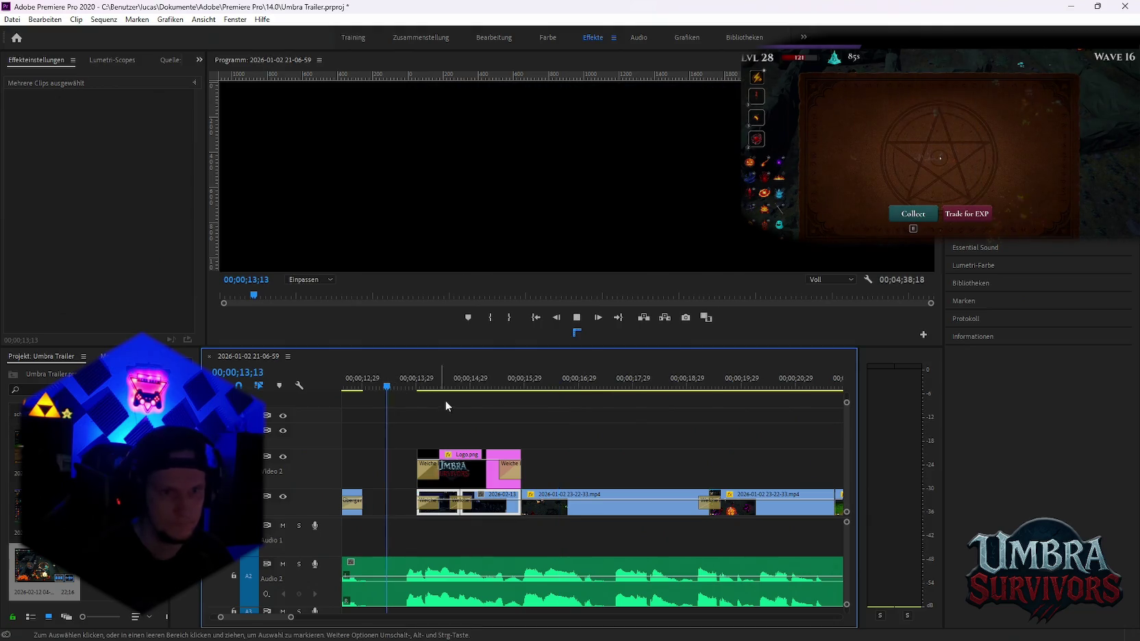
{"action": "key", "text": "space"}
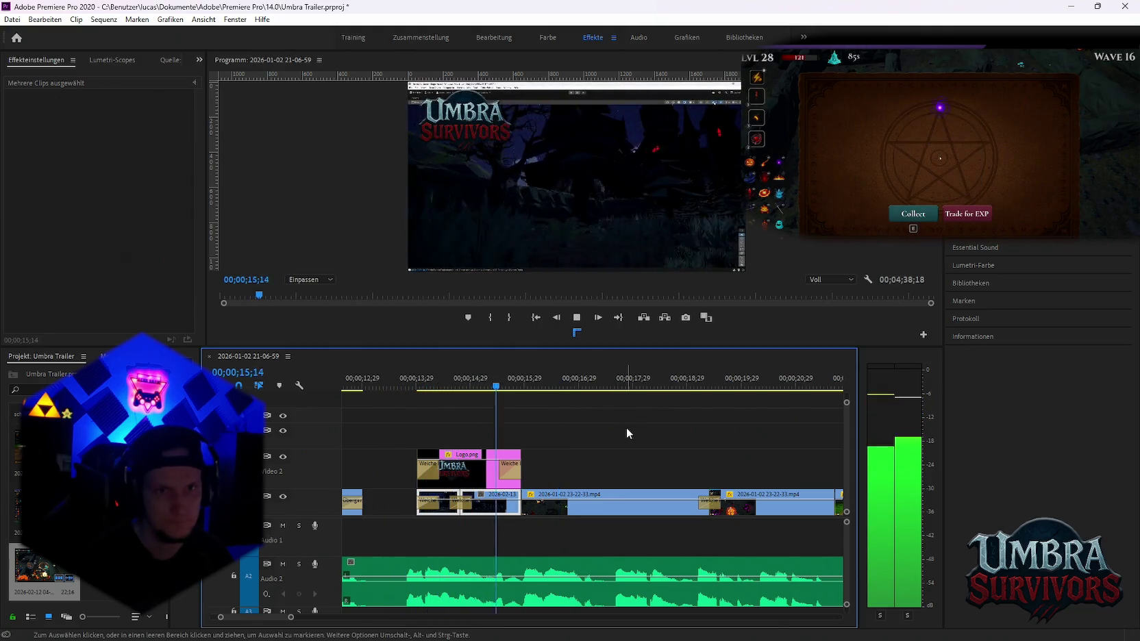
{"action": "key", "text": "space"}
{"action": "scroll", "coordinate": [548, 445], "scroll_direction": "up", "scroll_amount": 2}
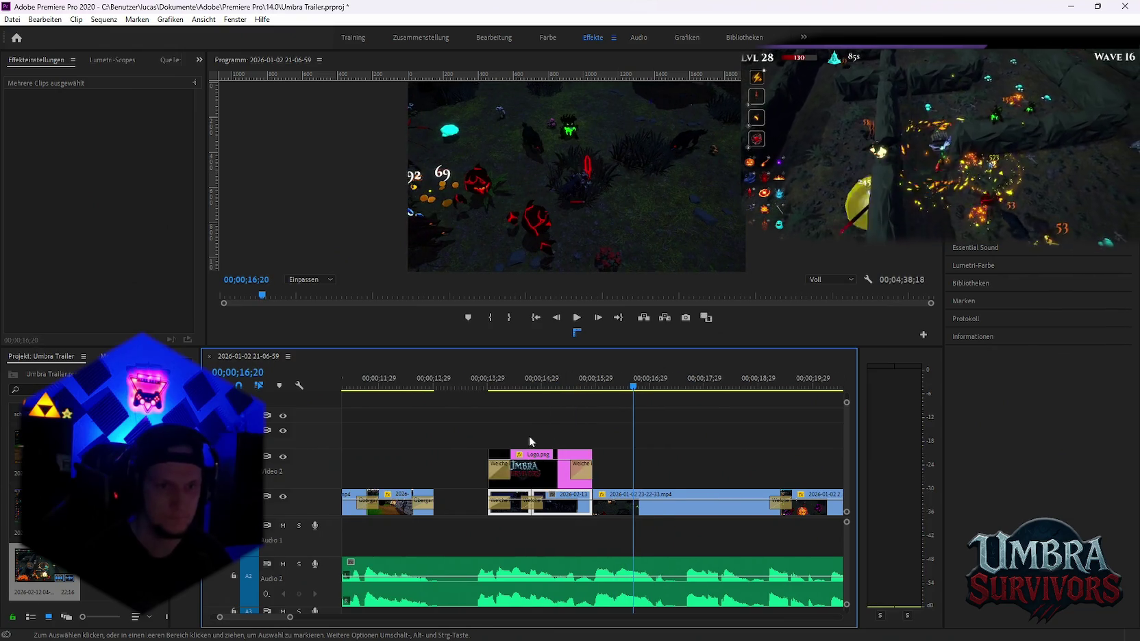
{"action": "left_click_drag", "start_coordinate": [464, 385], "coordinate": [500, 386]}
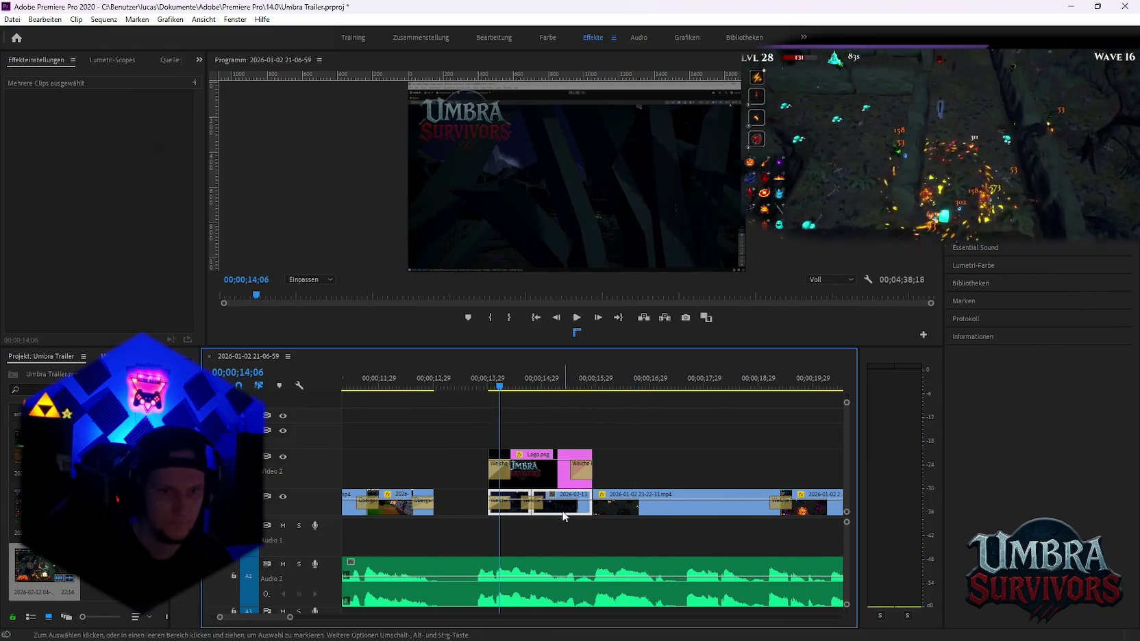
{"action": "mouse_move", "coordinate": [562, 503]}
{"action": "left_mouse_down"}
{"action": "mouse_move", "coordinate": [565, 424]}
{"action": "mouse_move", "coordinate": [526, 416]}
{"action": "left_mouse_up"}
Change the top clip's speed, move it onto Video 1, and nudge it slightly right
{"action": "left_click", "coordinate": [519, 414]}
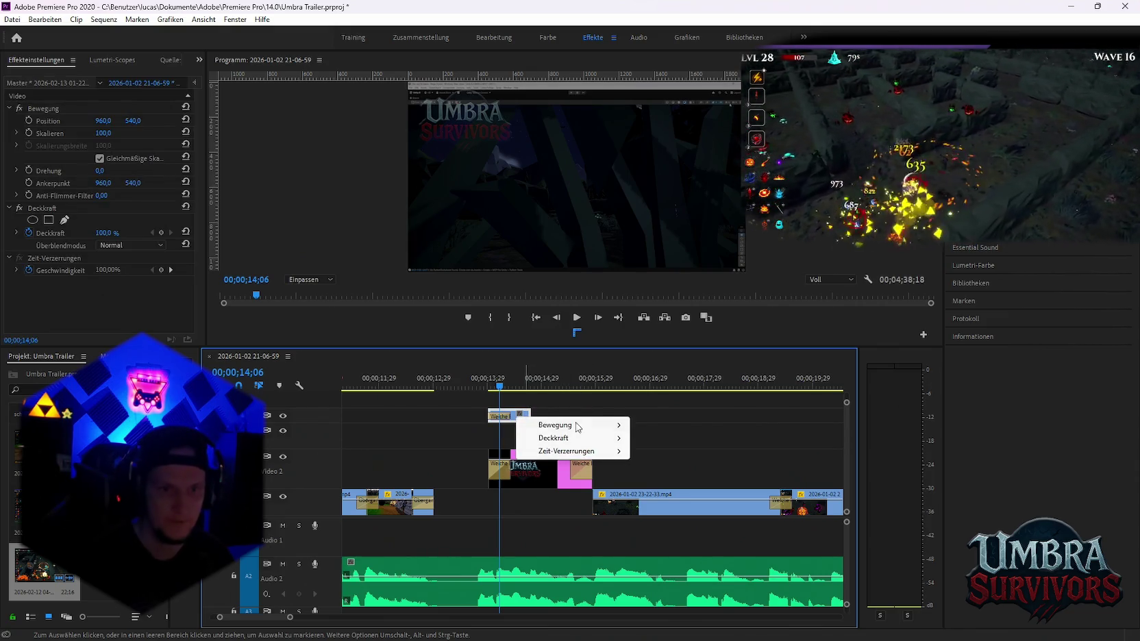
{"action": "right_click", "coordinate": [520, 424]}
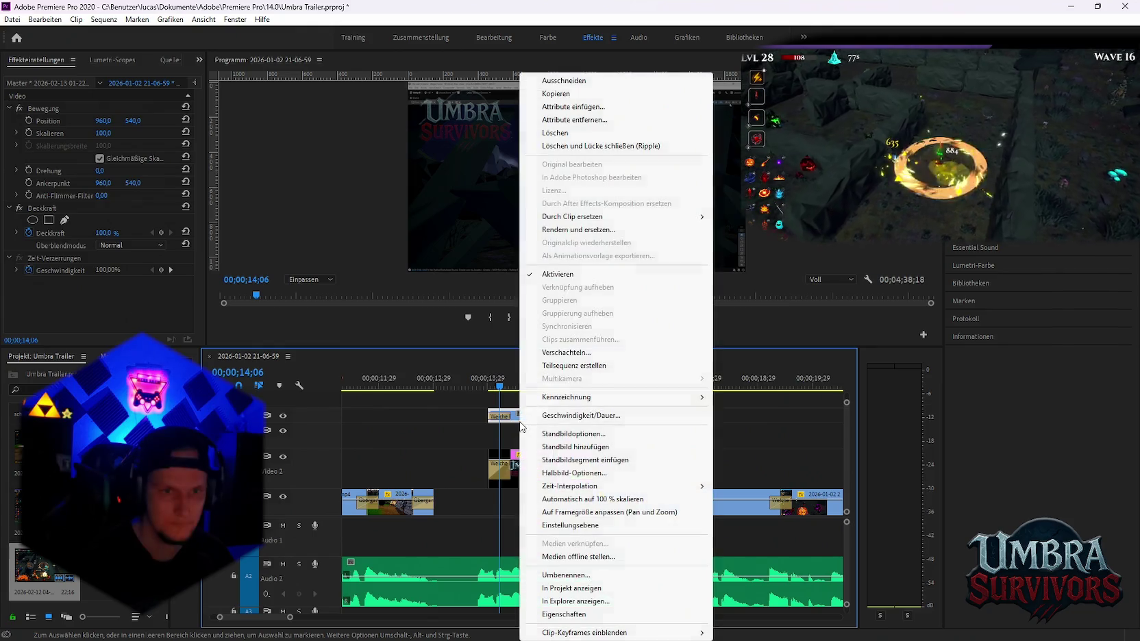
{"action": "left_click", "coordinate": [577, 416]}
{"action": "key", "text": "Return"}
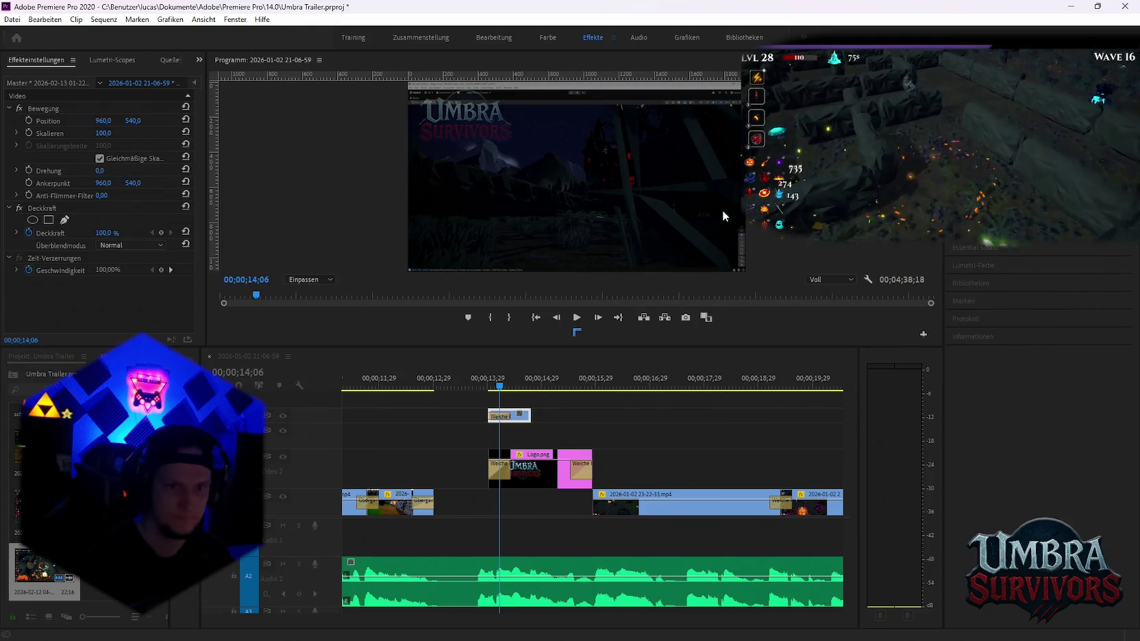
{"action": "left_click_drag", "start_coordinate": [536, 416], "coordinate": [540, 514]}
{"action": "scroll", "coordinate": [540, 517], "scroll_direction": "up", "scroll_amount": 3}
{"action": "key", "text": "space"}
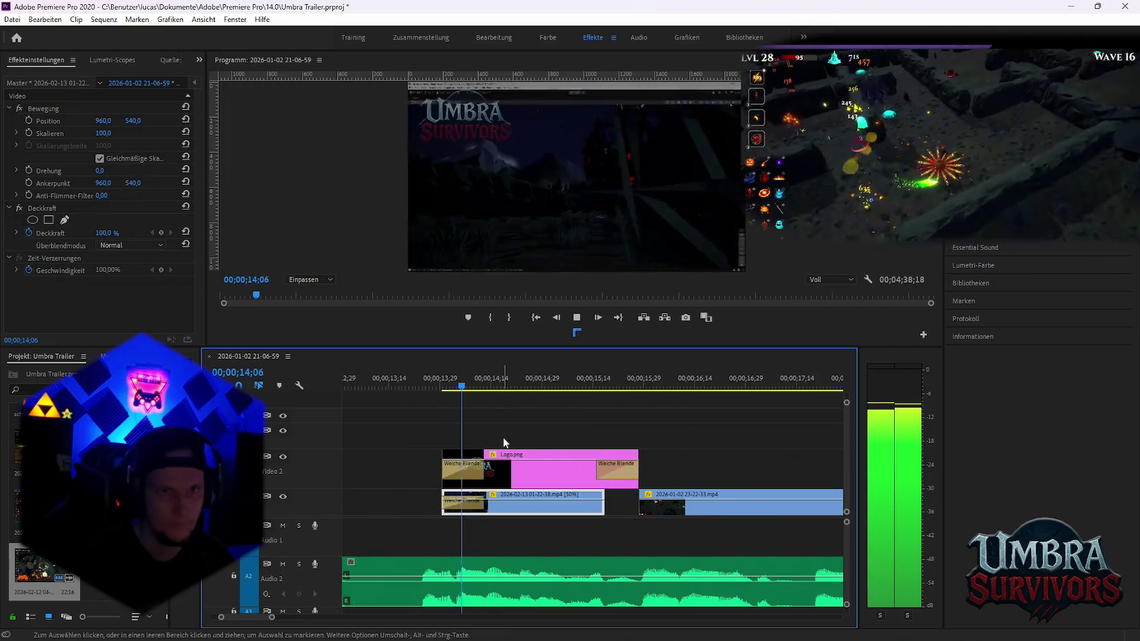
{"action": "key", "text": "space"}
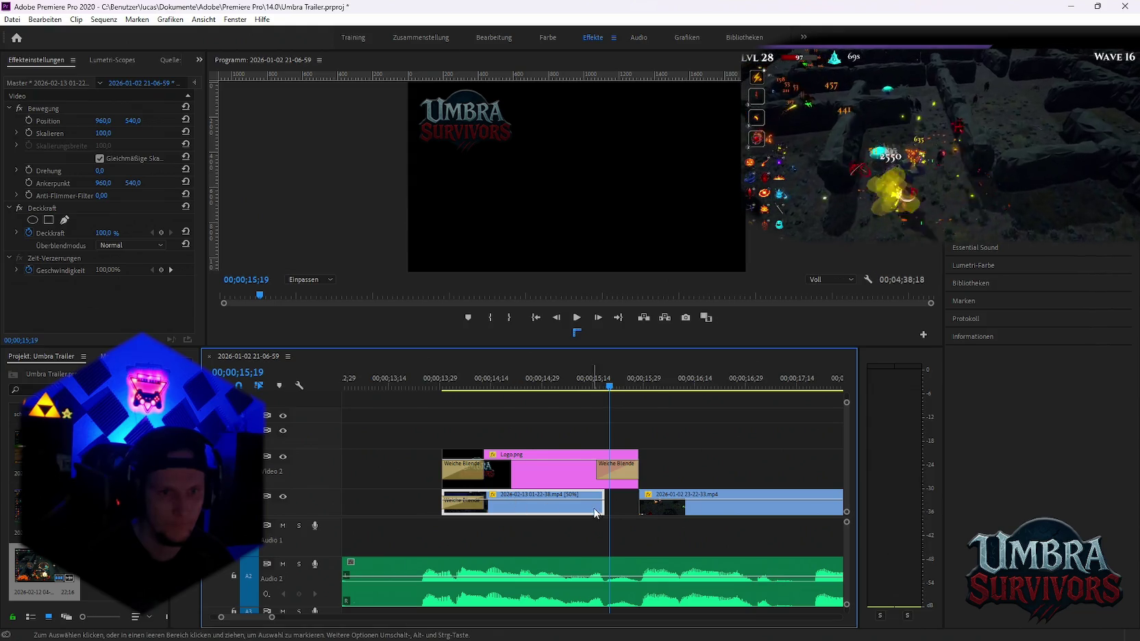
{"action": "left_click_drag", "start_coordinate": [596, 514], "coordinate": [614, 514]}
Set the Video 1 clip to 50% speed with Frame Sampling and preview the intro
{"action": "right_click", "coordinate": [550, 505]}
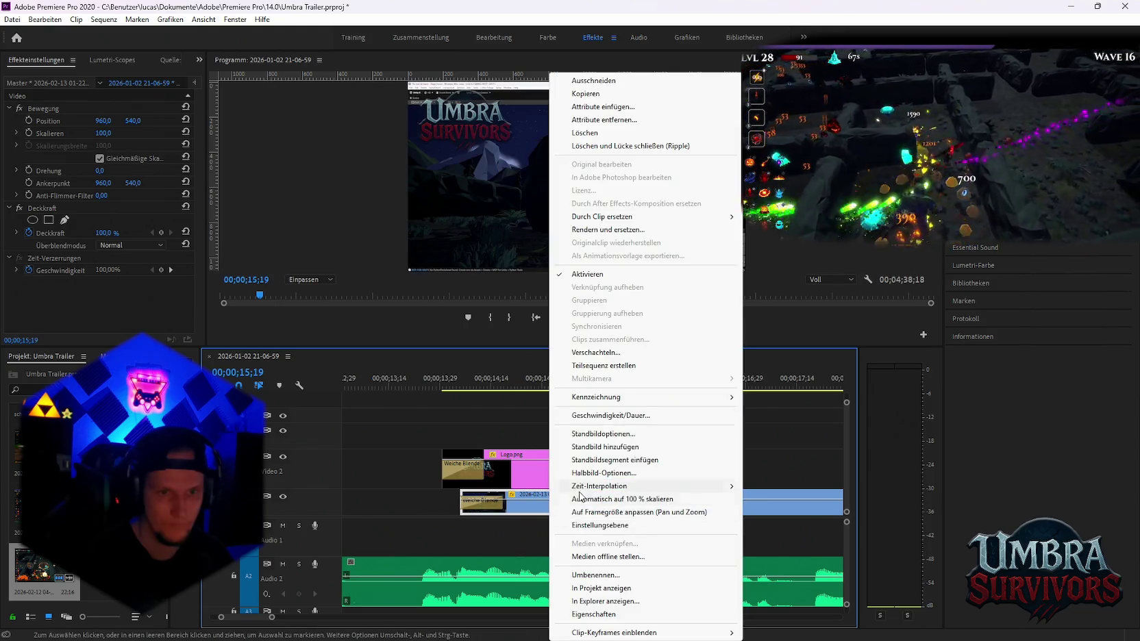
{"action": "left_click", "coordinate": [603, 415]}
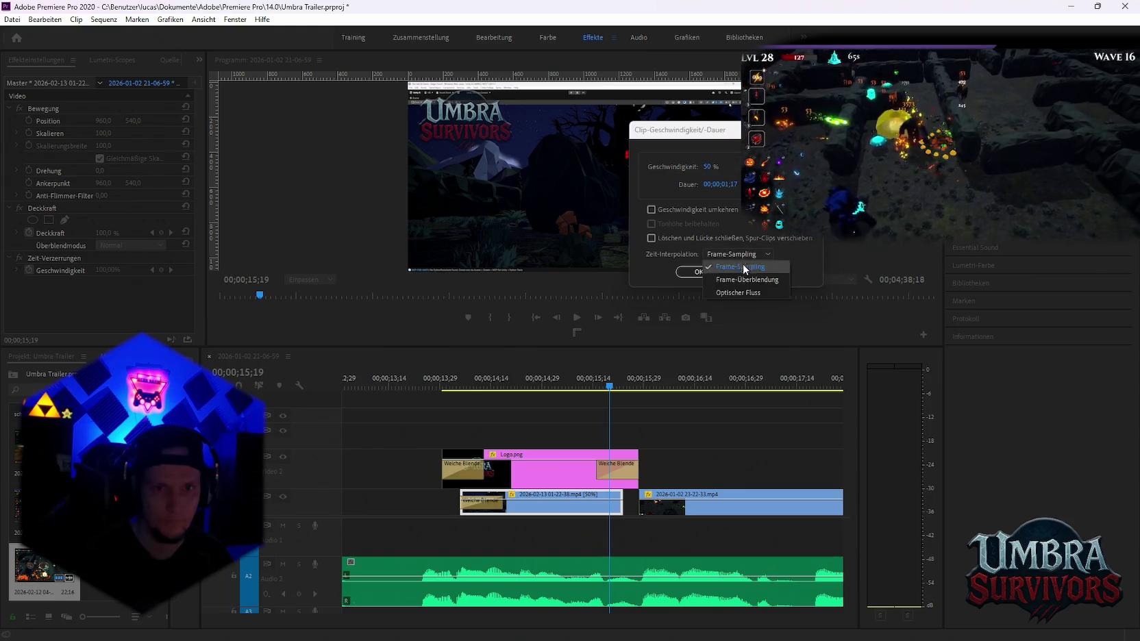
{"action": "left_click", "coordinate": [743, 269]}
{"action": "left_click", "coordinate": [697, 272]}
{"action": "left_click", "coordinate": [459, 390]}
{"action": "key", "text": "Up"}
{"action": "key", "text": "space"}
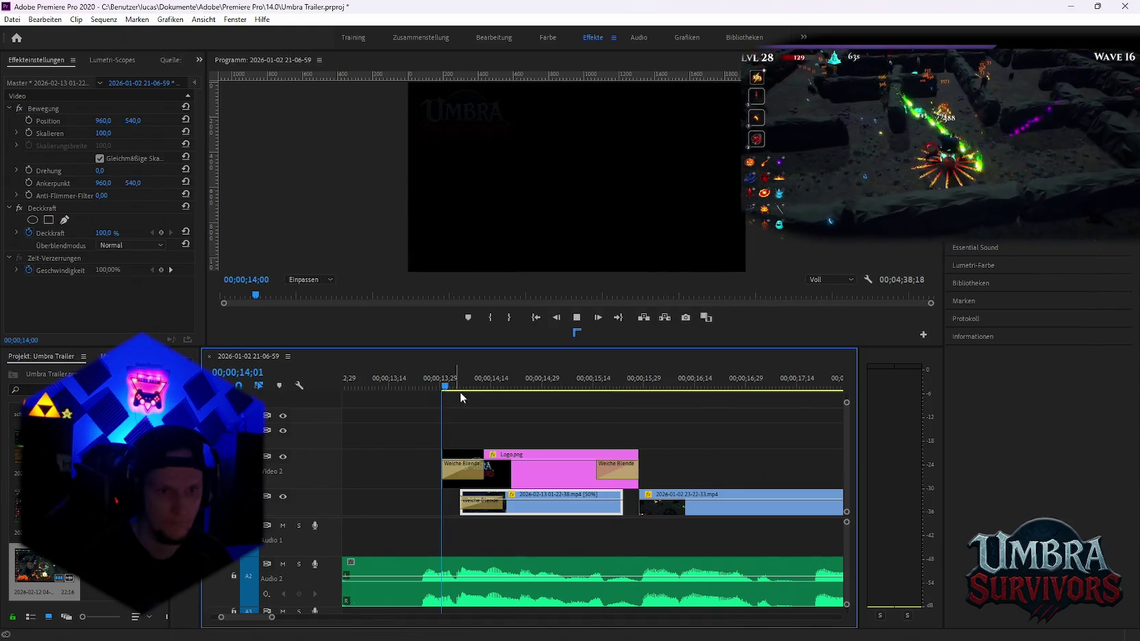
{"action": "key", "text": "space"}
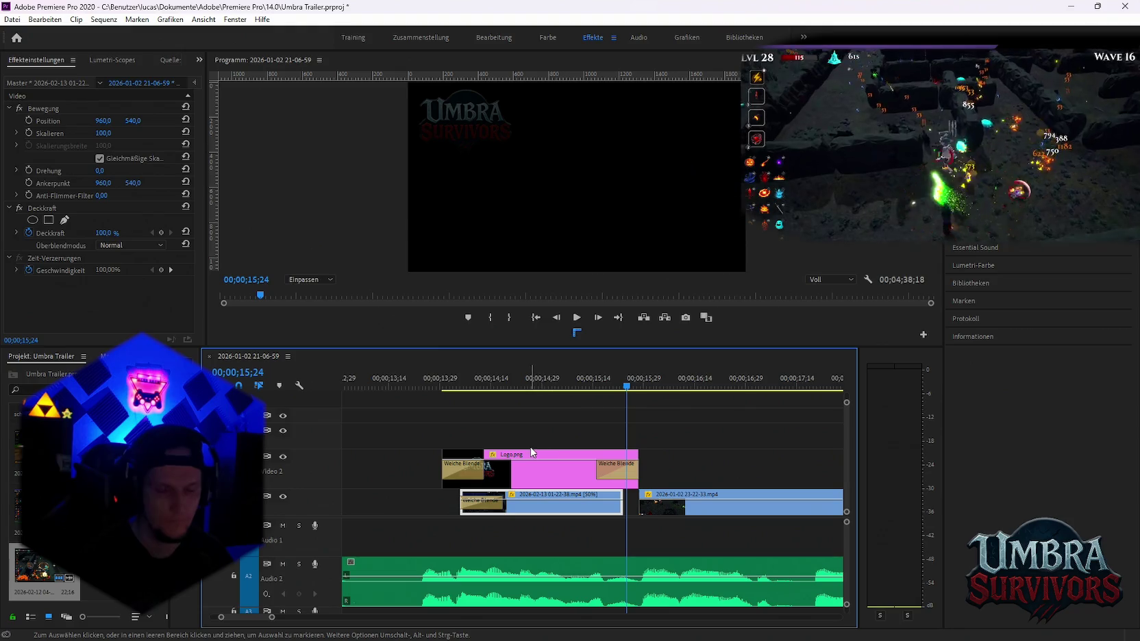
Replace the Weiche Blende on Video 1 with Übergang zu Schwarz at the clip's start
{"action": "left_click", "coordinate": [485, 507]}
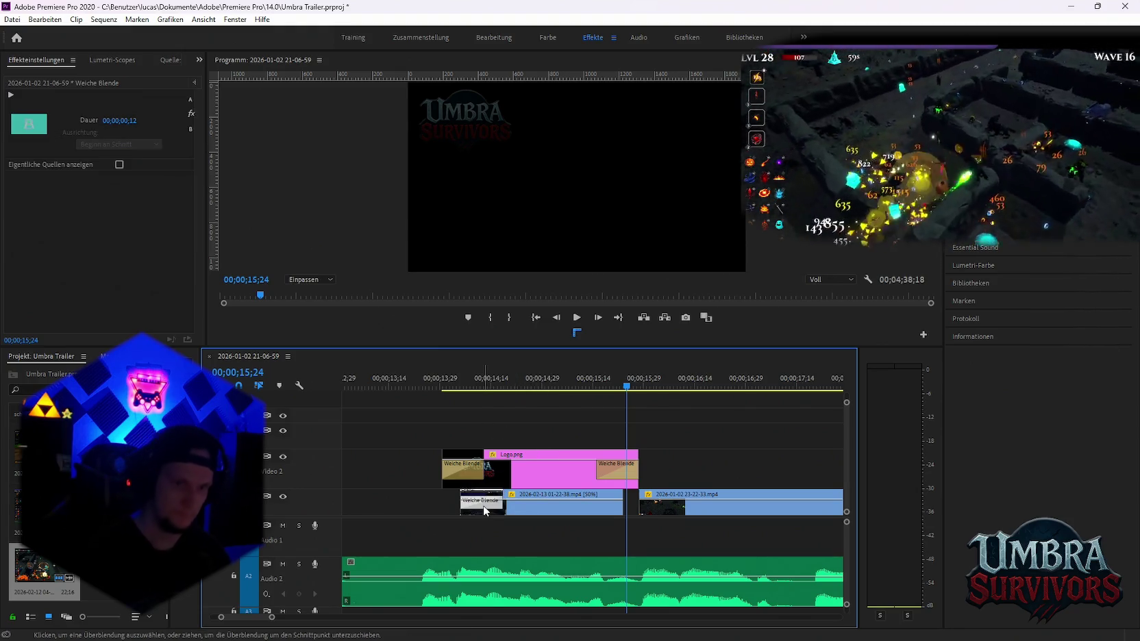
{"action": "key", "text": "Delete"}
{"action": "key", "text": "alt+Tab"}
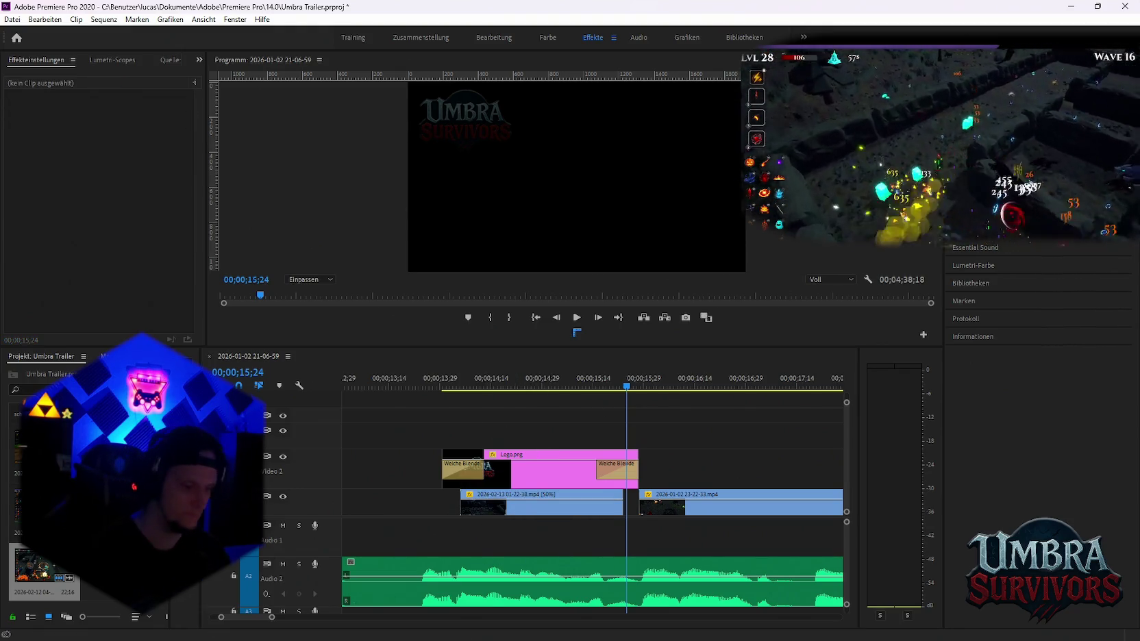
{"action": "key", "text": "shift+7"}
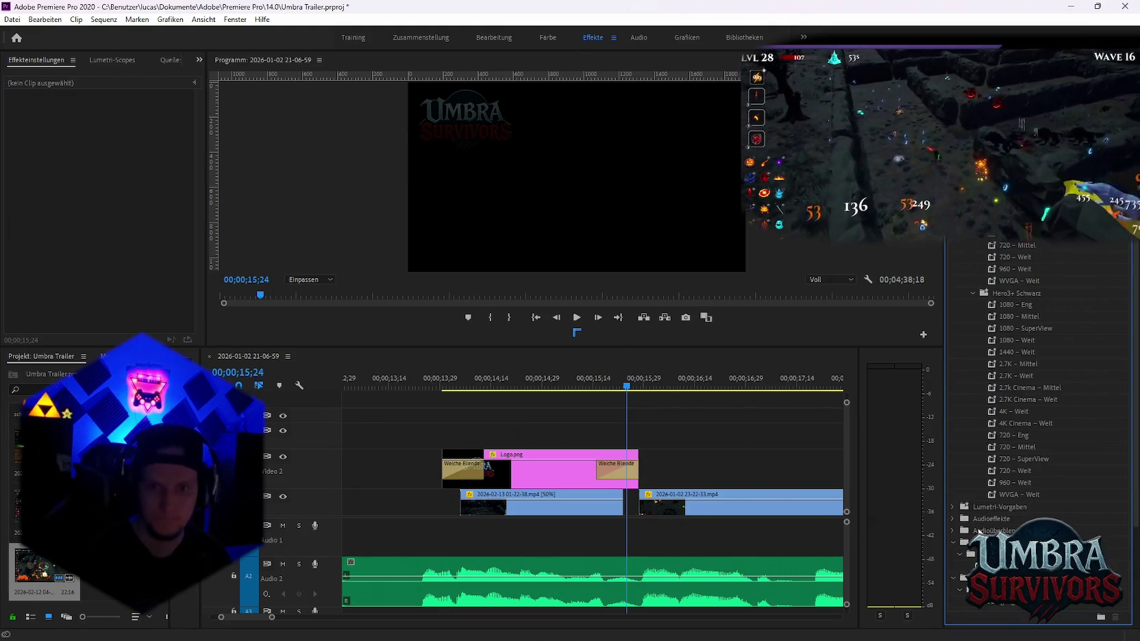
{"action": "left_click_drag", "start_coordinate": [1018, 606], "coordinate": [470, 507]}
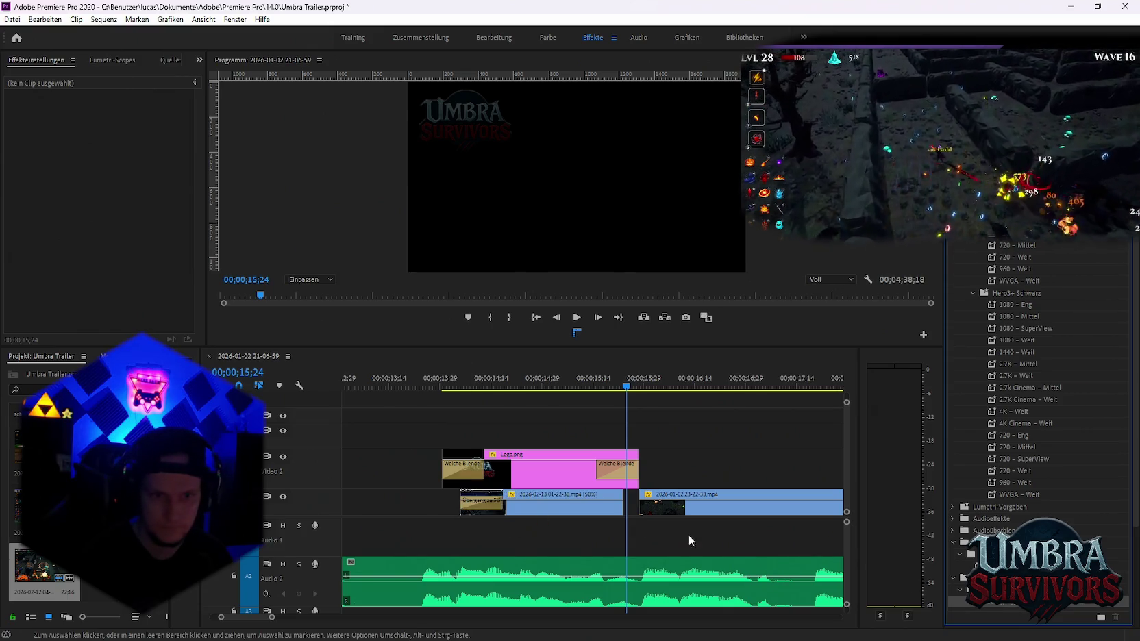
Extend the 2026-02-13 clip's end to close the gap, undoing a trial shift
{"action": "left_click_drag", "start_coordinate": [572, 510], "coordinate": [588, 511]}
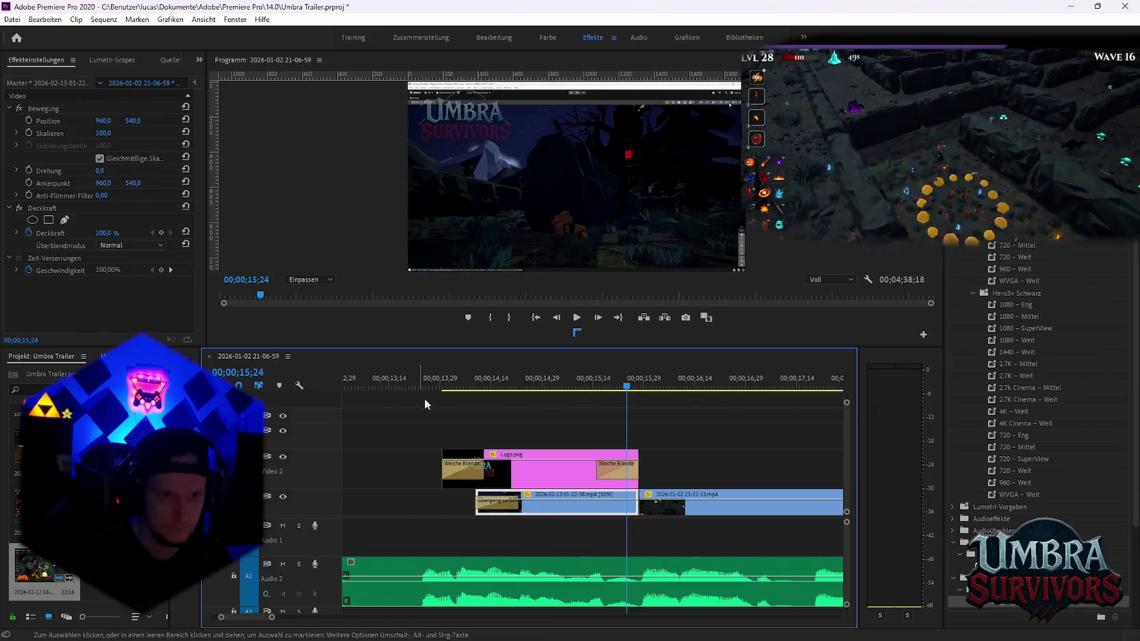
{"action": "left_click", "coordinate": [392, 387]}
{"action": "key", "text": "space"}
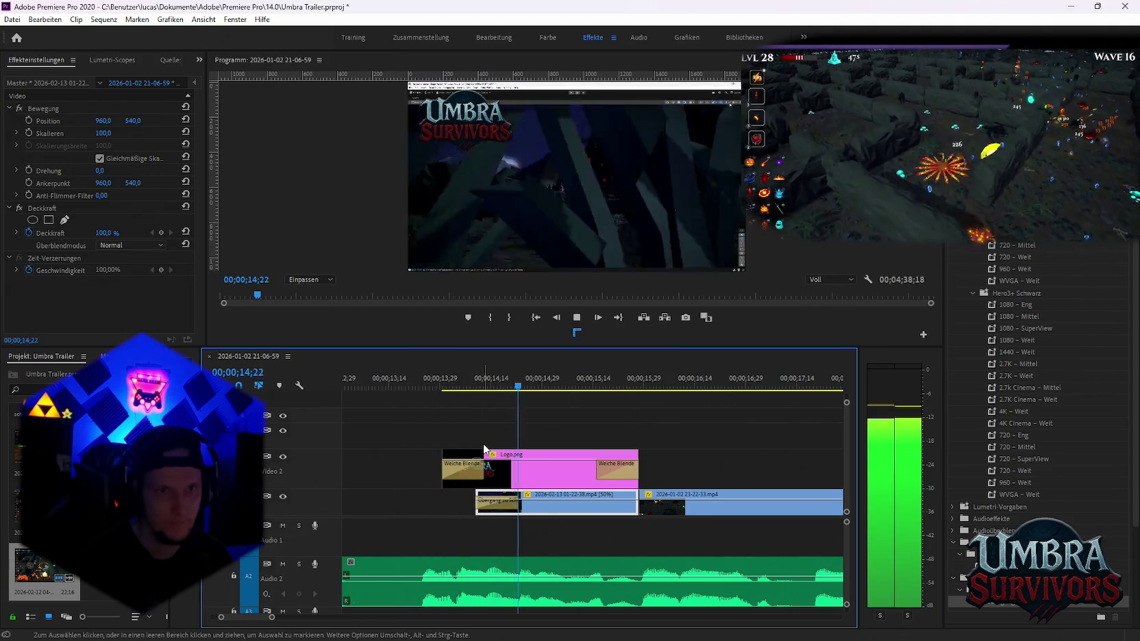
{"action": "key", "text": "space"}
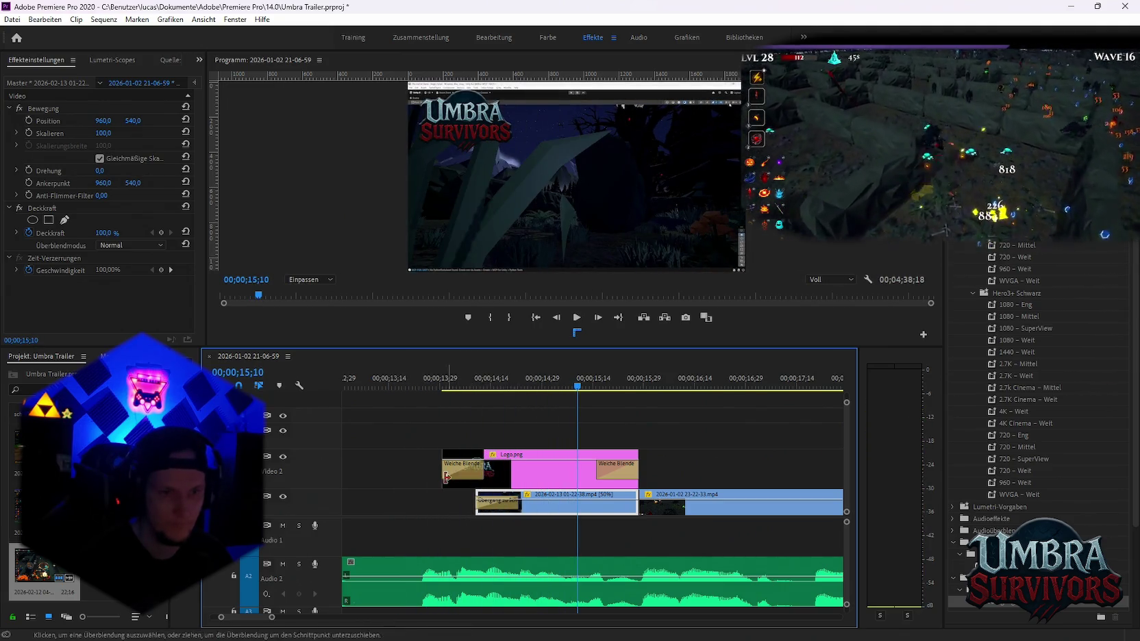
{"action": "key", "text": "ctrl+z"}
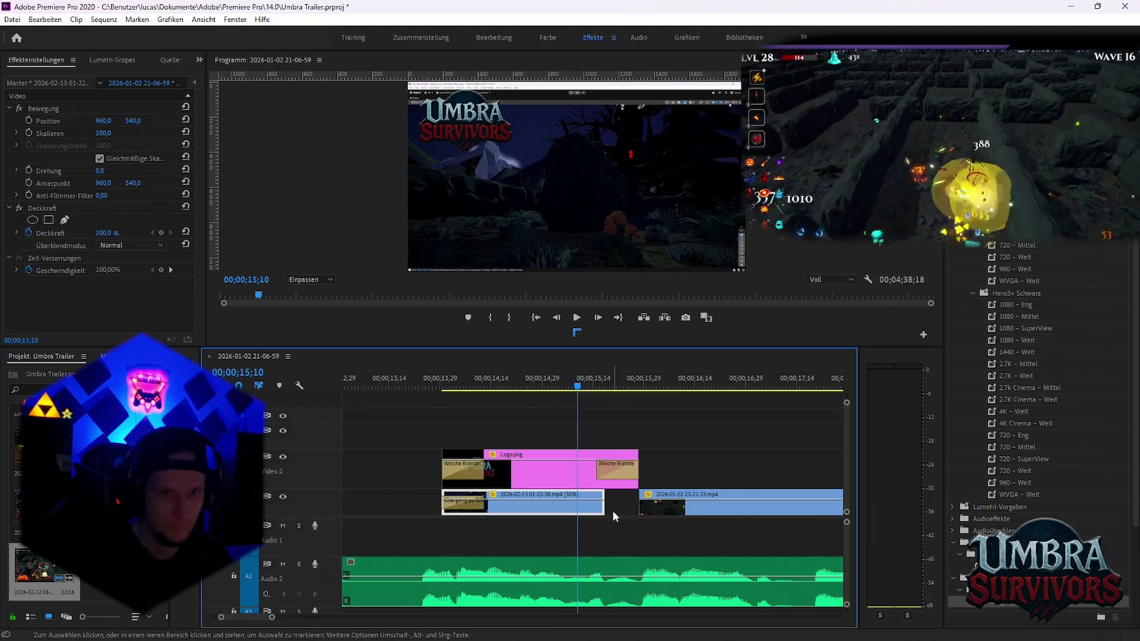
{"action": "left_click_drag", "start_coordinate": [610, 509], "coordinate": [636, 509]}
{"action": "key", "text": "Up"}
{"action": "key", "text": "space"}
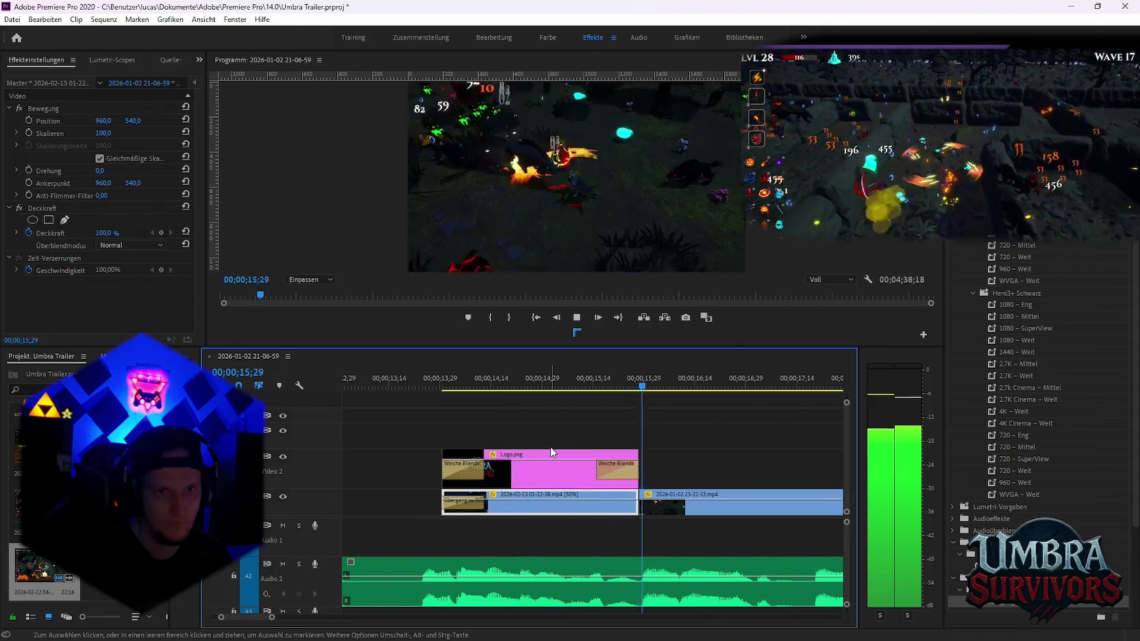
{"action": "key", "text": "space"}
Trim the clip end back slightly and pull the 23-22-33 clip left to join it
{"action": "left_click_drag", "start_coordinate": [641, 510], "coordinate": [617, 510]}
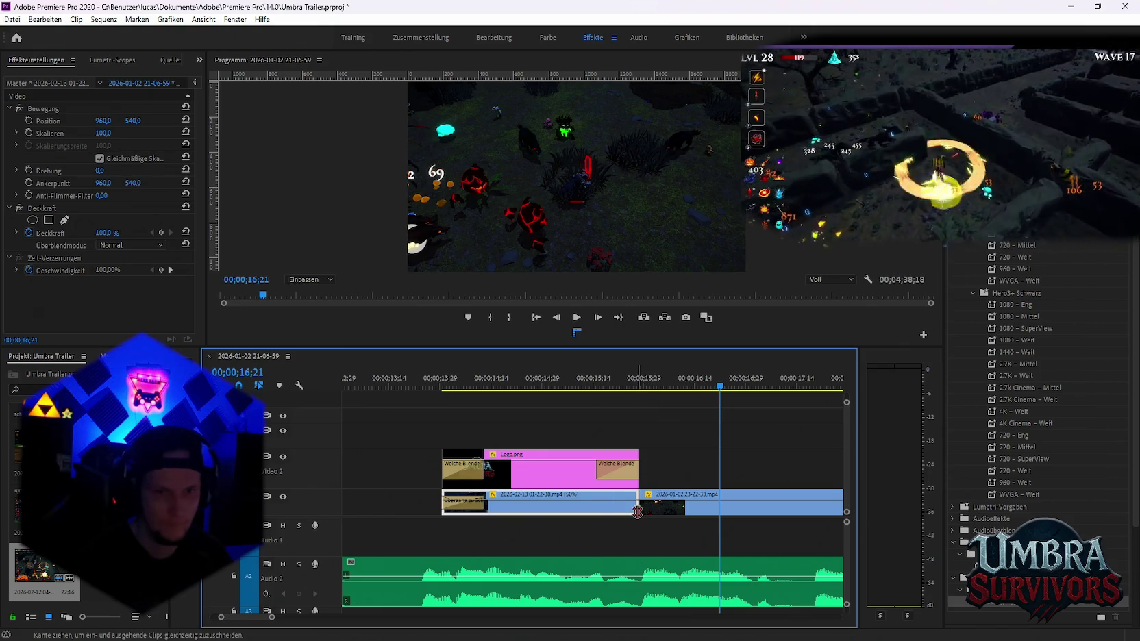
{"action": "left_click_drag", "start_coordinate": [622, 509], "coordinate": [588, 510]}
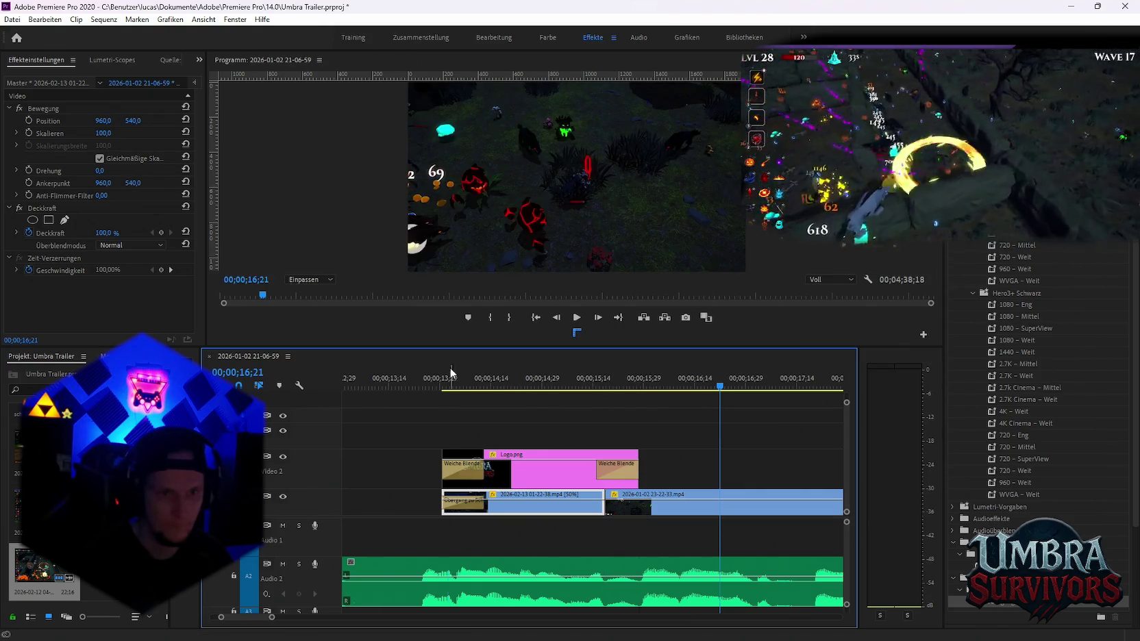
{"action": "left_click", "coordinate": [422, 380]}
{"action": "key", "text": "space"}
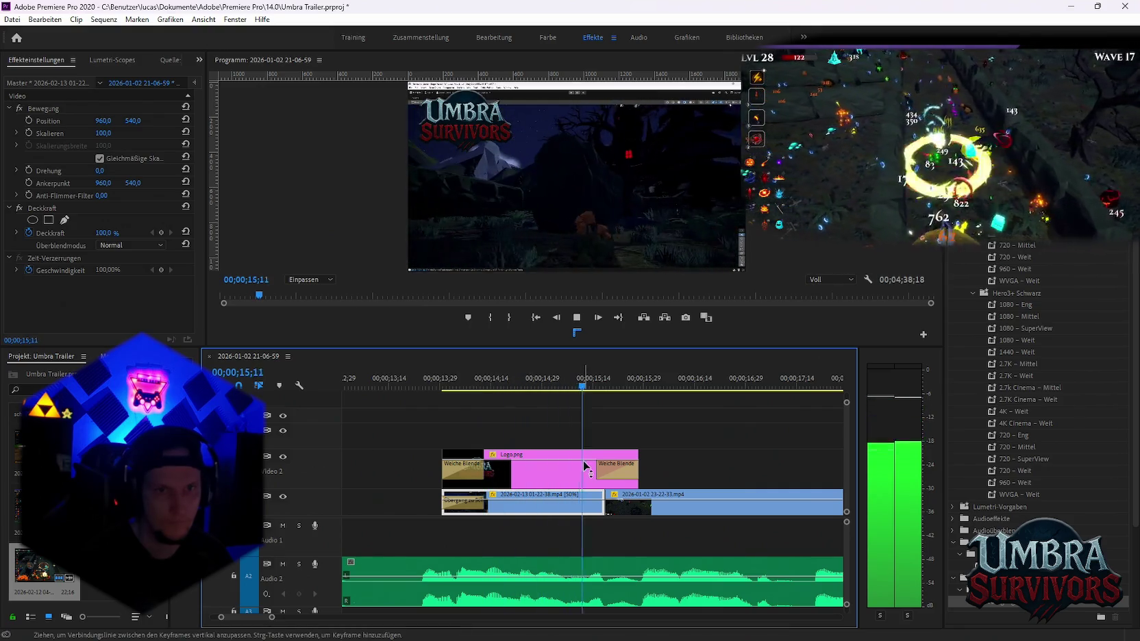
{"action": "key", "text": "space"}
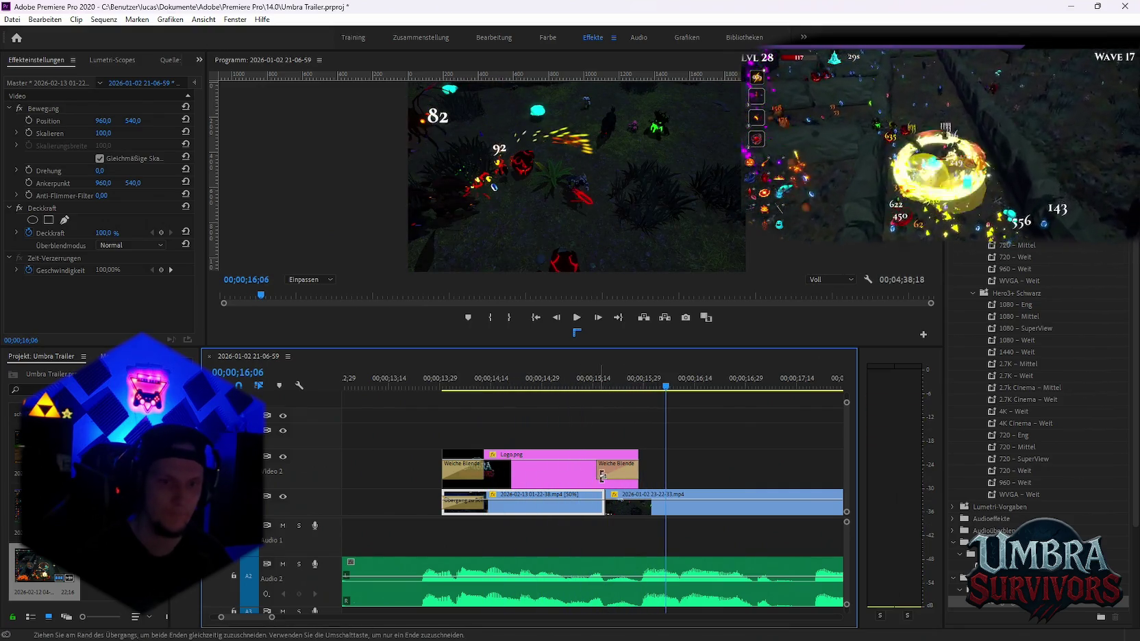
{"action": "key", "text": "space"}
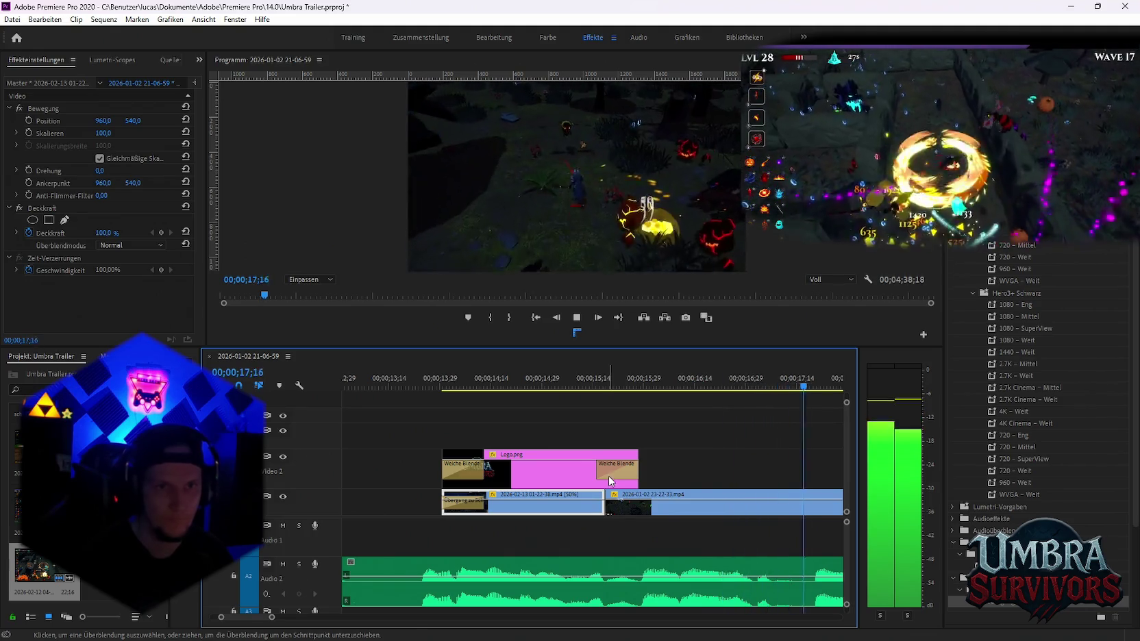
{"action": "key", "text": "space"}
Zoom the timeline out and scrub back to the start of the logo section
{"action": "key", "text": "minus"}
{"action": "key", "text": "minus"}
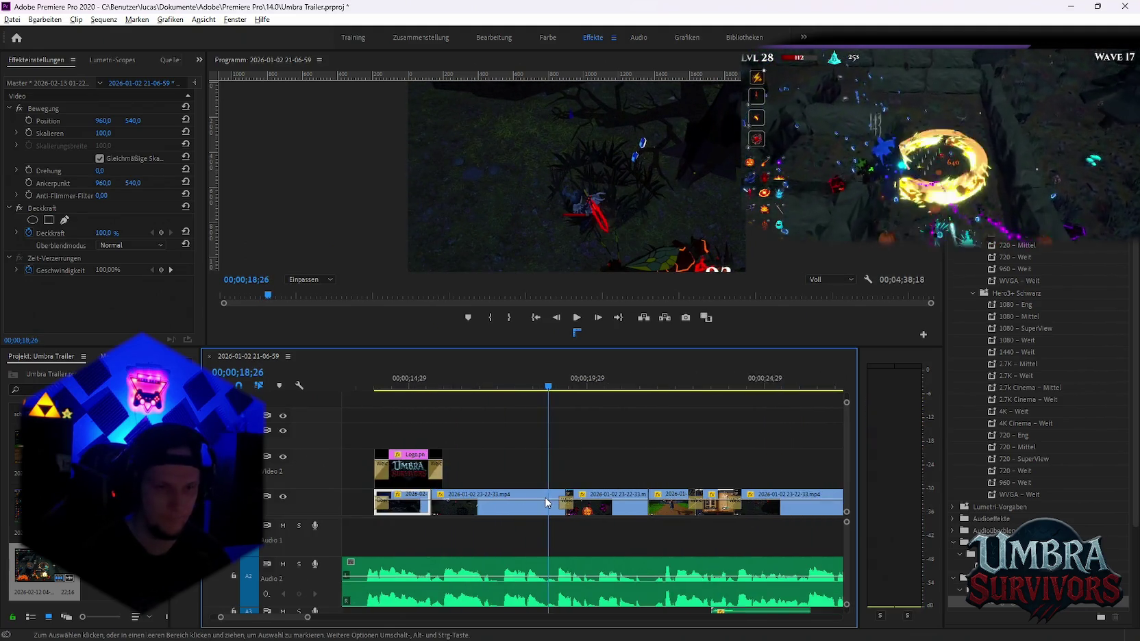
{"action": "scroll", "coordinate": [521, 514], "scroll_direction": "up", "scroll_amount": 1}
{"action": "scroll", "coordinate": [513, 517], "scroll_direction": "up", "scroll_amount": 1}
{"action": "scroll", "coordinate": [504, 520], "scroll_direction": "up", "scroll_amount": 1}
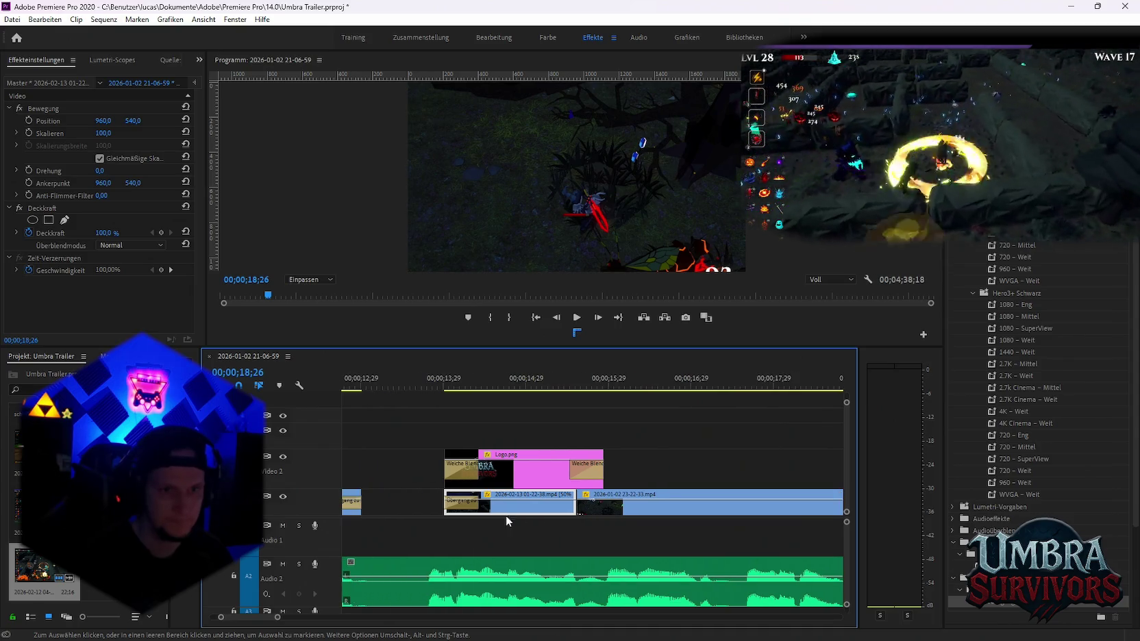
{"action": "left_click_drag", "start_coordinate": [432, 384], "coordinate": [452, 400]}
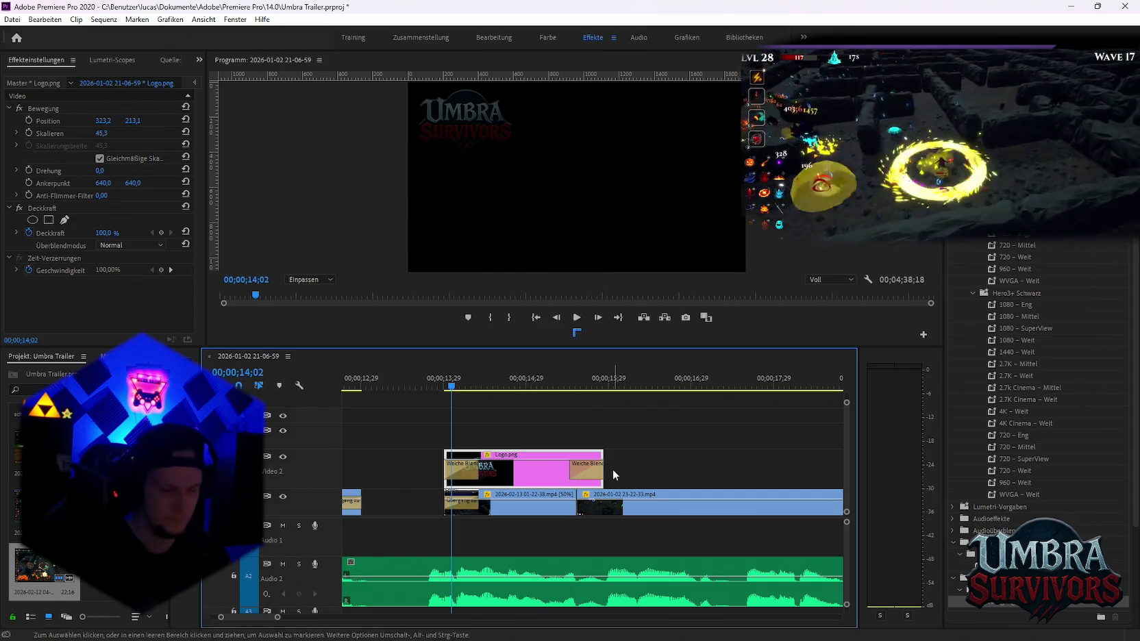
Replace the Weiche Blende at the logo's start with a new transition and preview it
{"action": "left_click", "coordinate": [465, 473]}
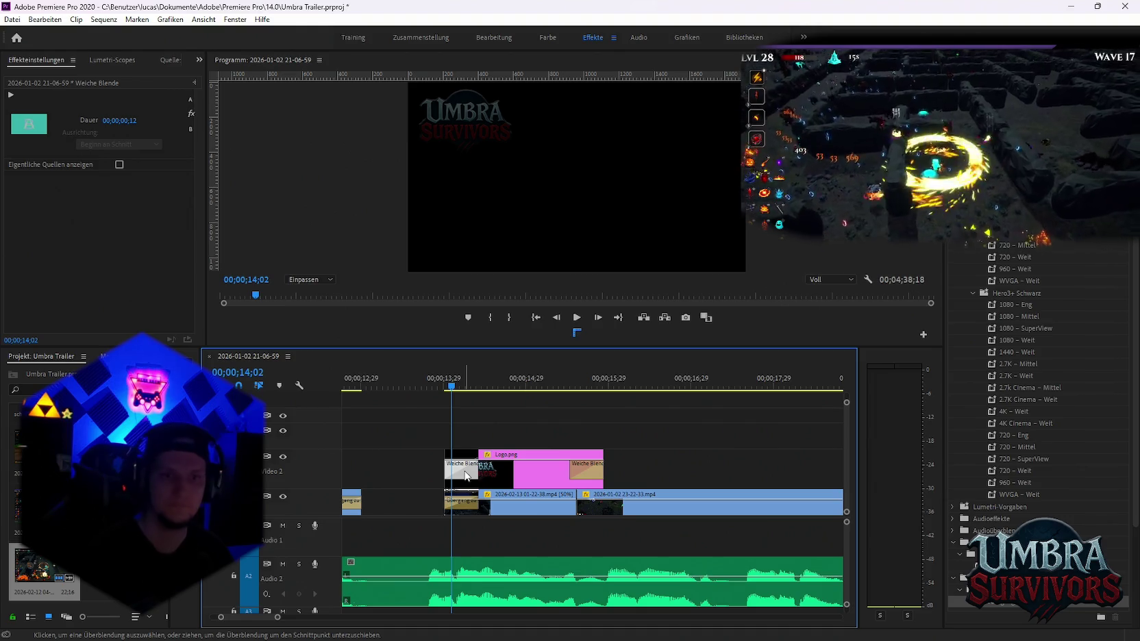
{"action": "key", "text": "Delete"}
{"action": "left_click_drag", "start_coordinate": [1018, 611], "coordinate": [525, 478]}
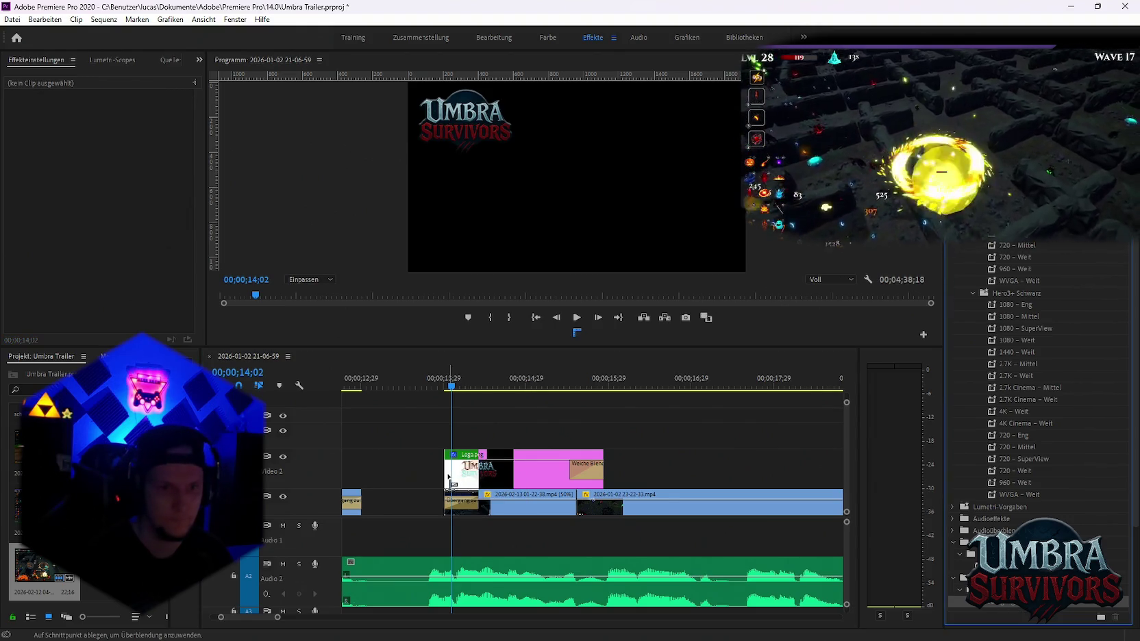
{"action": "left_click_drag", "start_coordinate": [450, 478], "coordinate": [450, 479]}
{"action": "left_click", "coordinate": [407, 388]}
{"action": "key", "text": "space"}
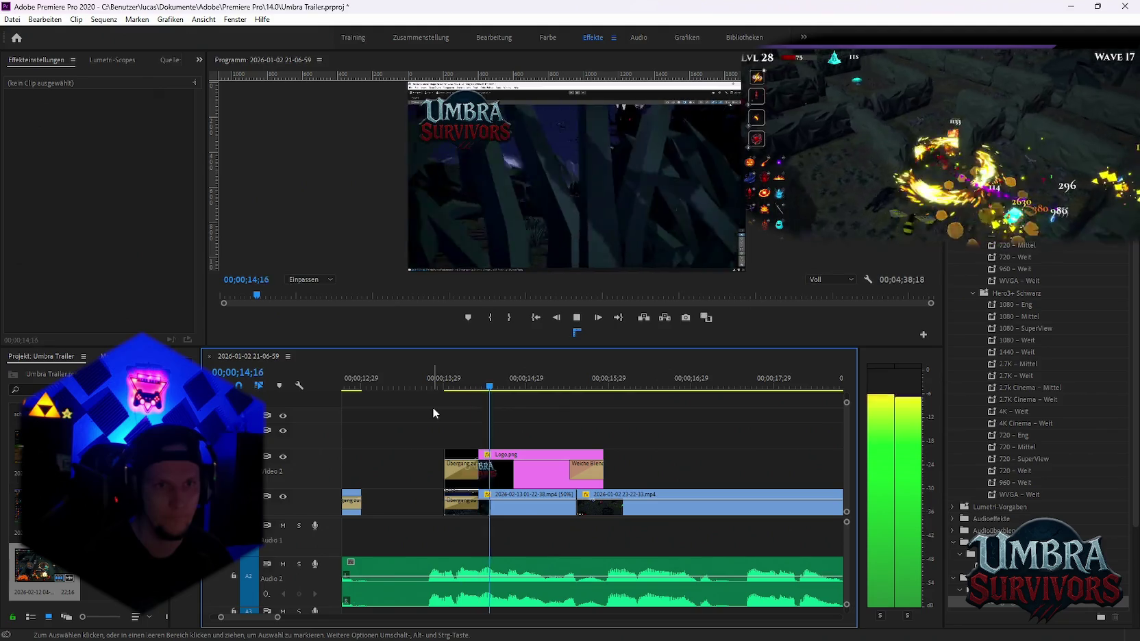
{"action": "key", "text": "space"}
Scale the 2026-02-13 clip up to 135% and preview the logo section
{"action": "left_click", "coordinate": [500, 503]}
{"action": "left_click", "coordinate": [137, 135]}
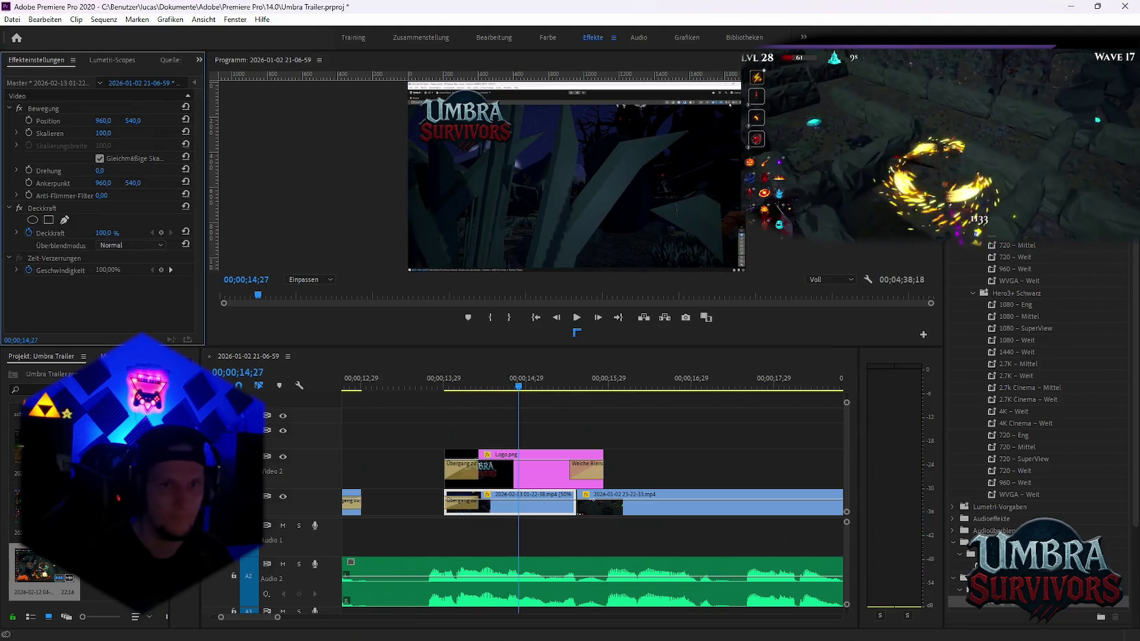
{"action": "left_click_drag", "start_coordinate": [102, 133], "coordinate": [124, 133]}
{"action": "left_click", "coordinate": [414, 381]}
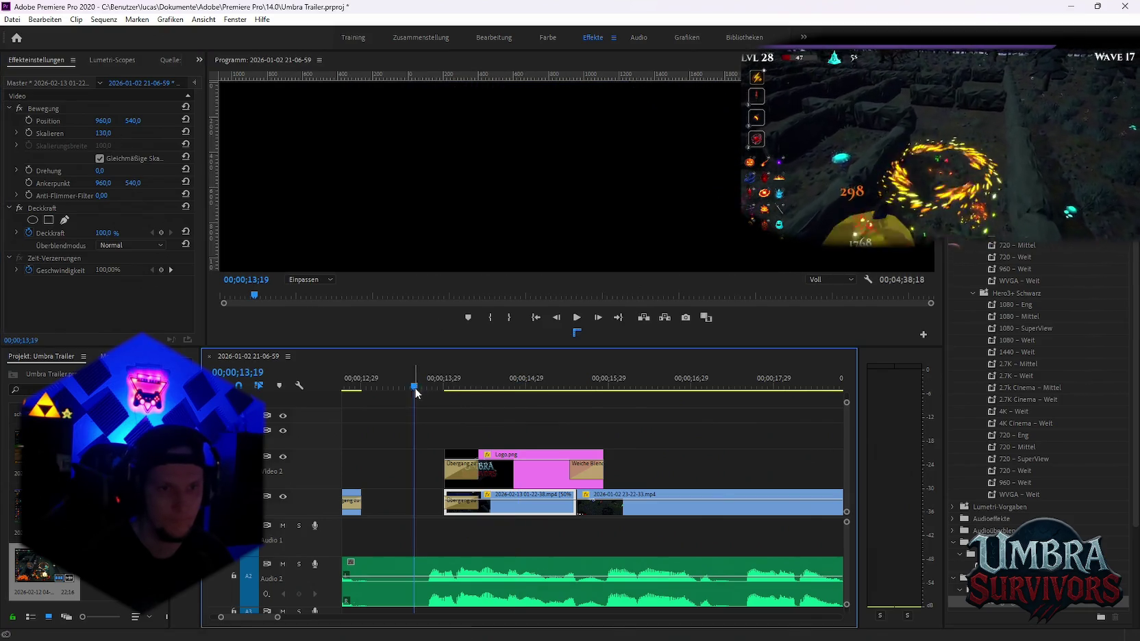
{"action": "key", "text": "space"}
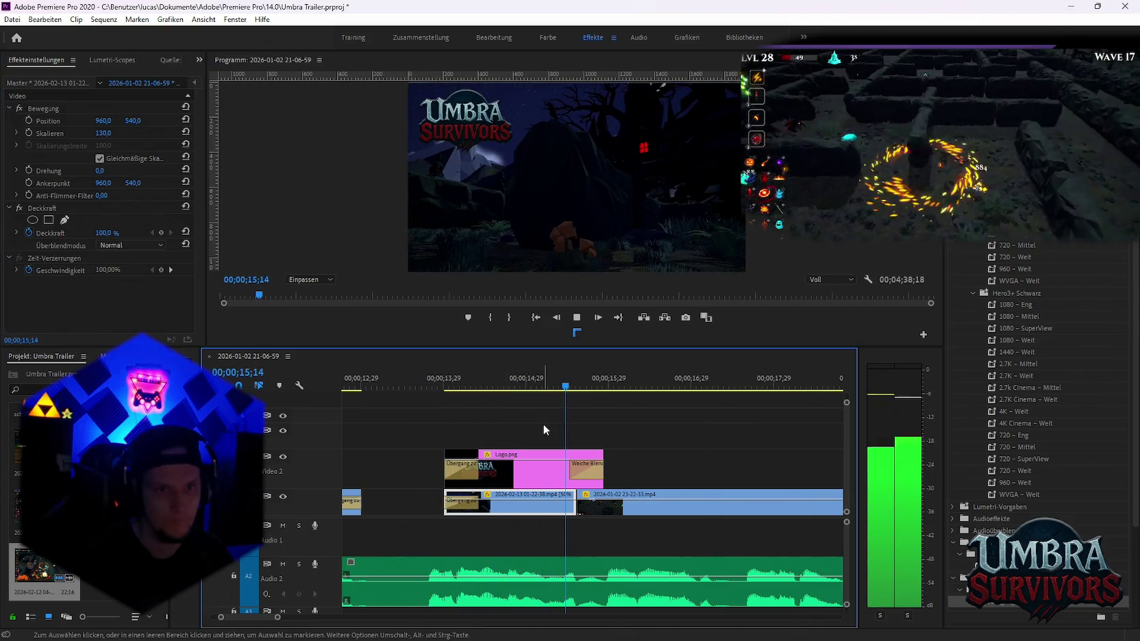
{"action": "key", "text": "space"}
Delete the Logo.png overlay and play the section without it
{"action": "key", "text": "Delete"}
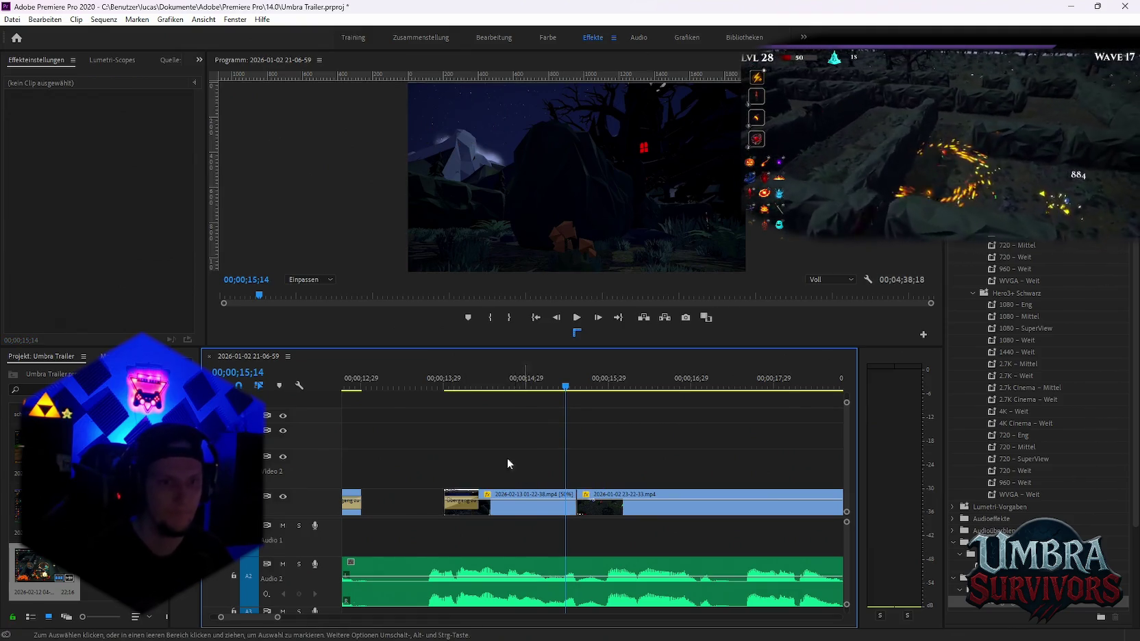
{"action": "left_click", "coordinate": [417, 376]}
{"action": "key", "text": "space"}
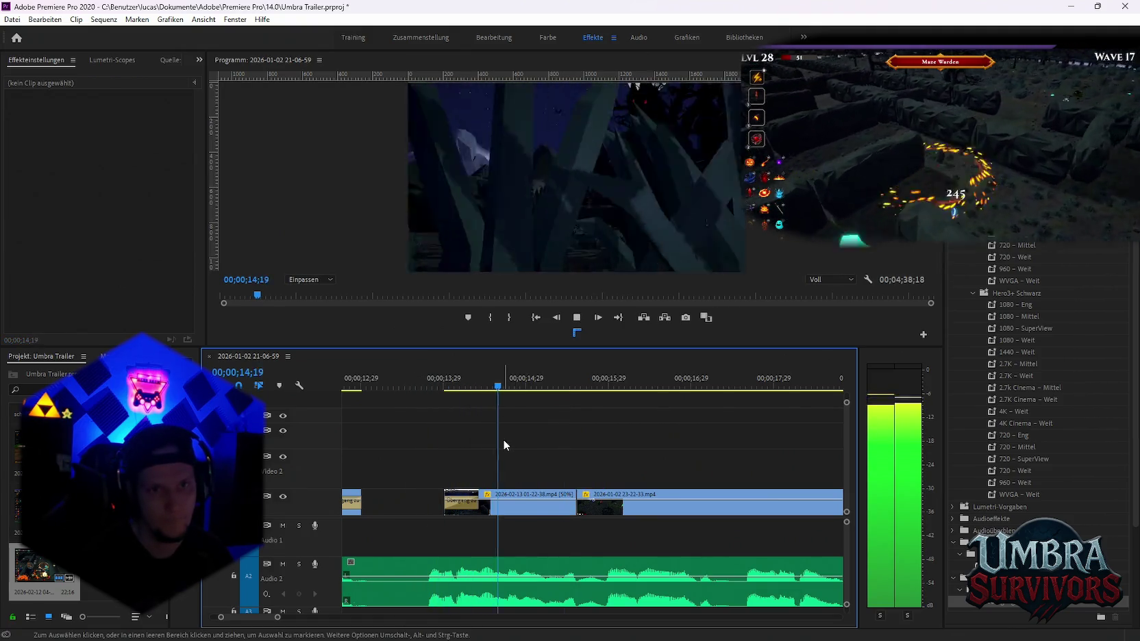
{"action": "key", "text": "space"}
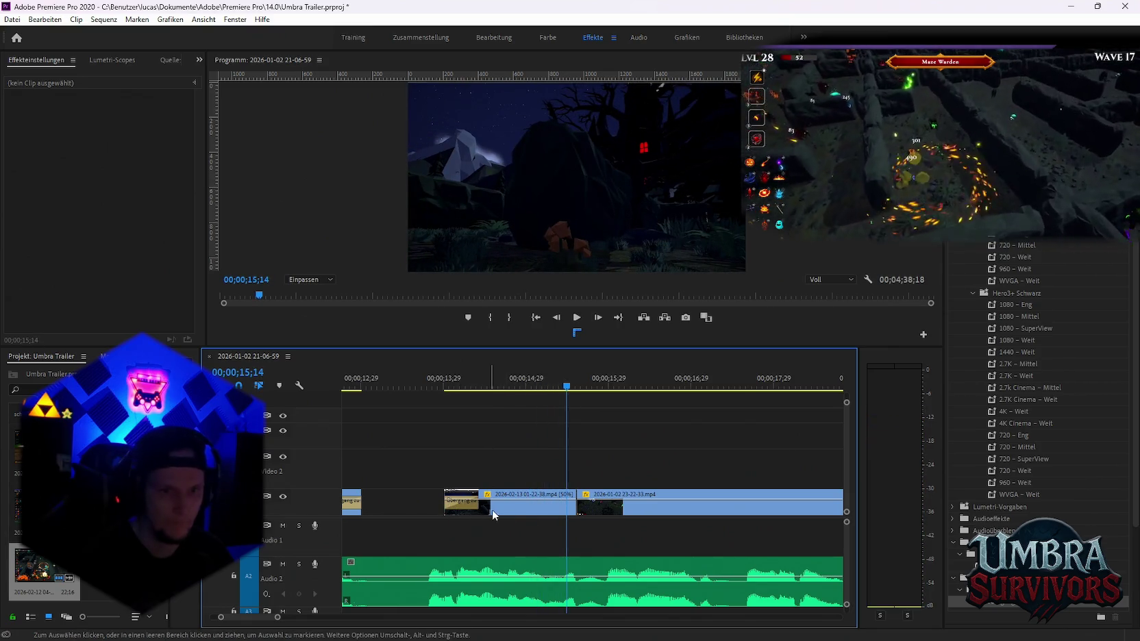
Slide the 2026-02-13 clip six frames earlier and extend the 23-22-33 clip left to meet it
{"action": "left_click_drag", "start_coordinate": [517, 513], "coordinate": [504, 514]}
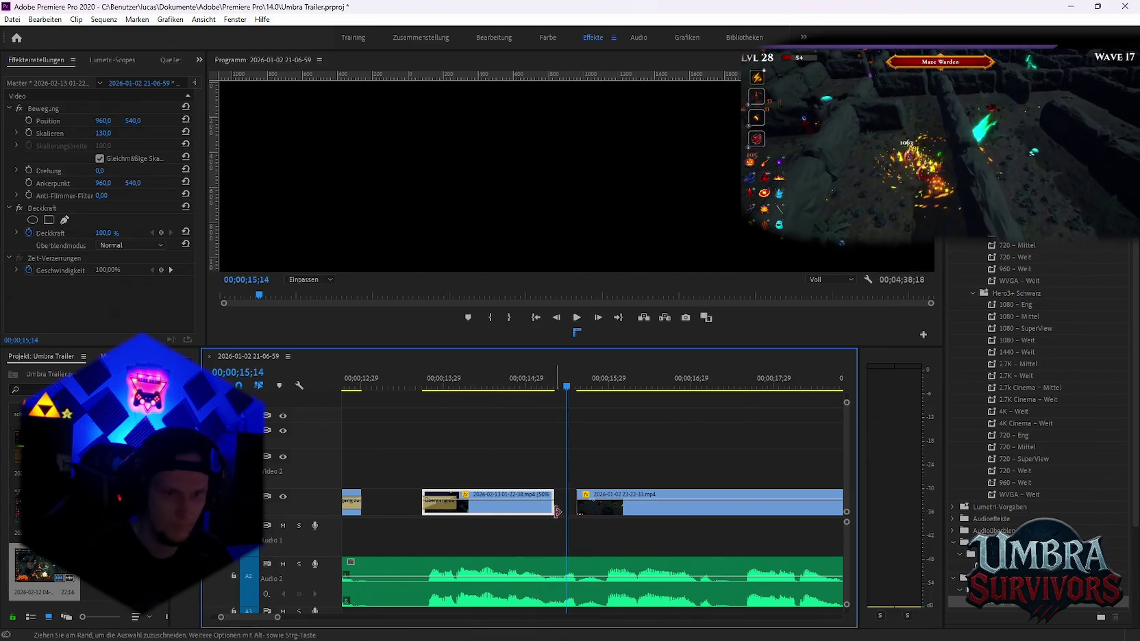
{"action": "left_click_drag", "start_coordinate": [576, 504], "coordinate": [554, 505]}
{"action": "left_click", "coordinate": [400, 379]}
{"action": "key", "text": "space"}
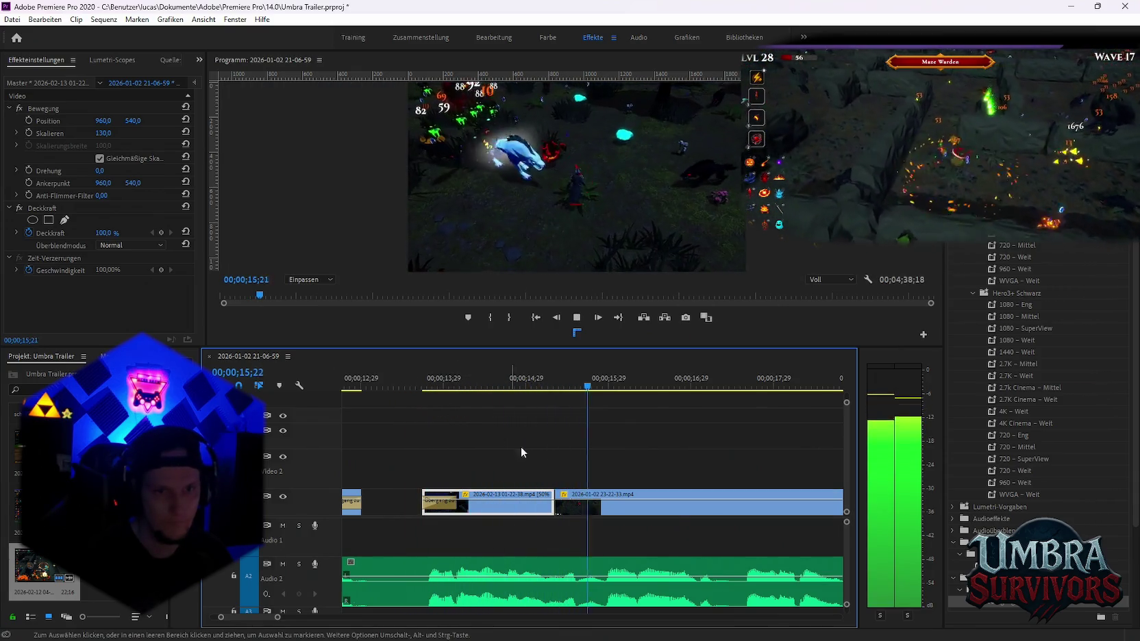
{"action": "key", "text": "space"}
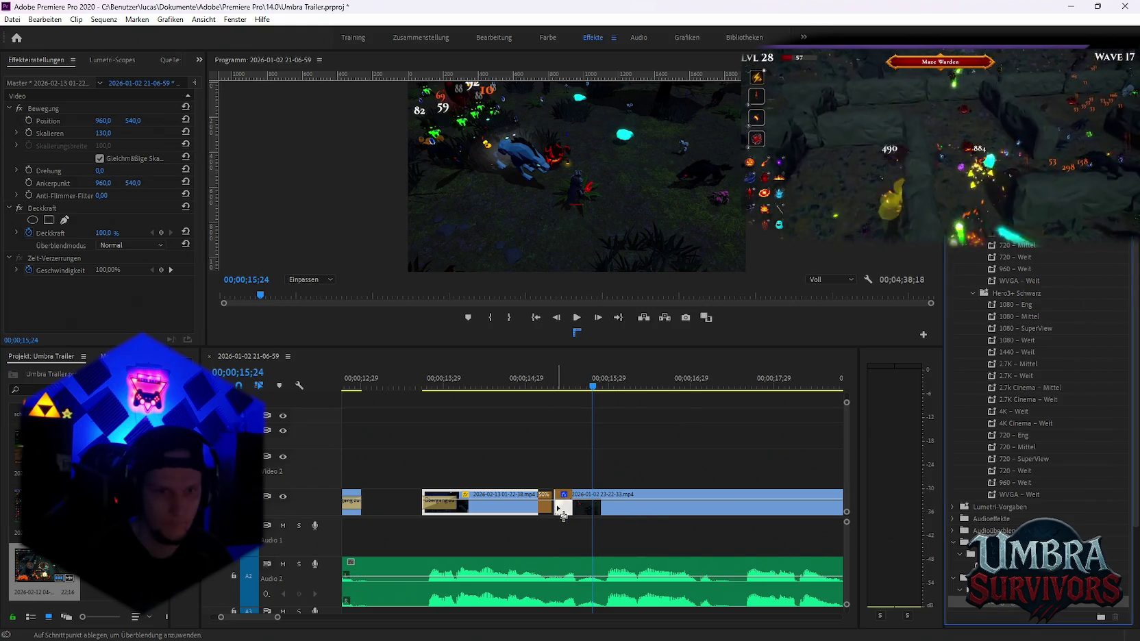
{"action": "left_click", "coordinate": [479, 387]}
{"action": "key", "text": "space"}
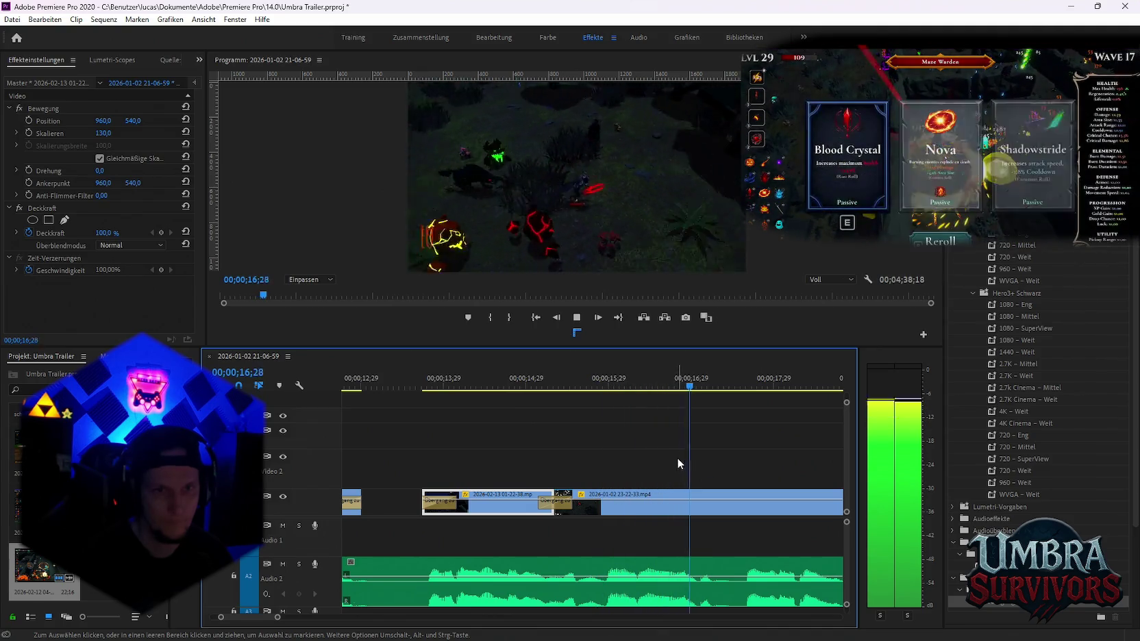
{"action": "key", "text": "space"}
{"action": "scroll", "coordinate": [561, 511], "scroll_direction": "down", "scroll_amount": 2}
Ripple-trim six frames off the 23-22-33 clip's start and play the trimmed section
{"action": "left_click_drag", "start_coordinate": [472, 511], "coordinate": [516, 514]}
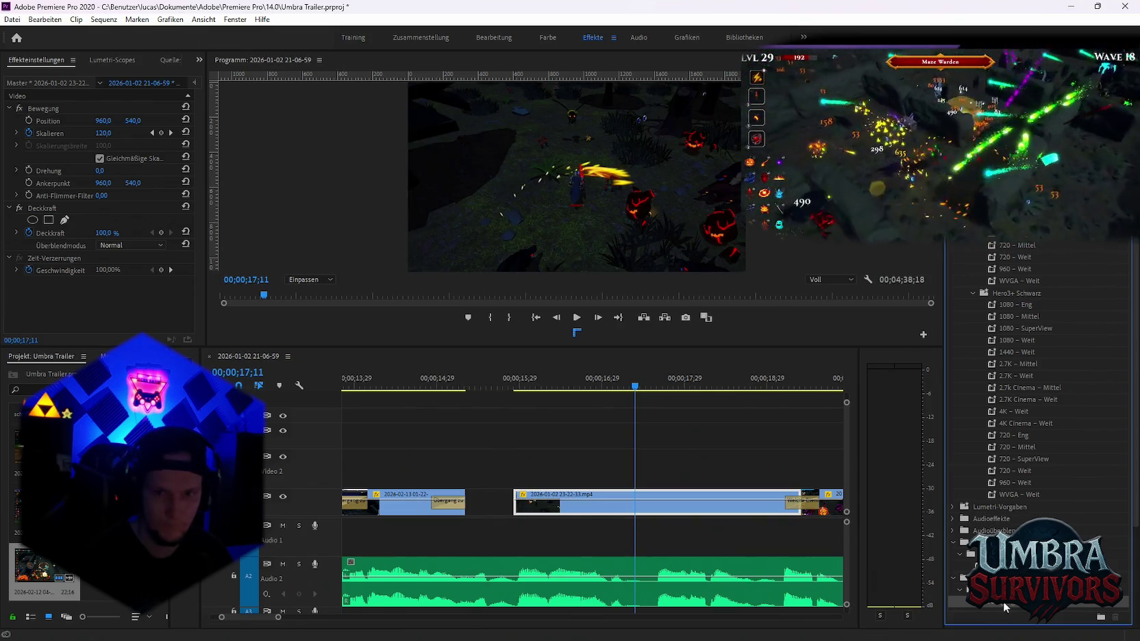
{"action": "left_click", "coordinate": [365, 389]}
{"action": "key", "text": "space"}
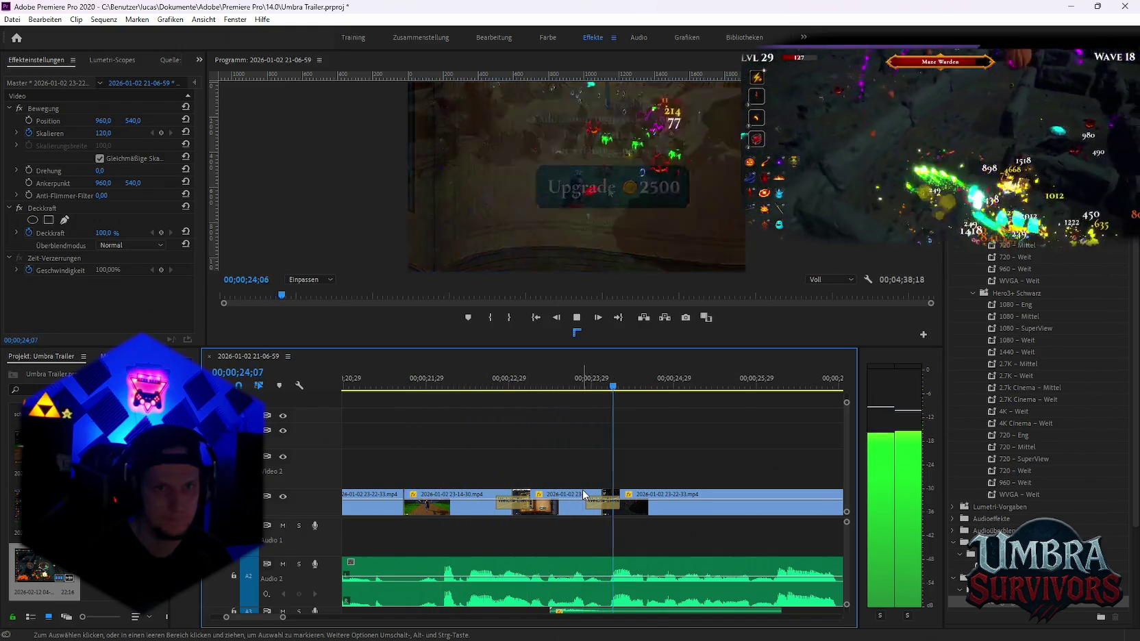
Zoom out to the whole Umbra Trailer sequence and play it from the beginning
{"action": "key", "text": "minus"}
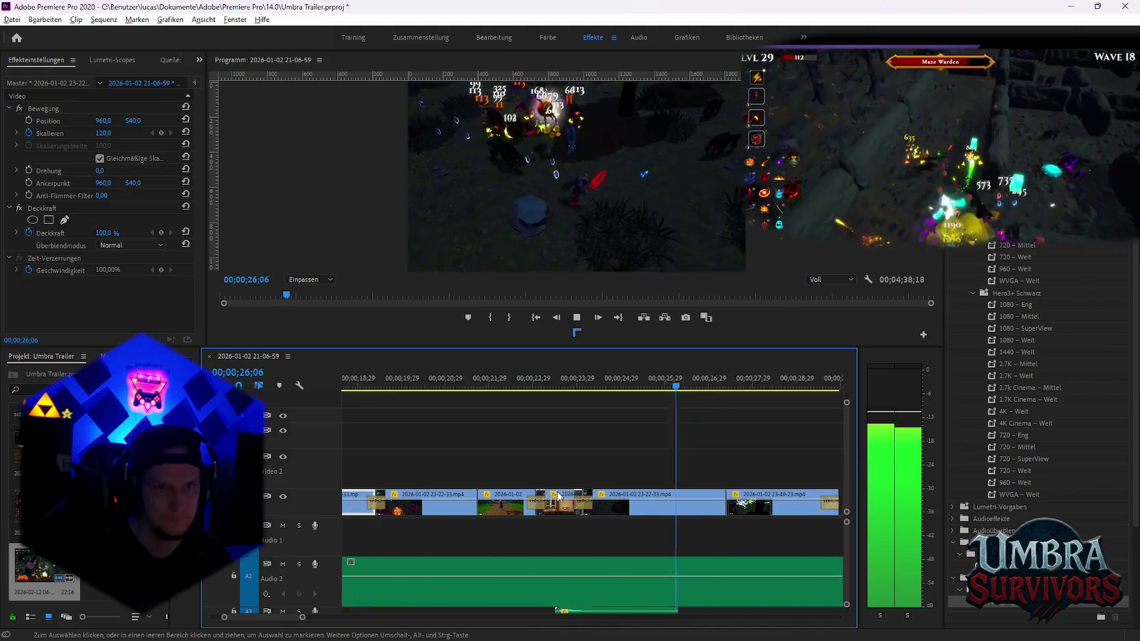
{"action": "key", "text": "minus"}
{"action": "key", "text": "space"}
{"action": "key", "text": "minus"}
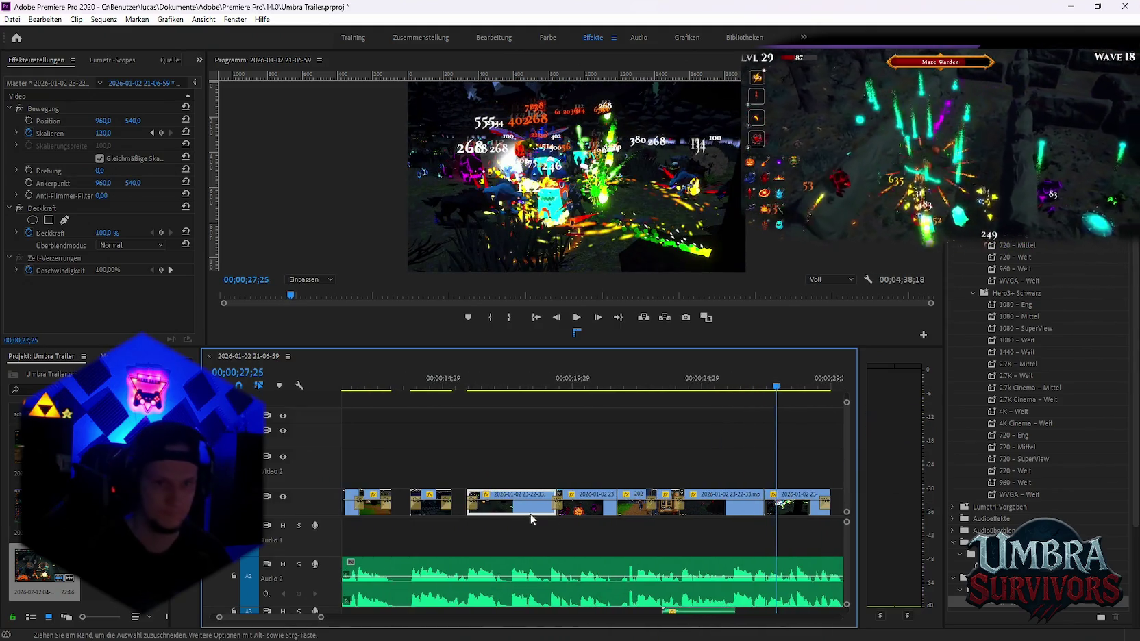
{"action": "key", "text": "minus"}
{"action": "key", "text": "minus"}
{"action": "key", "text": "minus"}
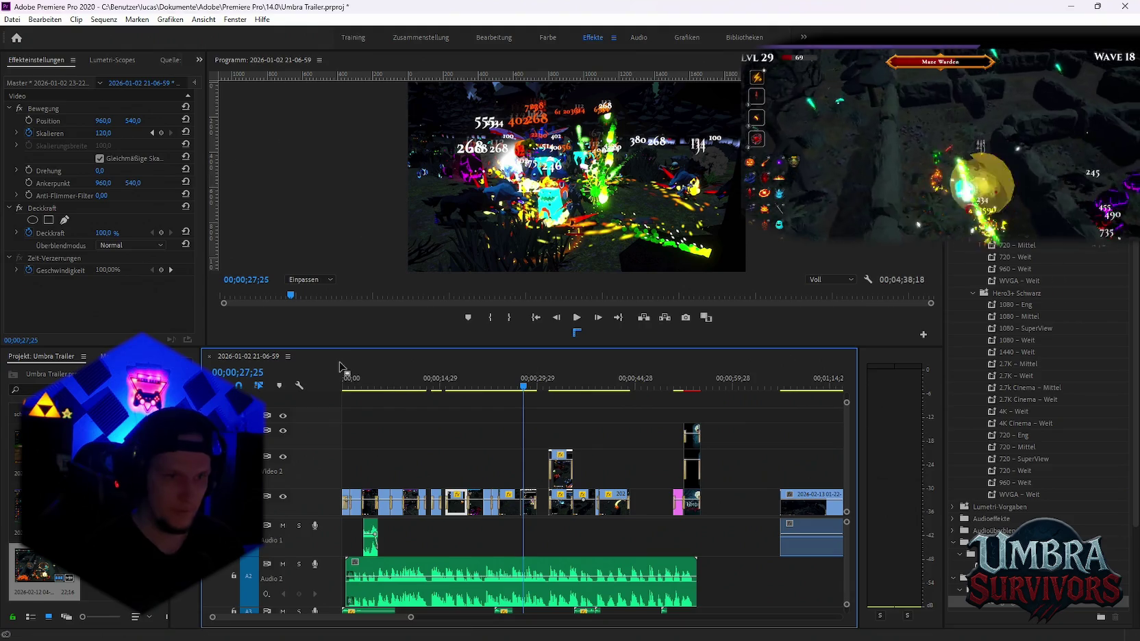
{"action": "key", "text": "space"}
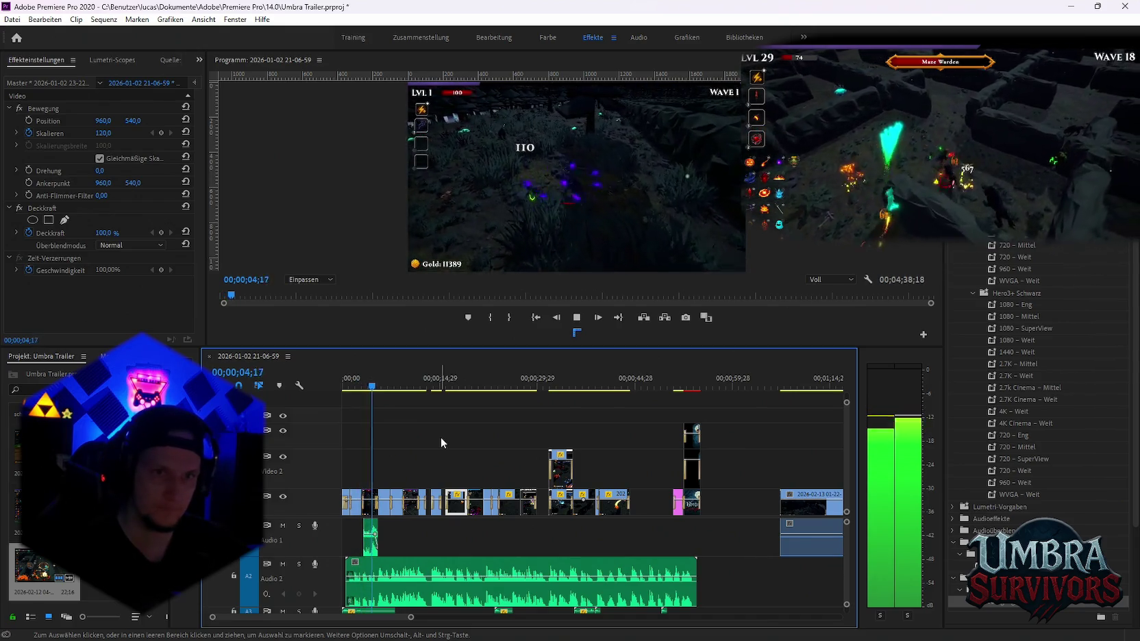
{"action": "key", "text": "space"}
{"action": "key", "text": "equal"}
{"action": "key", "text": "equal"}
{"action": "key", "text": "equal"}
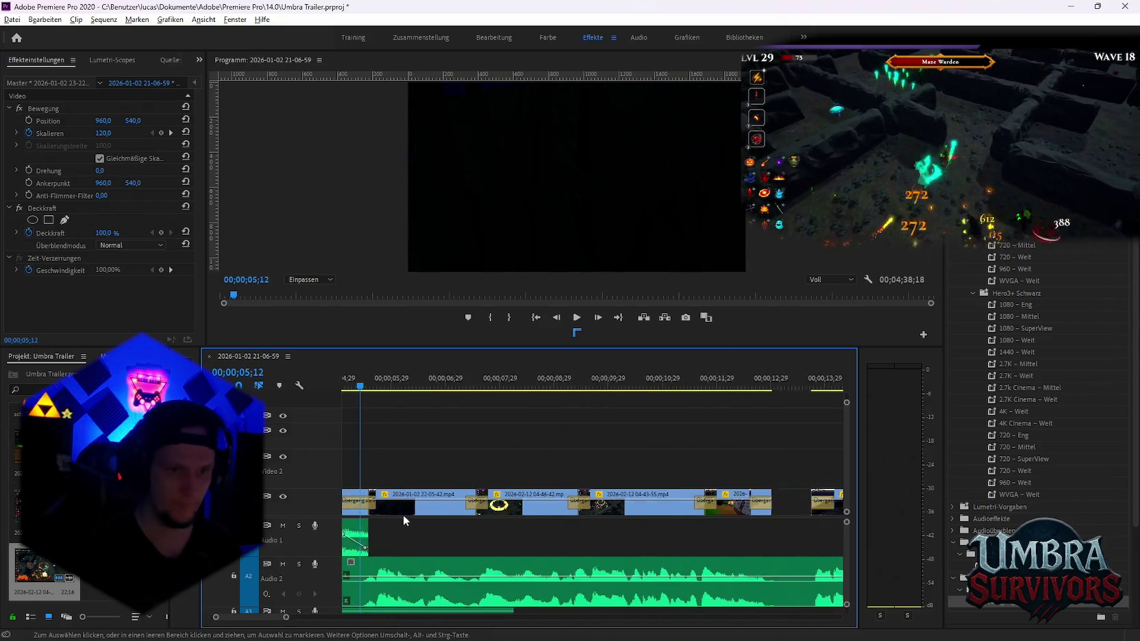
{"action": "scroll", "coordinate": [413, 507], "scroll_direction": "up", "scroll_amount": 2}
{"action": "left_click", "coordinate": [516, 389]}
{"action": "key", "text": "space"}
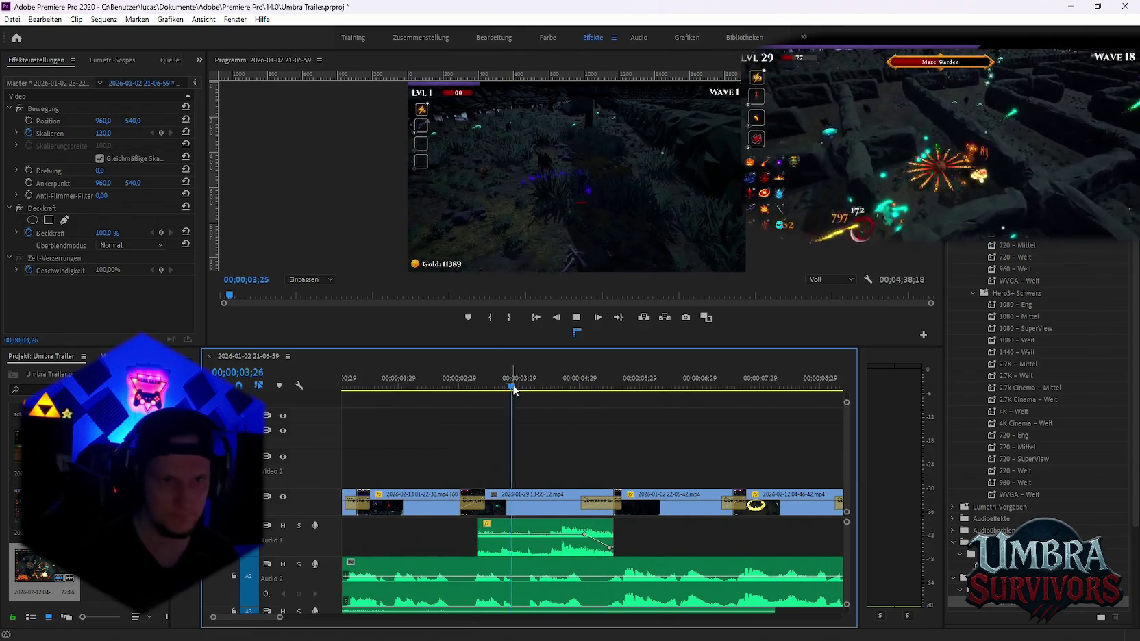
{"action": "key", "text": "space"}
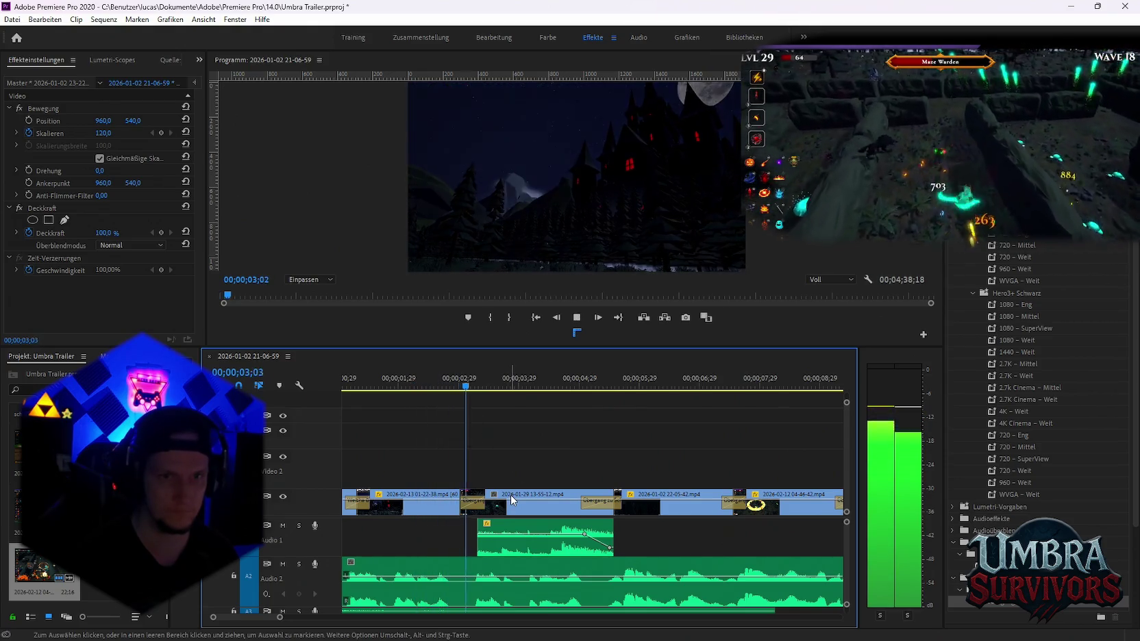
{"action": "key", "text": "space"}
{"action": "left_click", "coordinate": [514, 503]}
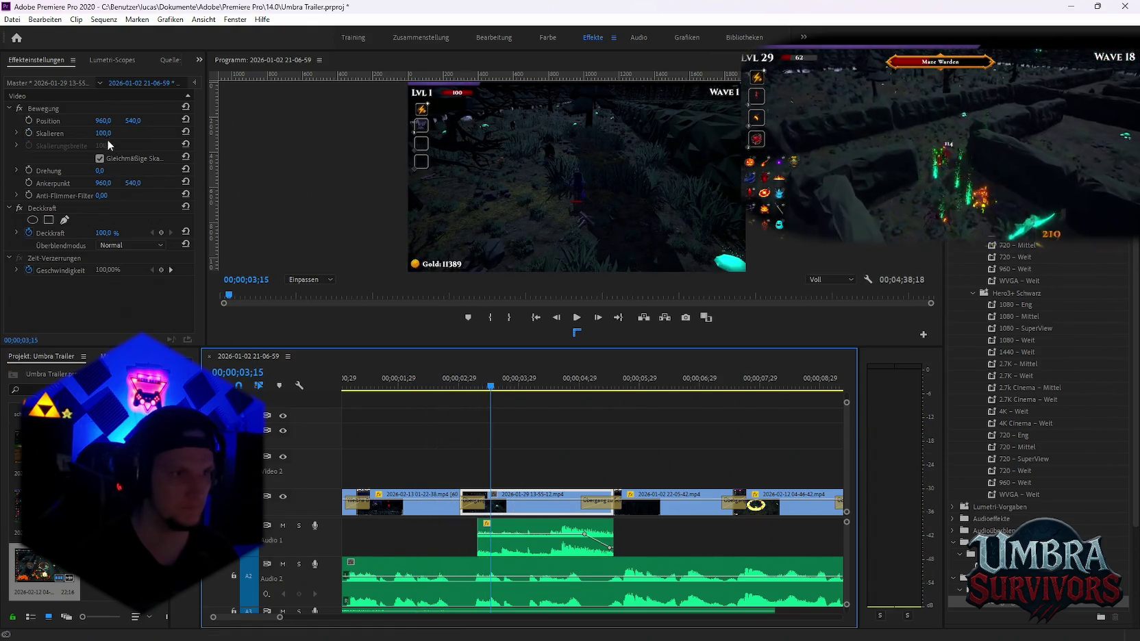
Scale the clip to 119 to crop out the HUD and preview it
{"action": "left_click_drag", "start_coordinate": [103, 133], "coordinate": [117, 133]}
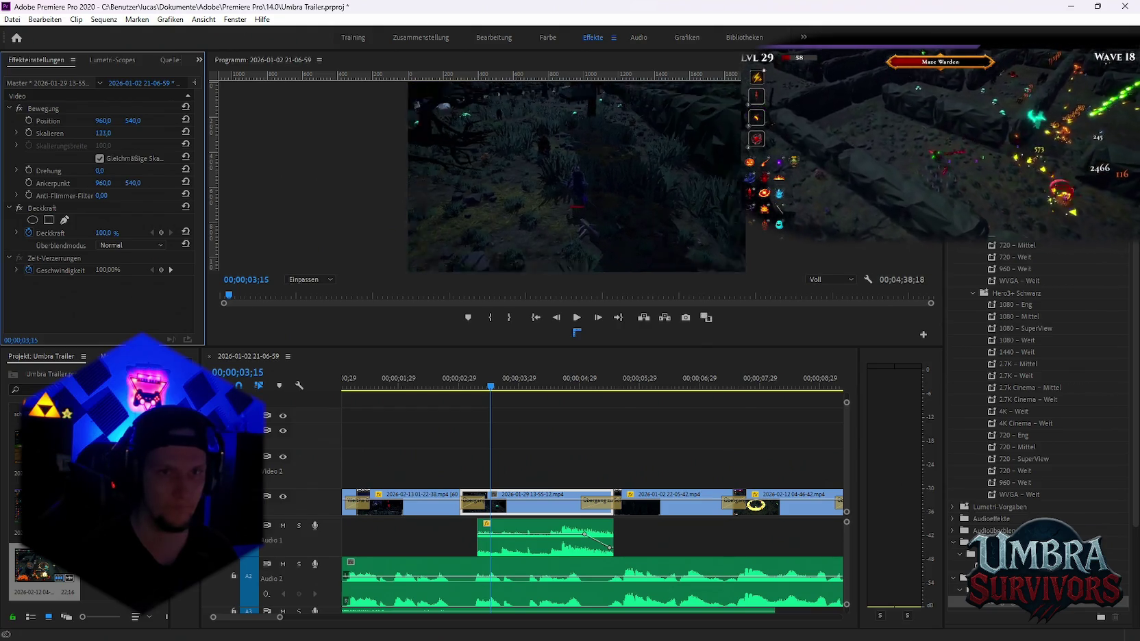
{"action": "left_click", "coordinate": [488, 396]}
{"action": "key", "text": "space"}
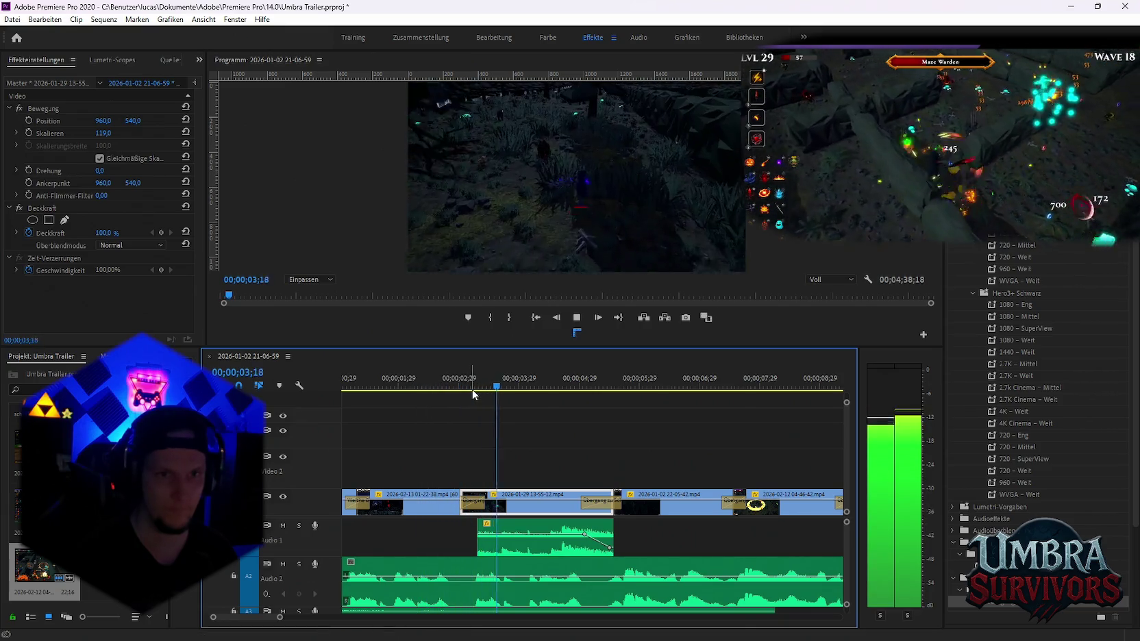
{"action": "key", "text": "space"}
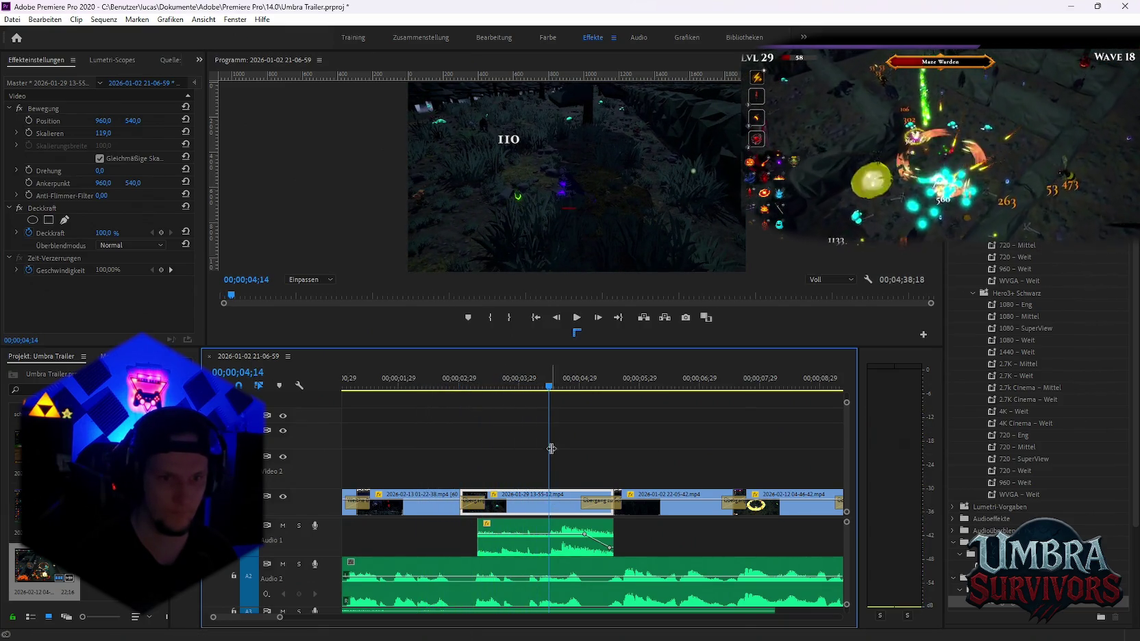
At 04;15, raise the clip's scale to 203 and play back the zoom
{"action": "scroll", "coordinate": [552, 505], "scroll_direction": "up", "scroll_amount": 2}
{"action": "scroll", "coordinate": [547, 522], "scroll_direction": "up", "scroll_amount": 3}
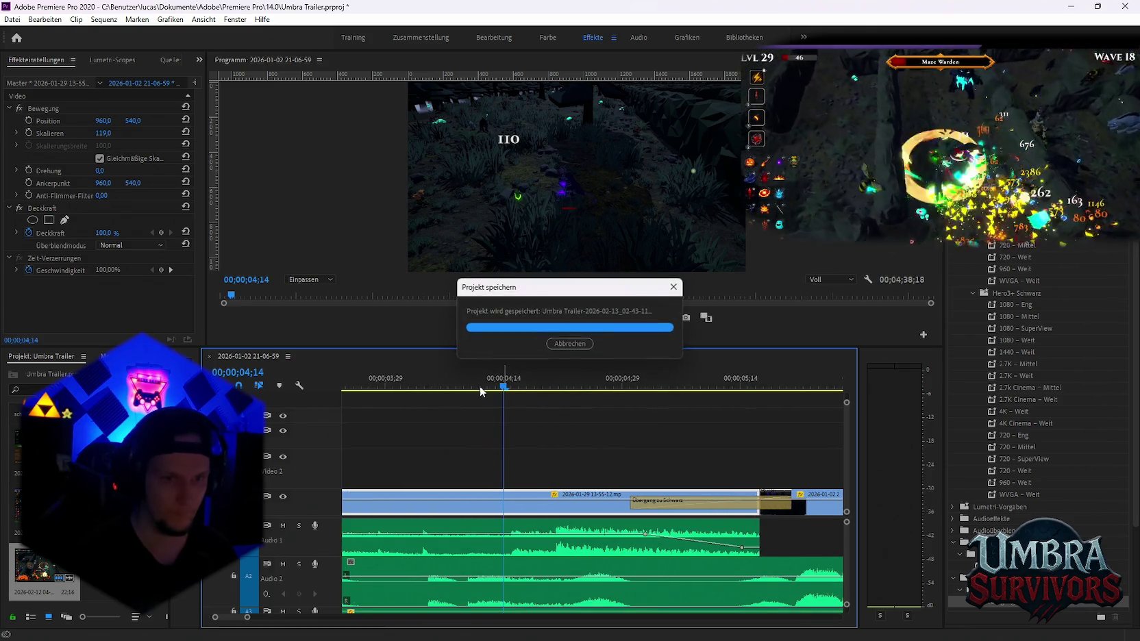
{"action": "key", "text": "Left"}
{"action": "key", "text": "Left"}
{"action": "key", "text": "Left"}
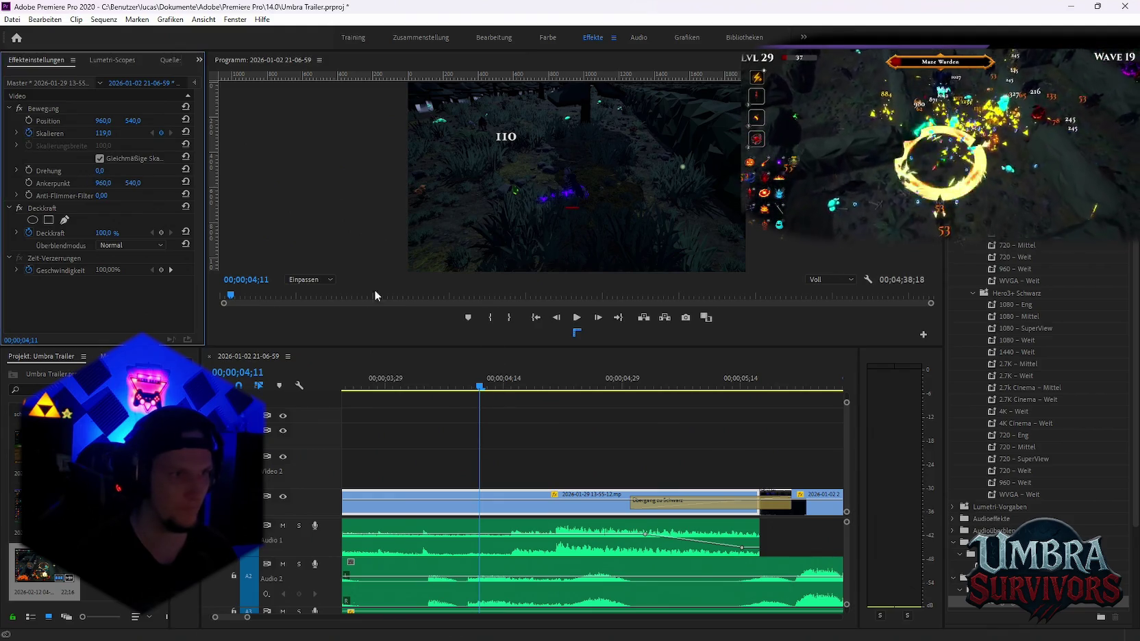
{"action": "key", "text": "space"}
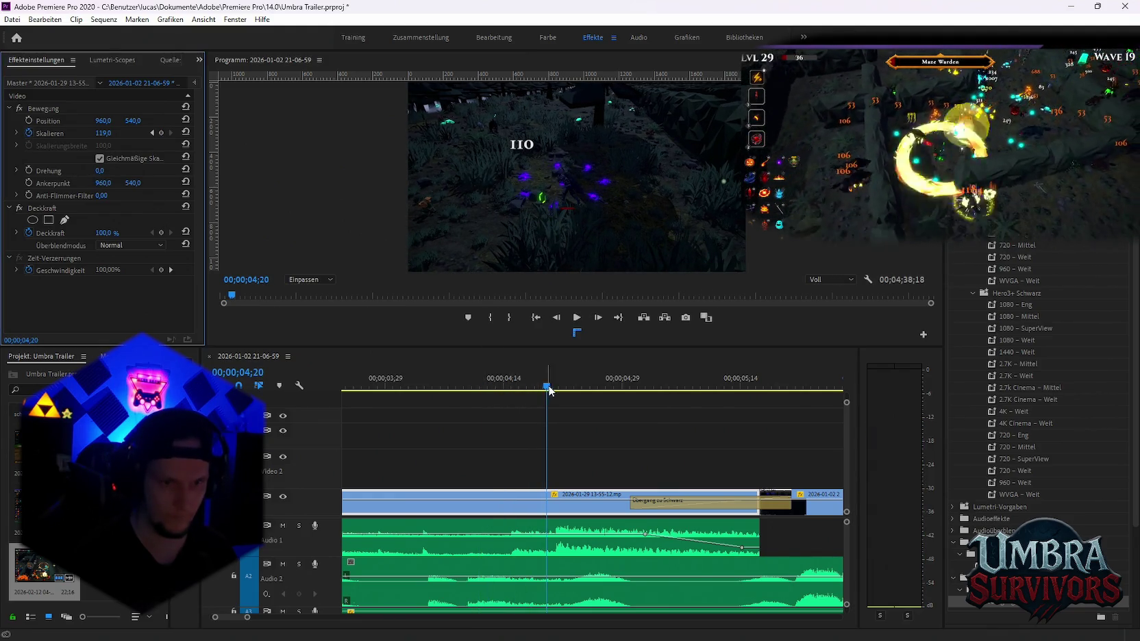
{"action": "left_click_drag", "start_coordinate": [550, 390], "coordinate": [511, 394]}
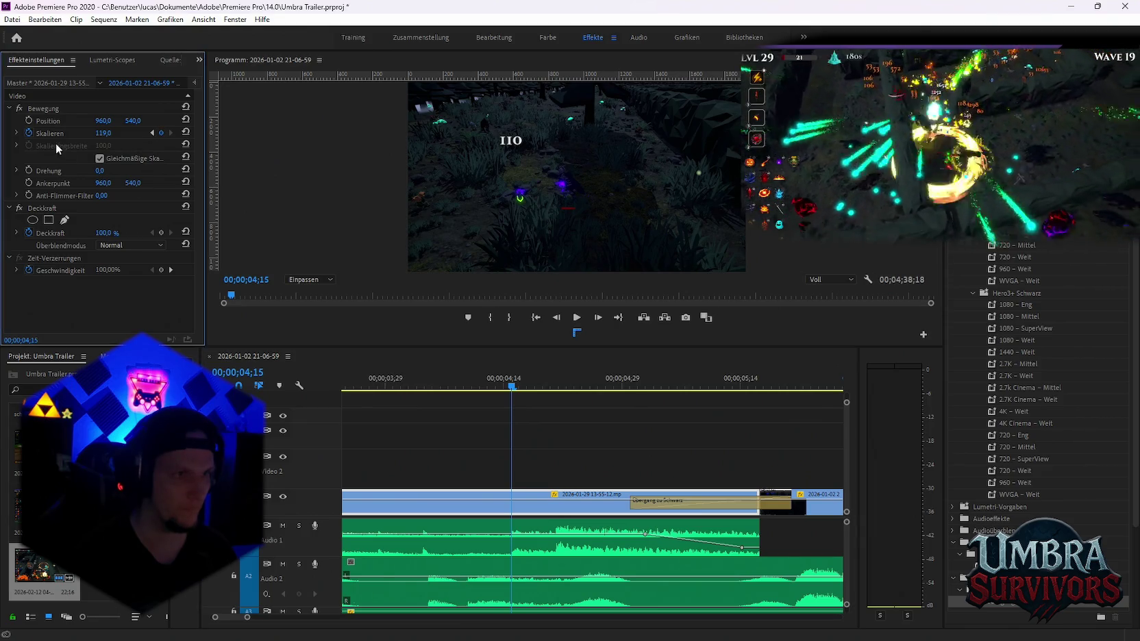
{"action": "left_click_drag", "start_coordinate": [103, 133], "coordinate": [176, 157]}
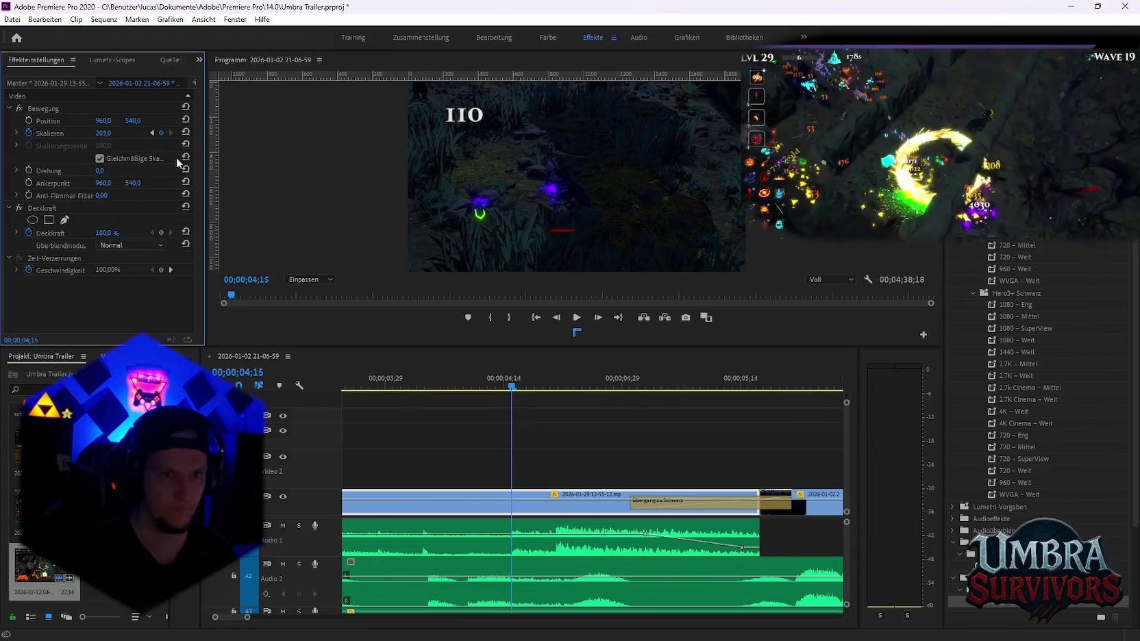
{"action": "left_click", "coordinate": [445, 372]}
{"action": "key", "text": "space"}
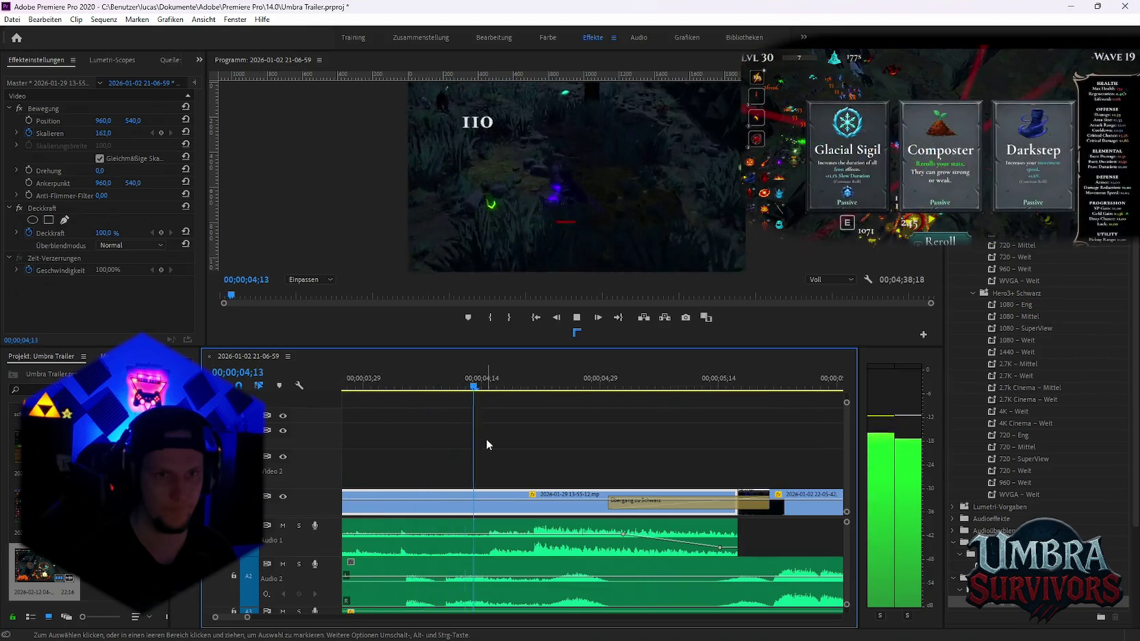
{"action": "key", "text": "space"}
Zoom the timeline out and move the playhead to 01;13
{"action": "key", "text": "minus"}
{"action": "key", "text": "minus"}
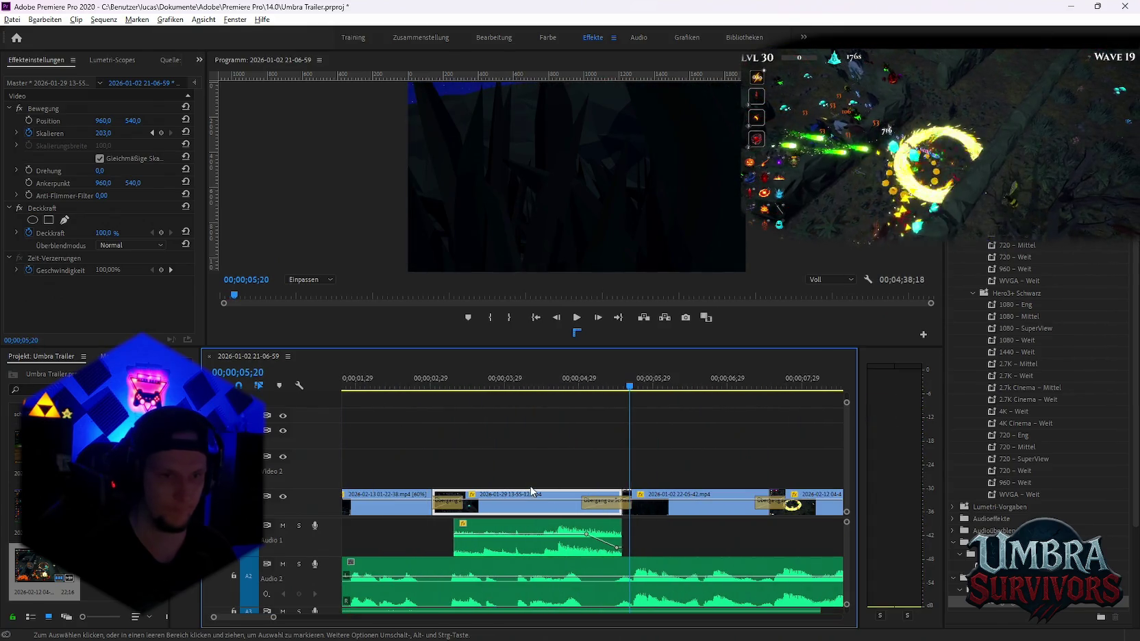
{"action": "key", "text": "minus"}
{"action": "left_click", "coordinate": [369, 384]}
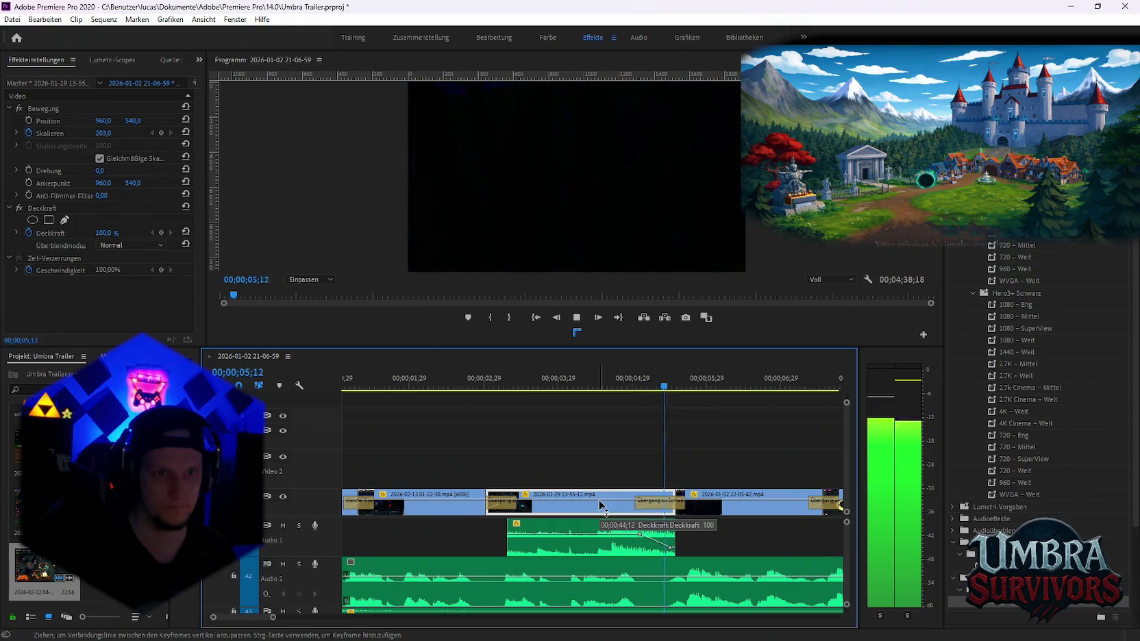
{"action": "key", "text": "minus"}
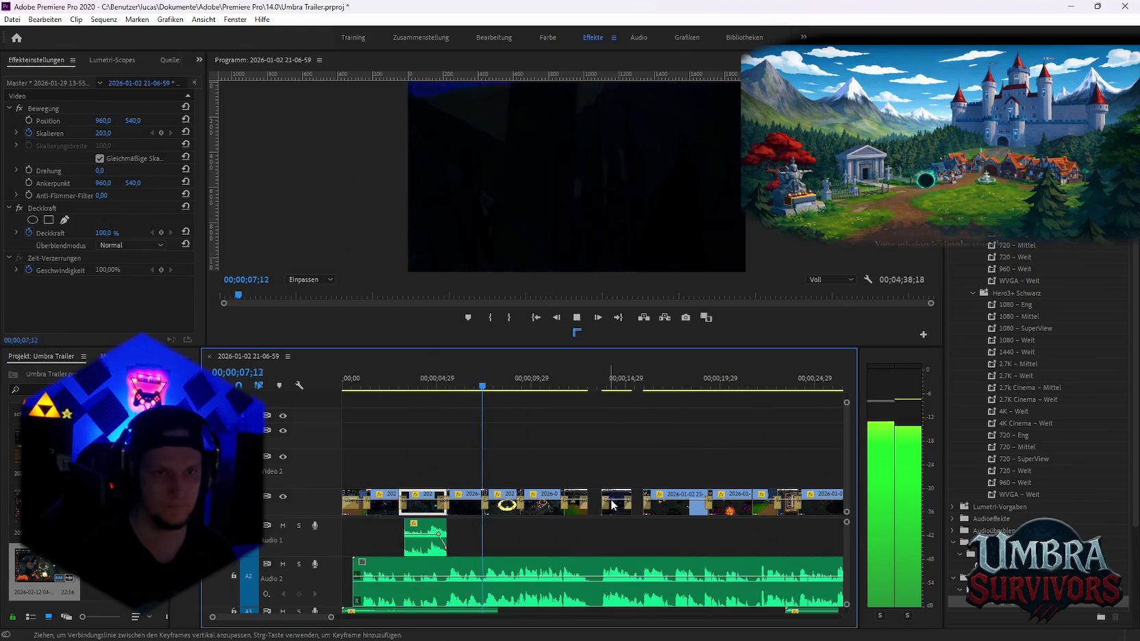
{"action": "key", "text": "space"}
{"action": "key", "text": "equal"}
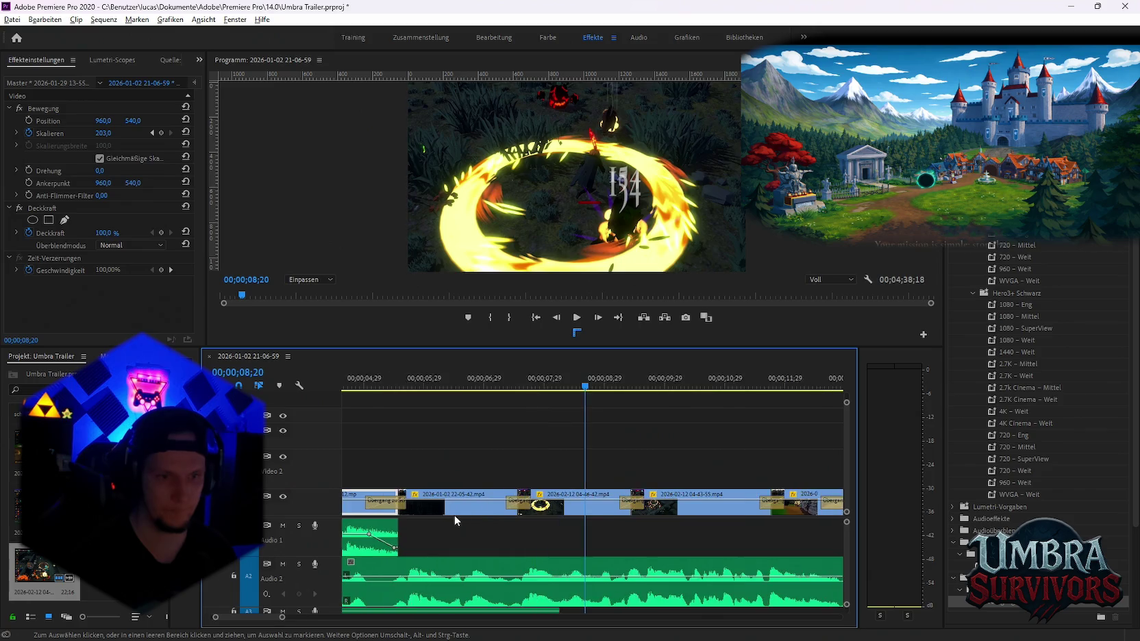
{"action": "scroll", "coordinate": [454, 515], "scroll_direction": "up", "scroll_amount": 3}
{"action": "left_click_drag", "start_coordinate": [415, 390], "coordinate": [540, 392]}
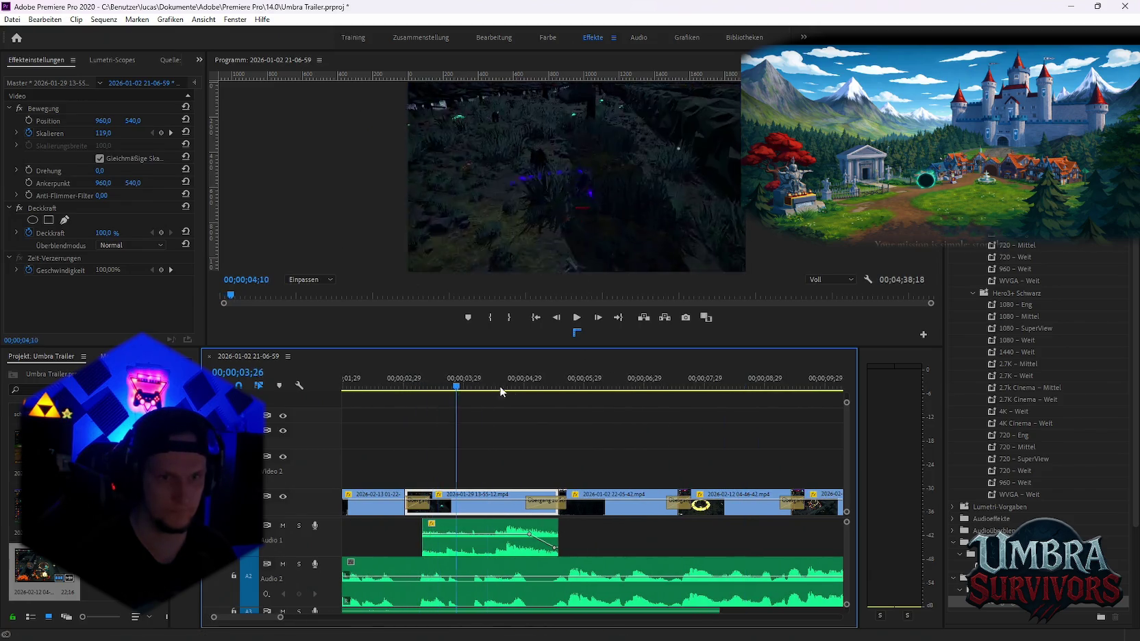
{"action": "left_click", "coordinate": [613, 503]}
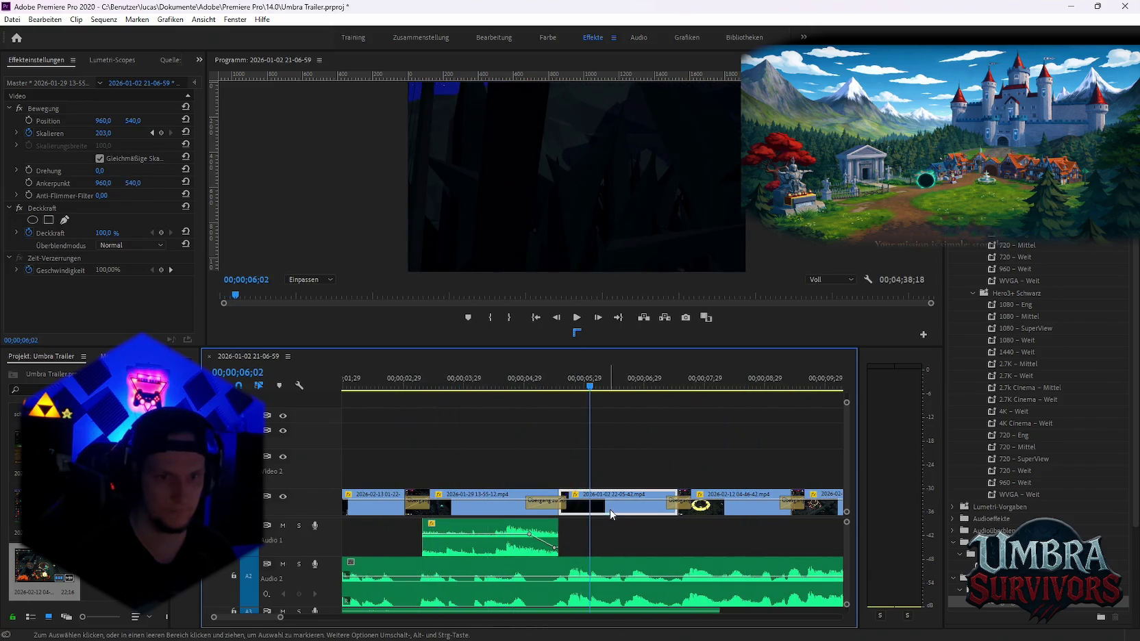
{"action": "key", "text": "equal"}
{"action": "key", "text": "equal"}
Keyframe the clip's scale at its start and at 207.2 at its end, then play back
{"action": "left_click", "coordinate": [460, 387]}
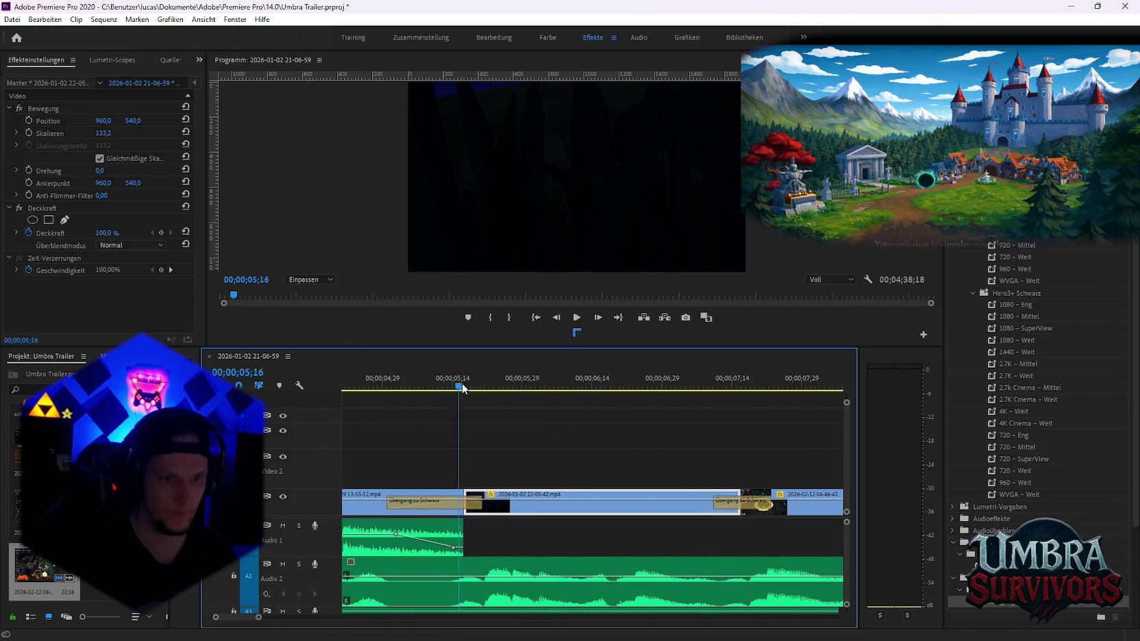
{"action": "left_click", "coordinate": [29, 133]}
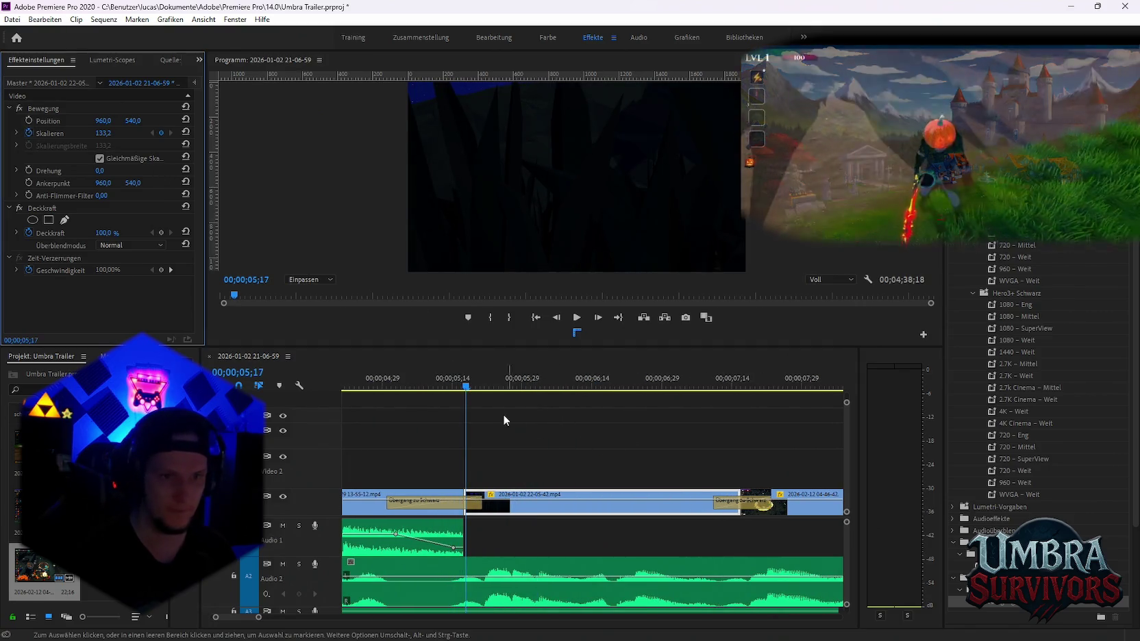
{"action": "left_click", "coordinate": [685, 387]}
{"action": "key", "text": "Down"}
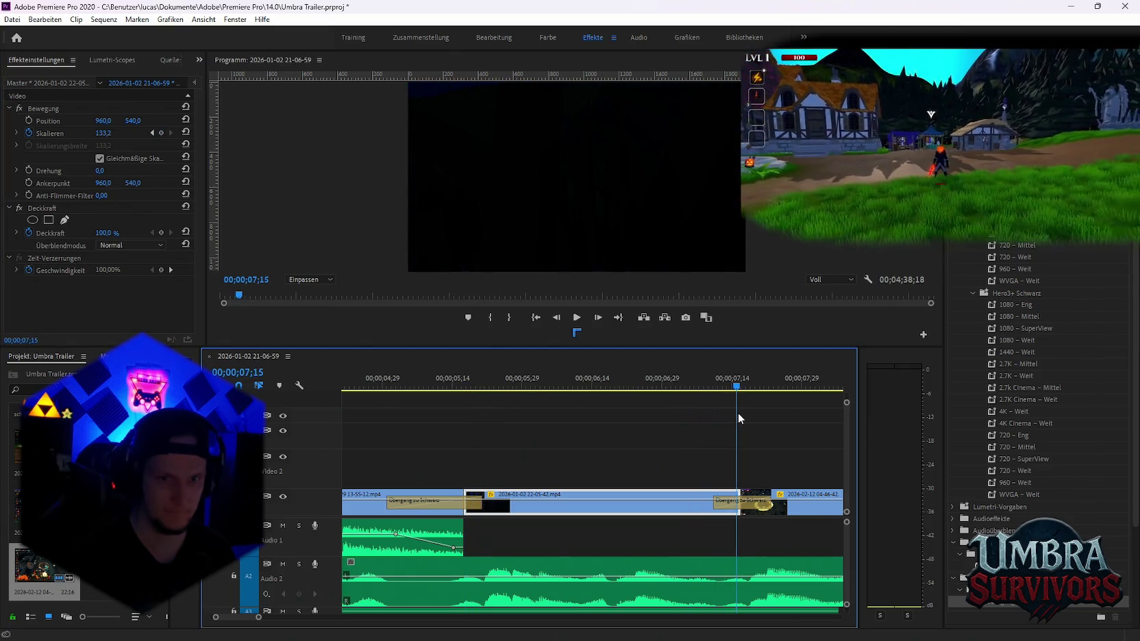
{"action": "left_click", "coordinate": [161, 133]}
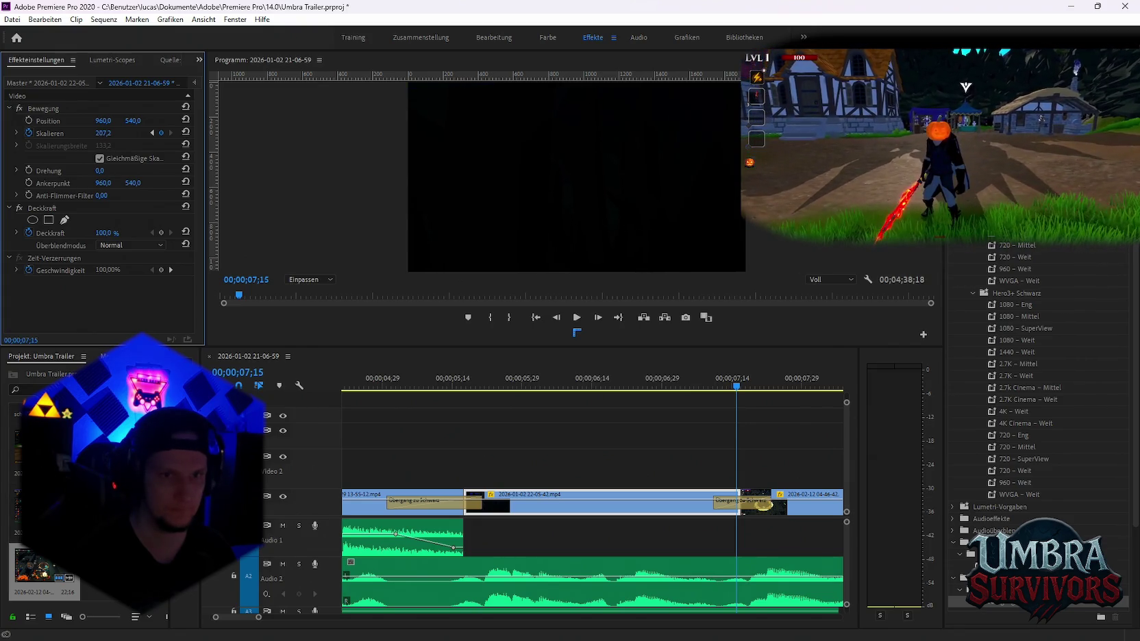
{"action": "left_click", "coordinate": [413, 380]}
{"action": "key", "text": "space"}
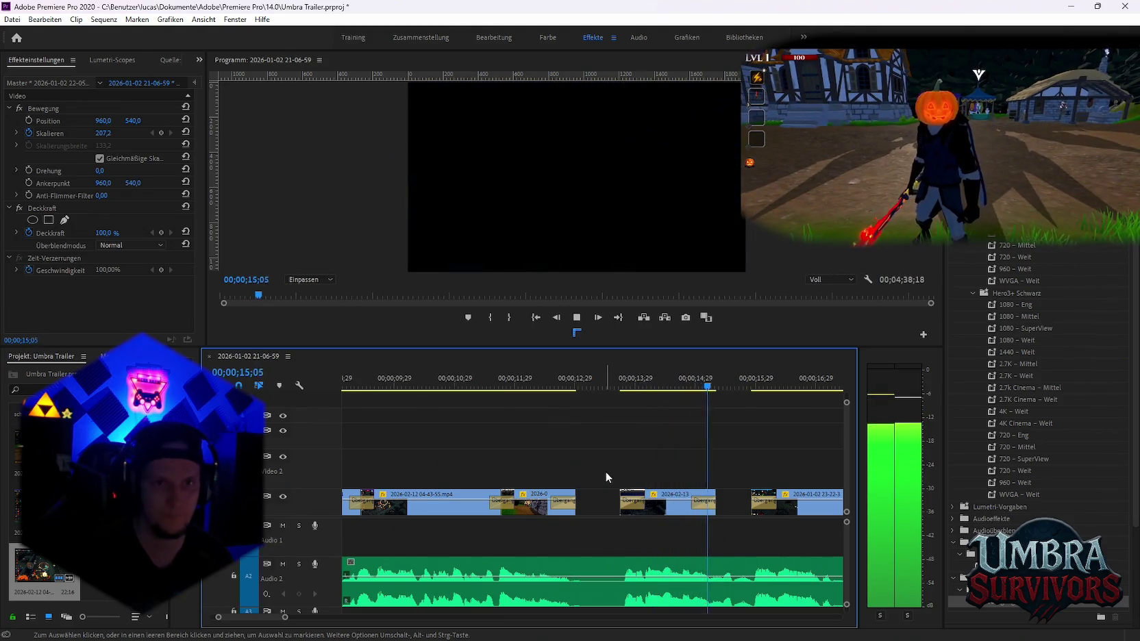
{"action": "key", "text": "space"}
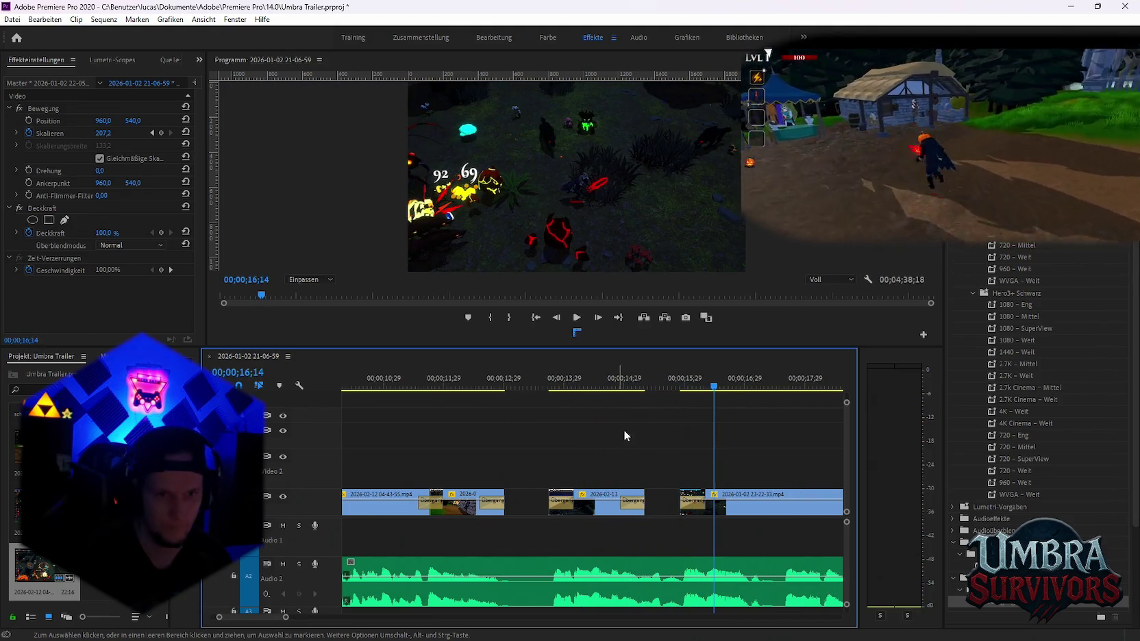
{"action": "left_click_drag", "start_coordinate": [622, 391], "coordinate": [577, 401]}
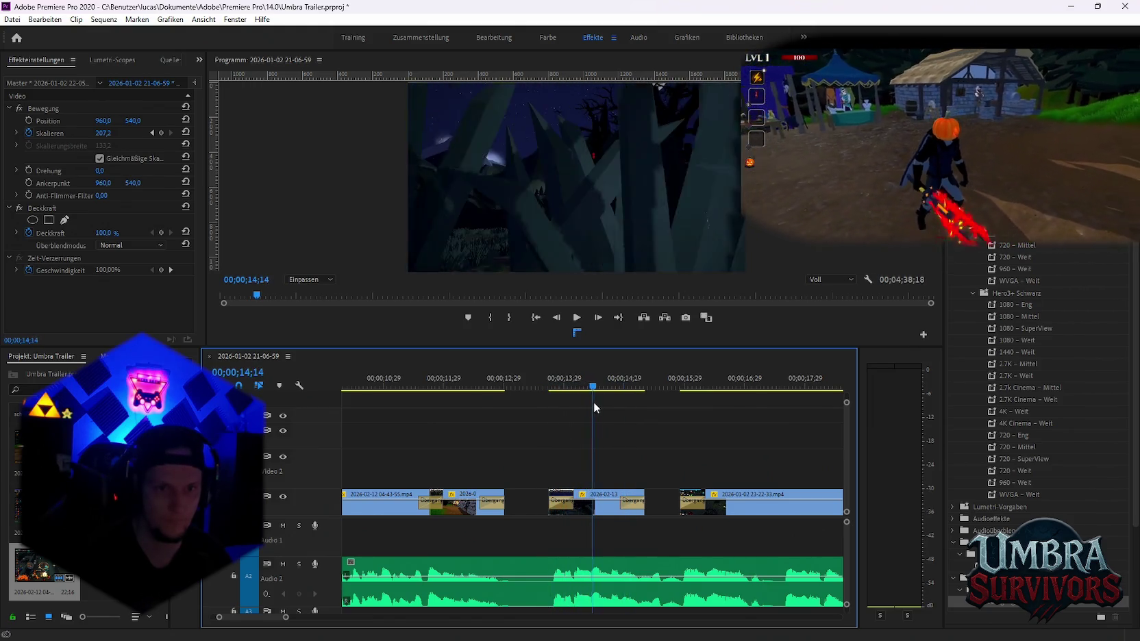
{"action": "left_click_drag", "start_coordinate": [576, 404], "coordinate": [595, 402]}
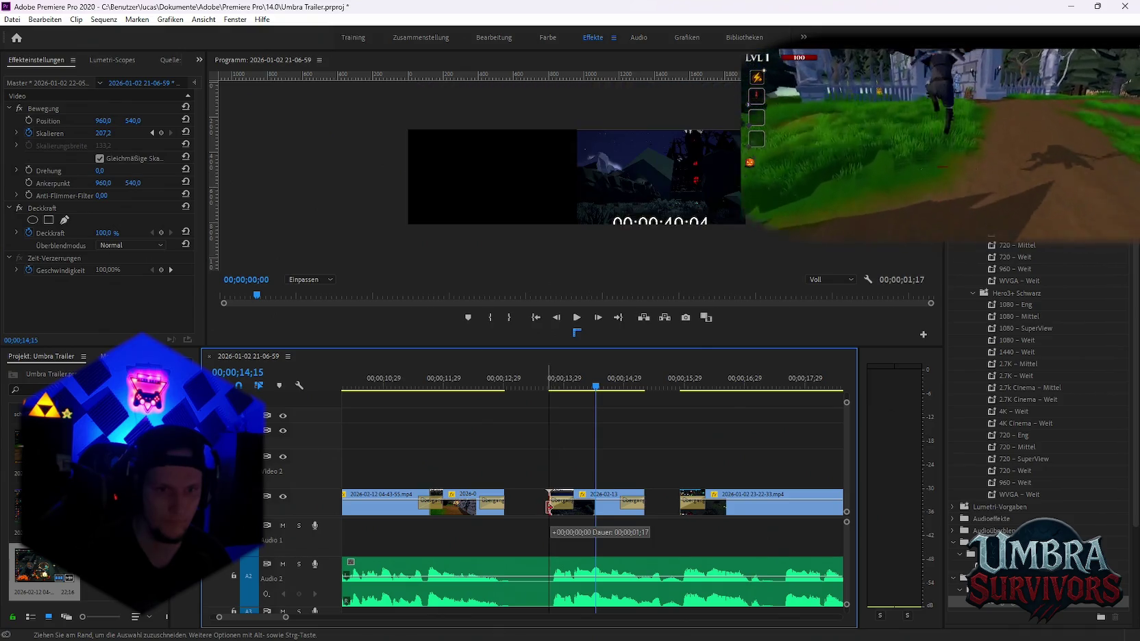
{"action": "left_click_drag", "start_coordinate": [549, 507], "coordinate": [548, 507]}
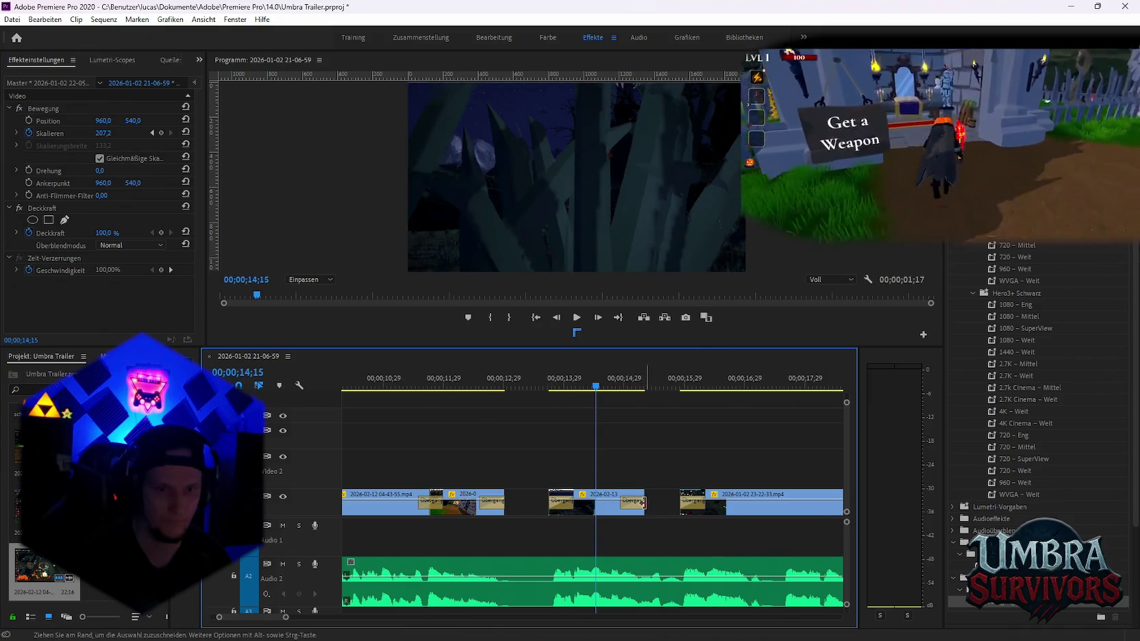
{"action": "left_click_drag", "start_coordinate": [647, 502], "coordinate": [659, 502]}
{"action": "key", "text": "space"}
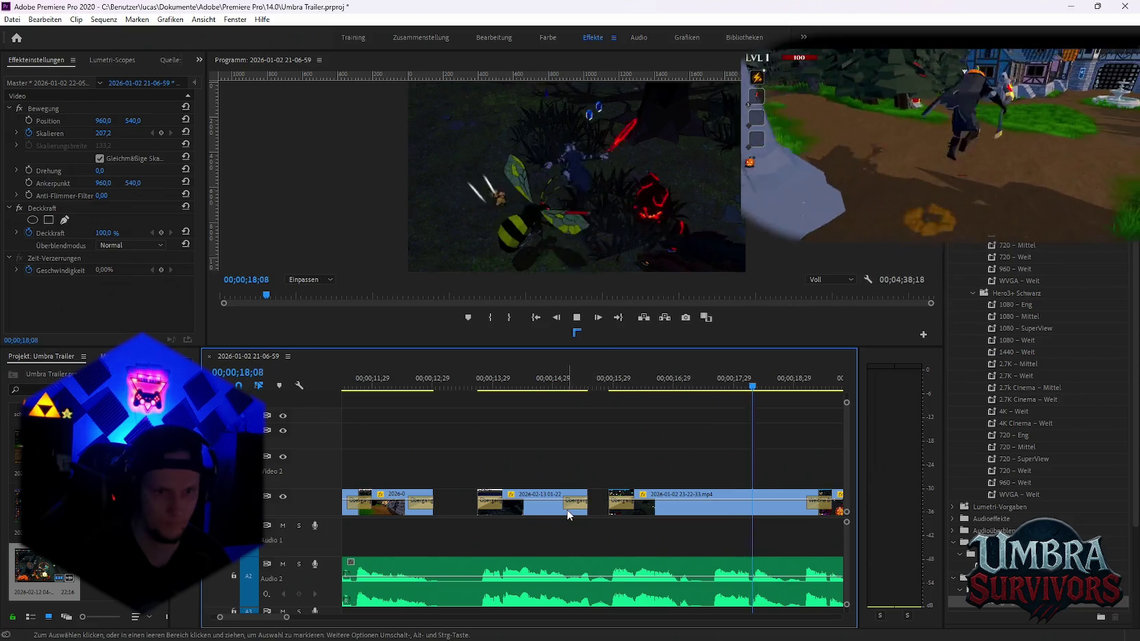
{"action": "key", "text": "space"}
Move the 2026-02-13 clip up to Video 2 and extend both its ends
{"action": "left_click_drag", "start_coordinate": [547, 508], "coordinate": [528, 455]}
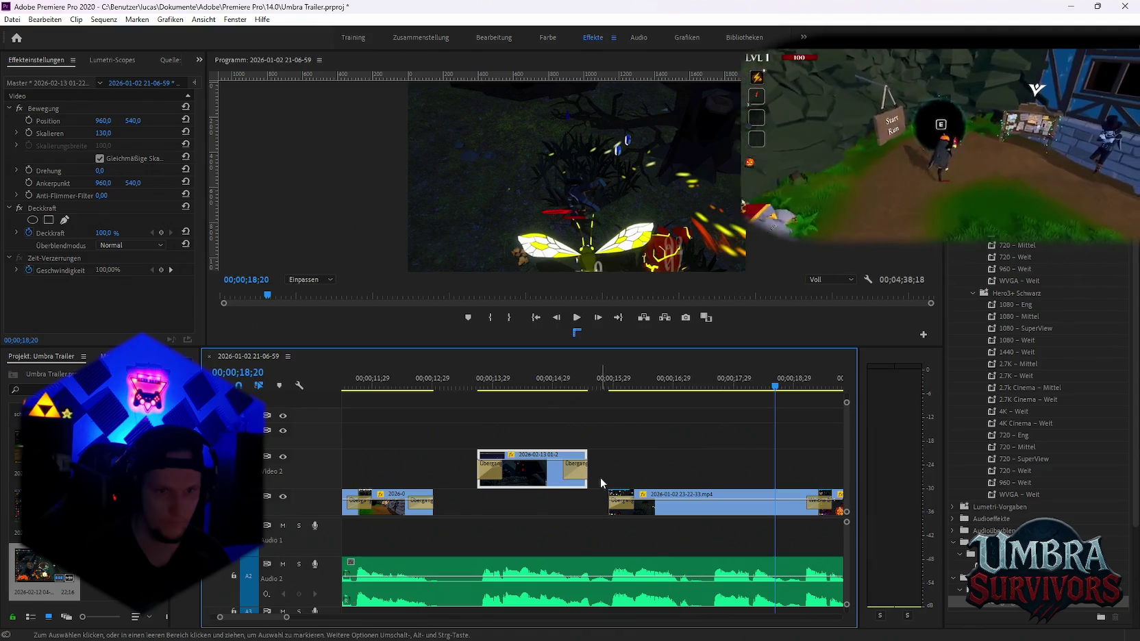
{"action": "left_click_drag", "start_coordinate": [590, 475], "coordinate": [647, 474]}
{"action": "left_click", "coordinate": [586, 387]}
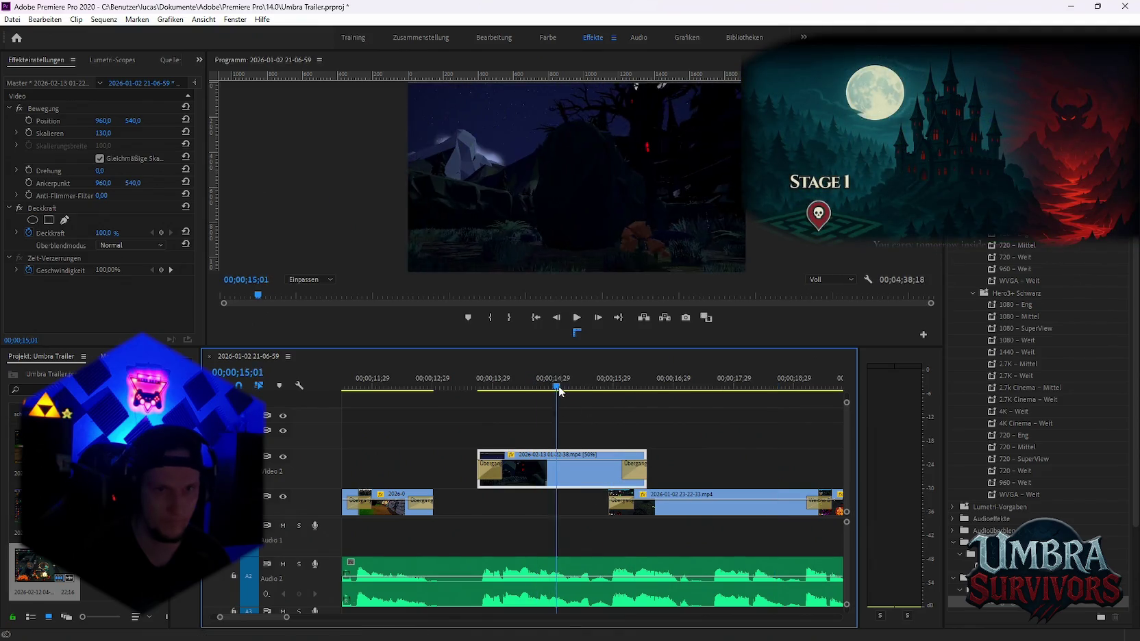
{"action": "left_click_drag", "start_coordinate": [588, 393], "coordinate": [600, 390]}
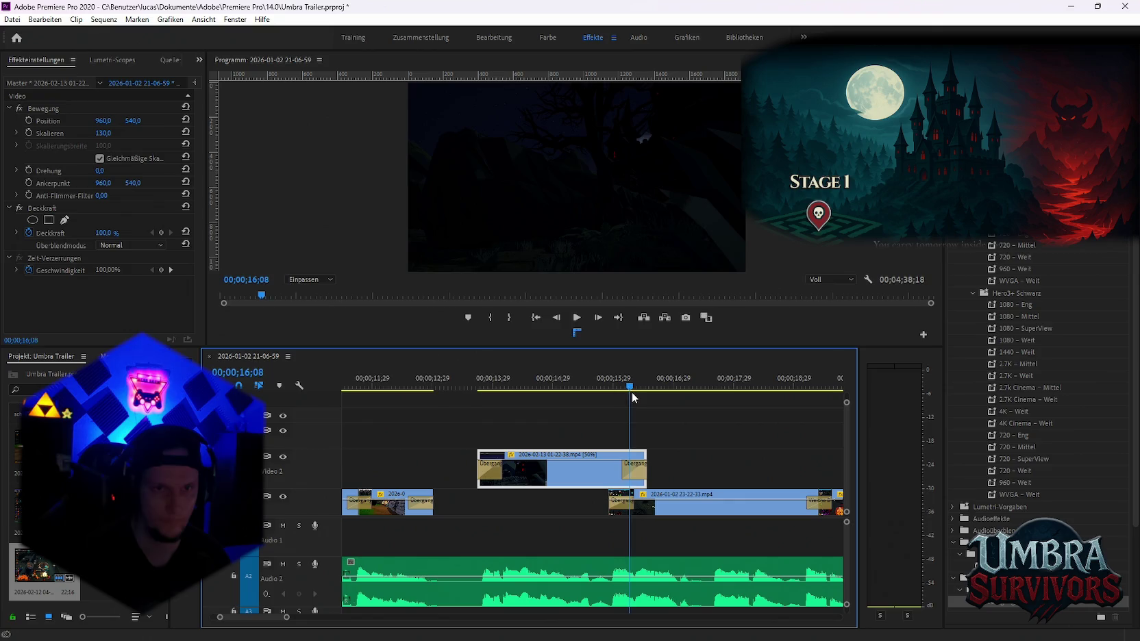
{"action": "left_click_drag", "start_coordinate": [478, 472], "coordinate": [434, 472]}
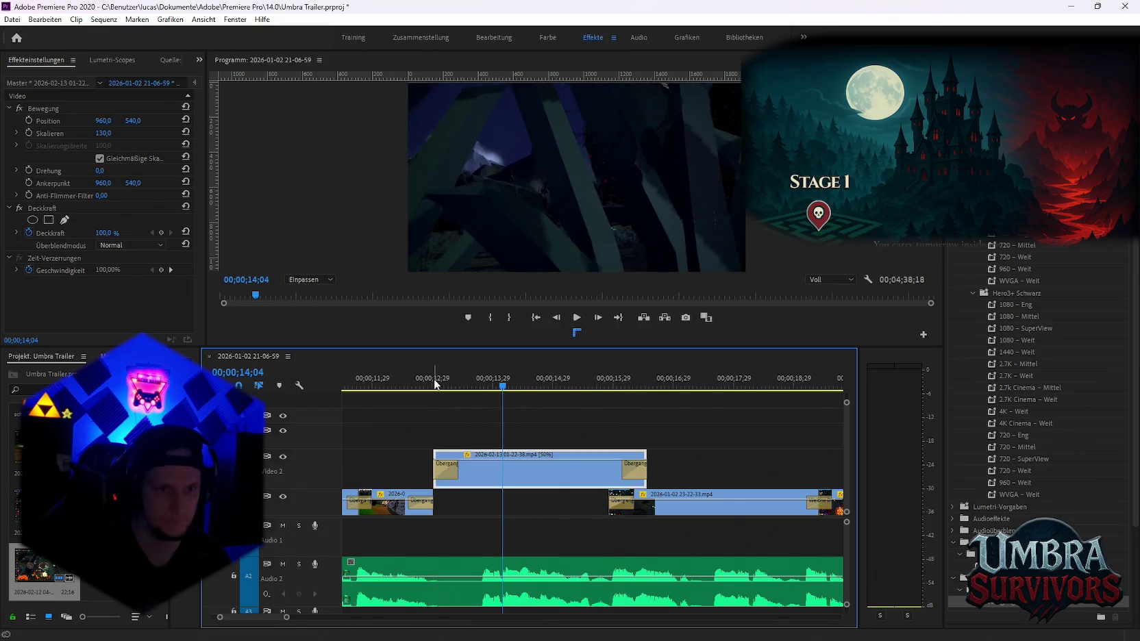
{"action": "left_click", "coordinate": [439, 387]}
{"action": "left_click_drag", "start_coordinate": [438, 387], "coordinate": [487, 388]}
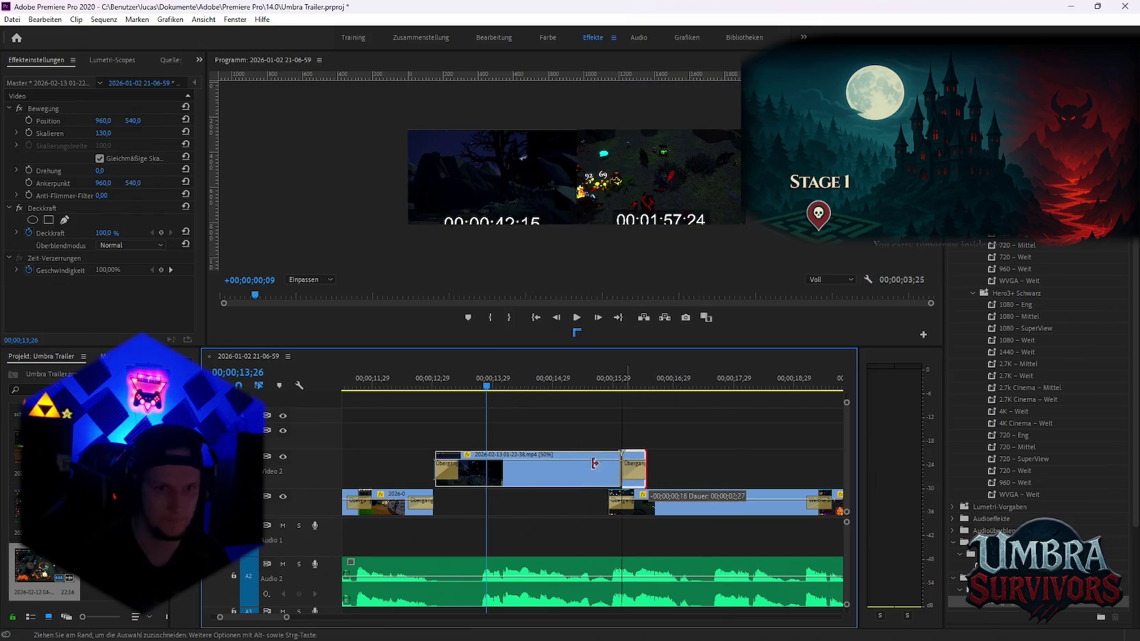
Shorten, slide and re-trim the Video 2 clip around the castle frame
{"action": "left_click_drag", "start_coordinate": [670, 463], "coordinate": [521, 463]}
{"action": "left_click_drag", "start_coordinate": [452, 479], "coordinate": [527, 478]}
{"action": "left_click", "coordinate": [472, 388]}
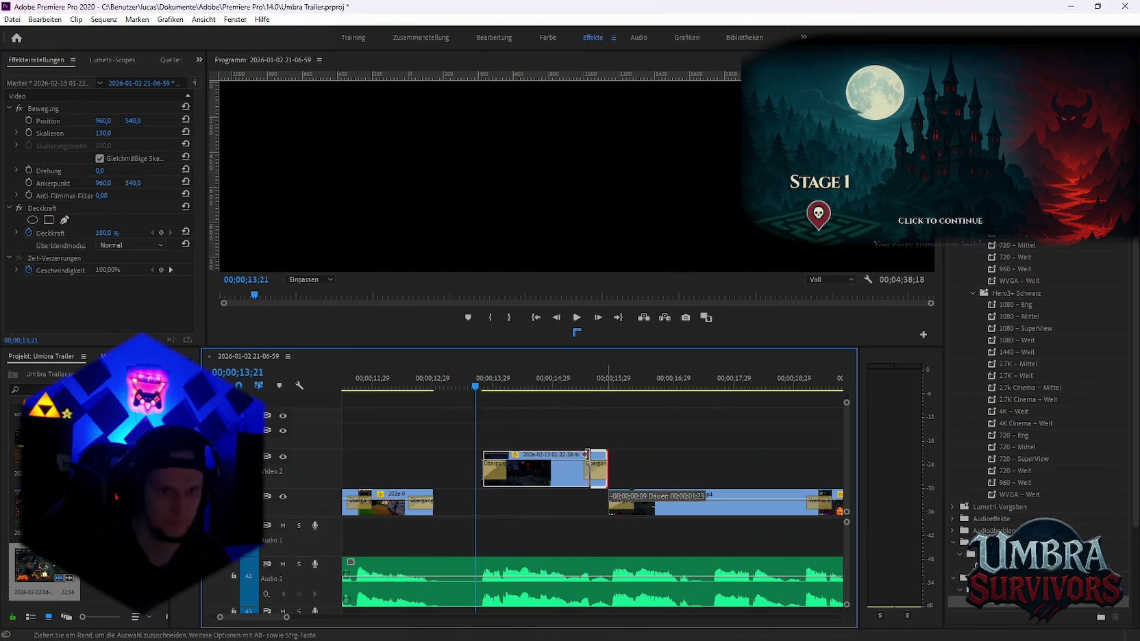
{"action": "left_click_drag", "start_coordinate": [586, 454], "coordinate": [583, 454]}
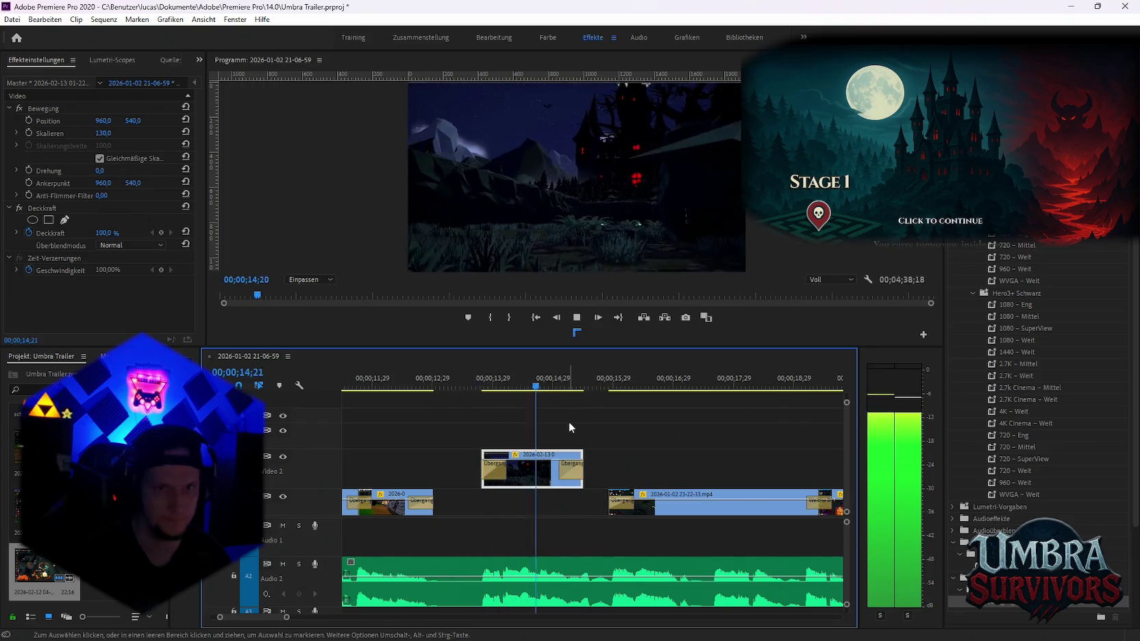
{"action": "key", "text": "space"}
Undo back to the Video 1 clip, play to 20;02, and switch to the gameplay recording
{"action": "key", "text": "ctrl+z"}
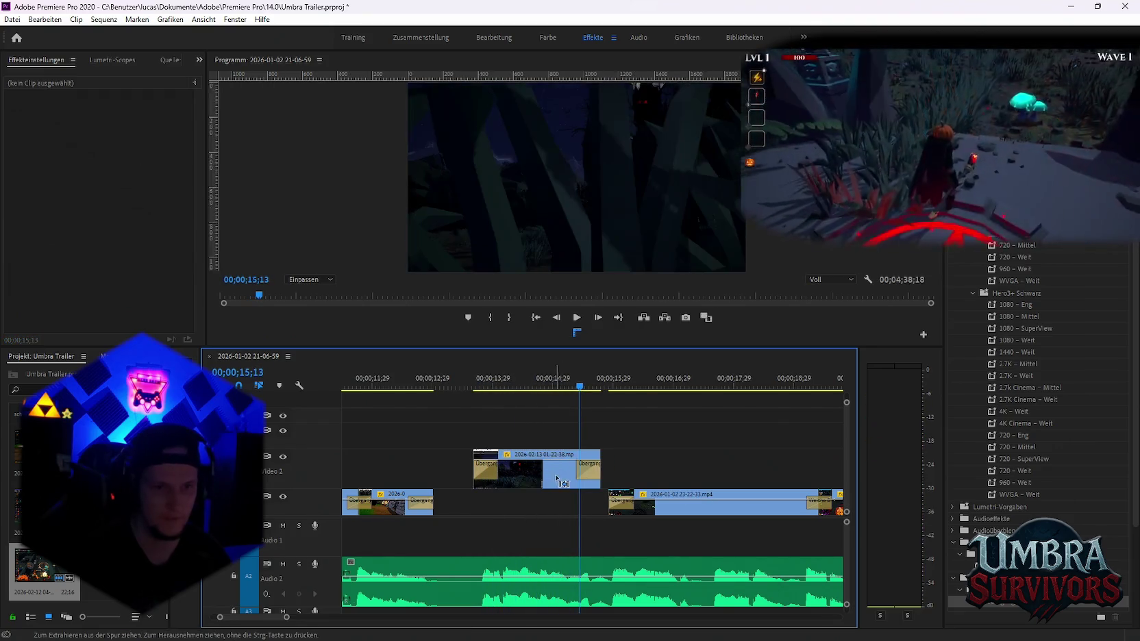
{"action": "key", "text": "ctrl+z"}
{"action": "key", "text": "ctrl+z"}
{"action": "key", "text": "ctrl+z"}
{"action": "key", "text": "ctrl+z"}
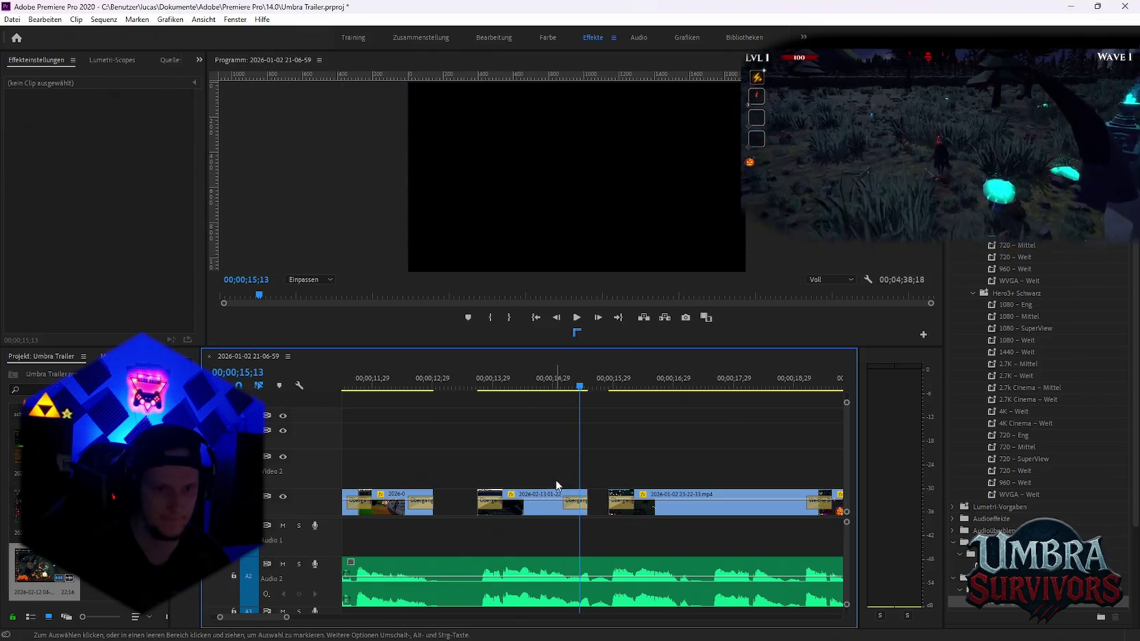
{"action": "left_click", "coordinate": [454, 383]}
{"action": "key", "text": "space"}
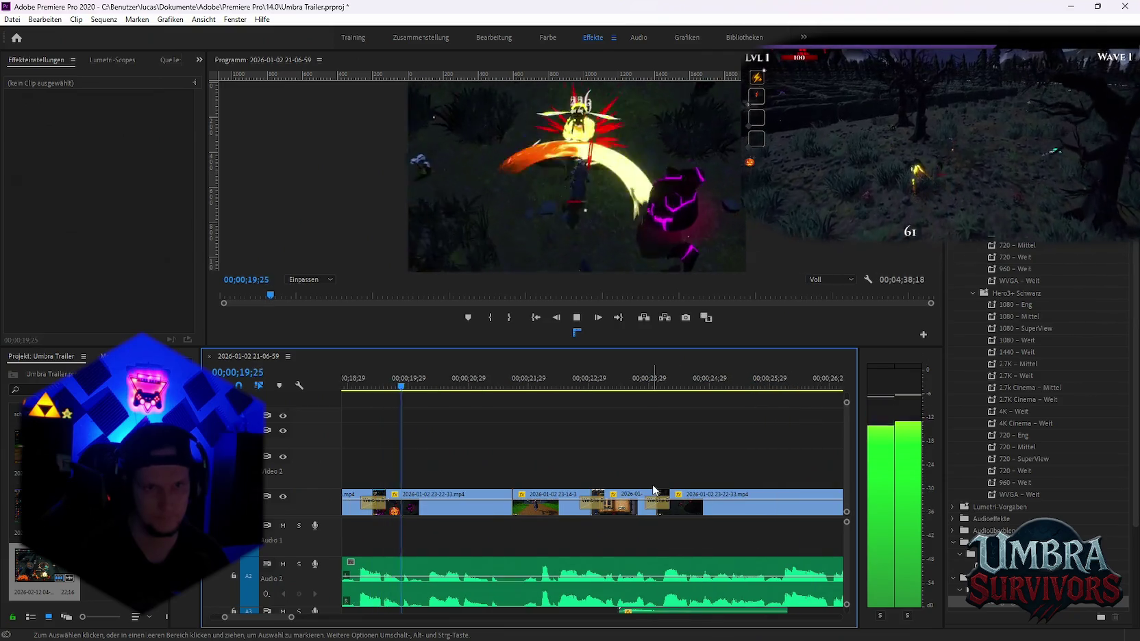
{"action": "key", "text": "space"}
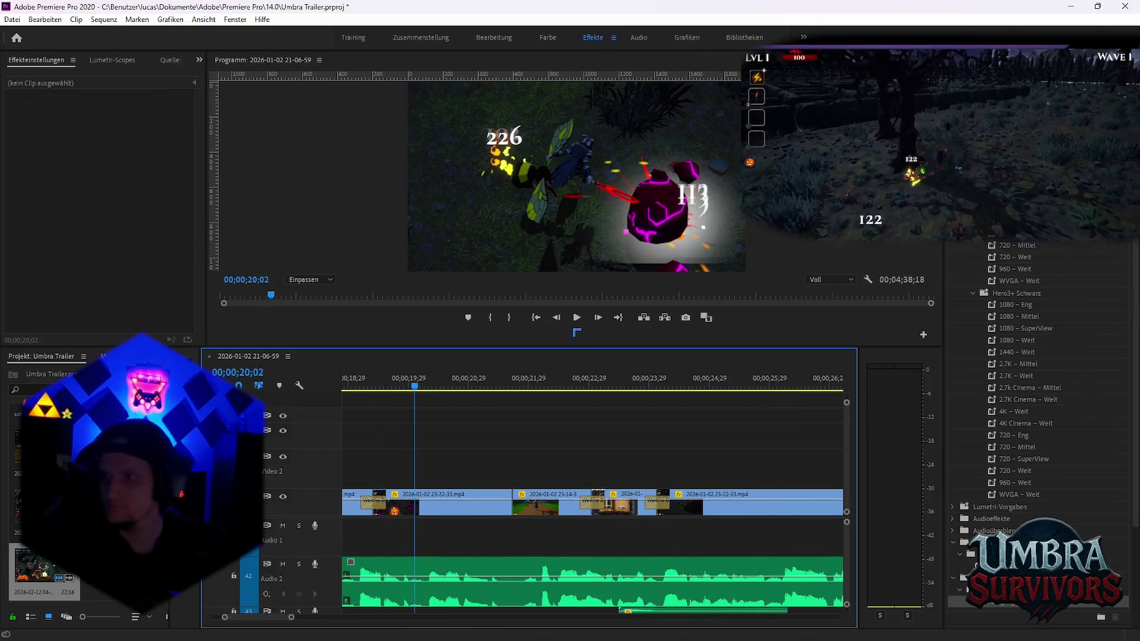
{"action": "key", "text": "alt+Tab"}
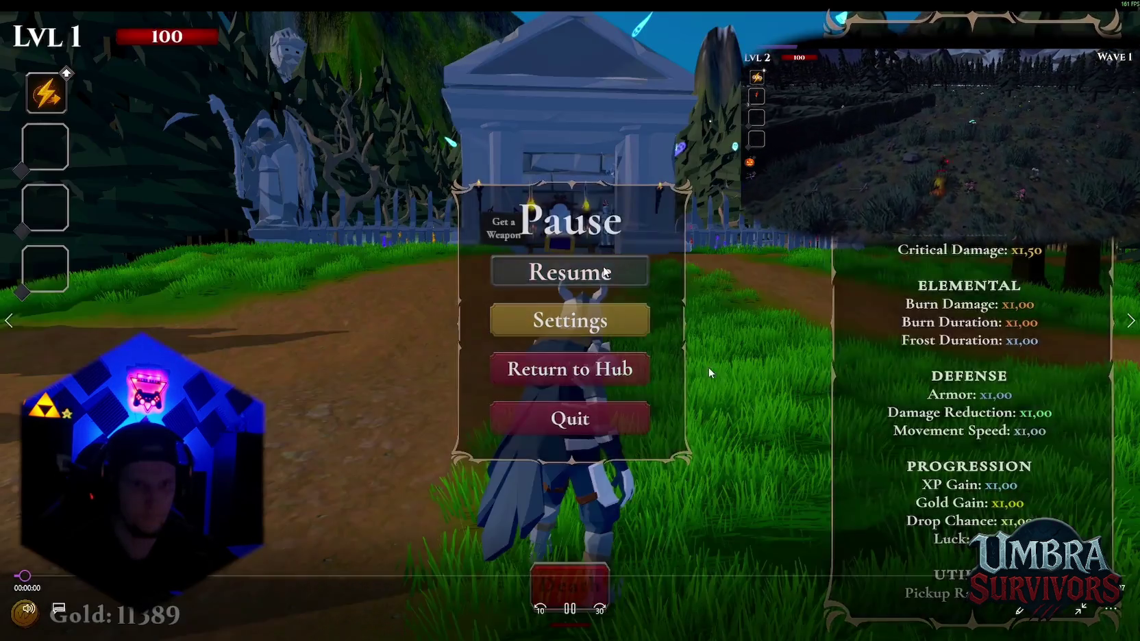
Skip the gameplay recording ahead to 1:40 and 2:19, watch, then close the player
{"action": "left_click", "coordinate": [611, 575]}
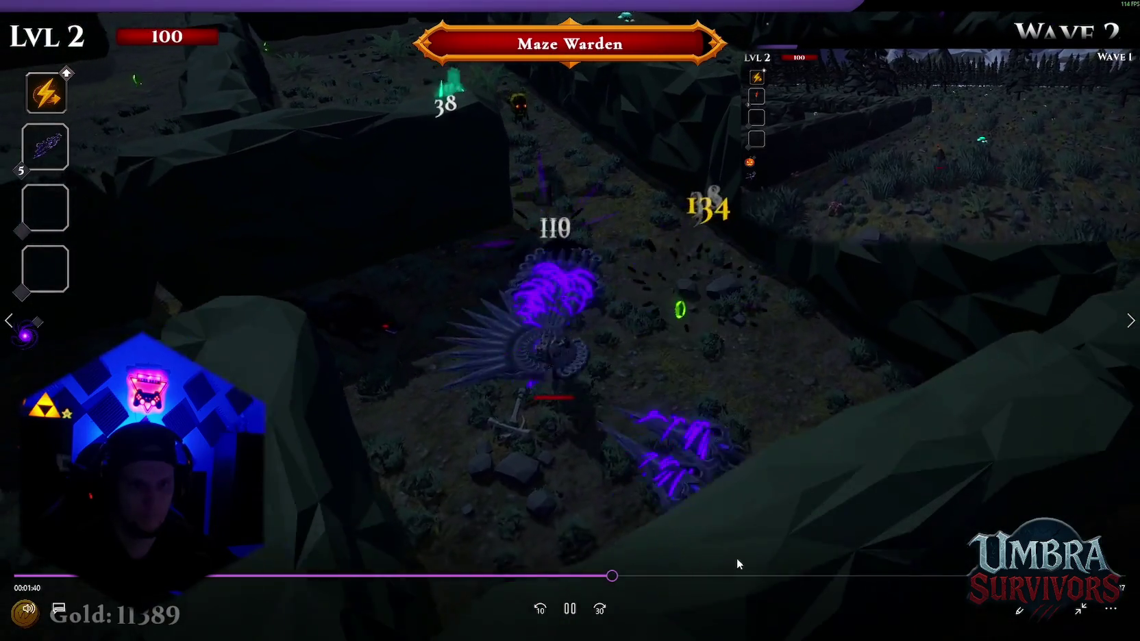
{"action": "left_click", "coordinate": [839, 576]}
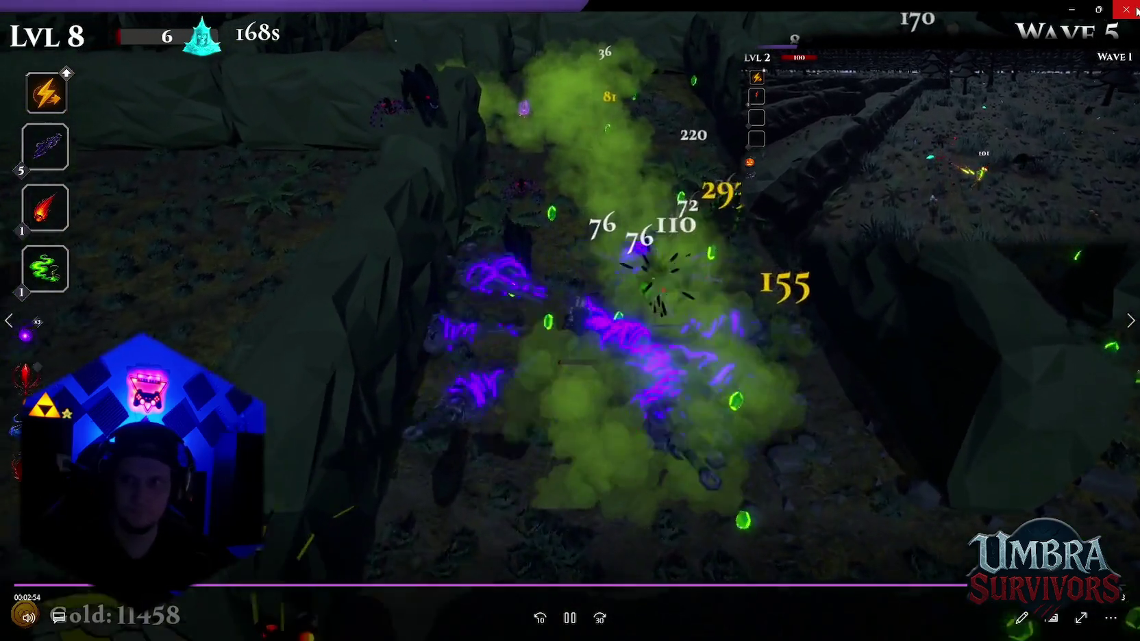
{"action": "left_click", "coordinate": [1136, 9]}
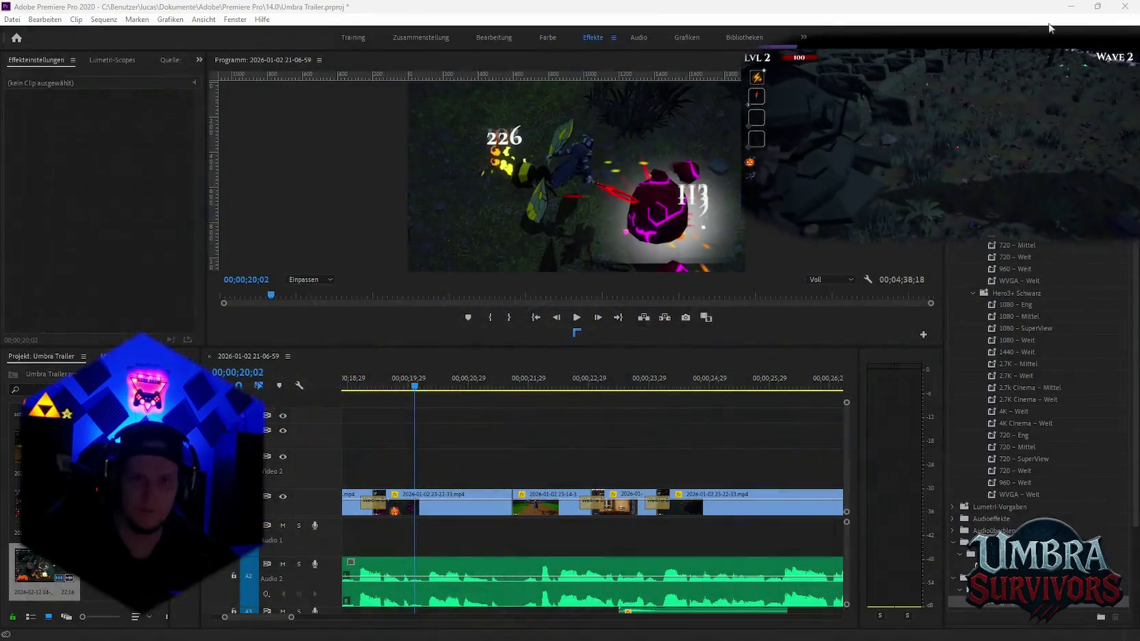
Delete the 2026-01-29 clip and add Wishlist WD #1 to the sequence near 00;02;15
{"action": "key", "text": "minus"}
{"action": "key", "text": "minus"}
{"action": "key", "text": "minus"}
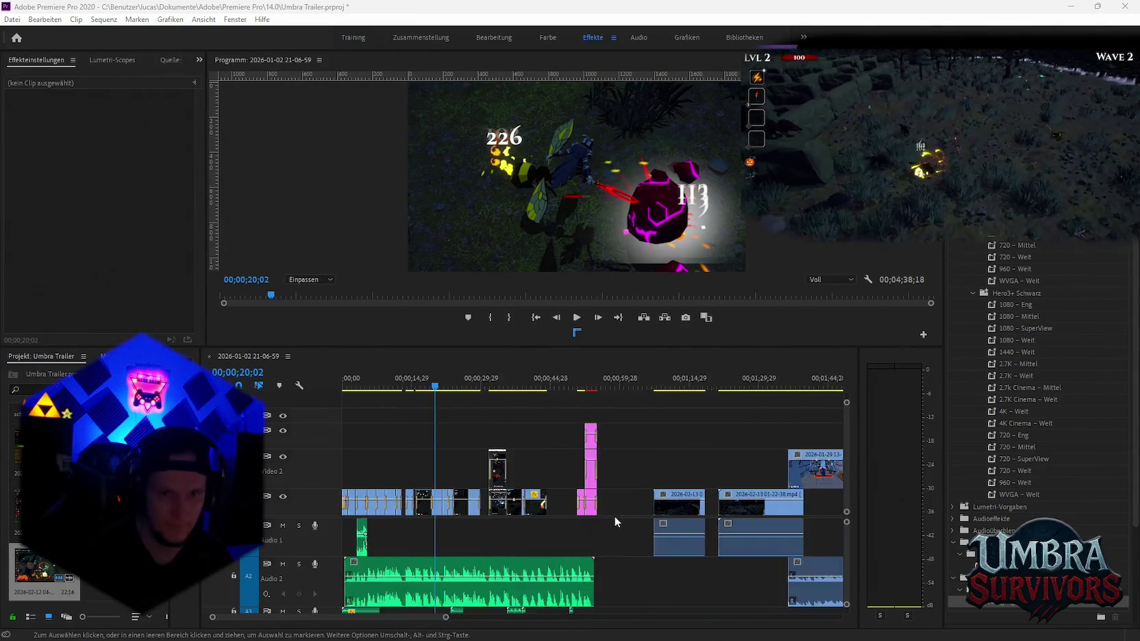
{"action": "key", "text": "minus"}
{"action": "key", "text": "minus"}
{"action": "key", "text": "minus"}
{"action": "left_click", "coordinate": [586, 472]}
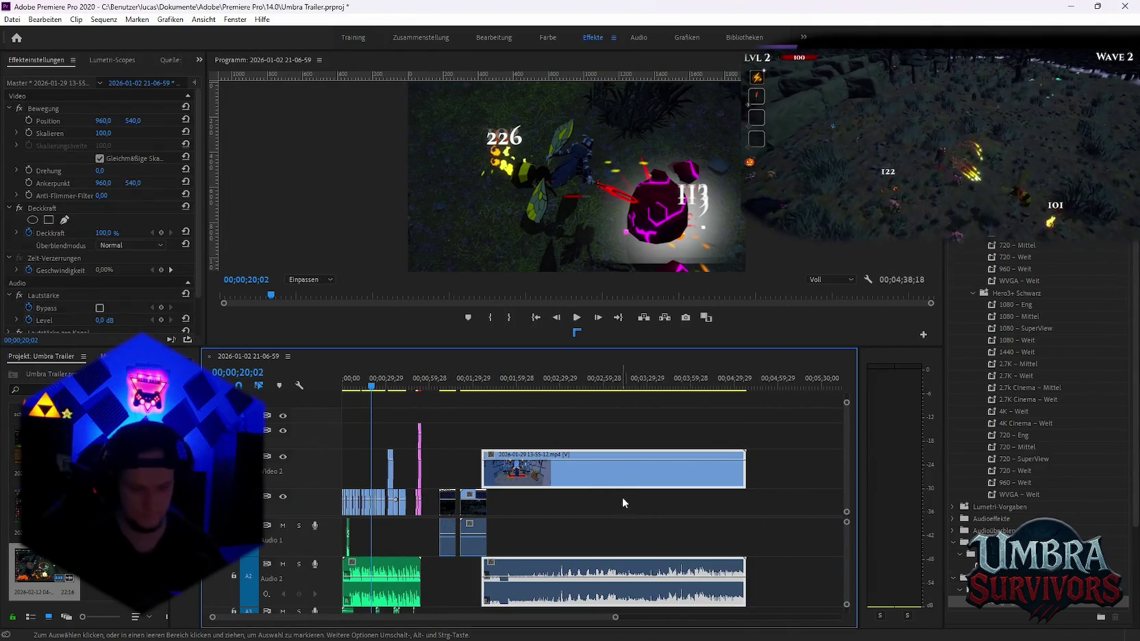
{"action": "key", "text": "Delete"}
{"action": "left_click_drag", "start_coordinate": [102, 572], "coordinate": [554, 532]}
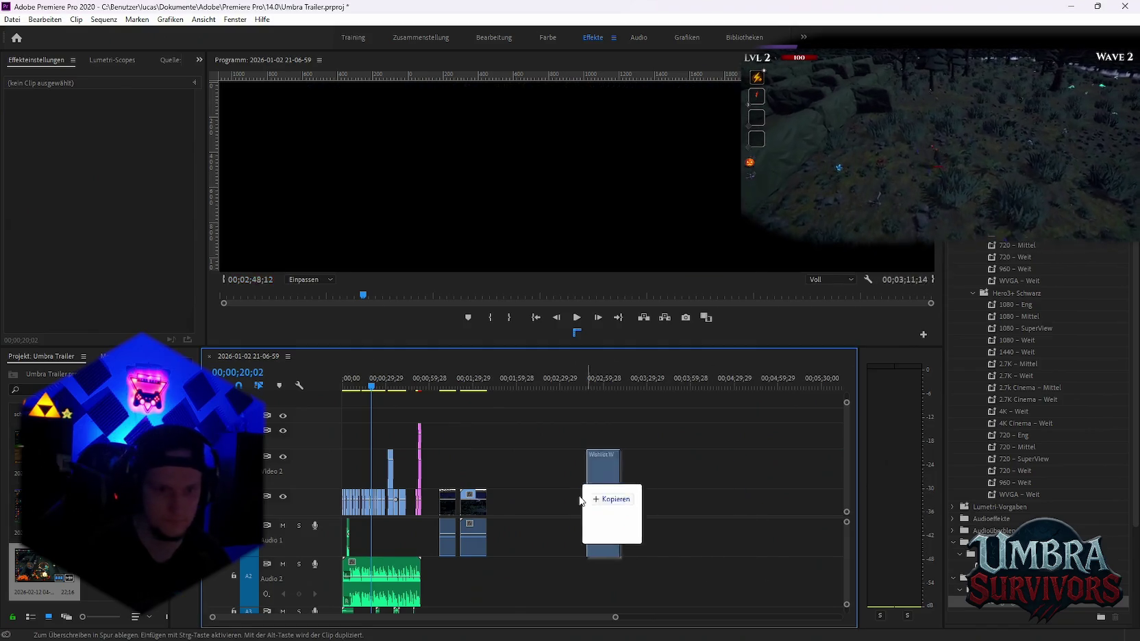
Move the Wishlist WD #1 clip onto Video 2 at the start of the sequence
{"action": "scroll", "coordinate": [553, 532], "scroll_direction": "up", "scroll_amount": 3}
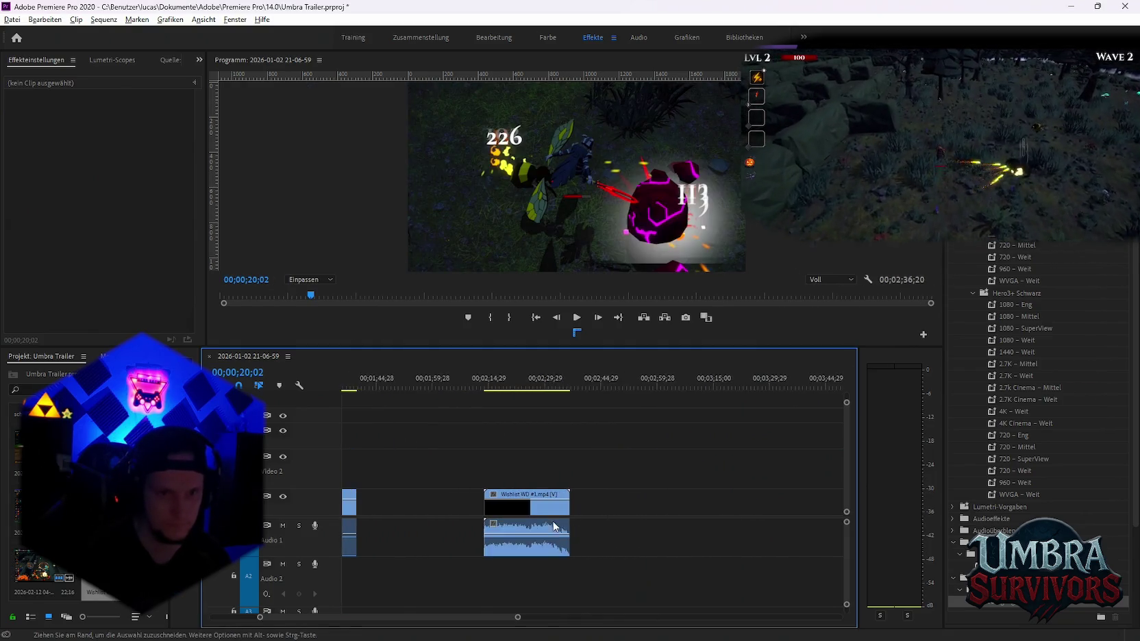
{"action": "left_click", "coordinate": [491, 387]}
{"action": "left_click_drag", "start_coordinate": [496, 387], "coordinate": [481, 387]}
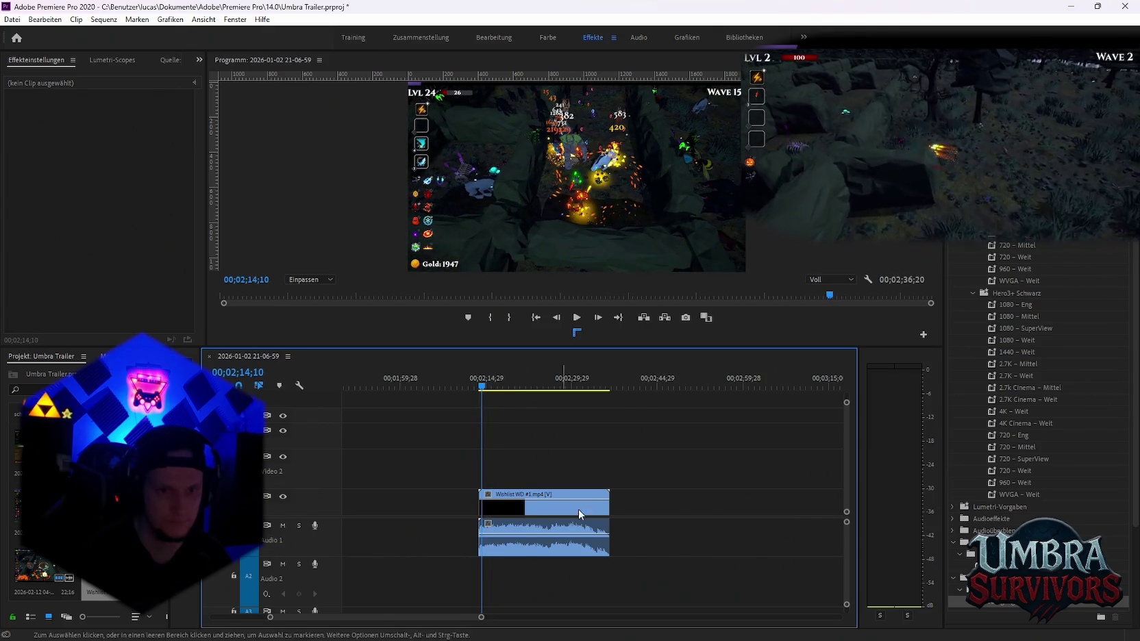
{"action": "left_click", "coordinate": [529, 548]}
{"action": "scroll", "coordinate": [508, 556], "scroll_direction": "down", "scroll_amount": 3}
{"action": "scroll", "coordinate": [495, 558], "scroll_direction": "down", "scroll_amount": 3}
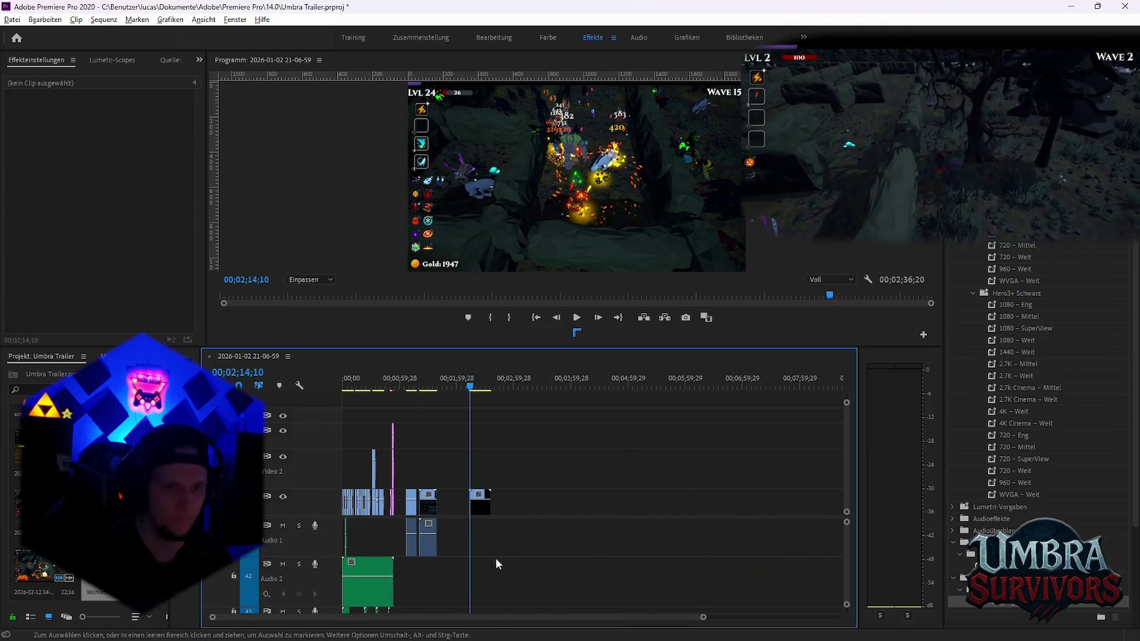
{"action": "mouse_move", "coordinate": [483, 514]}
{"action": "left_mouse_down"}
{"action": "mouse_move", "coordinate": [358, 468]}
{"action": "mouse_move", "coordinate": [368, 466]}
{"action": "left_mouse_up"}
Preview the Wishlist overlay playing from about 00;00;05;06
{"action": "scroll", "coordinate": [367, 467], "scroll_direction": "up", "scroll_amount": 3}
{"action": "scroll", "coordinate": [367, 466], "scroll_direction": "up", "scroll_amount": 3}
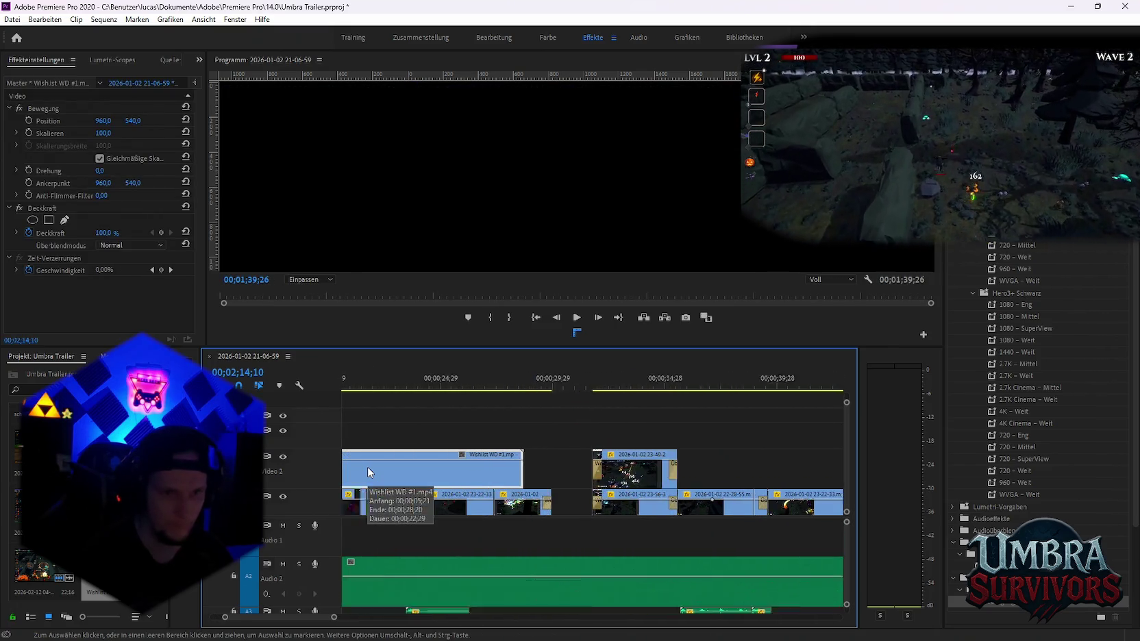
{"action": "scroll", "coordinate": [367, 466], "scroll_direction": "up", "scroll_amount": 2}
{"action": "scroll", "coordinate": [480, 411], "scroll_direction": "up", "scroll_amount": 1}
{"action": "scroll", "coordinate": [473, 425], "scroll_direction": "up", "scroll_amount": 1}
{"action": "scroll", "coordinate": [480, 445], "scroll_direction": "up", "scroll_amount": 1}
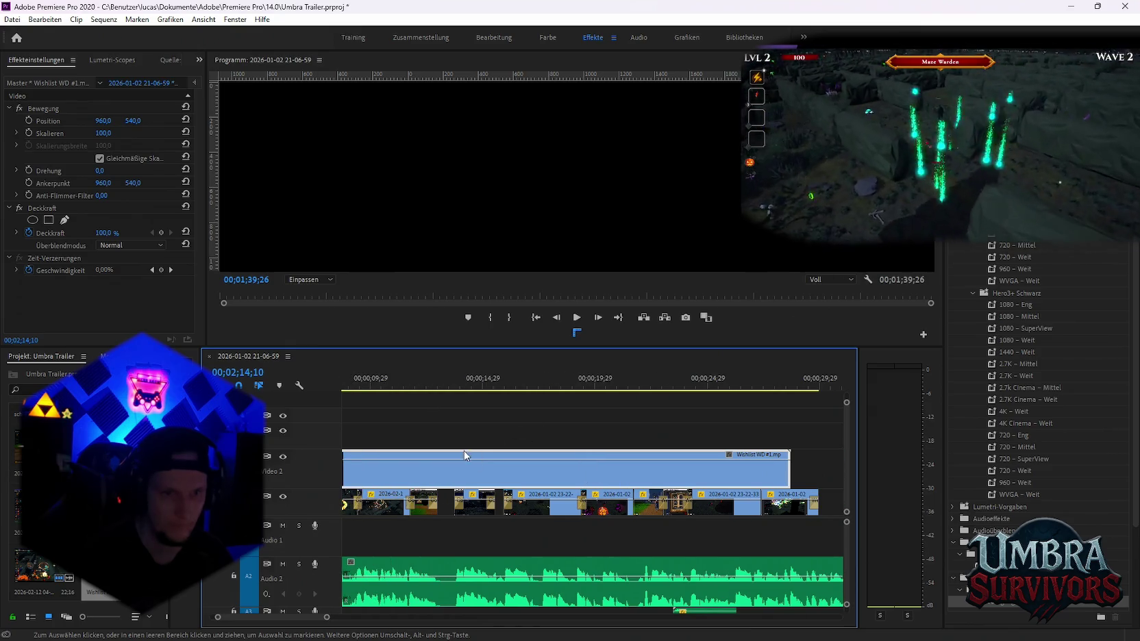
{"action": "scroll", "coordinate": [483, 459], "scroll_direction": "up", "scroll_amount": 1}
{"action": "scroll", "coordinate": [480, 460], "scroll_direction": "down", "scroll_amount": 3}
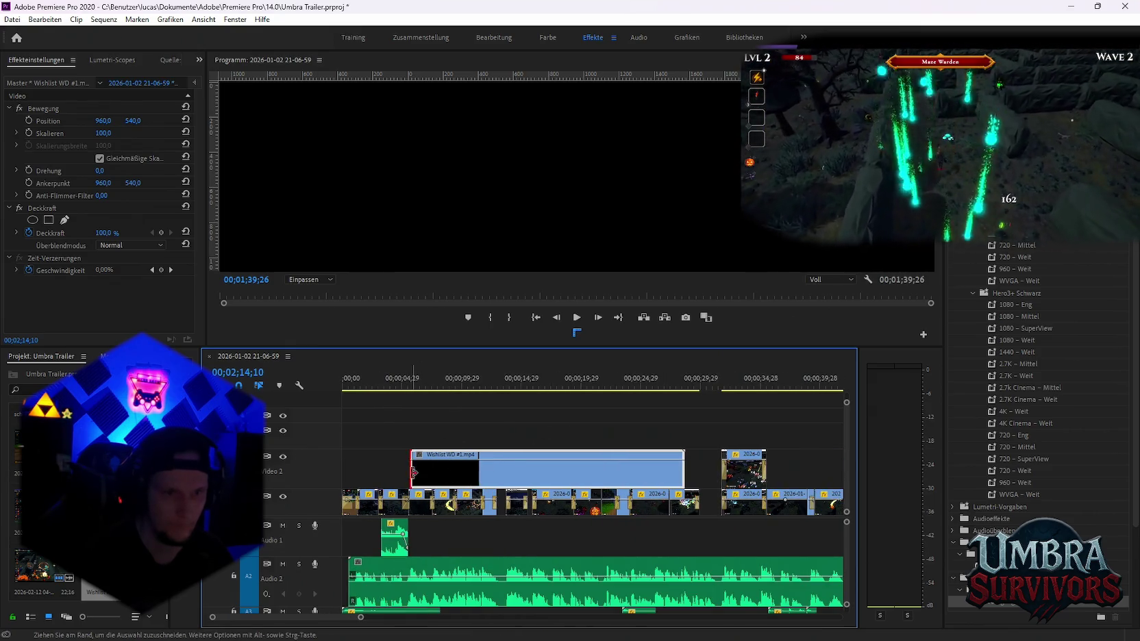
{"action": "left_click", "coordinate": [405, 389]}
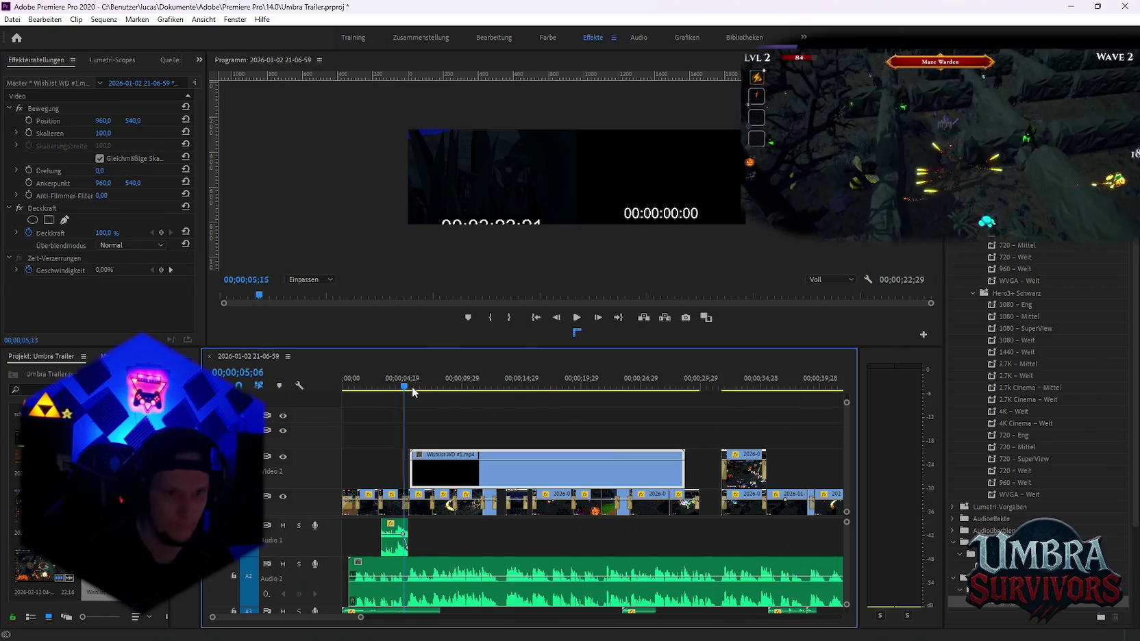
{"action": "key", "text": "space"}
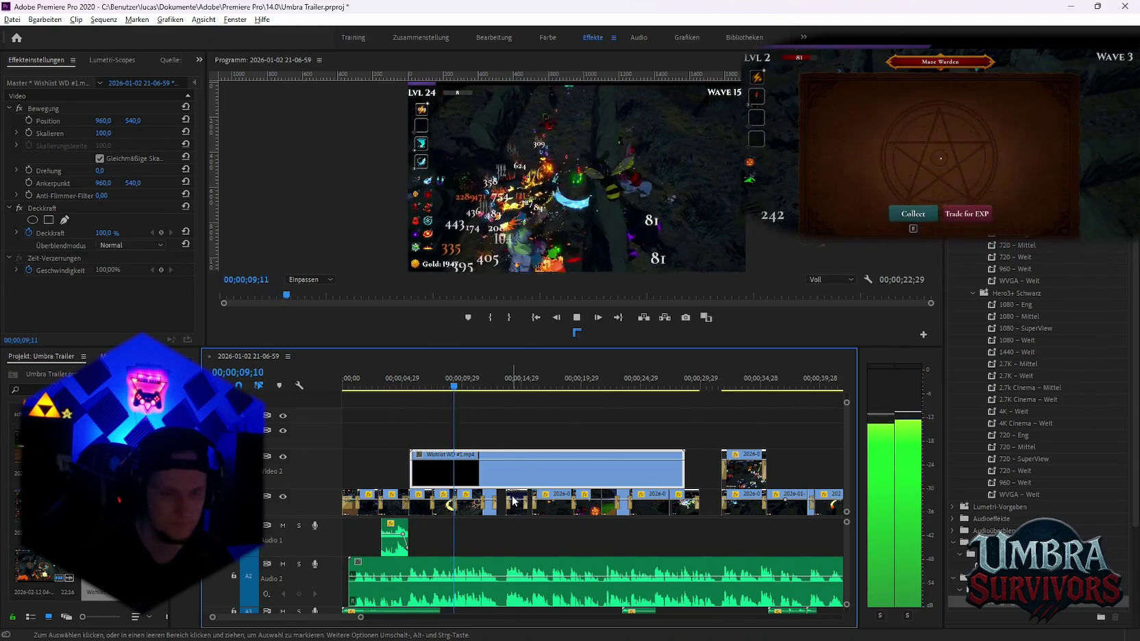
{"action": "scroll", "coordinate": [555, 507], "scroll_direction": "up", "scroll_amount": 3}
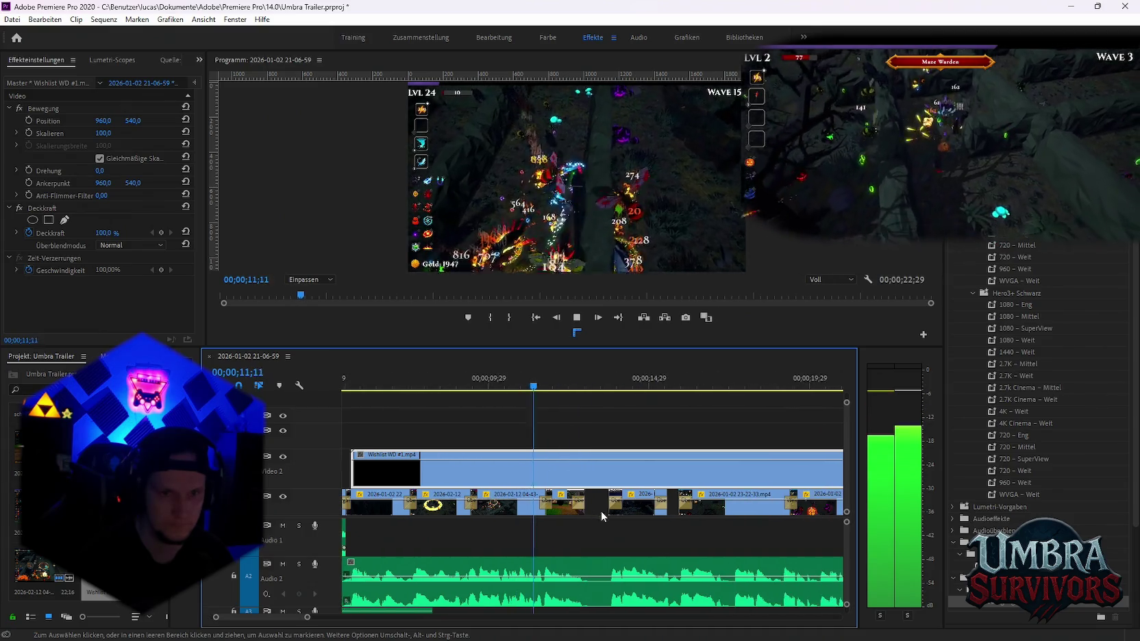
{"action": "key", "text": "space"}
Shorten the Wishlist WD #1 clip and switch to the Twitch stream
{"action": "scroll", "coordinate": [513, 493], "scroll_direction": "down", "scroll_amount": 4}
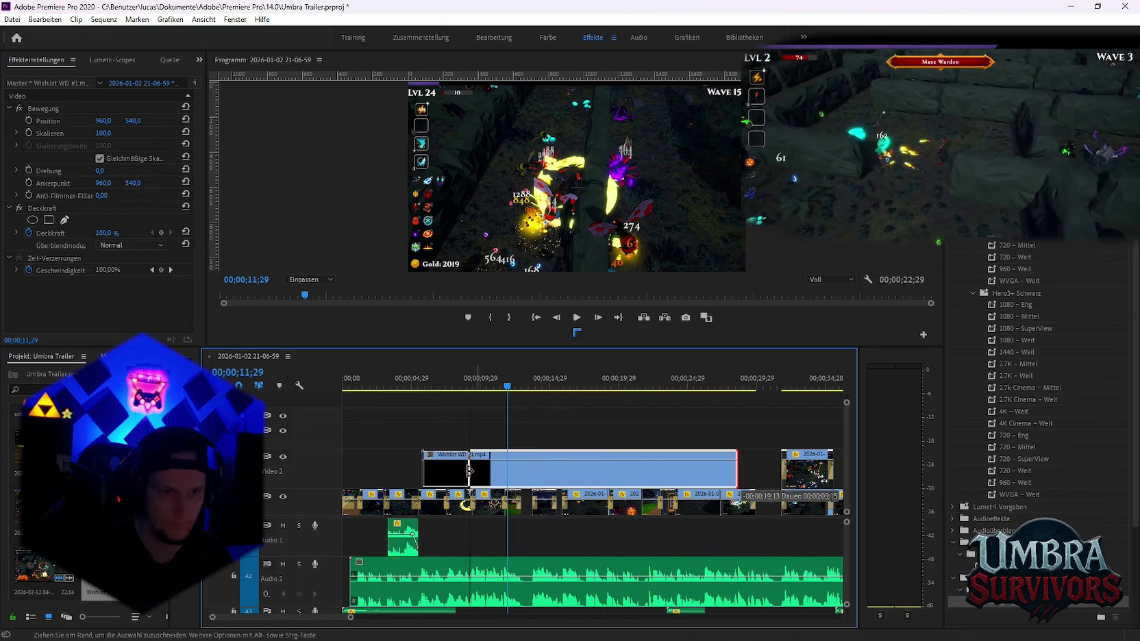
{"action": "mouse_move", "coordinate": [737, 472]}
{"action": "left_mouse_down"}
{"action": "mouse_move", "coordinate": [459, 474]}
{"action": "mouse_move", "coordinate": [657, 476]}
{"action": "left_mouse_up"}
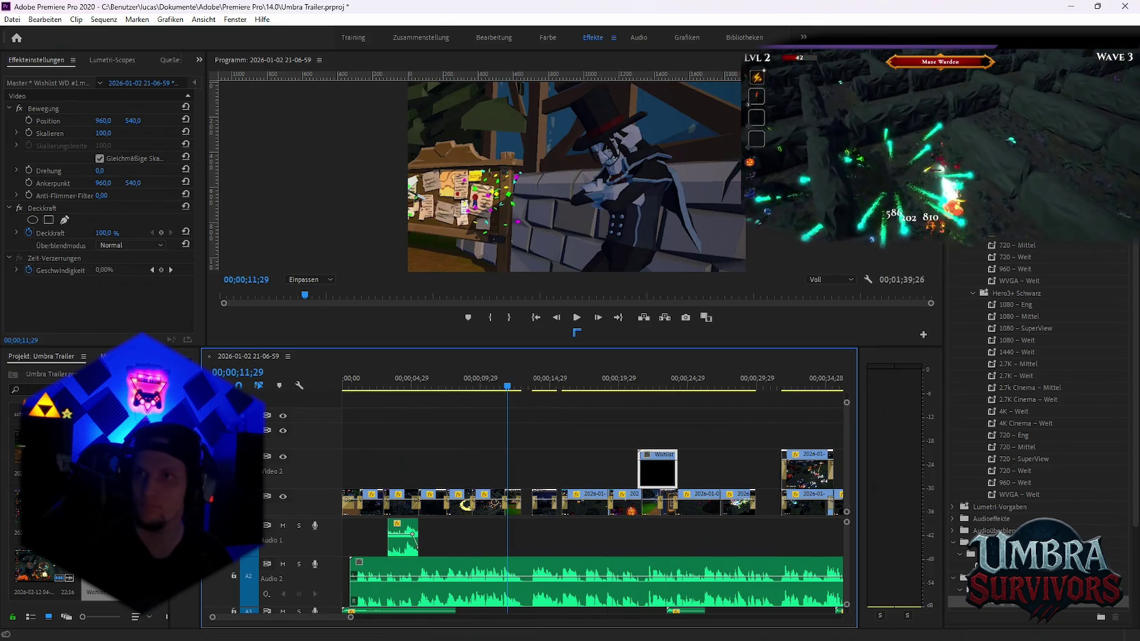
{"action": "key", "text": "alt+Tab"}
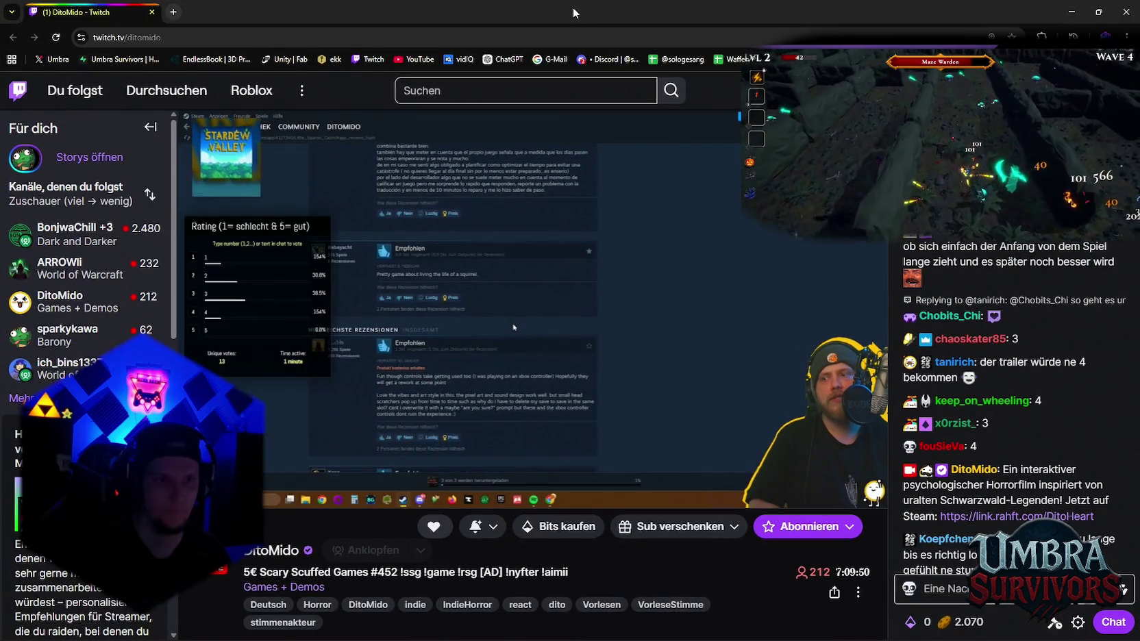
Switch from the Twitch stream back to the Umbra Trailer project in Premiere
{"action": "key", "text": "alt+Tab"}
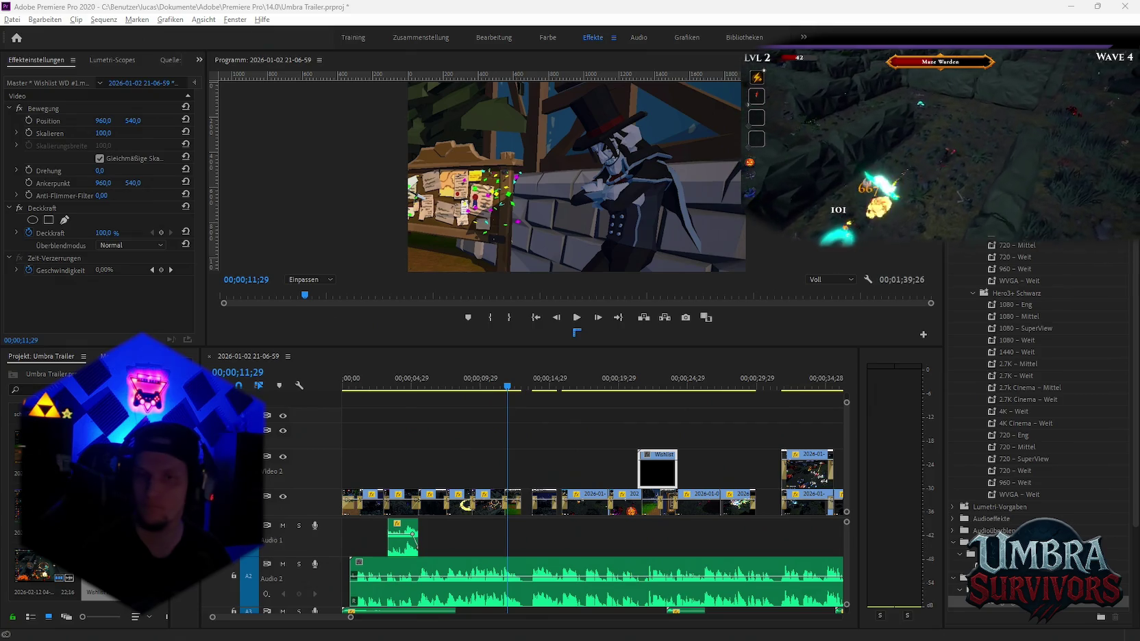
Switch to the Steam livestream event page in Chrome and reload it
{"action": "key", "text": "alt+Tab"}
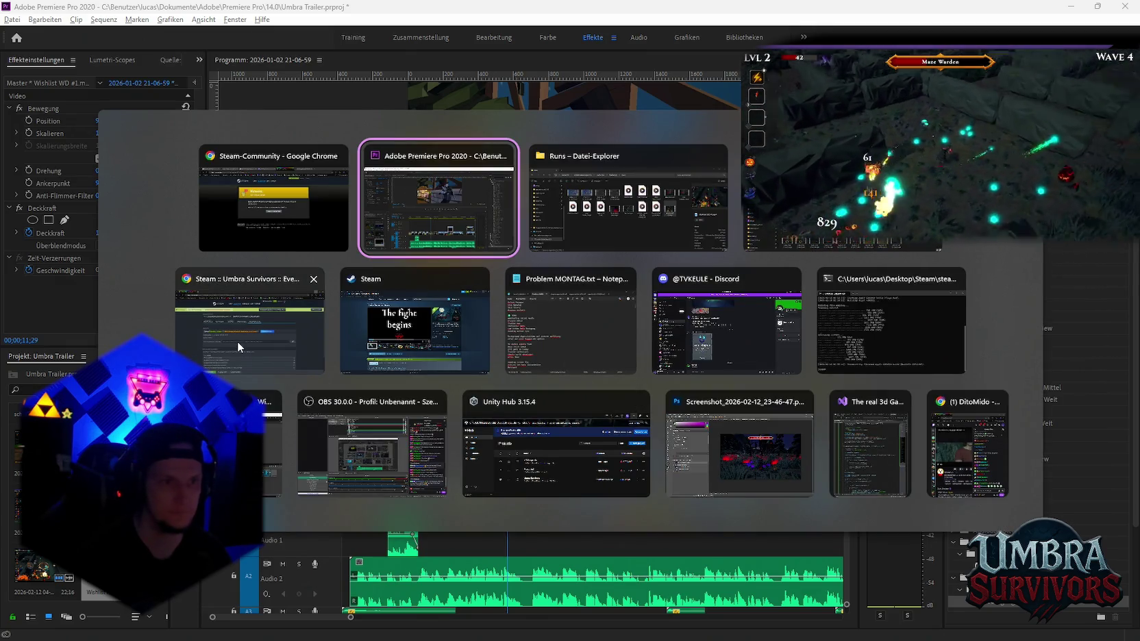
{"action": "mouse_move", "coordinate": [439, 196]}
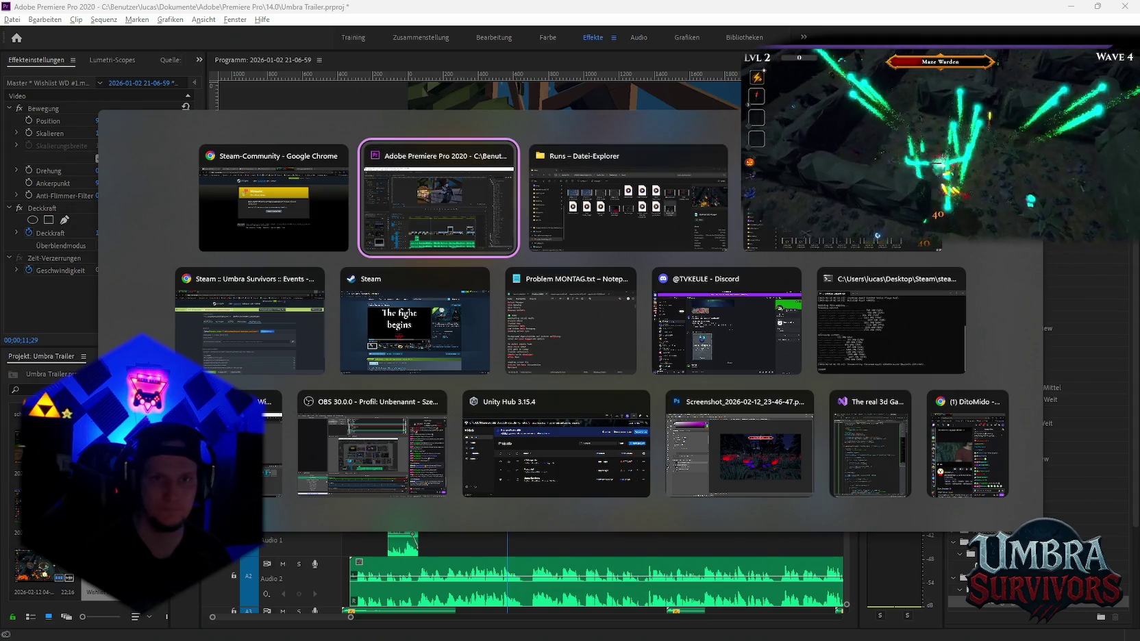
{"action": "key", "text": "Escape"}
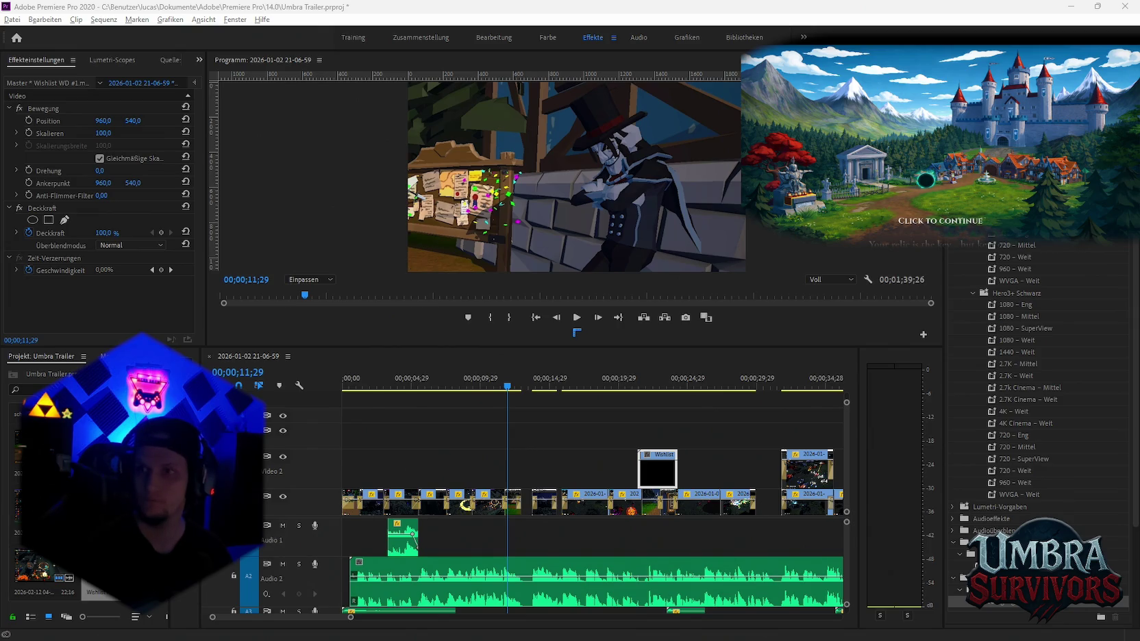
{"action": "key", "text": "alt+Tab"}
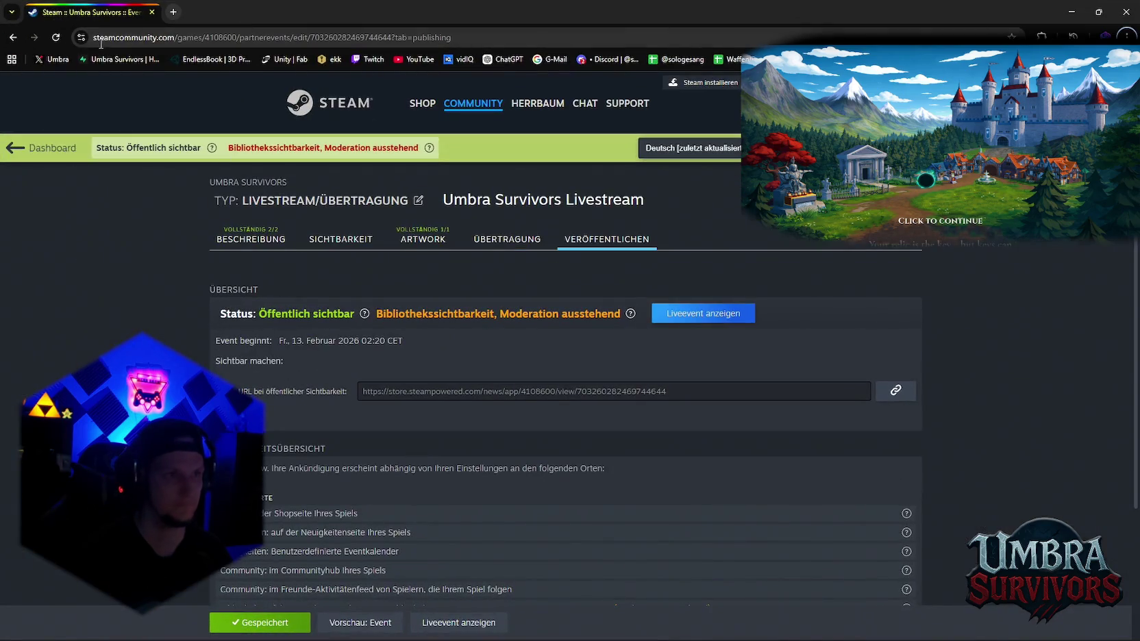
{"action": "left_click", "coordinate": [58, 43]}
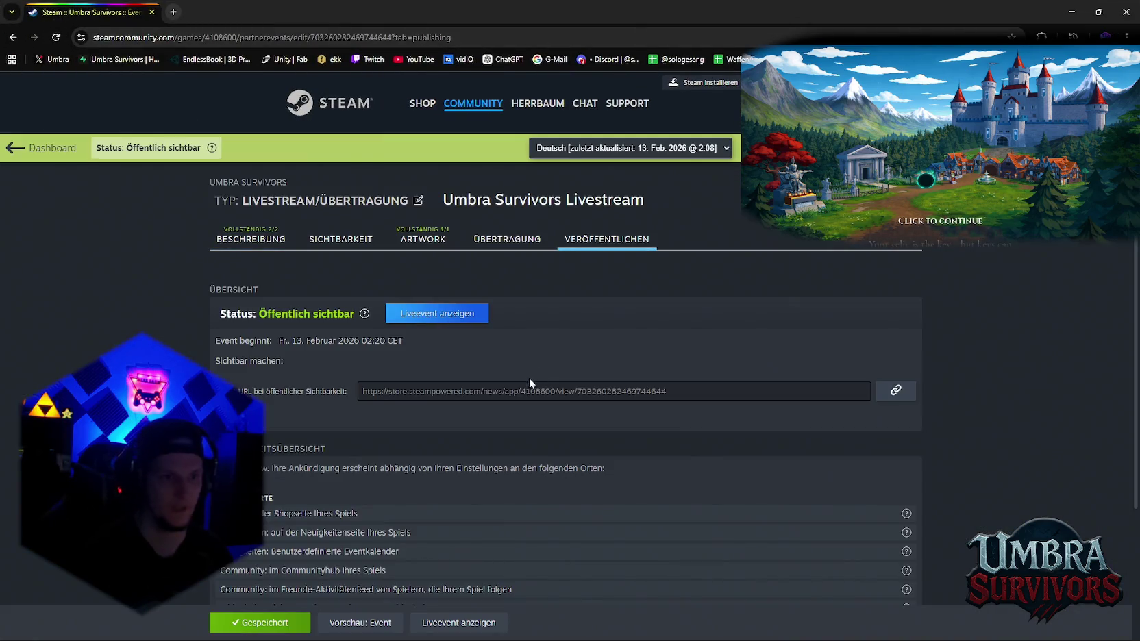
Scroll through the Umbra Survivors Livestream event pages, then open the Admin-Dashboard tab
{"action": "scroll", "coordinate": [470, 339], "scroll_direction": "down", "scroll_amount": 2}
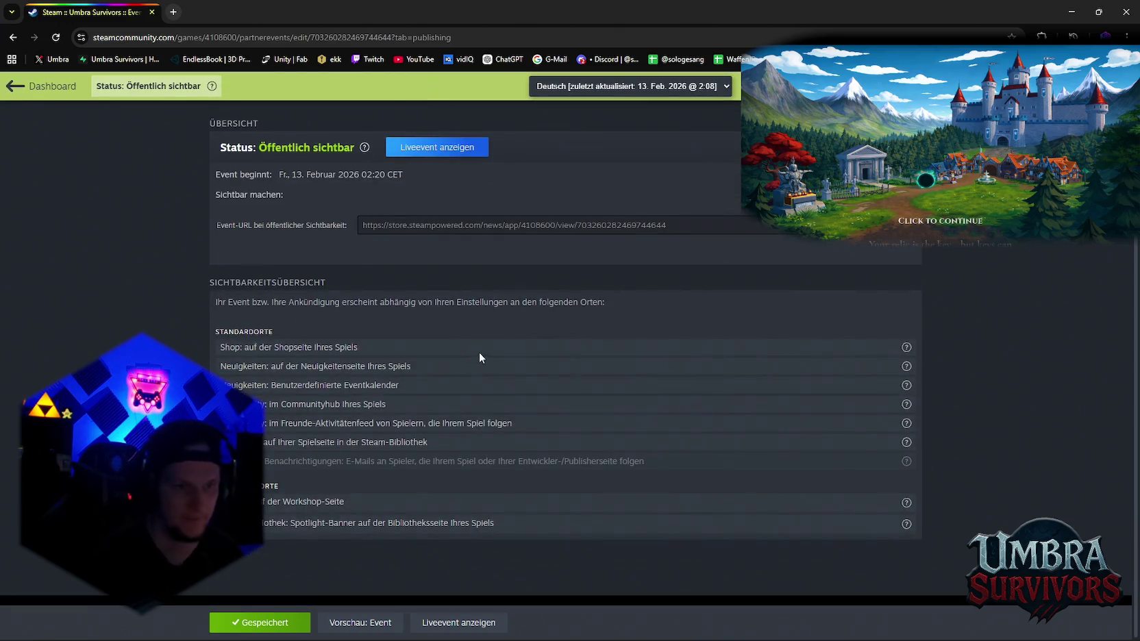
{"action": "scroll", "coordinate": [459, 383], "scroll_direction": "up", "scroll_amount": 1}
{"action": "scroll", "coordinate": [438, 422], "scroll_direction": "up", "scroll_amount": 1}
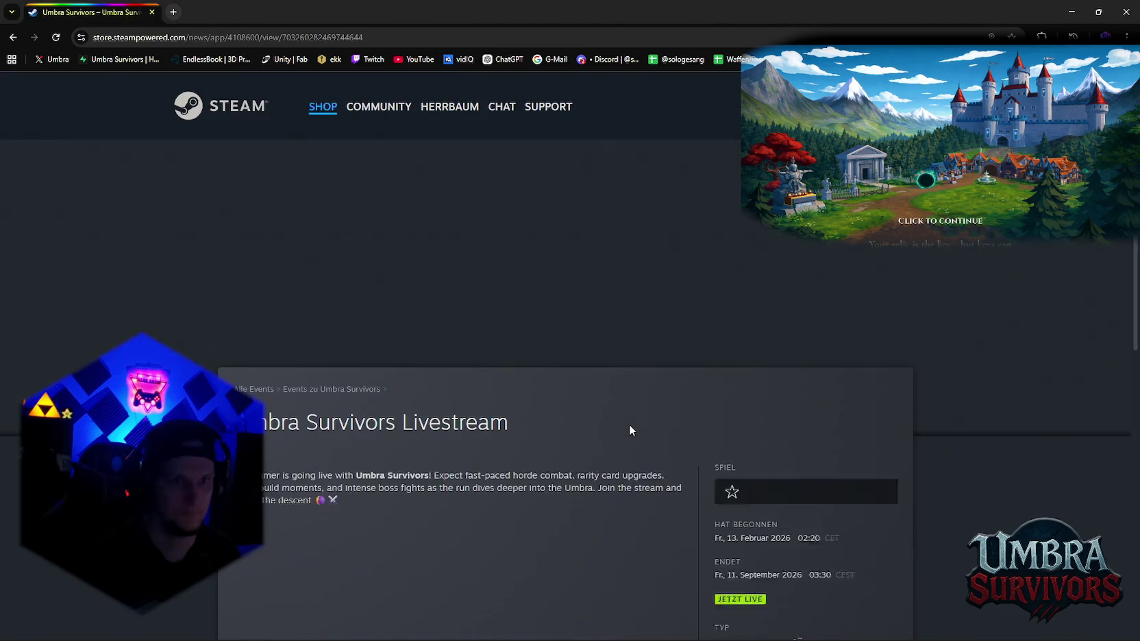
{"action": "scroll", "coordinate": [614, 407], "scroll_direction": "down", "scroll_amount": 3}
{"action": "scroll", "coordinate": [614, 407], "scroll_direction": "down", "scroll_amount": 5}
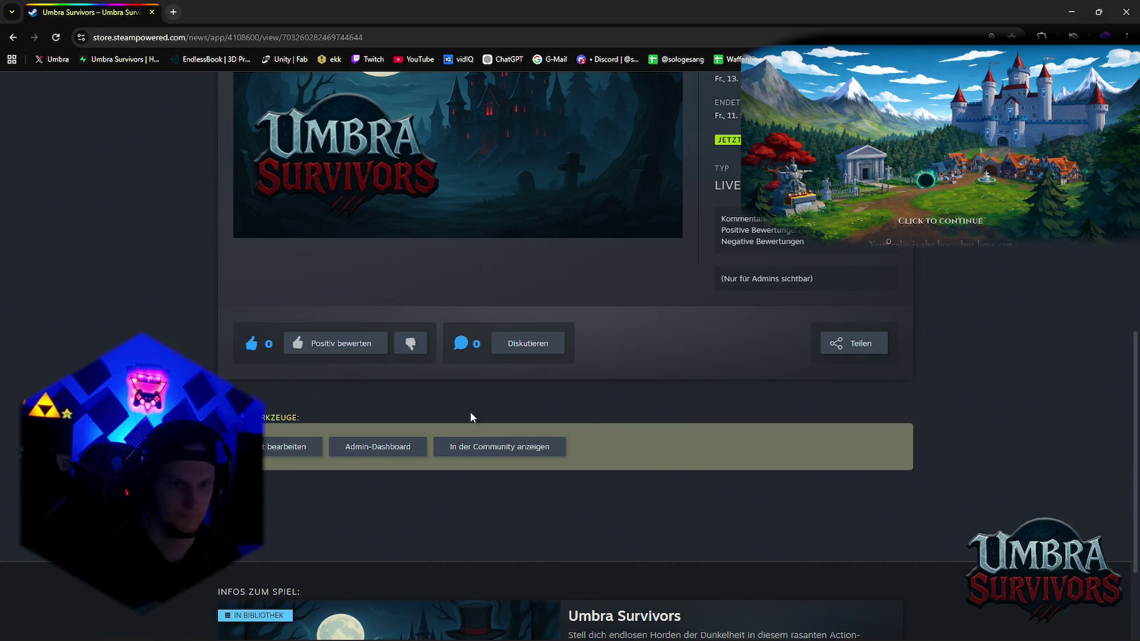
{"action": "left_click", "coordinate": [367, 453]}
{"action": "left_click", "coordinate": [253, 5]}
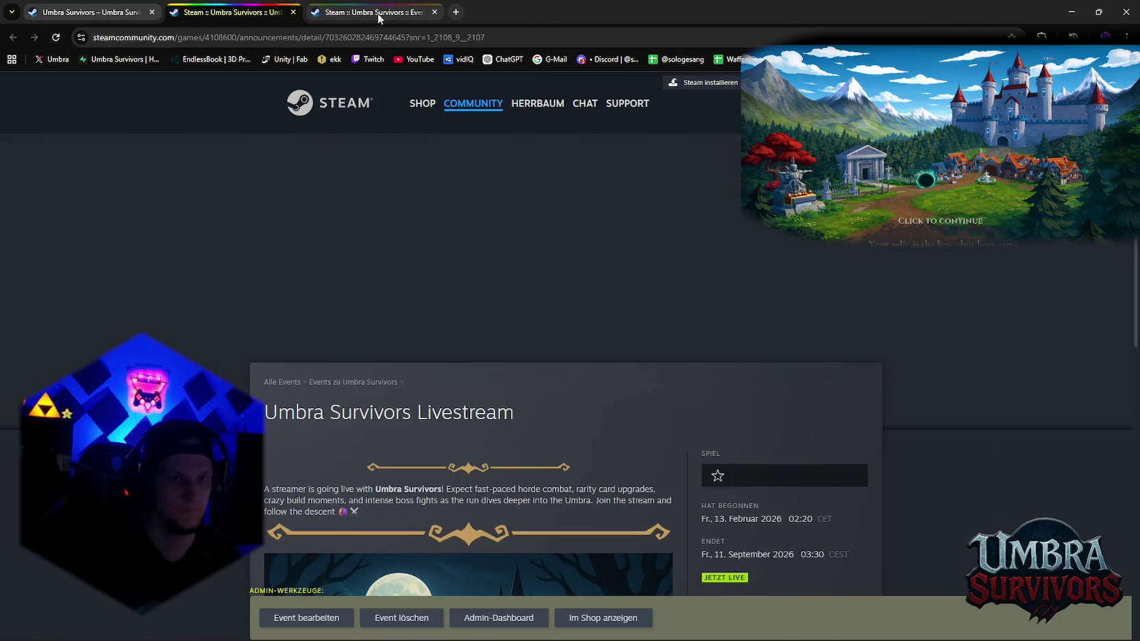
{"action": "scroll", "coordinate": [513, 291], "scroll_direction": "down", "scroll_amount": 5}
{"action": "scroll", "coordinate": [507, 301], "scroll_direction": "down", "scroll_amount": 4}
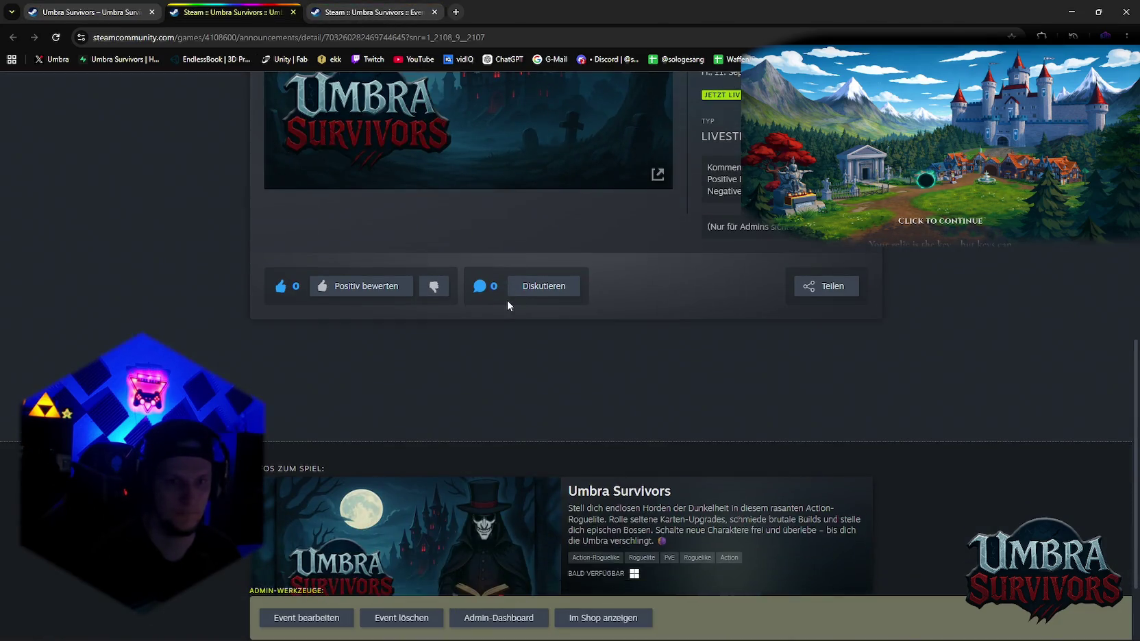
{"action": "left_click", "coordinate": [353, 11]}
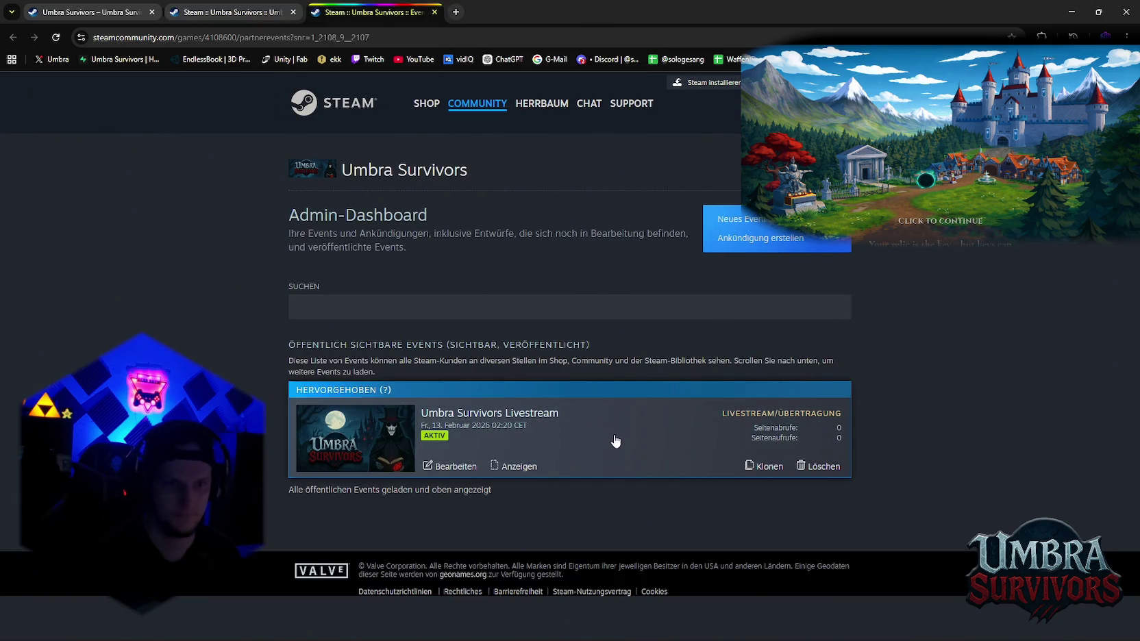
Open the Umbra Survivors Livestream event for editing and review its broadcast settings
{"action": "left_click", "coordinate": [579, 440]}
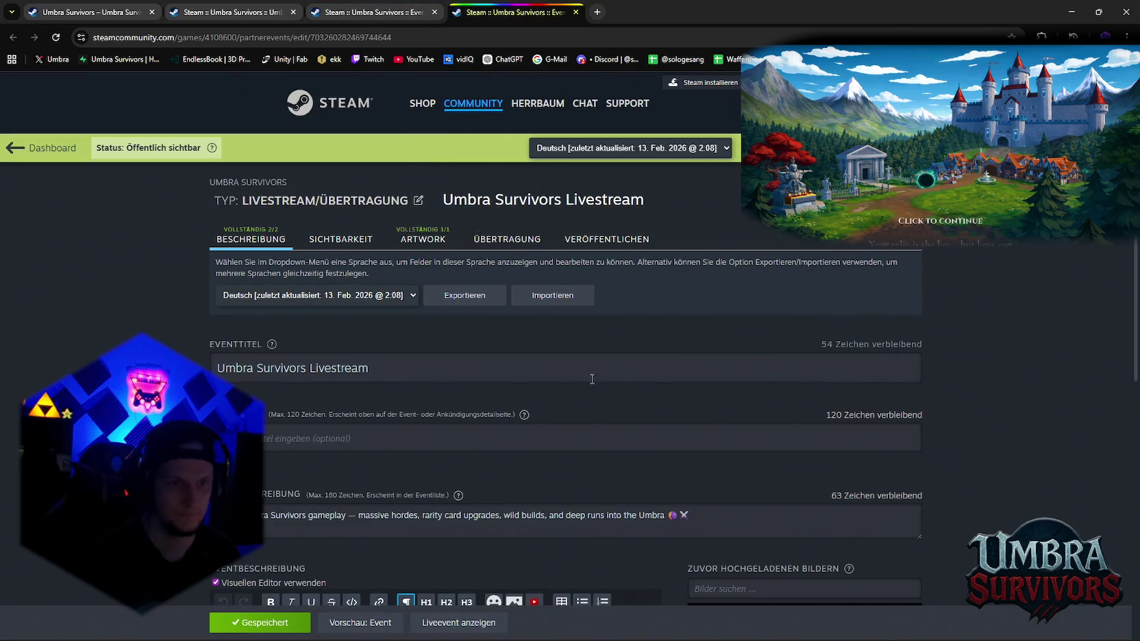
{"action": "scroll", "coordinate": [592, 373], "scroll_direction": "down", "scroll_amount": 5}
{"action": "scroll", "coordinate": [589, 384], "scroll_direction": "up", "scroll_amount": 5}
{"action": "left_click", "coordinate": [504, 240]}
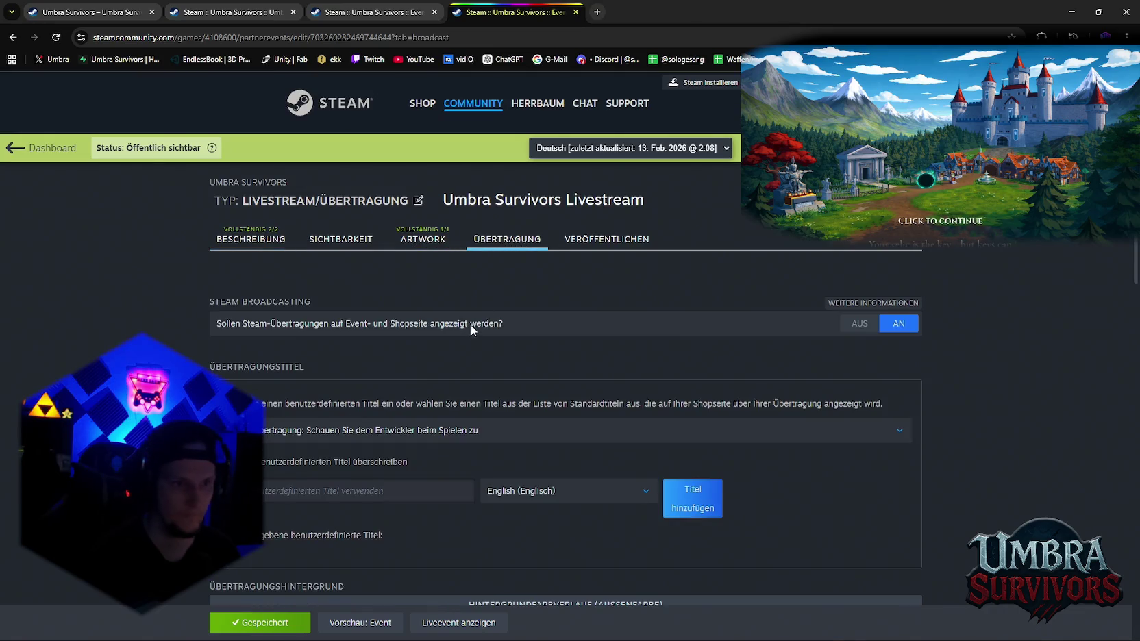
{"action": "scroll", "coordinate": [470, 326], "scroll_direction": "down", "scroll_amount": 5}
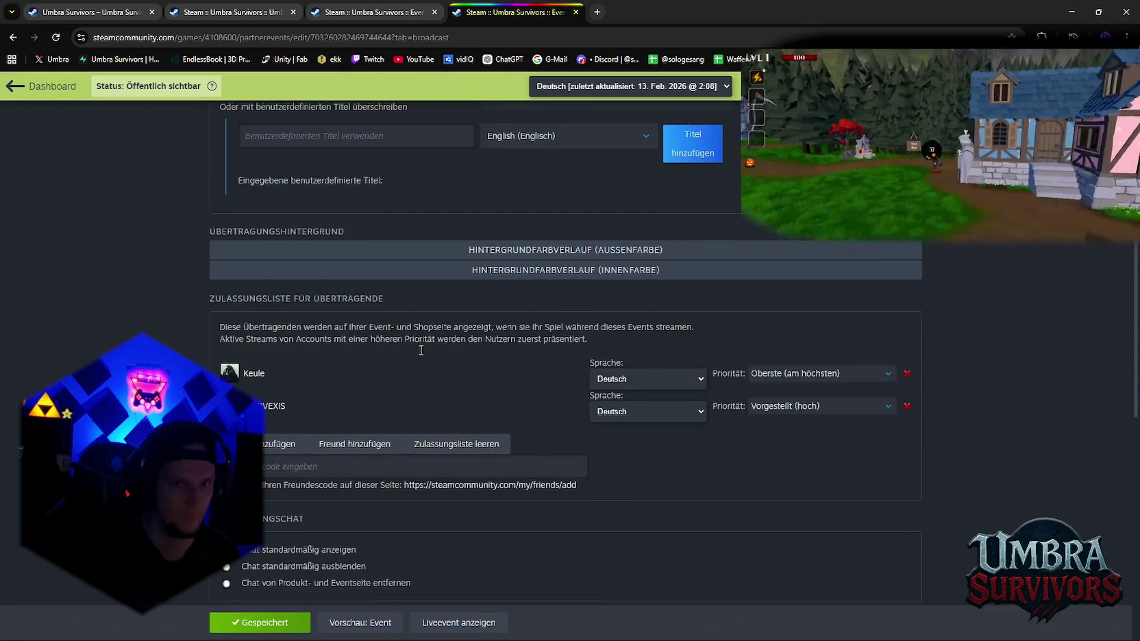
{"action": "scroll", "coordinate": [418, 356], "scroll_direction": "up", "scroll_amount": 5}
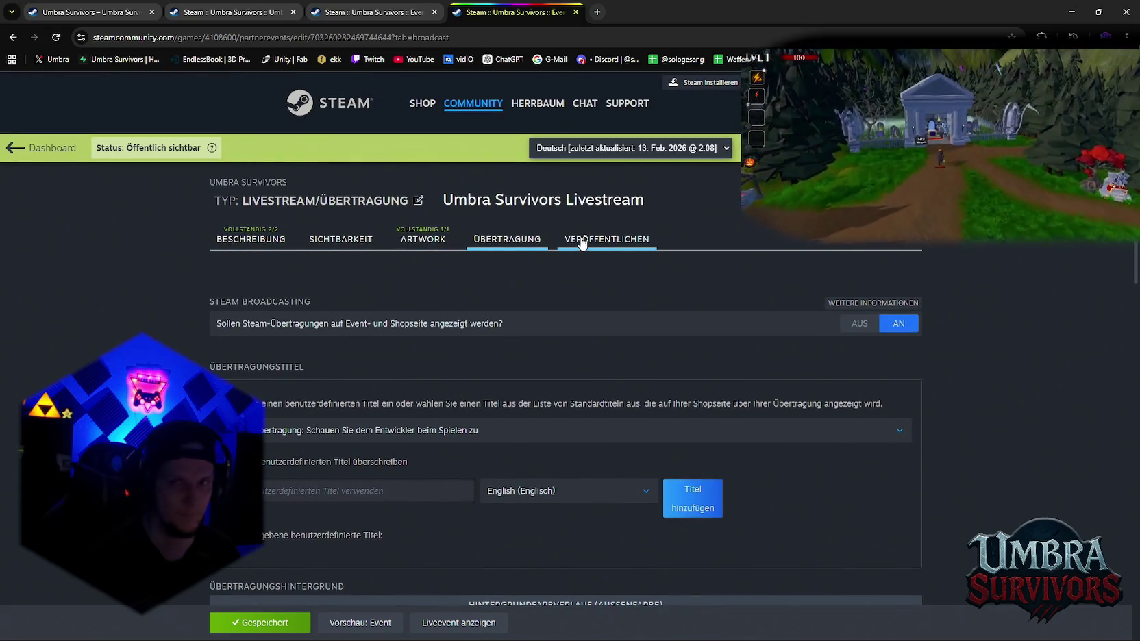
Preview the event page and open the account's store broadcast settings via the gear icon
{"action": "left_click", "coordinate": [373, 622]}
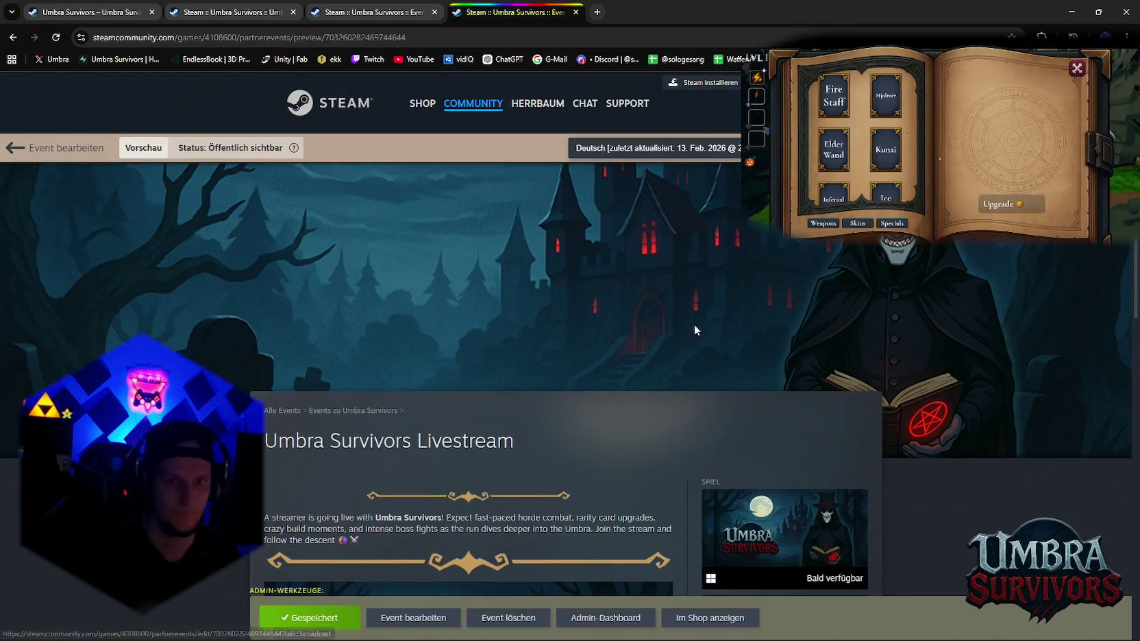
{"action": "scroll", "coordinate": [646, 305], "scroll_direction": "down", "scroll_amount": 3}
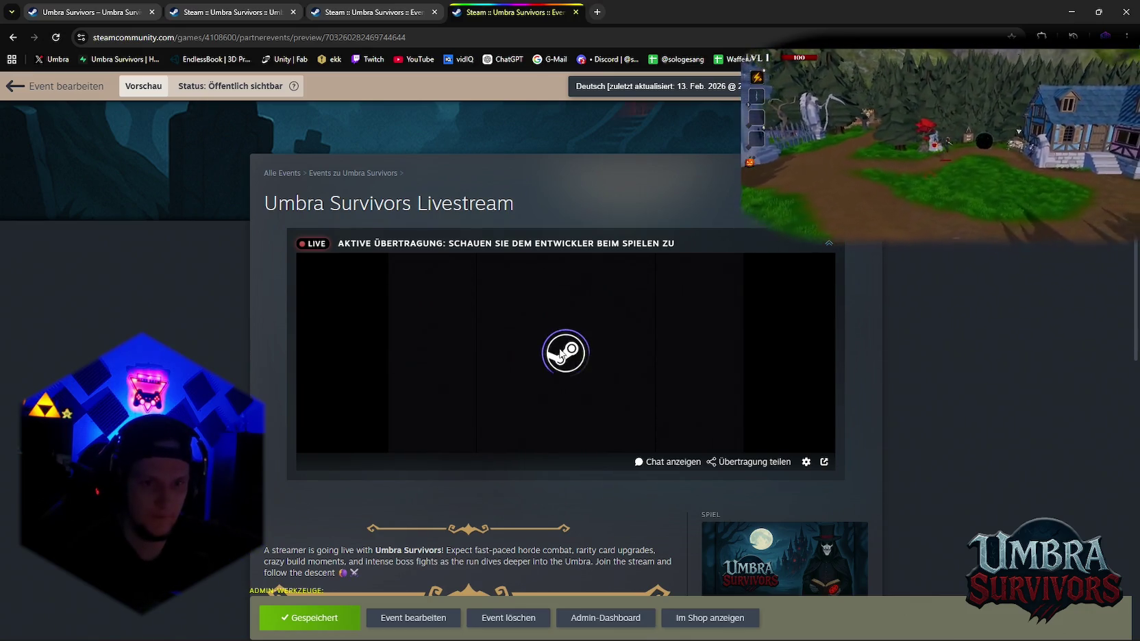
{"action": "scroll", "coordinate": [603, 404], "scroll_direction": "down", "scroll_amount": 3}
{"action": "scroll", "coordinate": [587, 387], "scroll_direction": "up", "scroll_amount": 3}
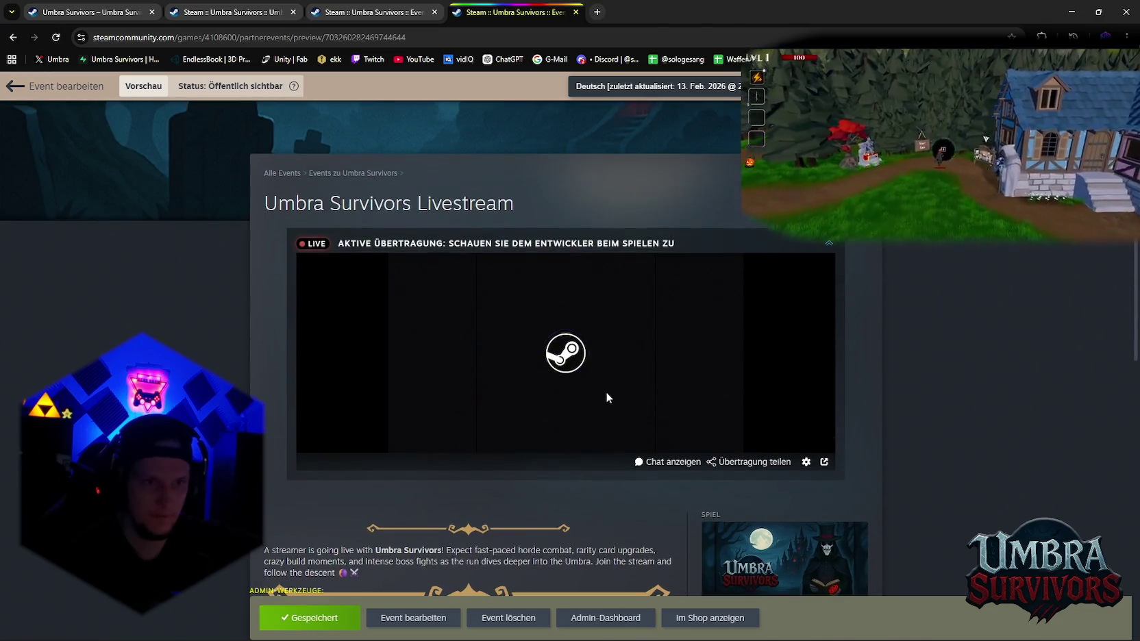
{"action": "left_click", "coordinate": [806, 462]}
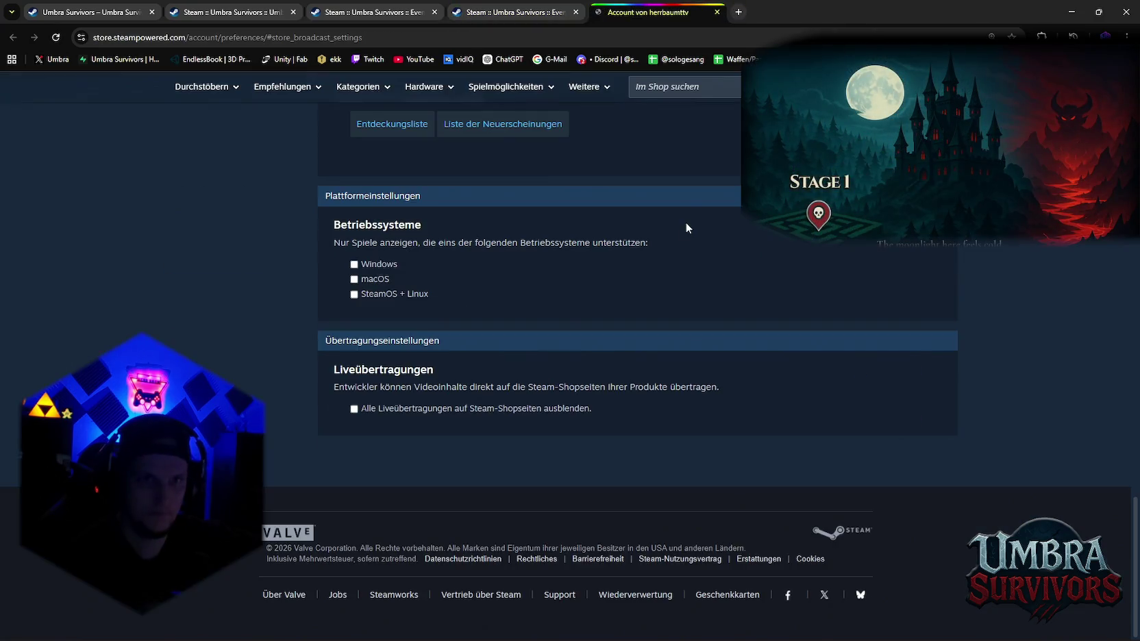
Scroll through the Shopeinstellungen store preferences page without changing anything
{"action": "scroll", "coordinate": [596, 234], "scroll_direction": "up", "scroll_amount": 3}
{"action": "scroll", "coordinate": [615, 281], "scroll_direction": "up", "scroll_amount": 4}
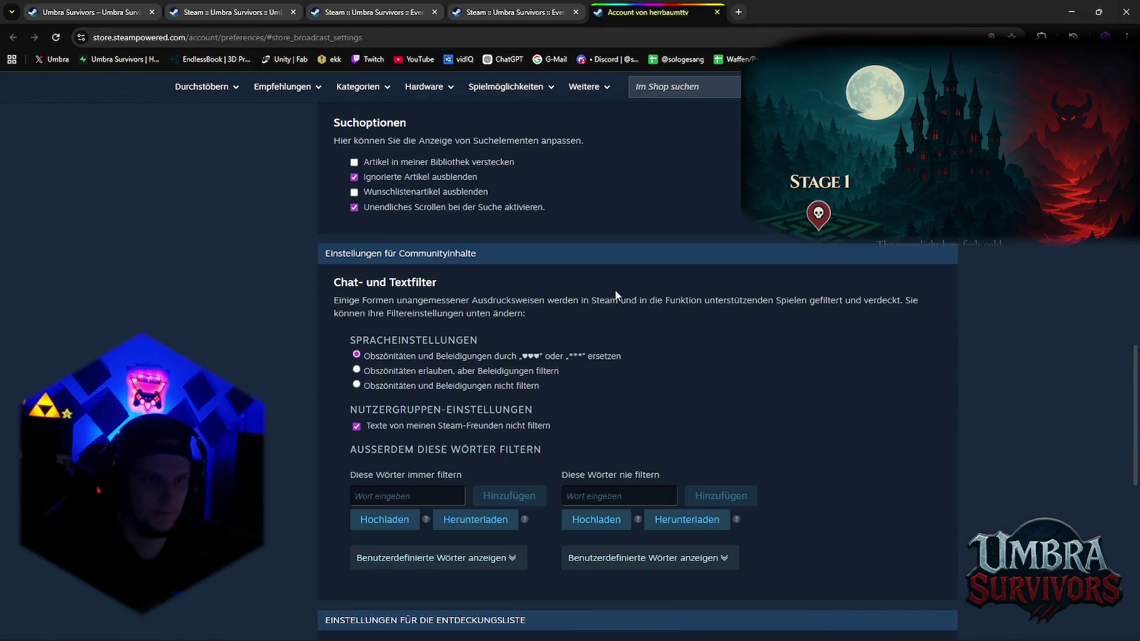
{"action": "scroll", "coordinate": [615, 290], "scroll_direction": "up", "scroll_amount": 2}
{"action": "scroll", "coordinate": [619, 306], "scroll_direction": "up", "scroll_amount": 5}
{"action": "scroll", "coordinate": [619, 306], "scroll_direction": "up", "scroll_amount": 2}
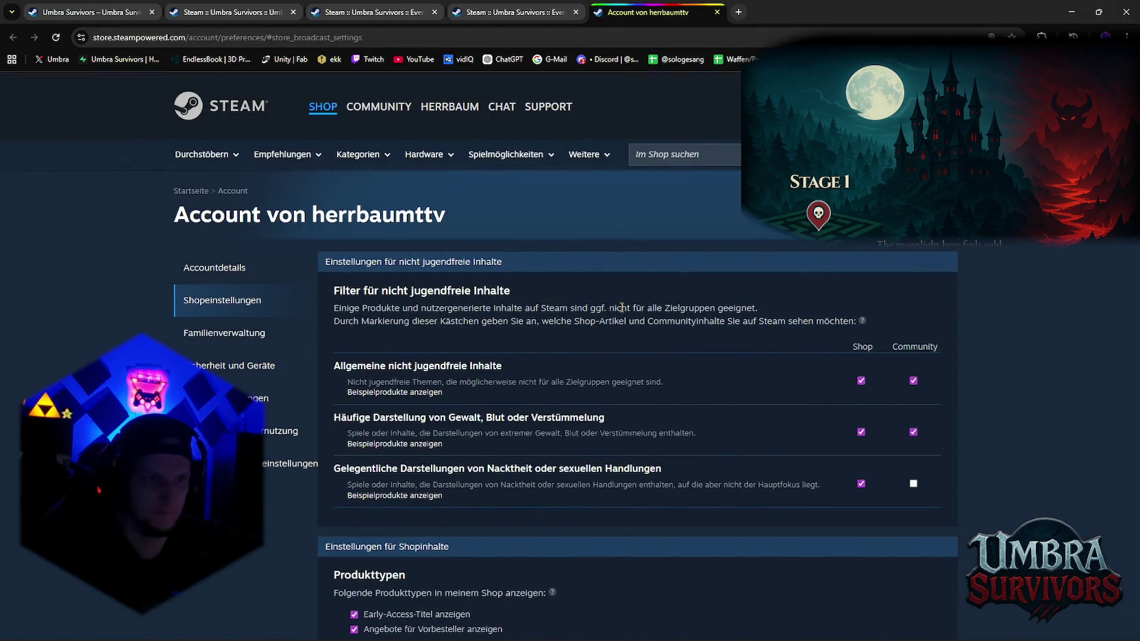
{"action": "scroll", "coordinate": [621, 307], "scroll_direction": "down", "scroll_amount": 5}
{"action": "scroll", "coordinate": [621, 308], "scroll_direction": "down", "scroll_amount": 8}
{"action": "scroll", "coordinate": [620, 309], "scroll_direction": "down", "scroll_amount": 4}
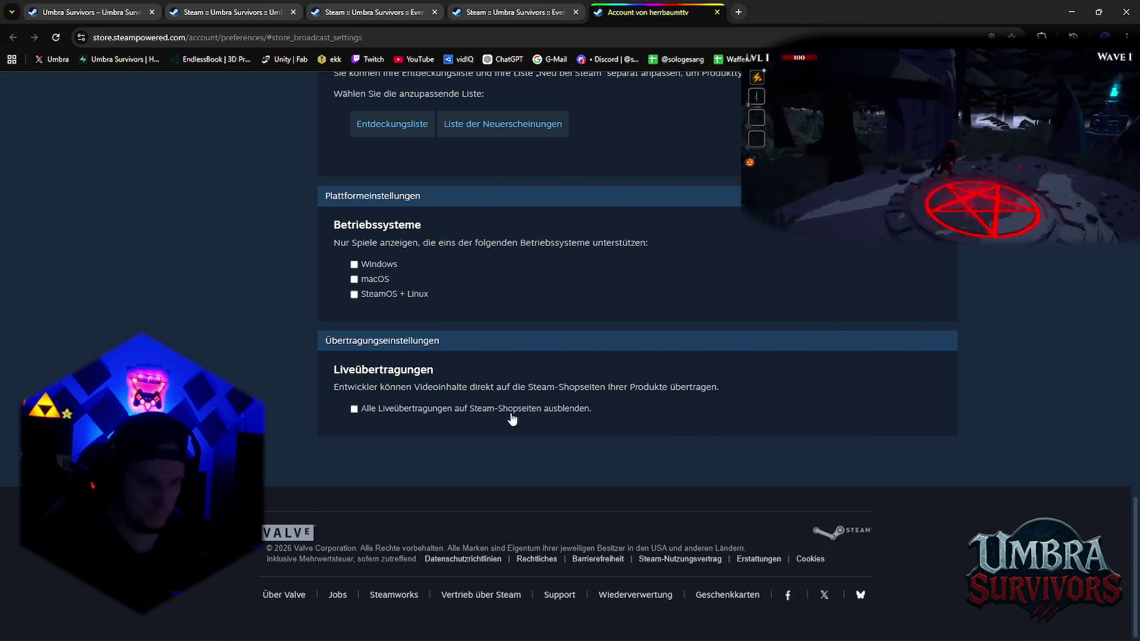
Review the Liveübertragungen setting unchanged, then return to the Umbra Survivors Livestream event preview
{"action": "scroll", "coordinate": [526, 349], "scroll_direction": "up", "scroll_amount": 5}
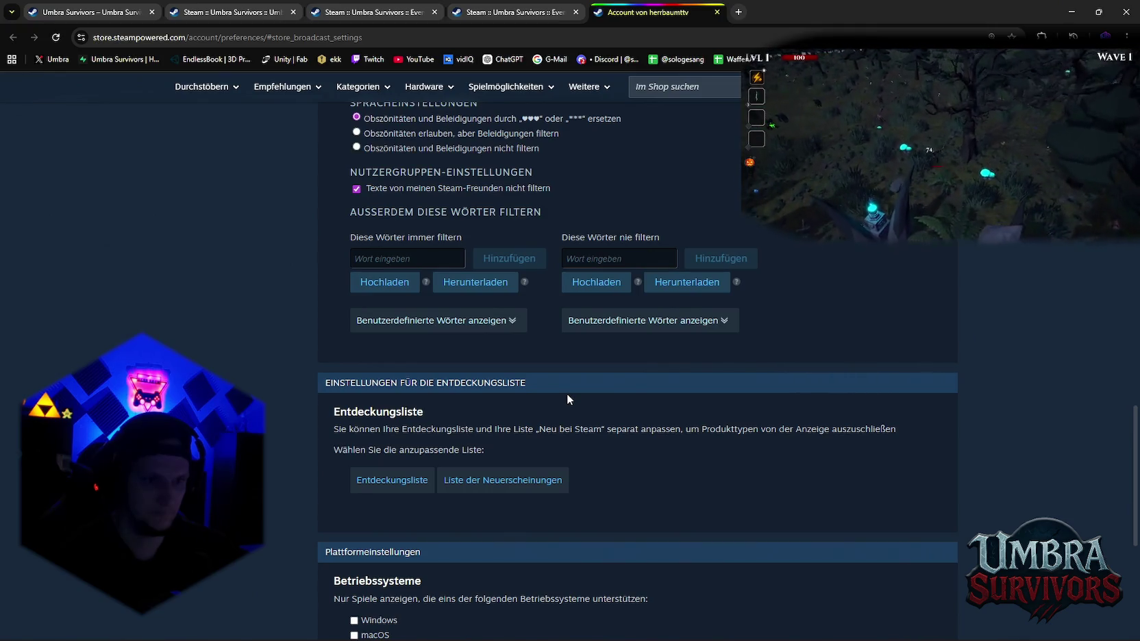
{"action": "scroll", "coordinate": [567, 396], "scroll_direction": "up", "scroll_amount": 1}
{"action": "scroll", "coordinate": [567, 395], "scroll_direction": "up", "scroll_amount": 3}
{"action": "scroll", "coordinate": [567, 396], "scroll_direction": "up", "scroll_amount": 3}
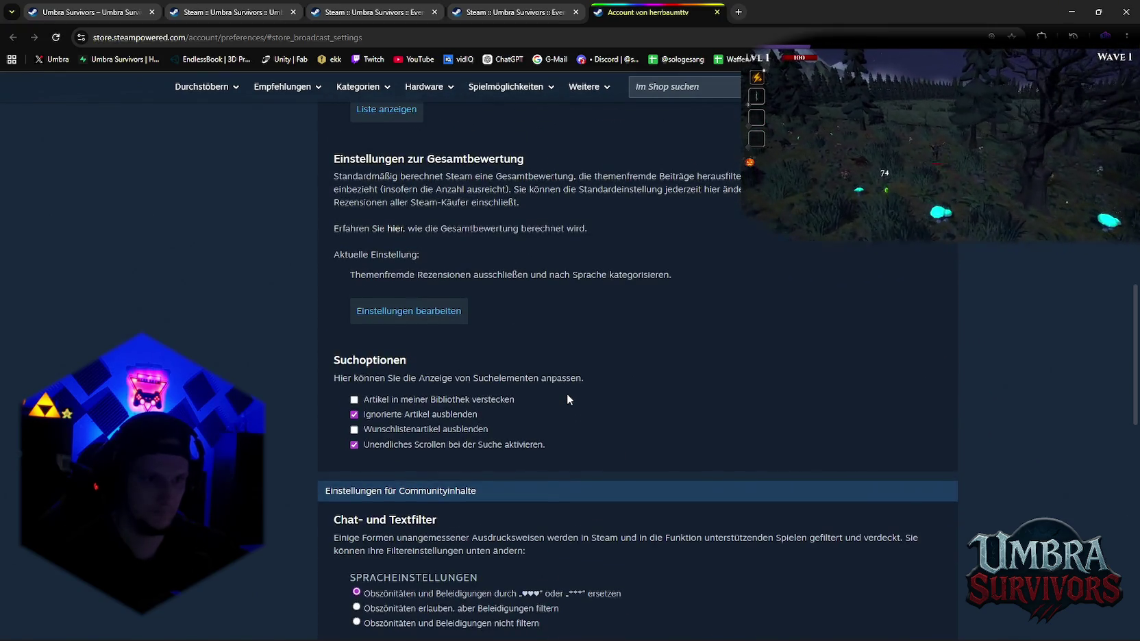
{"action": "scroll", "coordinate": [566, 395], "scroll_direction": "up", "scroll_amount": 3}
{"action": "scroll", "coordinate": [567, 396], "scroll_direction": "up", "scroll_amount": 2}
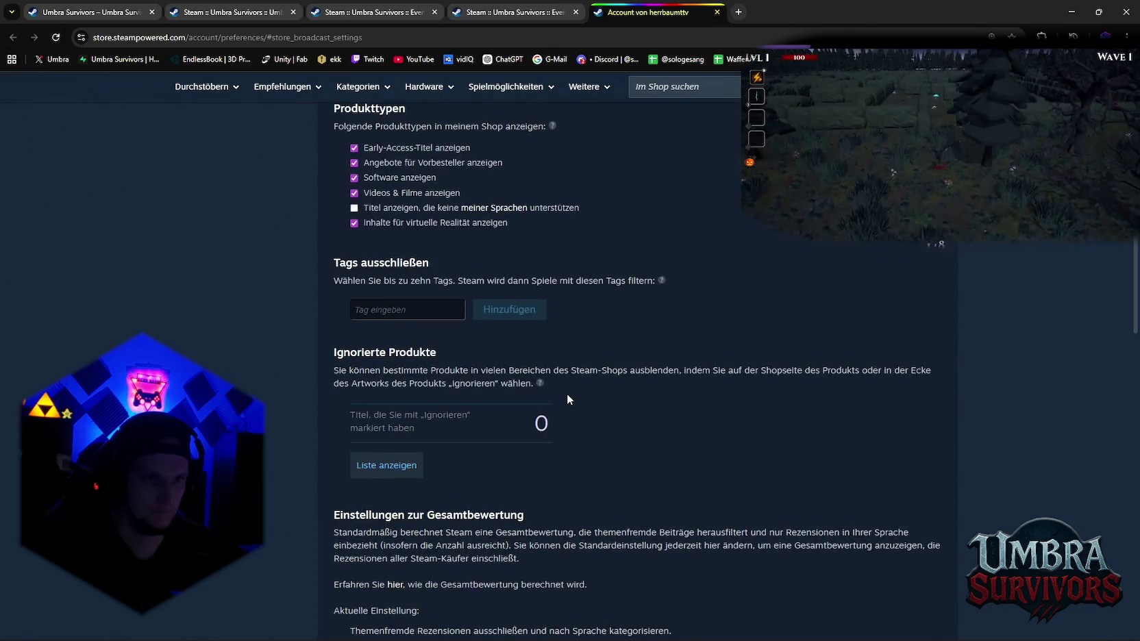
{"action": "scroll", "coordinate": [566, 399], "scroll_direction": "up", "scroll_amount": 2}
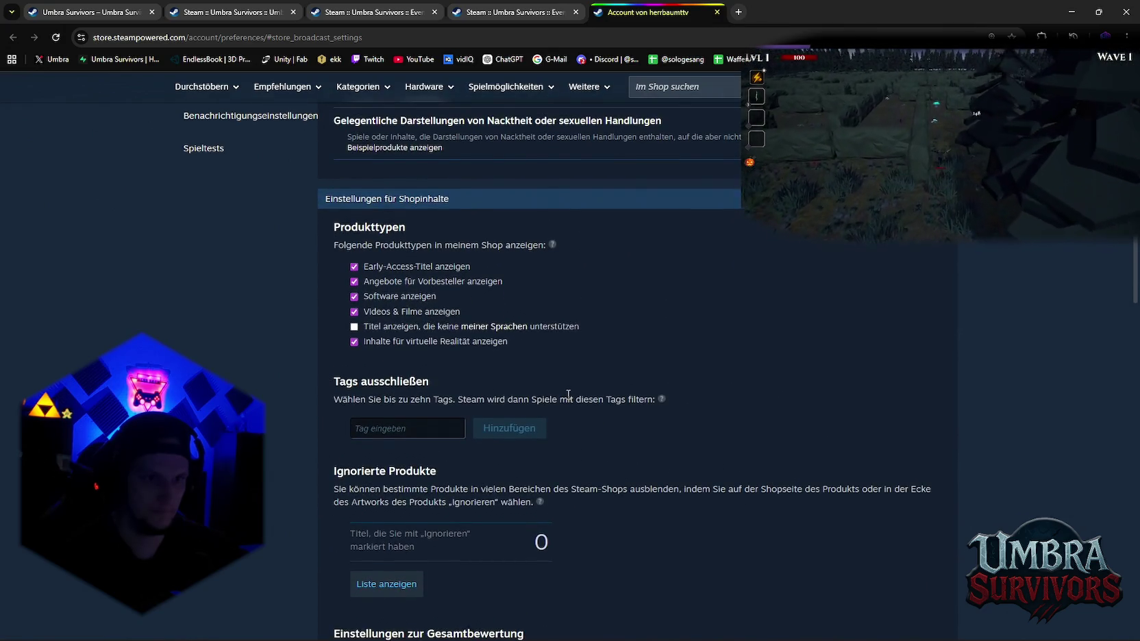
{"action": "scroll", "coordinate": [568, 395], "scroll_direction": "up", "scroll_amount": 1}
{"action": "scroll", "coordinate": [520, 370], "scroll_direction": "up", "scroll_amount": 4}
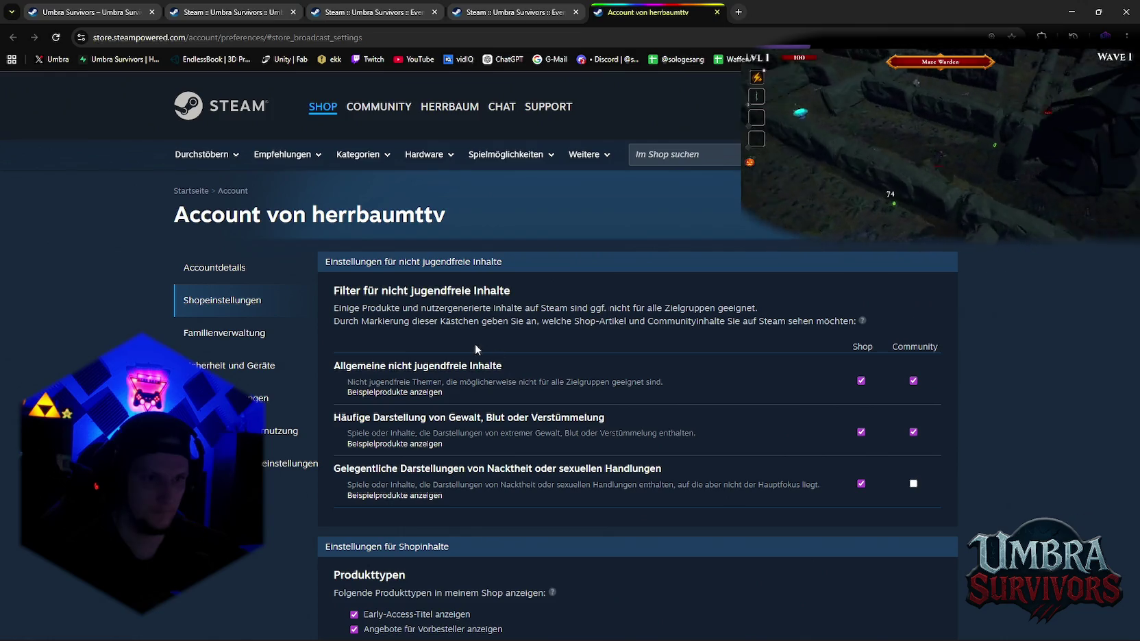
{"action": "scroll", "coordinate": [479, 346], "scroll_direction": "down", "scroll_amount": 2}
{"action": "scroll", "coordinate": [514, 356], "scroll_direction": "up", "scroll_amount": 2}
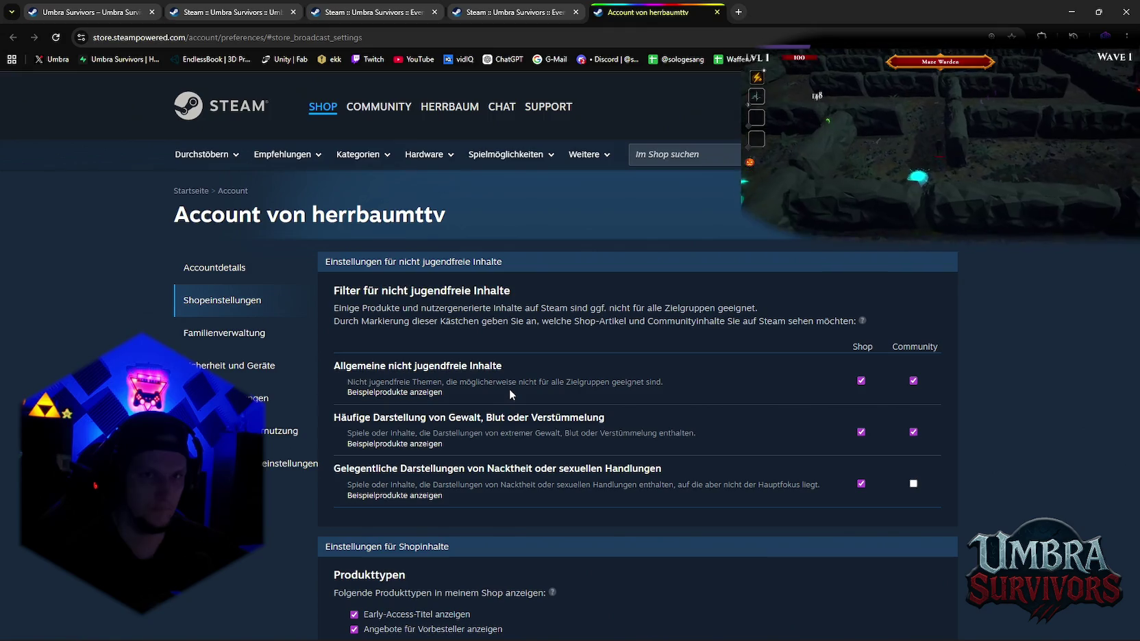
{"action": "scroll", "coordinate": [509, 389], "scroll_direction": "down", "scroll_amount": 2}
{"action": "scroll", "coordinate": [511, 389], "scroll_direction": "down", "scroll_amount": 3}
{"action": "scroll", "coordinate": [514, 388], "scroll_direction": "down", "scroll_amount": 5}
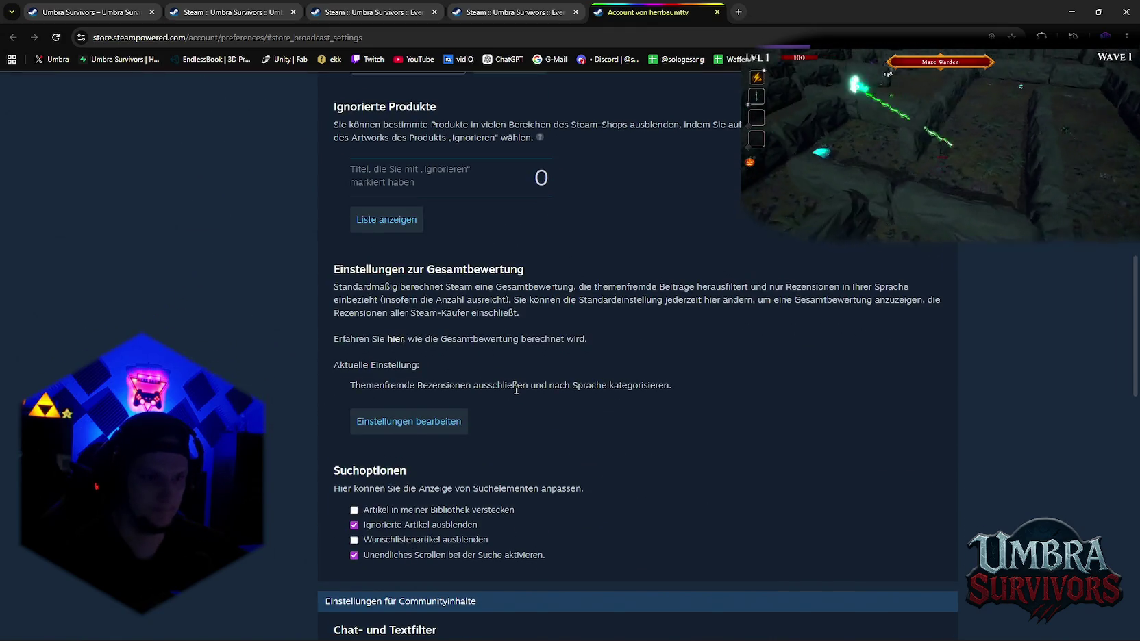
{"action": "scroll", "coordinate": [515, 389], "scroll_direction": "down", "scroll_amount": 2}
{"action": "scroll", "coordinate": [516, 389], "scroll_direction": "down", "scroll_amount": 3}
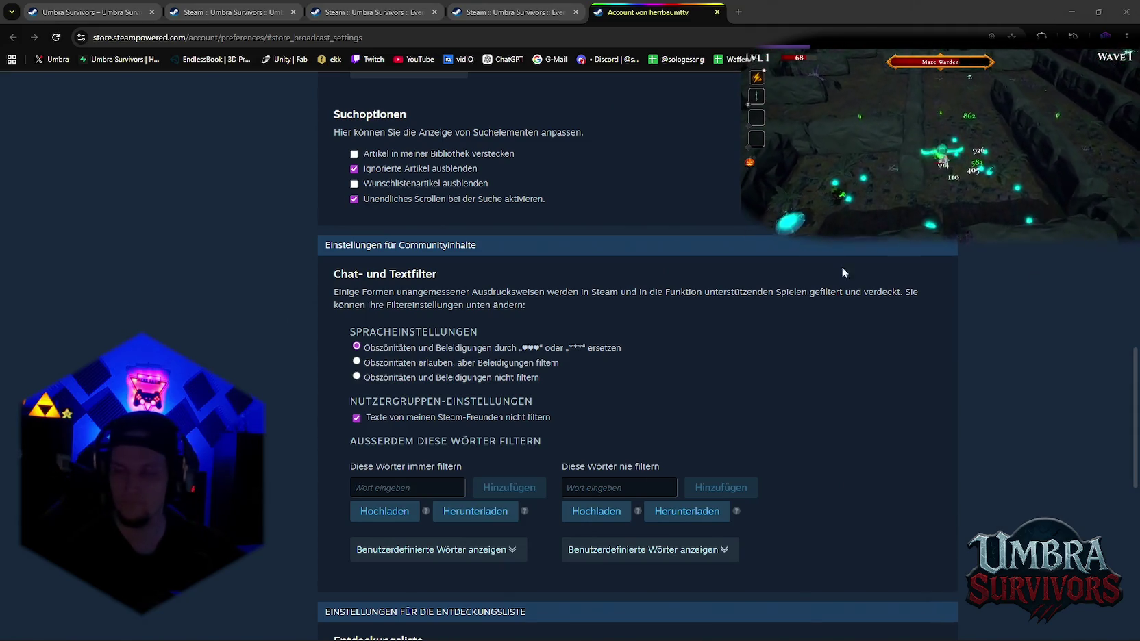
{"action": "left_click", "coordinate": [499, 14]}
Open the Umbra Survivors store page from the livestream event and scroll down it
{"action": "scroll", "coordinate": [521, 281], "scroll_direction": "down", "scroll_amount": 3}
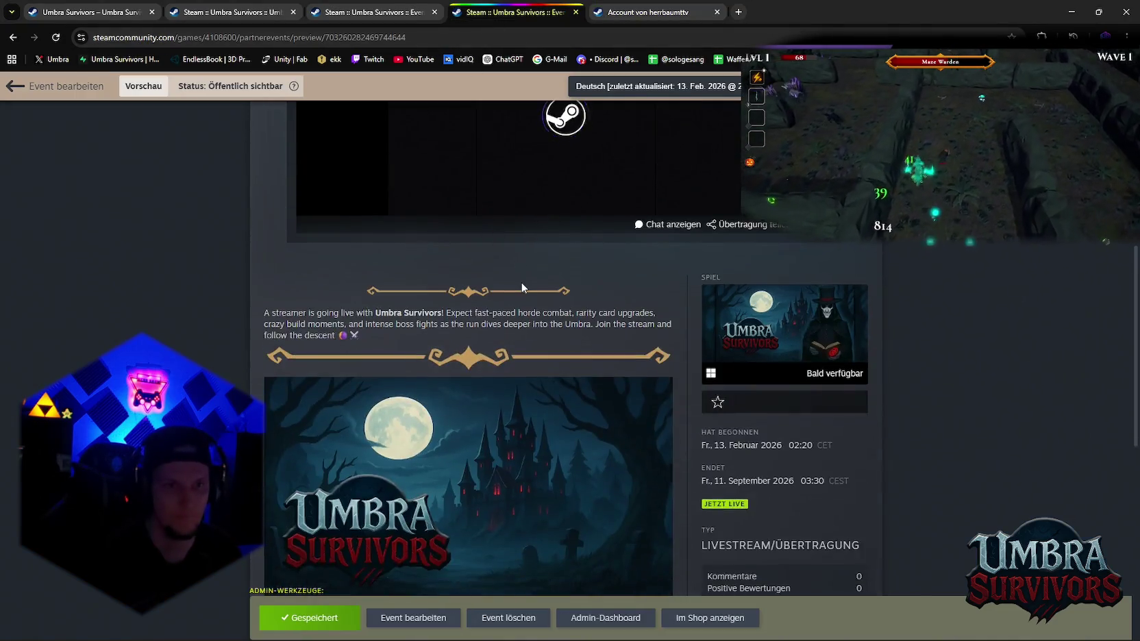
{"action": "scroll", "coordinate": [561, 396], "scroll_direction": "up", "scroll_amount": 3}
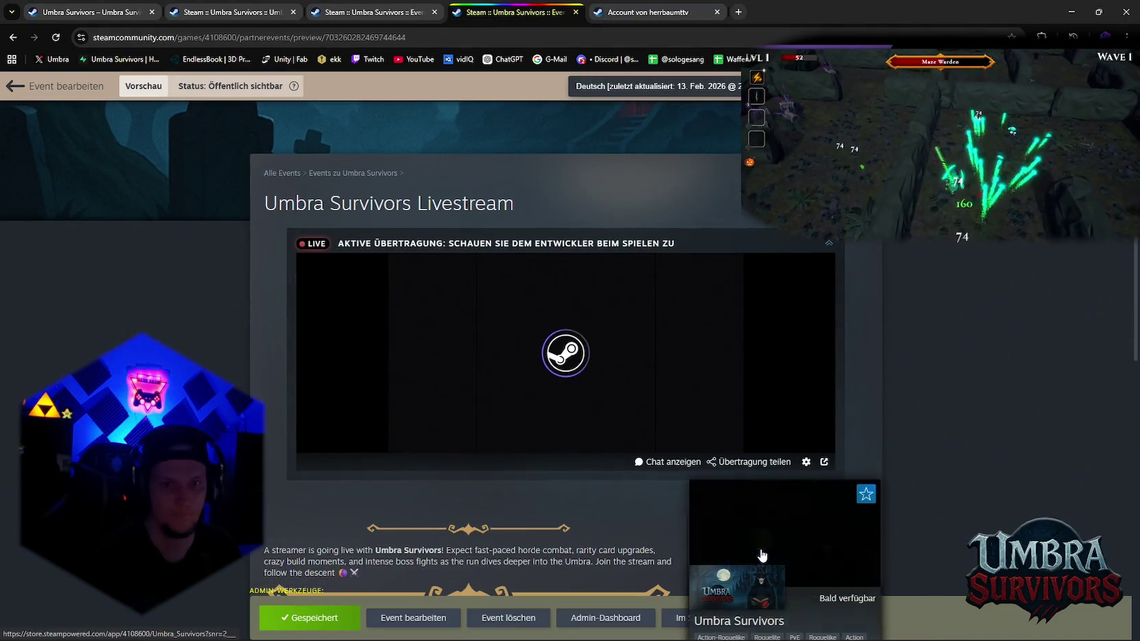
{"action": "scroll", "coordinate": [758, 552], "scroll_direction": "down", "scroll_amount": 2}
{"action": "left_click", "coordinate": [757, 439]}
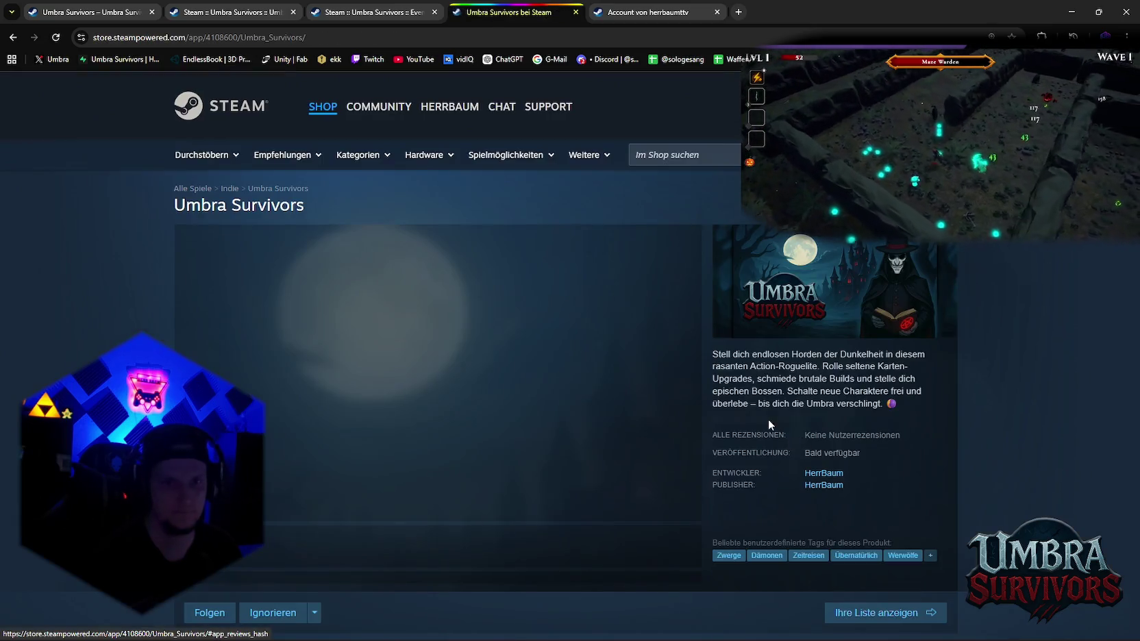
{"action": "scroll", "coordinate": [613, 399], "scroll_direction": "down", "scroll_amount": 2}
{"action": "scroll", "coordinate": [304, 519], "scroll_direction": "down", "scroll_amount": 3}
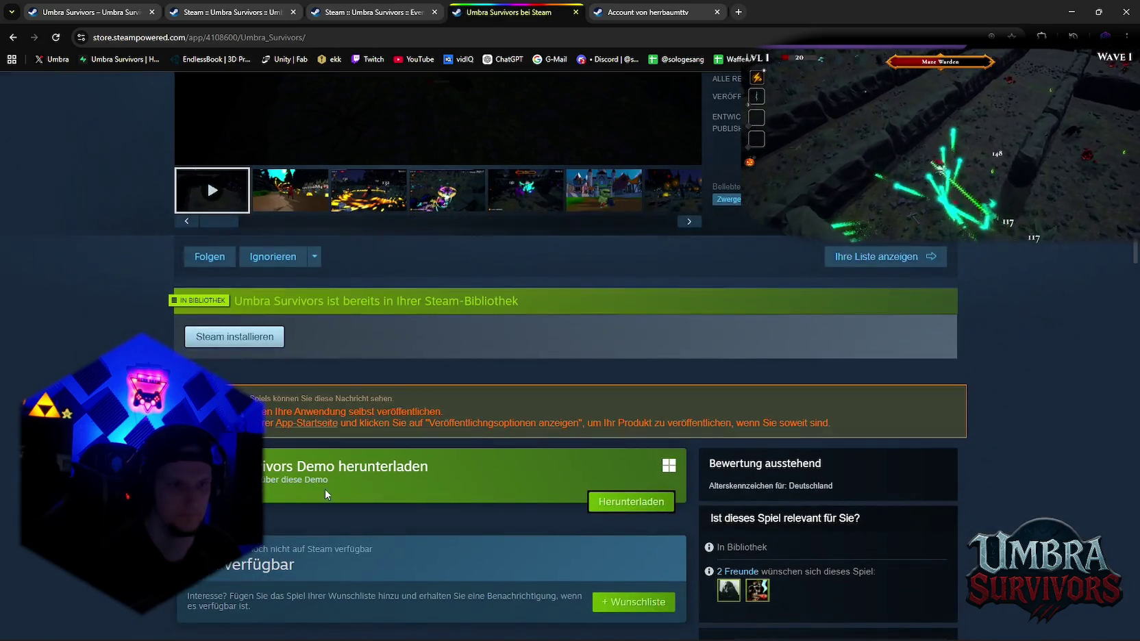
Go to the Umbra Survivors Demo store page and scroll through it
{"action": "left_click", "coordinate": [293, 481]}
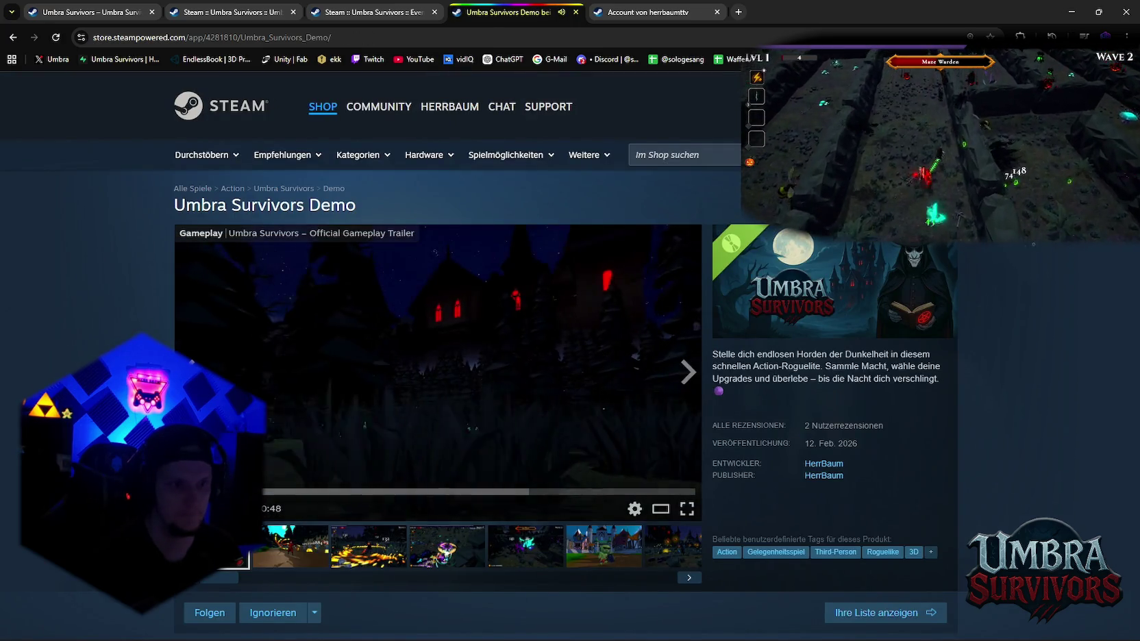
{"action": "scroll", "coordinate": [475, 417], "scroll_direction": "down", "scroll_amount": 2}
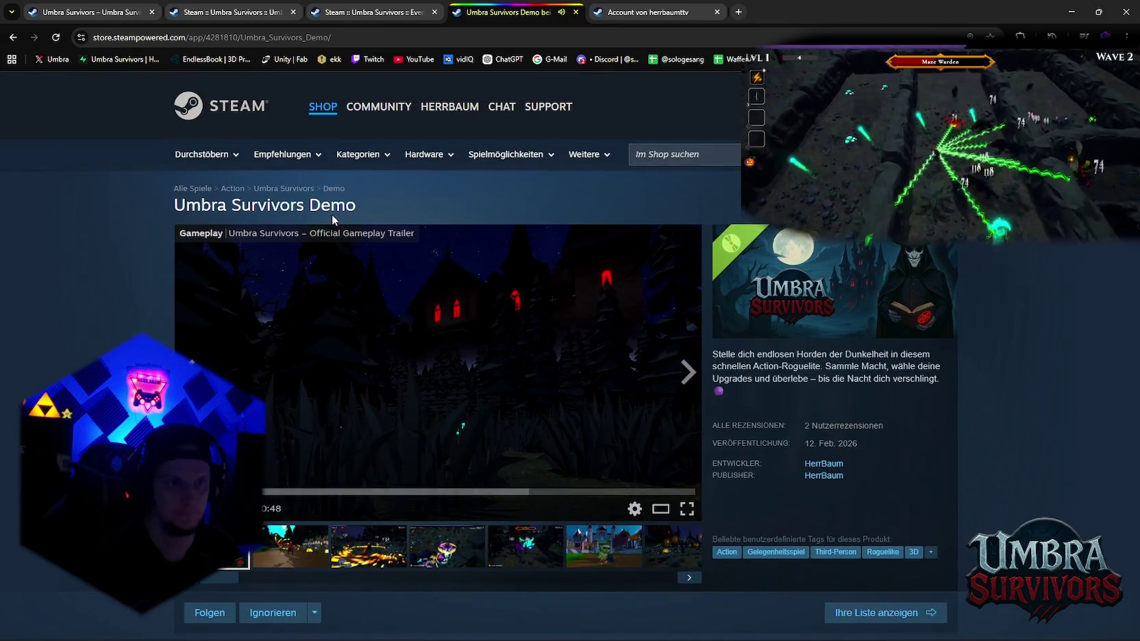
{"action": "scroll", "coordinate": [490, 421], "scroll_direction": "down", "scroll_amount": 3}
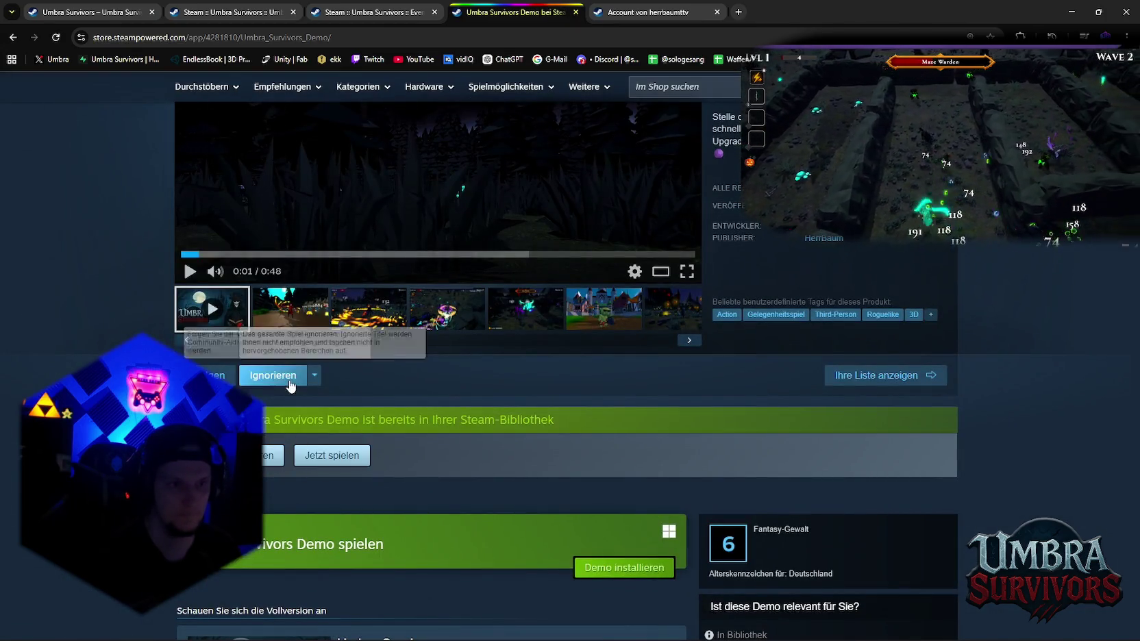
{"action": "scroll", "coordinate": [637, 411], "scroll_direction": "down", "scroll_amount": 2}
{"action": "scroll", "coordinate": [535, 408], "scroll_direction": "down", "scroll_amount": 5}
{"action": "scroll", "coordinate": [531, 409], "scroll_direction": "down", "scroll_amount": 5}
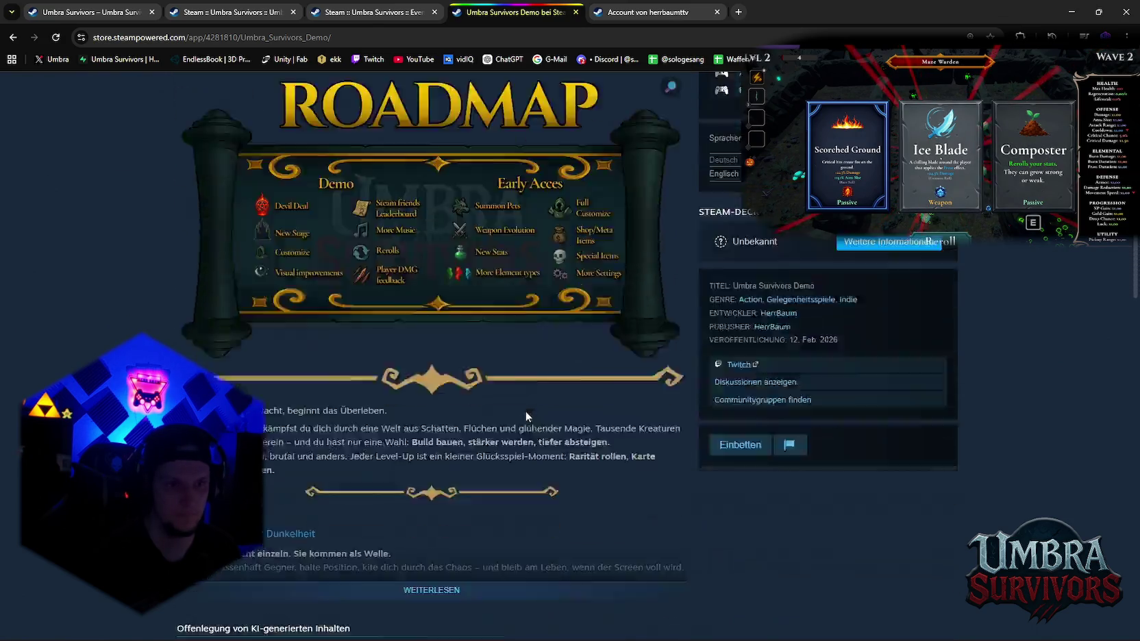
{"action": "scroll", "coordinate": [507, 432], "scroll_direction": "down", "scroll_amount": 5}
{"action": "scroll", "coordinate": [484, 450], "scroll_direction": "down", "scroll_amount": 5}
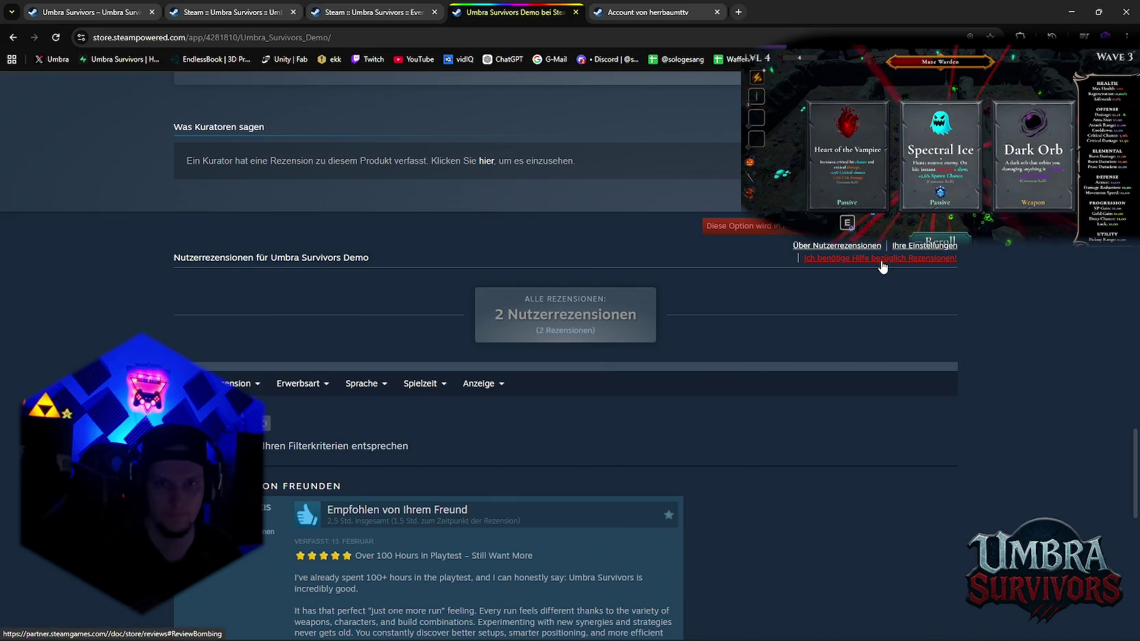
Return to the main Umbra Survivors store page and scroll back to its top
{"action": "left_click", "coordinate": [881, 259]}
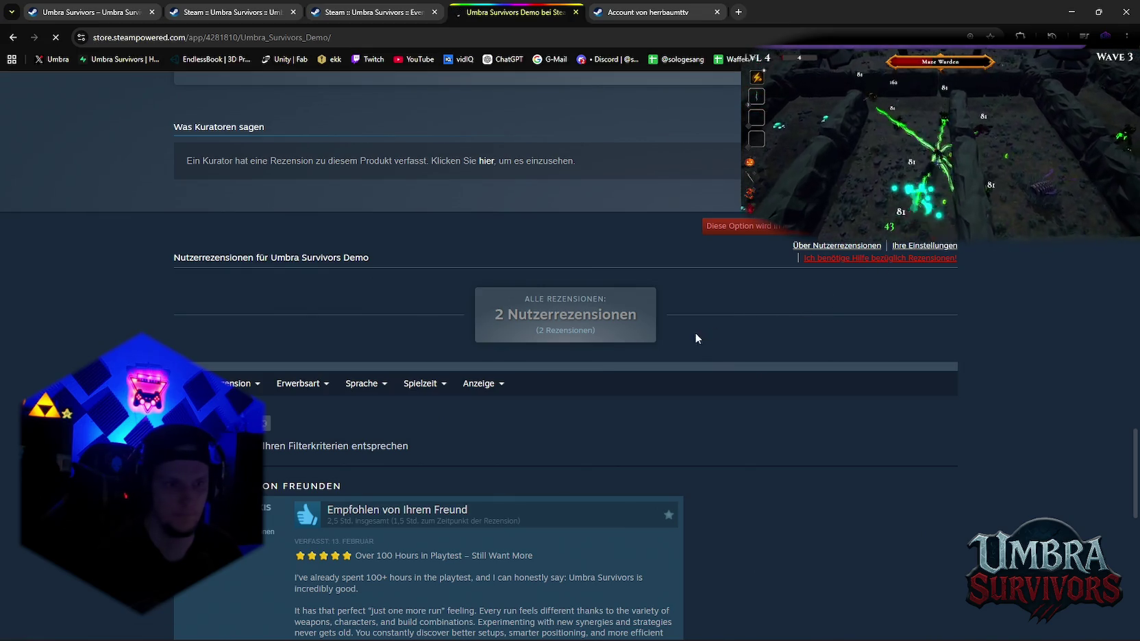
{"action": "scroll", "coordinate": [606, 361], "scroll_direction": "down", "scroll_amount": 4}
{"action": "scroll", "coordinate": [600, 372], "scroll_direction": "down", "scroll_amount": 4}
{"action": "scroll", "coordinate": [592, 383], "scroll_direction": "down", "scroll_amount": 15}
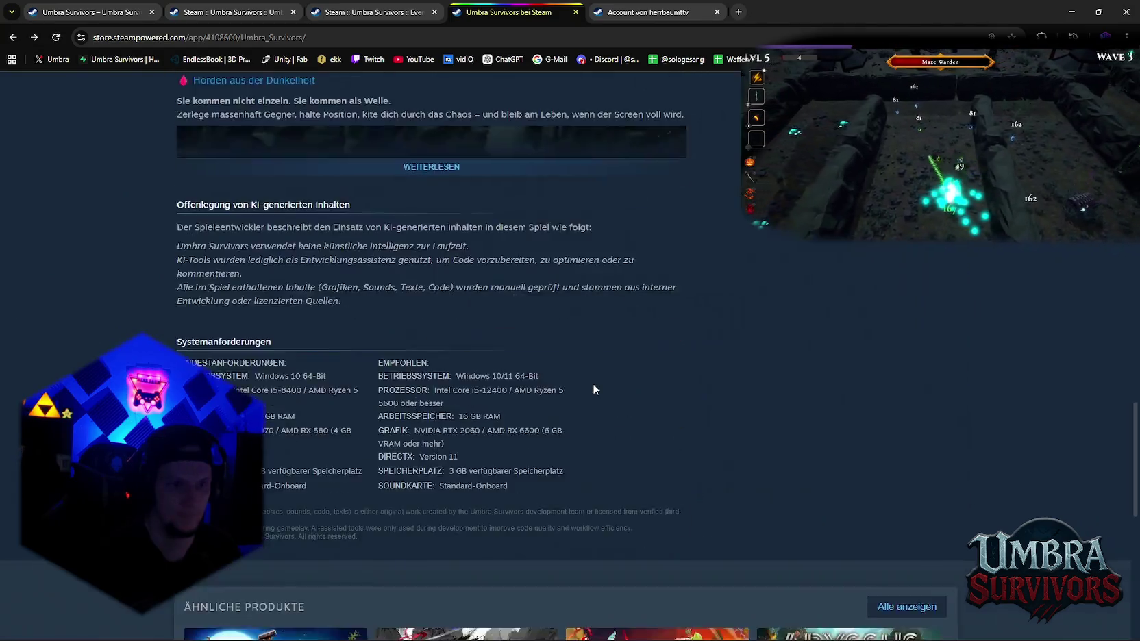
{"action": "scroll", "coordinate": [592, 383], "scroll_direction": "down", "scroll_amount": 7}
{"action": "scroll", "coordinate": [592, 387], "scroll_direction": "up", "scroll_amount": 6}
{"action": "scroll", "coordinate": [593, 396], "scroll_direction": "up", "scroll_amount": 10}
{"action": "scroll", "coordinate": [596, 400], "scroll_direction": "up", "scroll_amount": 3}
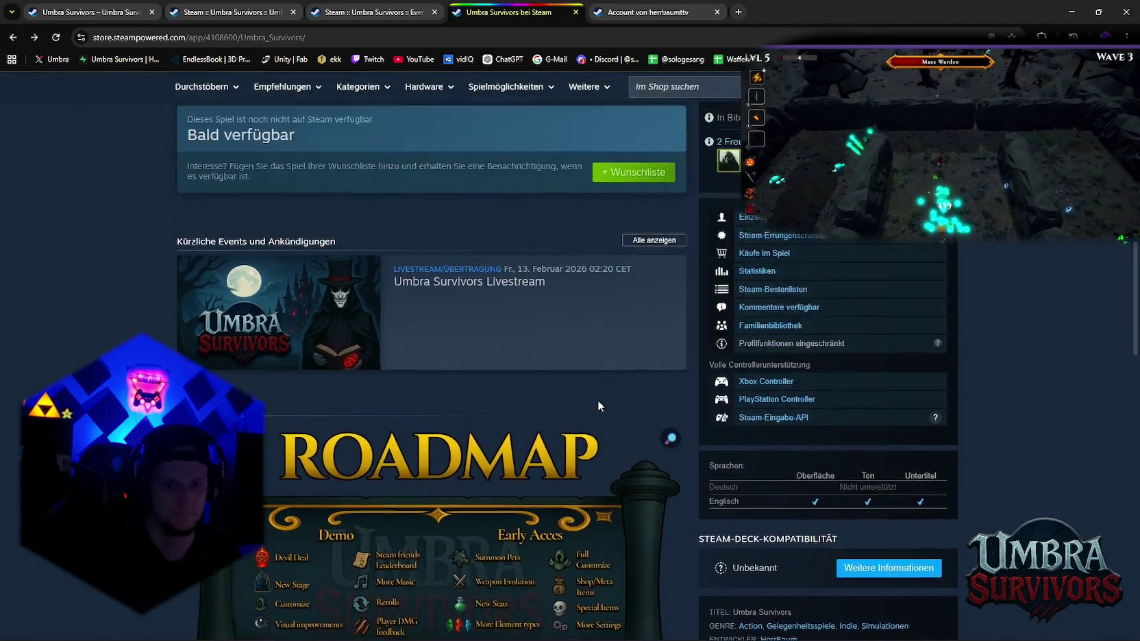
{"action": "scroll", "coordinate": [598, 400], "scroll_direction": "up", "scroll_amount": 2}
{"action": "scroll", "coordinate": [592, 406], "scroll_direction": "up", "scroll_amount": 3}
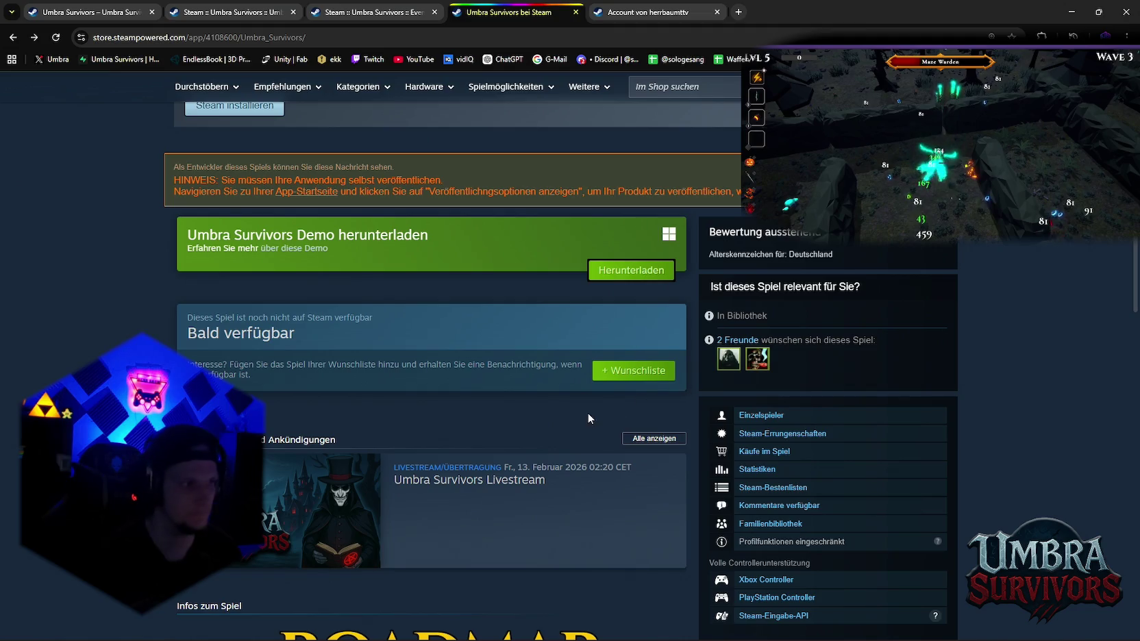
{"action": "scroll", "coordinate": [605, 409], "scroll_direction": "up", "scroll_amount": 3}
{"action": "scroll", "coordinate": [546, 401], "scroll_direction": "up", "scroll_amount": 1}
{"action": "scroll", "coordinate": [539, 422], "scroll_direction": "up", "scroll_amount": 3}
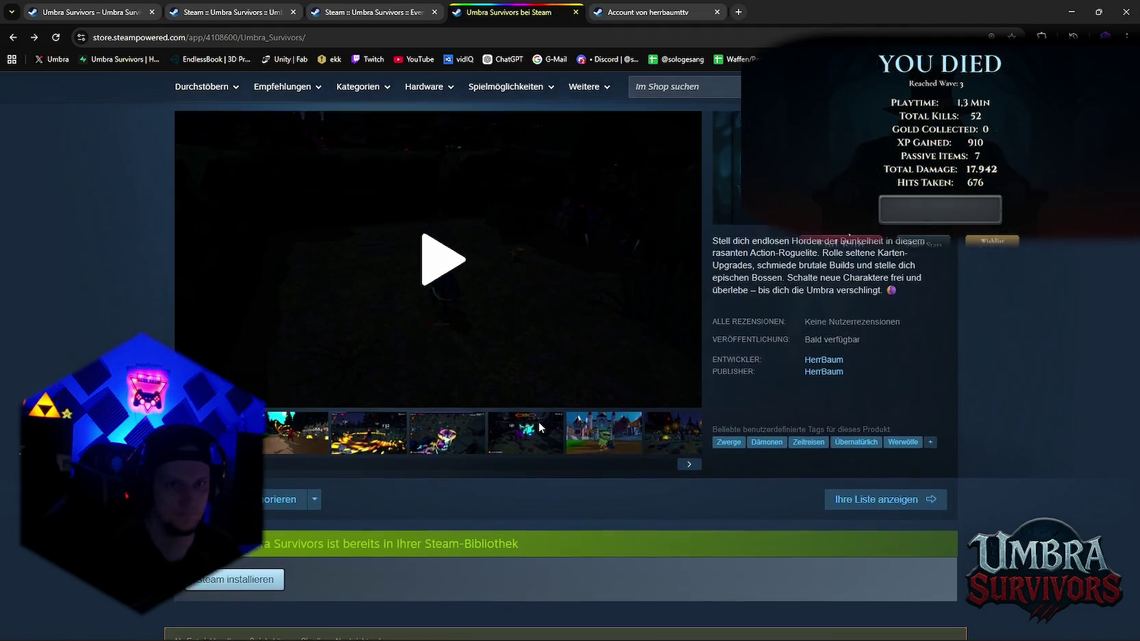
{"action": "scroll", "coordinate": [538, 425], "scroll_direction": "up", "scroll_amount": 2}
{"action": "scroll", "coordinate": [574, 404], "scroll_direction": "down", "scroll_amount": 2}
{"action": "scroll", "coordinate": [563, 459], "scroll_direction": "up", "scroll_amount": 2}
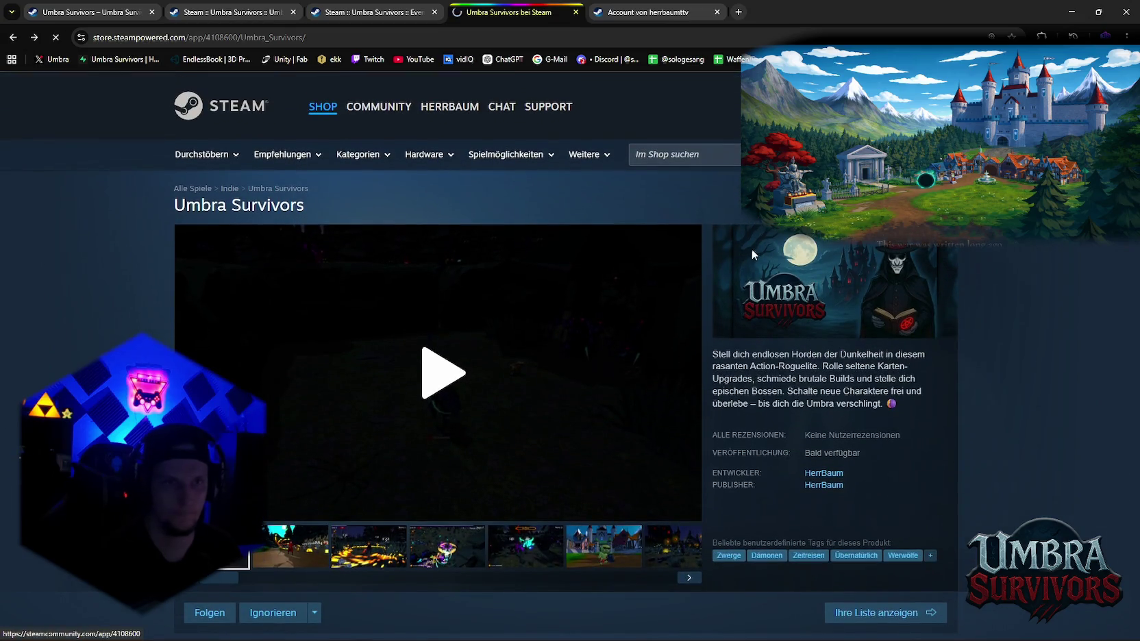
Open the Umbra Survivors community hub and check its Übertragungen, Videos and Workshop sections
{"action": "left_click", "coordinate": [751, 249]}
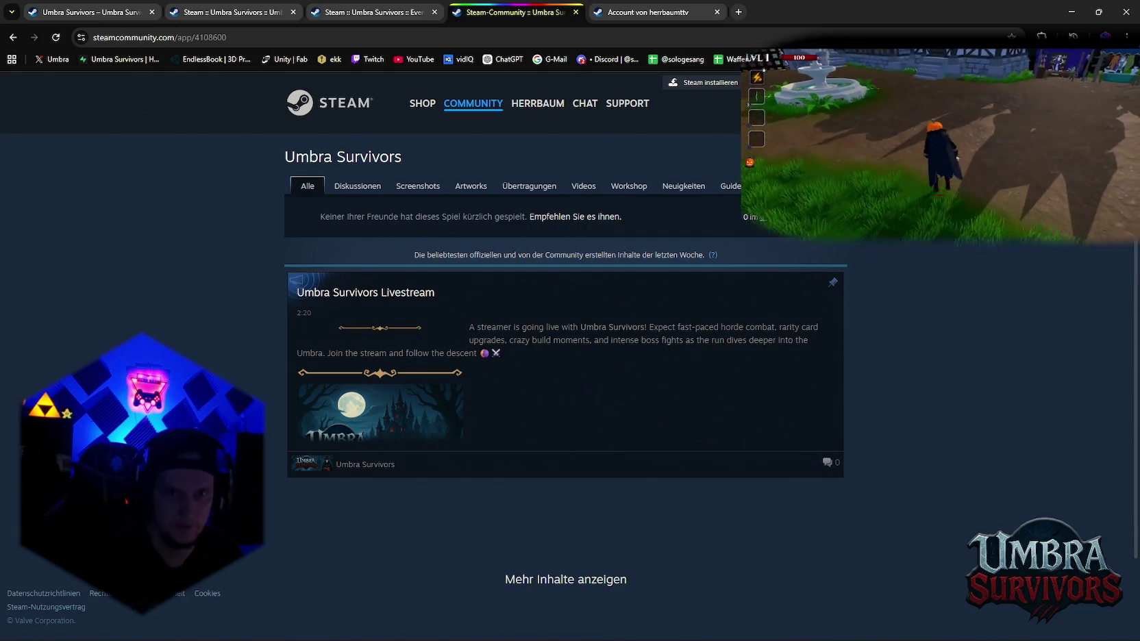
{"action": "left_click", "coordinate": [529, 186]}
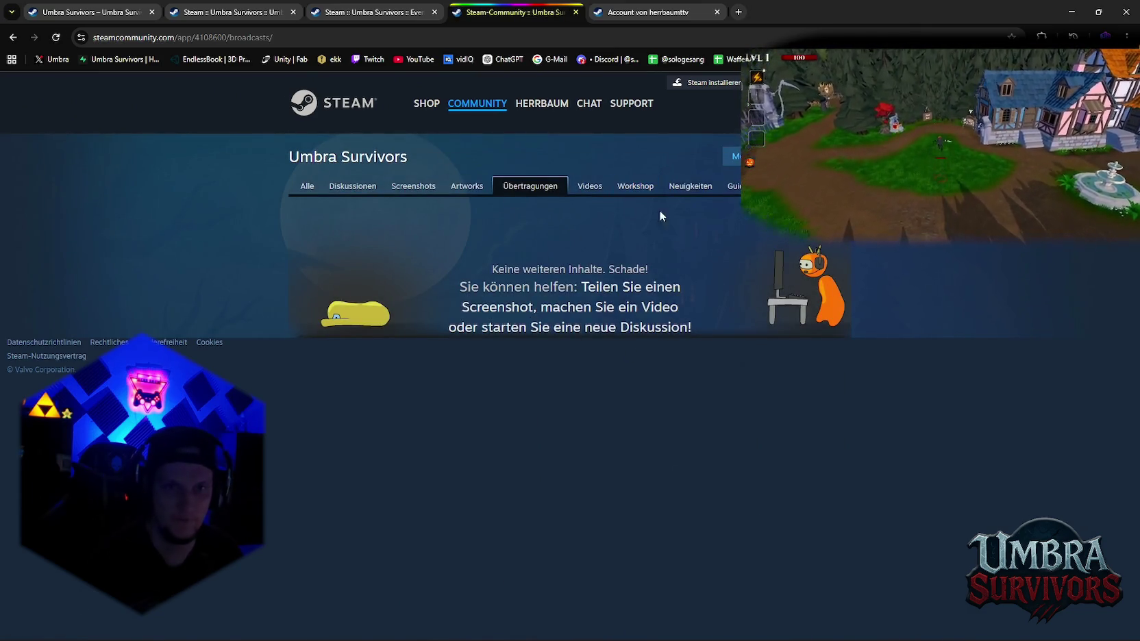
{"action": "left_click", "coordinate": [591, 189]}
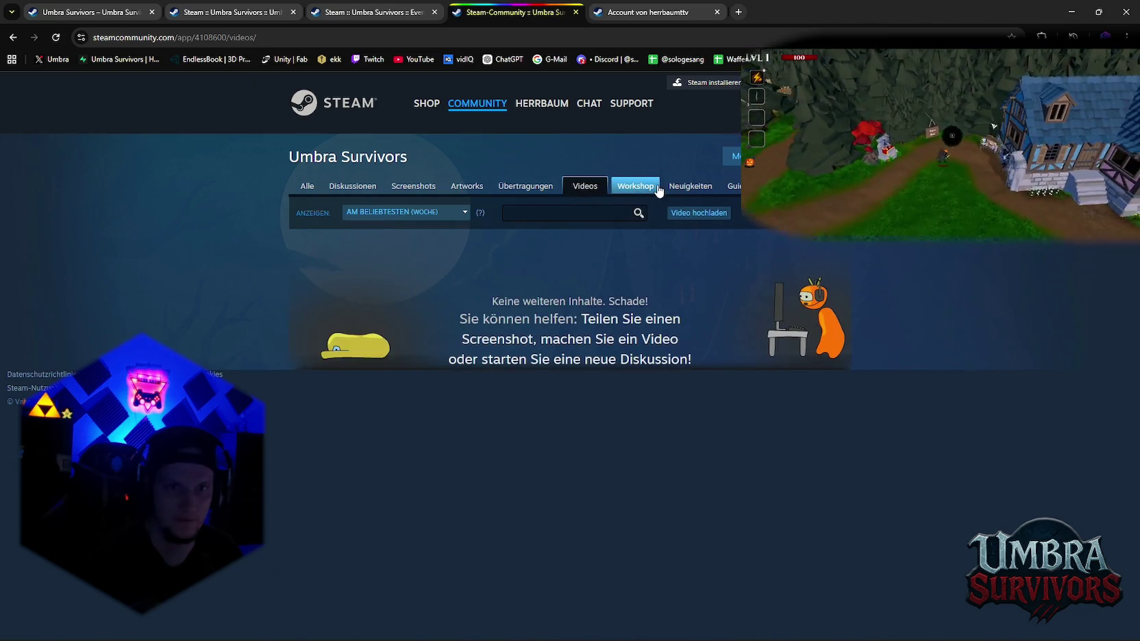
{"action": "left_click", "coordinate": [653, 187]}
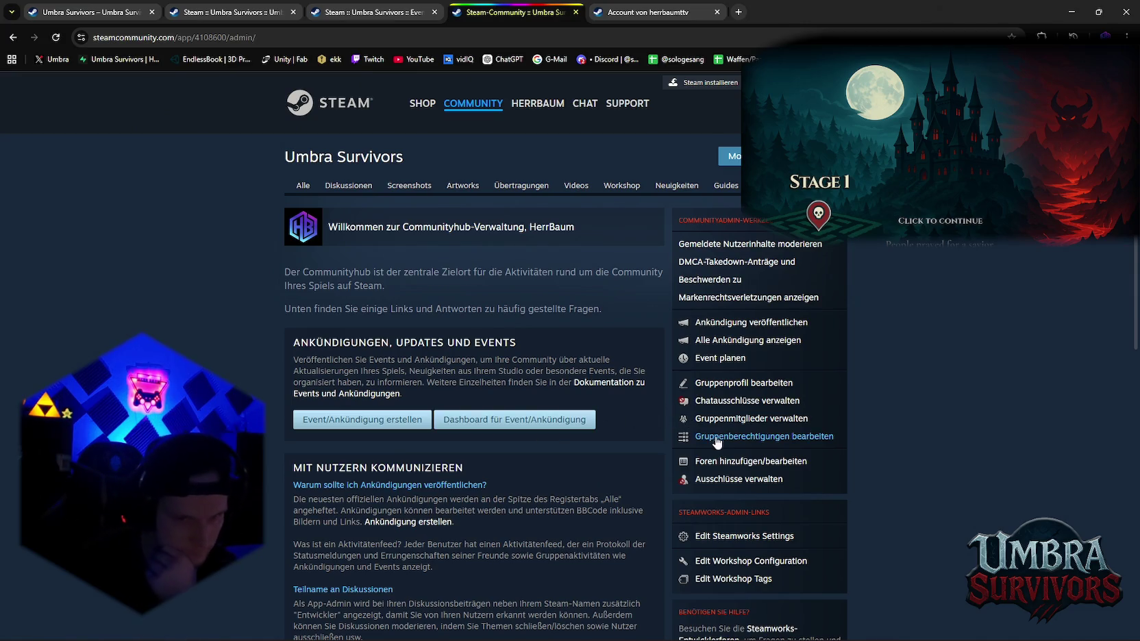
Open app settings in a background tab, then edit the Umbra Survivors Livestream event from the event dashboard
{"action": "scroll", "coordinate": [650, 465], "scroll_direction": "down", "scroll_amount": 2}
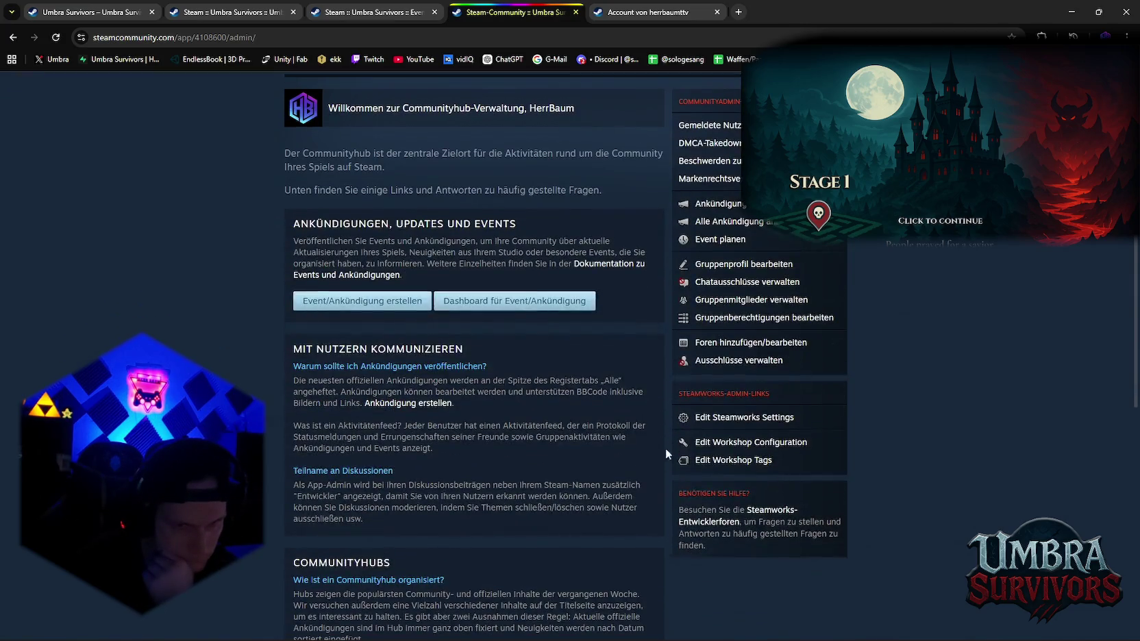
{"action": "middle_click", "coordinate": [715, 419]}
{"action": "scroll", "coordinate": [630, 412], "scroll_direction": "up", "scroll_amount": 3}
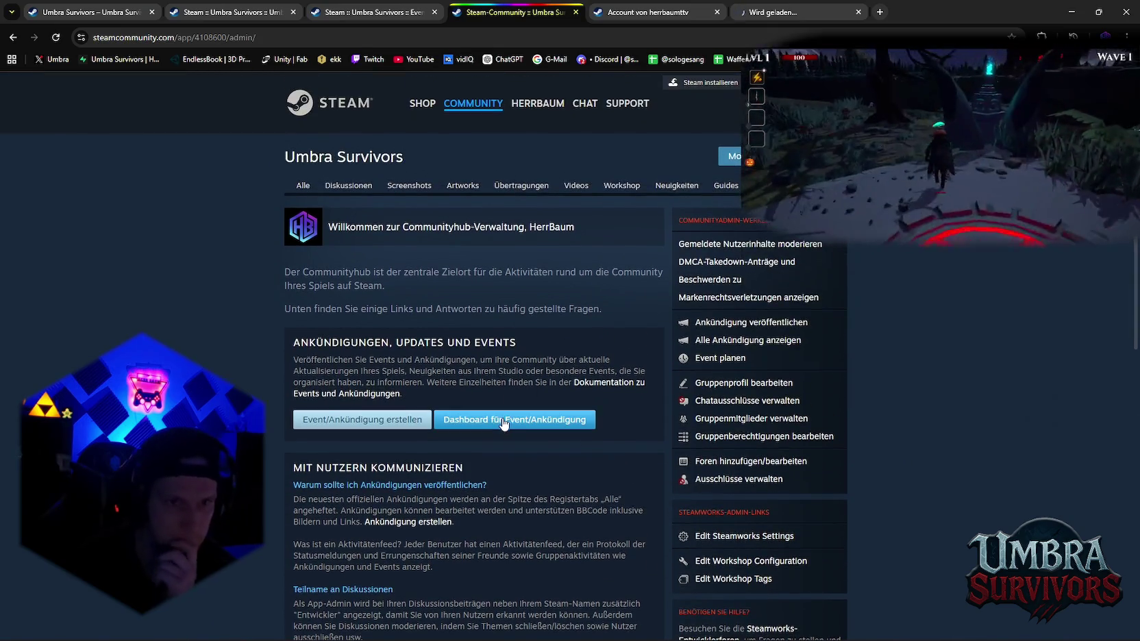
{"action": "left_click", "coordinate": [584, 416]}
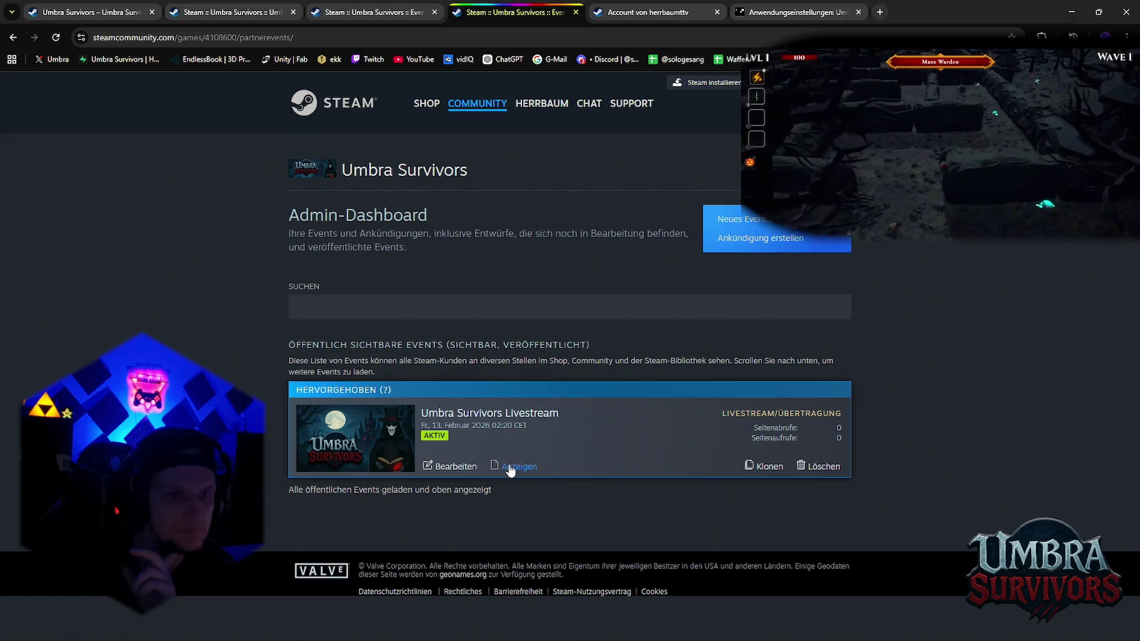
{"action": "left_click", "coordinate": [453, 469]}
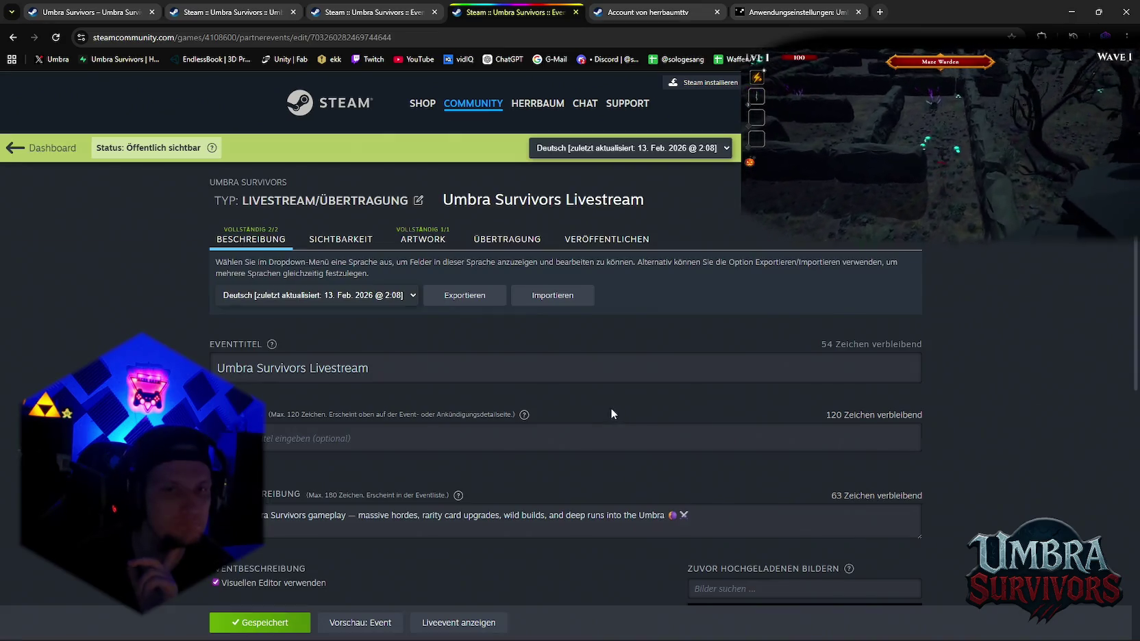
Review the event's Sichtbarkeit visibility and start/end time settings, then show the Übertragung tab
{"action": "scroll", "coordinate": [541, 408], "scroll_direction": "down", "scroll_amount": 3}
{"action": "scroll", "coordinate": [512, 405], "scroll_direction": "down", "scroll_amount": 3}
{"action": "scroll", "coordinate": [506, 398], "scroll_direction": "up", "scroll_amount": 7}
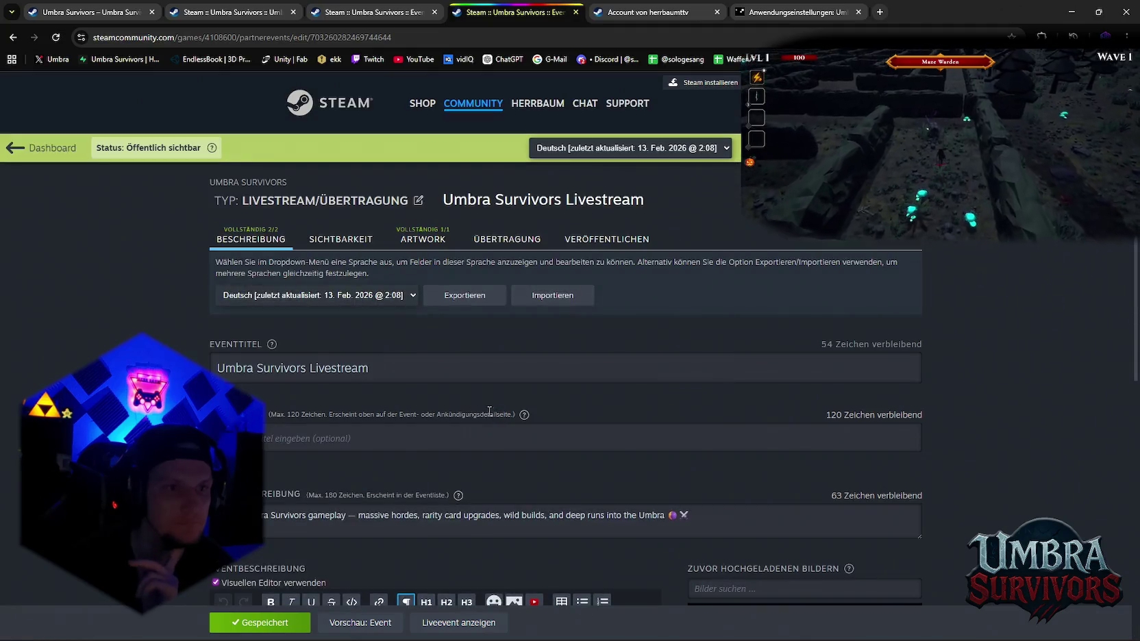
{"action": "left_click", "coordinate": [350, 243]}
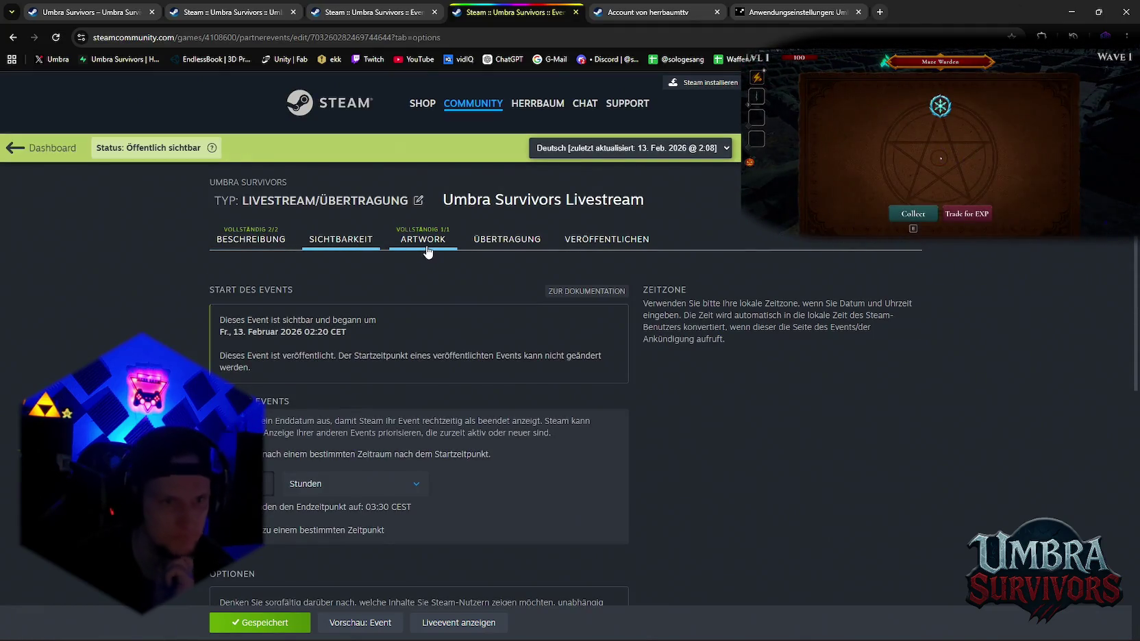
{"action": "scroll", "coordinate": [477, 325], "scroll_direction": "down", "scroll_amount": 3}
{"action": "scroll", "coordinate": [523, 354], "scroll_direction": "down", "scroll_amount": 3}
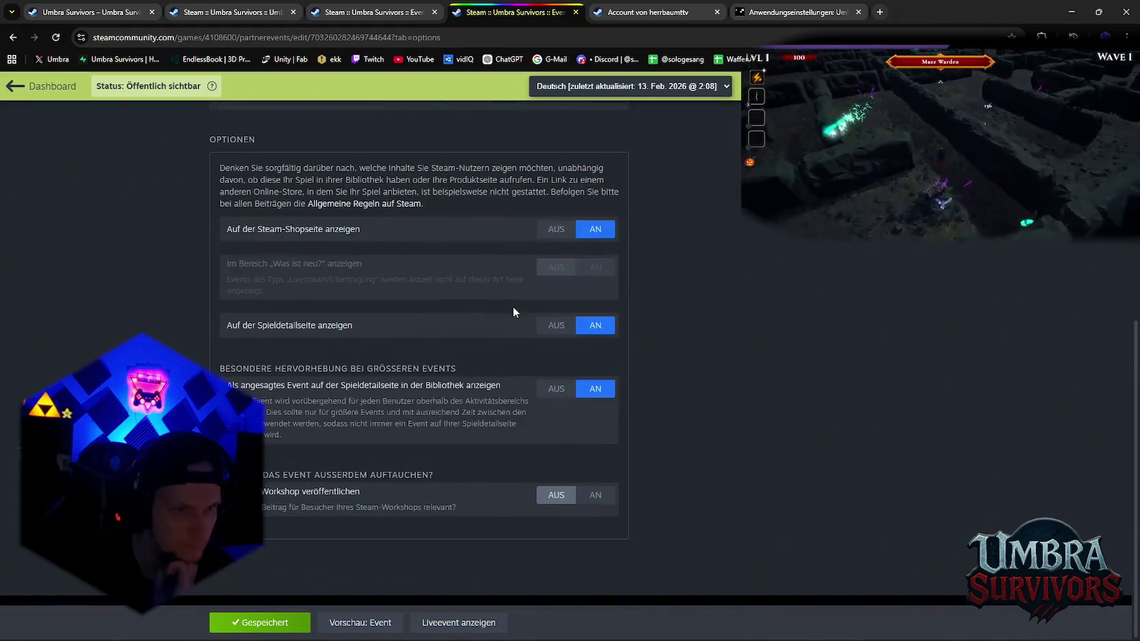
{"action": "scroll", "coordinate": [504, 294], "scroll_direction": "up", "scroll_amount": 2}
{"action": "scroll", "coordinate": [520, 240], "scroll_direction": "up", "scroll_amount": 5}
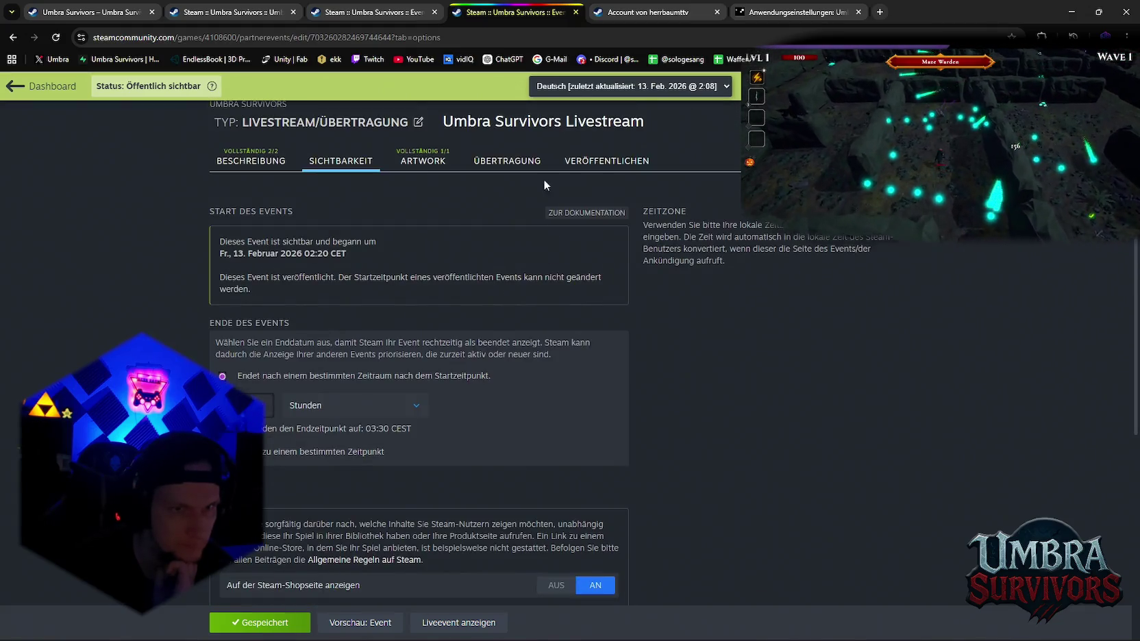
{"action": "left_click", "coordinate": [490, 166]}
Set the broadcast title to 'Schauen Sie der Community beim Spielen zu'
{"action": "scroll", "coordinate": [499, 310], "scroll_direction": "down", "scroll_amount": 1}
{"action": "scroll", "coordinate": [499, 311], "scroll_direction": "down", "scroll_amount": 1}
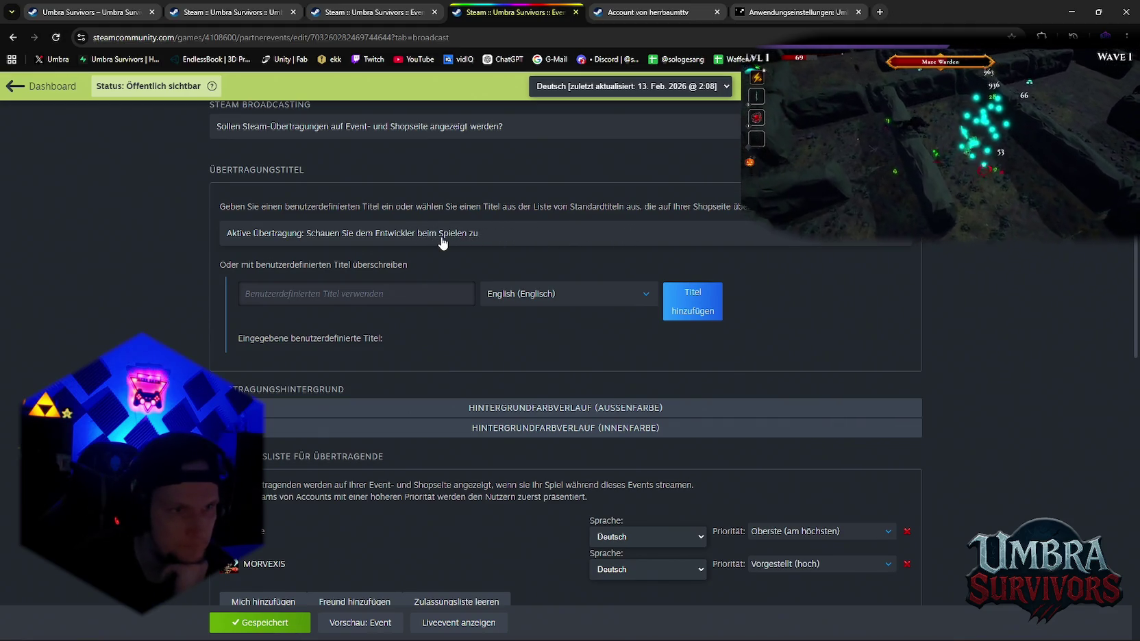
{"action": "left_click", "coordinate": [452, 240]}
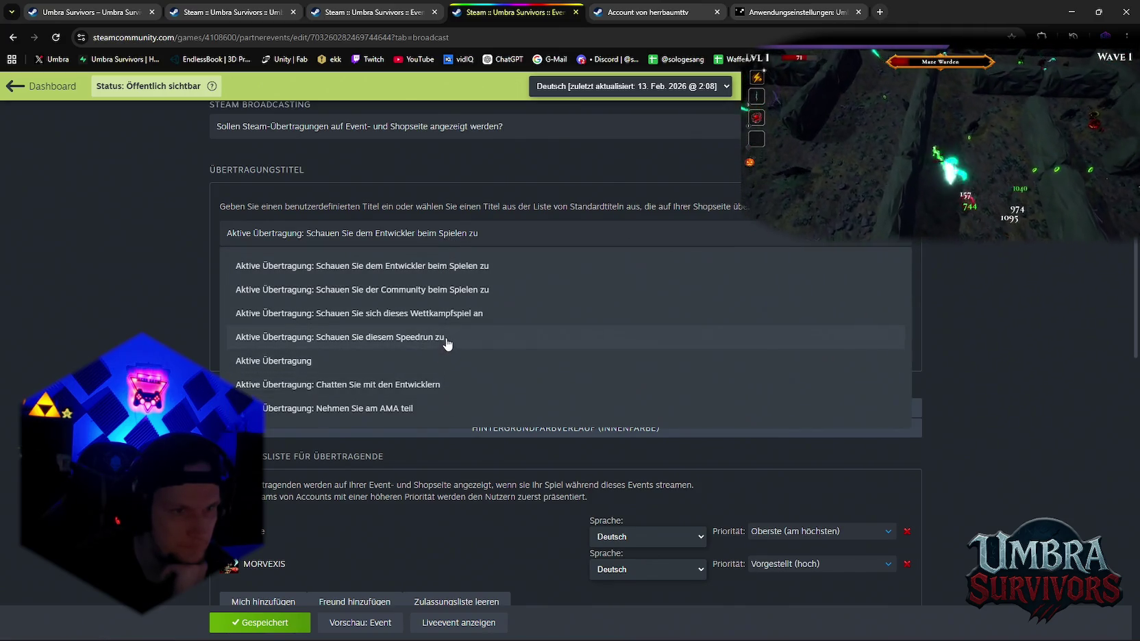
{"action": "left_click", "coordinate": [495, 301]}
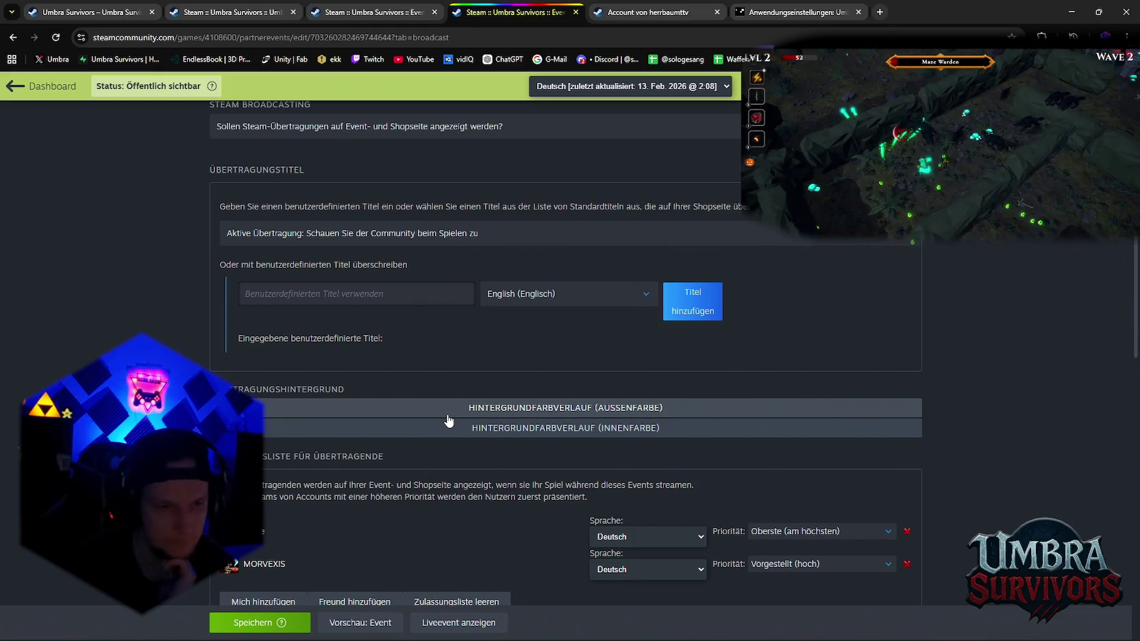
Save the livestream event's updated broadcast settings
{"action": "scroll", "coordinate": [447, 416], "scroll_direction": "down", "scroll_amount": 3}
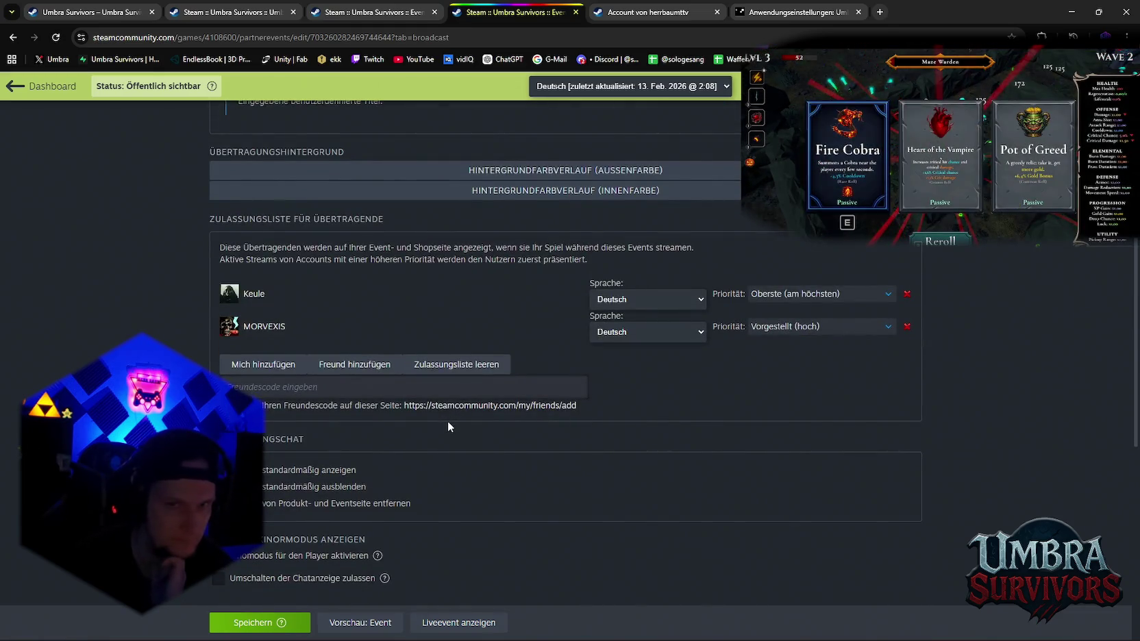
{"action": "scroll", "coordinate": [449, 426], "scroll_direction": "down", "scroll_amount": 3}
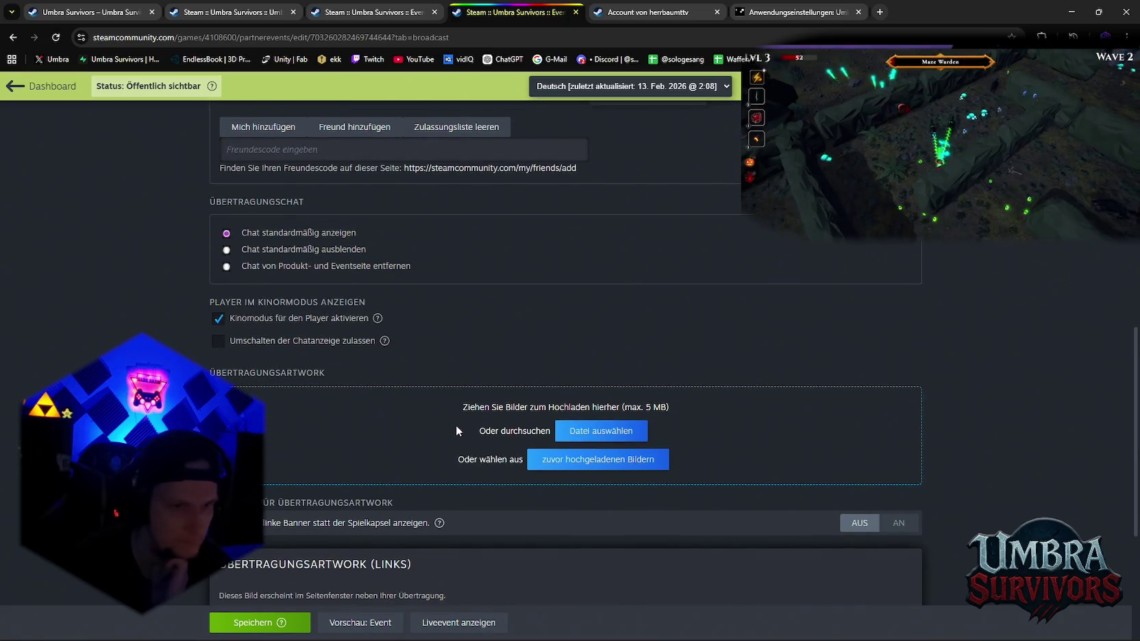
{"action": "scroll", "coordinate": [461, 429], "scroll_direction": "down", "scroll_amount": 2}
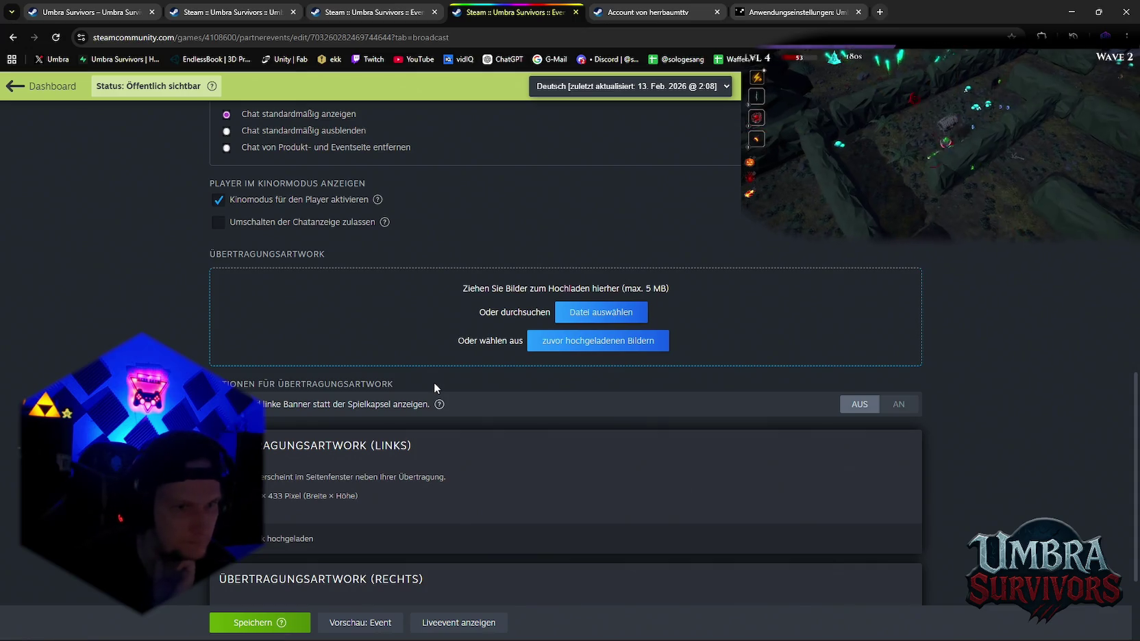
{"action": "scroll", "coordinate": [437, 387], "scroll_direction": "down", "scroll_amount": 2}
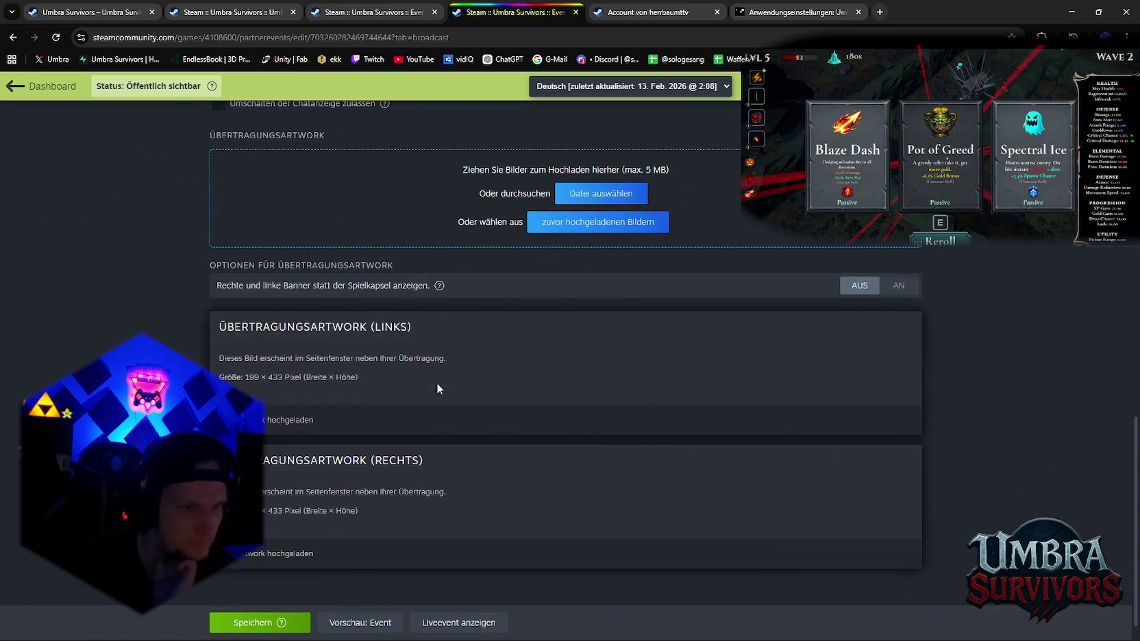
{"action": "scroll", "coordinate": [430, 397], "scroll_direction": "down", "scroll_amount": 1}
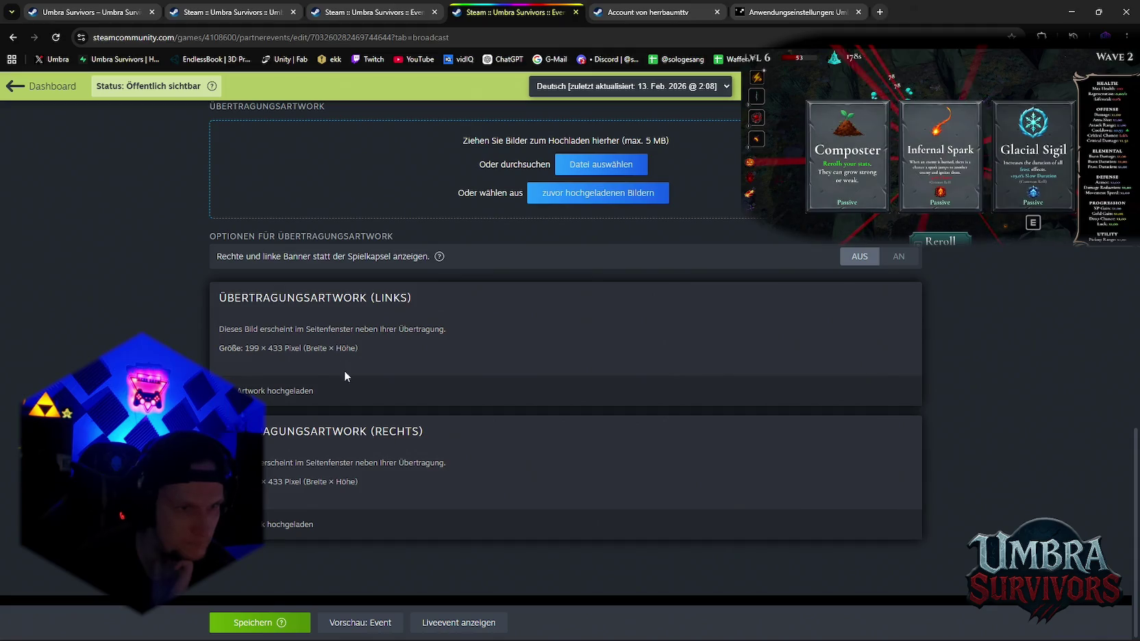
{"action": "left_click", "coordinate": [283, 620]}
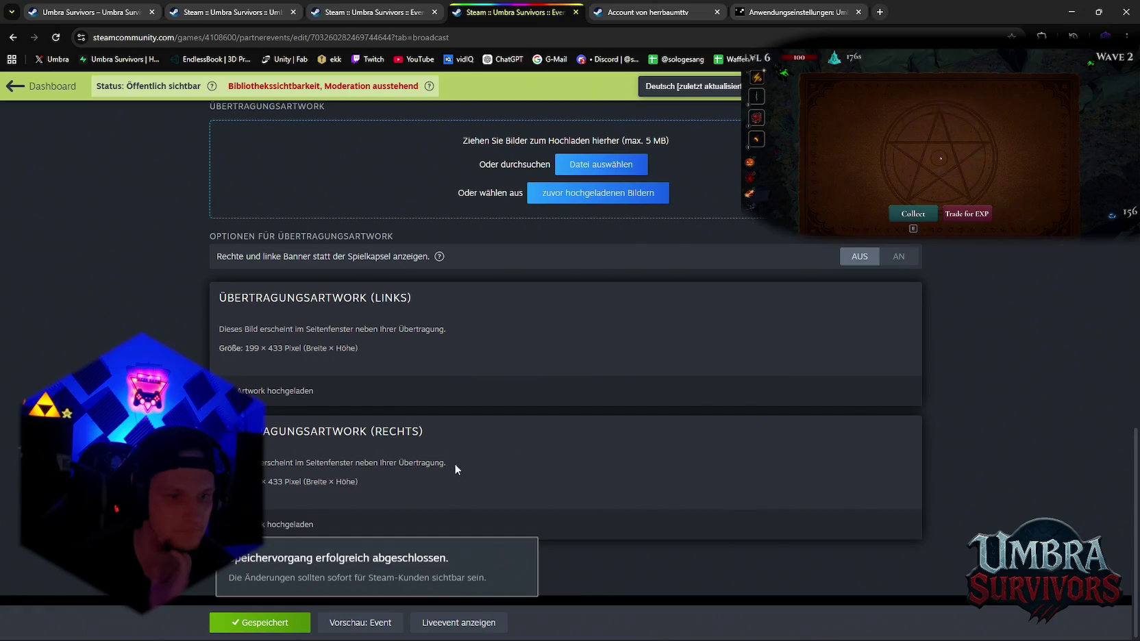
{"action": "scroll", "coordinate": [454, 462], "scroll_direction": "up", "scroll_amount": 5}
{"action": "scroll", "coordinate": [454, 462], "scroll_direction": "up", "scroll_amount": 5}
{"action": "scroll", "coordinate": [456, 463], "scroll_direction": "up", "scroll_amount": 5}
{"action": "scroll", "coordinate": [456, 464], "scroll_direction": "up", "scroll_amount": 3}
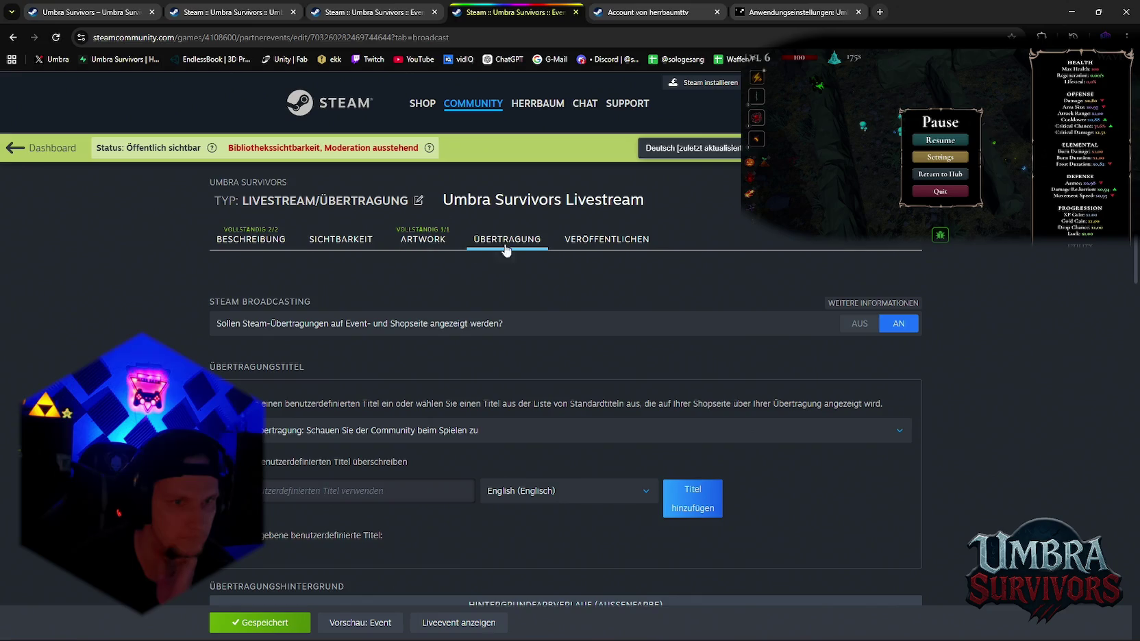
Copy the event's public link from the Veröffentlichen overview and load it in a new tab
{"action": "left_click", "coordinate": [594, 243]}
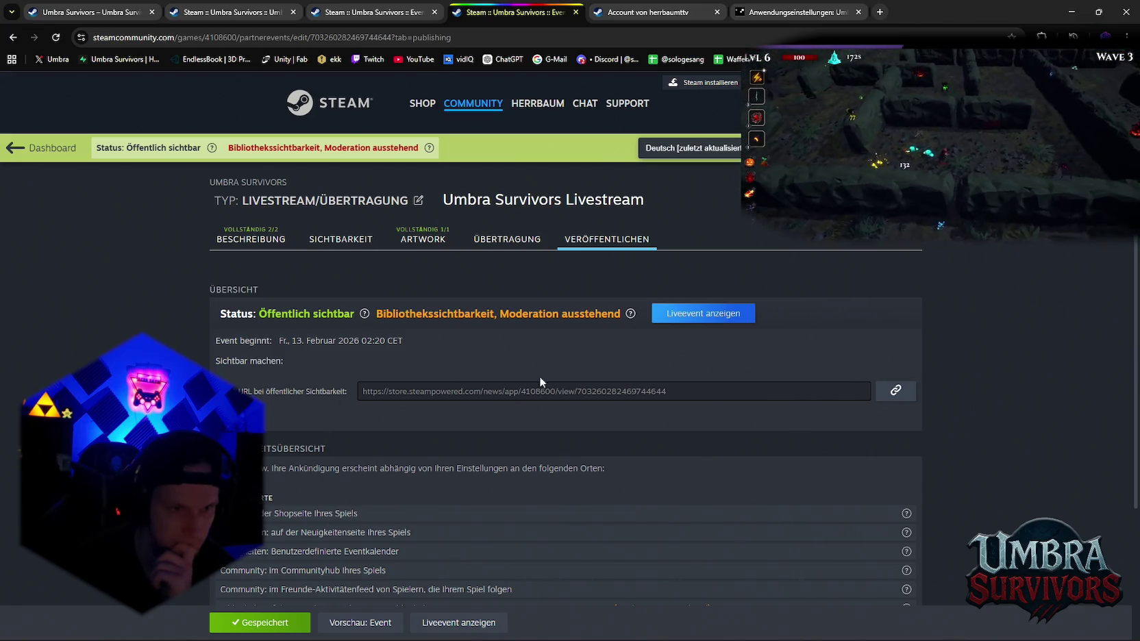
{"action": "left_click", "coordinate": [895, 390]}
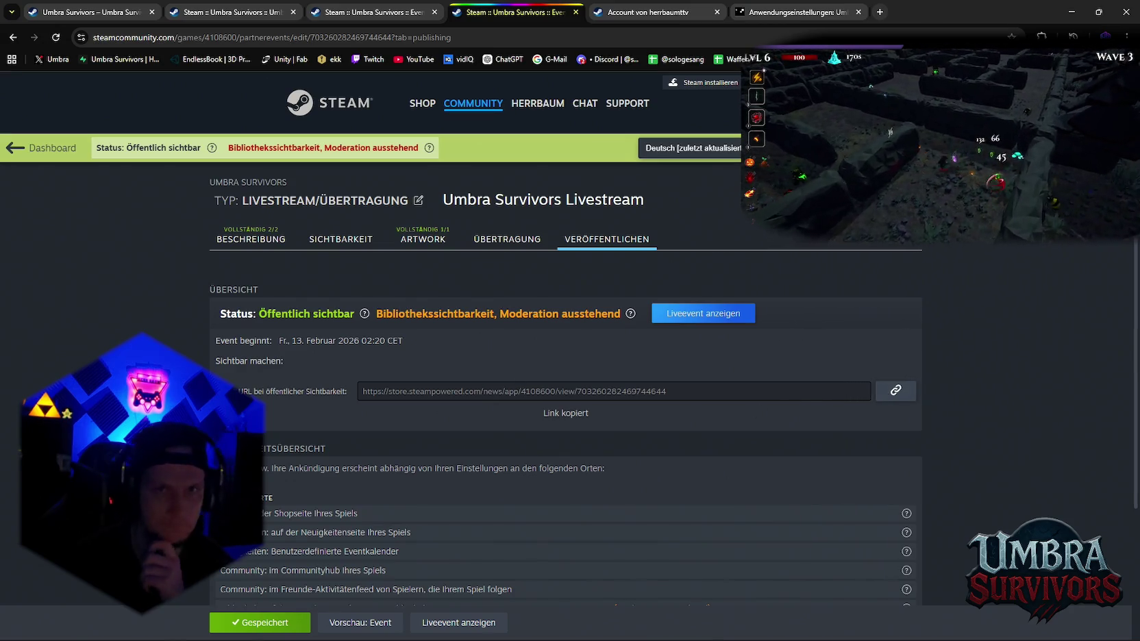
{"action": "left_click", "coordinate": [880, 13]}
{"action": "key", "text": "ctrl+v"}
{"action": "key", "text": "Return"}
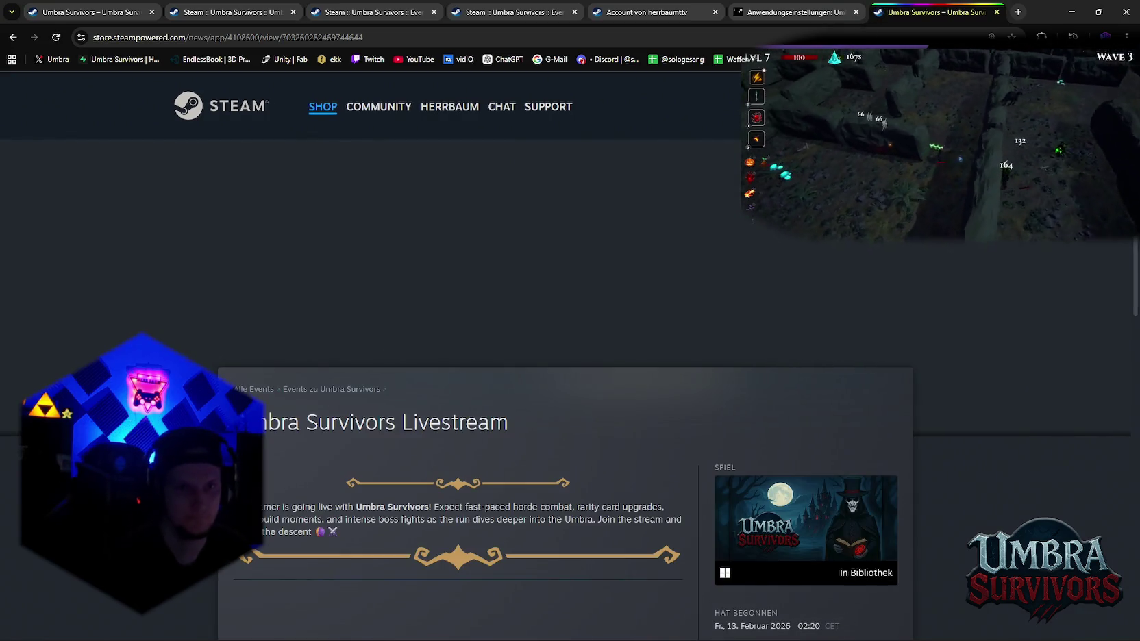
Look over the public event store page, then return to the event editor tab
{"action": "scroll", "coordinate": [659, 388], "scroll_direction": "down", "scroll_amount": 5}
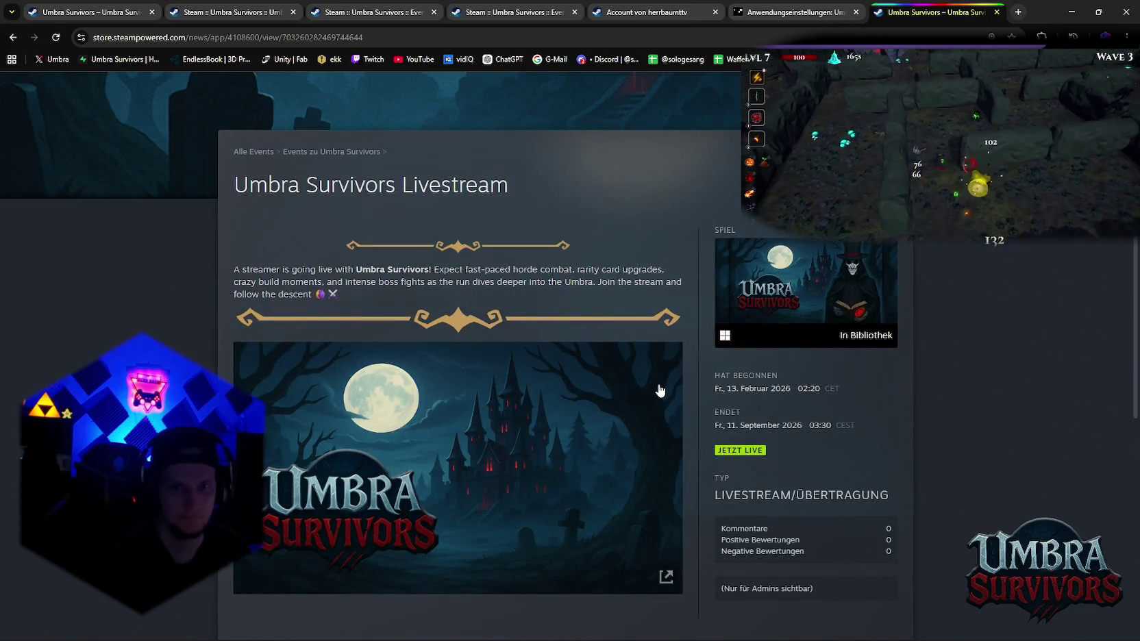
{"action": "scroll", "coordinate": [659, 387], "scroll_direction": "up", "scroll_amount": 5}
{"action": "scroll", "coordinate": [659, 389], "scroll_direction": "down", "scroll_amount": 5}
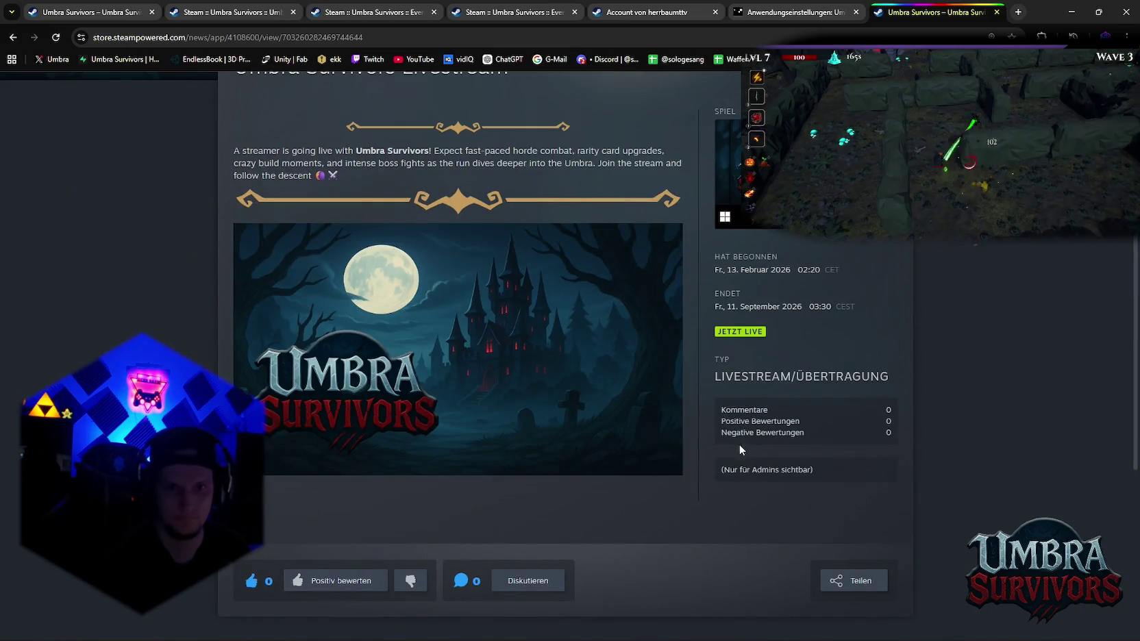
{"action": "scroll", "coordinate": [726, 432], "scroll_direction": "down", "scroll_amount": 2}
{"action": "scroll", "coordinate": [661, 423], "scroll_direction": "up", "scroll_amount": 3}
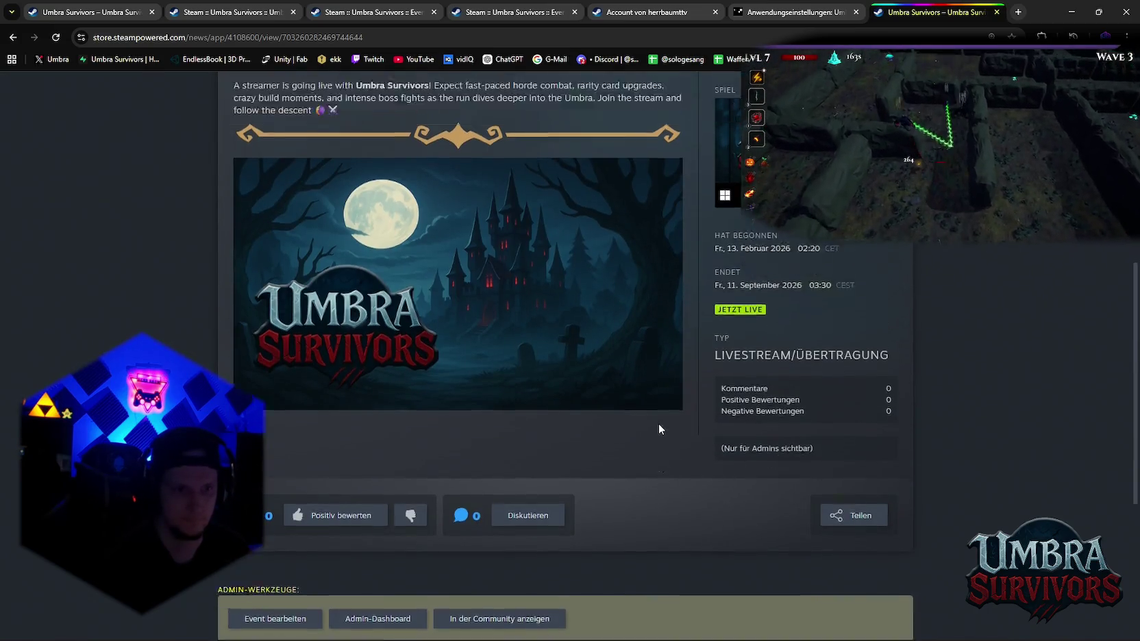
{"action": "scroll", "coordinate": [659, 423], "scroll_direction": "up", "scroll_amount": 5}
{"action": "left_click", "coordinate": [795, 12]}
{"action": "left_click", "coordinate": [610, 12]}
{"action": "left_click", "coordinate": [518, 12]}
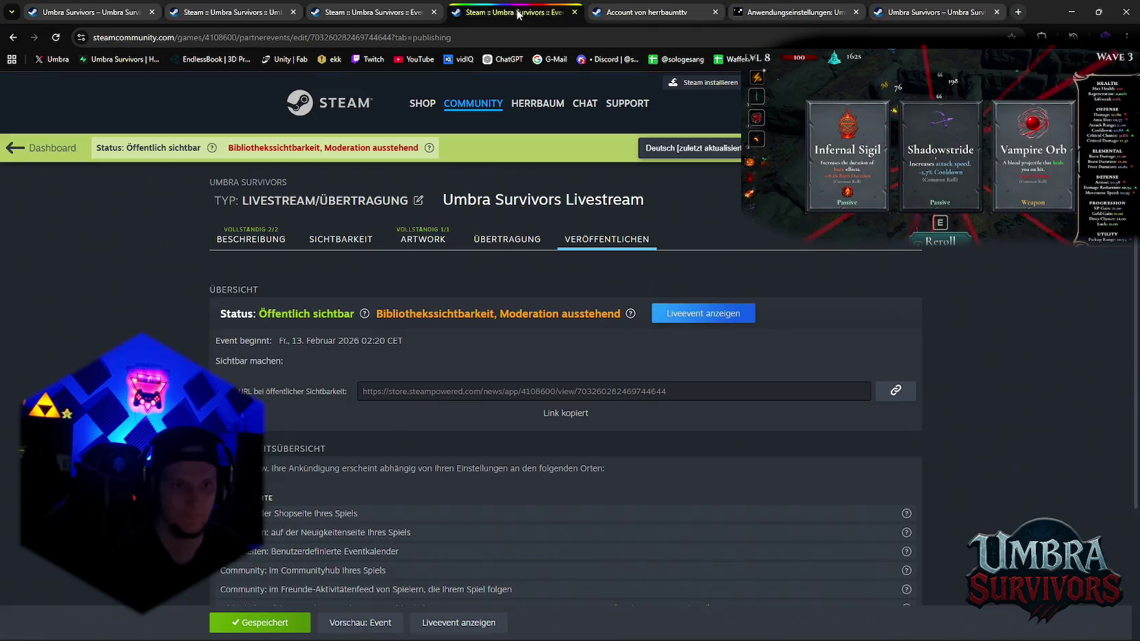
{"action": "scroll", "coordinate": [562, 308], "scroll_direction": "down", "scroll_amount": 3}
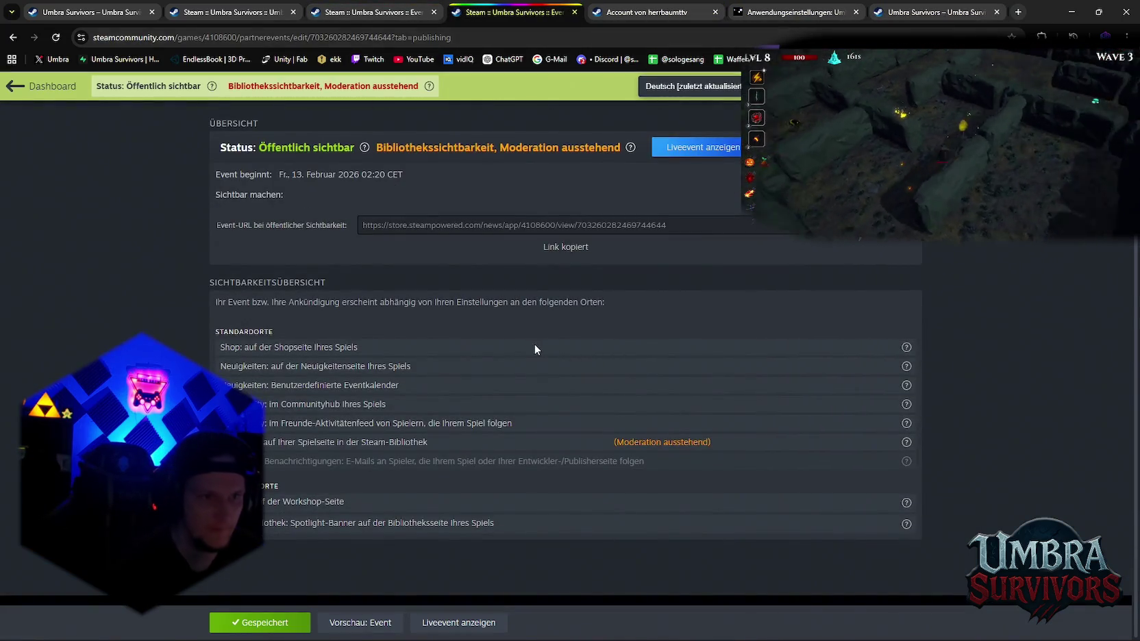
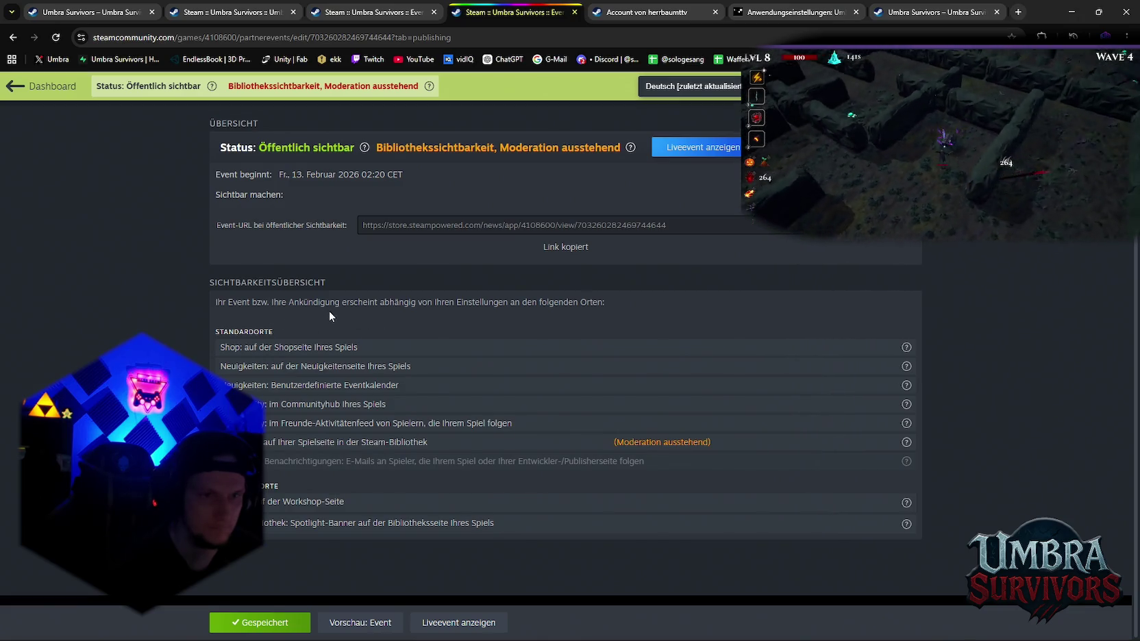
Open the Livestream event's ÜBERTRAGUNG tab and review its broadcast title, streamer allow list and artwork
{"action": "scroll", "coordinate": [329, 315], "scroll_direction": "up", "scroll_amount": 2}
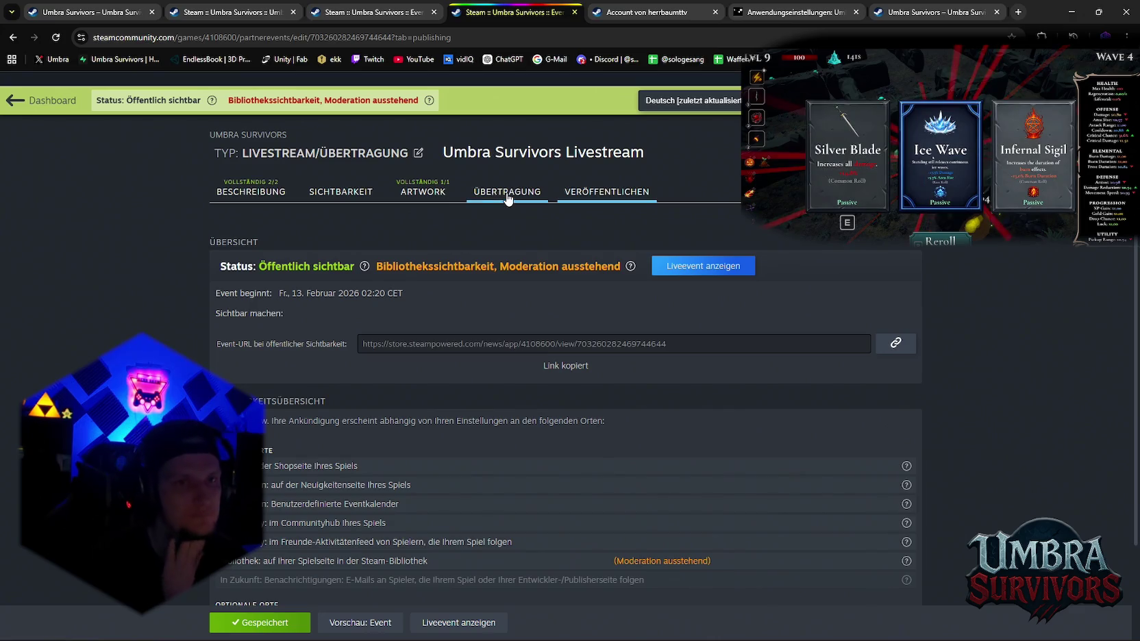
{"action": "left_click", "coordinate": [508, 197]}
{"action": "scroll", "coordinate": [503, 327], "scroll_direction": "down", "scroll_amount": 4}
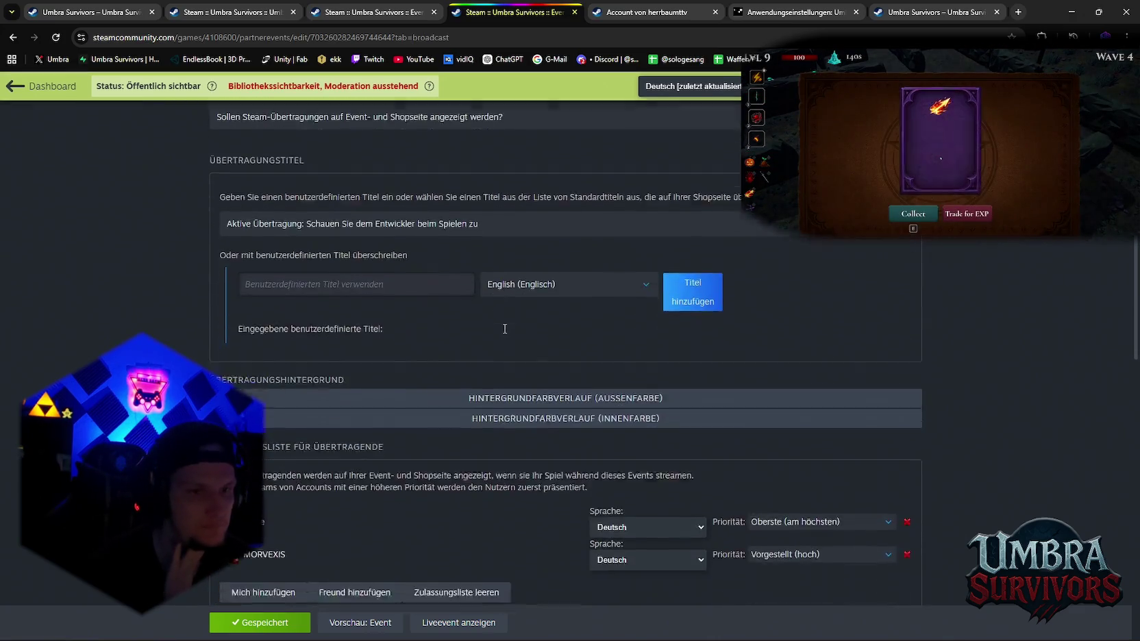
{"action": "scroll", "coordinate": [504, 329], "scroll_direction": "down", "scroll_amount": 3}
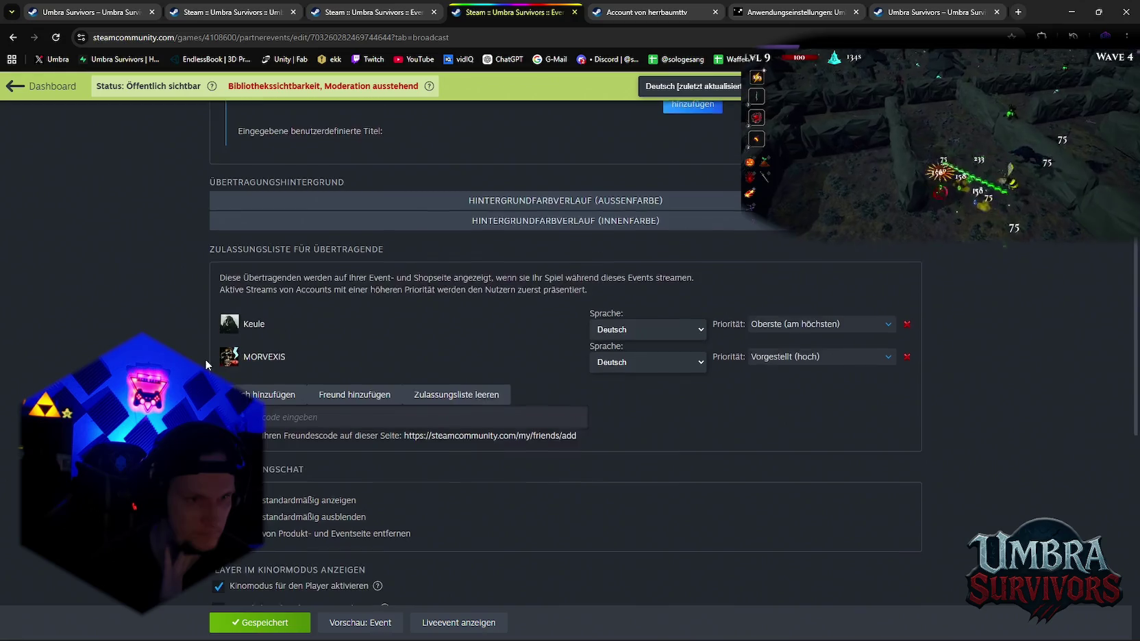
{"action": "scroll", "coordinate": [200, 358], "scroll_direction": "down", "scroll_amount": 2}
{"action": "scroll", "coordinate": [195, 357], "scroll_direction": "down", "scroll_amount": 2}
{"action": "scroll", "coordinate": [193, 355], "scroll_direction": "down", "scroll_amount": 1}
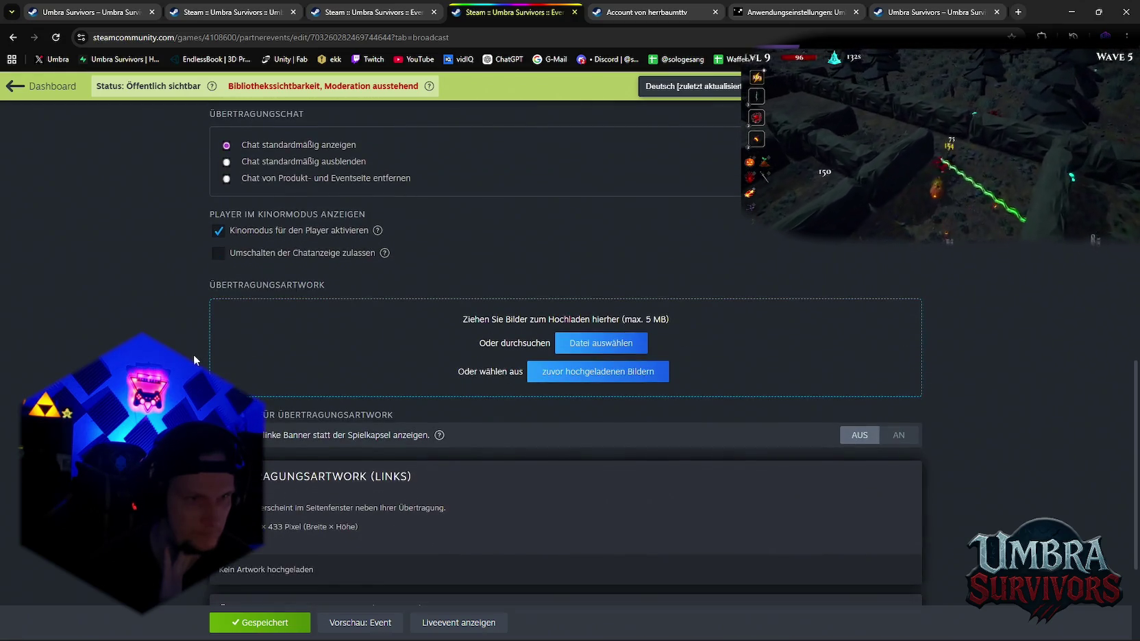
{"action": "scroll", "coordinate": [193, 354], "scroll_direction": "down", "scroll_amount": 2}
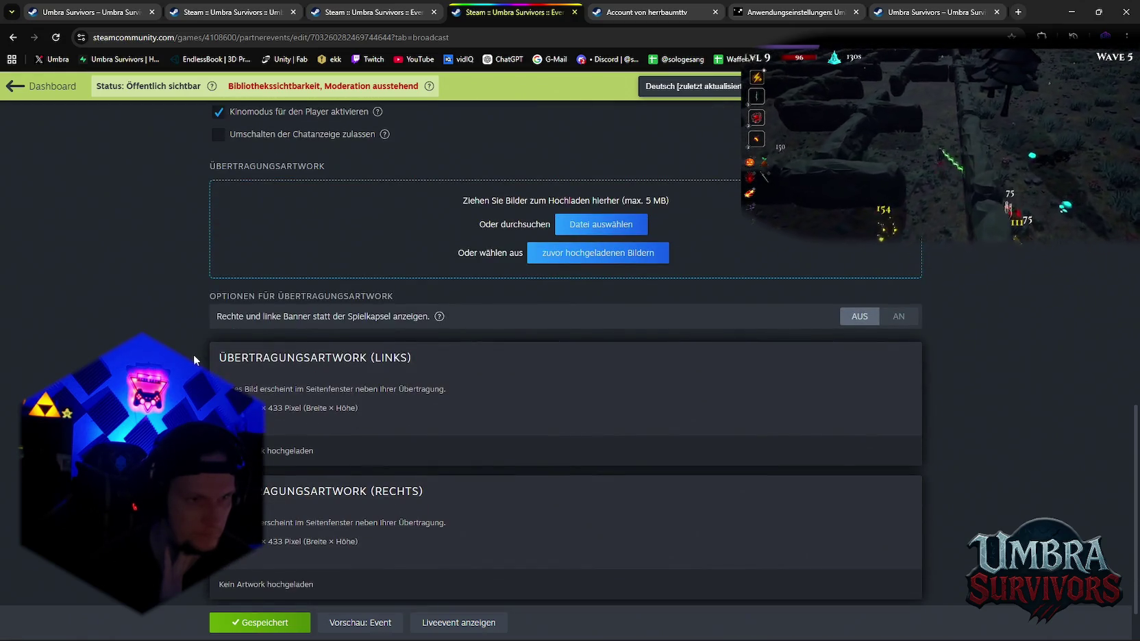
{"action": "scroll", "coordinate": [193, 354], "scroll_direction": "down", "scroll_amount": 1}
{"action": "scroll", "coordinate": [206, 329], "scroll_direction": "up", "scroll_amount": 10}
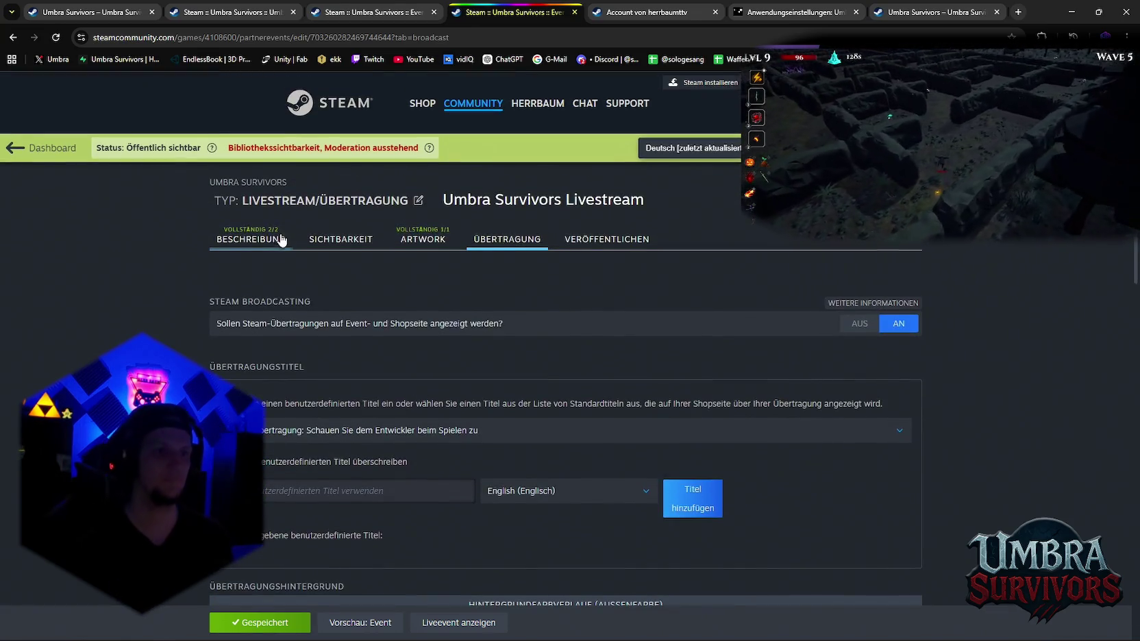
Switch to the BESCHREIBUNG tab and review the title, short description, event body and images
{"action": "left_click", "coordinate": [282, 240]}
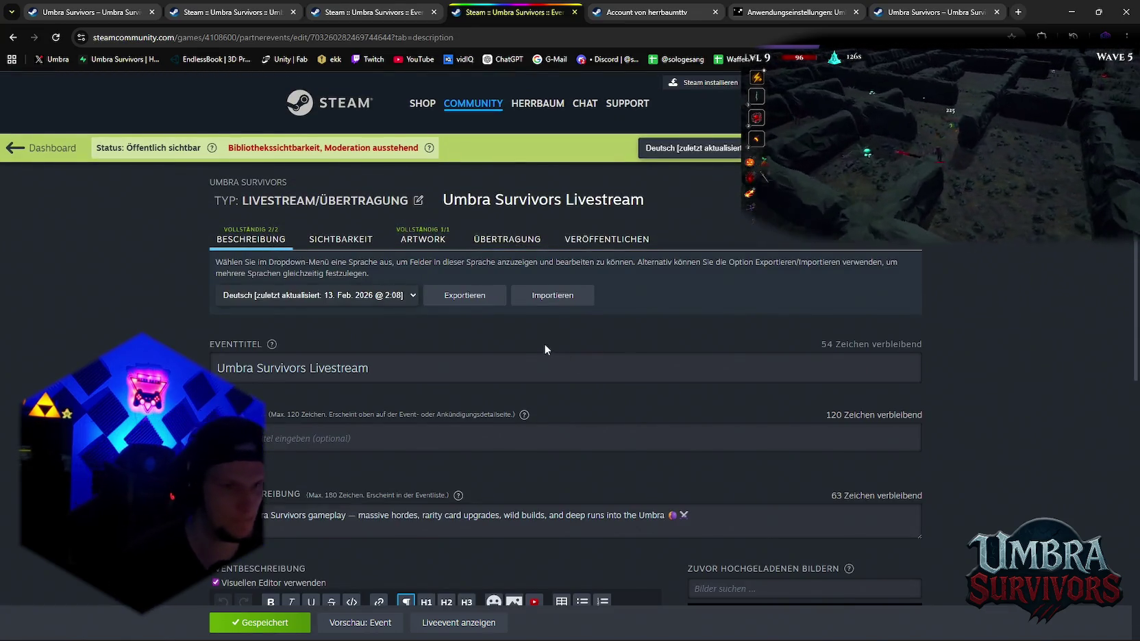
{"action": "scroll", "coordinate": [542, 337], "scroll_direction": "down", "scroll_amount": 5}
{"action": "scroll", "coordinate": [528, 343], "scroll_direction": "down", "scroll_amount": 4}
{"action": "scroll", "coordinate": [530, 377], "scroll_direction": "up", "scroll_amount": 9}
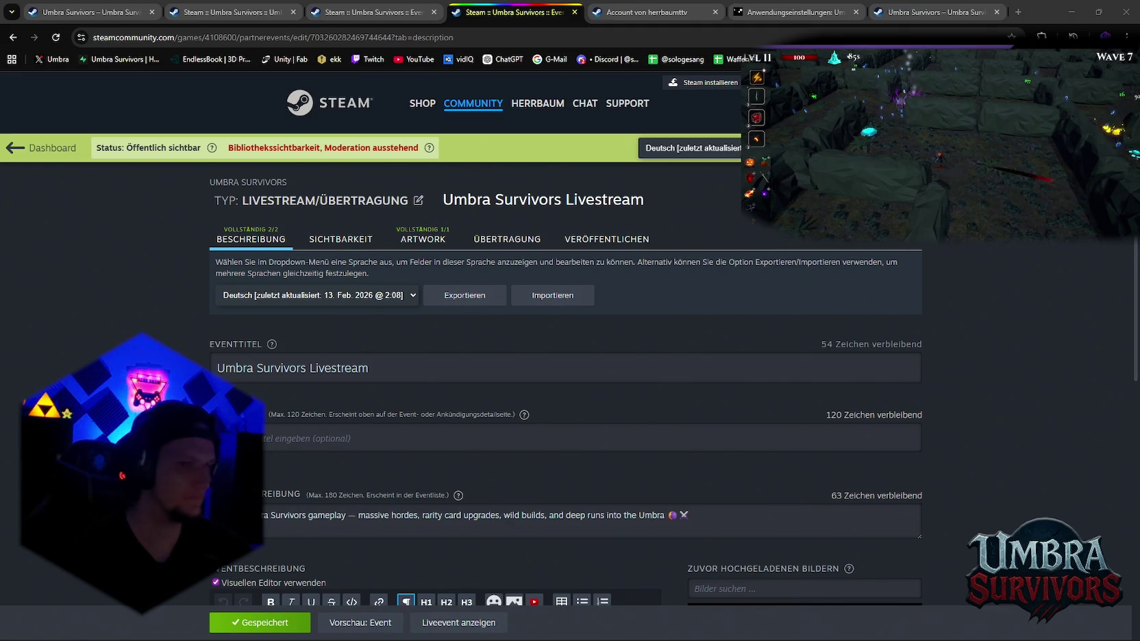
{"action": "scroll", "coordinate": [520, 222], "scroll_direction": "down", "scroll_amount": 4}
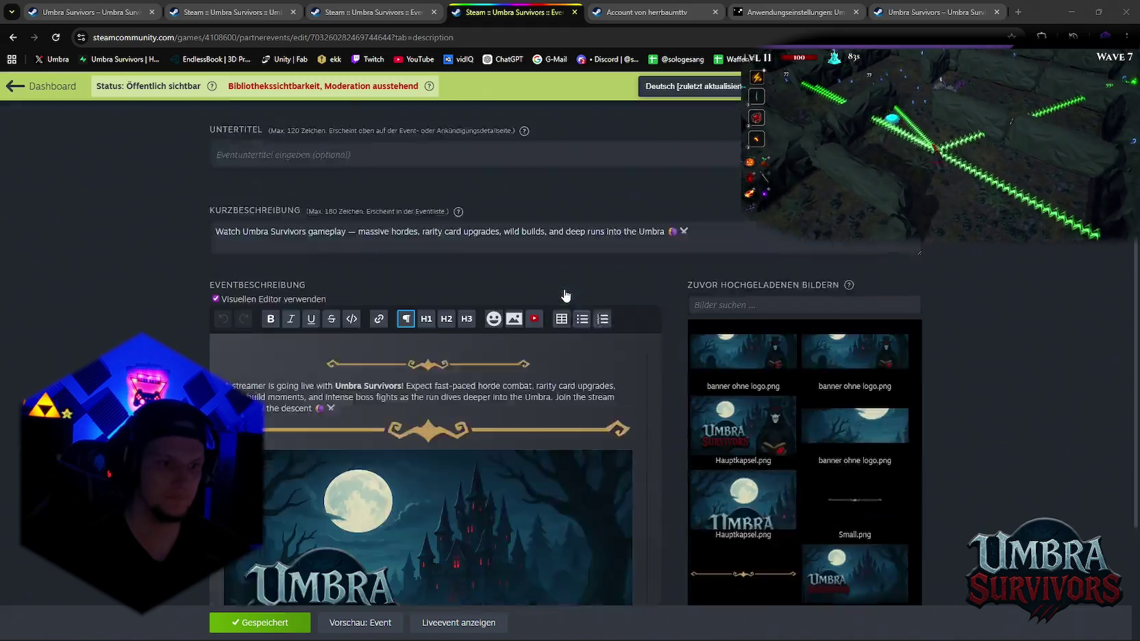
{"action": "scroll", "coordinate": [555, 328], "scroll_direction": "down", "scroll_amount": 3}
{"action": "scroll", "coordinate": [510, 387], "scroll_direction": "up", "scroll_amount": 7}
Save Windows 64-bit only as the supported platform in Anwendungseinstellungen, then minimize the browser
{"action": "left_click", "coordinate": [749, 9]}
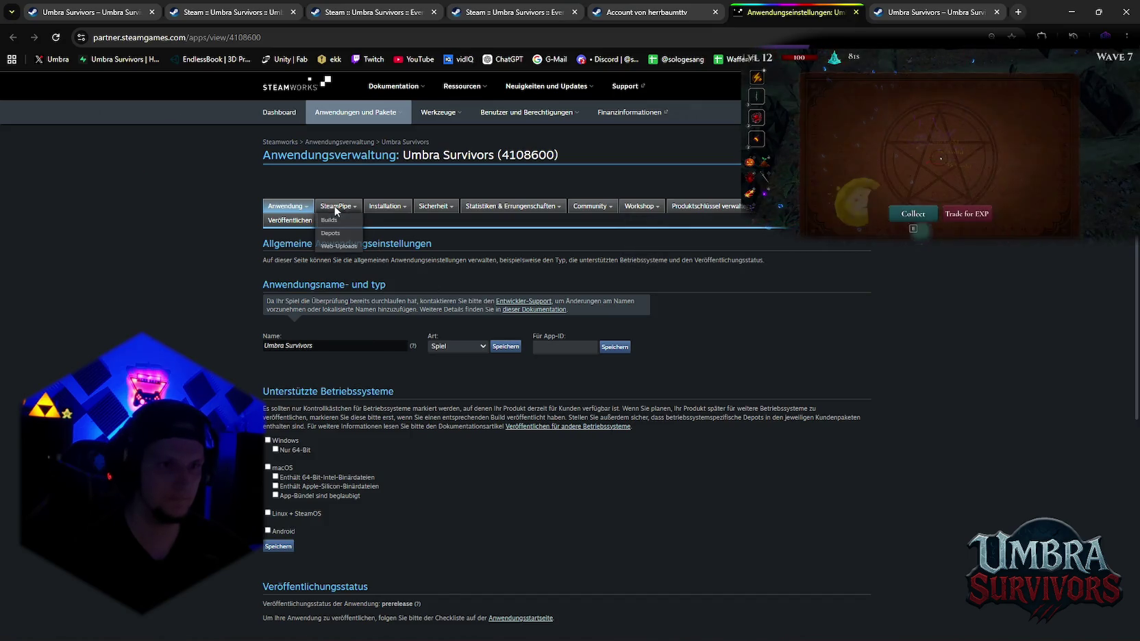
{"action": "mouse_move", "coordinate": [337, 206]}
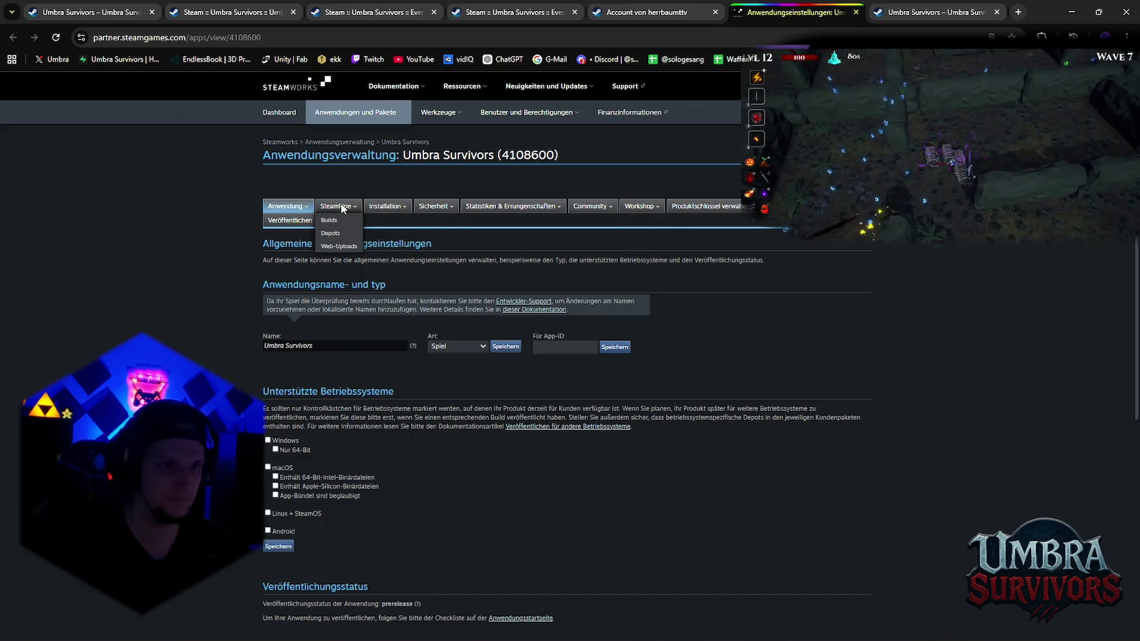
{"action": "scroll", "coordinate": [425, 335], "scroll_direction": "down", "scroll_amount": 2}
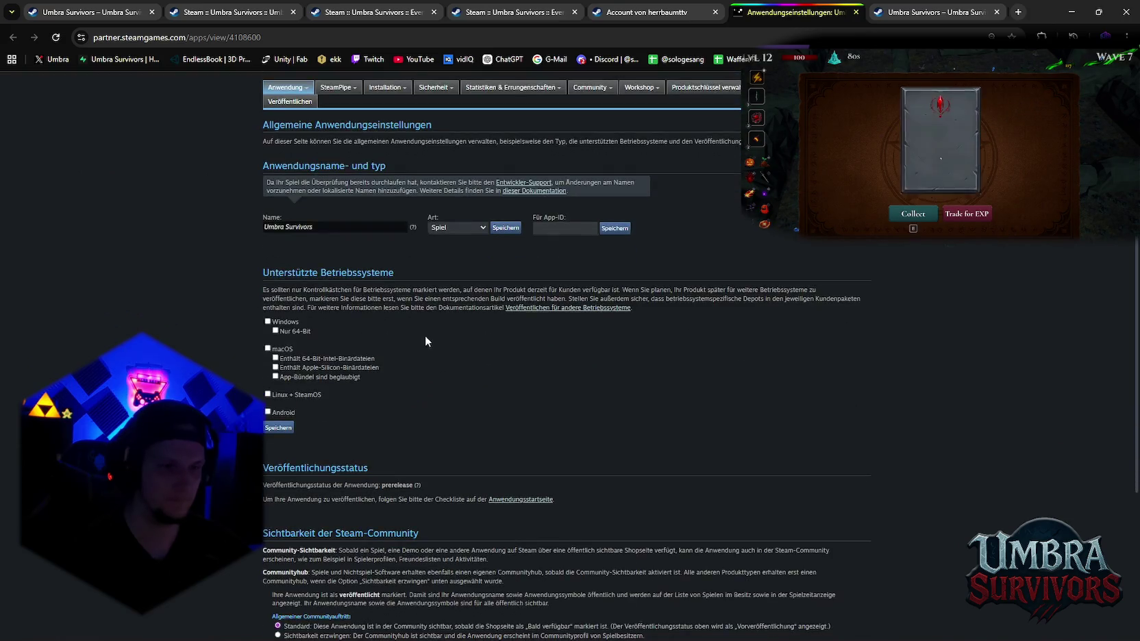
{"action": "scroll", "coordinate": [423, 340], "scroll_direction": "down", "scroll_amount": 2}
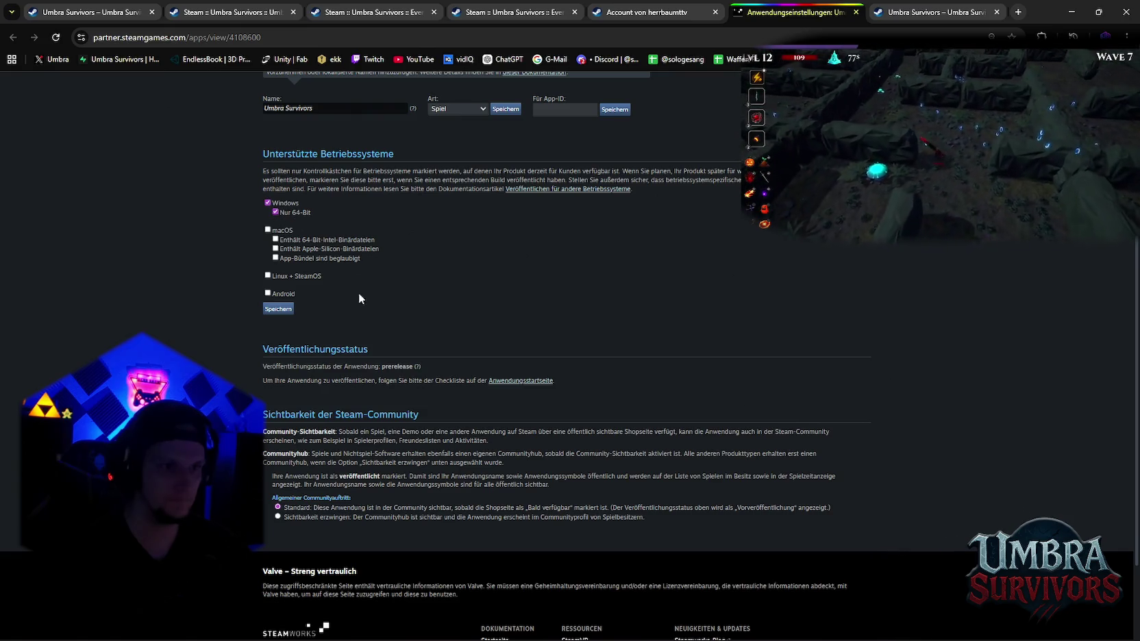
{"action": "left_click", "coordinate": [285, 312]}
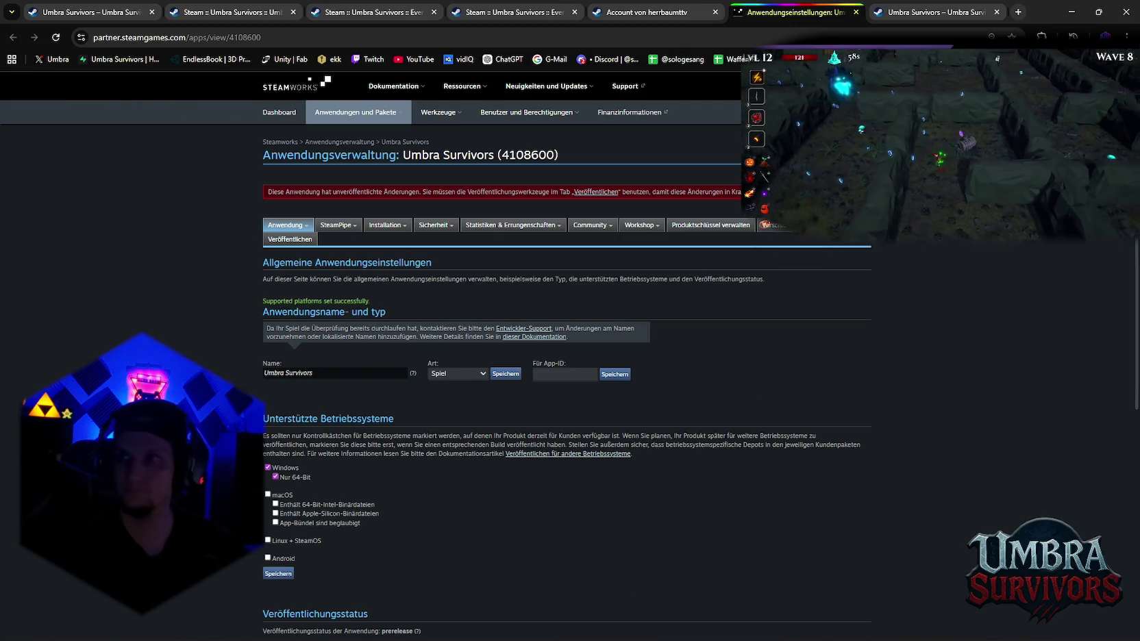
{"action": "left_click", "coordinate": [1073, 10]}
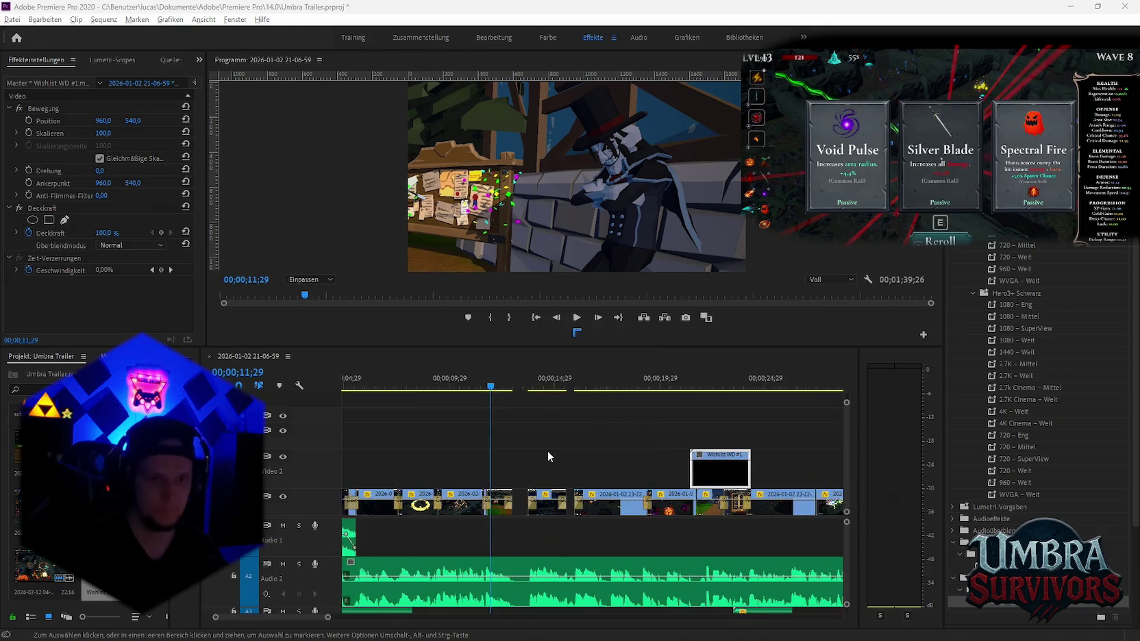
Move the Wishlist WD #1.mp4 clip earlier on Video 2 and play back to check it
{"action": "scroll", "coordinate": [472, 389], "scroll_direction": "up", "scroll_amount": 2}
{"action": "left_click", "coordinate": [487, 418]}
{"action": "key", "text": "space"}
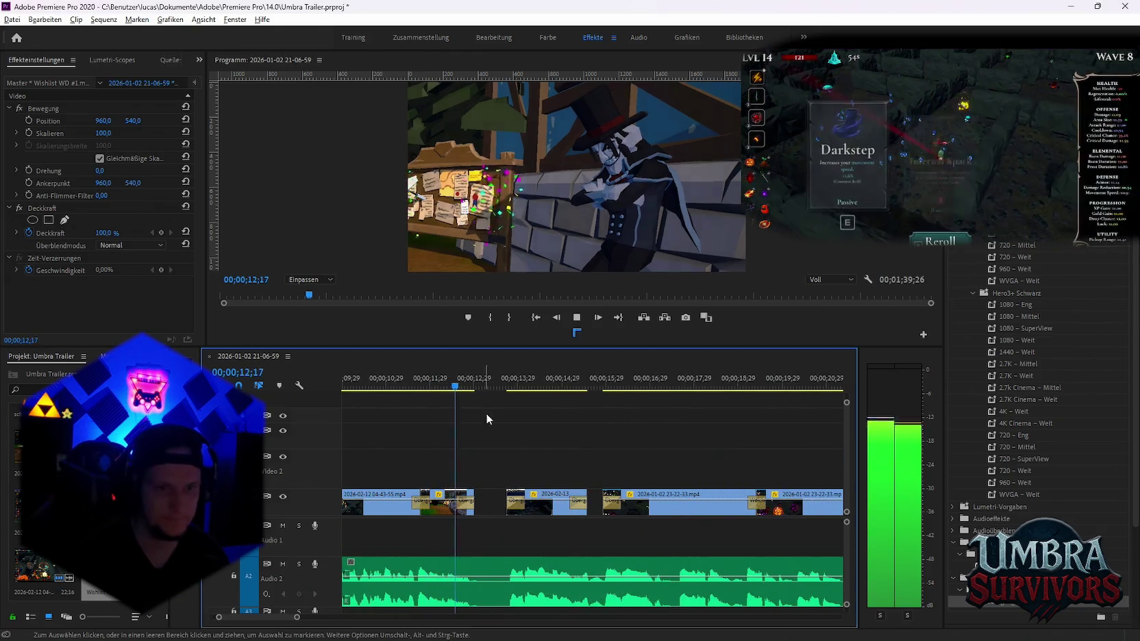
{"action": "scroll", "coordinate": [548, 445], "scroll_direction": "down", "scroll_amount": 2}
{"action": "scroll", "coordinate": [559, 448], "scroll_direction": "down", "scroll_amount": 2}
{"action": "scroll", "coordinate": [565, 449], "scroll_direction": "down", "scroll_amount": 1}
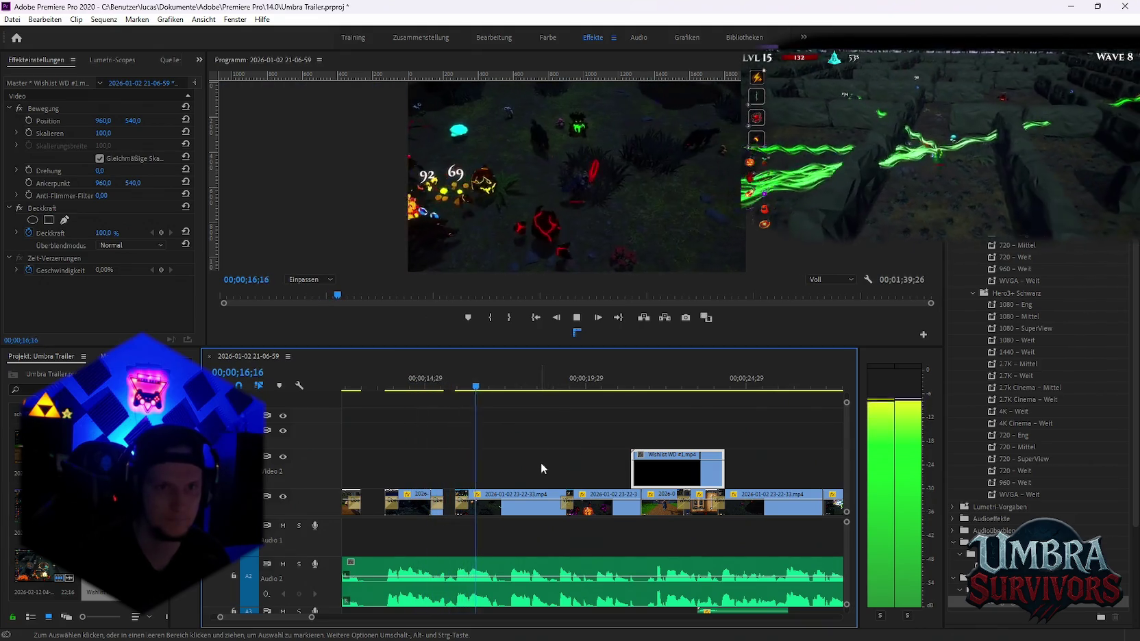
{"action": "key", "text": "space"}
{"action": "left_click_drag", "start_coordinate": [647, 470], "coordinate": [476, 471]}
{"action": "key", "text": "space"}
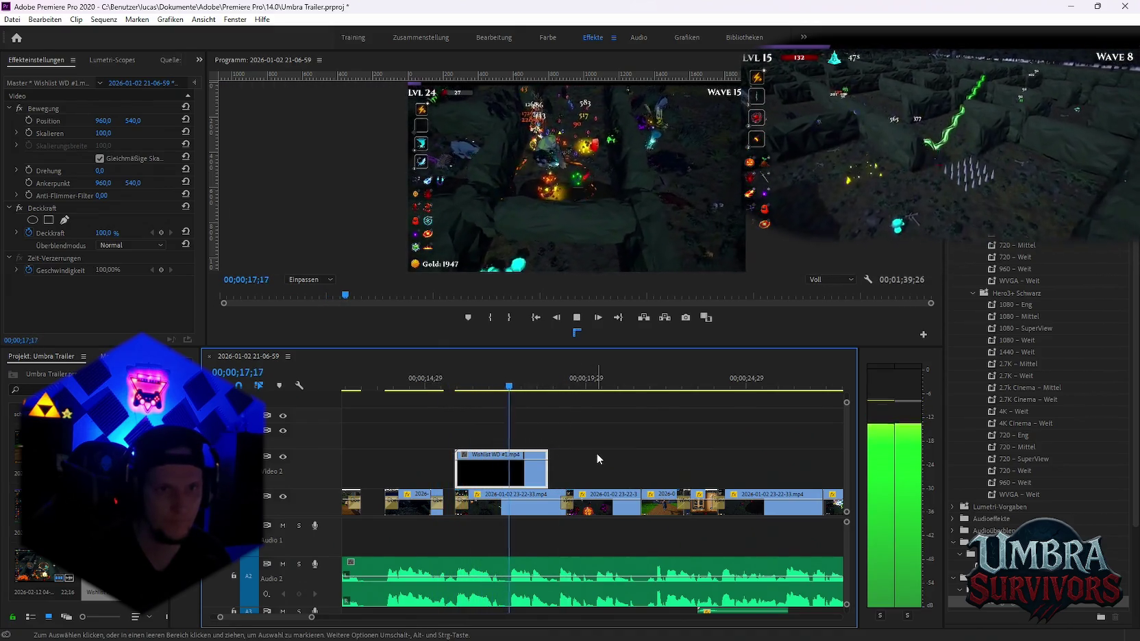
{"action": "key", "text": "space"}
Extend the Wishlist clip's out-point later and play back the trim from about 16;08
{"action": "key", "text": "="}
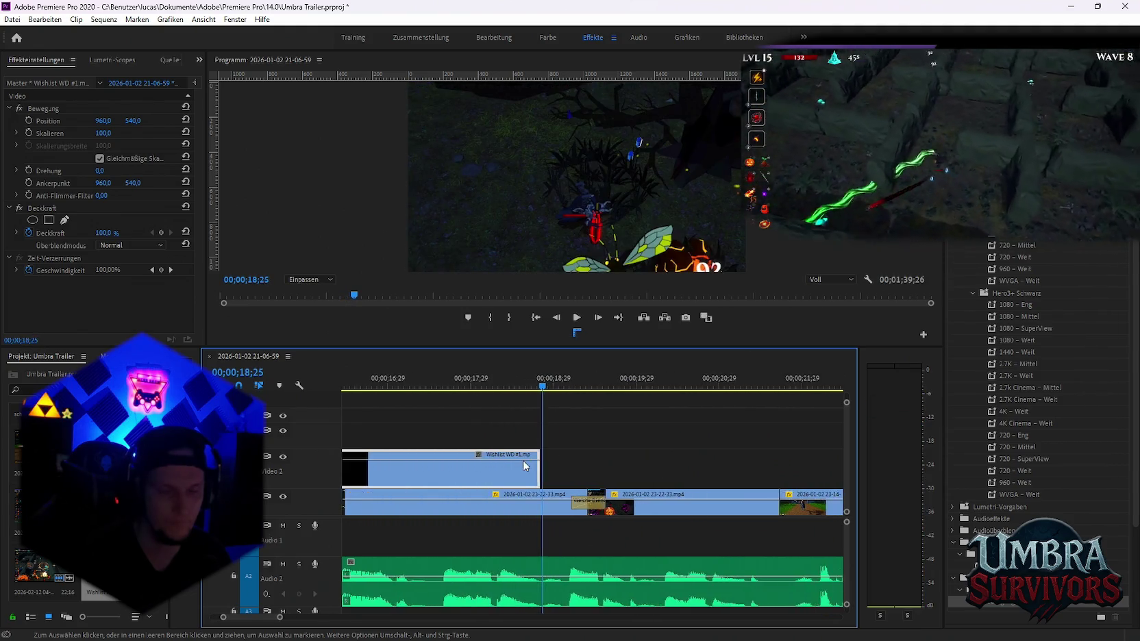
{"action": "scroll", "coordinate": [528, 438], "scroll_direction": "up", "scroll_amount": 2}
{"action": "left_click_drag", "start_coordinate": [433, 378], "coordinate": [458, 384]}
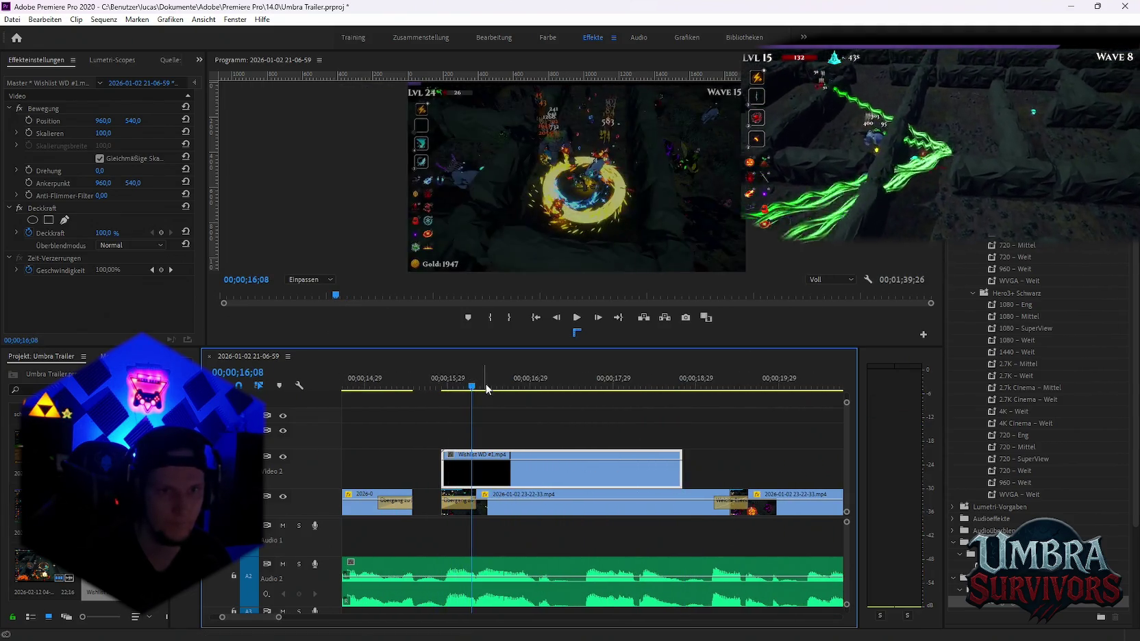
{"action": "key", "text": "space"}
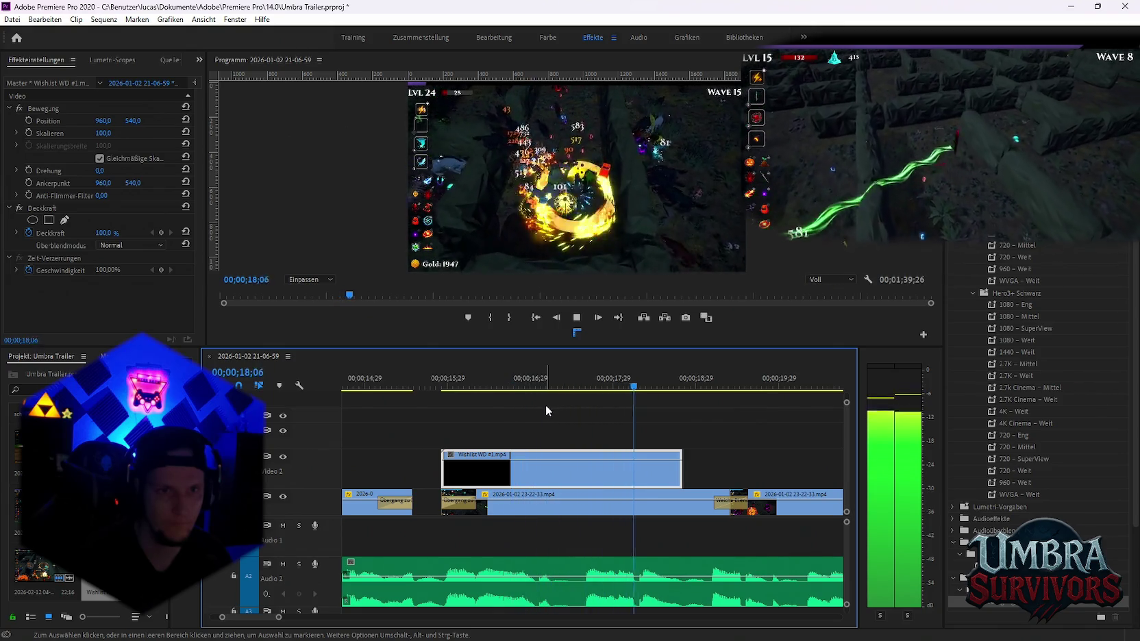
{"action": "key", "text": "space"}
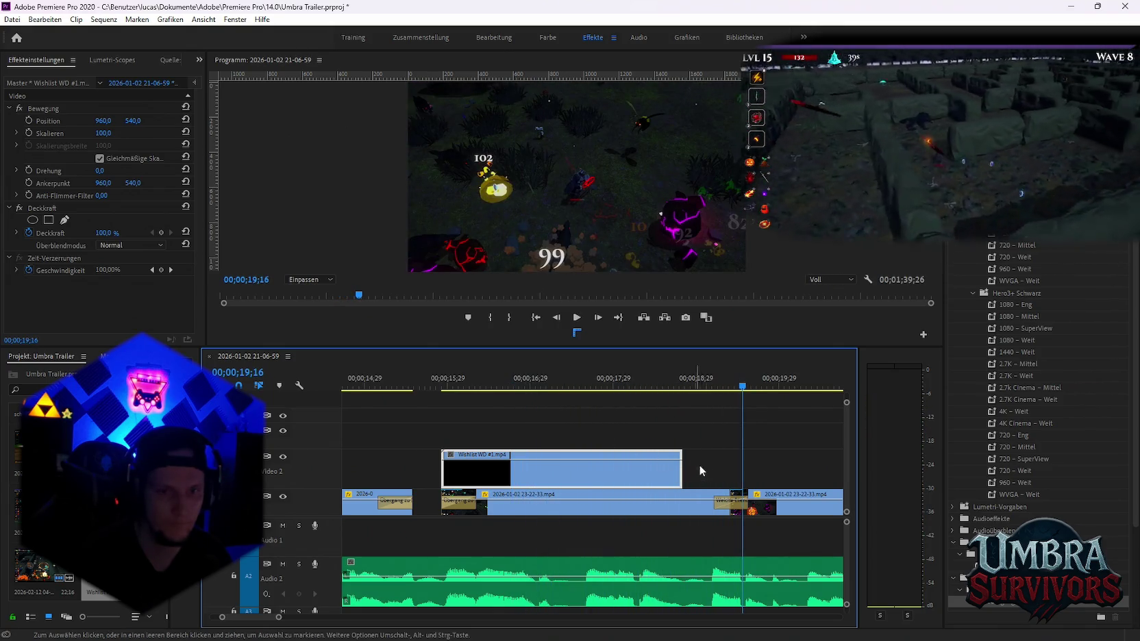
{"action": "scroll", "coordinate": [699, 465], "scroll_direction": "down", "scroll_amount": 5}
{"action": "scroll", "coordinate": [744, 476], "scroll_direction": "down", "scroll_amount": 1}
{"action": "left_click_drag", "start_coordinate": [646, 470], "coordinate": [728, 471]}
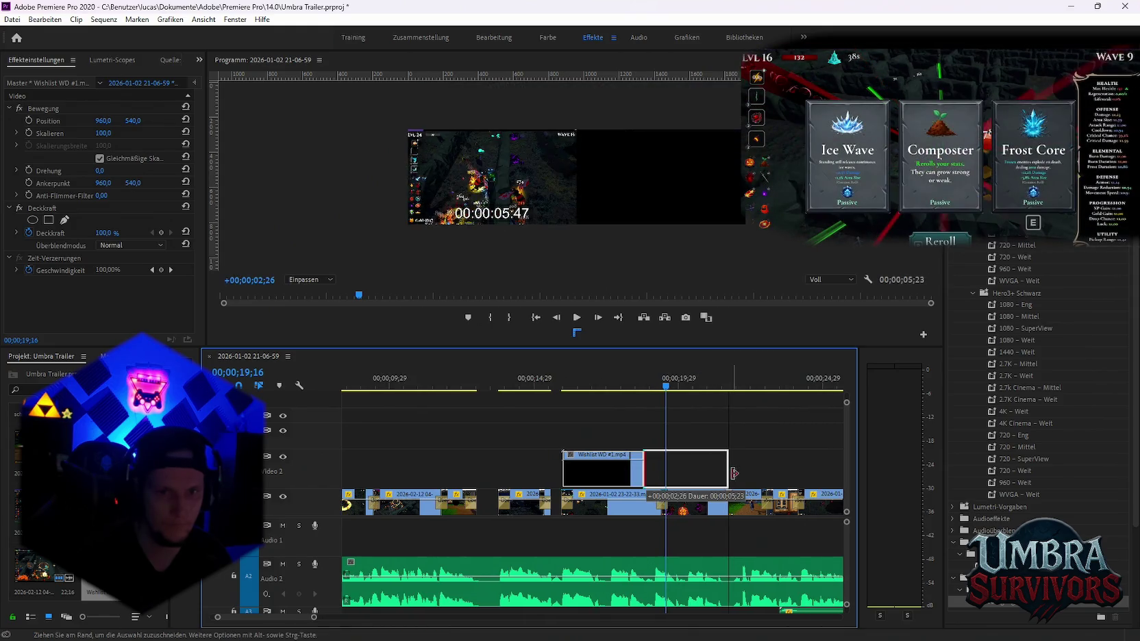
{"action": "key", "text": "Up"}
{"action": "scroll", "coordinate": [670, 450], "scroll_direction": "up", "scroll_amount": 2}
{"action": "key", "text": "space"}
{"action": "scroll", "coordinate": [669, 450], "scroll_direction": "up", "scroll_amount": 2}
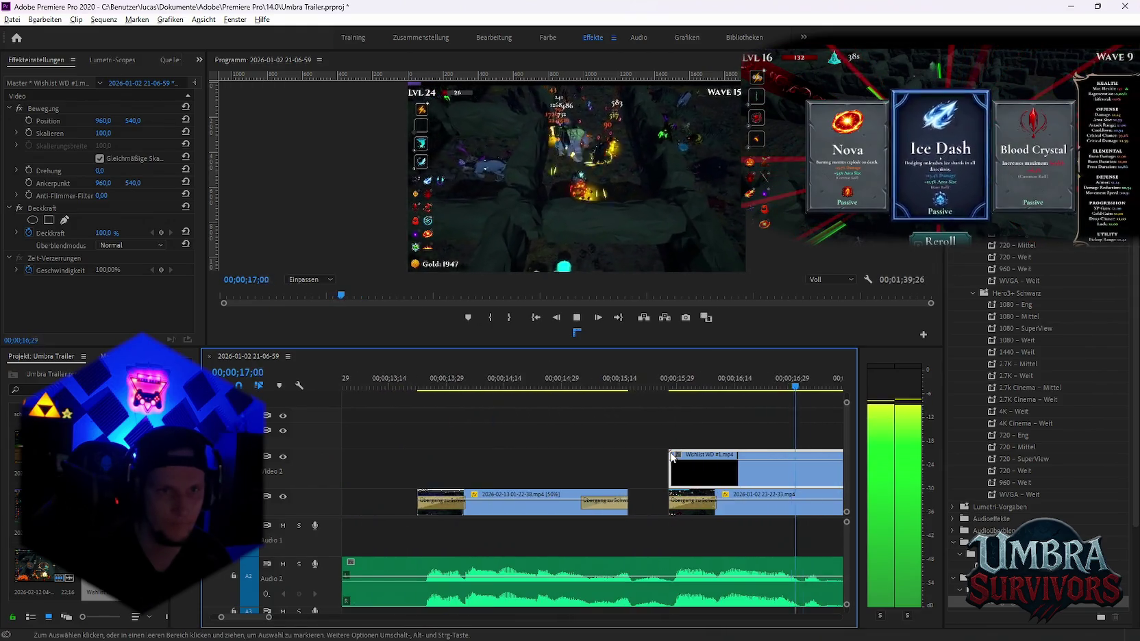
{"action": "scroll", "coordinate": [664, 452], "scroll_direction": "up", "scroll_amount": 1}
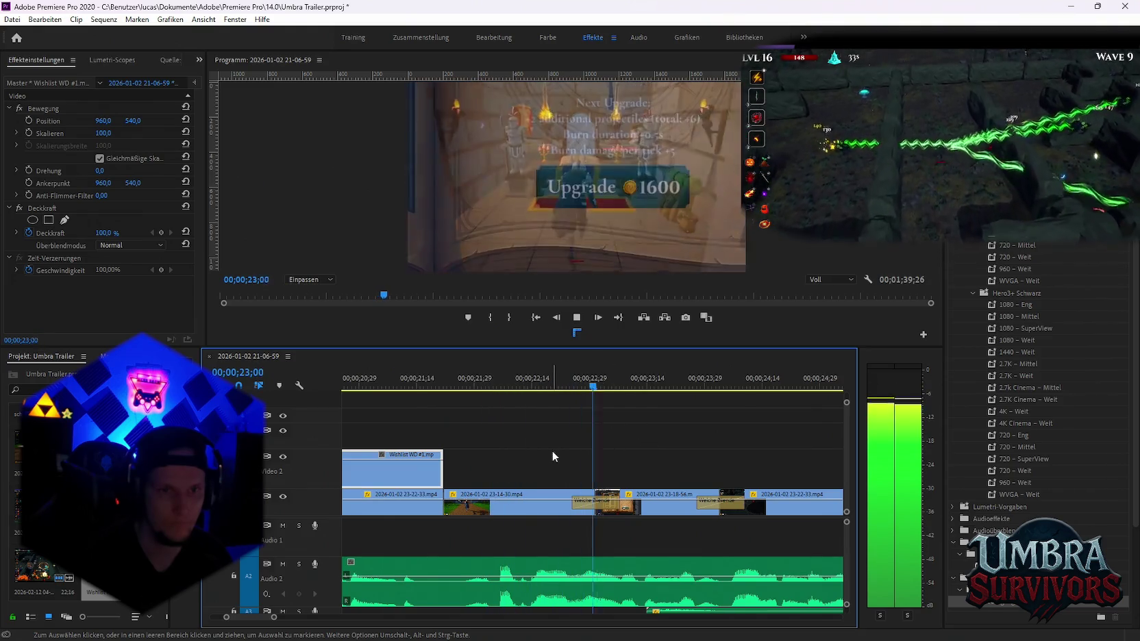
{"action": "key", "text": "space"}
Park the playhead over the Wishlist clip and begin editing its Skalieren value
{"action": "scroll", "coordinate": [496, 469], "scroll_direction": "up", "scroll_amount": 1}
{"action": "scroll", "coordinate": [541, 492], "scroll_direction": "up", "scroll_amount": 1}
{"action": "scroll", "coordinate": [541, 492], "scroll_direction": "down", "scroll_amount": 1}
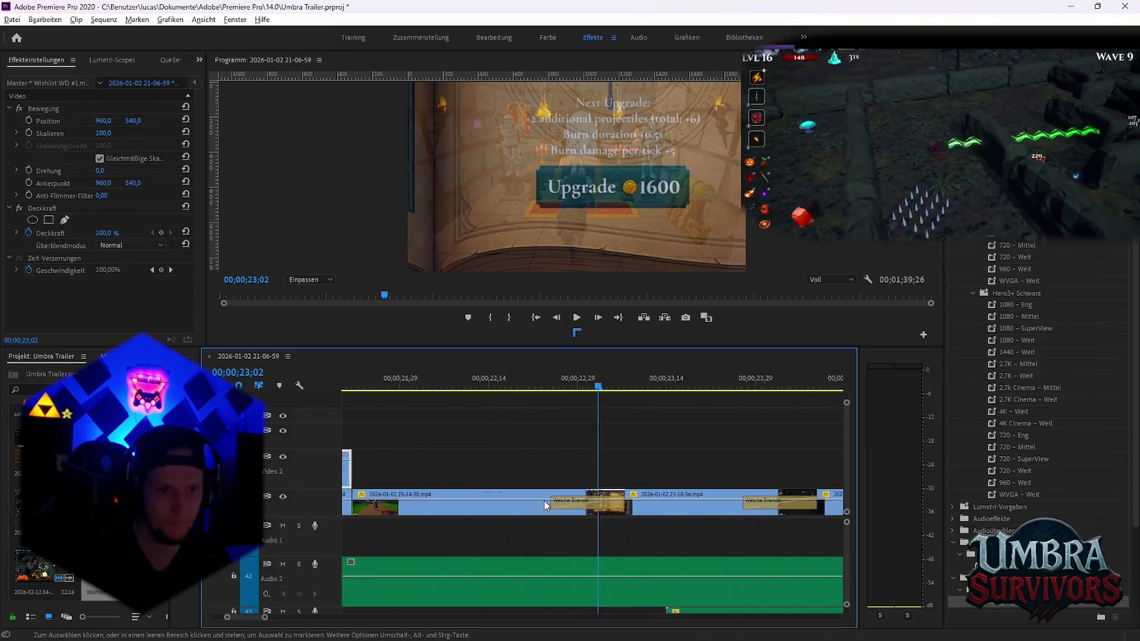
{"action": "scroll", "coordinate": [538, 513], "scroll_direction": "down", "scroll_amount": 1}
{"action": "scroll", "coordinate": [617, 427], "scroll_direction": "down", "scroll_amount": 1}
{"action": "scroll", "coordinate": [546, 487], "scroll_direction": "down", "scroll_amount": 1}
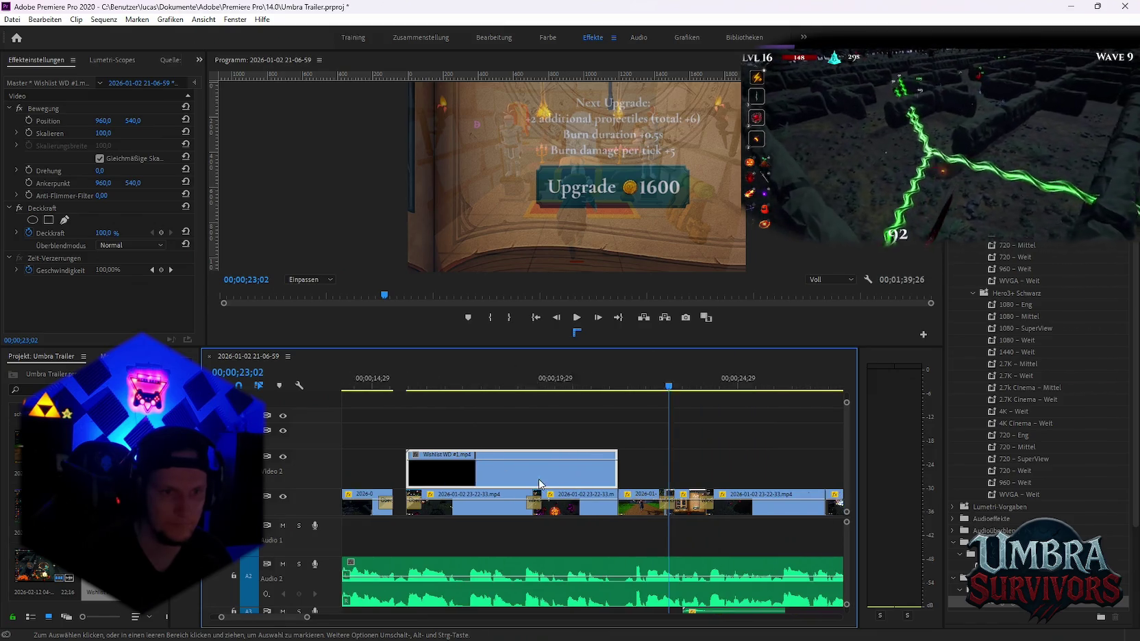
{"action": "scroll", "coordinate": [480, 425], "scroll_direction": "up", "scroll_amount": 1}
{"action": "left_click", "coordinate": [454, 386]}
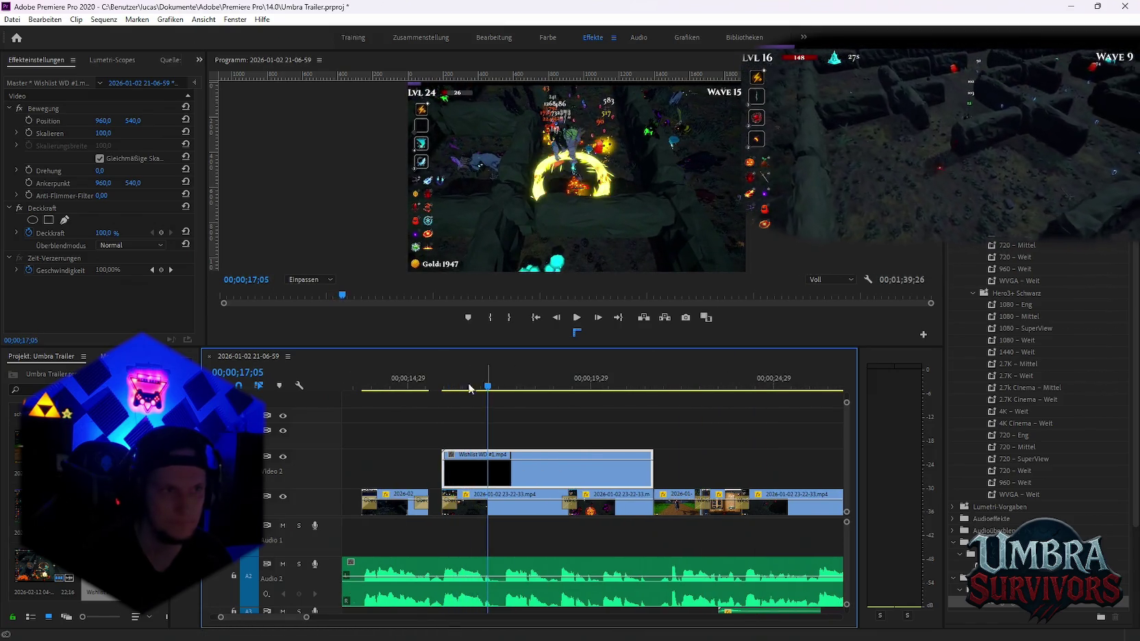
{"action": "left_click", "coordinate": [103, 133]}
Set the Wishlist clip's scale to 124, then nudge it down to 123
{"action": "type", "text": "124"}
{"action": "key", "text": "Return"}
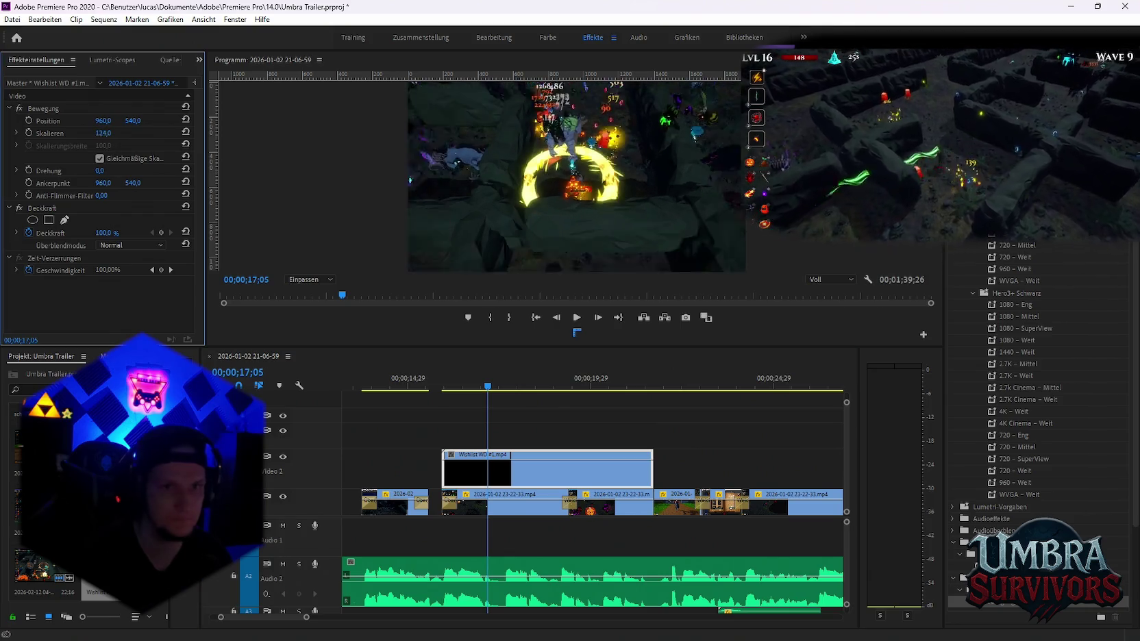
{"action": "key", "text": "Down"}
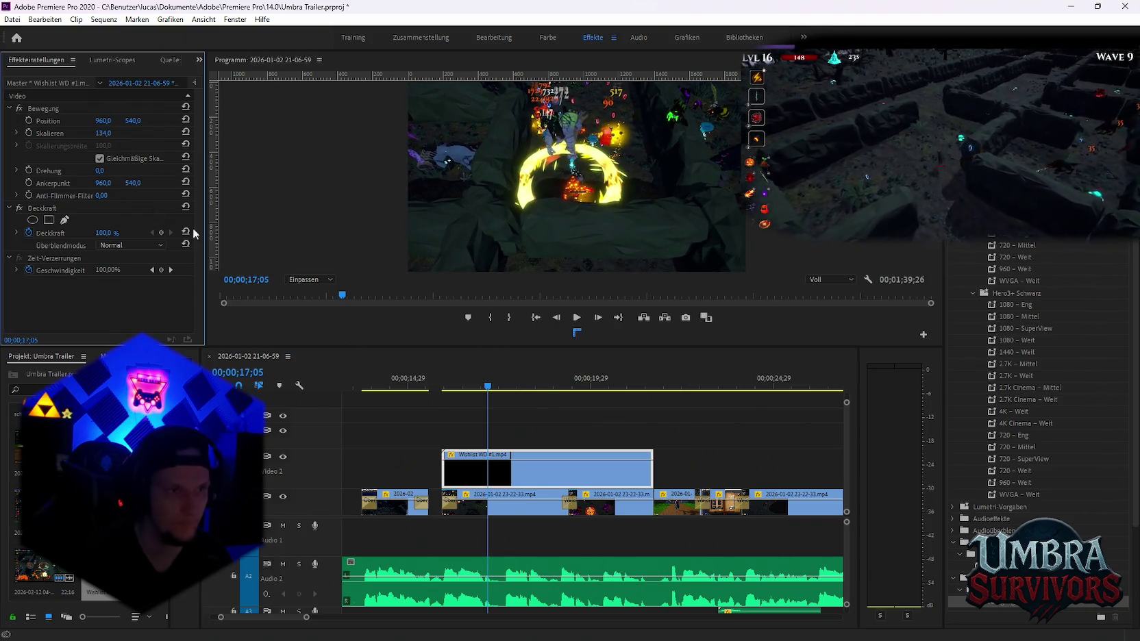
Scrub and play the trailer between about 16 and 20 seconds to review the overlay
{"action": "left_click_drag", "start_coordinate": [490, 392], "coordinate": [589, 388]}
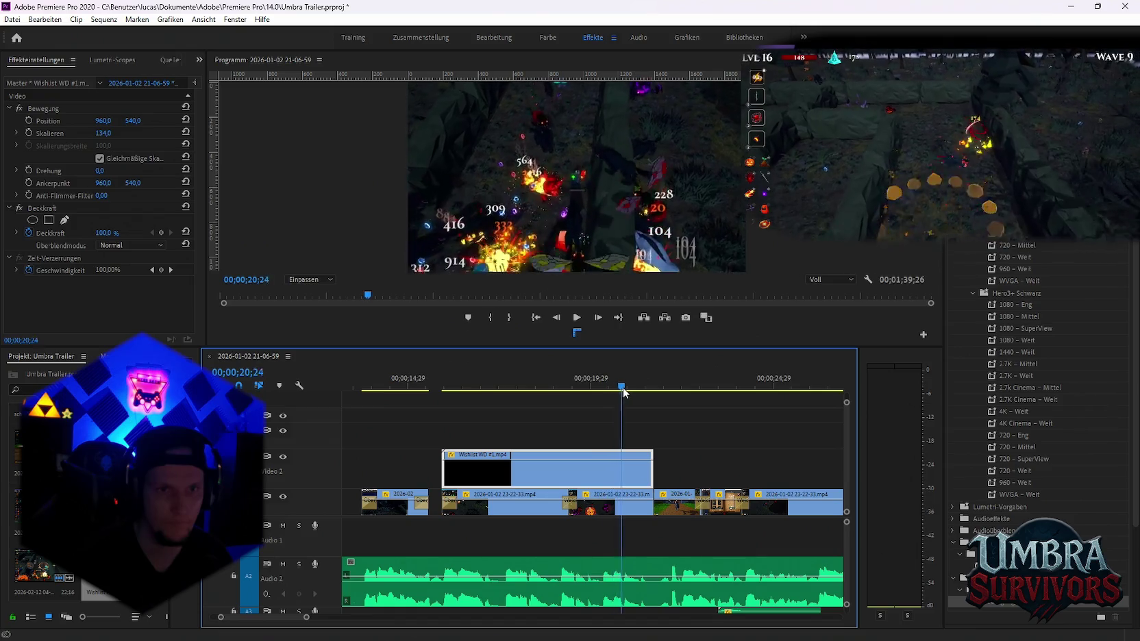
{"action": "left_click_drag", "start_coordinate": [589, 389], "coordinate": [622, 389]}
{"action": "left_click_drag", "start_coordinate": [490, 389], "coordinate": [564, 396]}
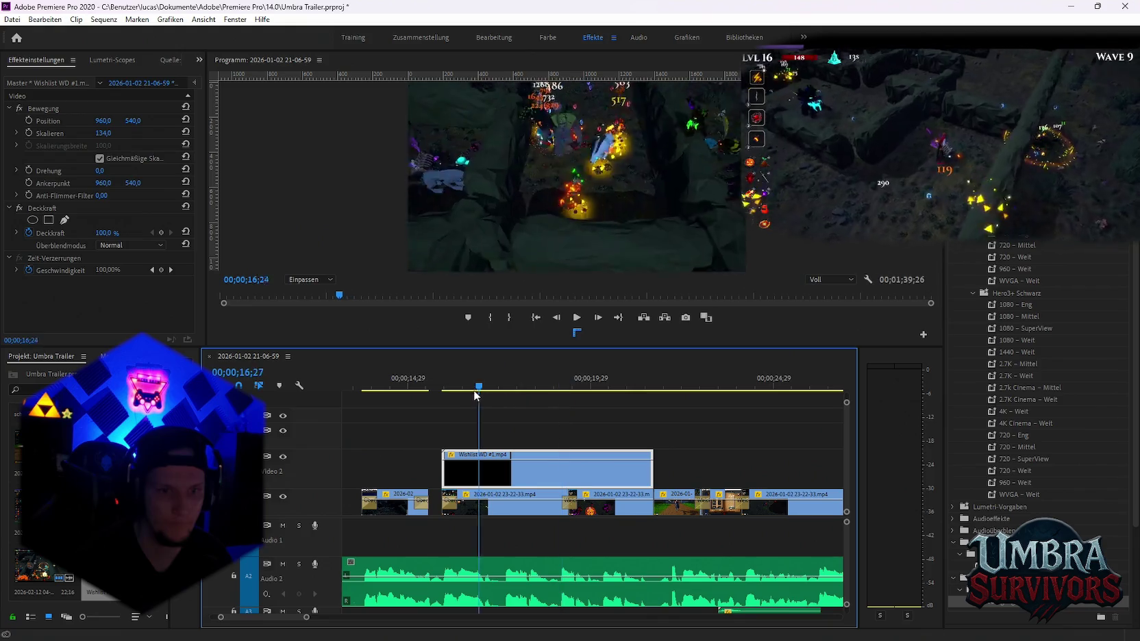
{"action": "left_click_drag", "start_coordinate": [564, 395], "coordinate": [464, 389]}
{"action": "key", "text": "space"}
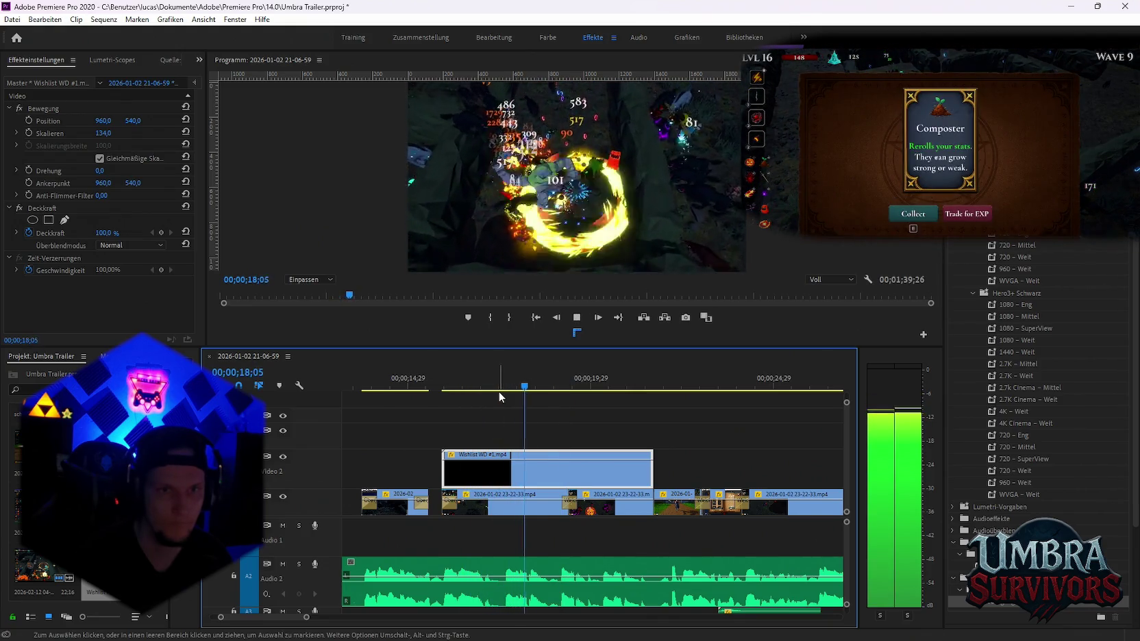
{"action": "key", "text": "space"}
{"action": "left_click_drag", "start_coordinate": [436, 389], "coordinate": [460, 388]}
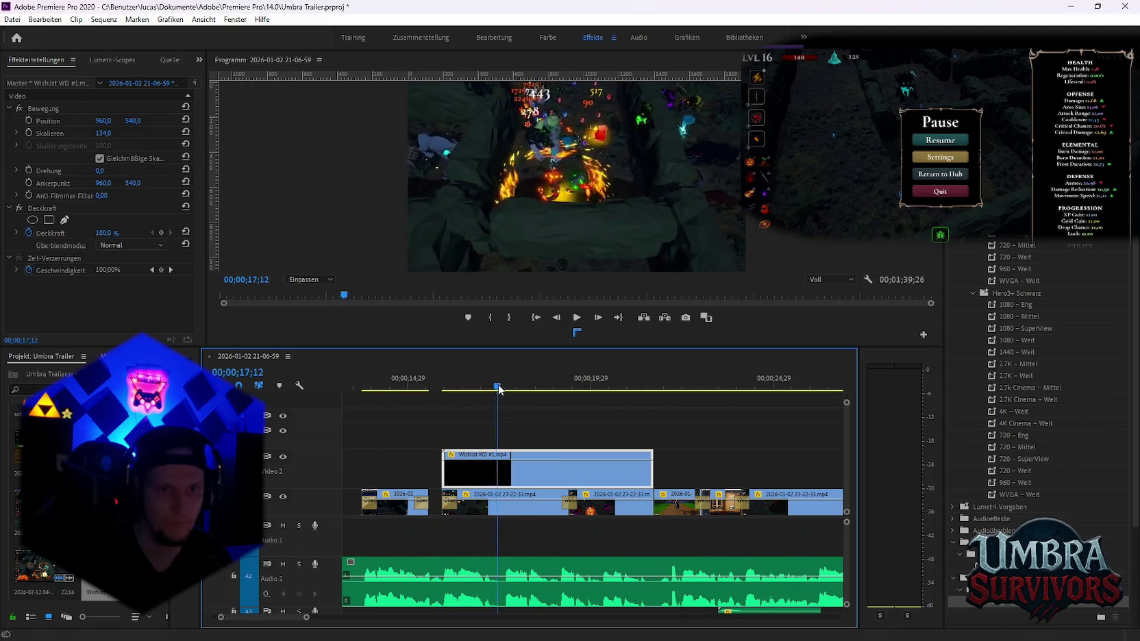
{"action": "left_click_drag", "start_coordinate": [539, 390], "coordinate": [546, 390]}
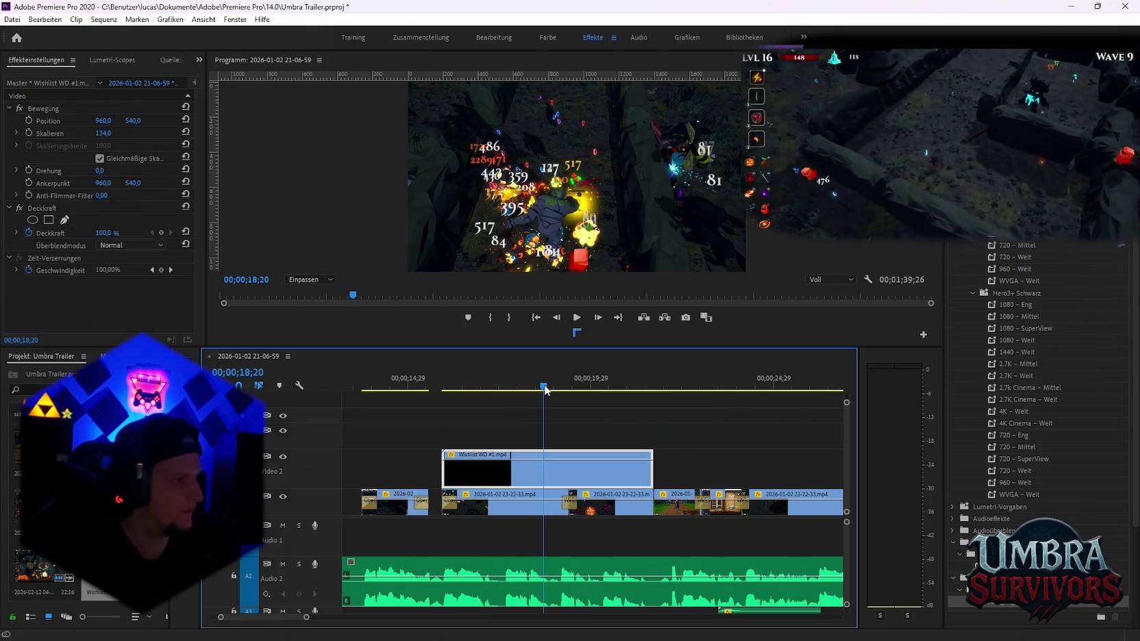
{"action": "left_click_drag", "start_coordinate": [545, 389], "coordinate": [475, 393]}
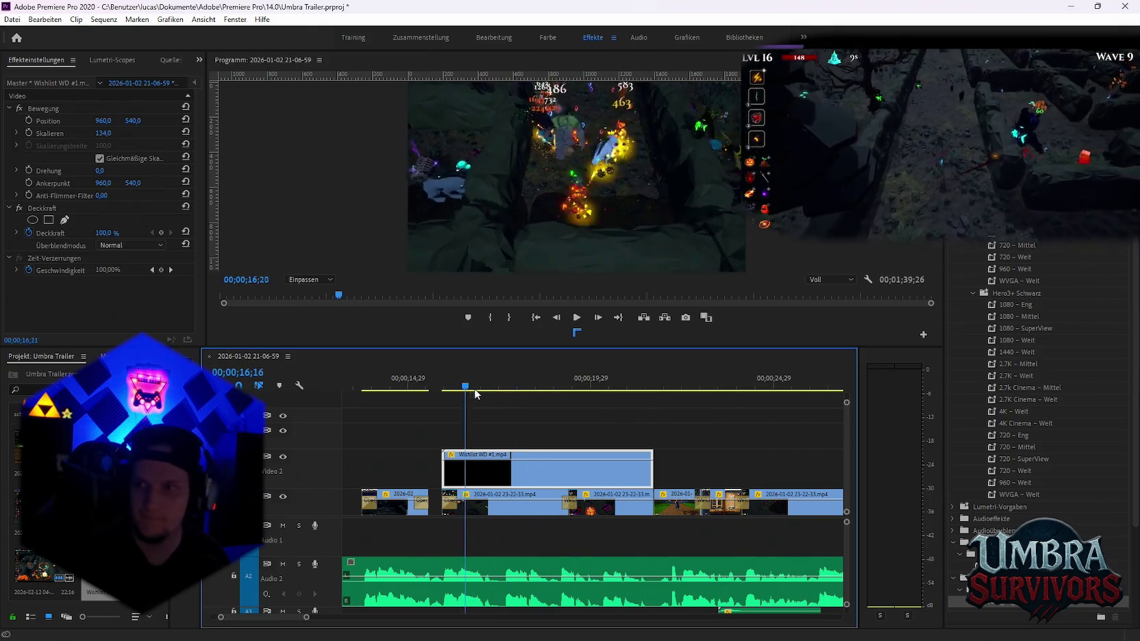
{"action": "key", "text": "space"}
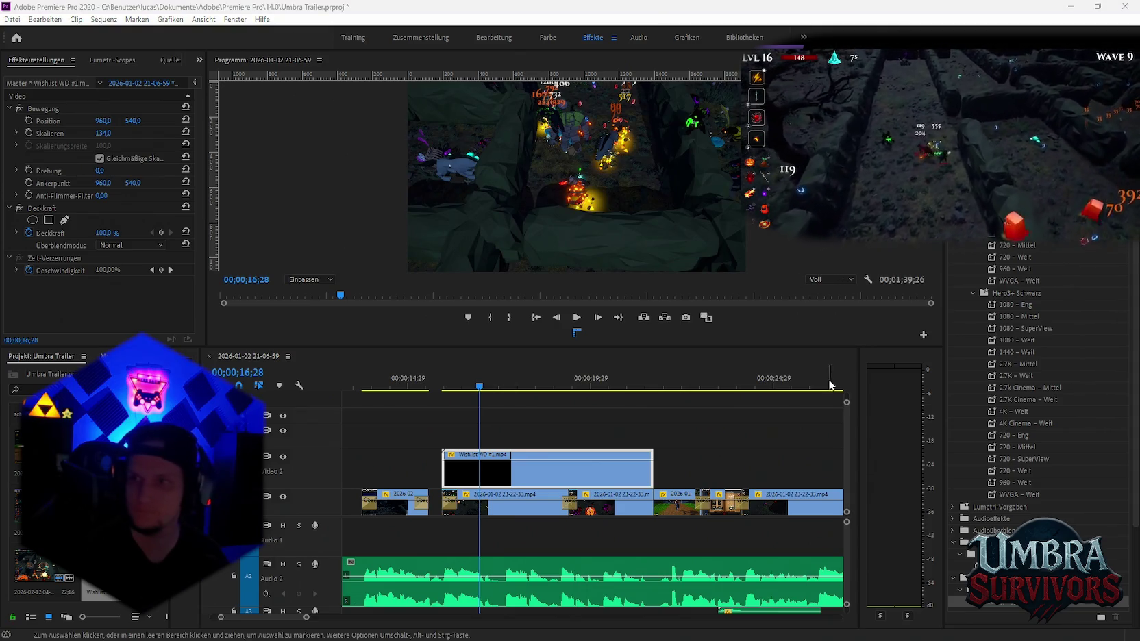
{"action": "left_click", "coordinate": [482, 390]}
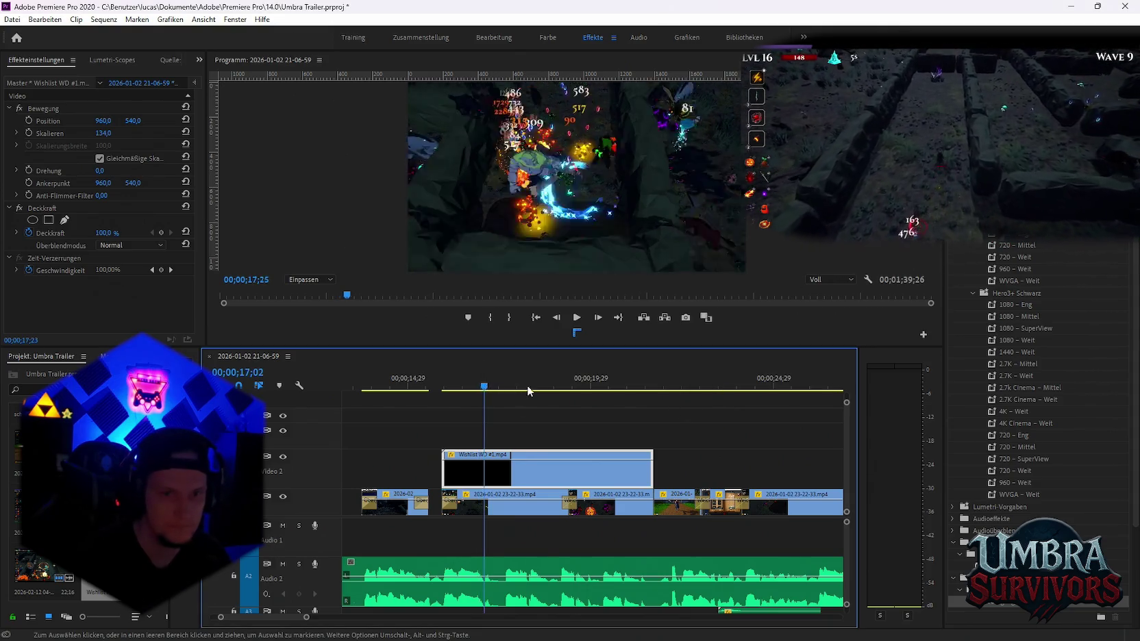
{"action": "key", "text": "space"}
Lengthen the Wishlist WD #1.mp4 overlay on Video 2, checking footage near 25 seconds and retrimming its edge
{"action": "left_click_drag", "start_coordinate": [561, 472], "coordinate": [757, 471]}
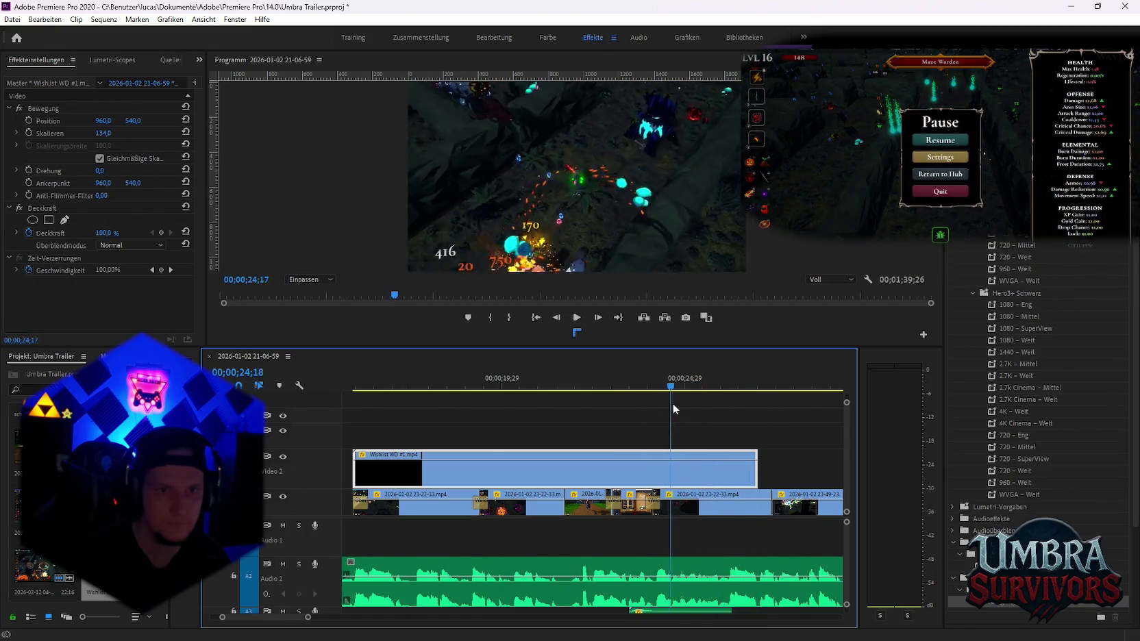
{"action": "left_click_drag", "start_coordinate": [703, 406], "coordinate": [735, 404]}
{"action": "scroll", "coordinate": [710, 429], "scroll_direction": "down", "scroll_amount": 3}
{"action": "scroll", "coordinate": [616, 452], "scroll_direction": "down", "scroll_amount": 3}
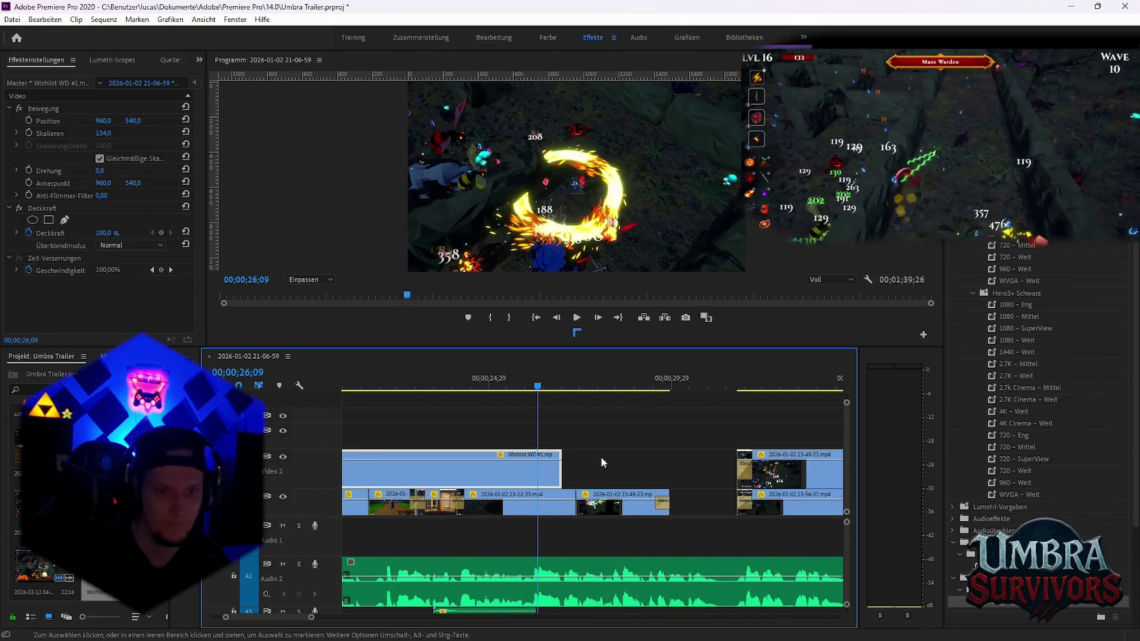
{"action": "left_click_drag", "start_coordinate": [564, 470], "coordinate": [676, 471]}
{"action": "left_click", "coordinate": [553, 388]}
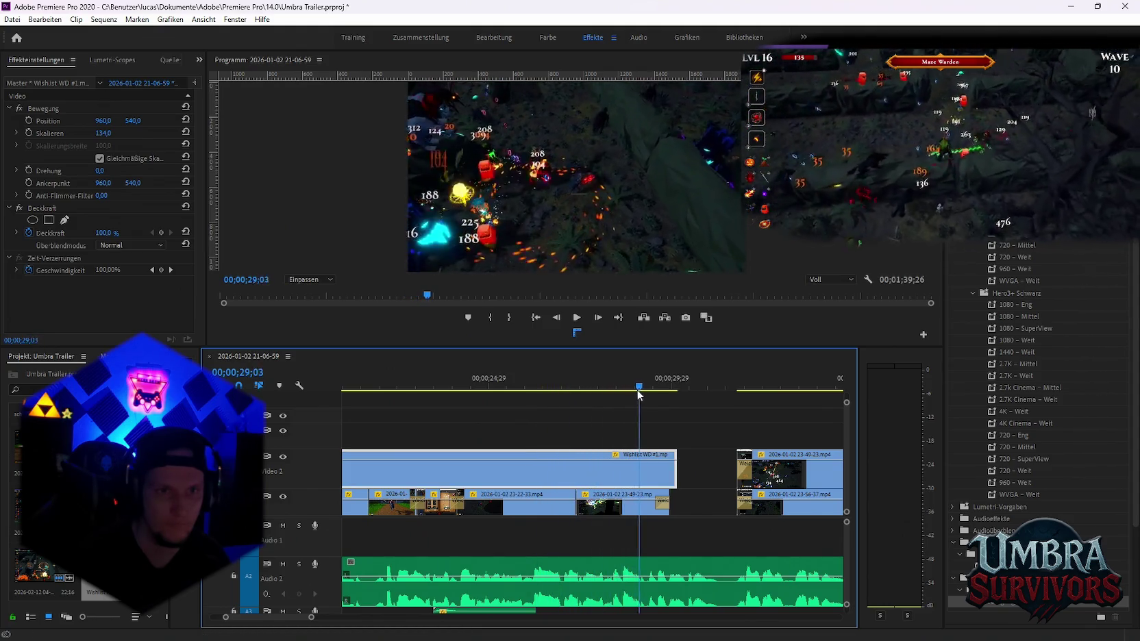
{"action": "left_click_drag", "start_coordinate": [670, 399], "coordinate": [605, 396]}
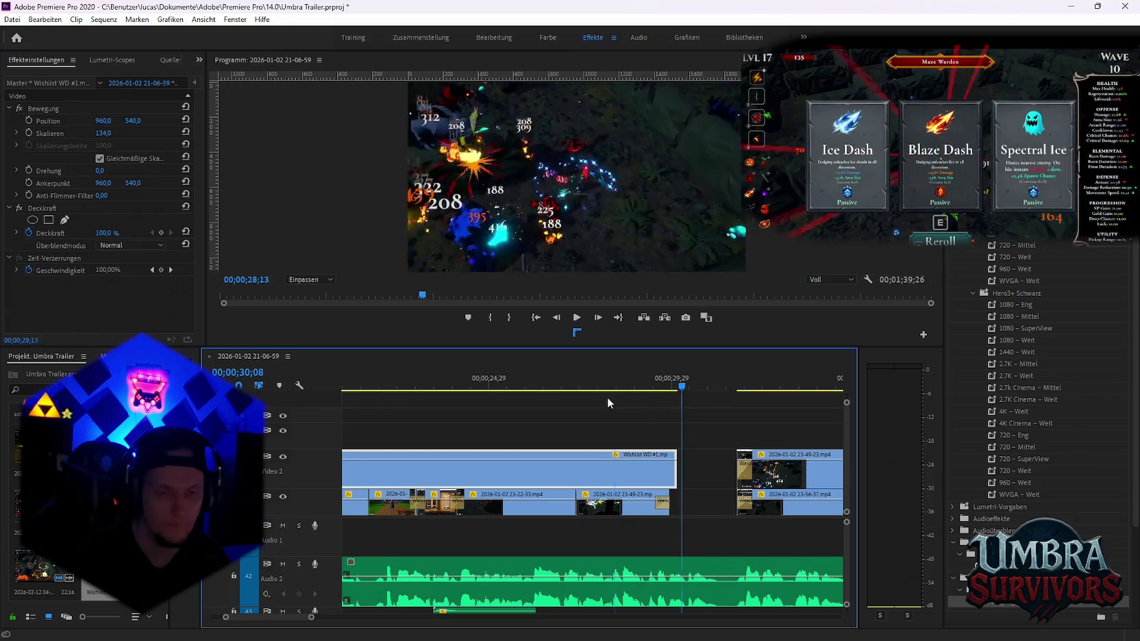
{"action": "scroll", "coordinate": [554, 476], "scroll_direction": "down", "scroll_amount": 2}
{"action": "left_click_drag", "start_coordinate": [541, 479], "coordinate": [378, 475]}
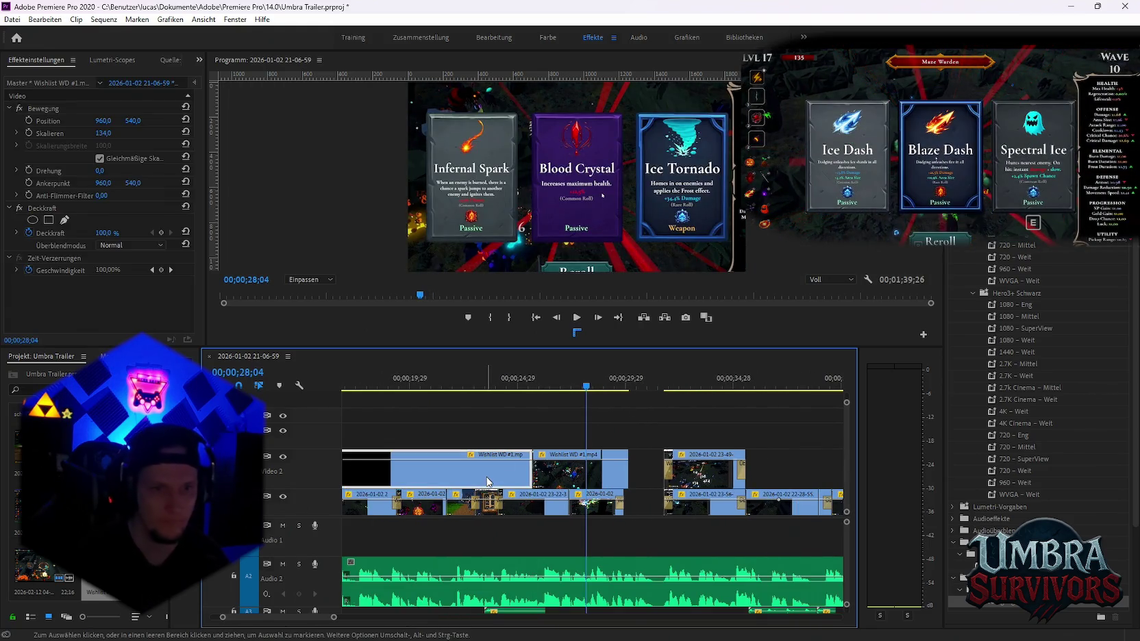
Shift the Wishlist clip earlier on Video 2 and extend its end
{"action": "left_click_drag", "start_coordinate": [582, 473], "coordinate": [446, 472]}
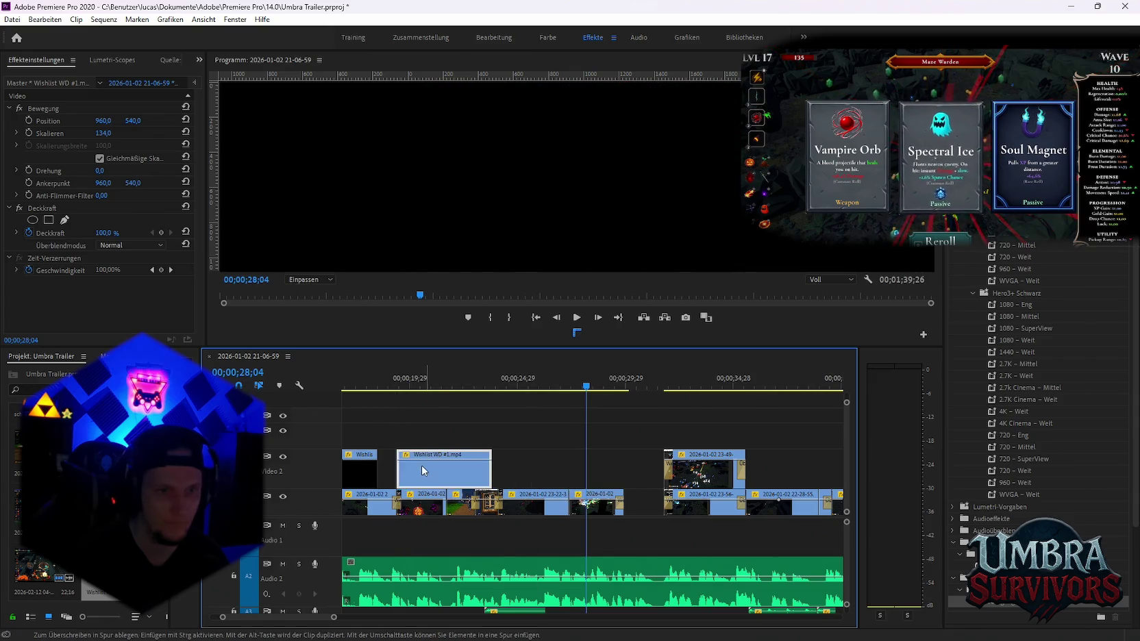
{"action": "left_click_drag", "start_coordinate": [587, 472], "coordinate": [614, 473]}
{"action": "mouse_move", "coordinate": [407, 383]}
{"action": "left_mouse_down"}
{"action": "mouse_move", "coordinate": [555, 413]}
{"action": "mouse_move", "coordinate": [474, 407]}
{"action": "left_mouse_up"}
Split the Wishlist clip with the Razor tool and move the two pieces up to Video 3
{"action": "key", "text": "c"}
{"action": "left_click", "coordinate": [478, 468]}
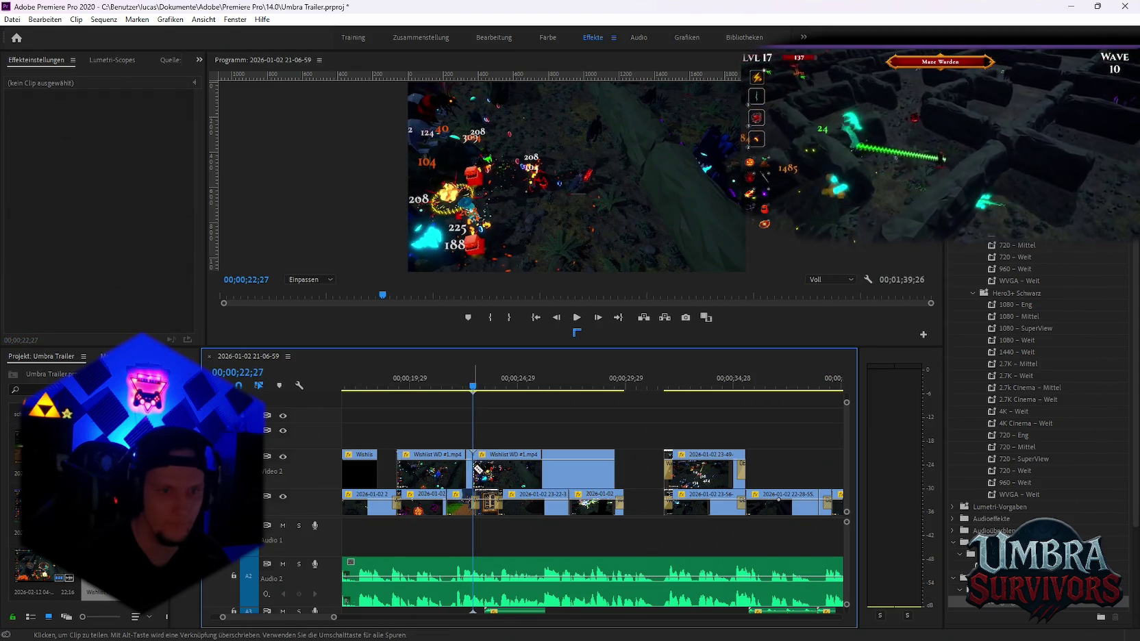
{"action": "key", "text": "v"}
{"action": "key", "text": "minus"}
{"action": "key", "text": "minus"}
{"action": "key", "text": "minus"}
{"action": "scroll", "coordinate": [527, 489], "scroll_direction": "up", "scroll_amount": 2}
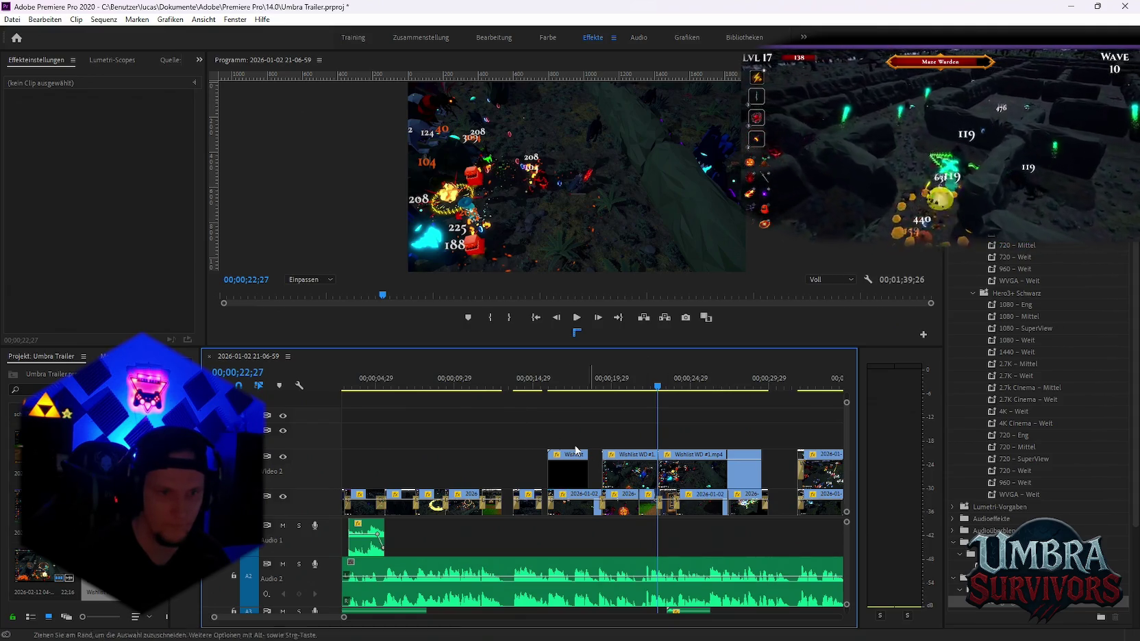
{"action": "left_click_drag", "start_coordinate": [626, 483], "coordinate": [625, 442]}
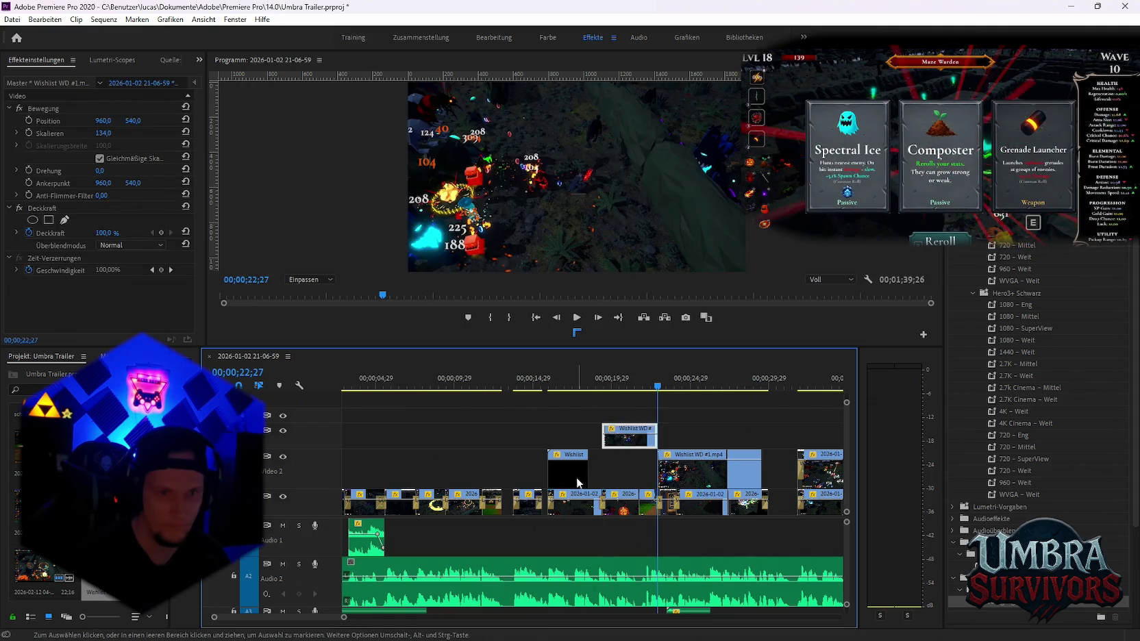
{"action": "left_click_drag", "start_coordinate": [569, 473], "coordinate": [569, 438]}
Move the Video 2 Wishlist clip earlier and align it with the clip above
{"action": "left_click", "coordinate": [688, 478]}
{"action": "left_click_drag", "start_coordinate": [688, 478], "coordinate": [572, 474]}
{"action": "key", "text": "space"}
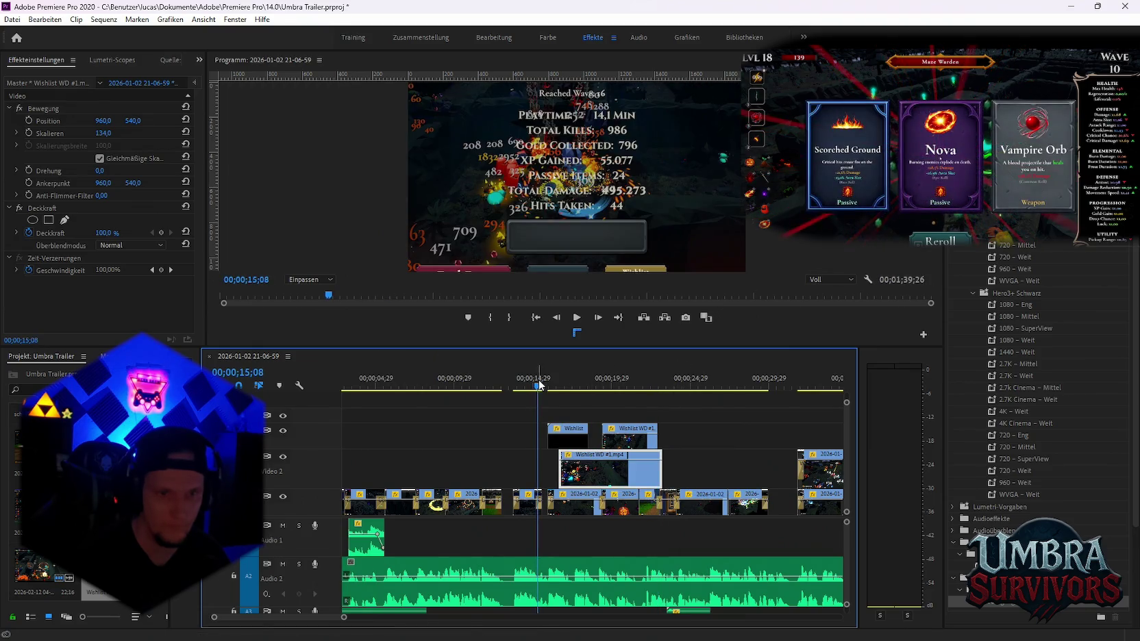
{"action": "key", "text": "equal"}
{"action": "key", "text": "equal"}
{"action": "scroll", "coordinate": [574, 470], "scroll_direction": "up", "scroll_amount": 2}
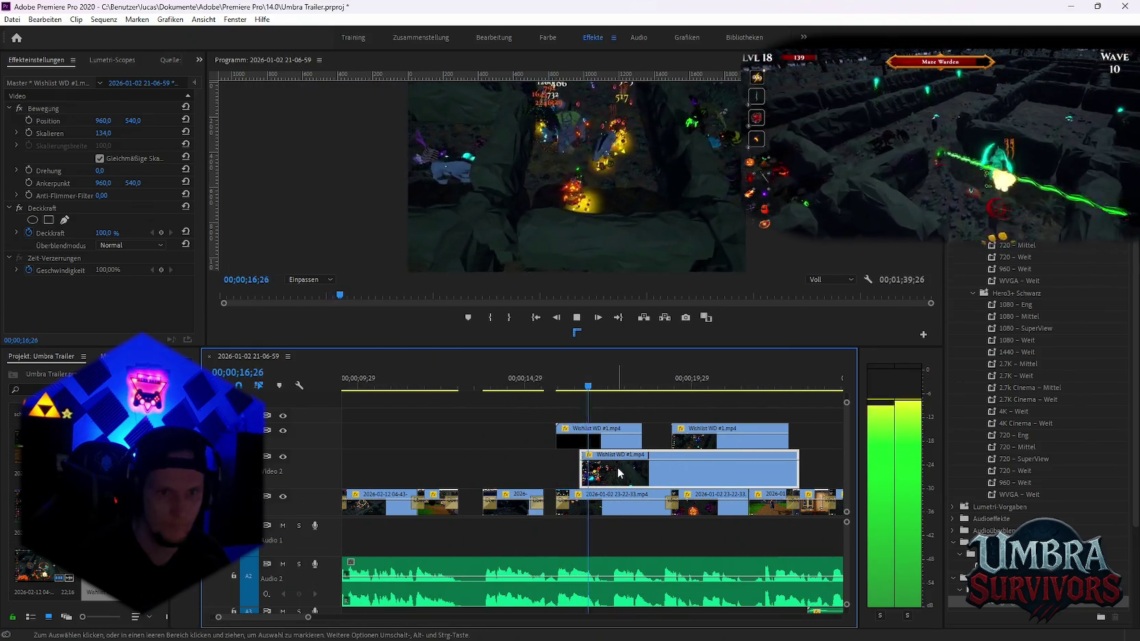
{"action": "key", "text": "space"}
{"action": "left_click_drag", "start_coordinate": [631, 479], "coordinate": [607, 479]}
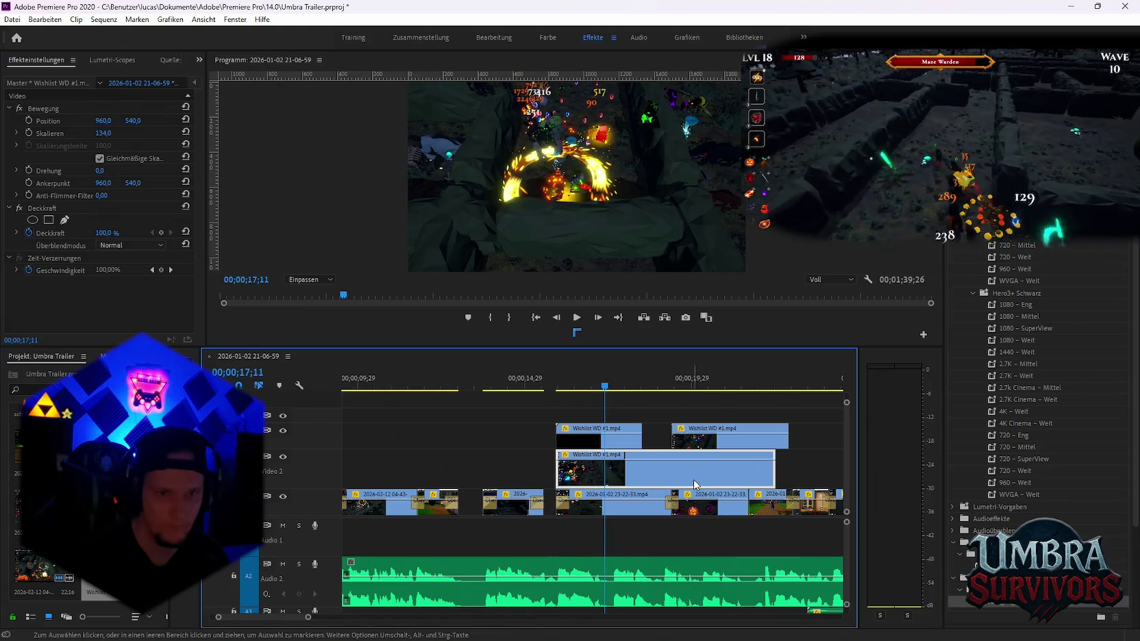
{"action": "scroll", "coordinate": [672, 462], "scroll_direction": "down", "scroll_amount": 5}
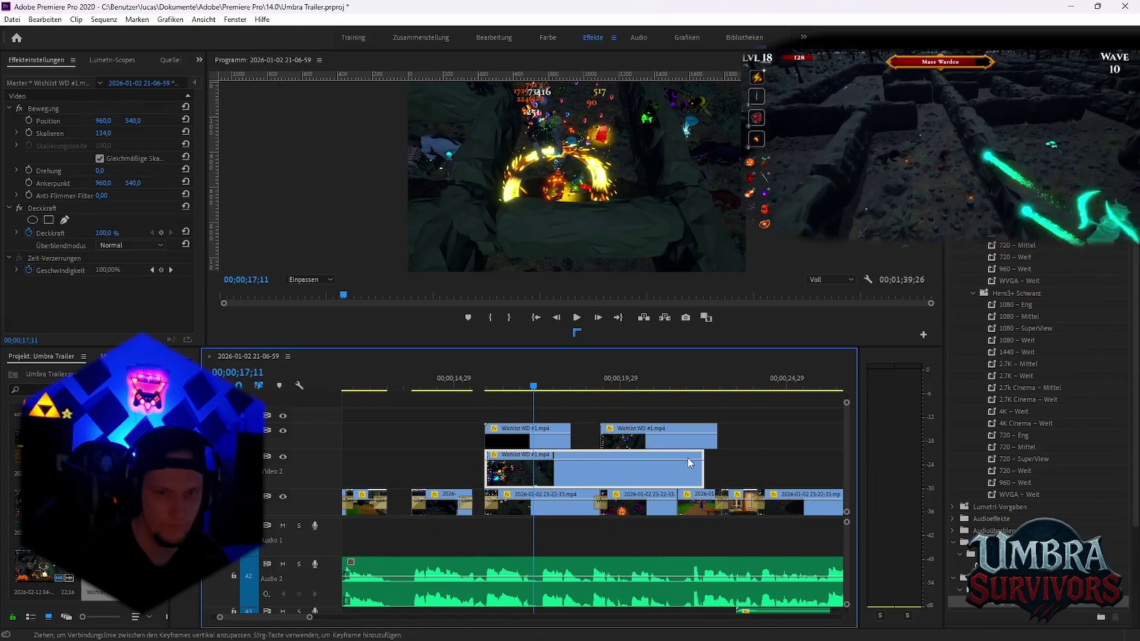
Move a Video 3 piece later and another Wishlist piece onto a new top track
{"action": "left_click_drag", "start_coordinate": [473, 436], "coordinate": [753, 436]}
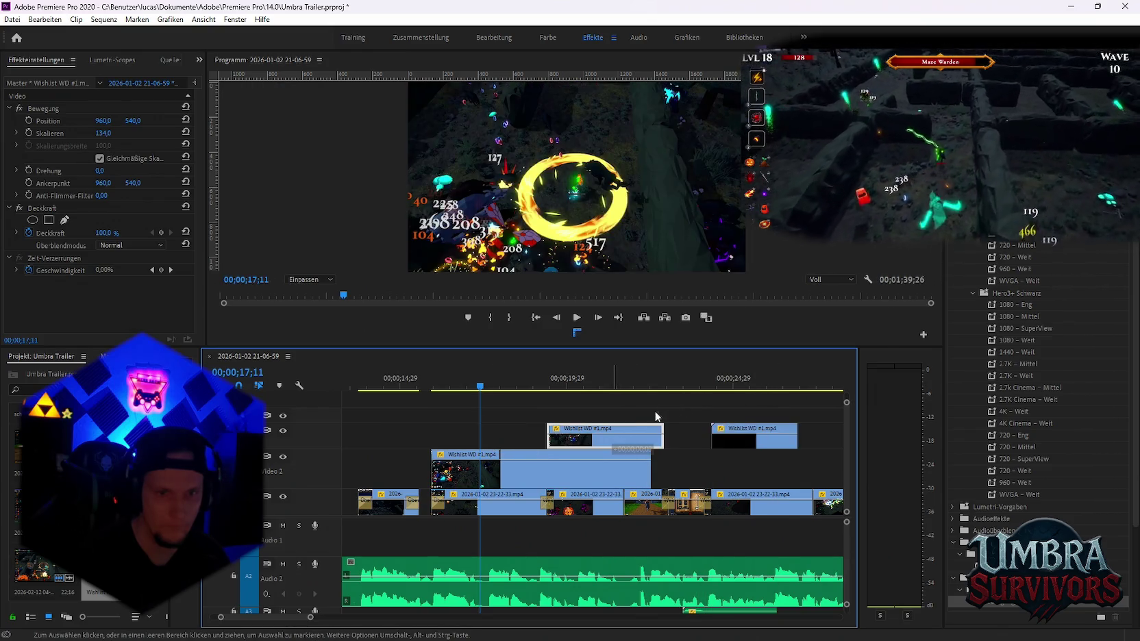
{"action": "left_click_drag", "start_coordinate": [644, 434], "coordinate": [781, 399]}
{"action": "key", "text": "equal"}
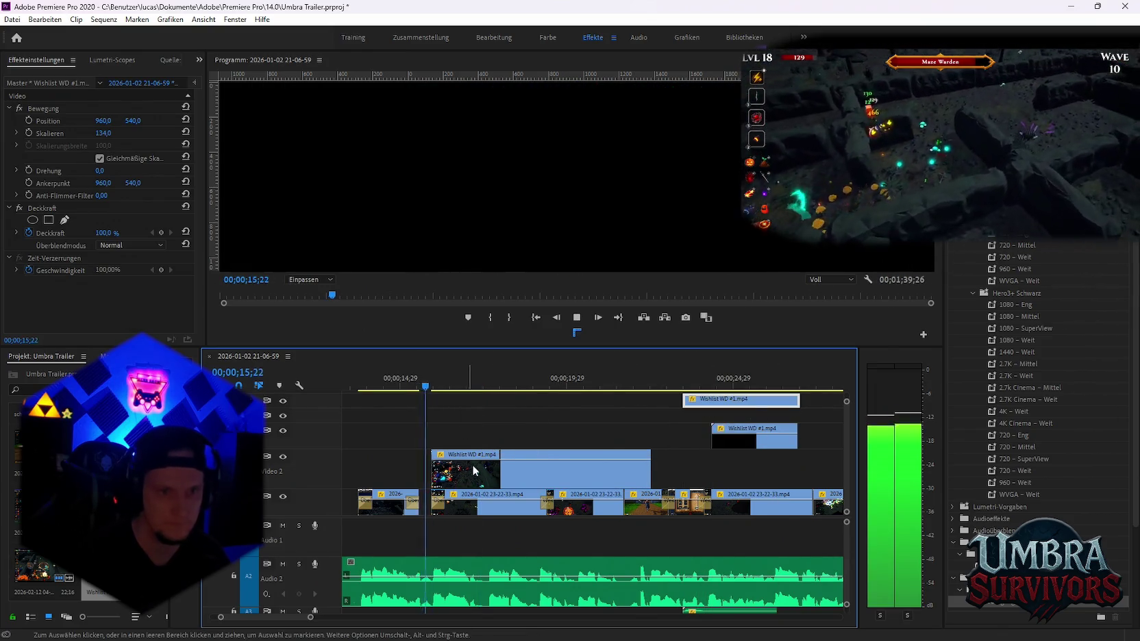
{"action": "key", "text": "space"}
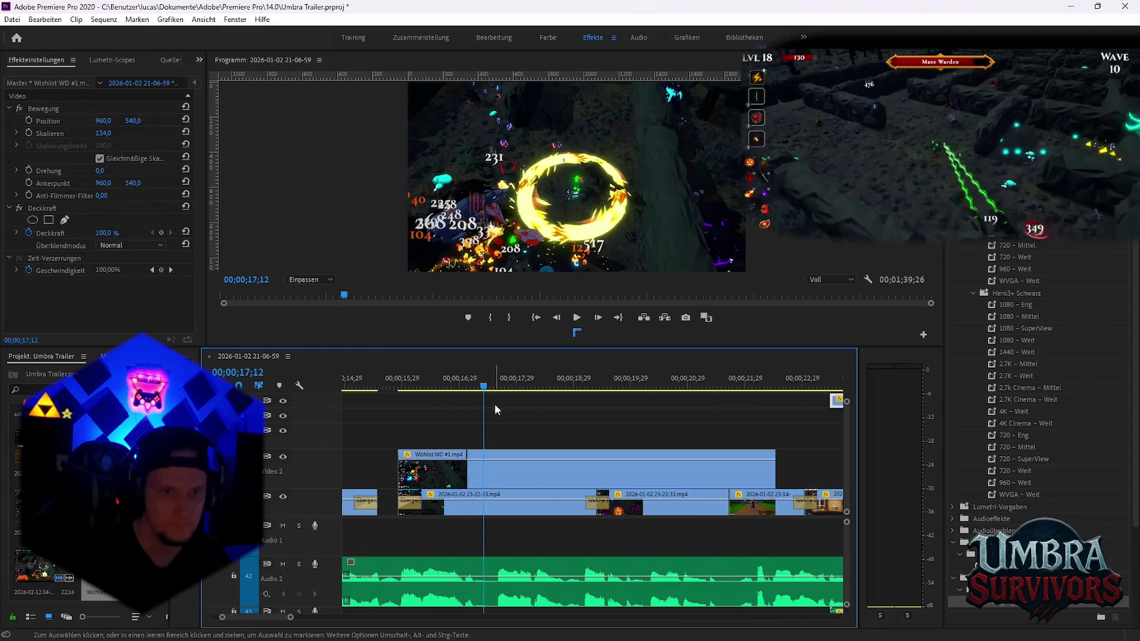
Return the playhead to about 16;25 and split the Wishlist WD #1.mp4 clip there
{"action": "mouse_move", "coordinate": [479, 388]}
{"action": "left_mouse_down"}
{"action": "mouse_move", "coordinate": [432, 388]}
{"action": "mouse_move", "coordinate": [462, 388]}
{"action": "mouse_move", "coordinate": [442, 391]}
{"action": "left_mouse_up"}
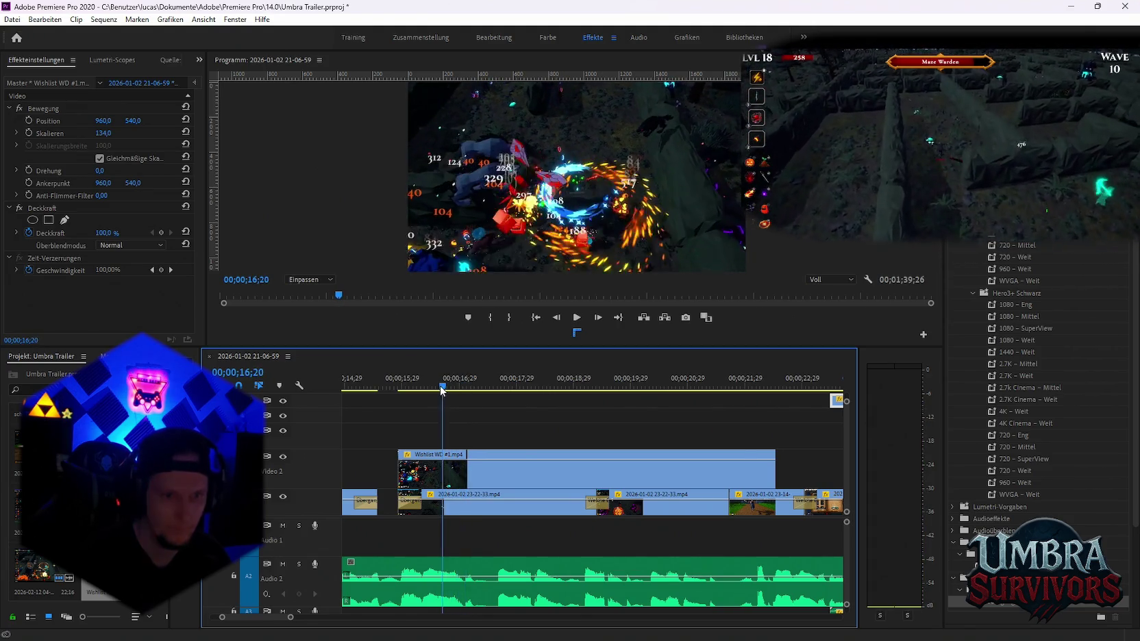
{"action": "key", "text": "space"}
{"action": "left_click", "coordinate": [438, 387]}
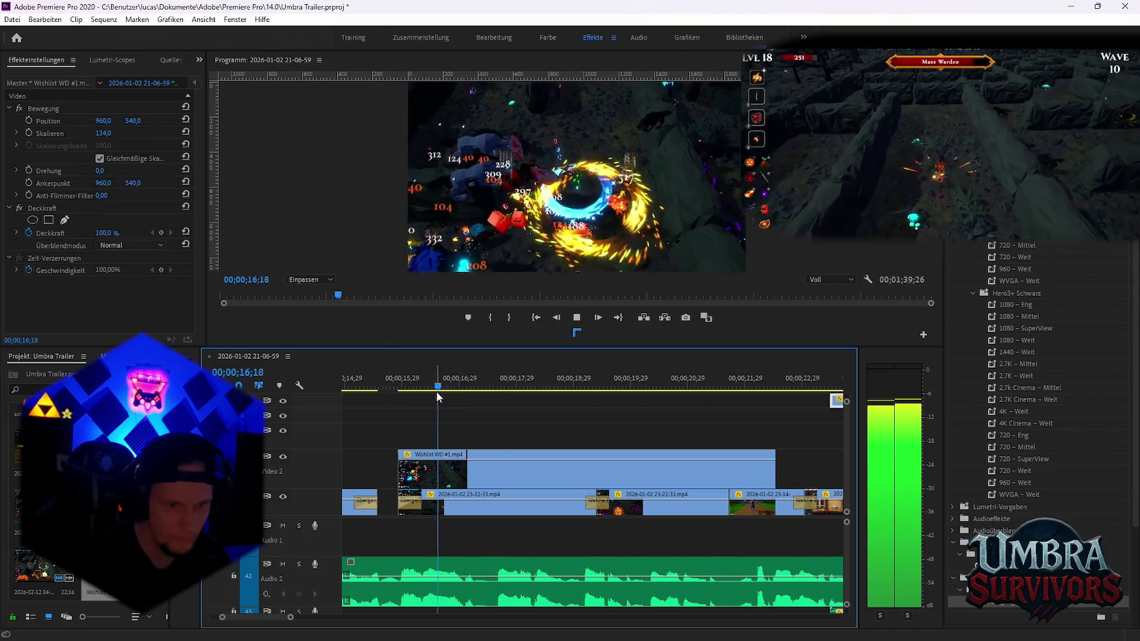
{"action": "left_click_drag", "start_coordinate": [438, 395], "coordinate": [453, 393]}
{"action": "left_click", "coordinate": [454, 473]}
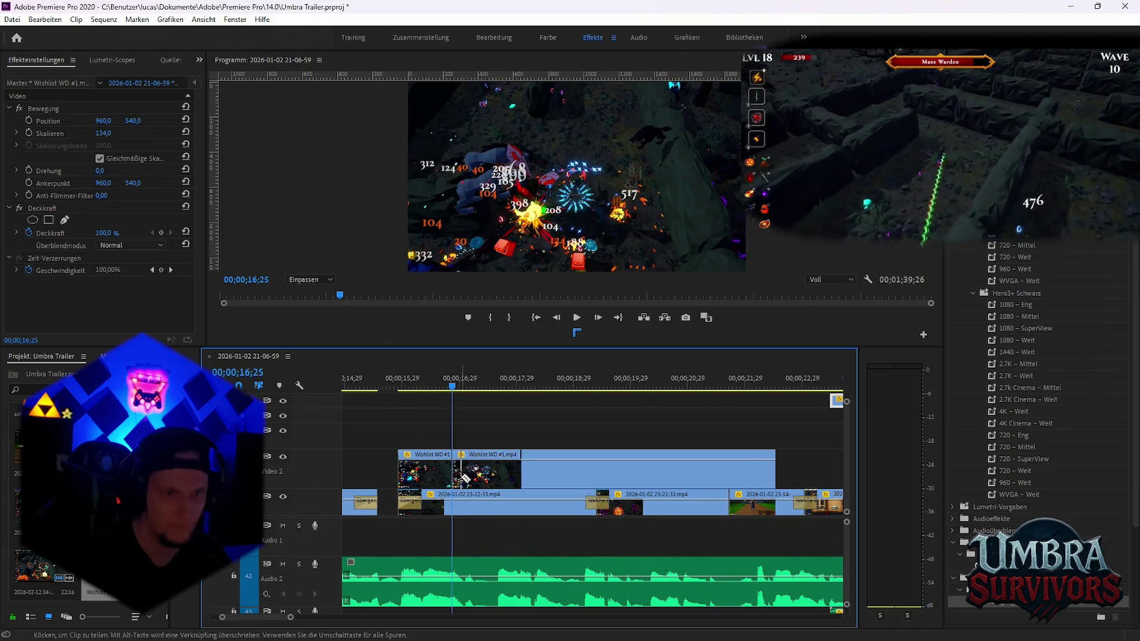
{"action": "key", "text": "plus"}
{"action": "key", "text": "plus"}
{"action": "key", "text": "plus"}
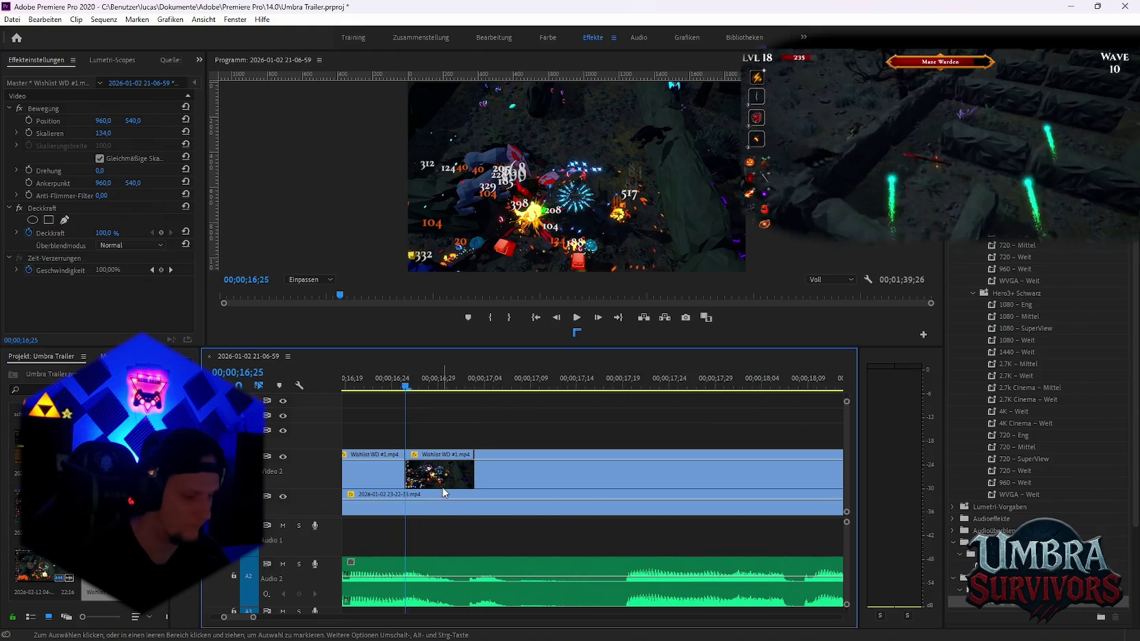
{"action": "scroll", "coordinate": [465, 431], "scroll_direction": "up", "scroll_amount": 2}
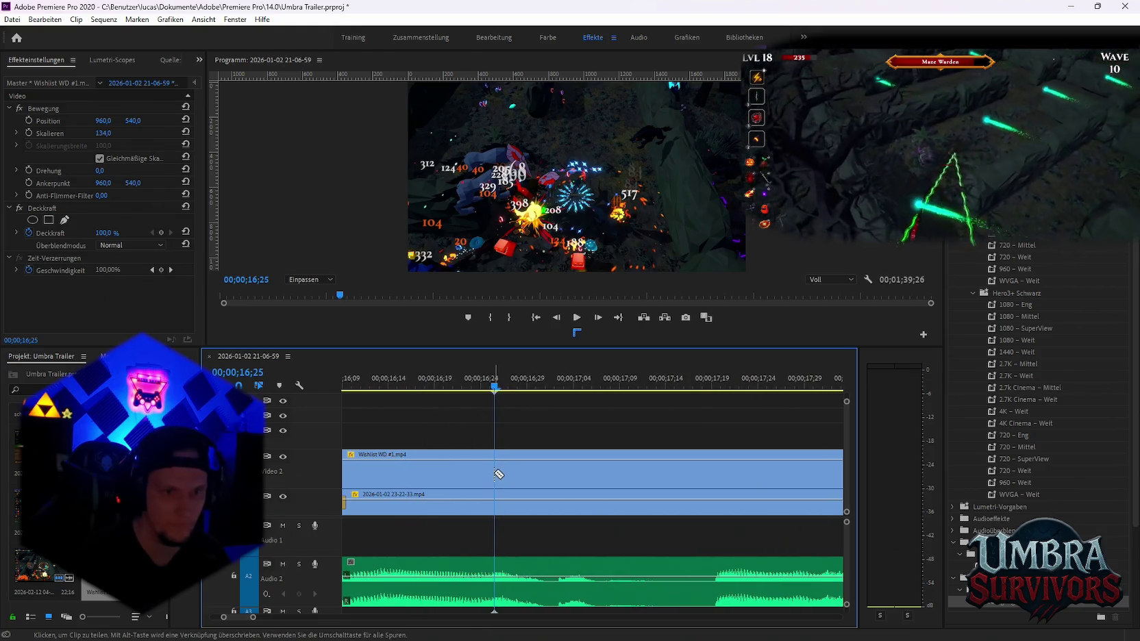
Enable scale animation on the overlay and step back to its existing Skalieren keyframe
{"action": "left_click", "coordinate": [29, 134]}
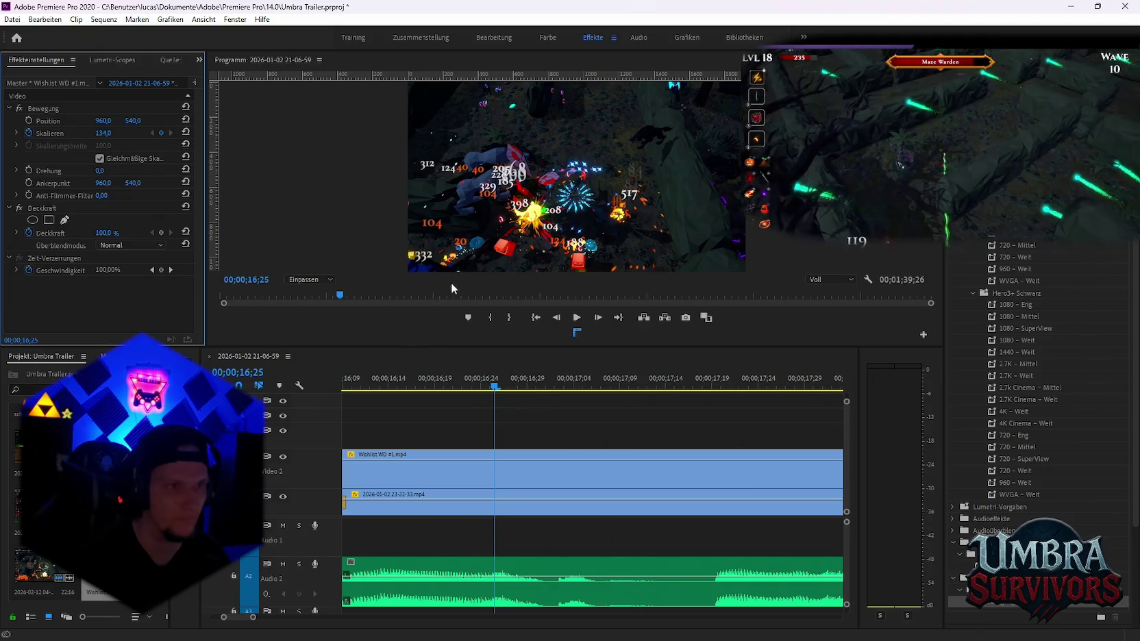
{"action": "left_click", "coordinate": [489, 390]}
{"action": "key", "text": "Left"}
{"action": "key", "text": "Left"}
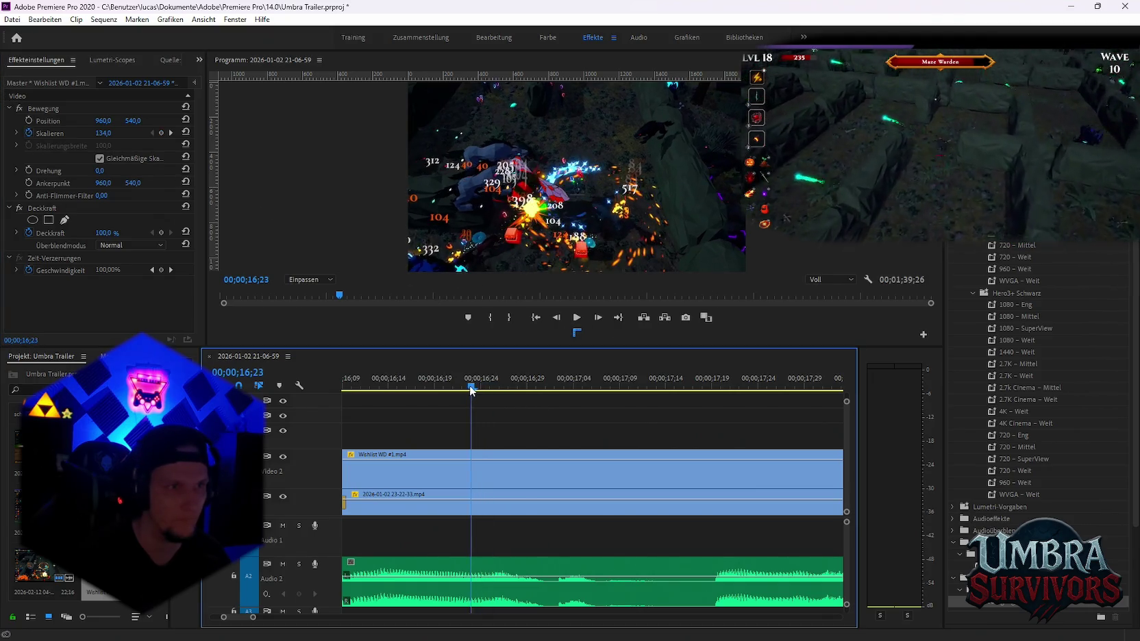
{"action": "key", "text": "Left"}
{"action": "left_click", "coordinate": [162, 133]}
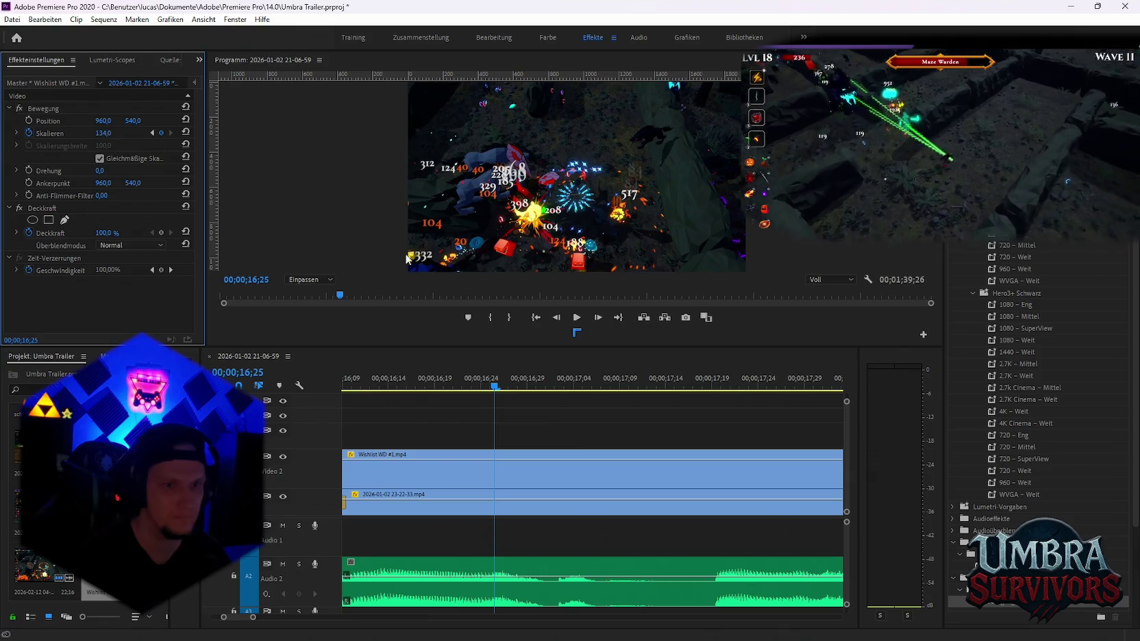
{"action": "scroll", "coordinate": [509, 460], "scroll_direction": "down", "scroll_amount": 5}
Move a Wishlist WD clip onto a new top video track and preview the edit
{"action": "left_click", "coordinate": [463, 467]}
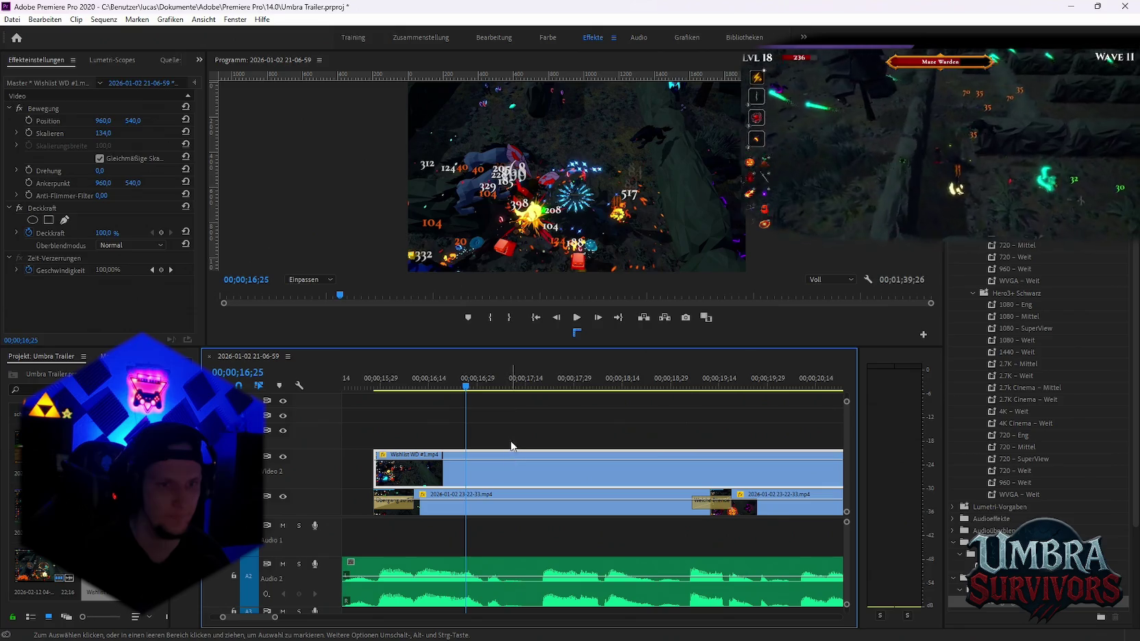
{"action": "left_click", "coordinate": [510, 441]}
{"action": "left_click", "coordinate": [507, 472]}
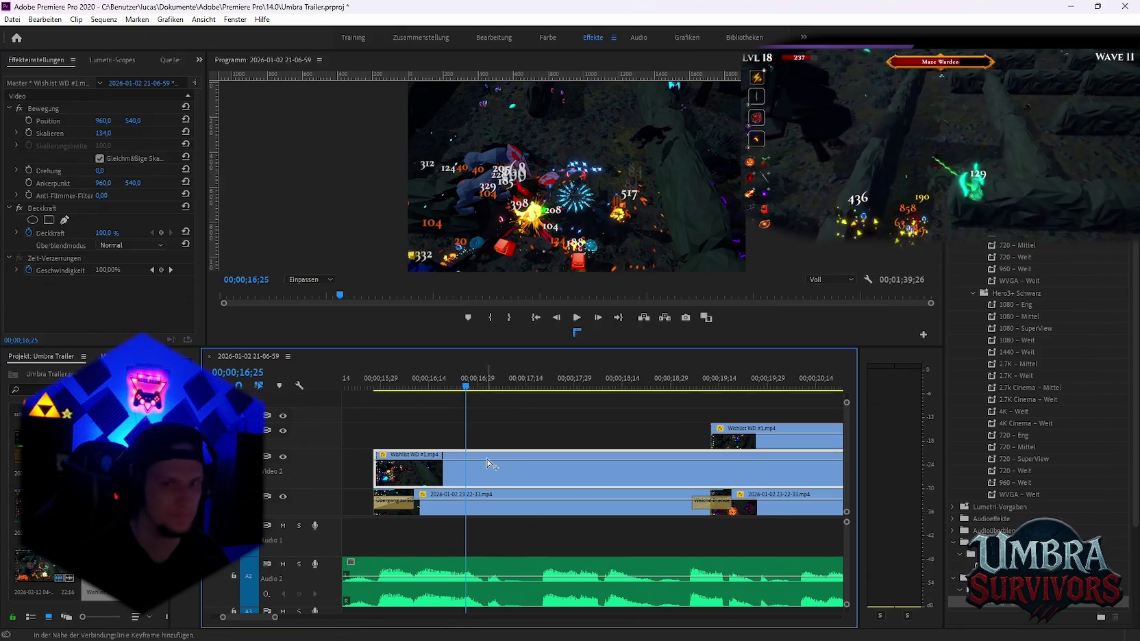
{"action": "scroll", "coordinate": [542, 470], "scroll_direction": "down", "scroll_amount": 3}
{"action": "scroll", "coordinate": [556, 473], "scroll_direction": "down", "scroll_amount": 2}
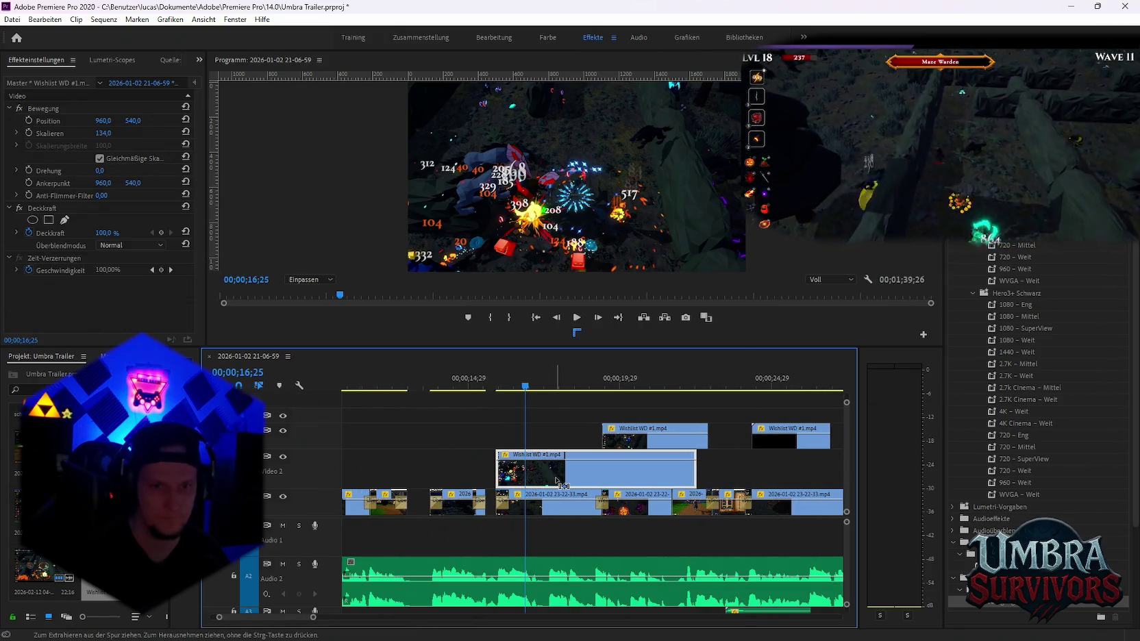
{"action": "left_click_drag", "start_coordinate": [642, 464], "coordinate": [743, 406]}
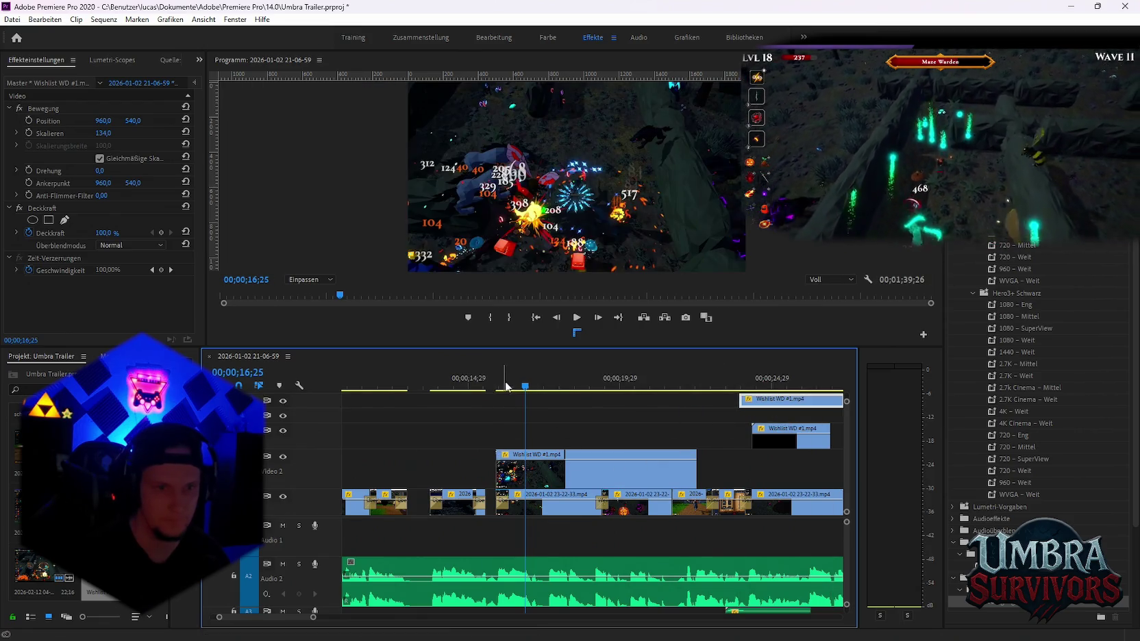
{"action": "key", "text": "space"}
{"action": "scroll", "coordinate": [548, 439], "scroll_direction": "up", "scroll_amount": 3}
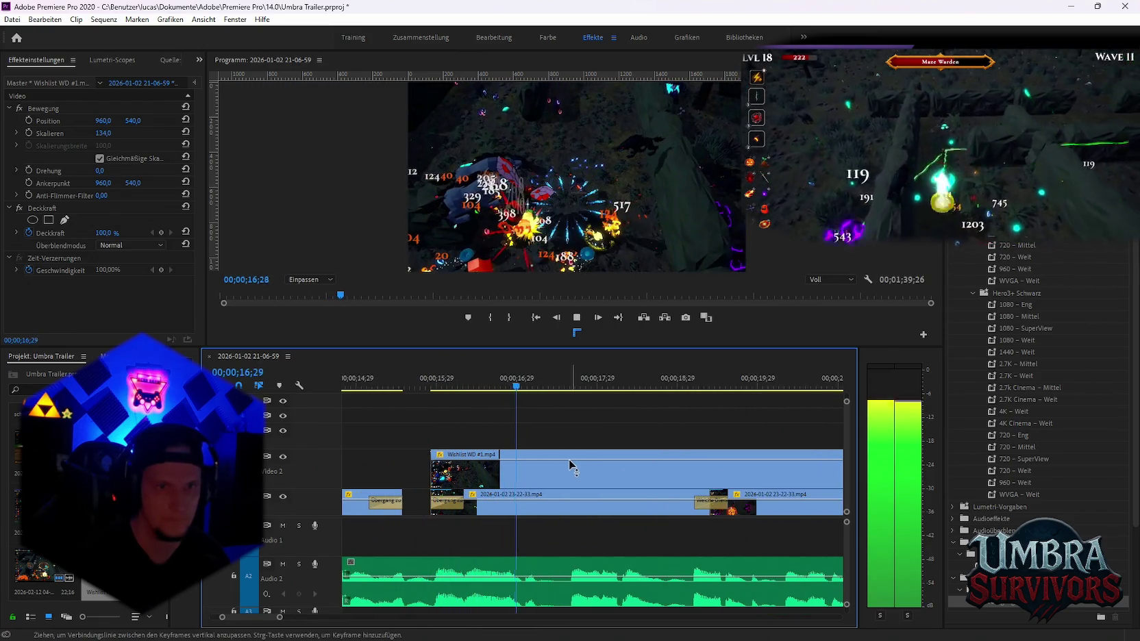
{"action": "key", "text": "space"}
{"action": "left_click_drag", "start_coordinate": [516, 387], "coordinate": [502, 390]}
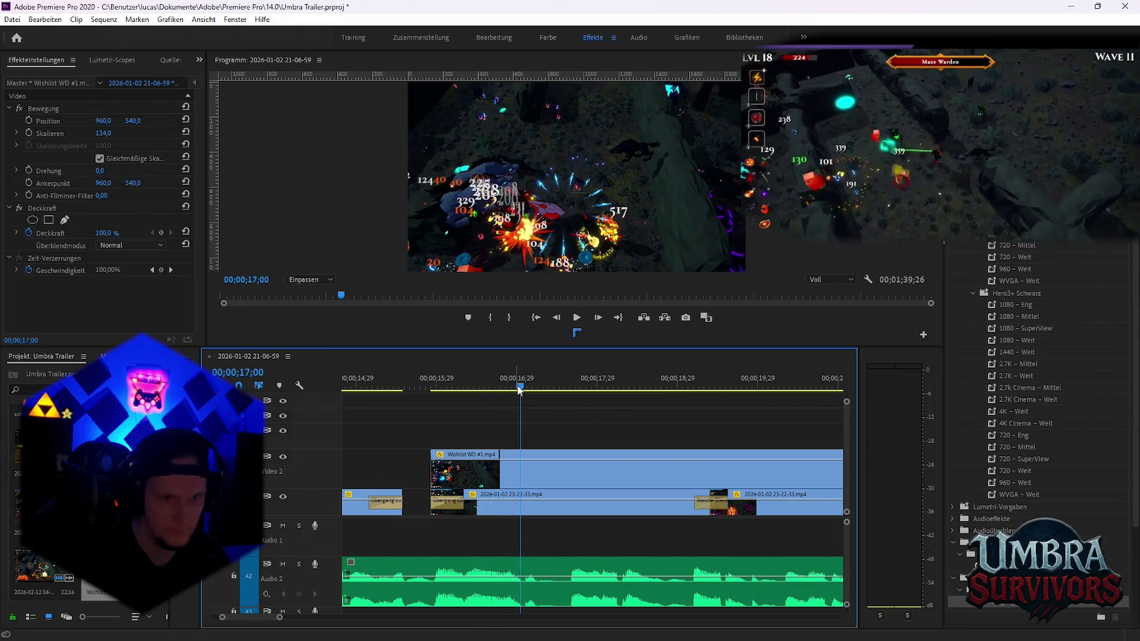
Select the Wishlist WD clip on Video 2, enable Scale keyframing, and try scale 221 at 16;25
{"action": "left_click_drag", "start_coordinate": [502, 391], "coordinate": [507, 391]}
{"action": "left_click", "coordinate": [510, 478]}
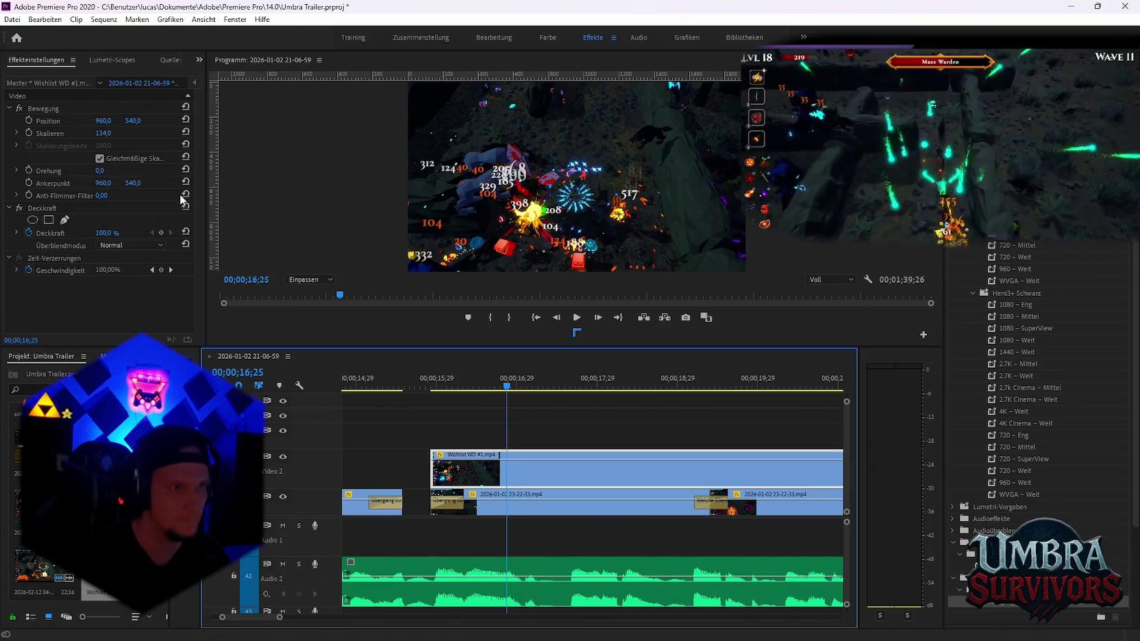
{"action": "left_click", "coordinate": [29, 132]}
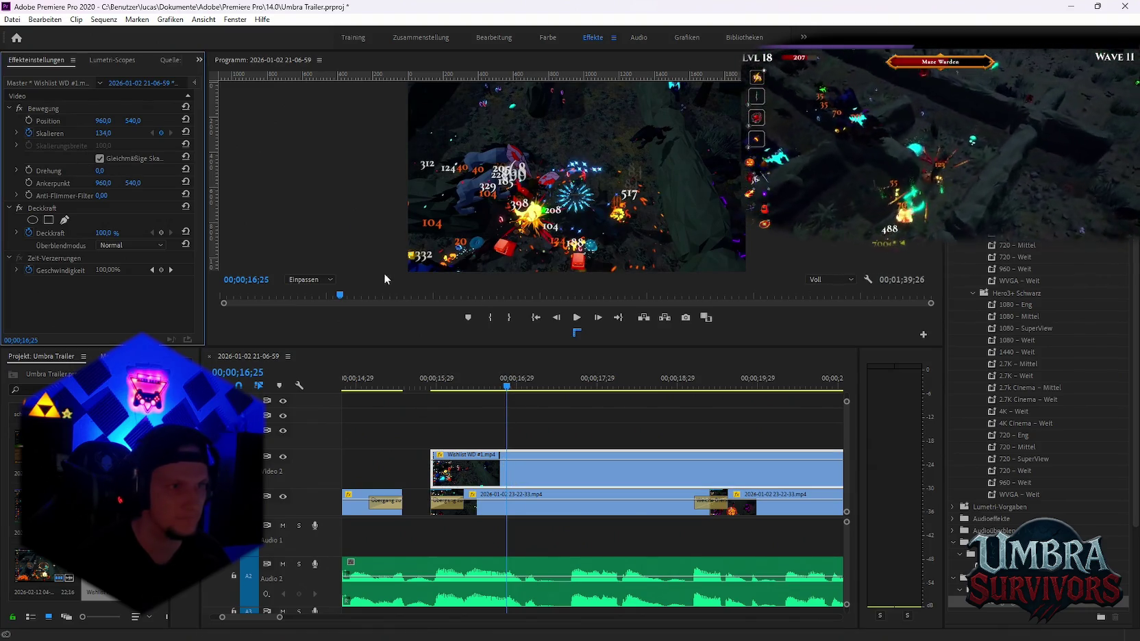
{"action": "left_click", "coordinate": [490, 388]}
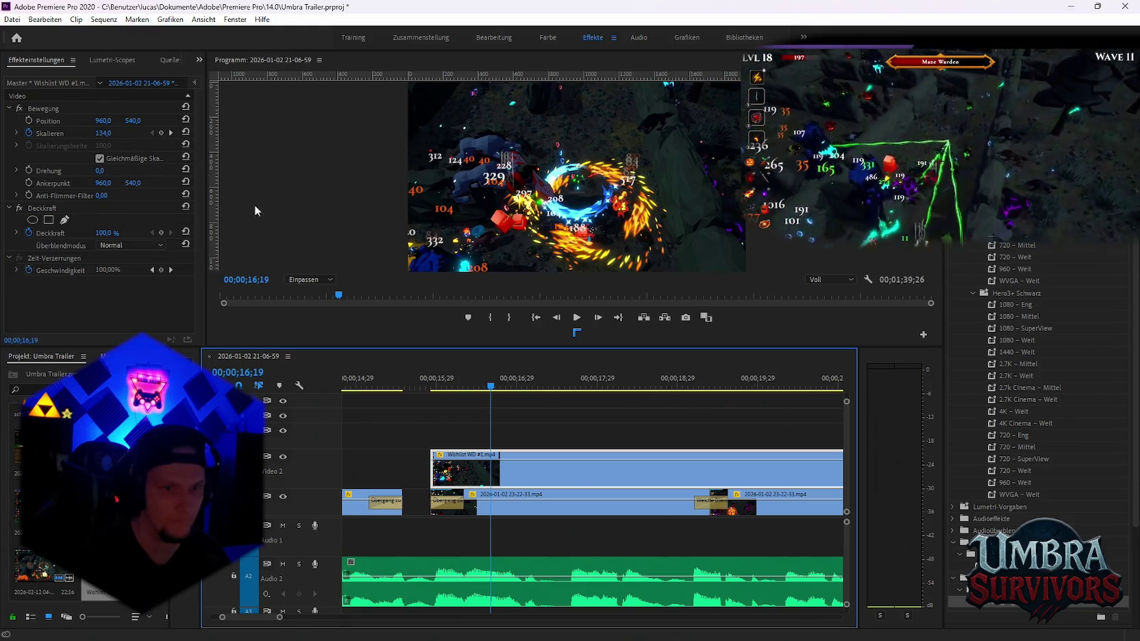
{"action": "left_click_drag", "start_coordinate": [496, 389], "coordinate": [488, 389]}
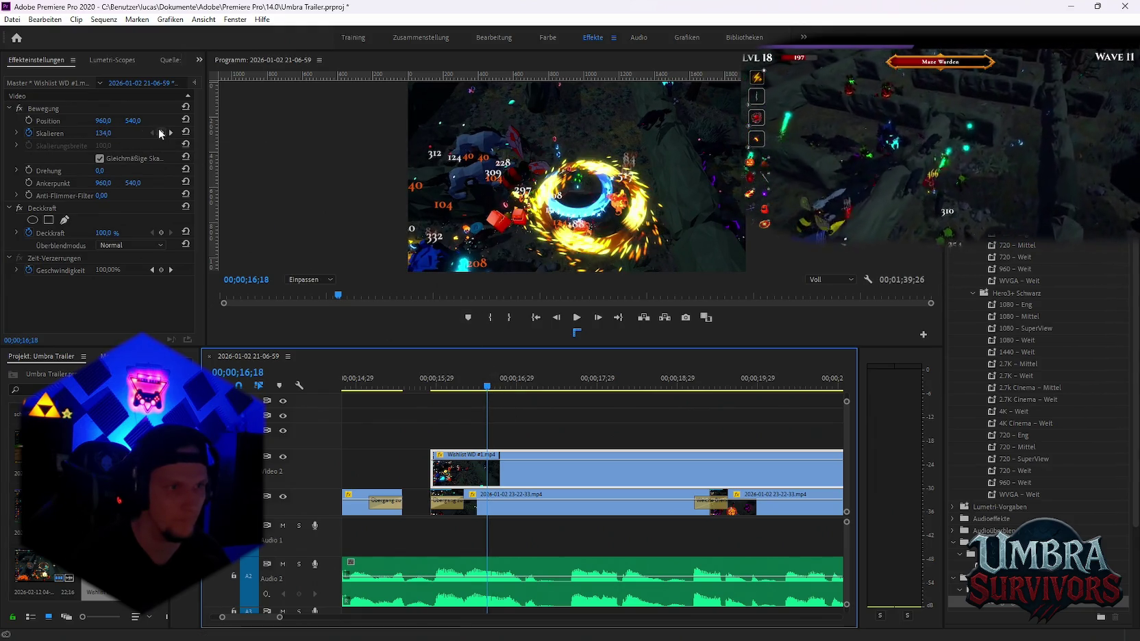
{"action": "left_click", "coordinate": [170, 133]}
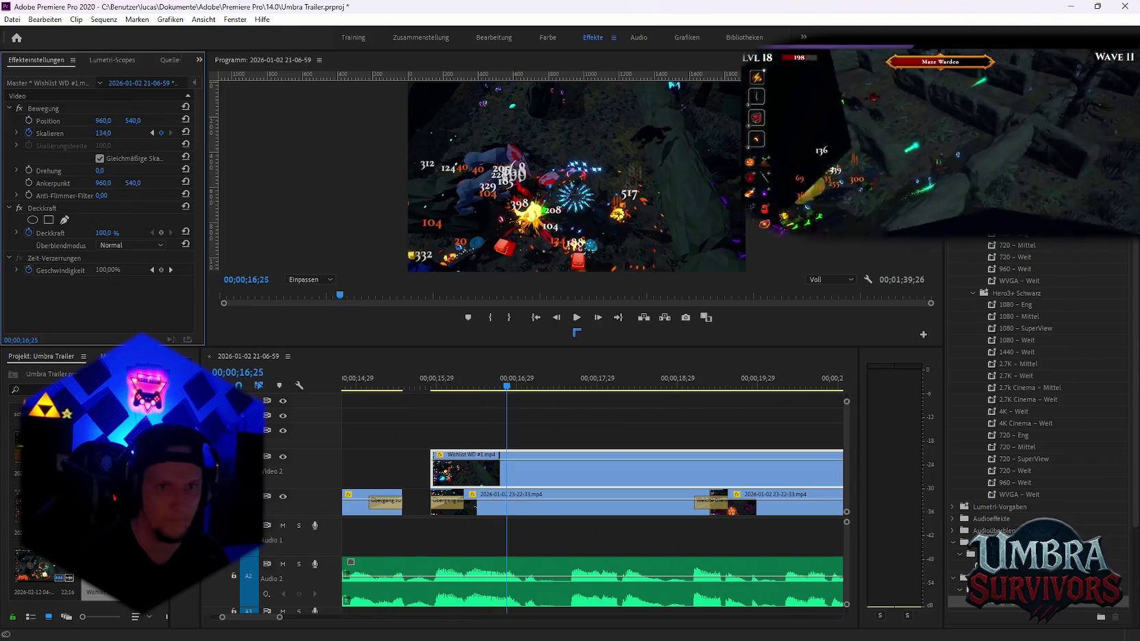
{"action": "left_click_drag", "start_coordinate": [103, 133], "coordinate": [162, 133]}
Preview the zoom and try scale 223, undoing both trial values back to 134
{"action": "left_click", "coordinate": [487, 384]}
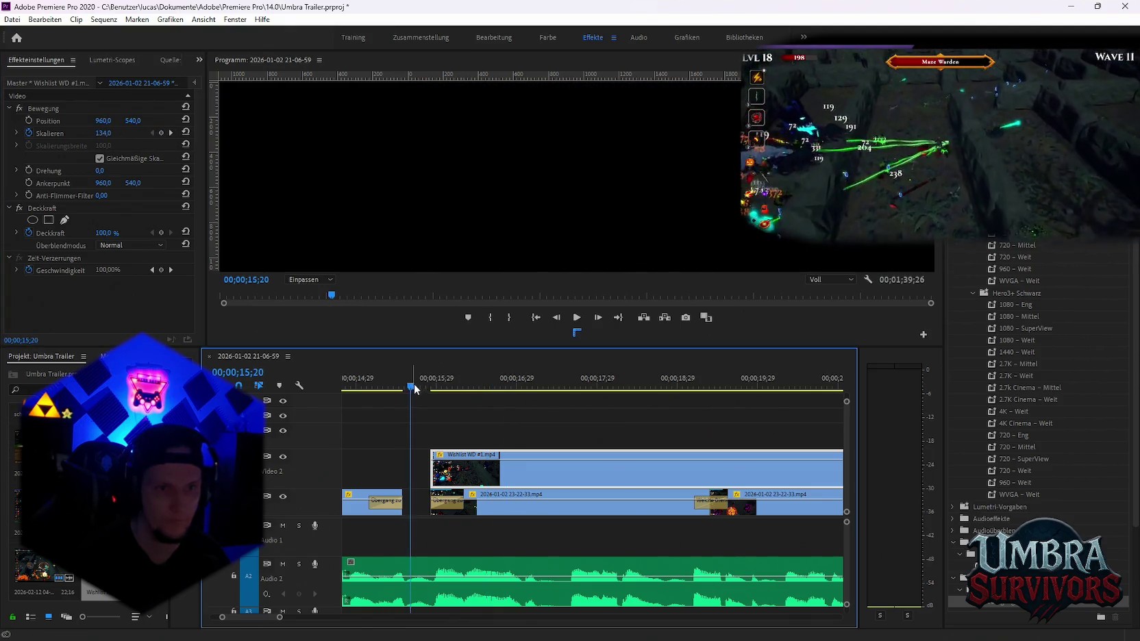
{"action": "key", "text": "space"}
{"action": "key", "text": "space"}
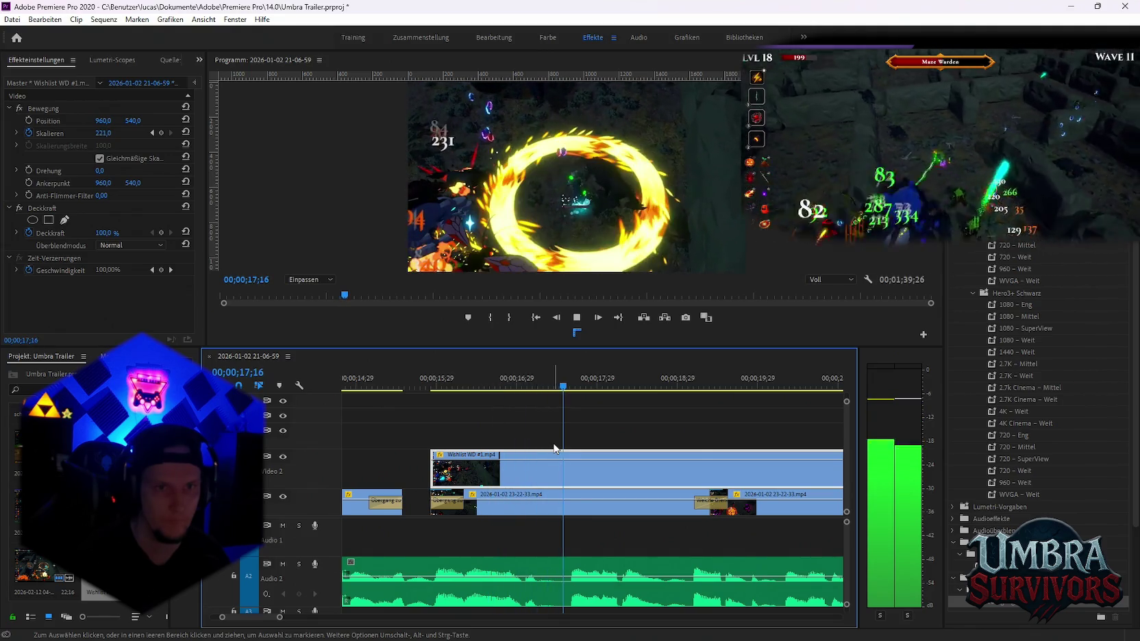
{"action": "key", "text": "ctrl+z"}
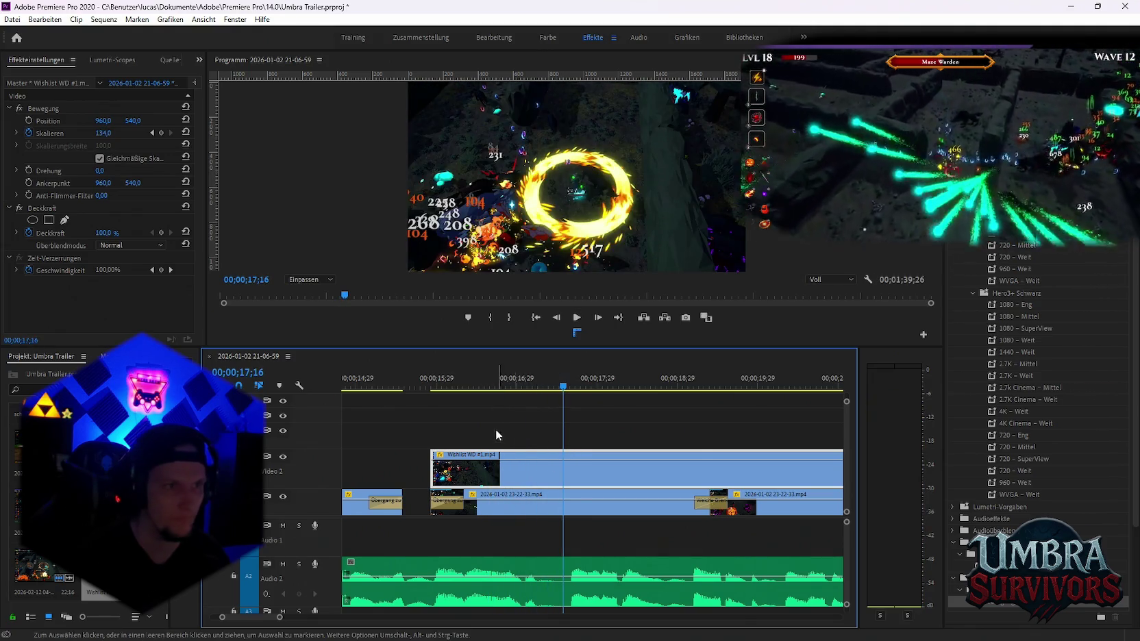
{"action": "left_click", "coordinate": [151, 132]}
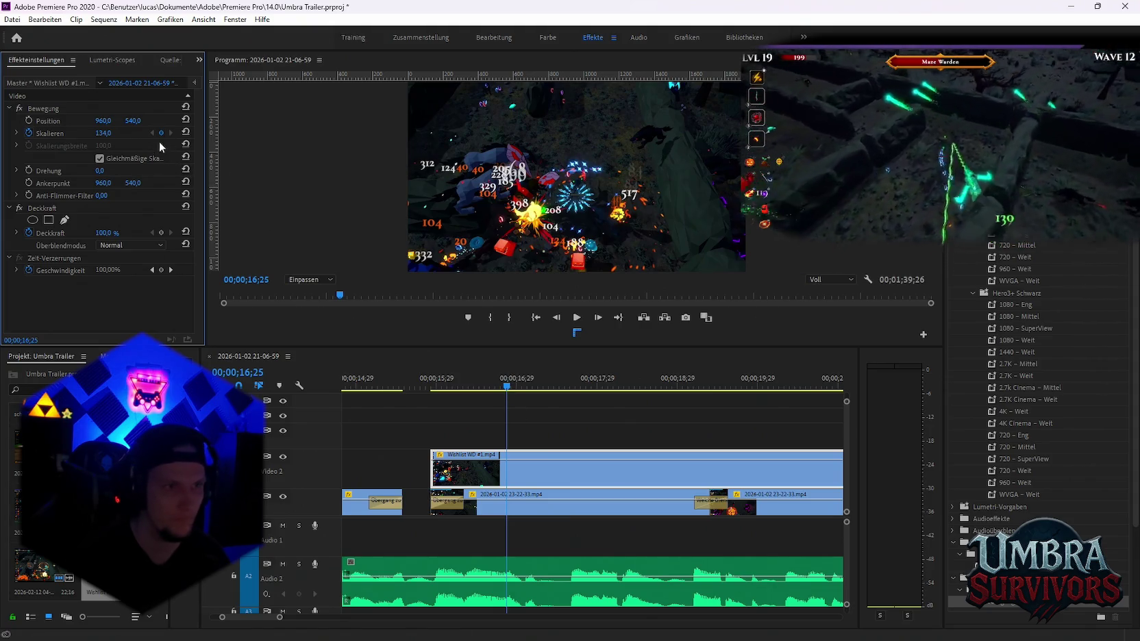
{"action": "left_click_drag", "start_coordinate": [528, 388], "coordinate": [522, 391]}
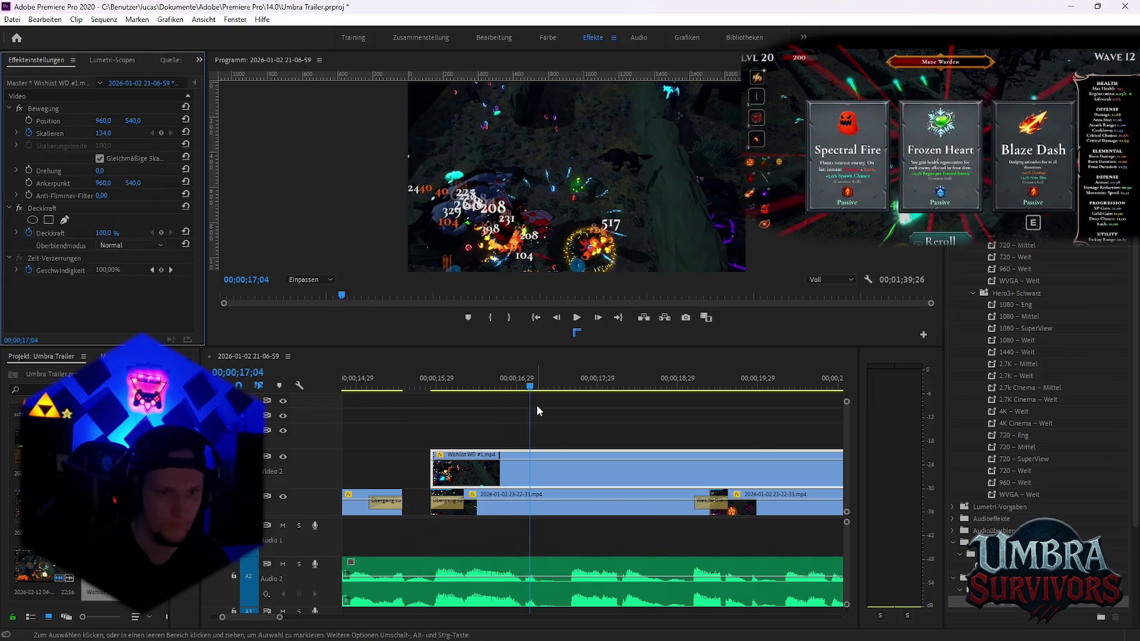
{"action": "key", "text": "space"}
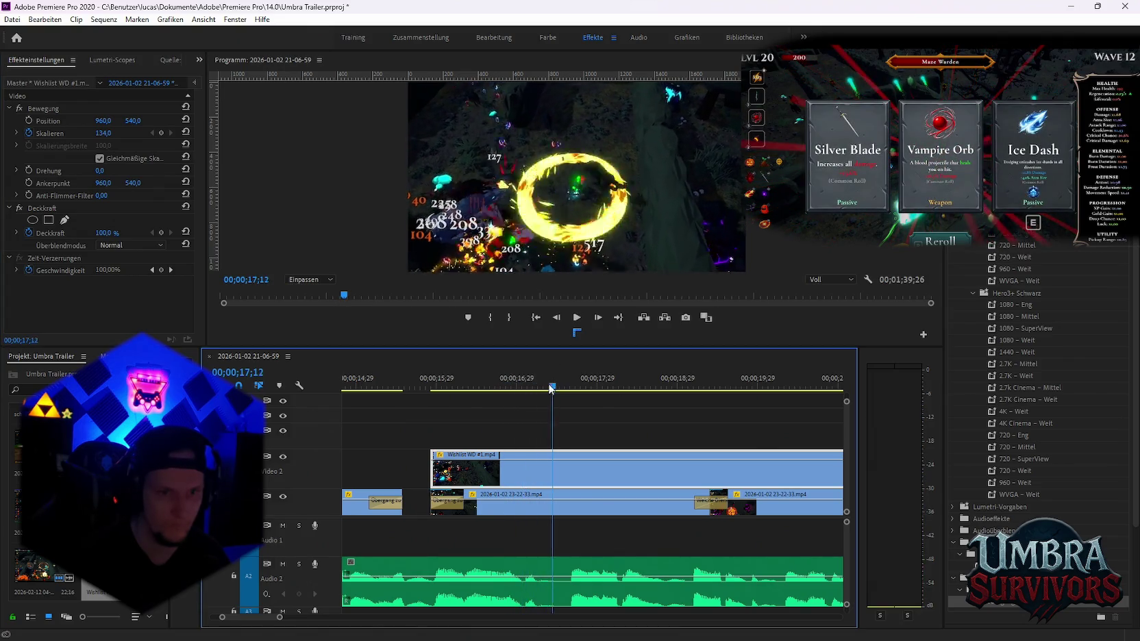
{"action": "key", "text": "space"}
{"action": "key", "text": "space"}
{"action": "left_click_drag", "start_coordinate": [538, 390], "coordinate": [508, 389]}
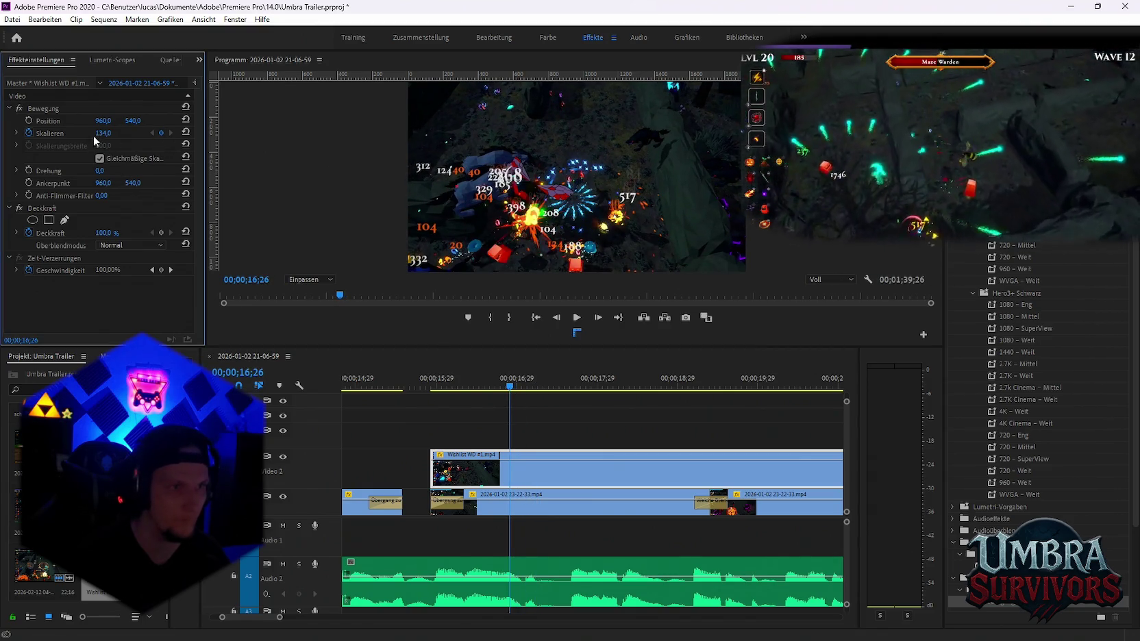
{"action": "left_click_drag", "start_coordinate": [102, 133], "coordinate": [112, 134]}
{"action": "key", "text": "ctrl+z"}
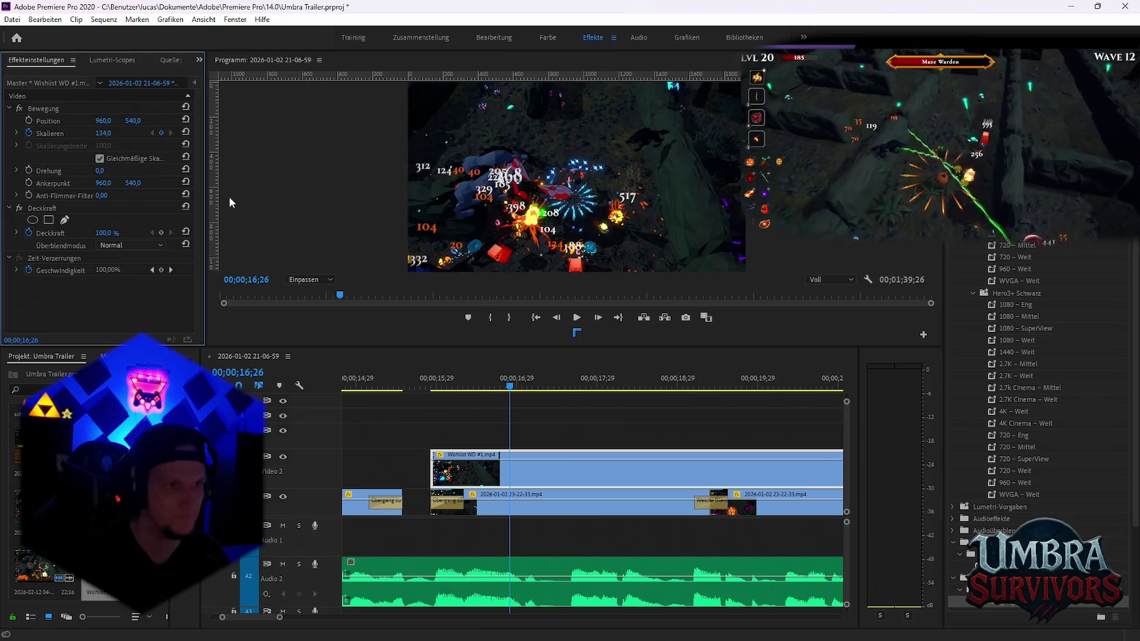
Add a 134 Scale keyframe at 16;23 before the 267 keyframe at 16;26, and preview the zoom
{"action": "left_click_drag", "start_coordinate": [513, 392], "coordinate": [501, 389]}
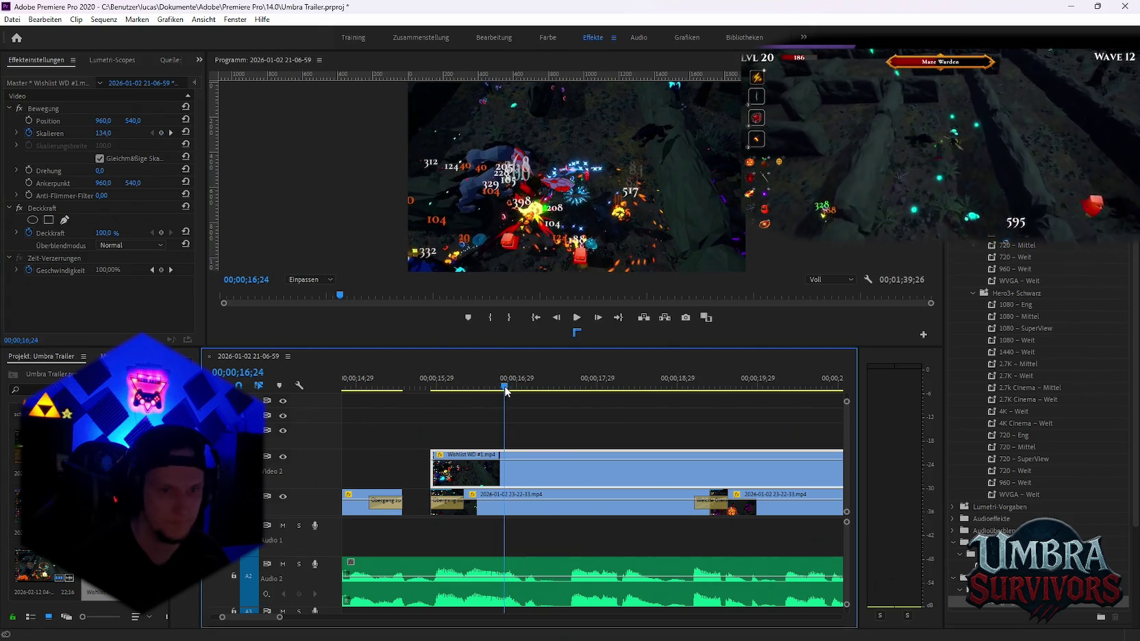
{"action": "left_click", "coordinate": [162, 133]}
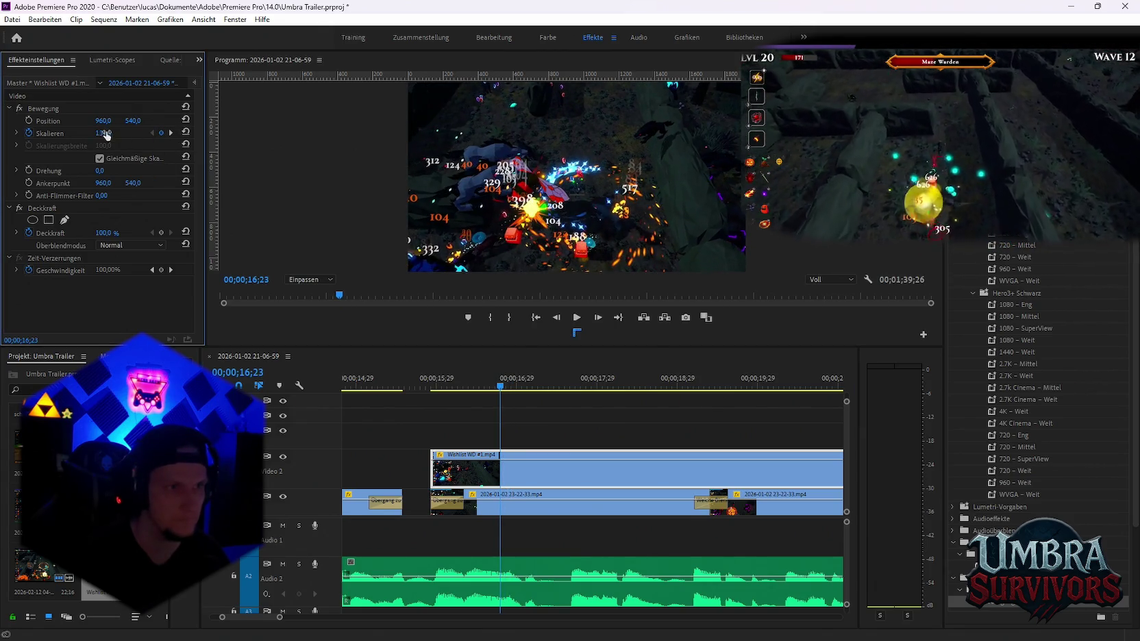
{"action": "left_click", "coordinate": [170, 133]}
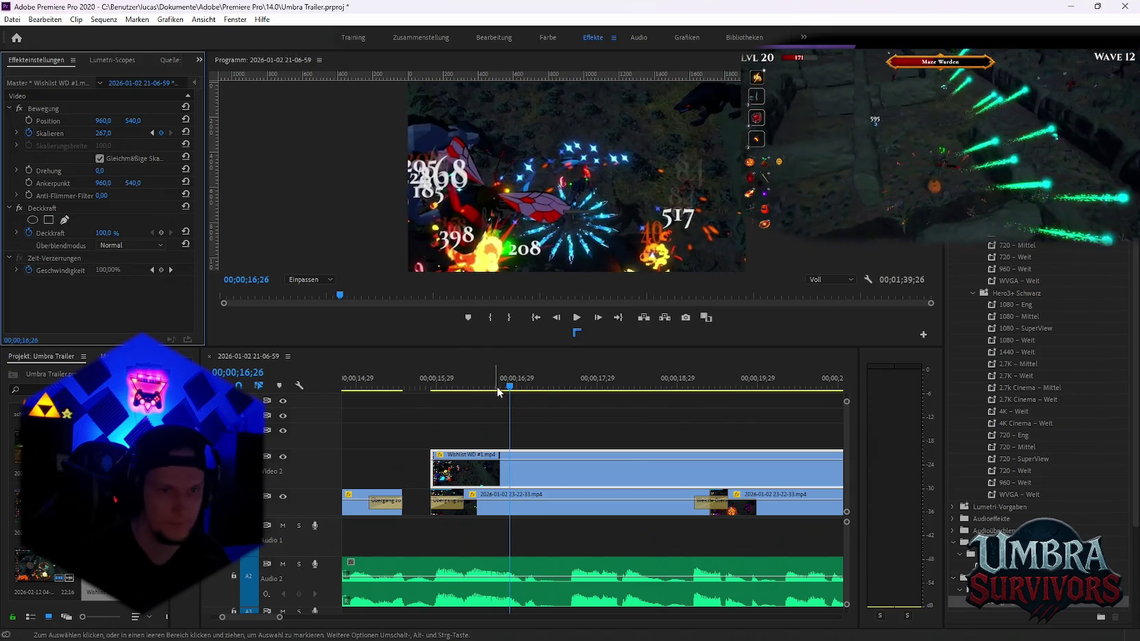
{"action": "left_click", "coordinate": [445, 389]}
{"action": "key", "text": "space"}
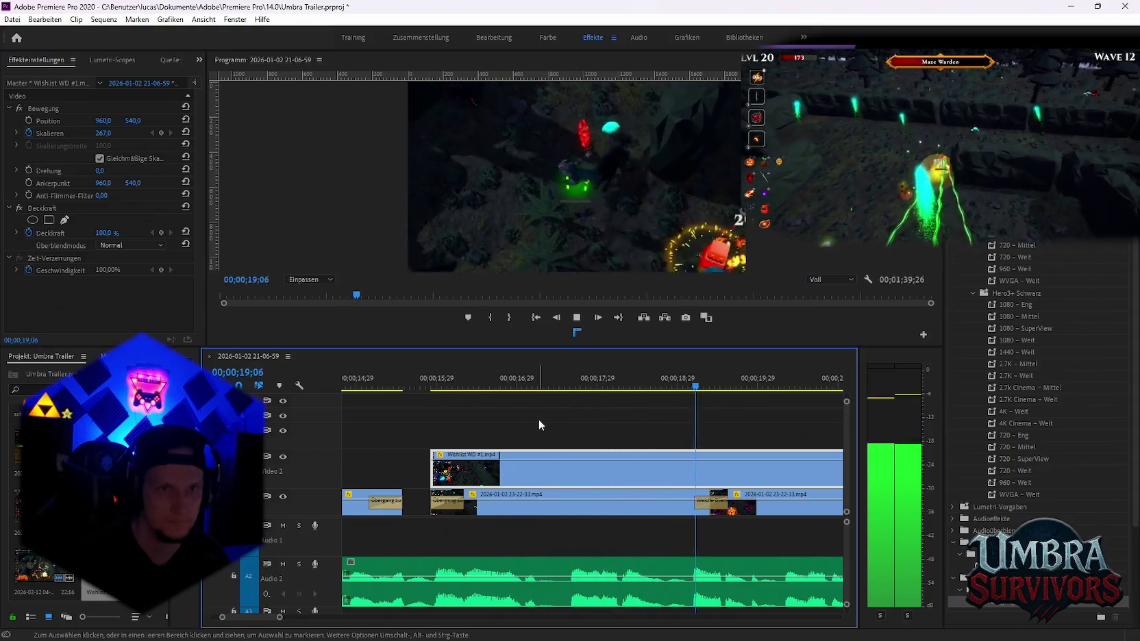
{"action": "key", "text": "space"}
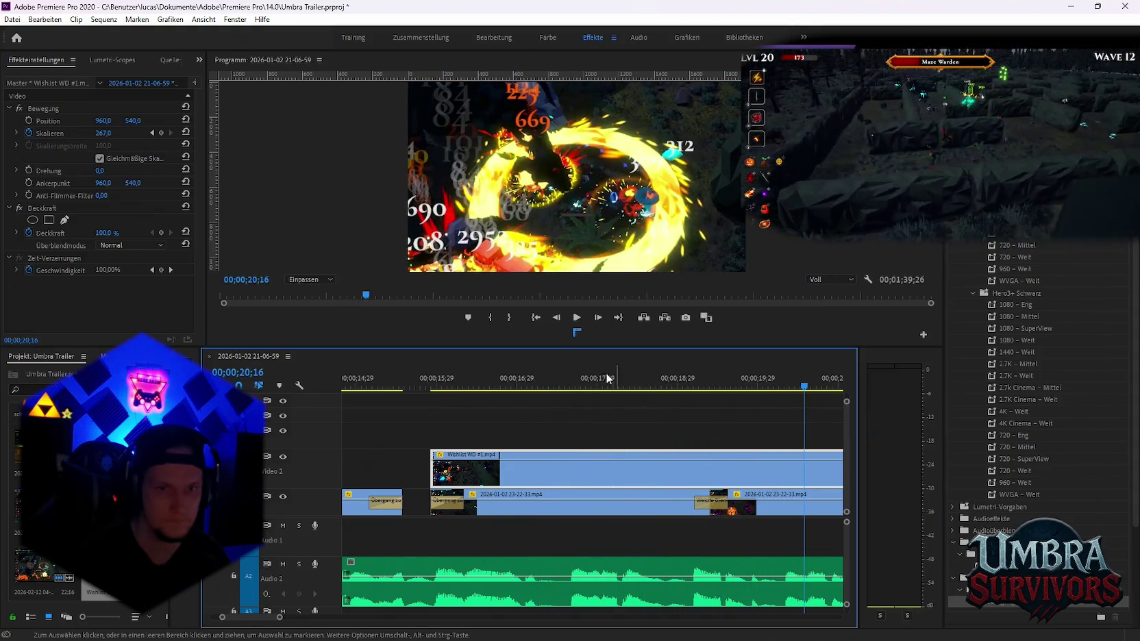
Split the Video 2 Wishlist WD clip at 18;25
{"action": "left_click", "coordinate": [563, 382]}
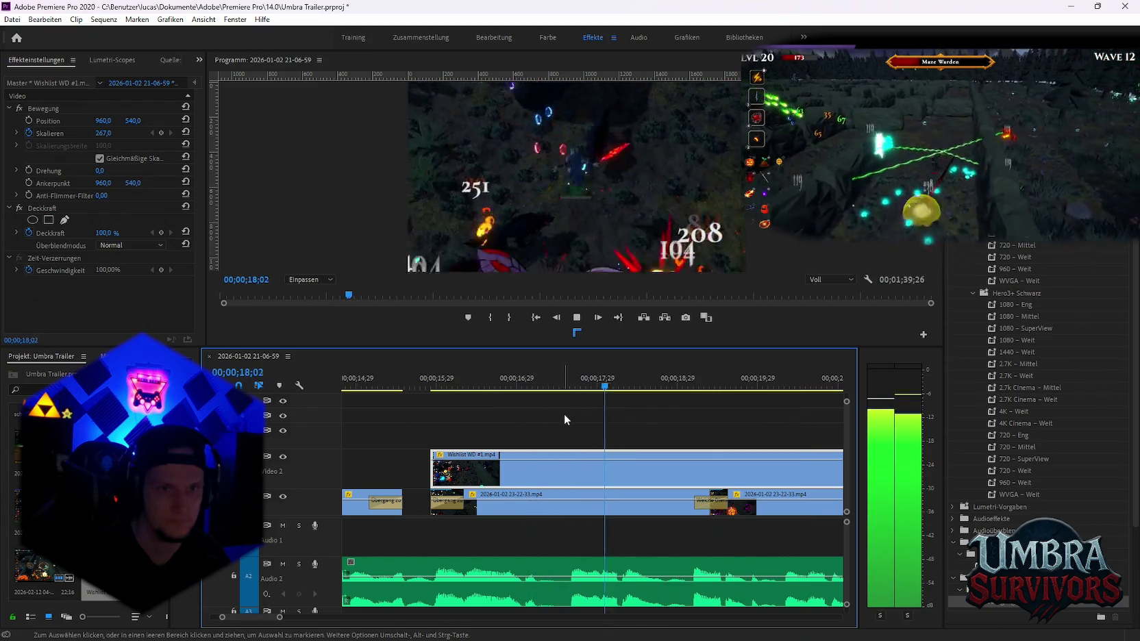
{"action": "key", "text": "space"}
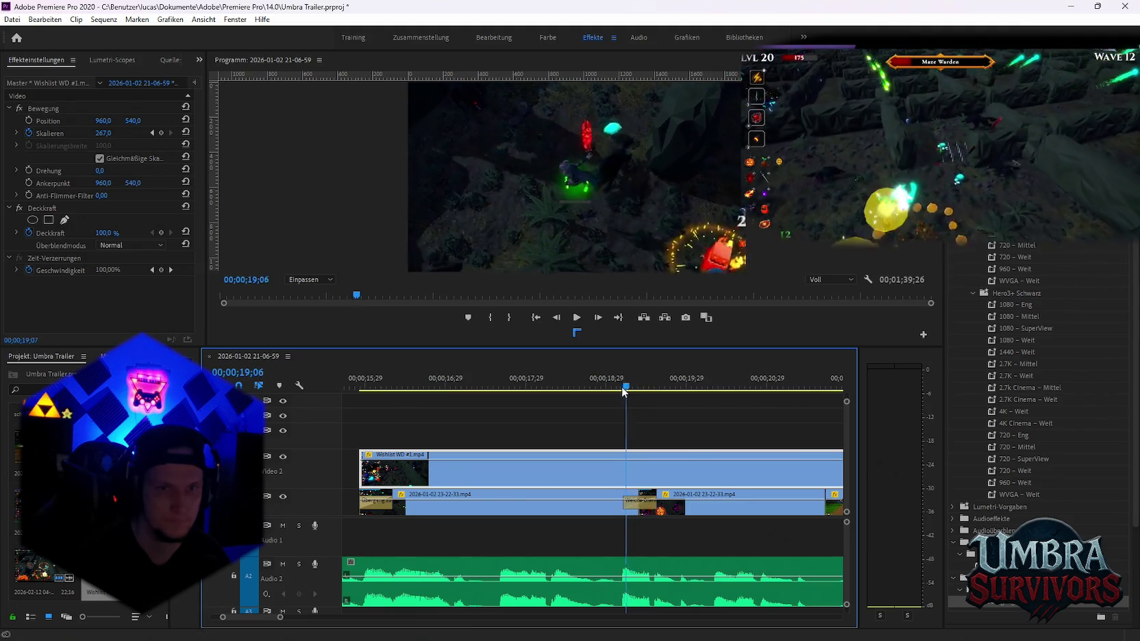
{"action": "left_click", "coordinate": [555, 387]}
{"action": "key", "text": "space"}
{"action": "key", "text": "space"}
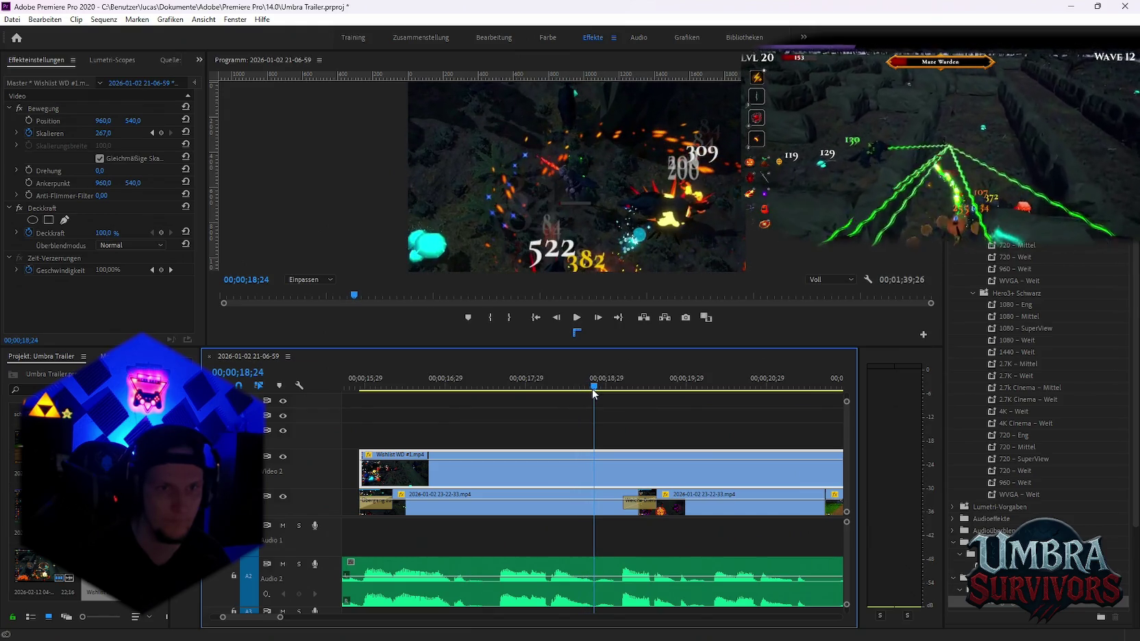
{"action": "key", "text": "ctrl+k"}
Move the right-hand Wishlist WD piece back onto Video 2 near the playhead
{"action": "key", "text": "minus"}
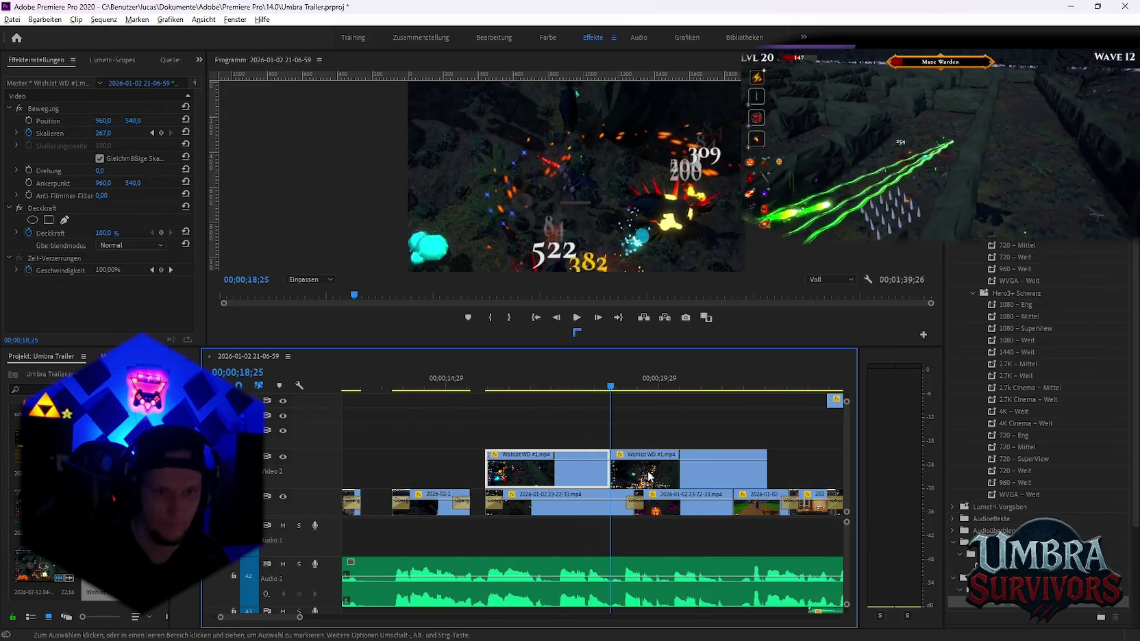
{"action": "key", "text": "minus"}
{"action": "left_click", "coordinate": [589, 473]}
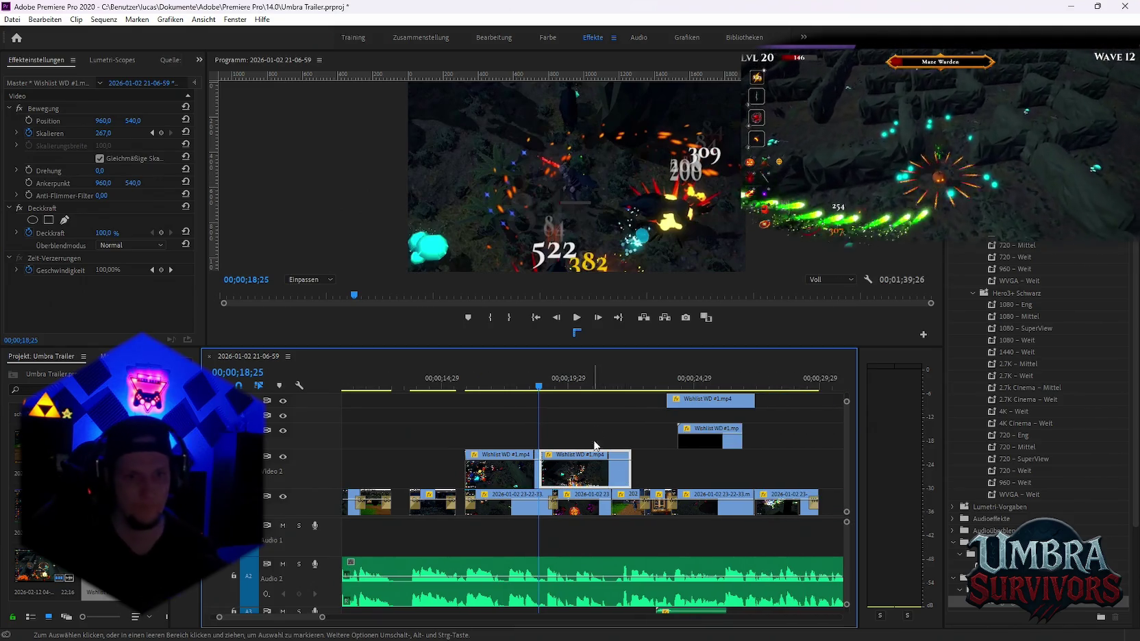
{"action": "left_click_drag", "start_coordinate": [540, 388], "coordinate": [596, 401]}
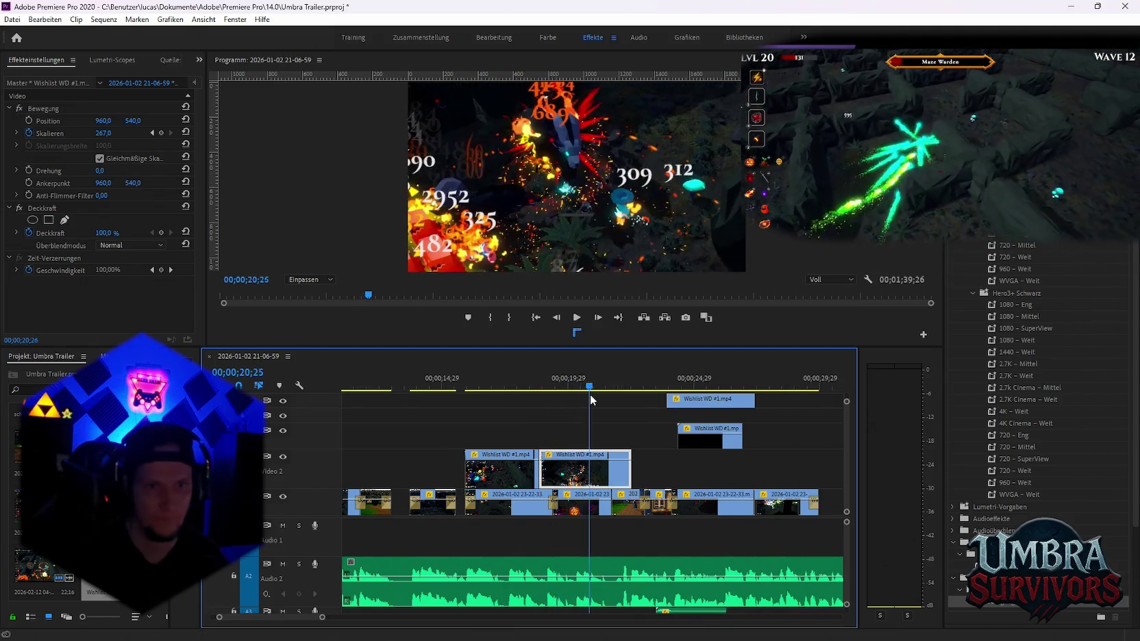
{"action": "key", "text": "Left"}
{"action": "key", "text": "Left"}
{"action": "key", "text": "Left"}
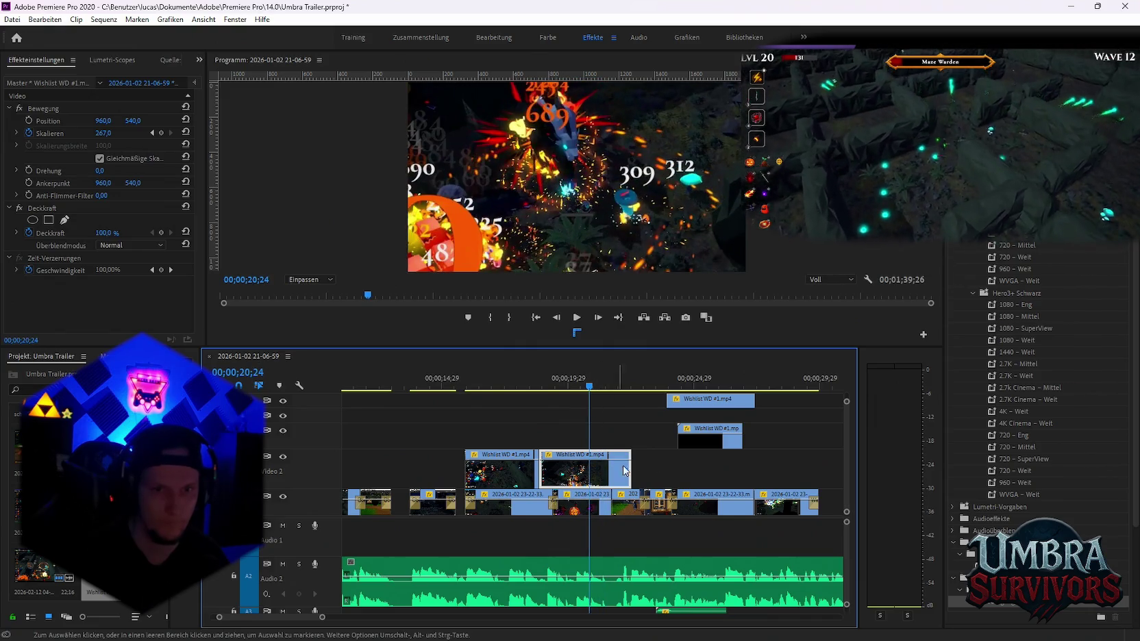
{"action": "scroll", "coordinate": [711, 459], "scroll_direction": "down", "scroll_amount": 2}
{"action": "scroll", "coordinate": [710, 460], "scroll_direction": "down", "scroll_amount": 3}
{"action": "scroll", "coordinate": [714, 466], "scroll_direction": "down", "scroll_amount": 2}
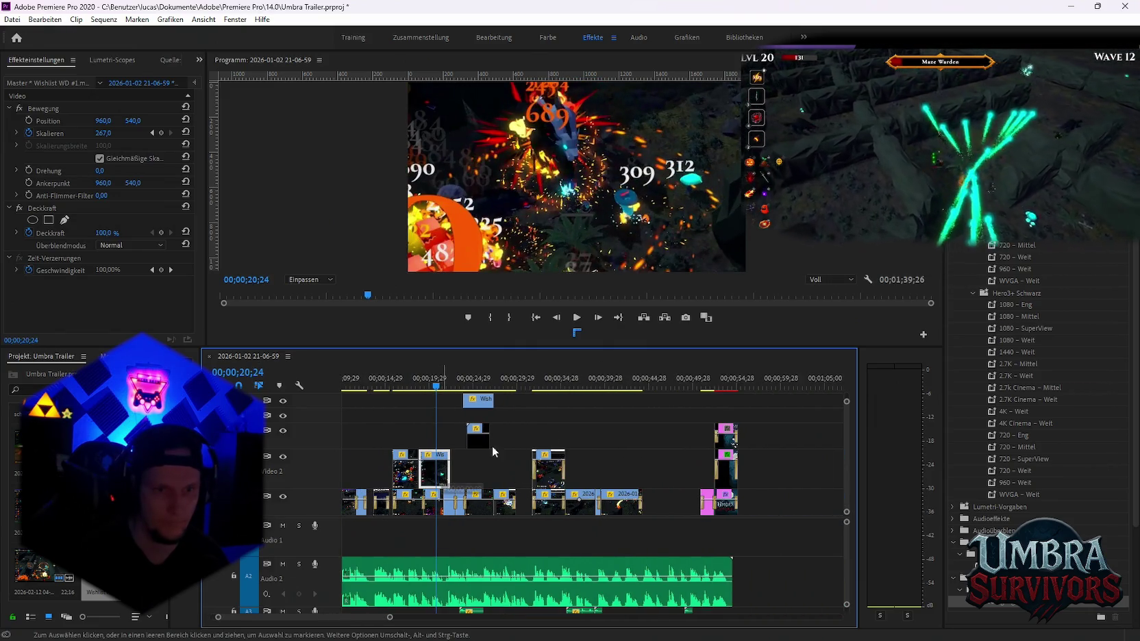
{"action": "key", "text": "ctrl+z"}
{"action": "left_click_drag", "start_coordinate": [477, 404], "coordinate": [440, 472]}
{"action": "scroll", "coordinate": [500, 384], "scroll_direction": "up", "scroll_amount": 5}
{"action": "mouse_move", "coordinate": [501, 382]}
{"action": "left_mouse_down"}
{"action": "mouse_move", "coordinate": [611, 382]}
{"action": "mouse_move", "coordinate": [494, 381]}
{"action": "mouse_move", "coordinate": [581, 388]}
{"action": "left_mouse_up"}
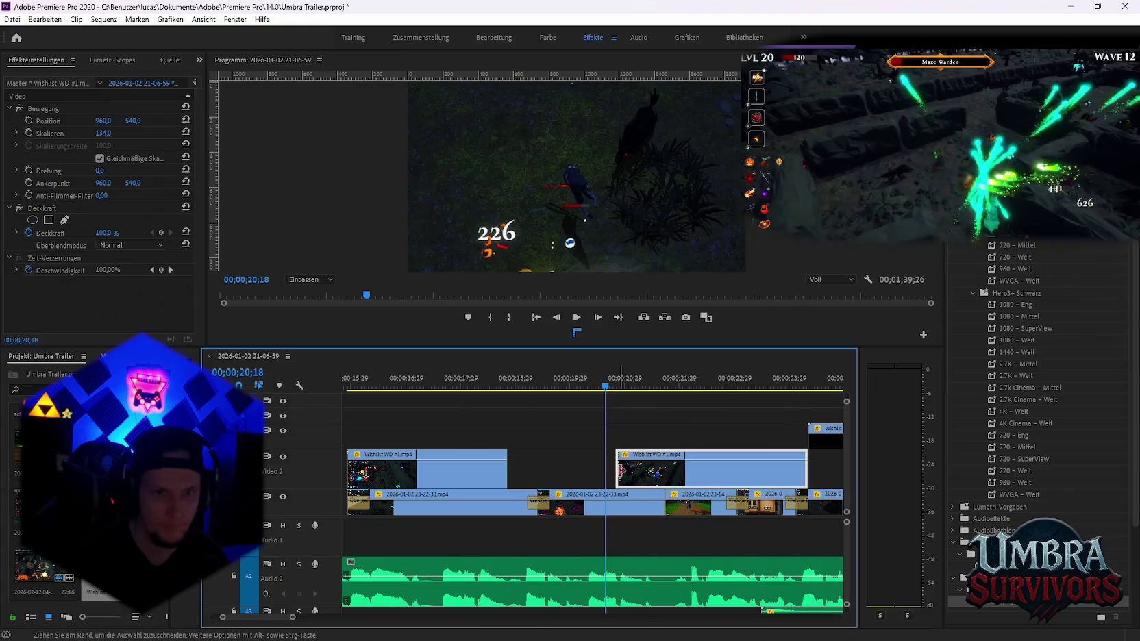
Lengthen the second overlay clip, razor it at about 19;27, and delete the unwanted piece
{"action": "left_click_drag", "start_coordinate": [633, 470], "coordinate": [663, 471]}
{"action": "left_click_drag", "start_coordinate": [544, 389], "coordinate": [574, 387]}
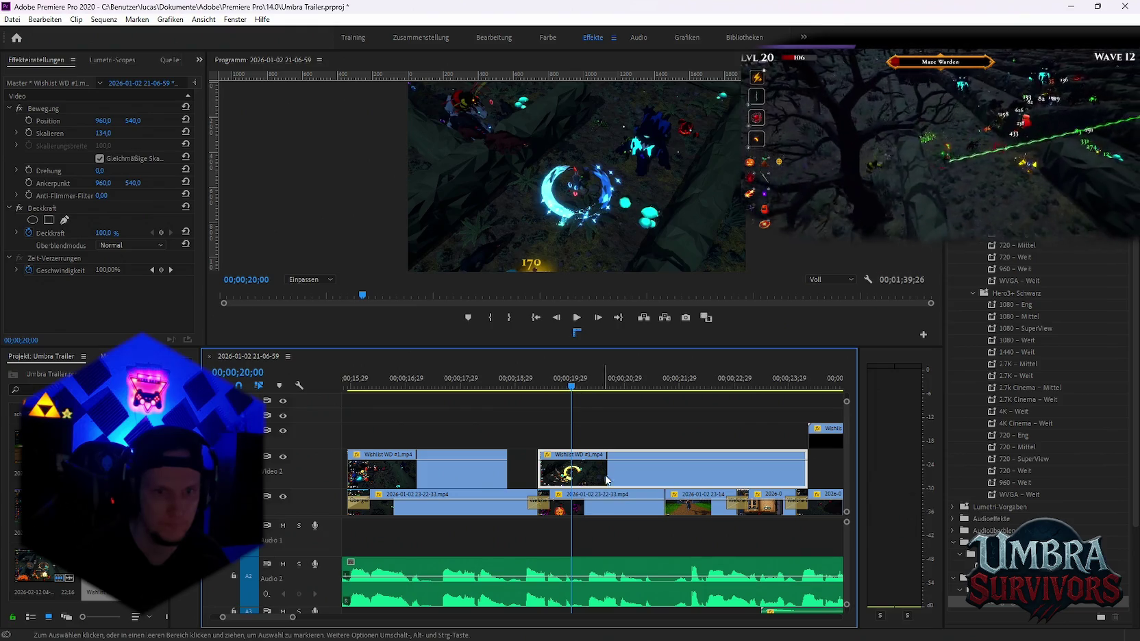
{"action": "left_click", "coordinate": [660, 471]}
{"action": "left_click", "coordinate": [682, 480]}
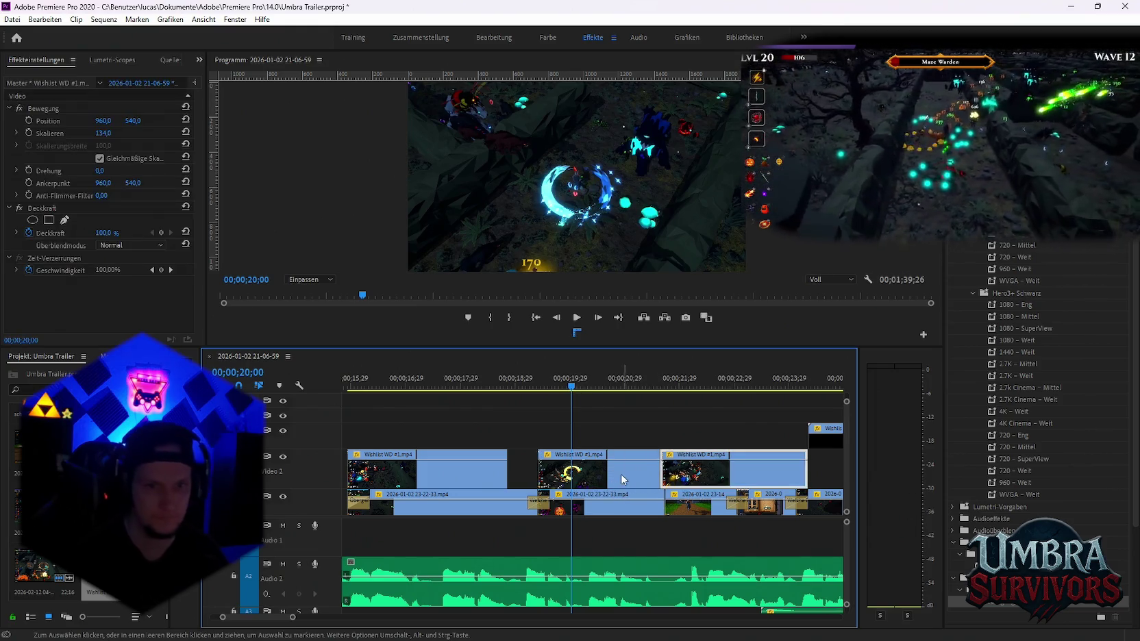
{"action": "key", "text": "Delete"}
Reposition the remaining overlay piece on Video 2 and extend its start earlier
{"action": "left_click_drag", "start_coordinate": [569, 473], "coordinate": [670, 473]}
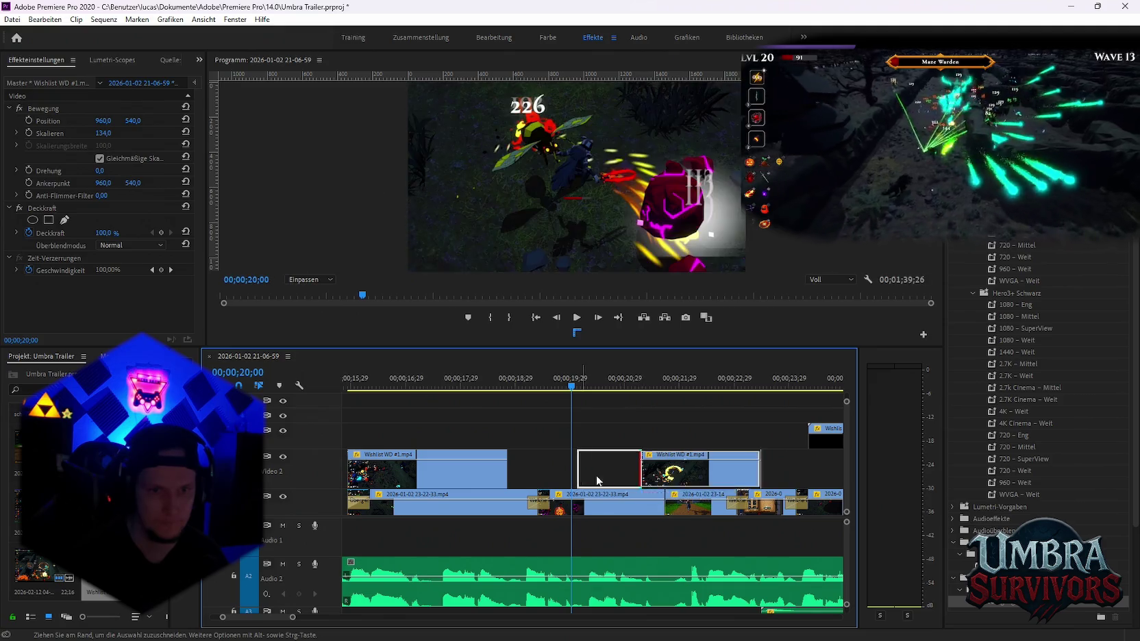
{"action": "left_click_drag", "start_coordinate": [598, 481], "coordinate": [527, 481]}
{"action": "left_click", "coordinate": [473, 382]}
{"action": "key", "text": "space"}
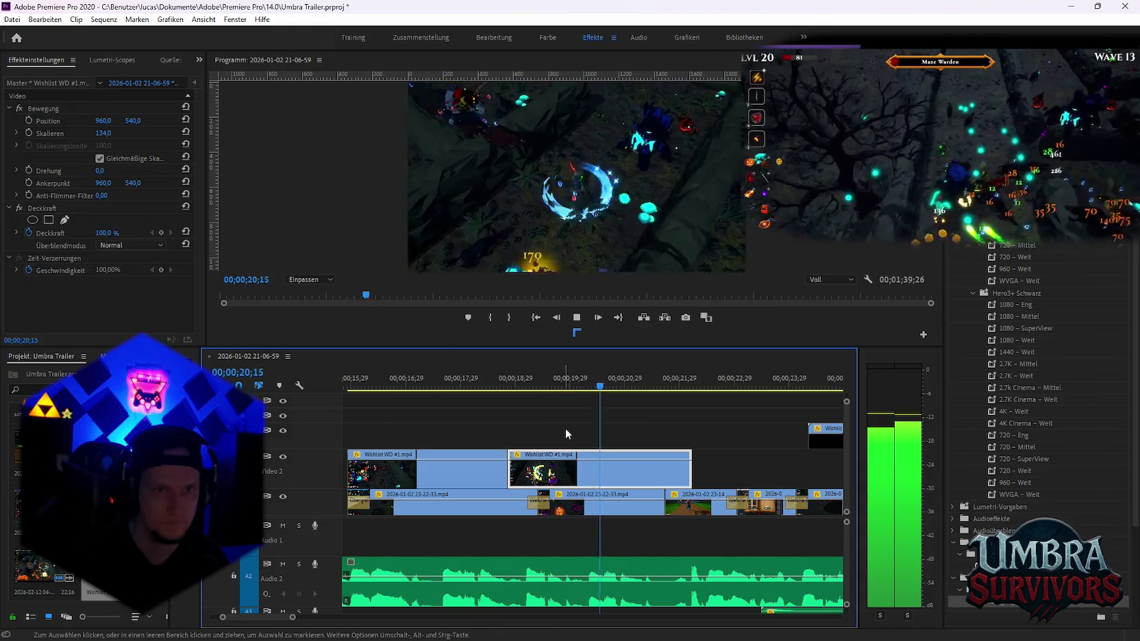
{"action": "key", "text": "space"}
{"action": "left_click_drag", "start_coordinate": [566, 473], "coordinate": [711, 472]}
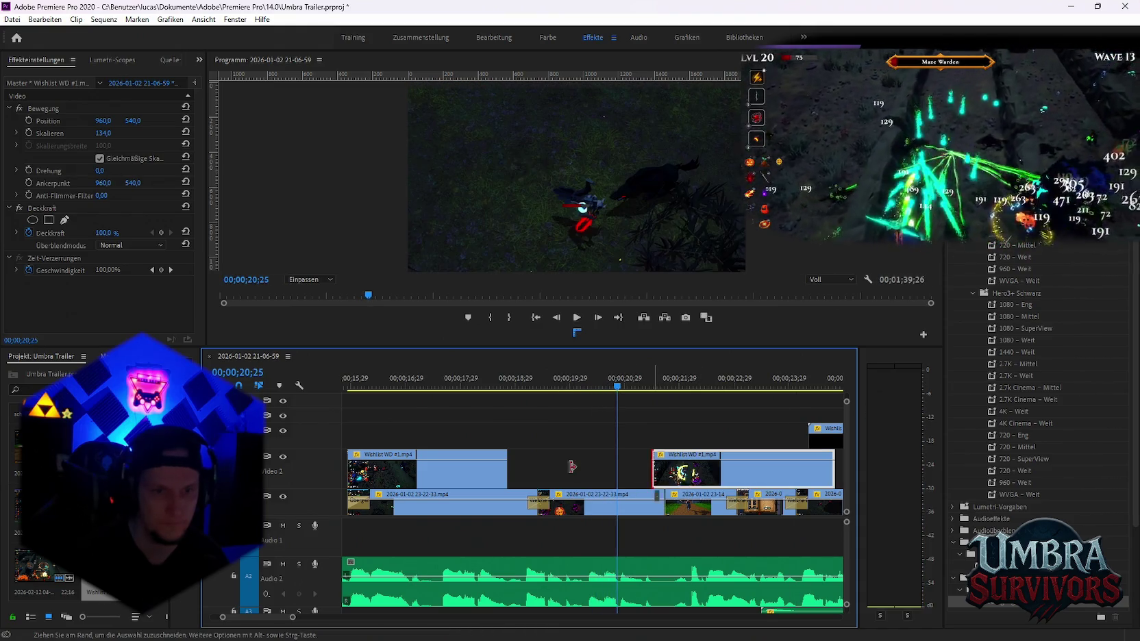
{"action": "left_click_drag", "start_coordinate": [572, 467], "coordinate": [522, 467]}
{"action": "key", "text": "Up"}
{"action": "key", "text": "space"}
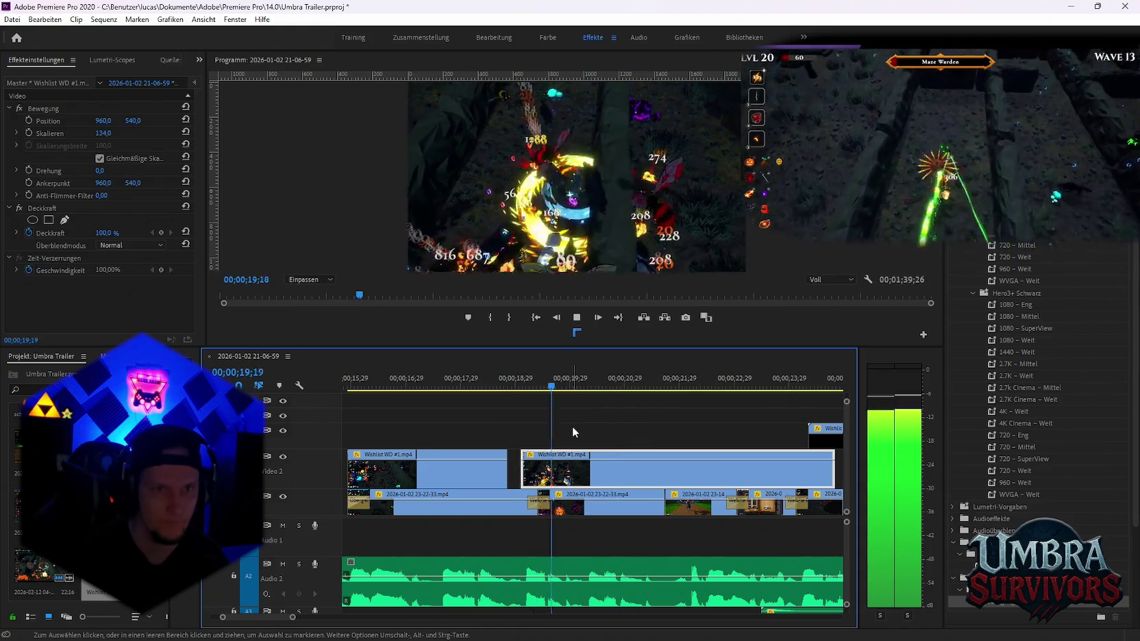
{"action": "key", "text": "space"}
Shorten the overlay clip from its end and extend its start slightly earlier
{"action": "key", "text": "minus"}
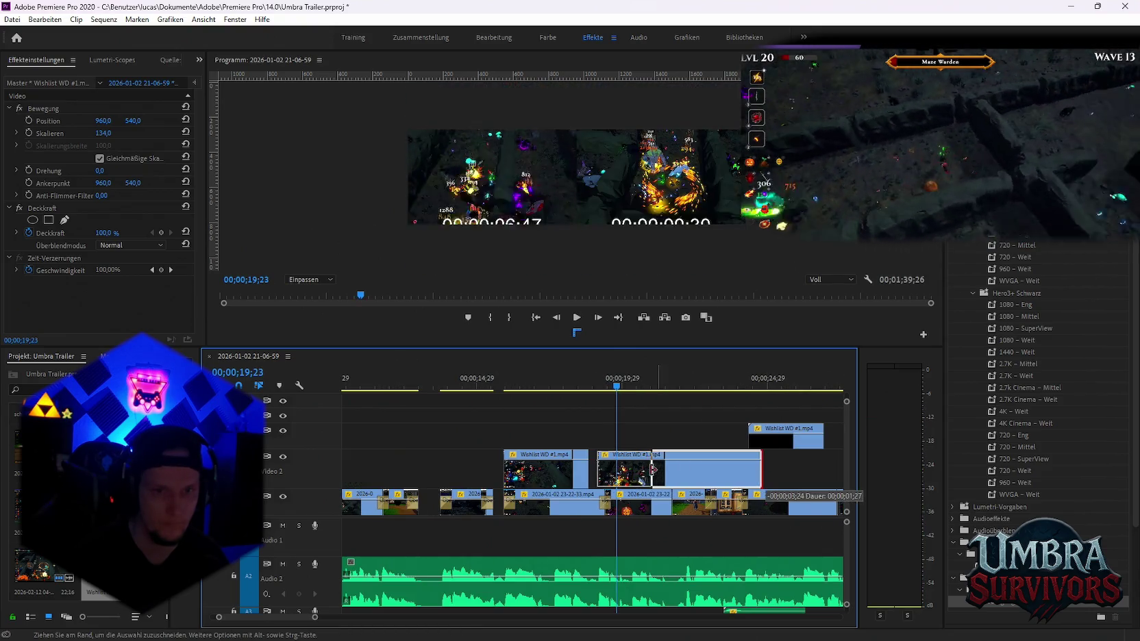
{"action": "left_click_drag", "start_coordinate": [768, 470], "coordinate": [617, 467]}
{"action": "key", "text": "space"}
{"action": "key", "text": "equal"}
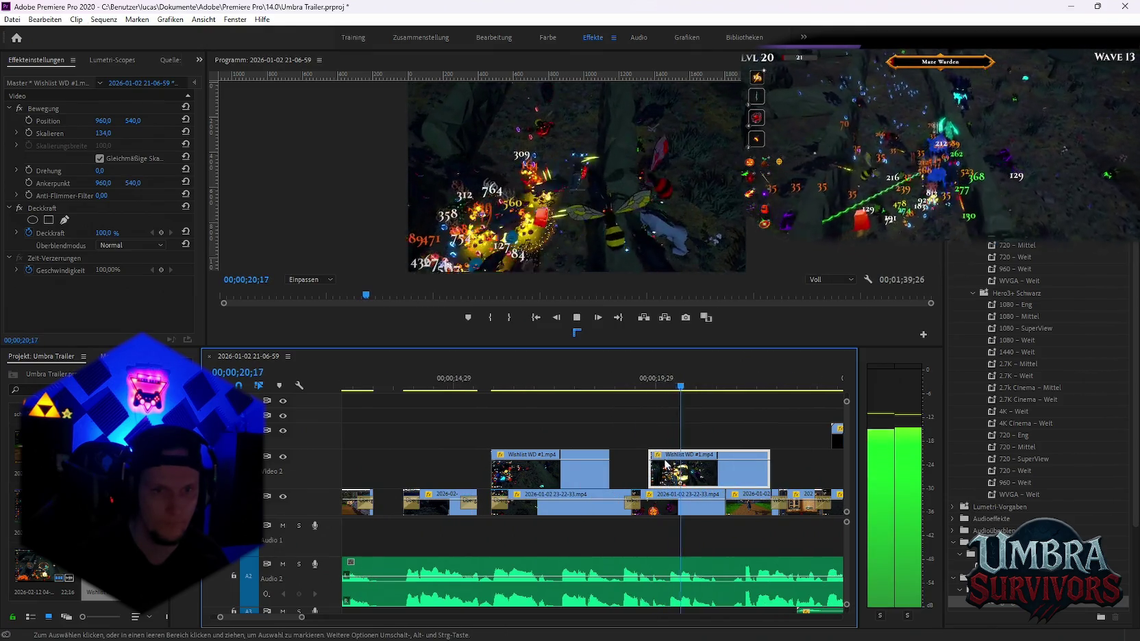
{"action": "key", "text": "space"}
{"action": "left_click_drag", "start_coordinate": [648, 470], "coordinate": [621, 470]}
{"action": "key", "text": "minus"}
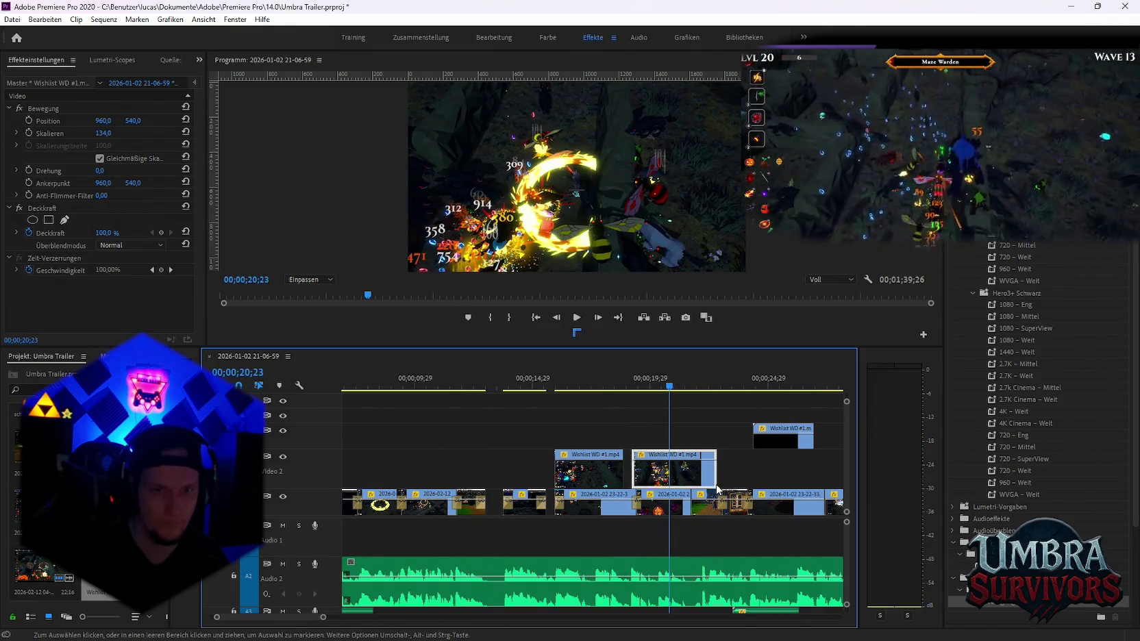
{"action": "key", "text": "equal"}
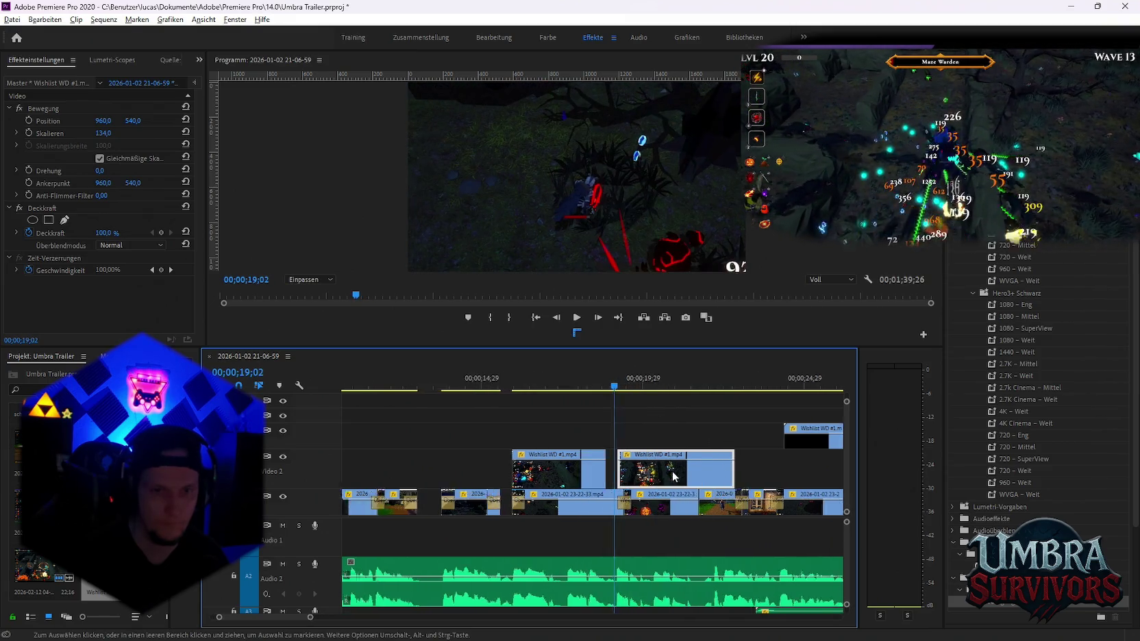
{"action": "key", "text": "equal"}
{"action": "mouse_move", "coordinate": [526, 472]}
{"action": "left_mouse_down"}
{"action": "mouse_move", "coordinate": [554, 479]}
{"action": "mouse_move", "coordinate": [525, 473]}
{"action": "left_mouse_up"}
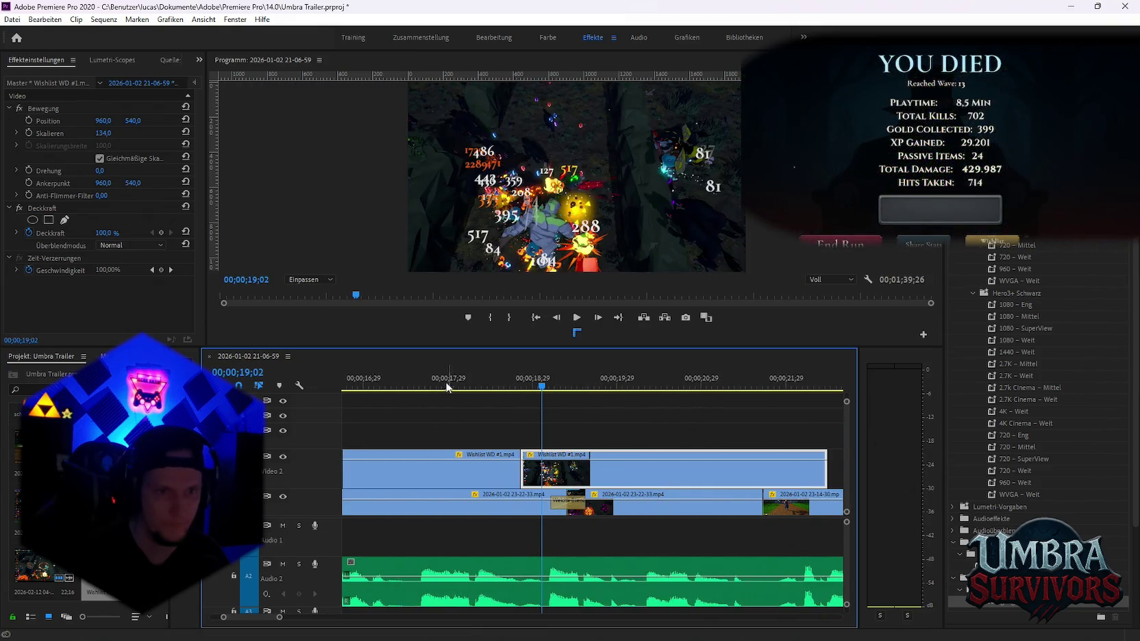
{"action": "key", "text": "space"}
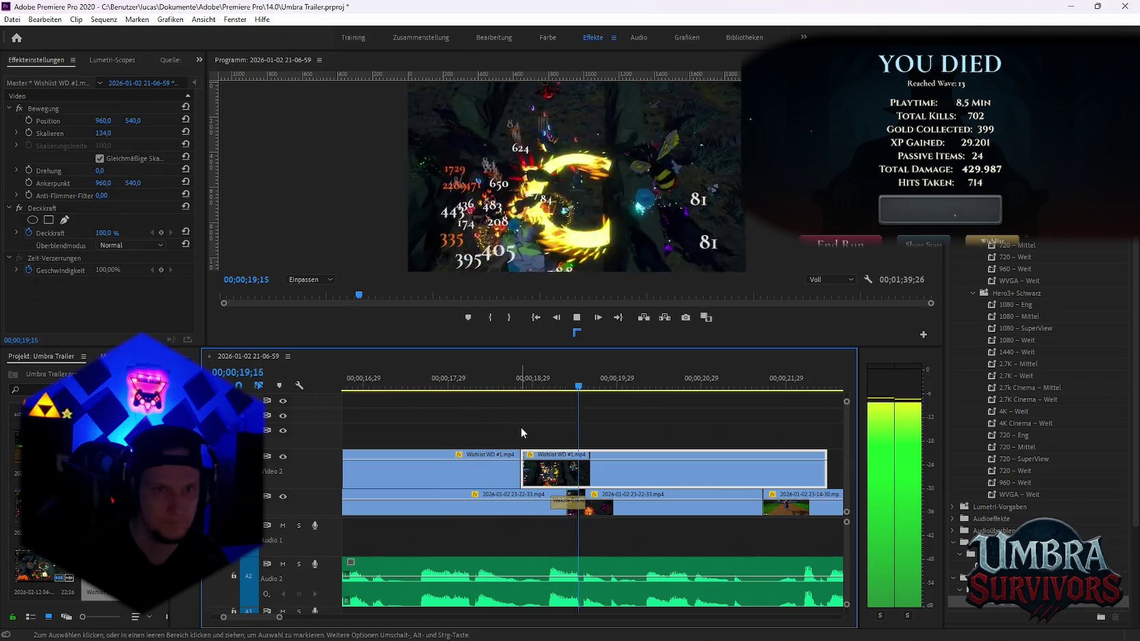
{"action": "key", "text": "space"}
Fine-tune the overlay clip's position so it sits directly after the first clip
{"action": "key", "text": "minus"}
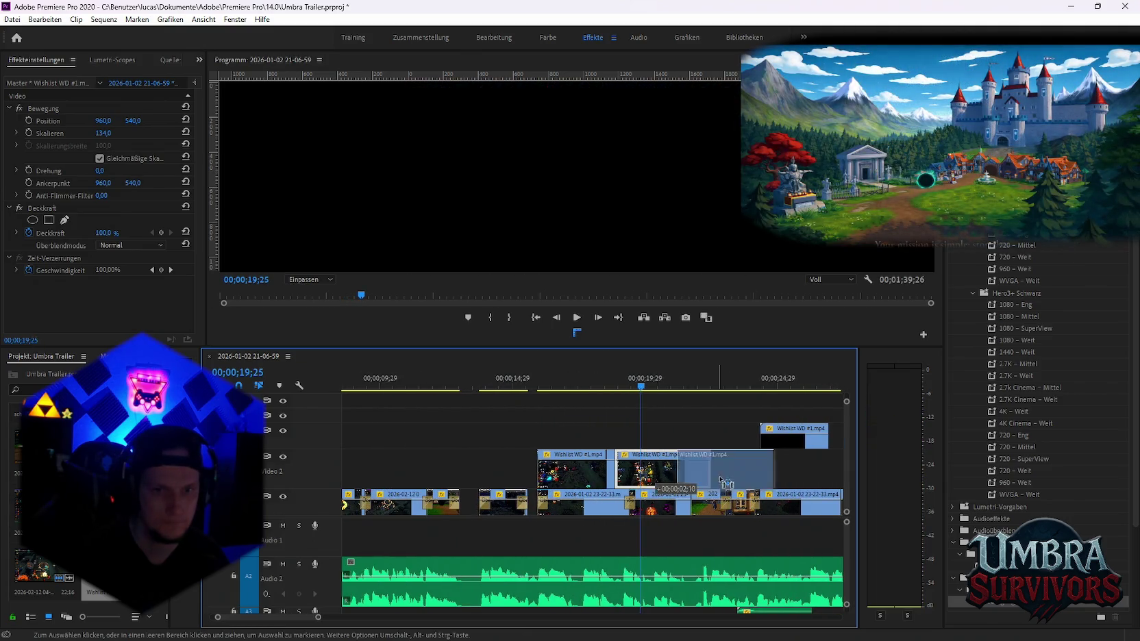
{"action": "left_click_drag", "start_coordinate": [684, 479], "coordinate": [709, 479]}
{"action": "key", "text": "space"}
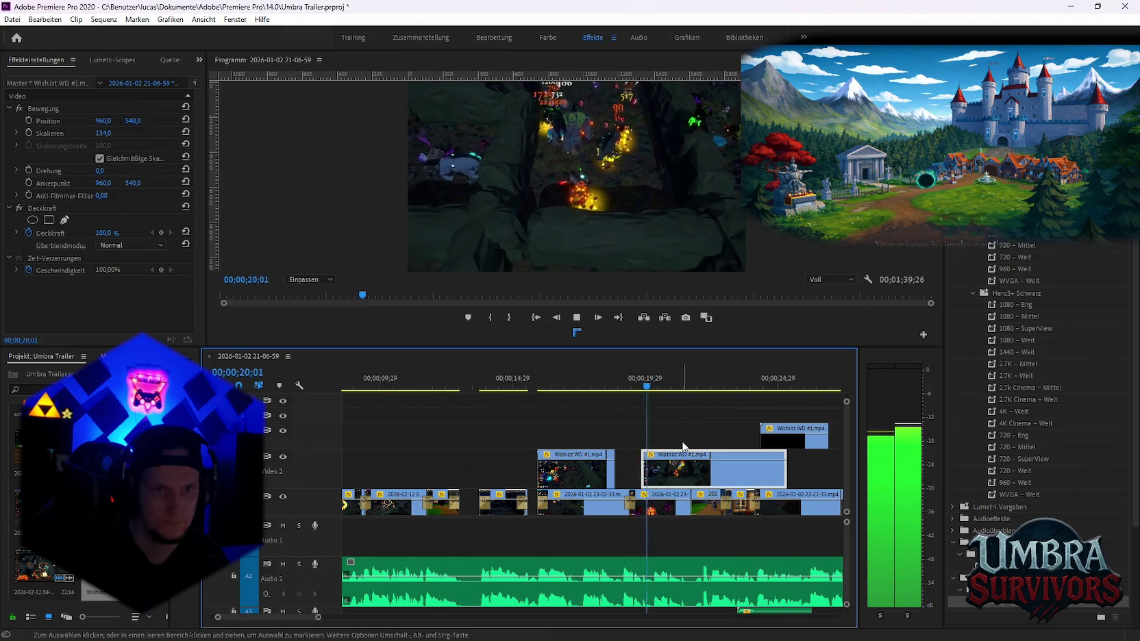
{"action": "key", "text": "space"}
{"action": "left_click_drag", "start_coordinate": [676, 480], "coordinate": [651, 478]}
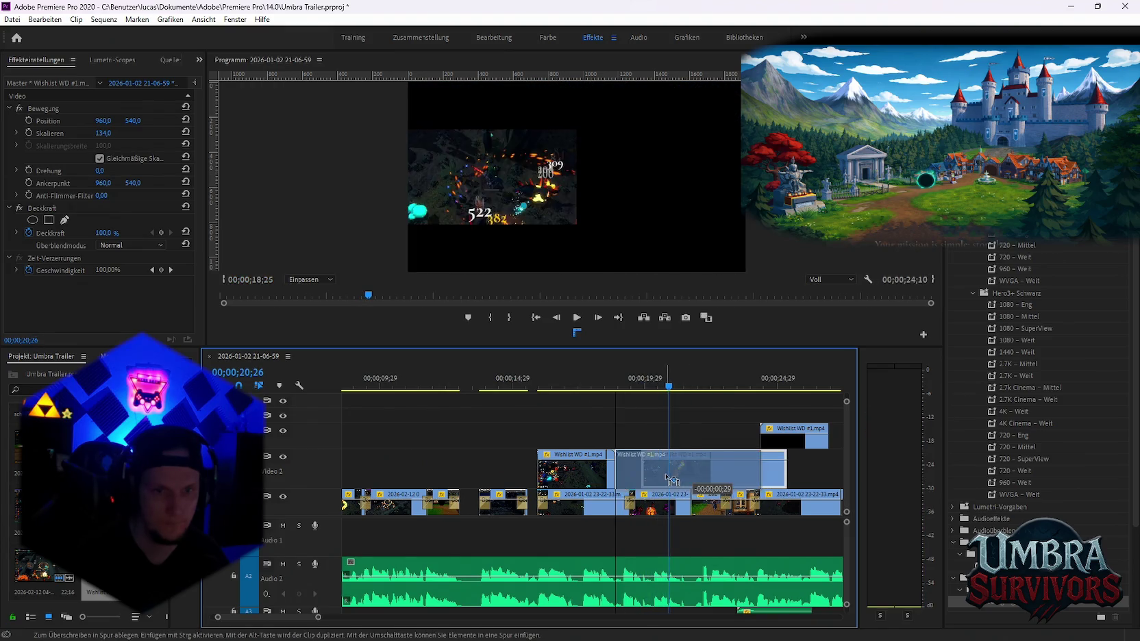
{"action": "key", "text": "space"}
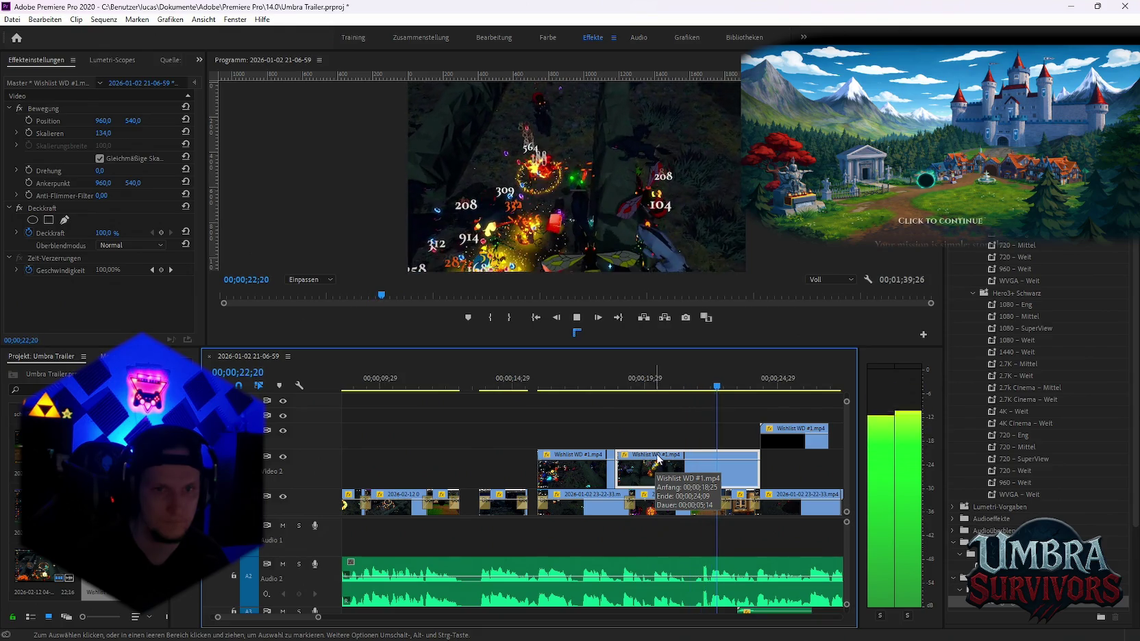
{"action": "key", "text": "space"}
Trim the second overlay clip's end to around 21 seconds and preview it
{"action": "scroll", "coordinate": [651, 484], "scroll_direction": "down", "scroll_amount": 3}
{"action": "left_click_drag", "start_coordinate": [668, 482], "coordinate": [600, 480]}
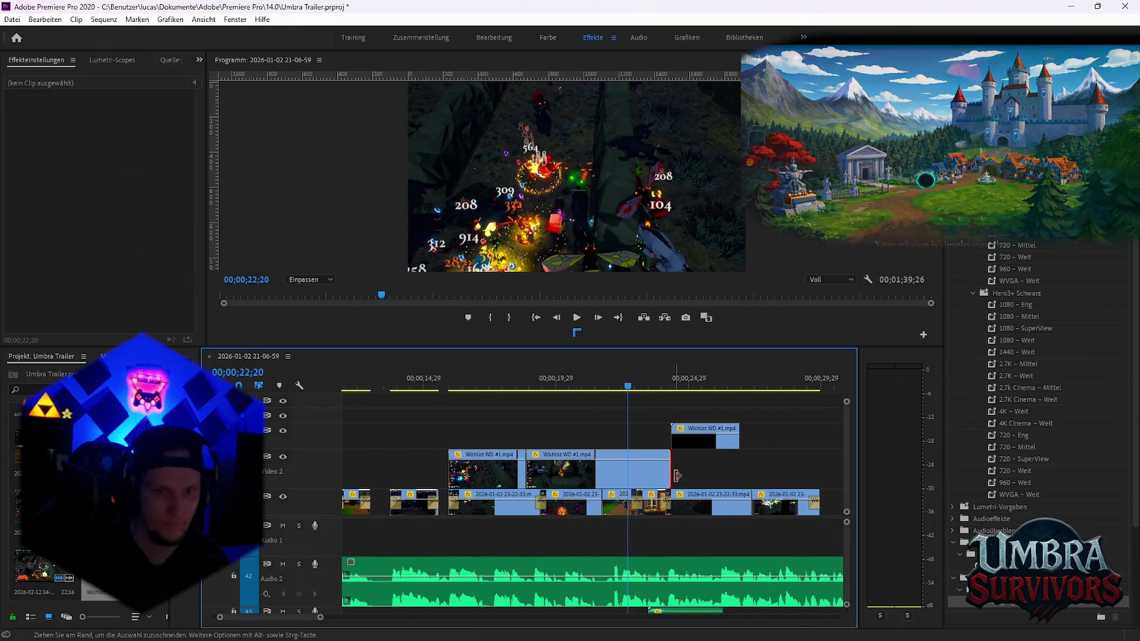
{"action": "left_click", "coordinate": [513, 387]}
{"action": "key", "text": "space"}
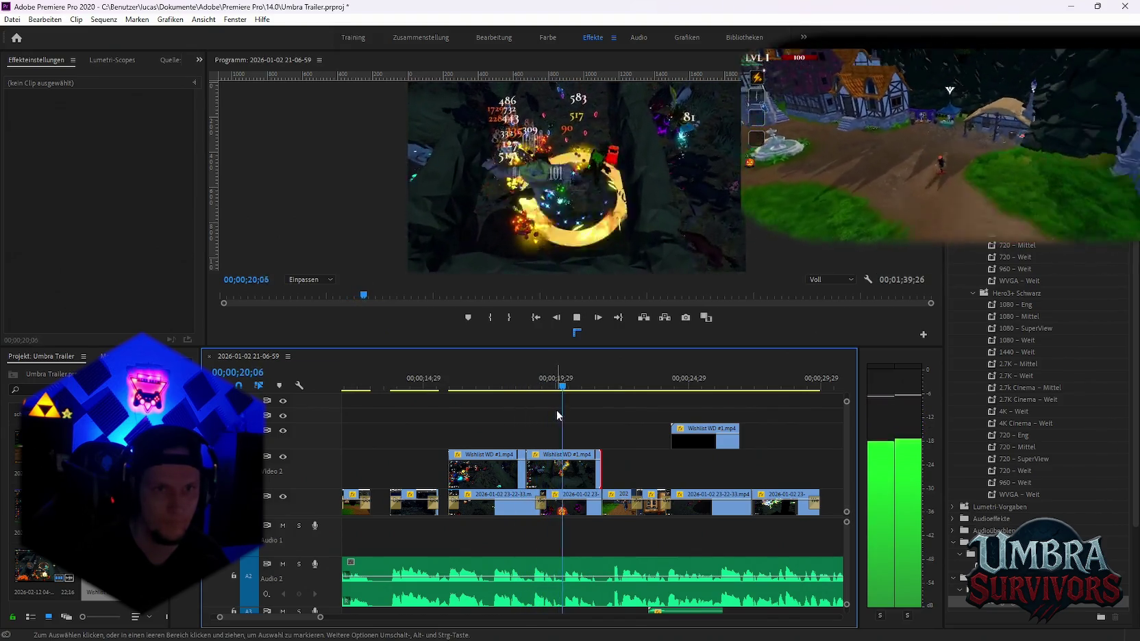
{"action": "key", "text": "space"}
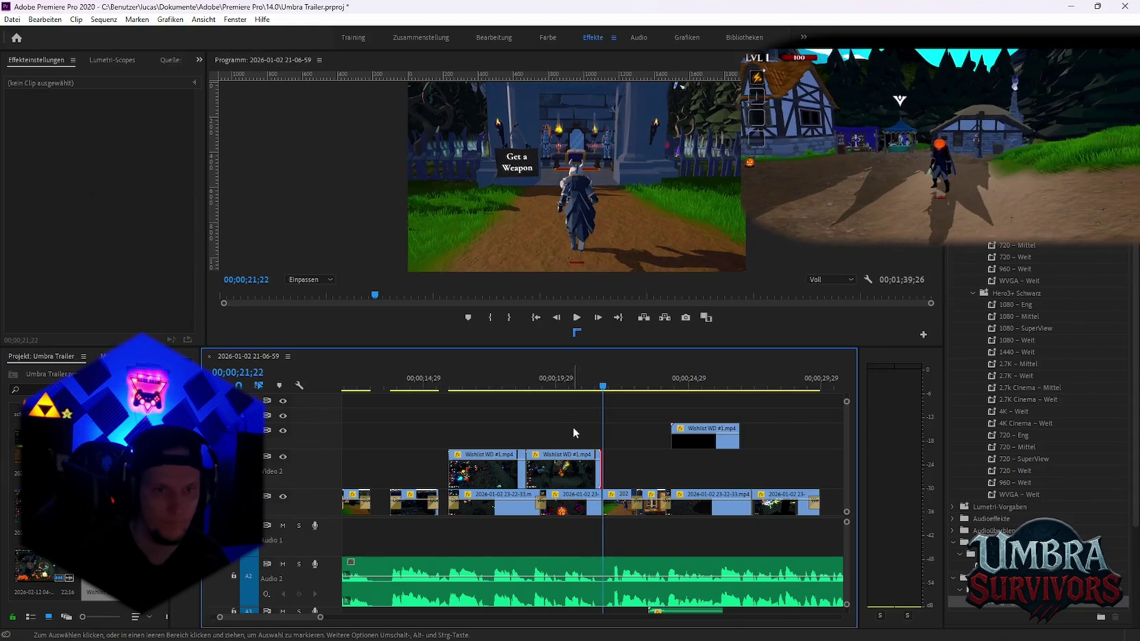
{"action": "key", "text": "="}
{"action": "key", "text": "="}
{"action": "left_click", "coordinate": [474, 387]}
{"action": "left_click_drag", "start_coordinate": [478, 392], "coordinate": [452, 388]}
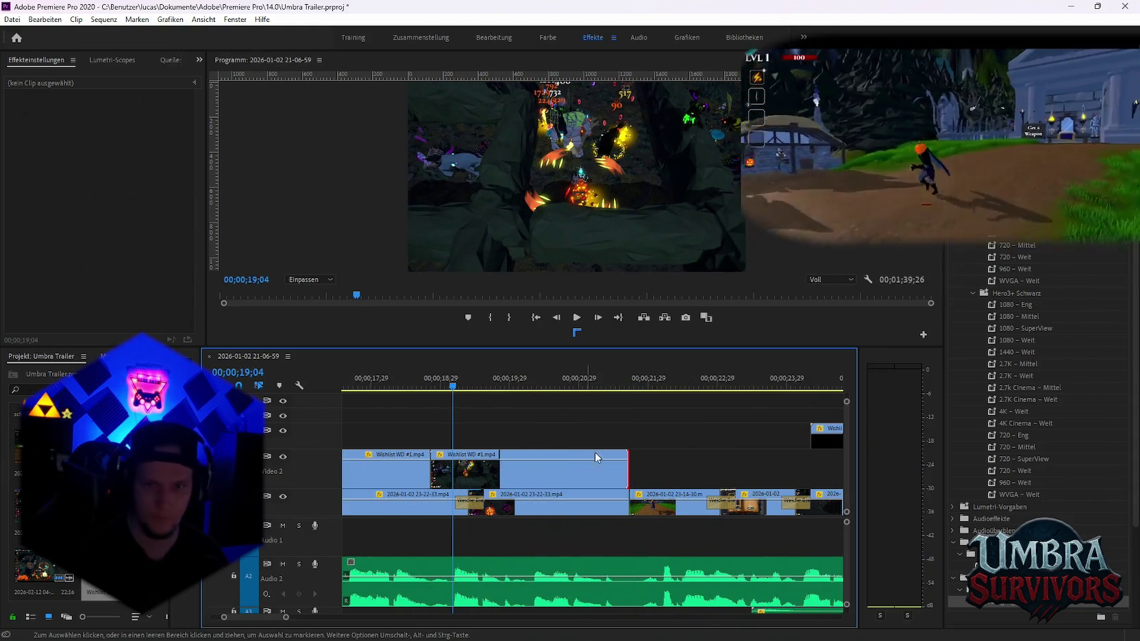
{"action": "scroll", "coordinate": [519, 452], "scroll_direction": "up", "scroll_amount": 2}
{"action": "scroll", "coordinate": [524, 475], "scroll_direction": "up", "scroll_amount": 2}
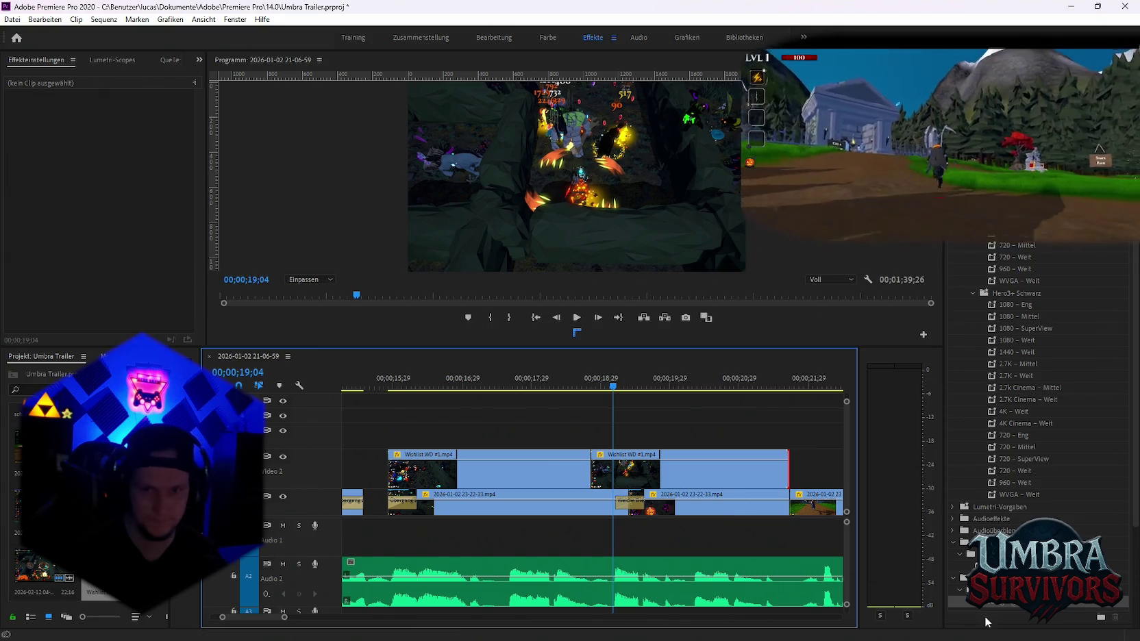
Add a video transition at the Video 2 cut and clip ends, then preview from 15;19
{"action": "left_click_drag", "start_coordinate": [585, 473], "coordinate": [586, 472]}
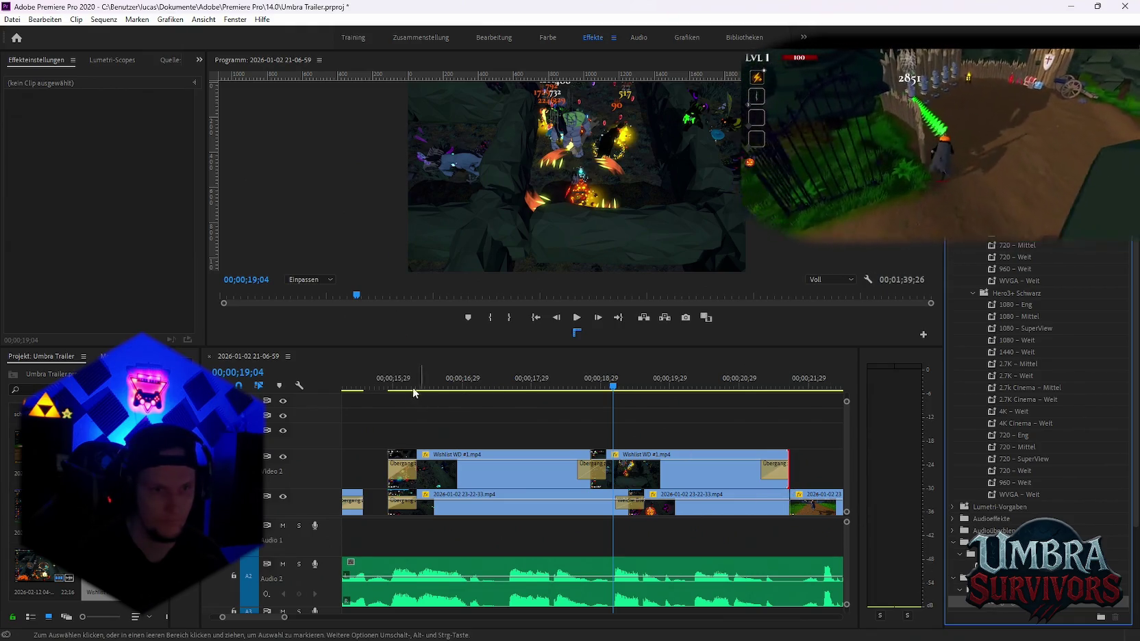
{"action": "left_click", "coordinate": [369, 387]}
{"action": "key", "text": "space"}
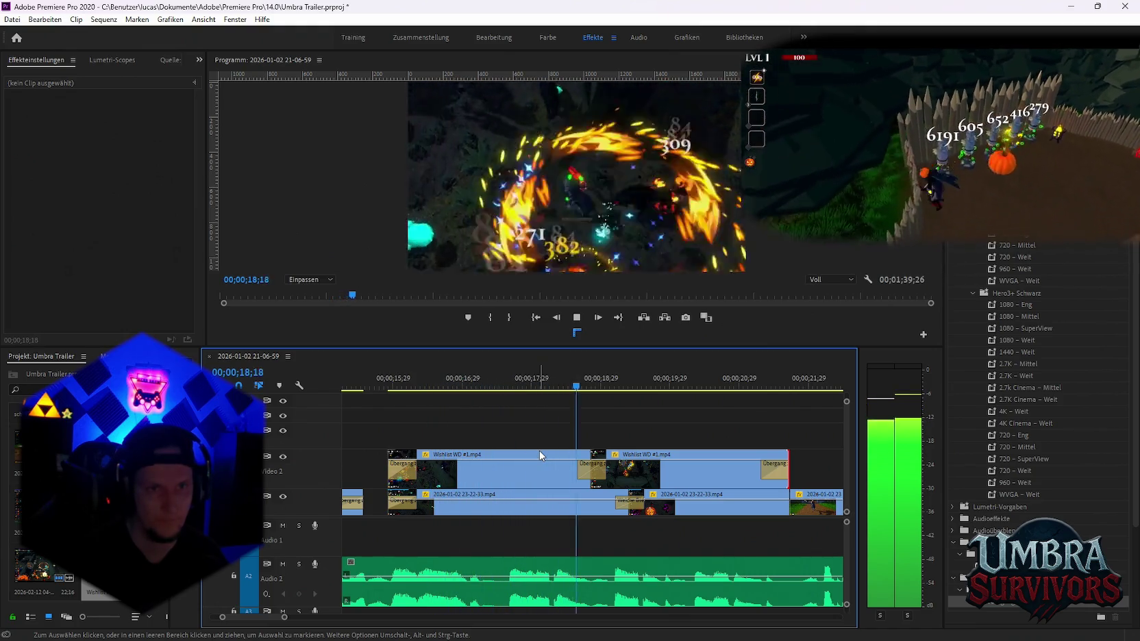
{"action": "key", "text": "space"}
Confirm the first Wishlist WD clip's Scale keyframe value of 134
{"action": "left_click", "coordinate": [654, 478]}
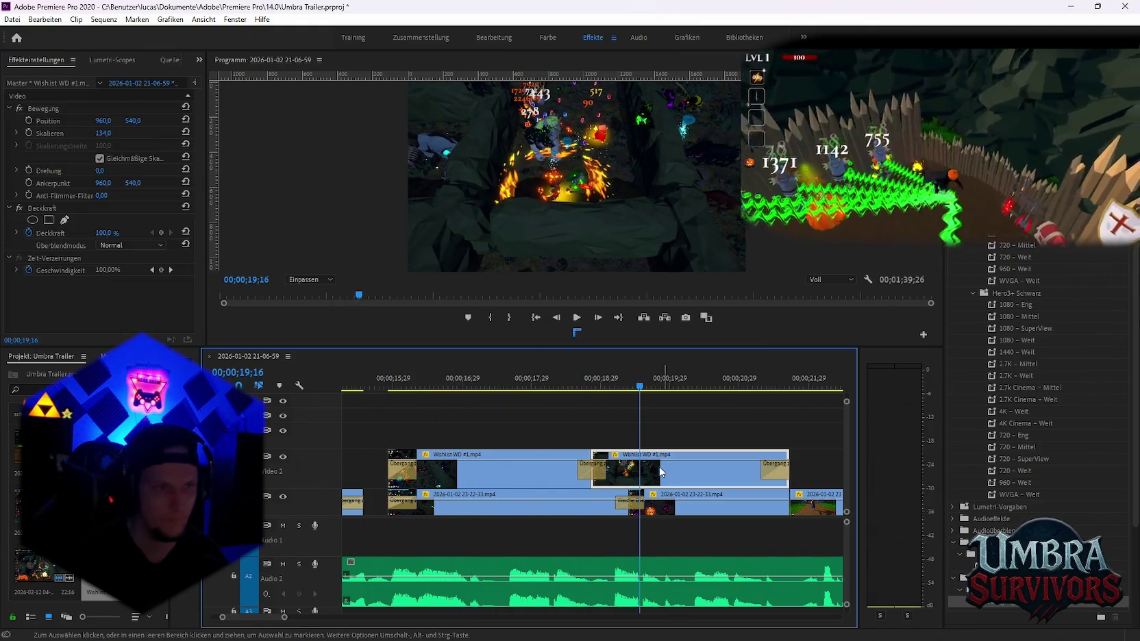
{"action": "left_click", "coordinate": [526, 469]}
{"action": "left_click", "coordinate": [151, 133]}
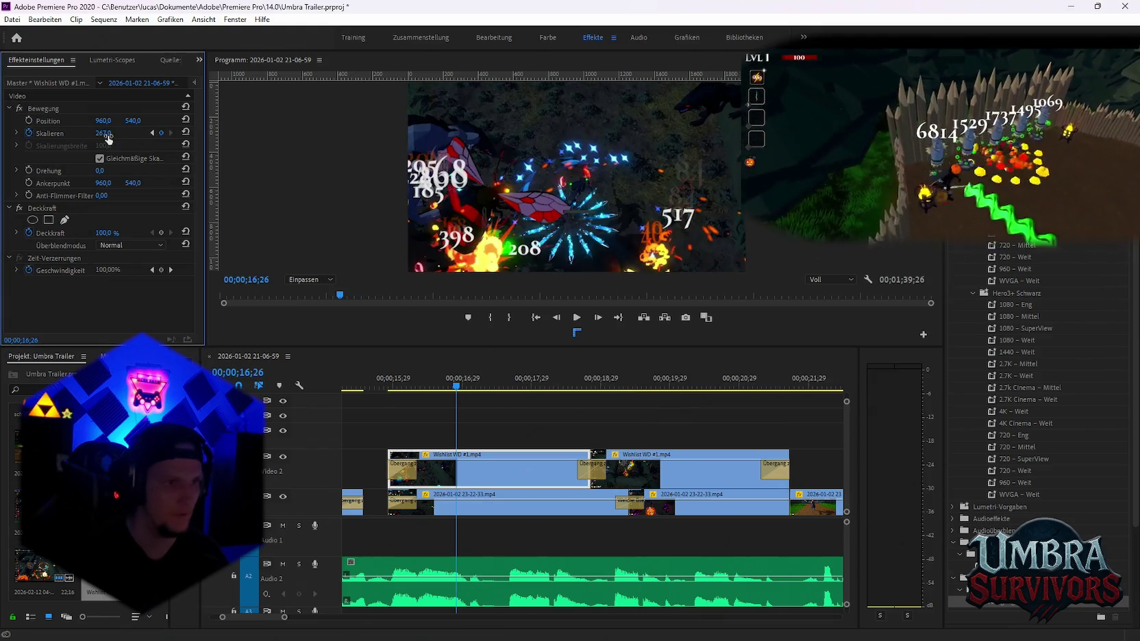
{"action": "key", "text": "Tab"}
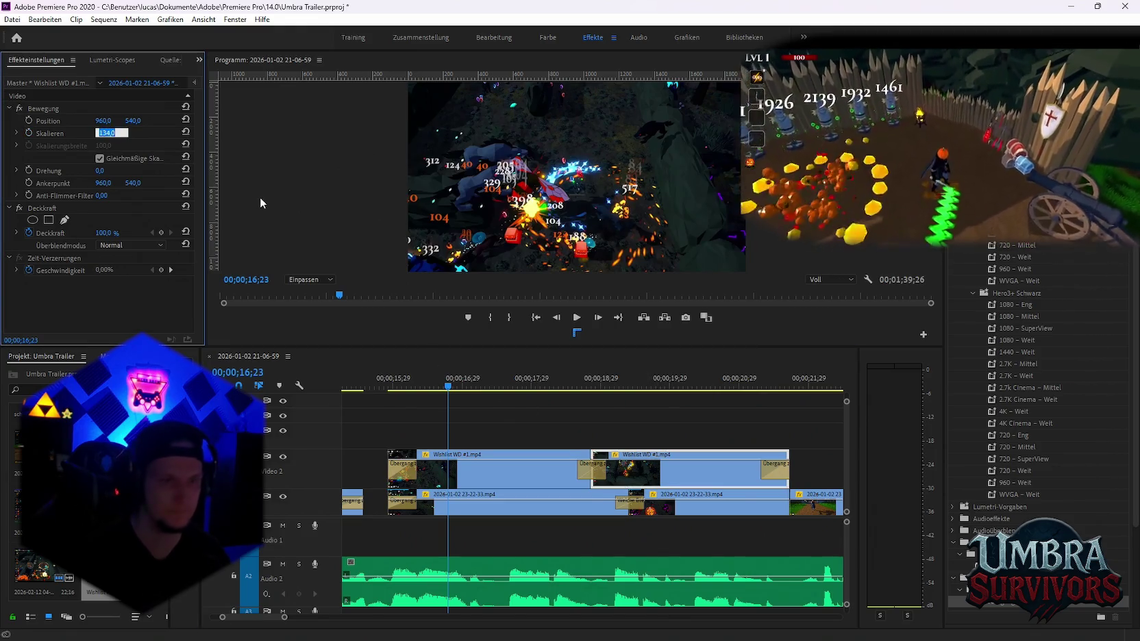
{"action": "key", "text": "Return"}
Preview the overlay, then add a Scale keyframe at 00;00;21;20
{"action": "left_click", "coordinate": [521, 387]}
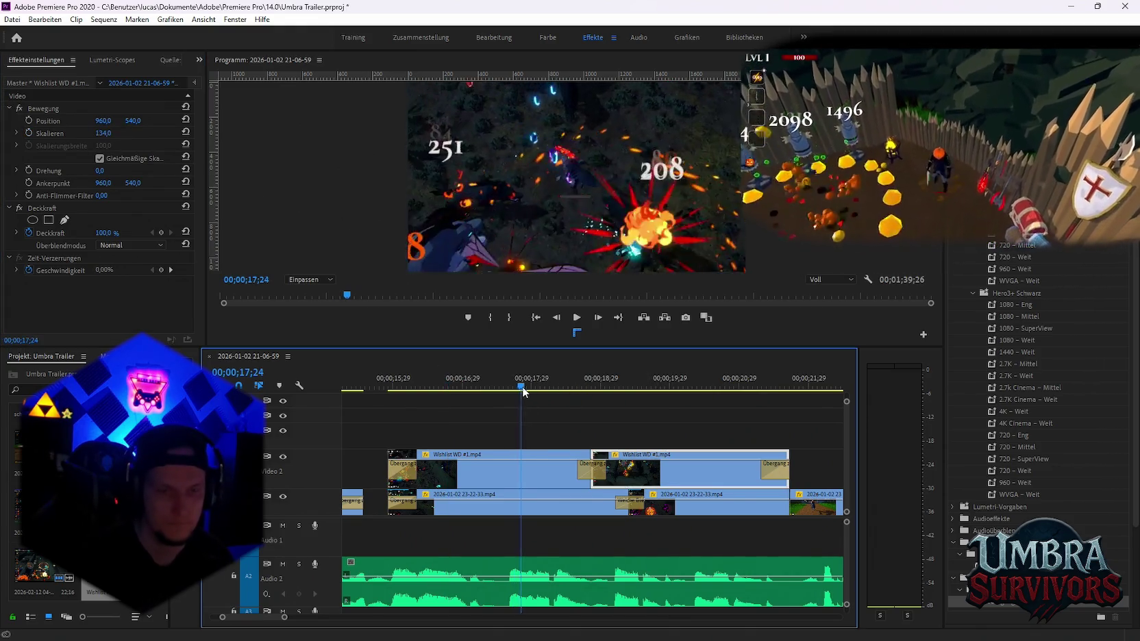
{"action": "left_click_drag", "start_coordinate": [522, 392], "coordinate": [661, 405]}
{"action": "key", "text": "space"}
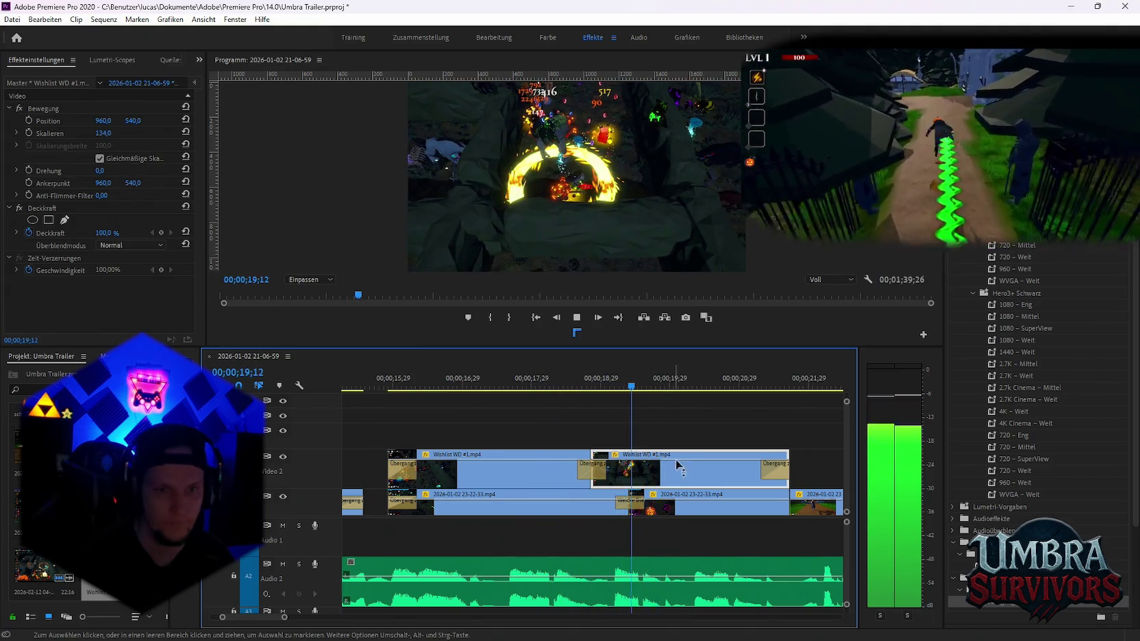
{"action": "key", "text": "space"}
{"action": "left_click_drag", "start_coordinate": [607, 390], "coordinate": [593, 391]}
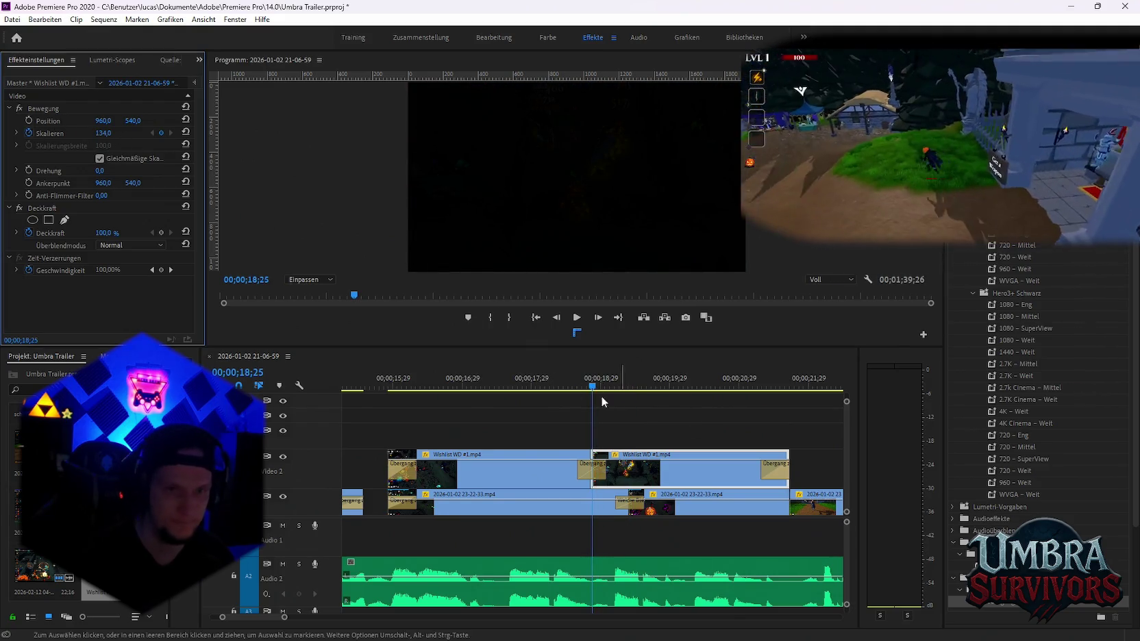
{"action": "left_click_drag", "start_coordinate": [593, 389], "coordinate": [787, 388]}
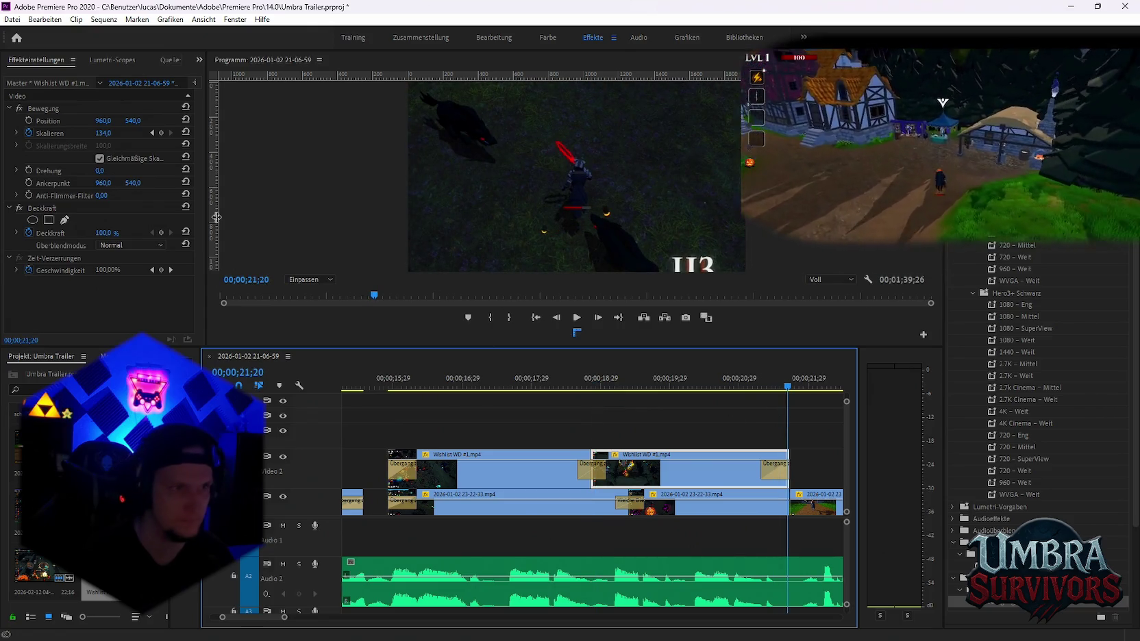
{"action": "left_click", "coordinate": [160, 133]}
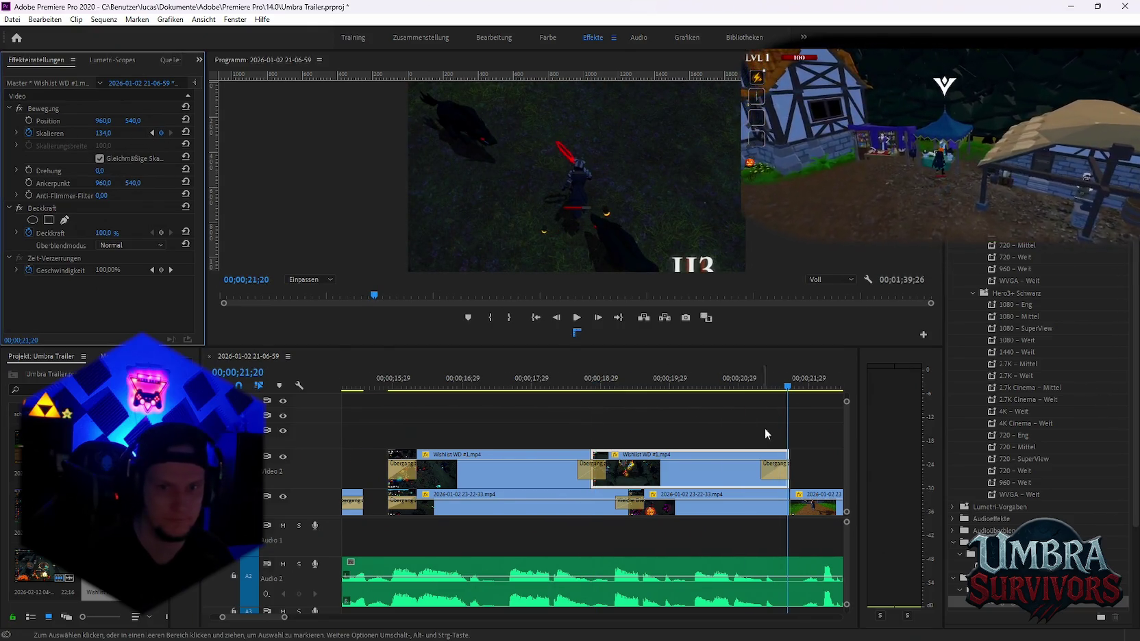
{"action": "scroll", "coordinate": [764, 429], "scroll_direction": "down", "scroll_amount": 1}
{"action": "scroll", "coordinate": [777, 442], "scroll_direction": "down", "scroll_amount": 1}
{"action": "scroll", "coordinate": [781, 445], "scroll_direction": "down", "scroll_amount": 1}
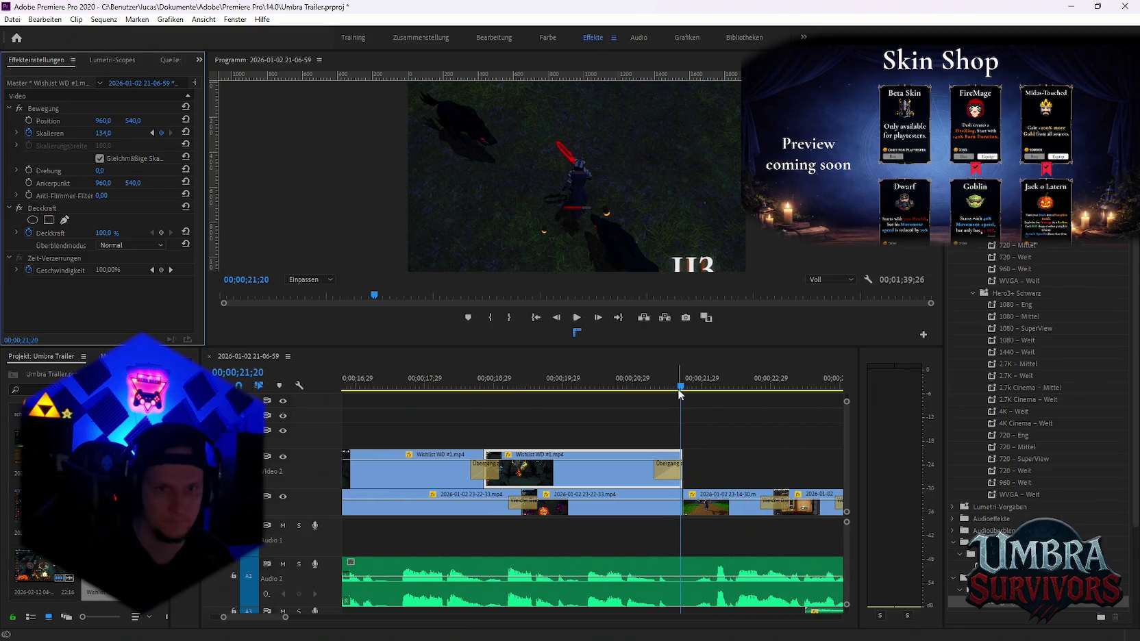
{"action": "left_click_drag", "start_coordinate": [680, 390], "coordinate": [677, 388]}
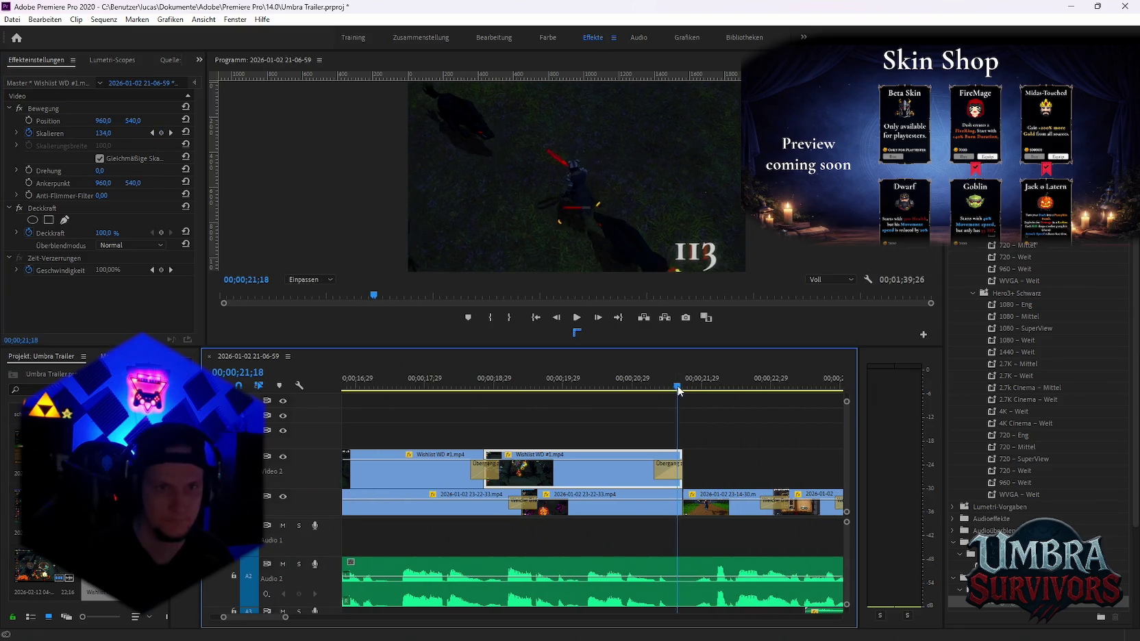
{"action": "left_click", "coordinate": [466, 507]}
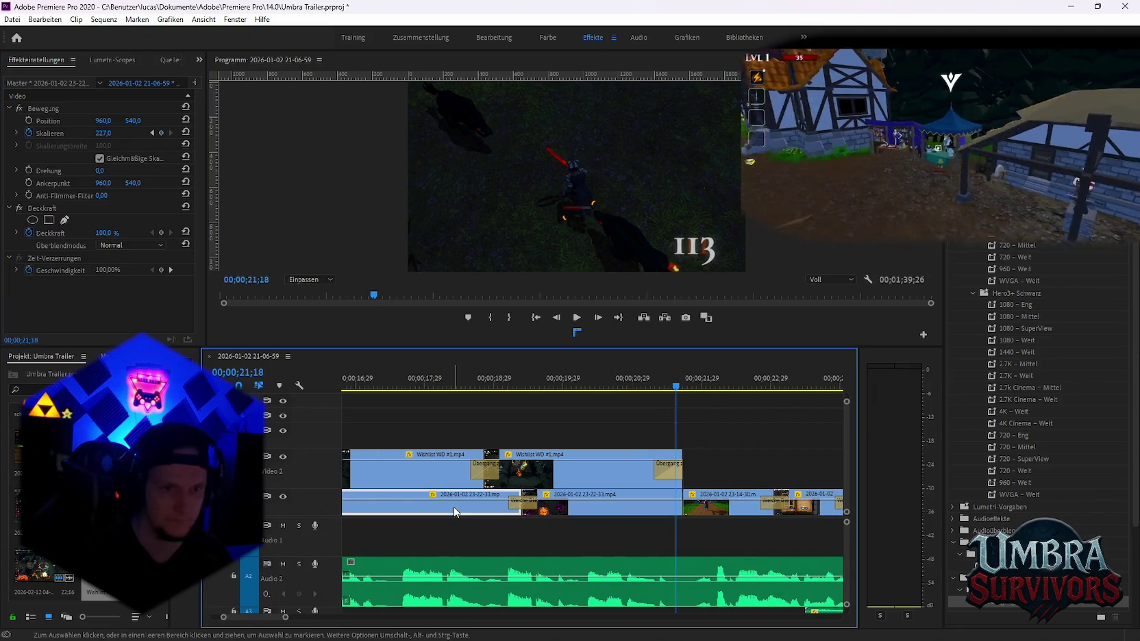
{"action": "left_click", "coordinate": [577, 503], "text": "shift"}
{"action": "key", "text": "Delete"}
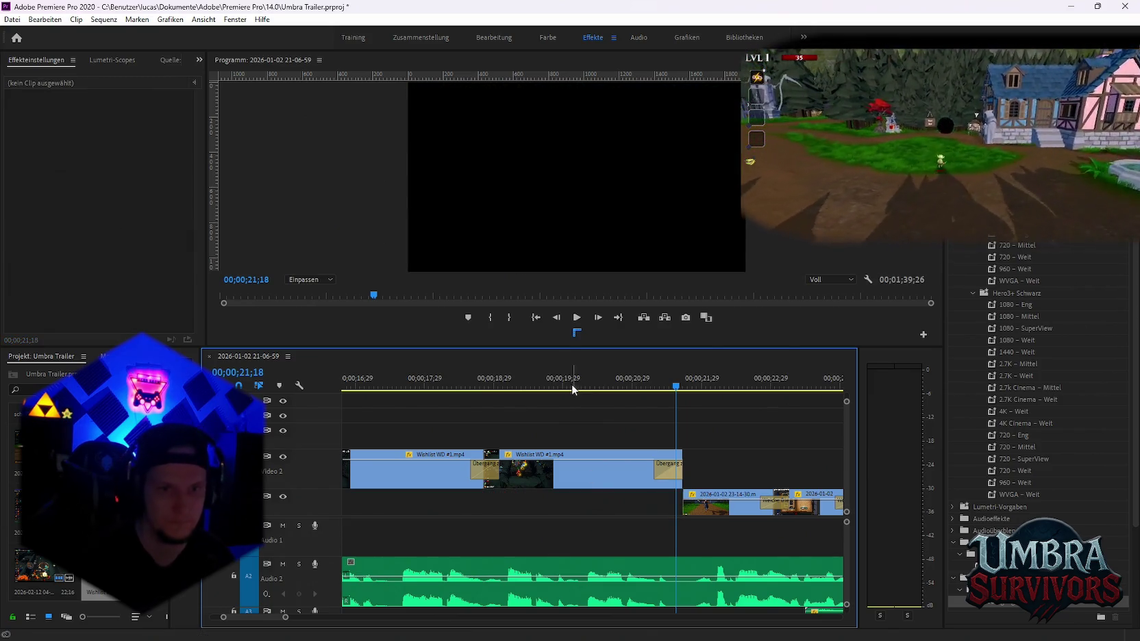
Add a 244 Scale keyframe at 21;17 on the second Wishlist WD clip and review the zoom
{"action": "left_click", "coordinate": [573, 389]}
{"action": "left_click", "coordinate": [573, 473]}
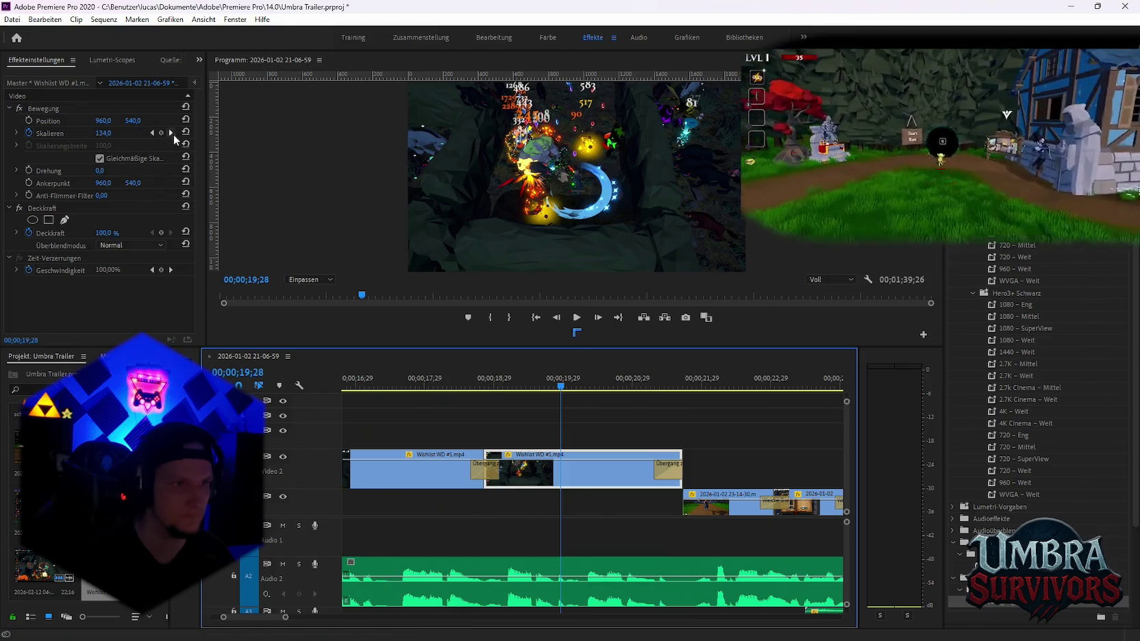
{"action": "left_click", "coordinate": [675, 387]}
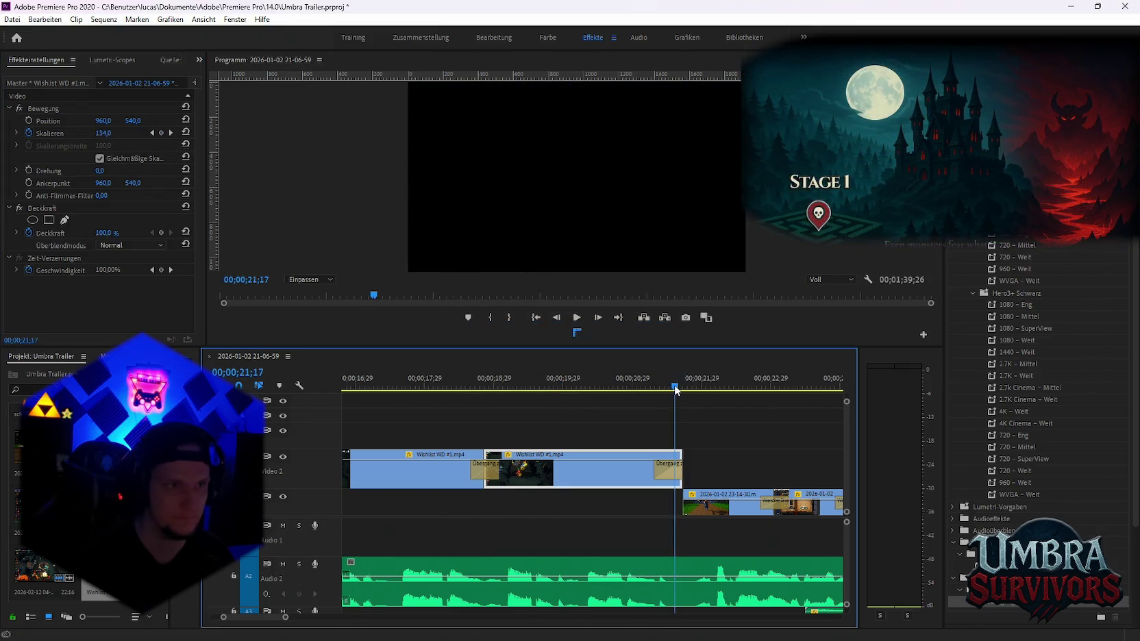
{"action": "left_click", "coordinate": [152, 133]}
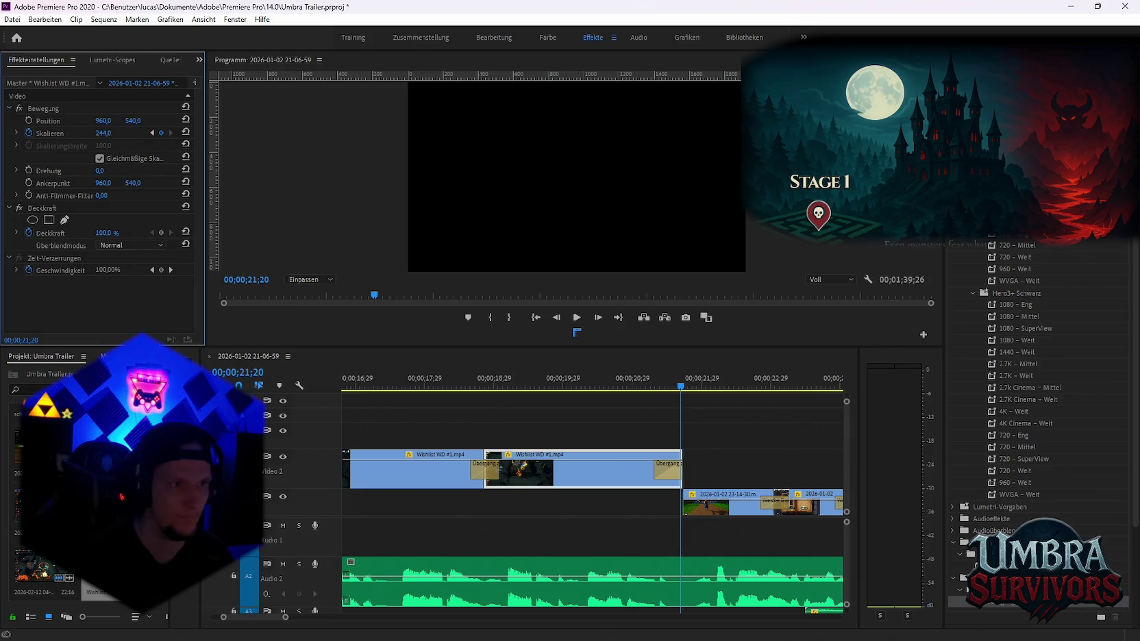
{"action": "left_click", "coordinate": [474, 378]}
{"action": "key", "text": "space"}
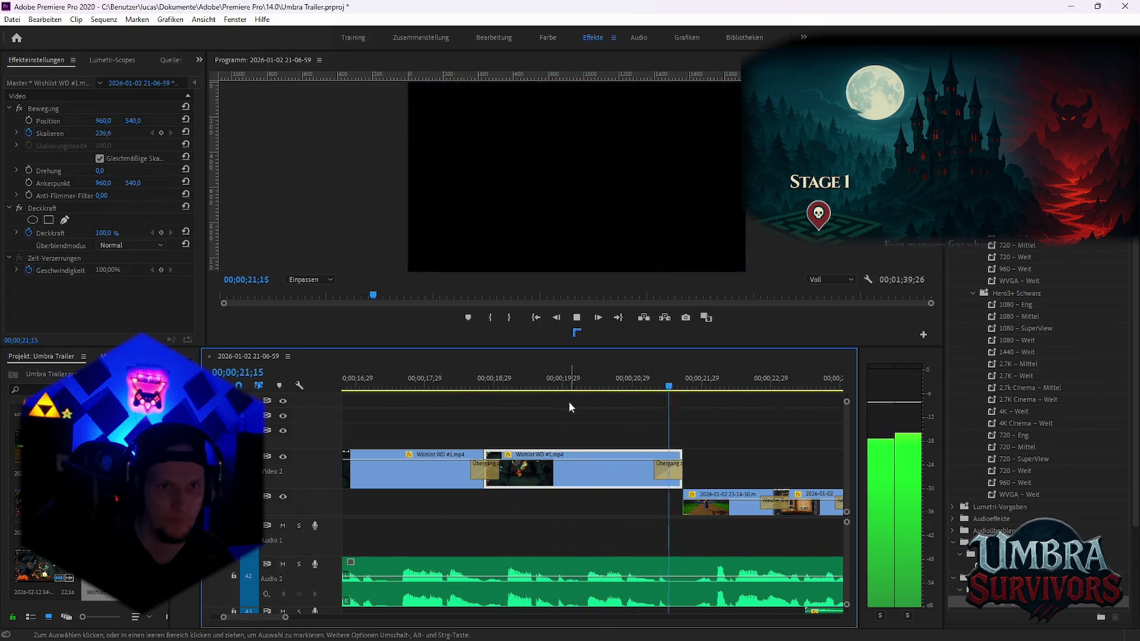
{"action": "key", "text": "minus"}
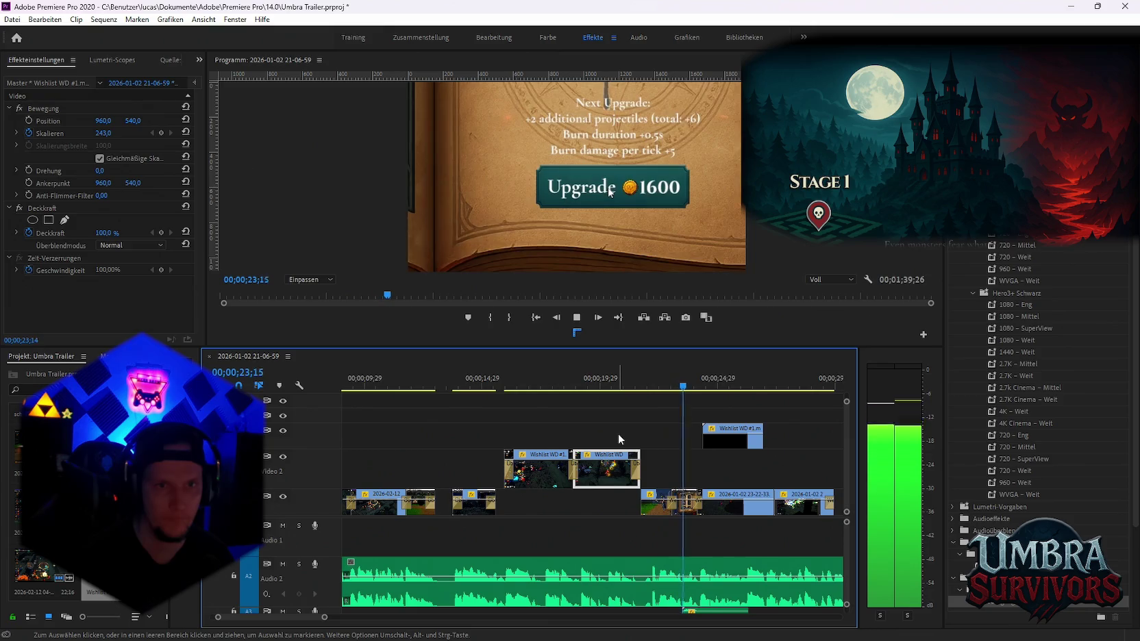
Select the black Wishlist WD #1 clip on Video 3 and review the section from 21;13
{"action": "key", "text": "space"}
{"action": "scroll", "coordinate": [706, 449], "scroll_direction": "down", "scroll_amount": 3}
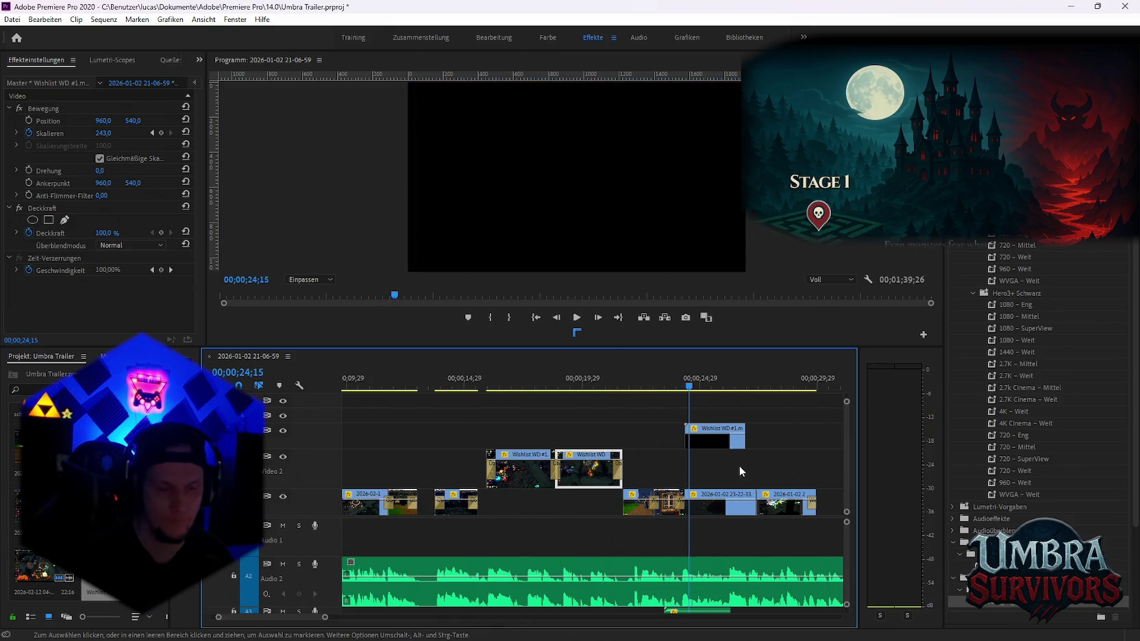
{"action": "scroll", "coordinate": [668, 458], "scroll_direction": "down", "scroll_amount": 1}
{"action": "scroll", "coordinate": [660, 461], "scroll_direction": "down", "scroll_amount": 1}
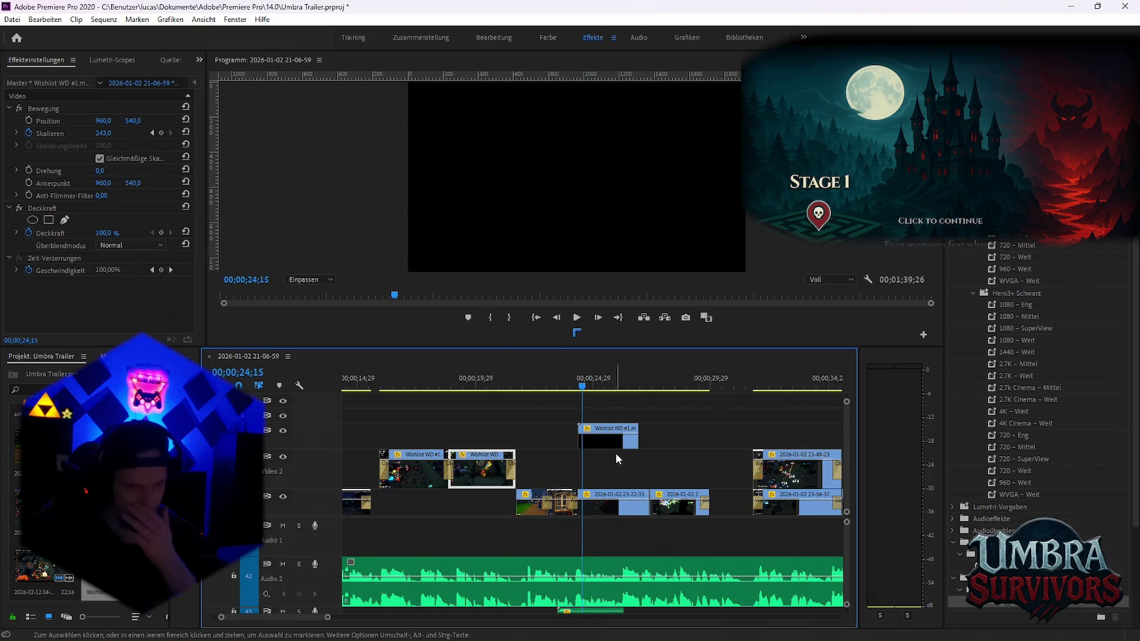
{"action": "left_click", "coordinate": [598, 431]}
{"action": "left_click_drag", "start_coordinate": [584, 385], "coordinate": [590, 391]}
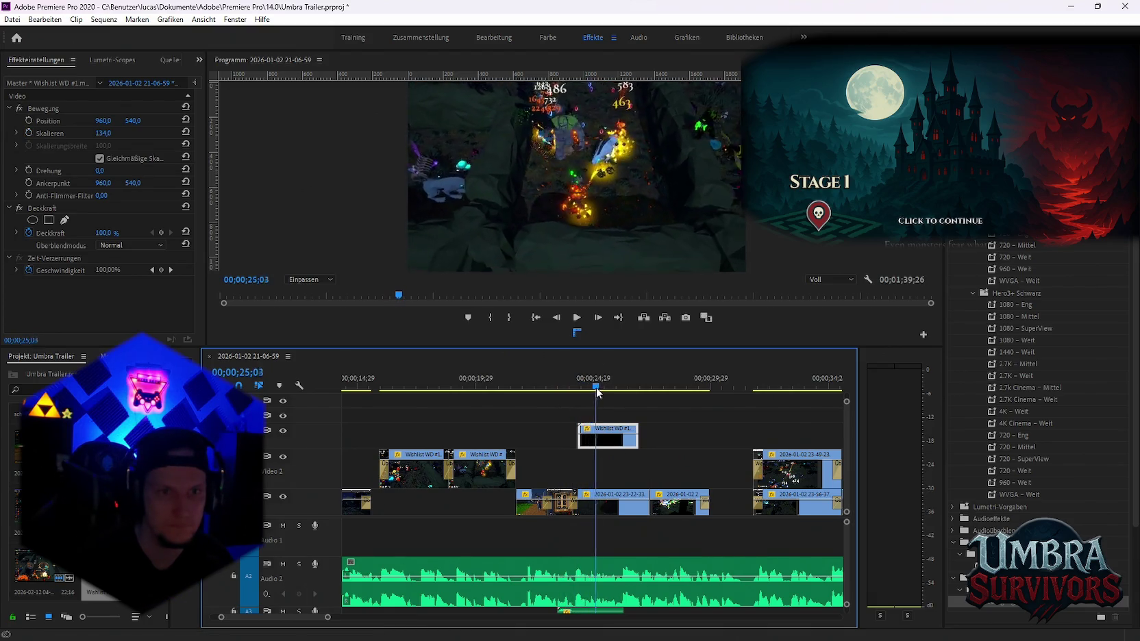
{"action": "left_click_drag", "start_coordinate": [590, 391], "coordinate": [606, 391]}
{"action": "scroll", "coordinate": [663, 425], "scroll_direction": "down", "scroll_amount": 3}
{"action": "scroll", "coordinate": [663, 425], "scroll_direction": "down", "scroll_amount": 3}
{"action": "scroll", "coordinate": [517, 421], "scroll_direction": "up", "scroll_amount": 2}
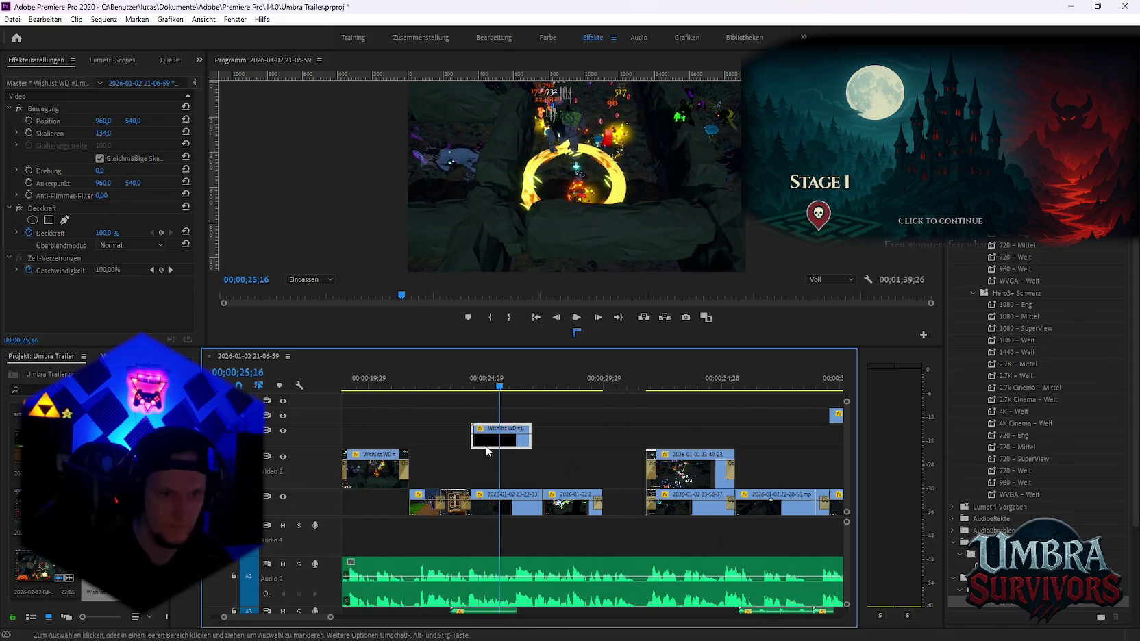
{"action": "scroll", "coordinate": [524, 420], "scroll_direction": "up", "scroll_amount": 2}
{"action": "left_click", "coordinate": [463, 378]}
{"action": "key", "text": "space"}
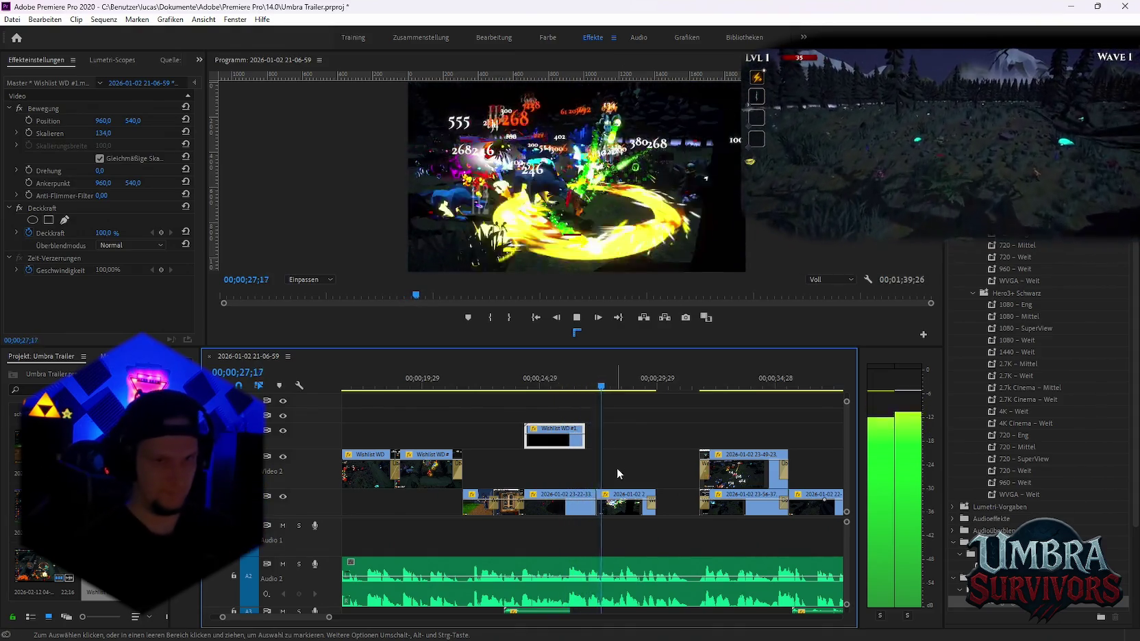
{"action": "key", "text": "space"}
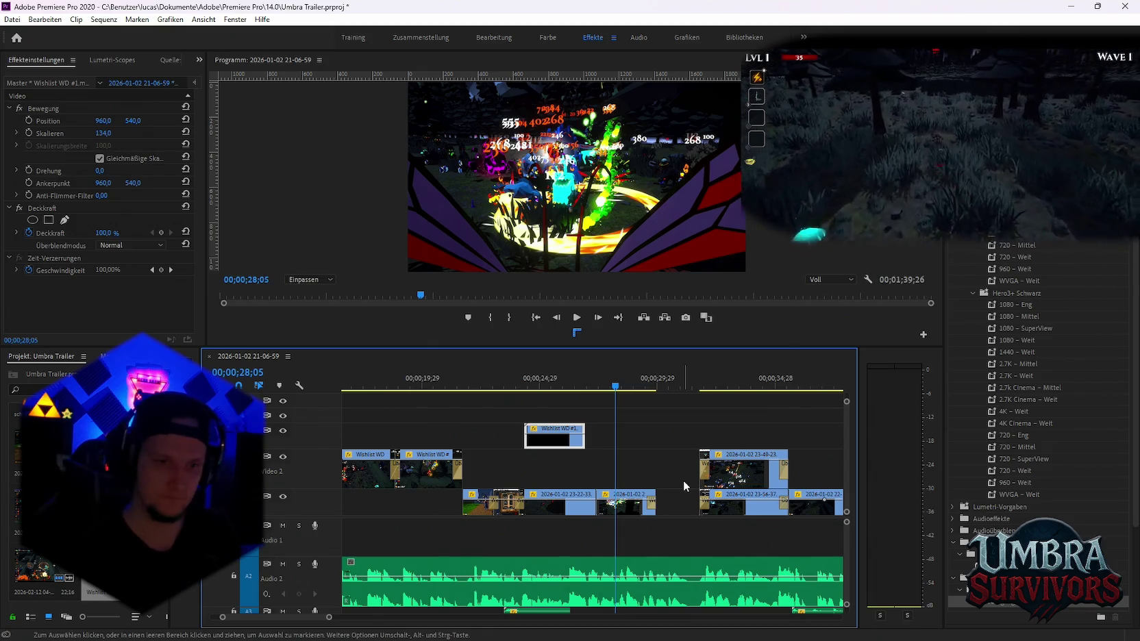
Extend the Video 3 clip's end so it spans roughly 25 to 27 seconds
{"action": "scroll", "coordinate": [556, 524], "scroll_direction": "up", "scroll_amount": 2}
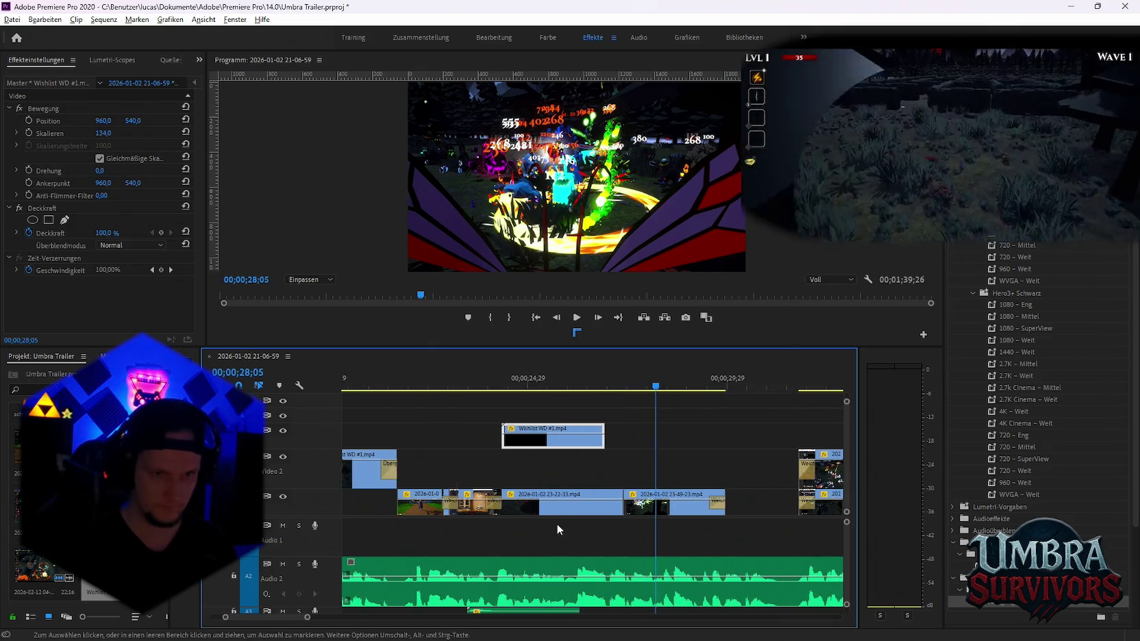
{"action": "scroll", "coordinate": [556, 523], "scroll_direction": "up", "scroll_amount": 1}
{"action": "scroll", "coordinate": [641, 455], "scroll_direction": "down", "scroll_amount": 3}
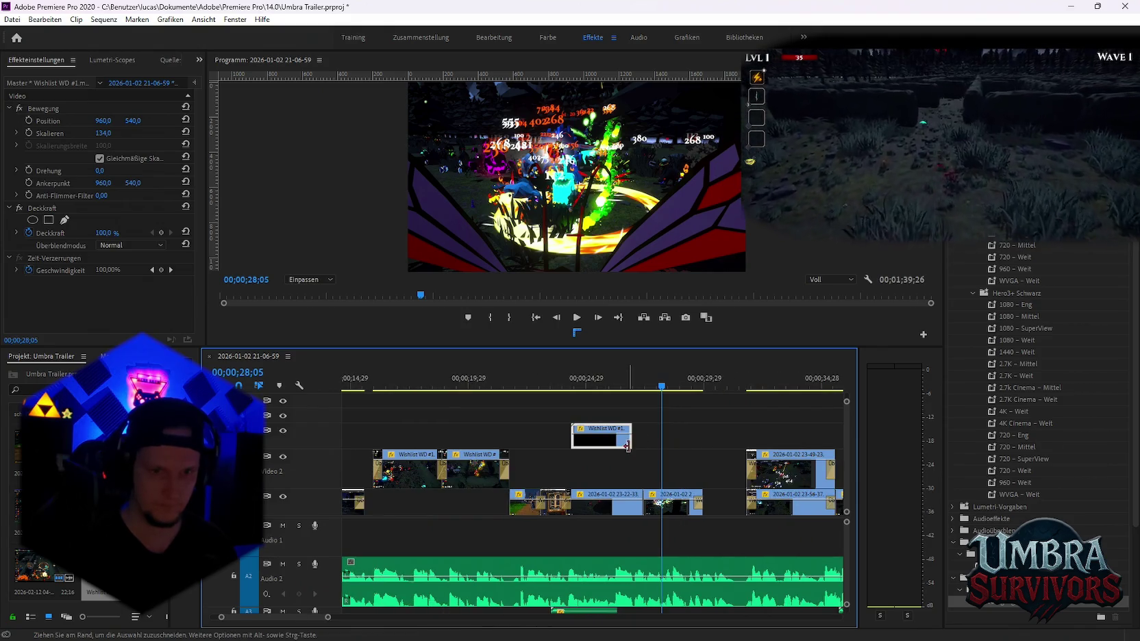
{"action": "left_click_drag", "start_coordinate": [799, 443], "coordinate": [800, 443]}
{"action": "scroll", "coordinate": [764, 458], "scroll_direction": "down", "scroll_amount": 3}
Remove the black Wishlist WD clip from the timeline
{"action": "scroll", "coordinate": [558, 445], "scroll_direction": "down", "scroll_amount": 3}
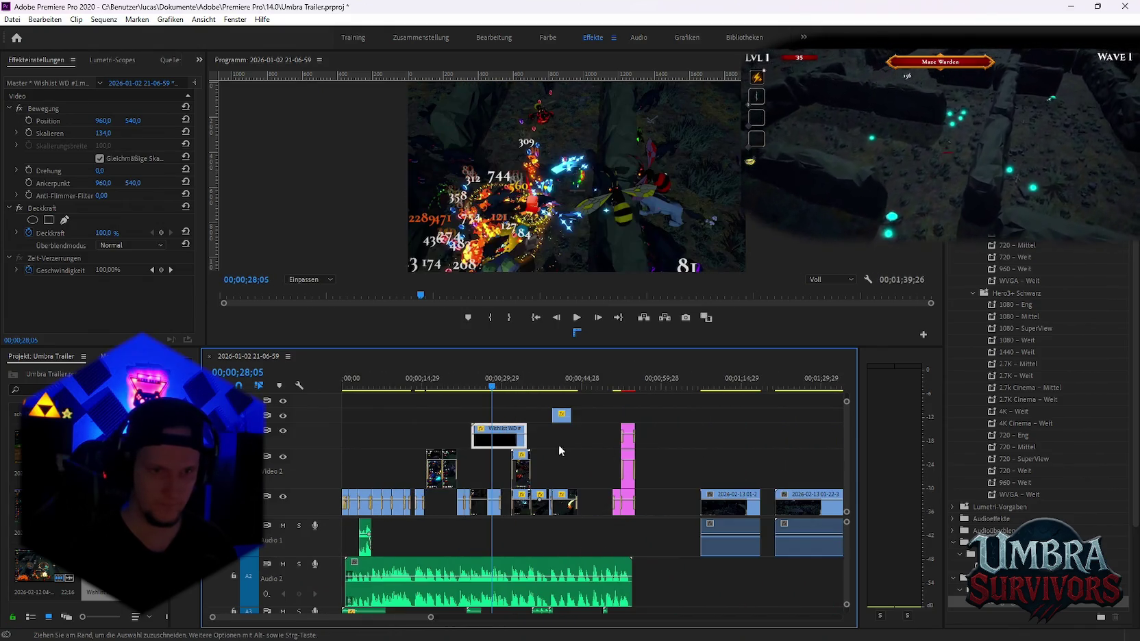
{"action": "left_click_drag", "start_coordinate": [594, 441], "coordinate": [593, 442]}
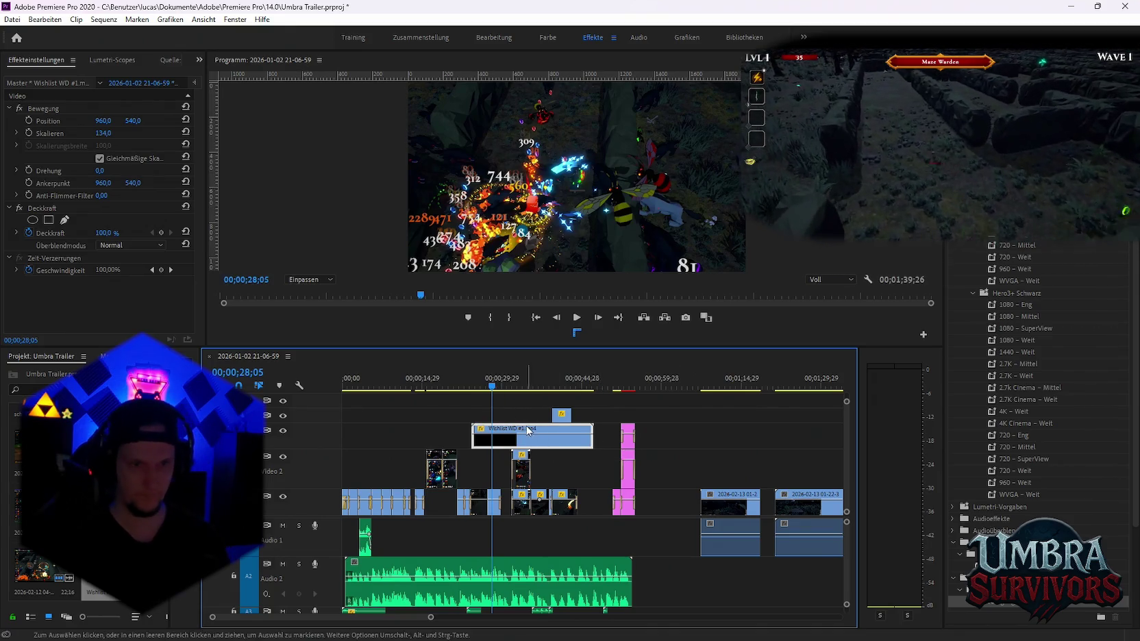
{"action": "key", "text": "Delete"}
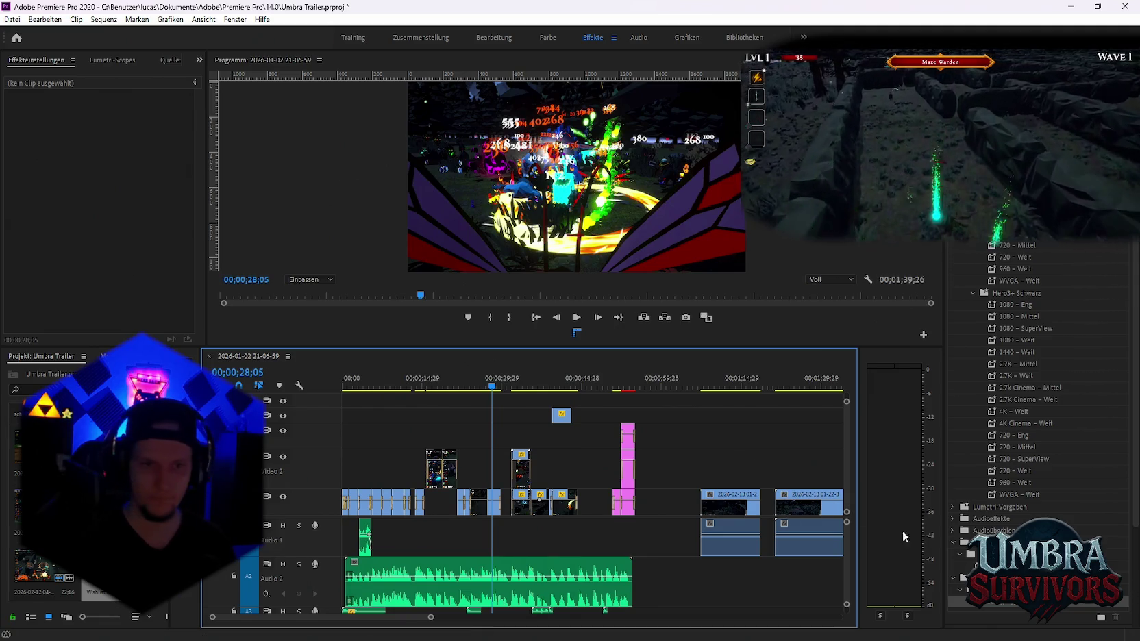
Scrub through the sequence, then select the clip at the sequence start
{"action": "left_click_drag", "start_coordinate": [554, 387], "coordinate": [639, 391]}
{"action": "scroll", "coordinate": [724, 493], "scroll_direction": "down", "scroll_amount": 2}
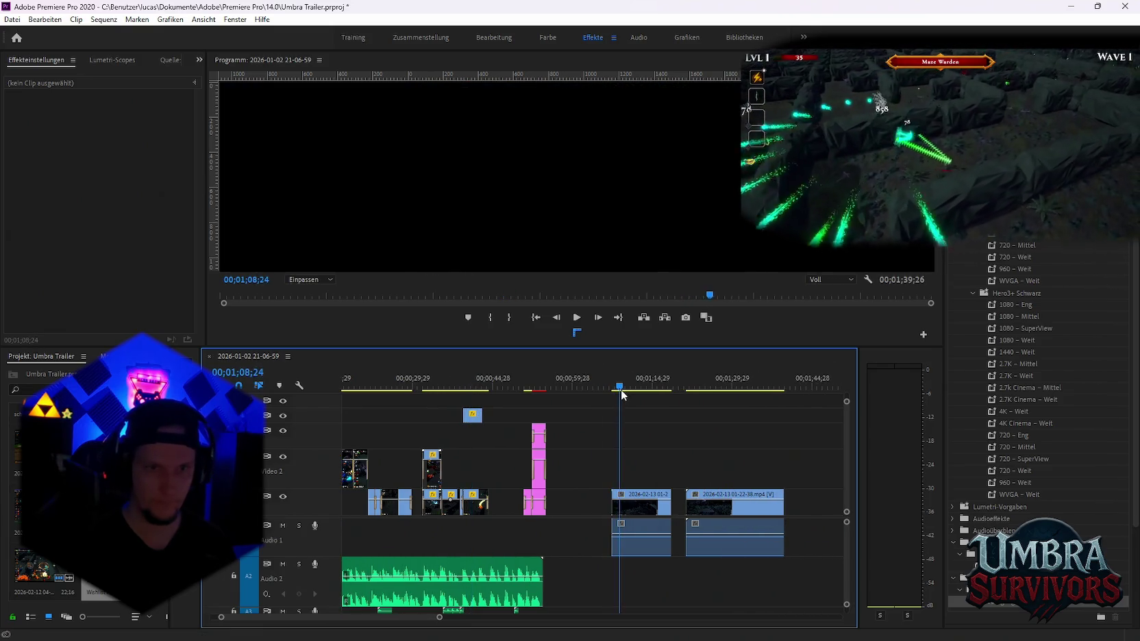
{"action": "scroll", "coordinate": [728, 507], "scroll_direction": "down", "scroll_amount": 3}
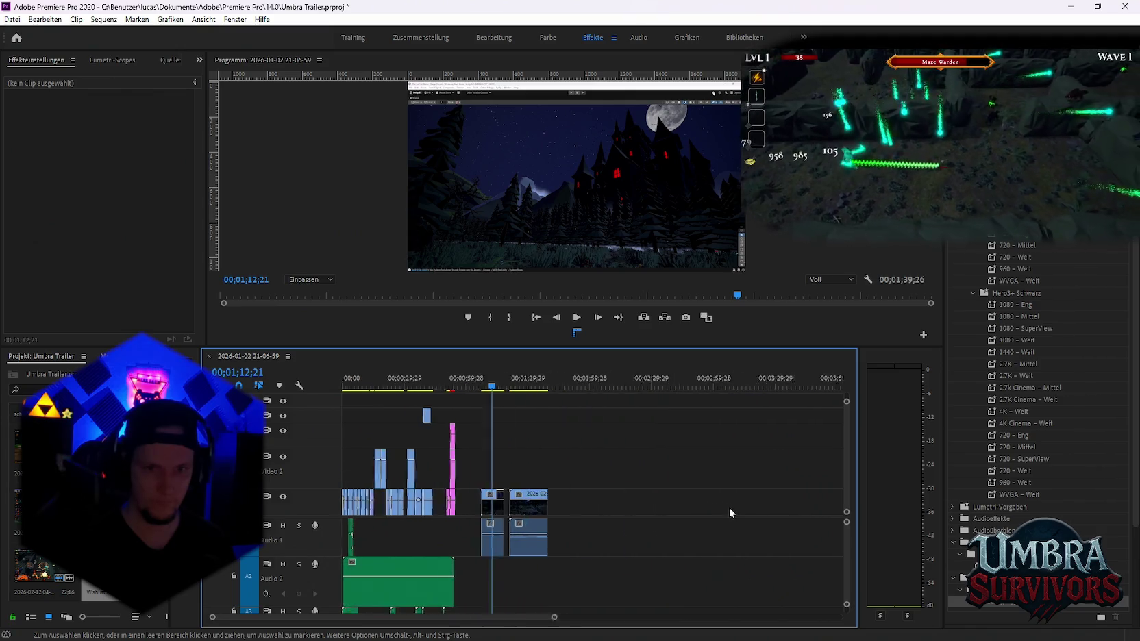
{"action": "scroll", "coordinate": [728, 507], "scroll_direction": "down", "scroll_amount": 3}
{"action": "scroll", "coordinate": [681, 523], "scroll_direction": "down", "scroll_amount": 3}
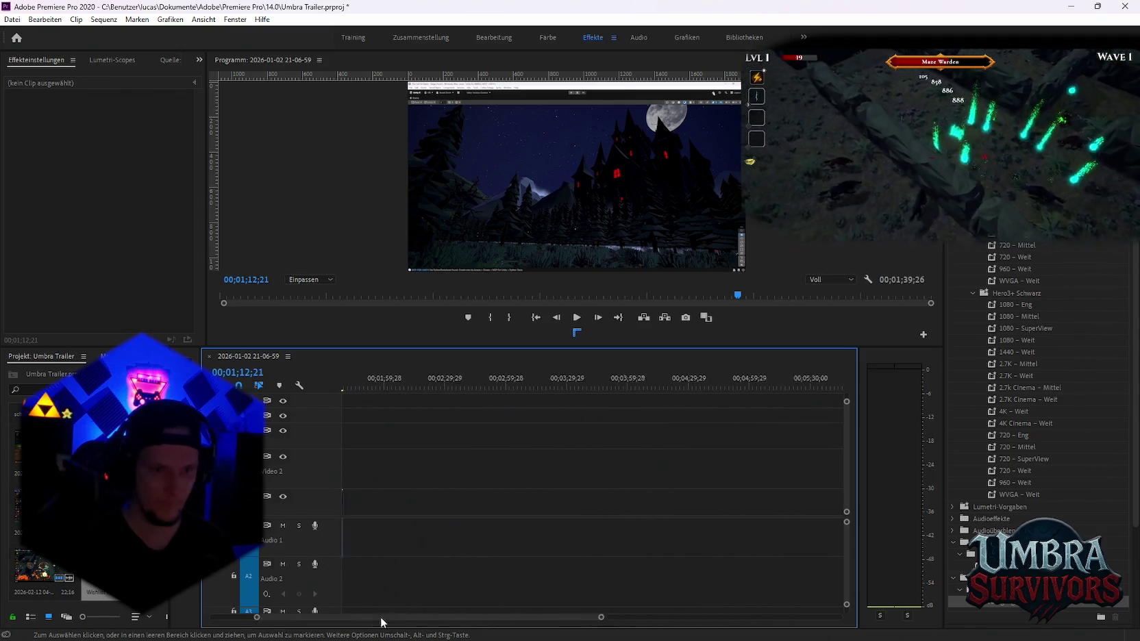
{"action": "left_click_drag", "start_coordinate": [382, 622], "coordinate": [345, 622]}
{"action": "scroll", "coordinate": [419, 556], "scroll_direction": "up", "scroll_amount": 3}
{"action": "scroll", "coordinate": [419, 556], "scroll_direction": "up", "scroll_amount": 3}
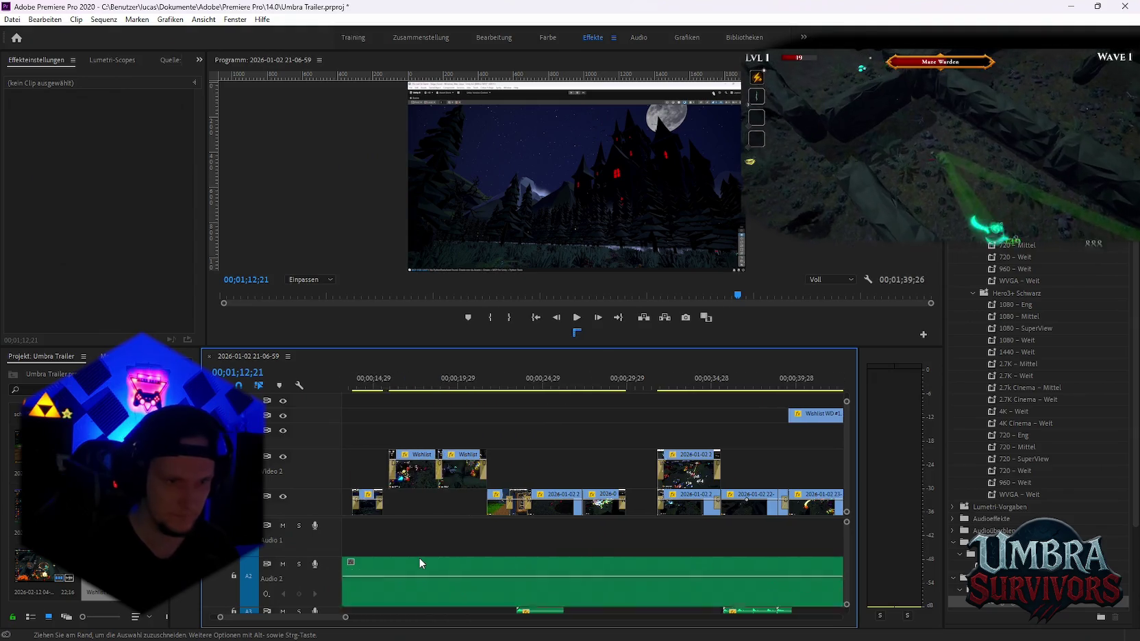
{"action": "scroll", "coordinate": [419, 556], "scroll_direction": "up", "scroll_amount": 3}
{"action": "scroll", "coordinate": [418, 556], "scroll_direction": "up", "scroll_amount": 3}
{"action": "left_click", "coordinate": [378, 502]}
{"action": "left_click", "coordinate": [370, 378]}
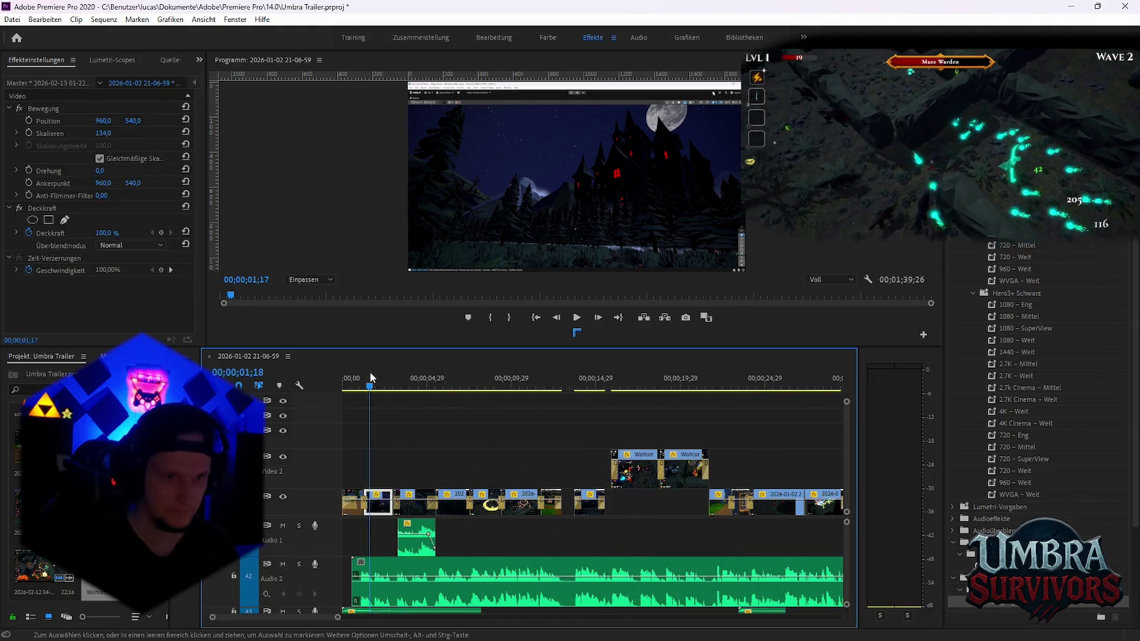
{"action": "left_click_drag", "start_coordinate": [371, 378], "coordinate": [419, 386]}
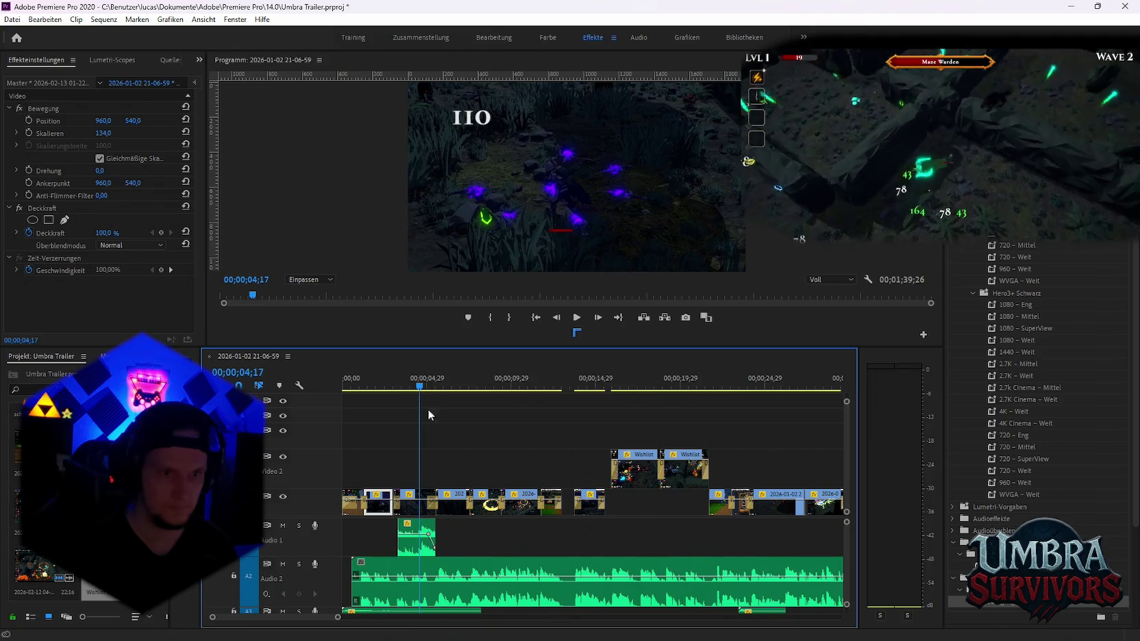
Paste the copied short clip onto Video 1 at the one-minute mark and zoom in
{"action": "key", "text": "minus"}
{"action": "key", "text": "minus"}
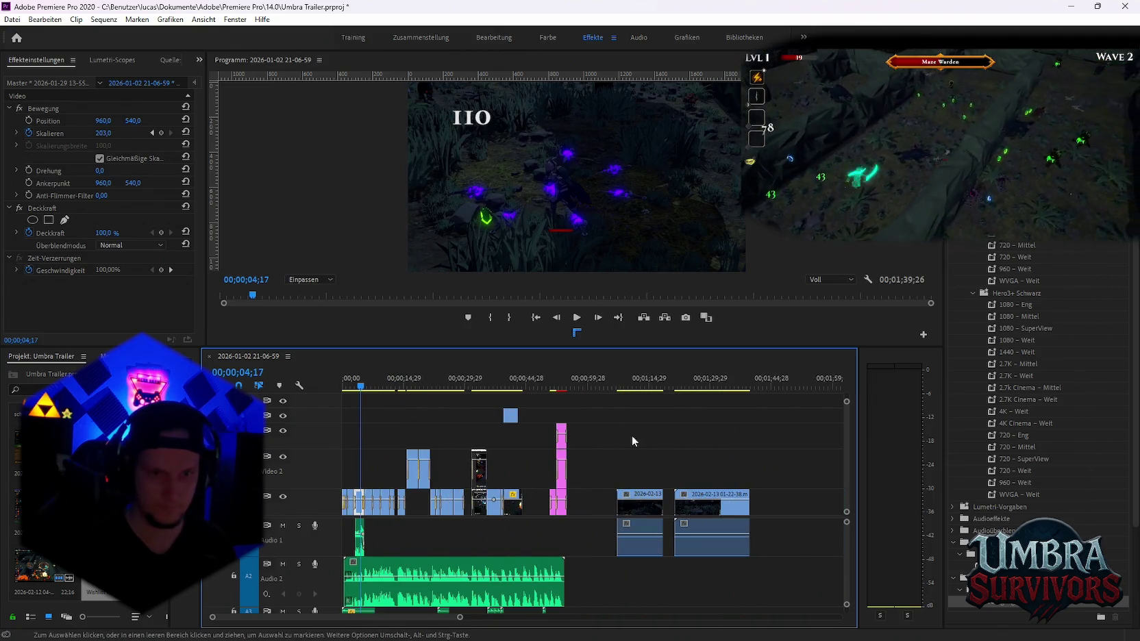
{"action": "key", "text": "ctrl+v"}
{"action": "key", "text": "equal"}
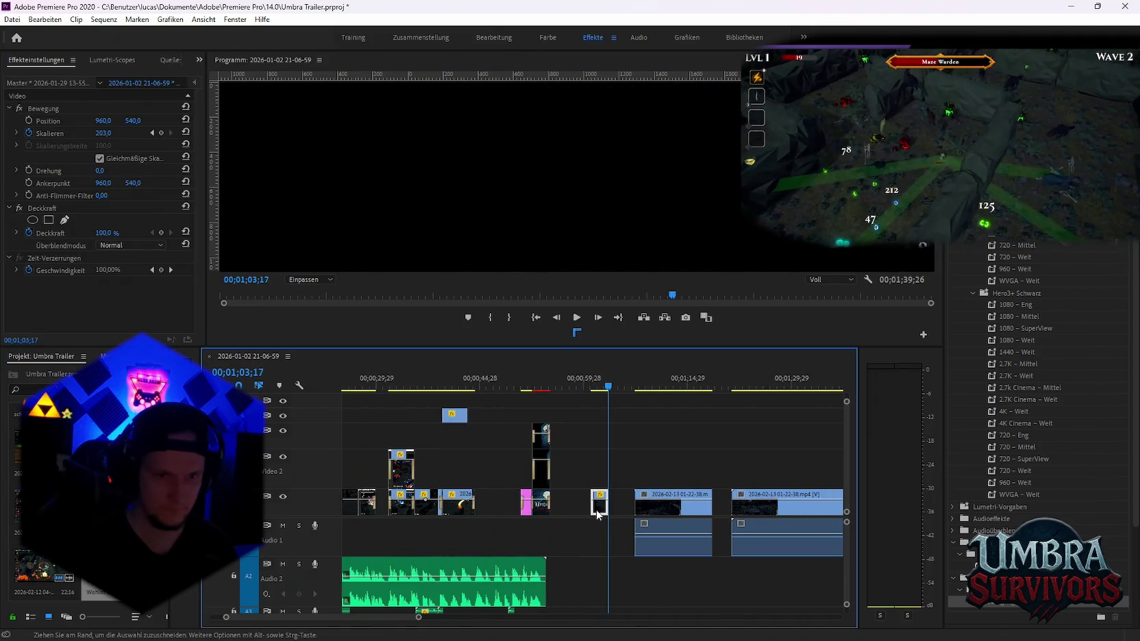
{"action": "scroll", "coordinate": [465, 522], "scroll_direction": "up", "scroll_amount": 5, "text": "alt"}
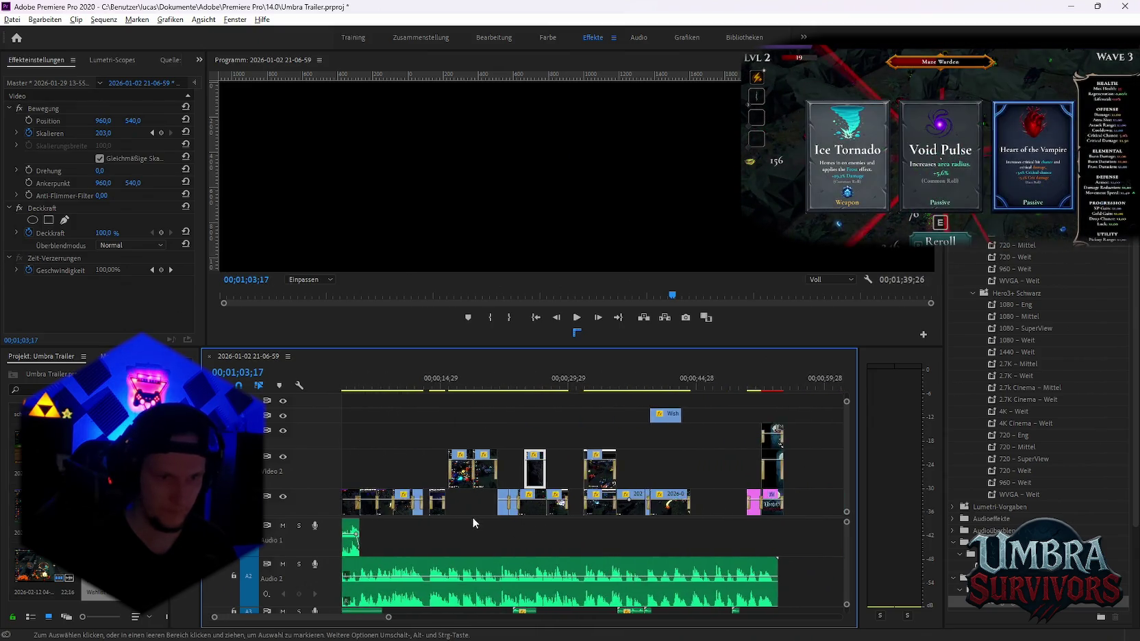
{"action": "scroll", "coordinate": [589, 514], "scroll_direction": "up", "scroll_amount": 3, "text": "alt"}
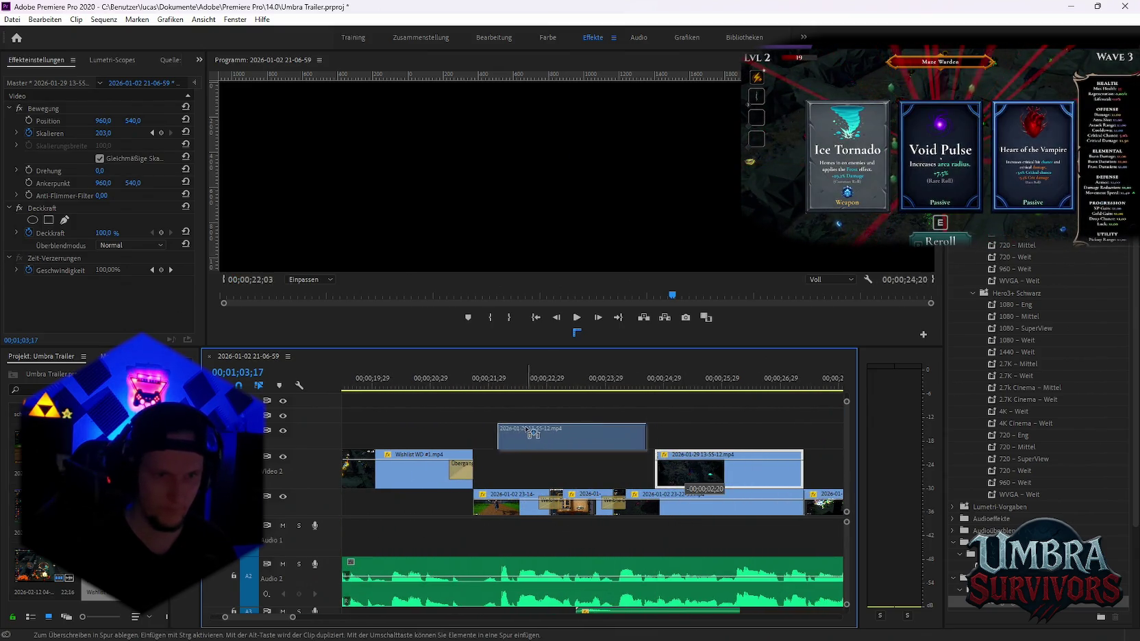
Move the 13-55-12 clip to Video 3, lengthen it to about 31 seconds and preview it
{"action": "left_click_drag", "start_coordinate": [659, 470], "coordinate": [496, 442]}
{"action": "left_click", "coordinate": [497, 381]}
{"action": "scroll", "coordinate": [625, 448], "scroll_direction": "down", "scroll_amount": 2, "text": "alt"}
{"action": "scroll", "coordinate": [625, 449], "scroll_direction": "down", "scroll_amount": 1, "text": "alt"}
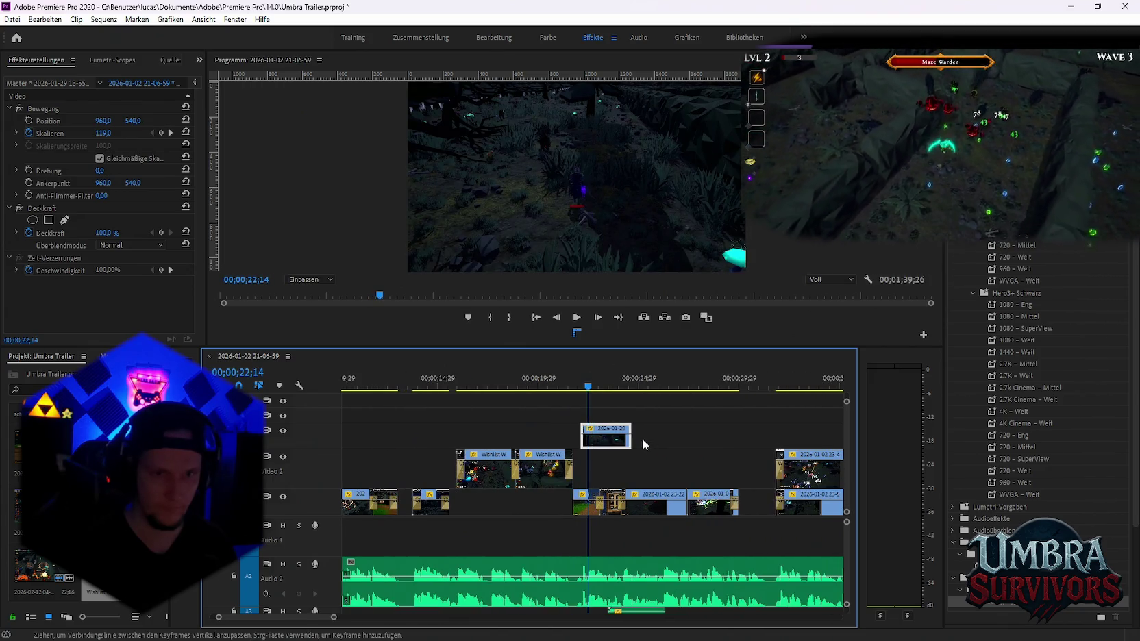
{"action": "left_click_drag", "start_coordinate": [666, 443], "coordinate": [794, 442]}
{"action": "scroll", "coordinate": [685, 439], "scroll_direction": "down", "scroll_amount": 2}
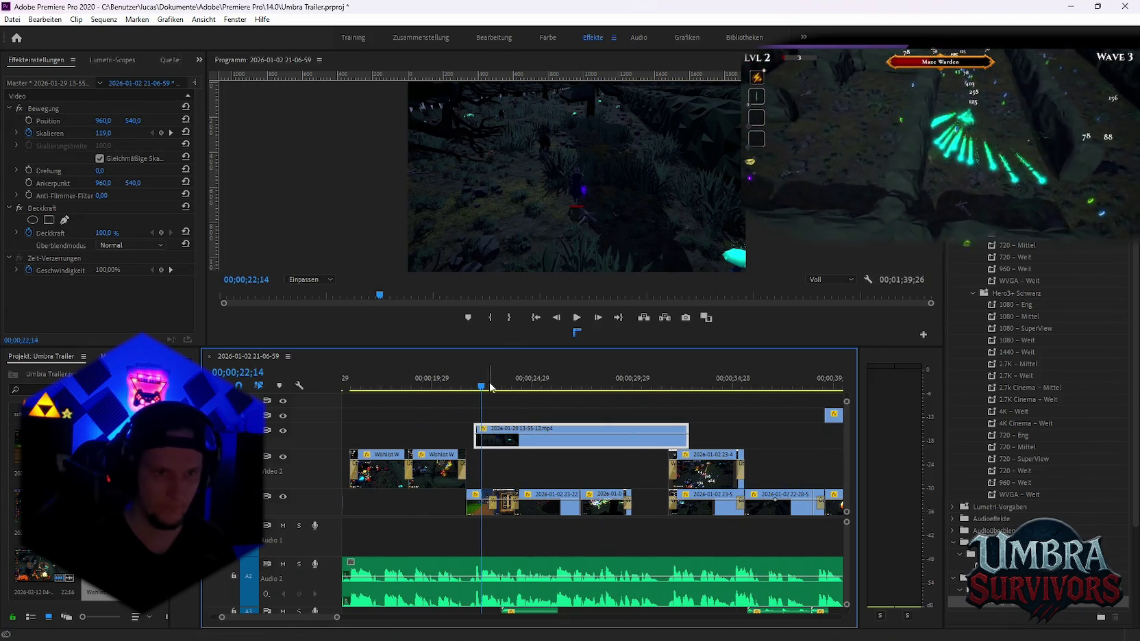
{"action": "left_click_drag", "start_coordinate": [515, 391], "coordinate": [634, 398]}
{"action": "scroll", "coordinate": [568, 439], "scroll_direction": "down", "scroll_amount": 1, "text": "alt"}
{"action": "scroll", "coordinate": [568, 438], "scroll_direction": "down", "scroll_amount": 1, "text": "alt"}
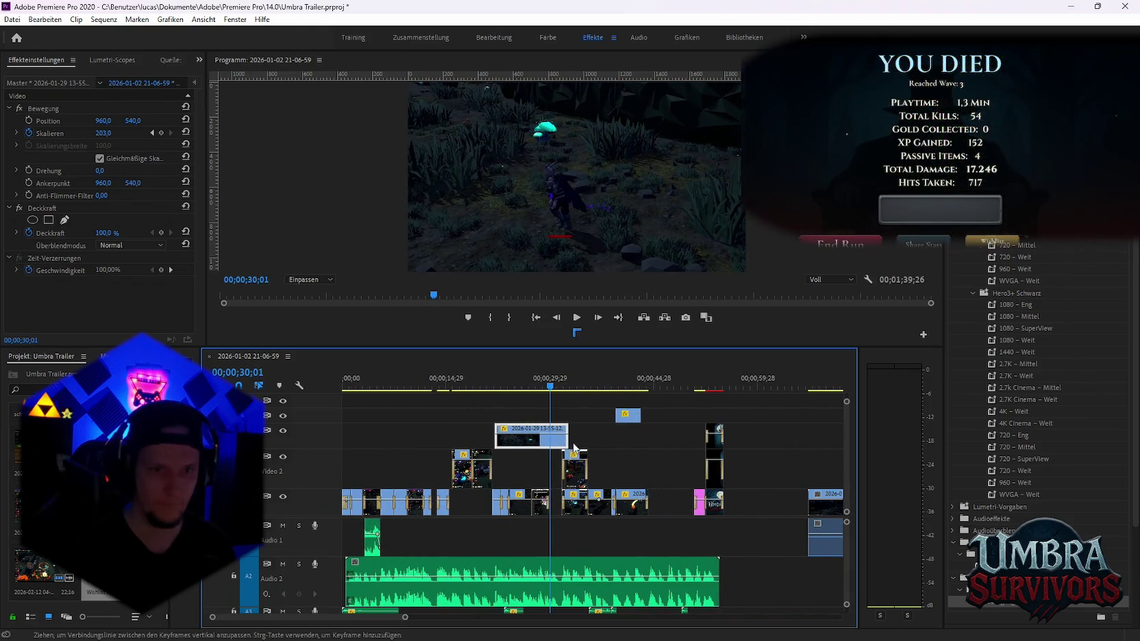
{"action": "left_click_drag", "start_coordinate": [548, 392], "coordinate": [574, 392]}
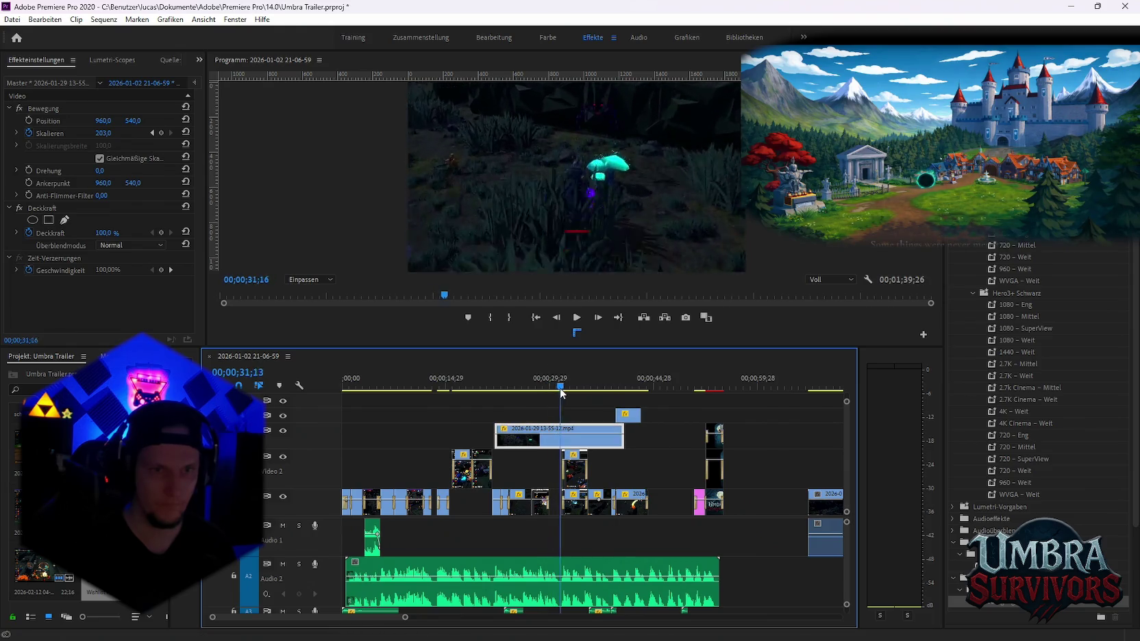
{"action": "key", "text": "space"}
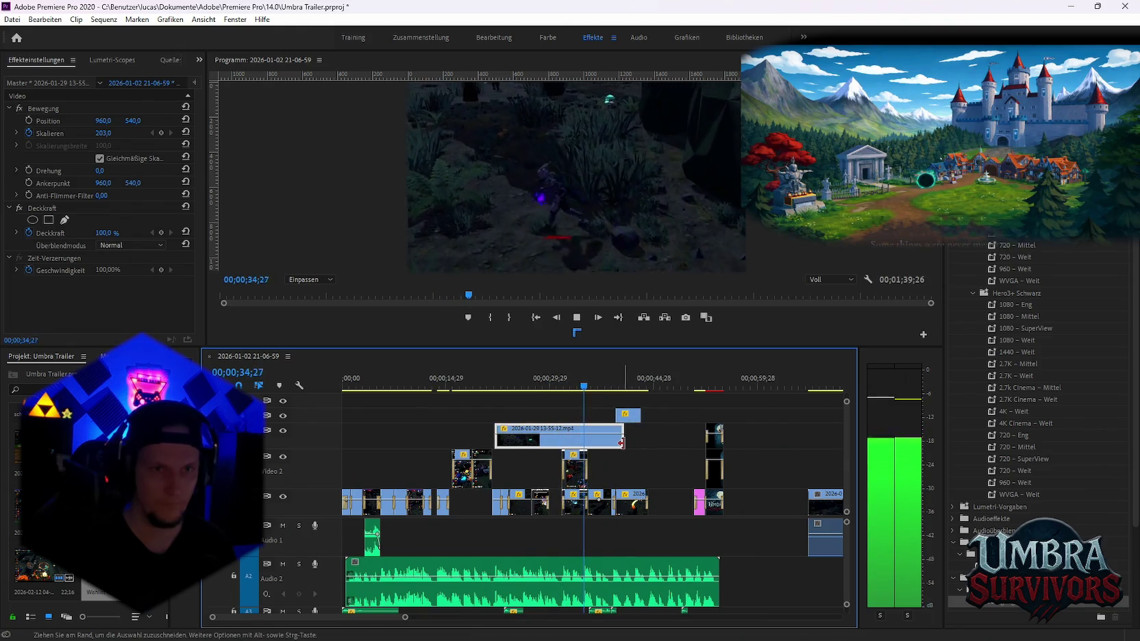
{"action": "scroll", "coordinate": [623, 445], "scroll_direction": "down", "scroll_amount": 1, "text": "alt"}
{"action": "scroll", "coordinate": [623, 448], "scroll_direction": "down", "scroll_amount": 1, "text": "alt"}
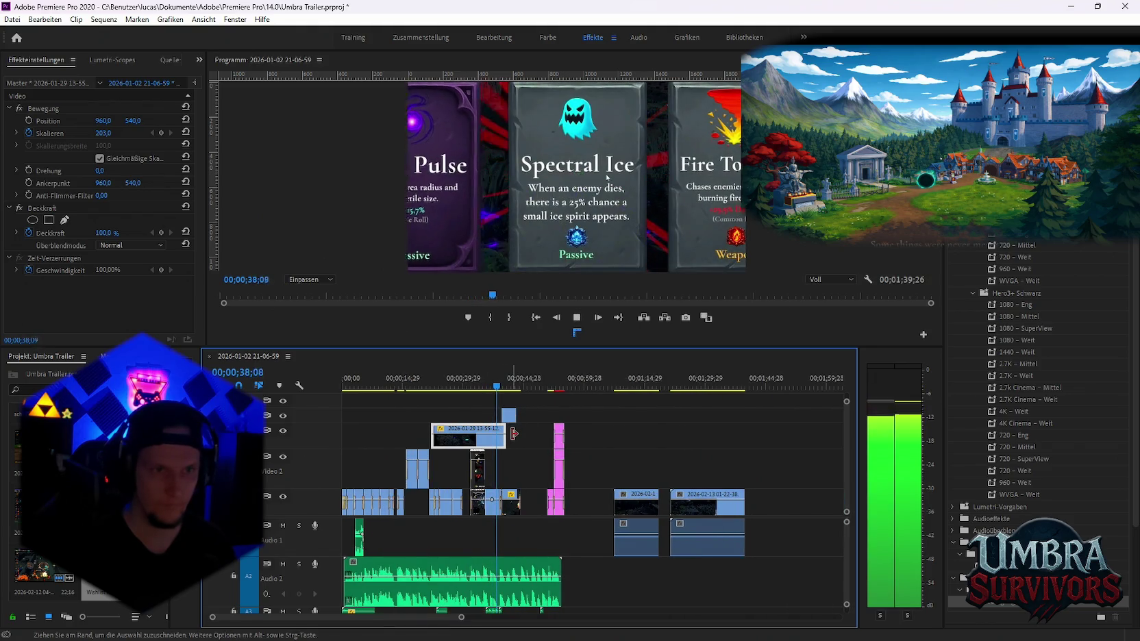
{"action": "key", "text": "space"}
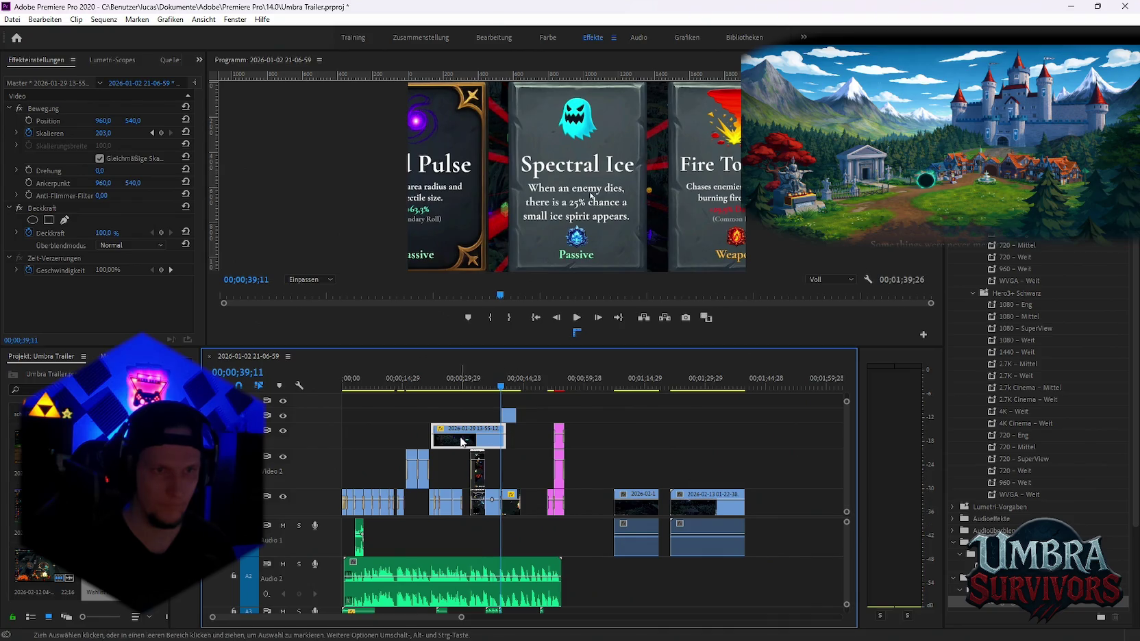
Restore the clip's length, razor it at about 32 seconds and delete the left piece
{"action": "key", "text": "ctrl+z"}
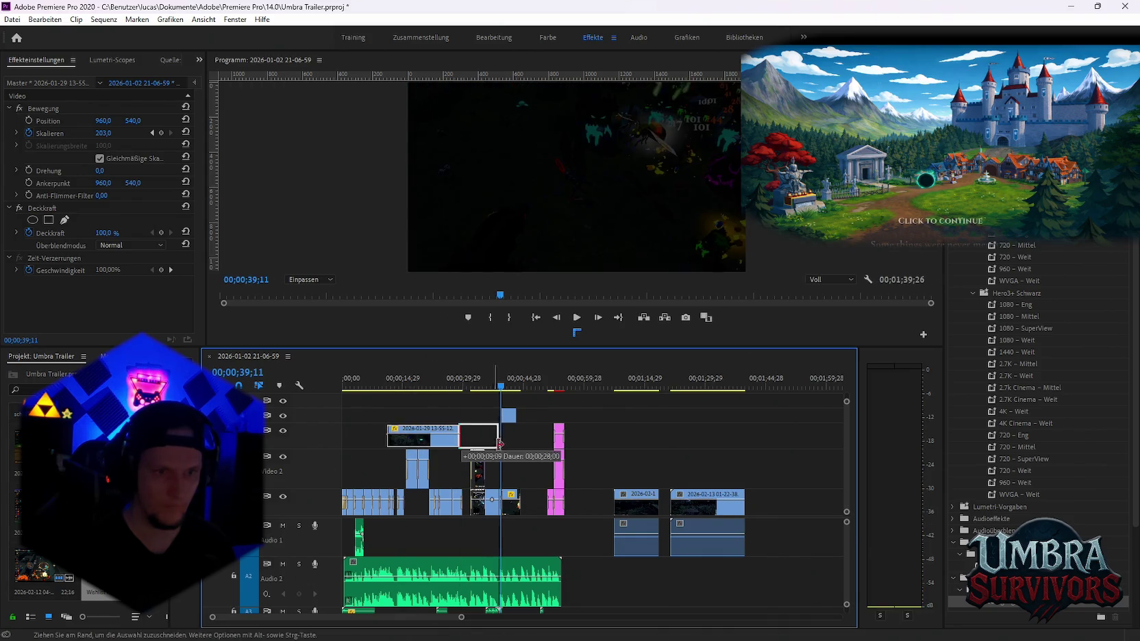
{"action": "left_click_drag", "start_coordinate": [441, 391], "coordinate": [500, 403]}
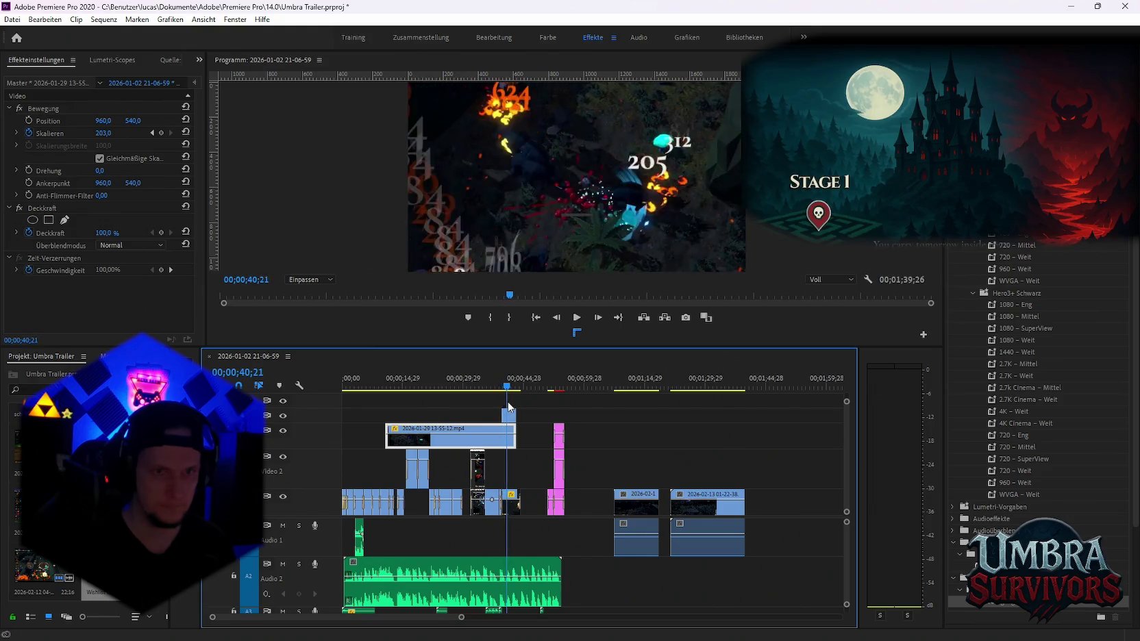
{"action": "left_click_drag", "start_coordinate": [499, 402], "coordinate": [471, 407]}
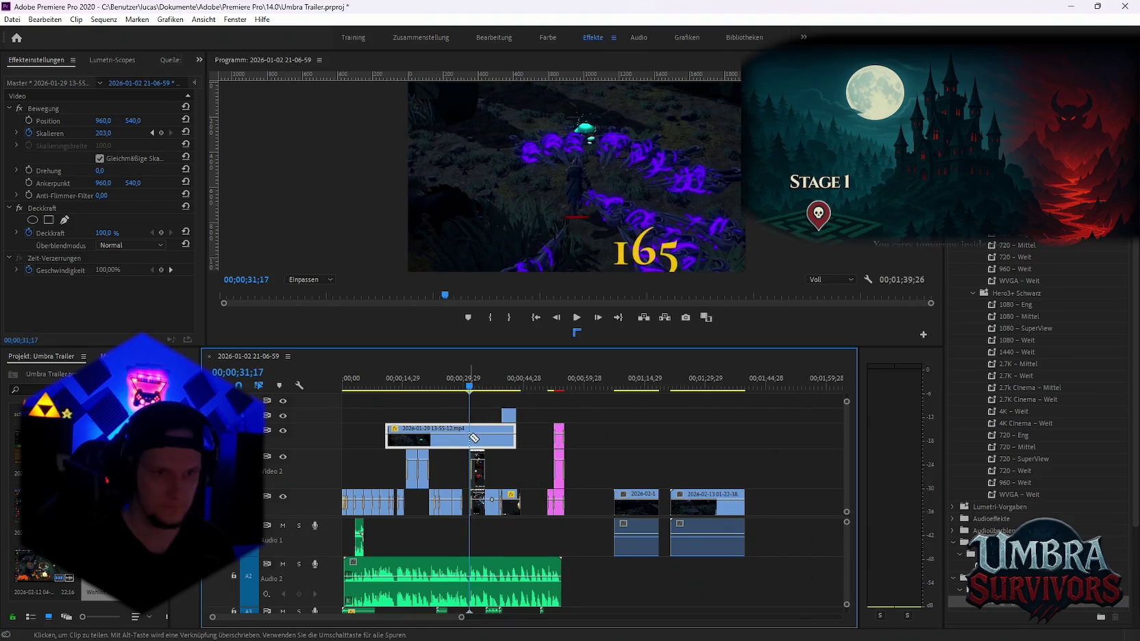
{"action": "left_click", "coordinate": [470, 433]}
{"action": "key", "text": "v"}
{"action": "left_click", "coordinate": [428, 437]}
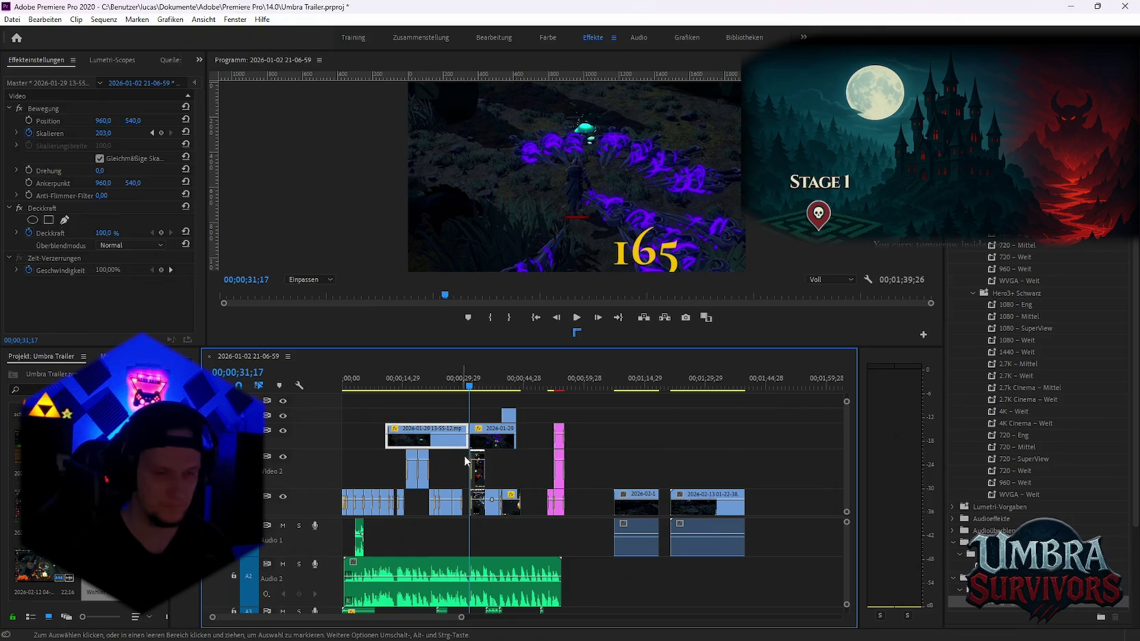
{"action": "key", "text": "Delete"}
{"action": "key", "text": "equal"}
{"action": "key", "text": "equal"}
{"action": "key", "text": "equal"}
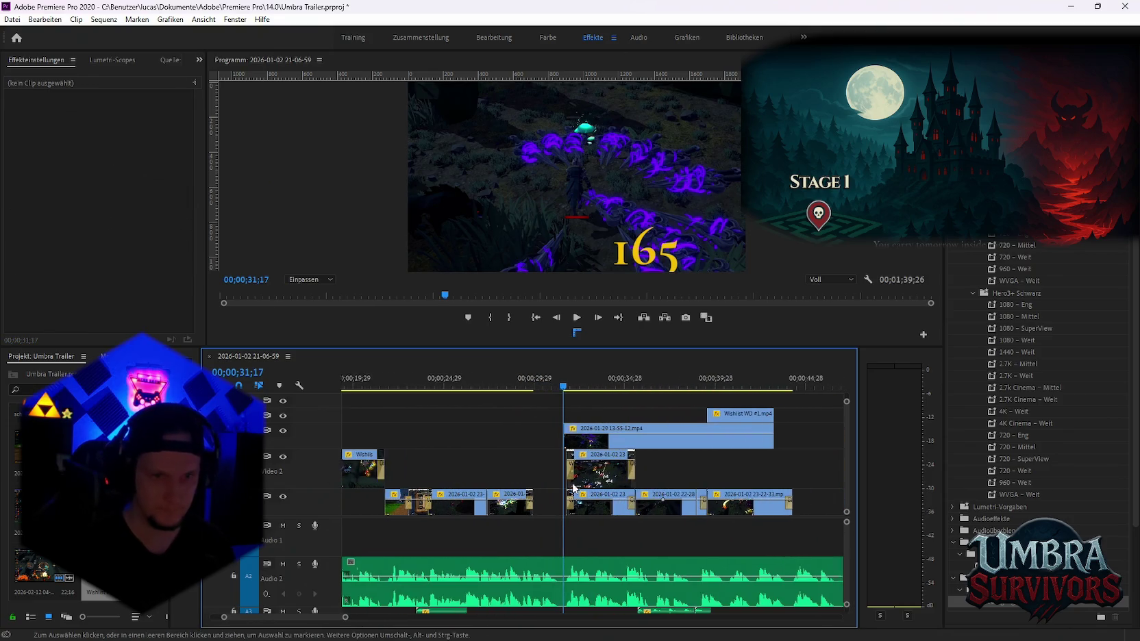
{"action": "key", "text": "equal"}
Move the trimmed clip down onto Video 2 and nudge it slightly later
{"action": "mouse_move", "coordinate": [825, 446]}
{"action": "left_mouse_down"}
{"action": "mouse_move", "coordinate": [694, 442]}
{"action": "mouse_move", "coordinate": [483, 471]}
{"action": "left_mouse_up"}
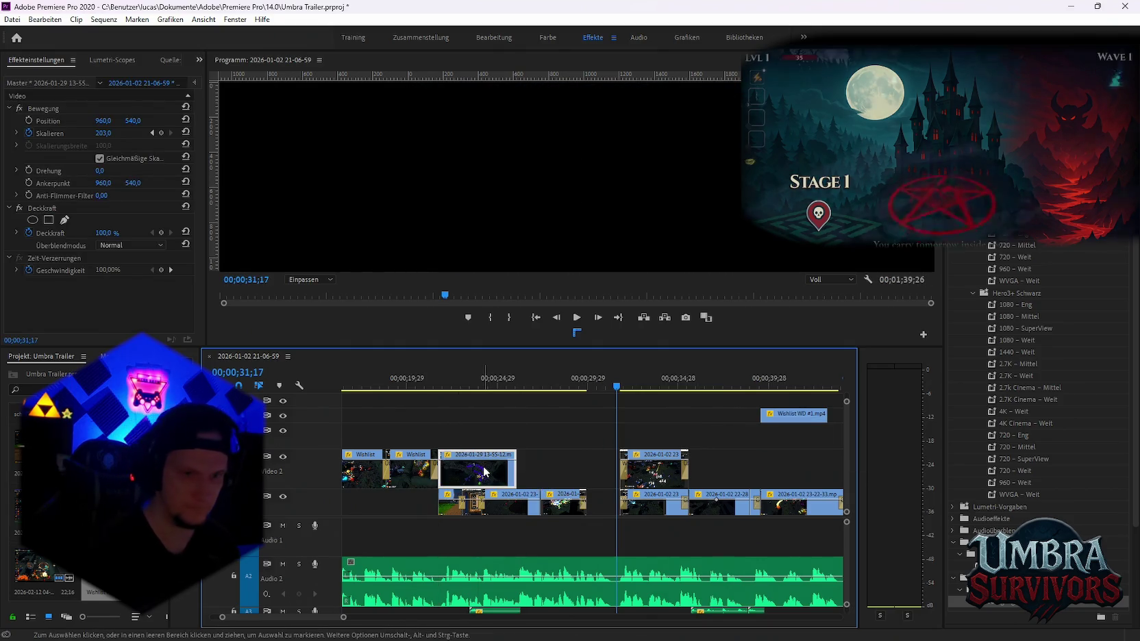
{"action": "left_click", "coordinate": [385, 377]}
{"action": "key", "text": "space"}
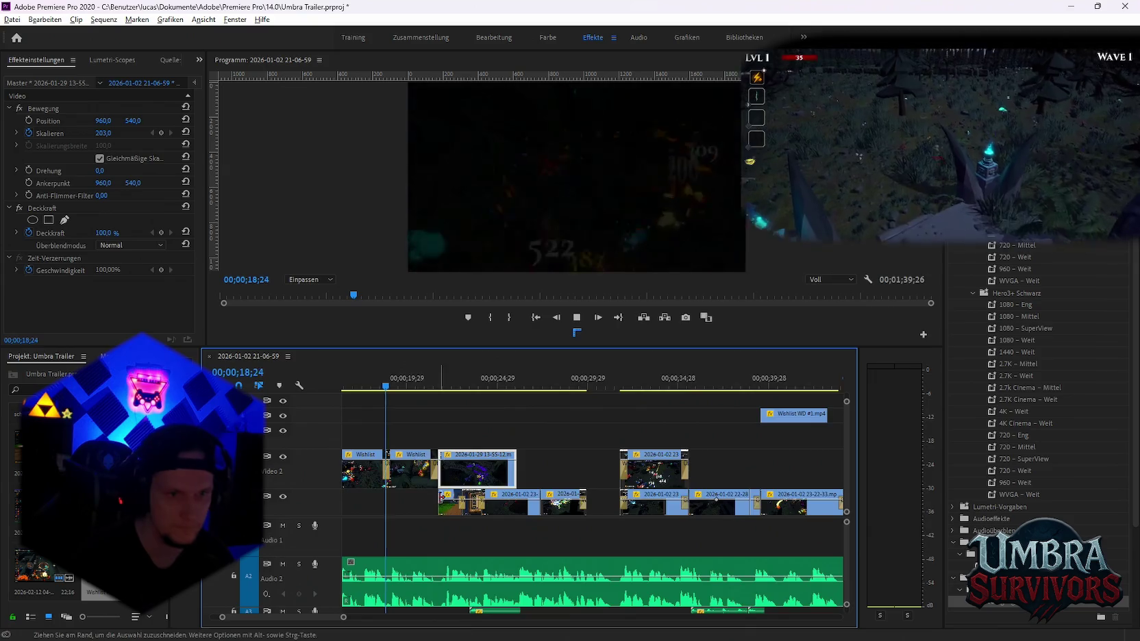
{"action": "key", "text": "plus"}
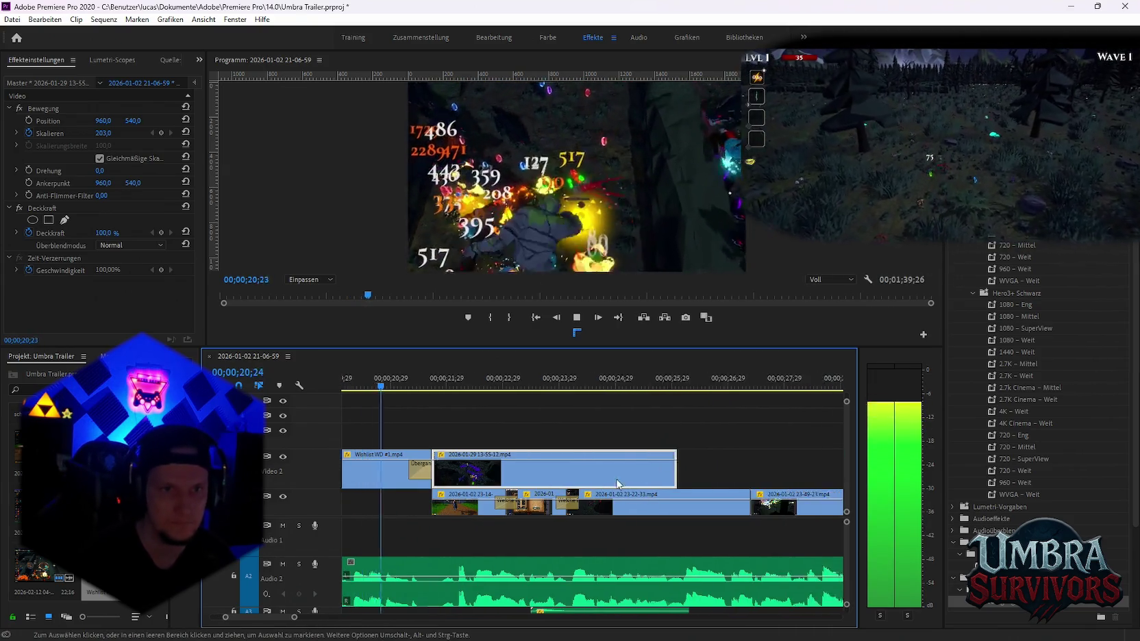
{"action": "key", "text": "space"}
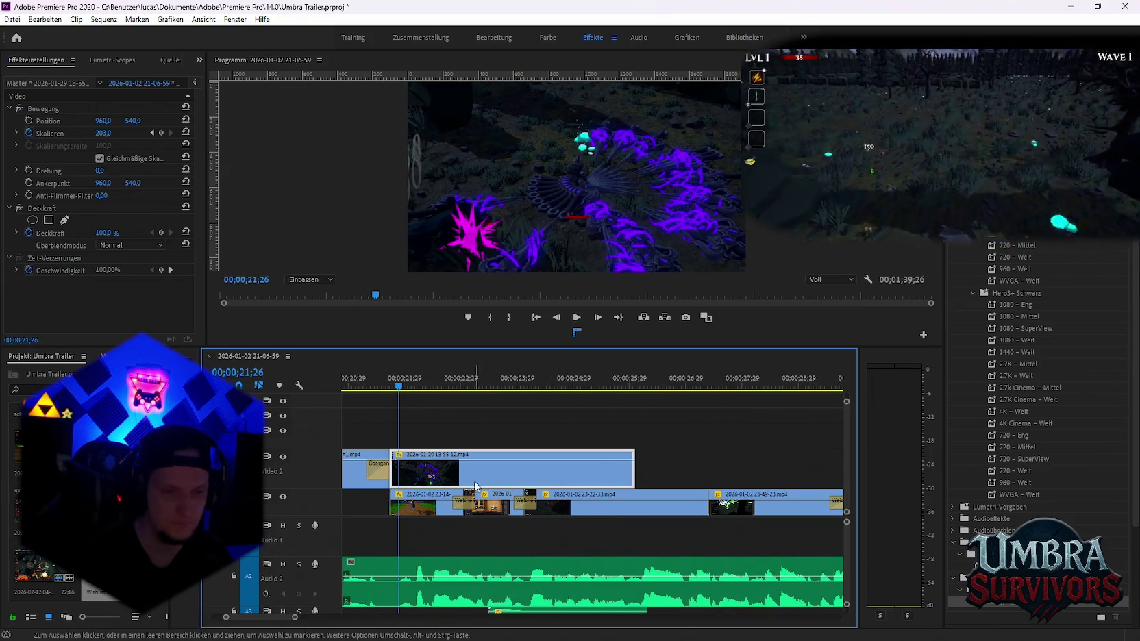
{"action": "mouse_move", "coordinate": [435, 476]}
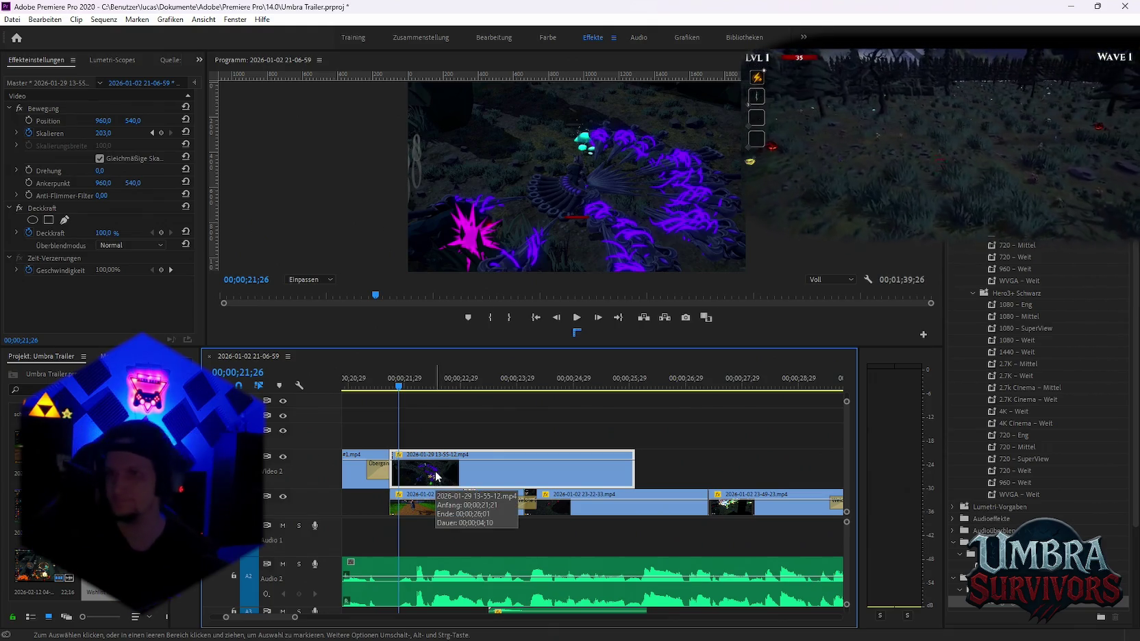
{"action": "left_click_drag", "start_coordinate": [453, 480], "coordinate": [475, 480]}
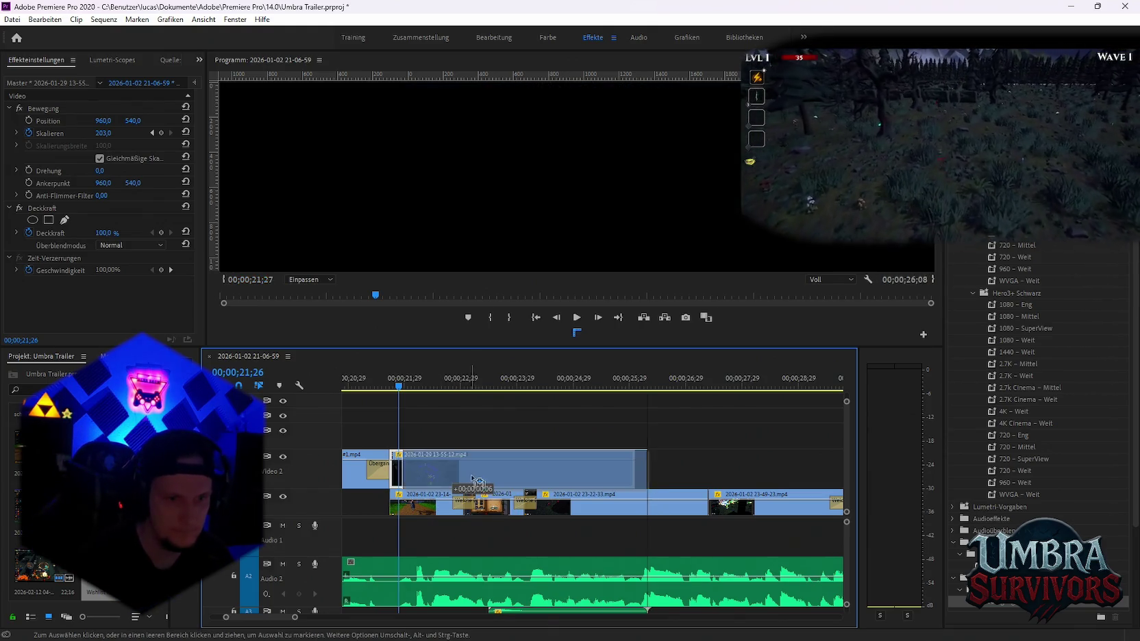
Add a transition at the start of the Video 2 clip and preview it
{"action": "left_click_drag", "start_coordinate": [1002, 607], "coordinate": [414, 463]}
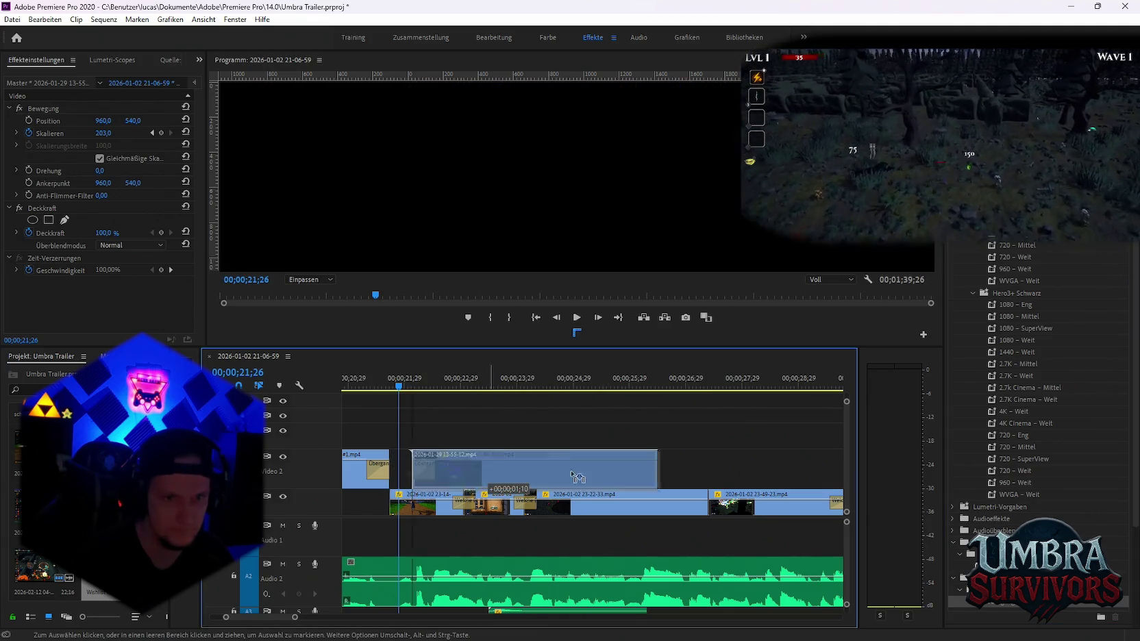
{"action": "left_click_drag", "start_coordinate": [489, 473], "coordinate": [600, 473]}
{"action": "key", "text": "space"}
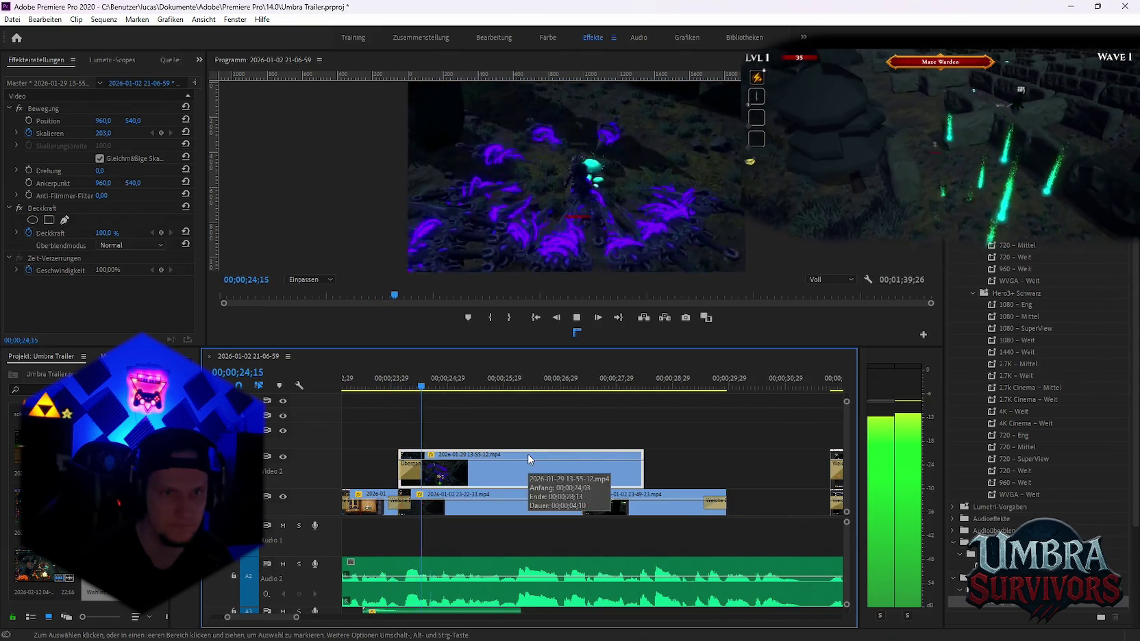
{"action": "key", "text": "space"}
{"action": "left_click", "coordinate": [629, 513]}
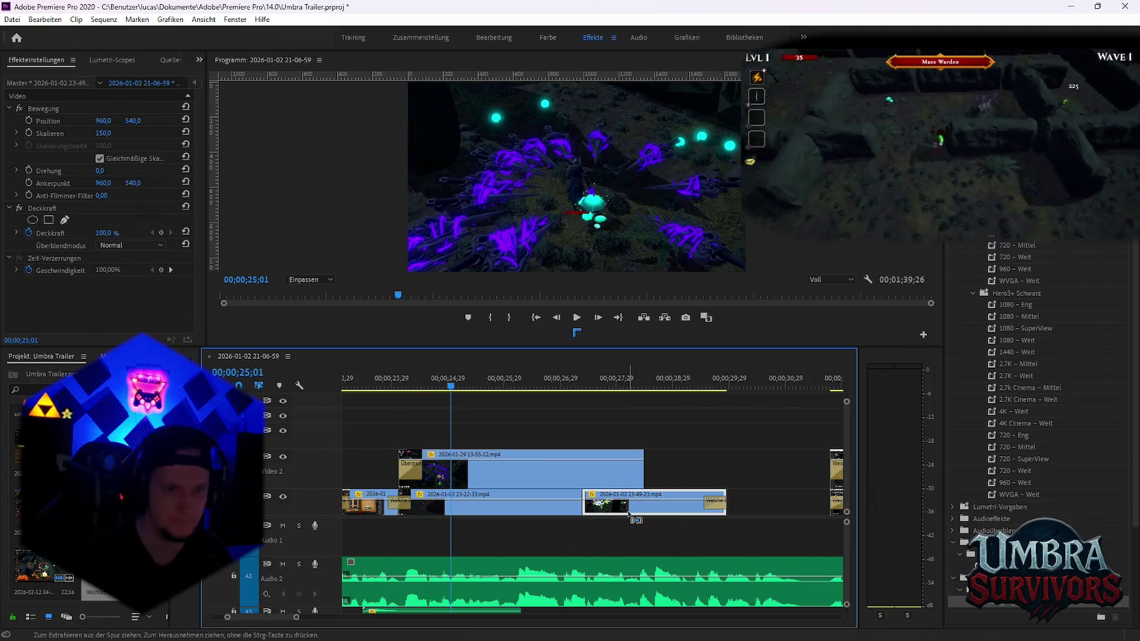
{"action": "left_click", "coordinate": [516, 512], "text": "shift"}
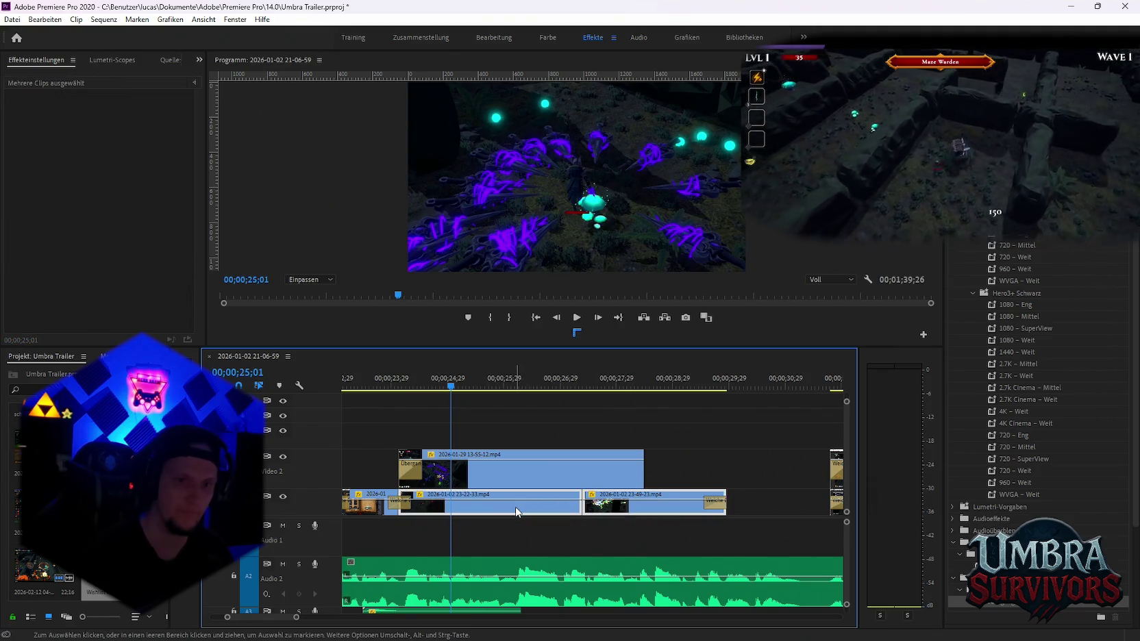
{"action": "key", "text": "Delete"}
{"action": "key", "text": "space"}
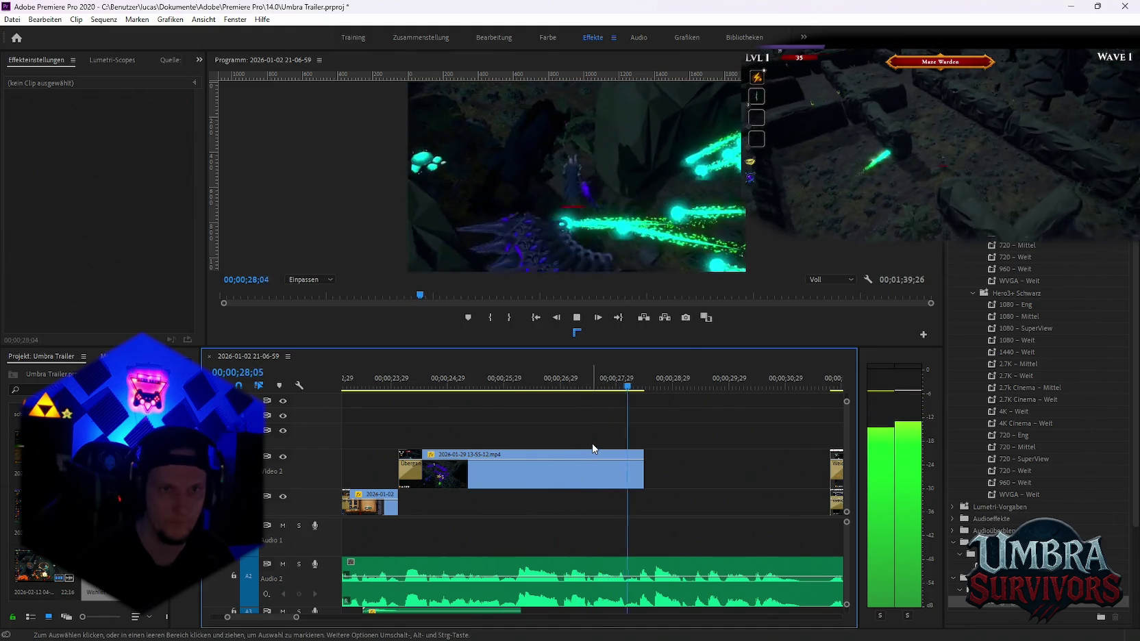
Shorten the 13-55-12 clip from its right end and move it to start at 24;11
{"action": "key", "text": "space"}
{"action": "key", "text": "minus"}
{"action": "key", "text": "minus"}
{"action": "key", "text": "minus"}
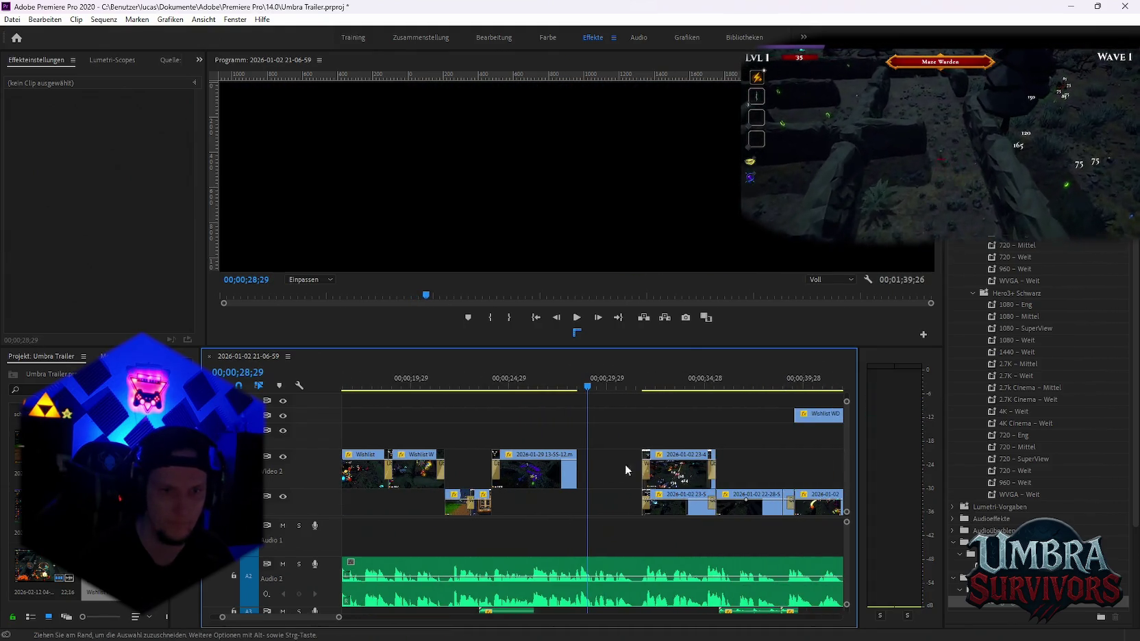
{"action": "left_click_drag", "start_coordinate": [558, 478], "coordinate": [532, 442]}
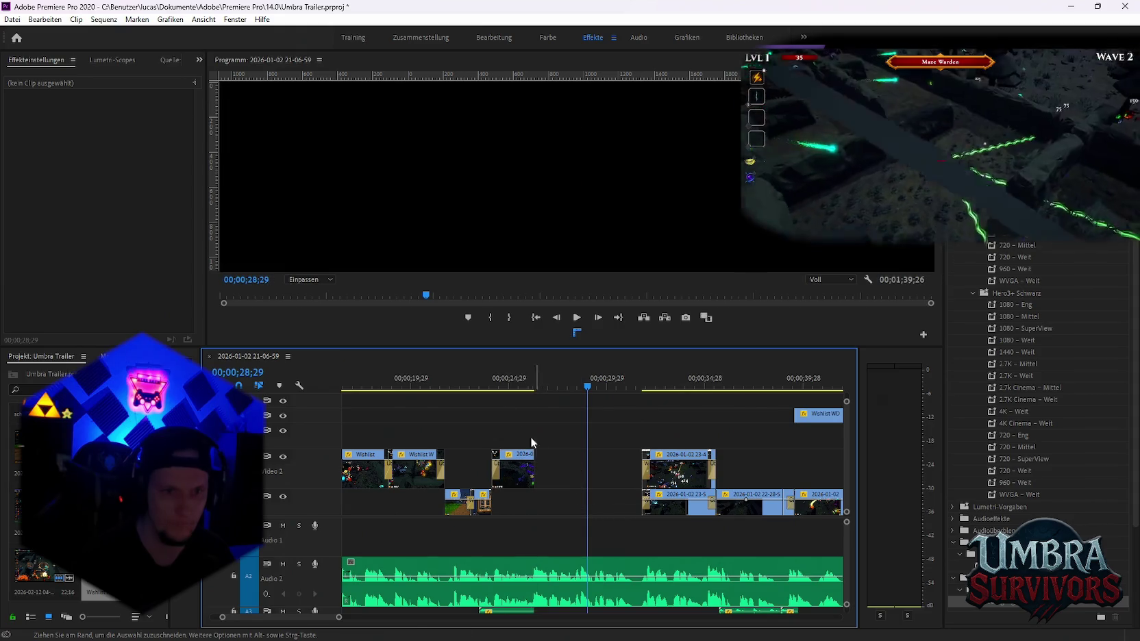
{"action": "key", "text": "equal"}
{"action": "key", "text": "equal"}
{"action": "key", "text": "equal"}
{"action": "key", "text": "space"}
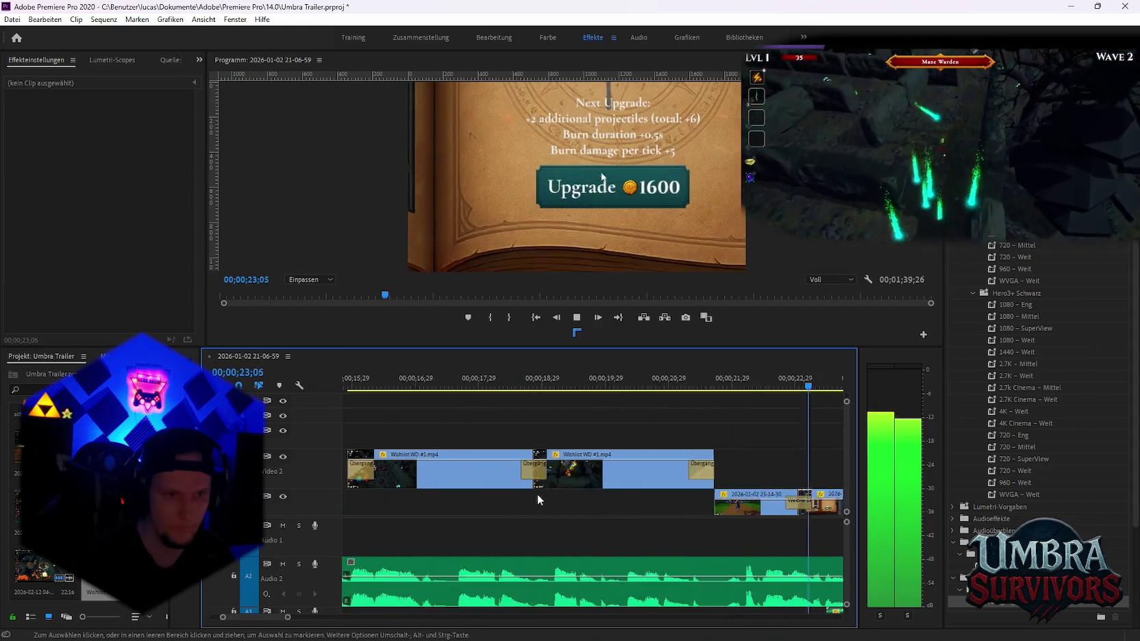
{"action": "key", "text": "space"}
{"action": "left_click_drag", "start_coordinate": [540, 481], "coordinate": [557, 480]}
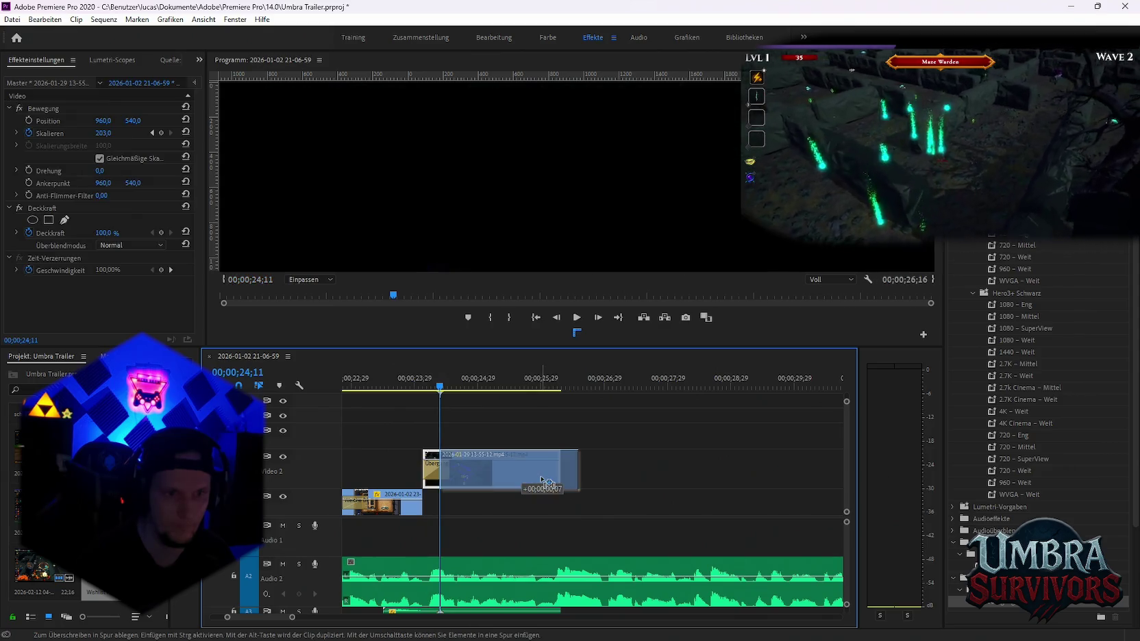
Add a transition at the Video 1 clip's end and review it from 24;29 and 21;14
{"action": "mouse_move", "coordinate": [983, 608]}
{"action": "left_mouse_down"}
{"action": "mouse_move", "coordinate": [423, 518]}
{"action": "mouse_move", "coordinate": [415, 506]}
{"action": "left_mouse_up"}
{"action": "key", "text": "space"}
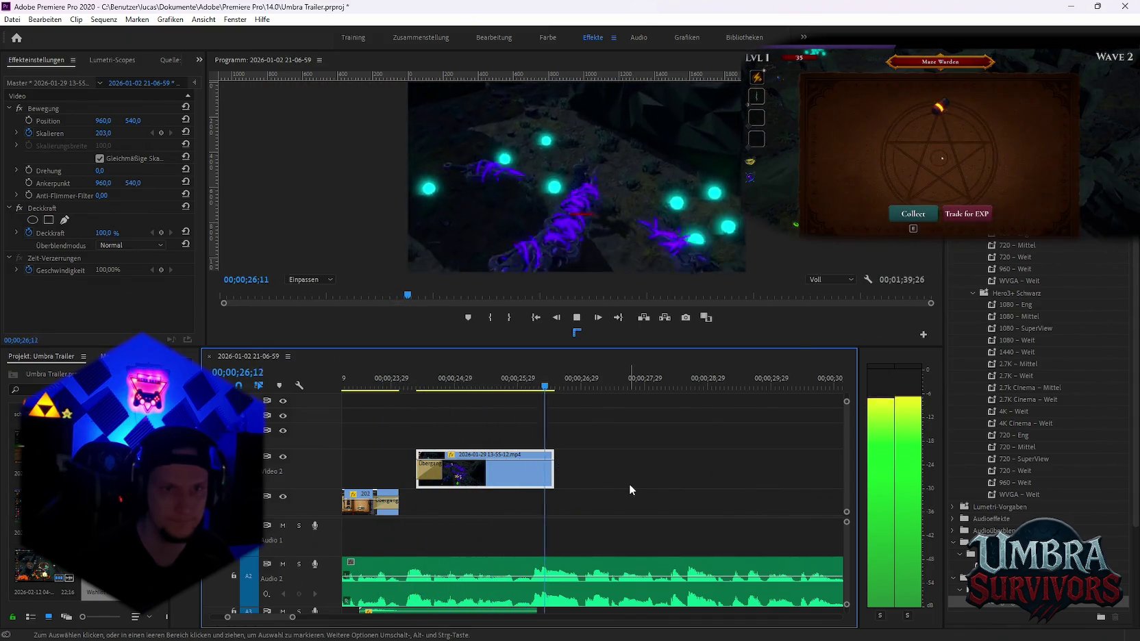
{"action": "key", "text": "space"}
{"action": "key", "text": "minus"}
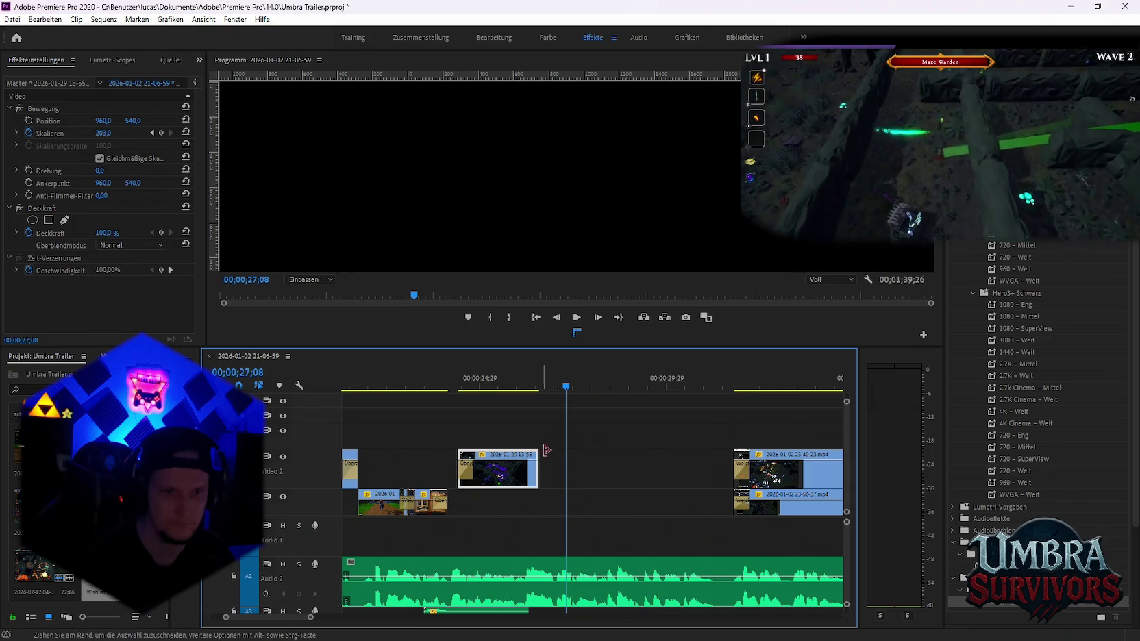
{"action": "left_click", "coordinate": [448, 388]}
{"action": "key", "text": "space"}
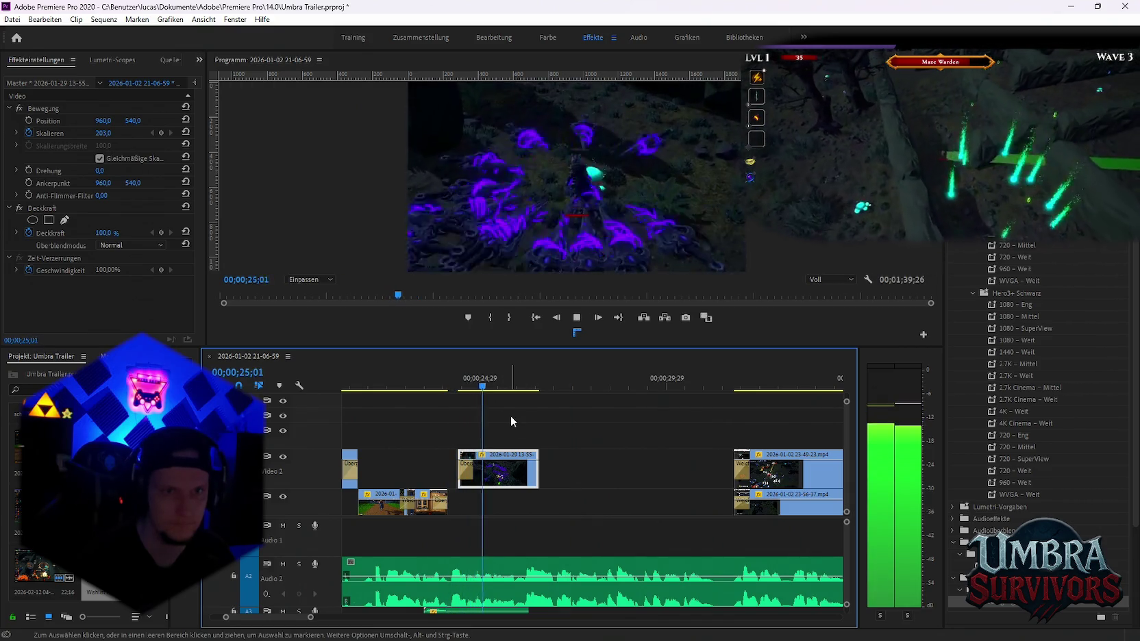
{"action": "key", "text": "space"}
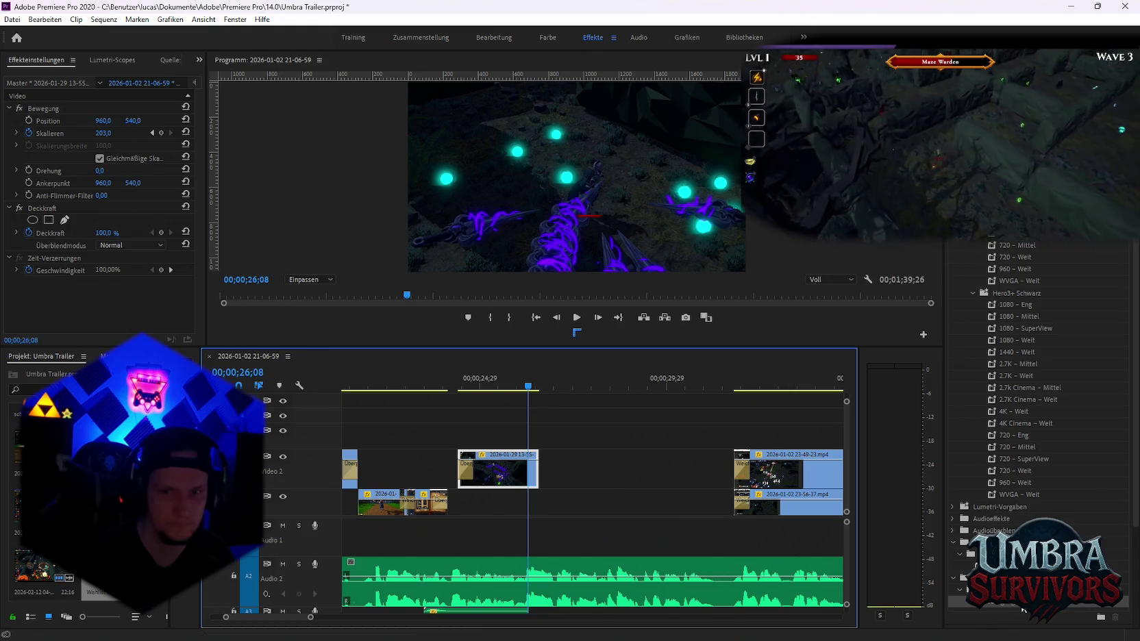
{"action": "scroll", "coordinate": [698, 466], "scroll_direction": "down", "scroll_amount": 3}
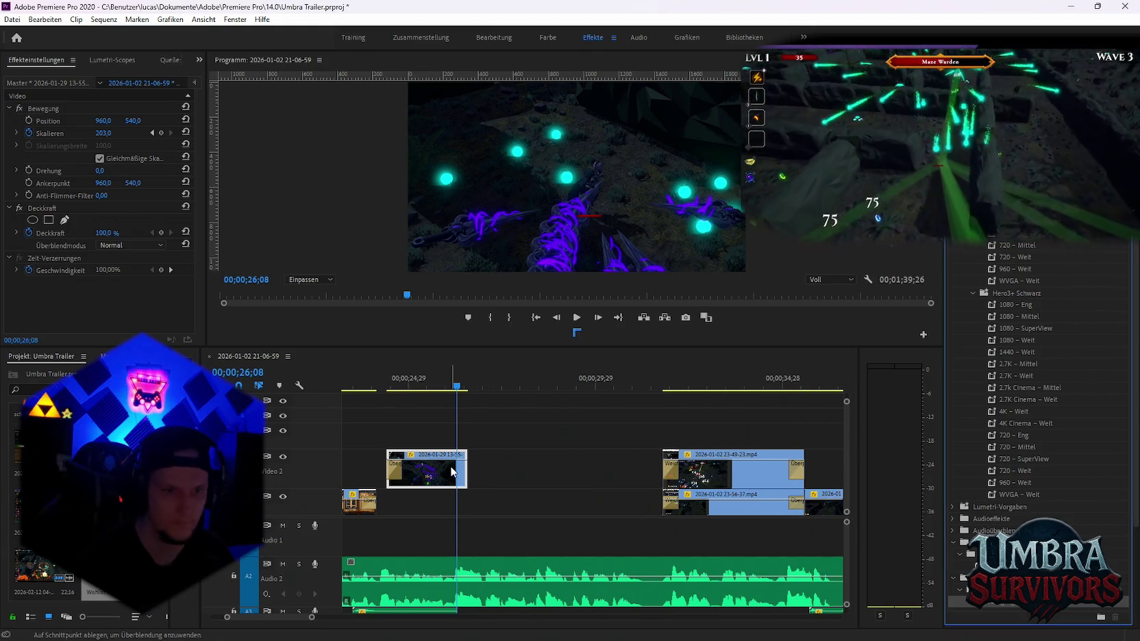
{"action": "scroll", "coordinate": [438, 473], "scroll_direction": "up", "scroll_amount": 4}
{"action": "left_click", "coordinate": [370, 387]}
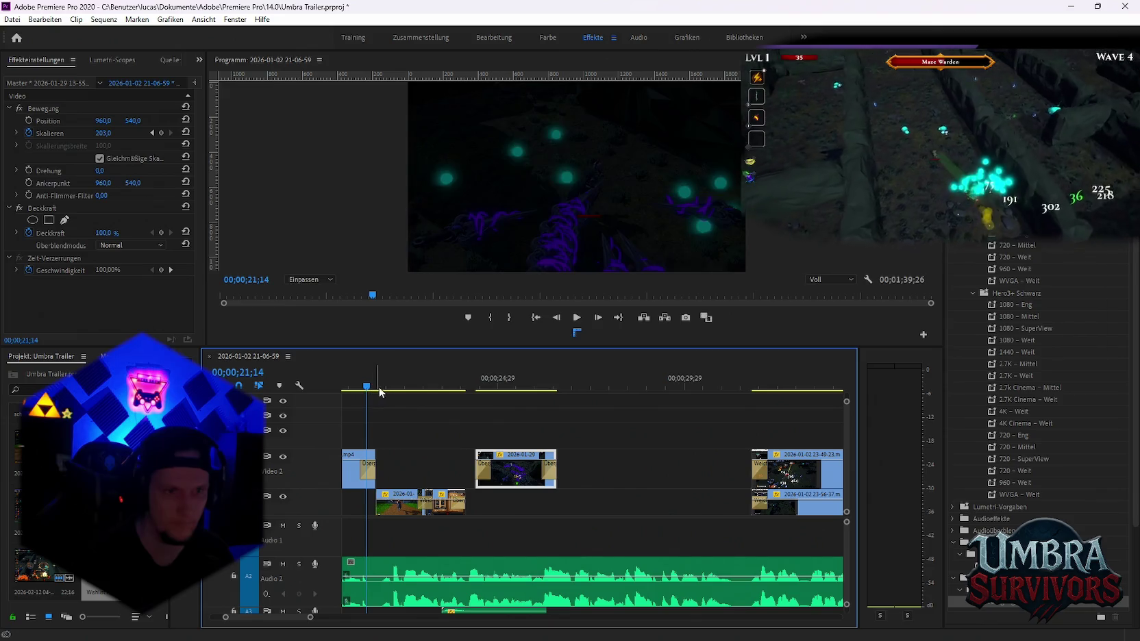
{"action": "key", "text": "space"}
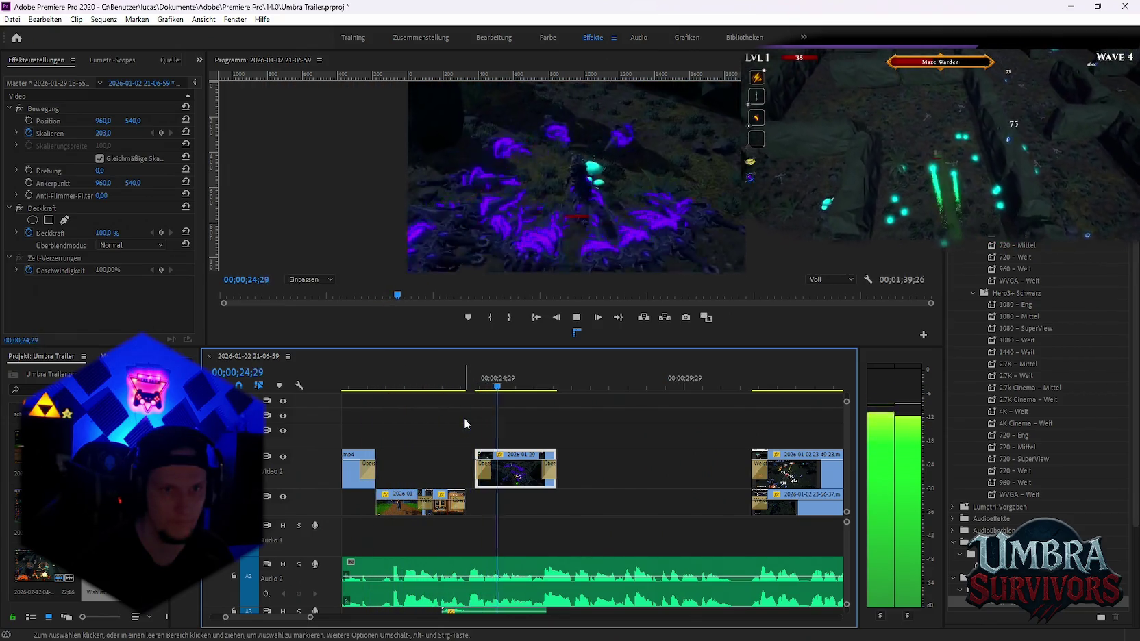
{"action": "key", "text": "space"}
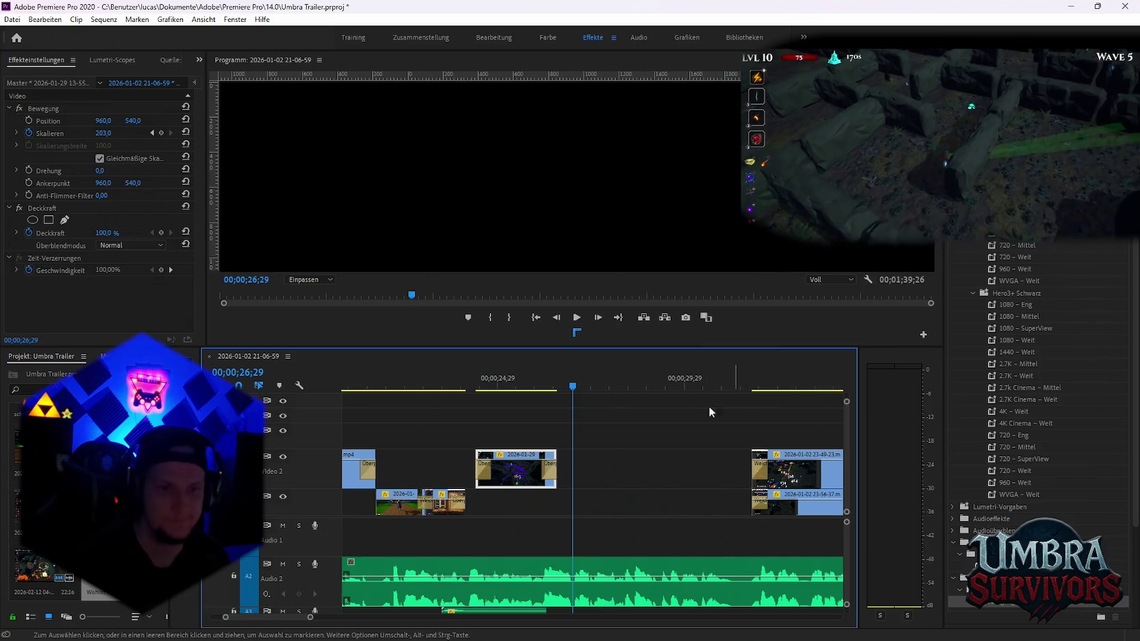
{"action": "key", "text": "minus"}
{"action": "key", "text": "minus"}
{"action": "key", "text": "minus"}
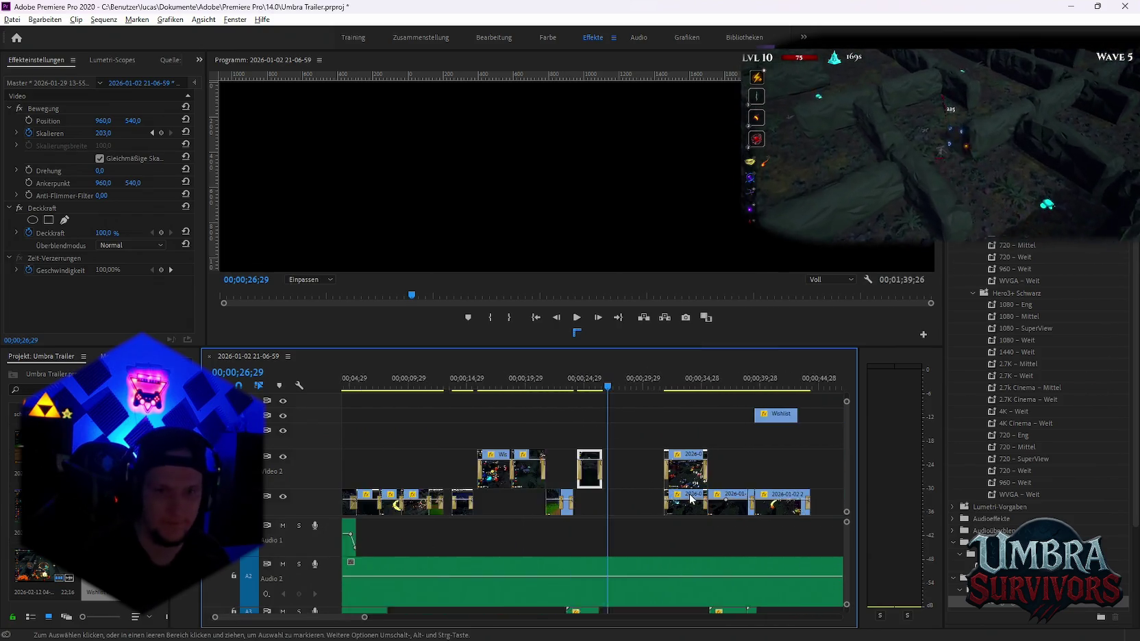
{"action": "key", "text": "minus"}
{"action": "left_click_drag", "start_coordinate": [619, 387], "coordinate": [702, 388]}
{"action": "scroll", "coordinate": [743, 444], "scroll_direction": "down", "scroll_amount": 5}
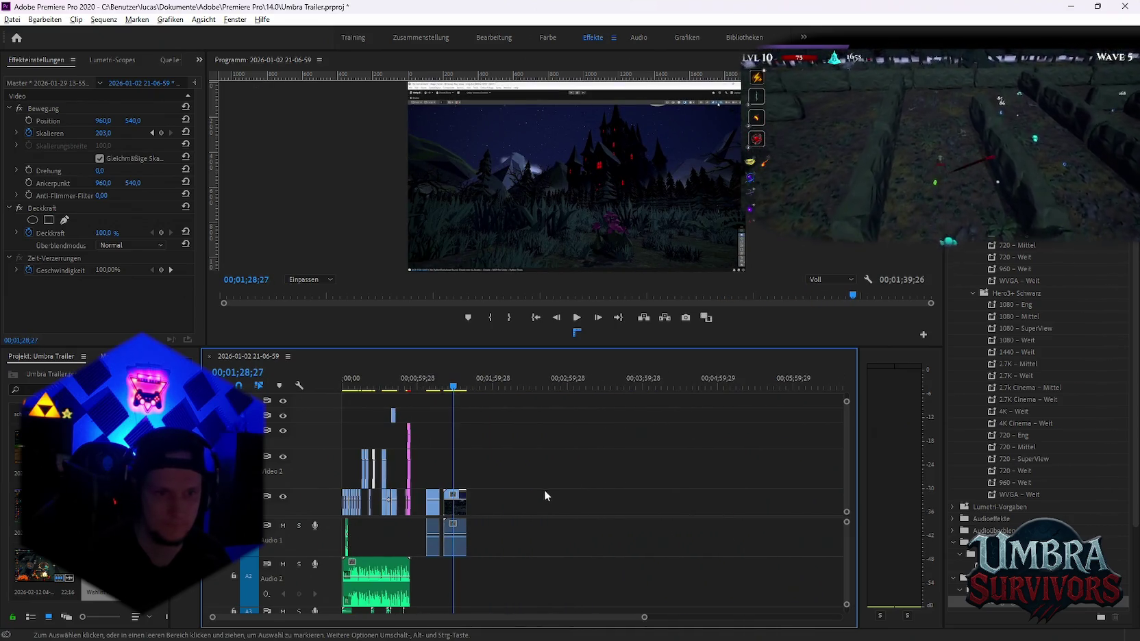
{"action": "scroll", "coordinate": [503, 566], "scroll_direction": "up", "scroll_amount": 2}
{"action": "scroll", "coordinate": [500, 572], "scroll_direction": "up", "scroll_amount": 3}
{"action": "scroll", "coordinate": [499, 572], "scroll_direction": "up", "scroll_amount": 3}
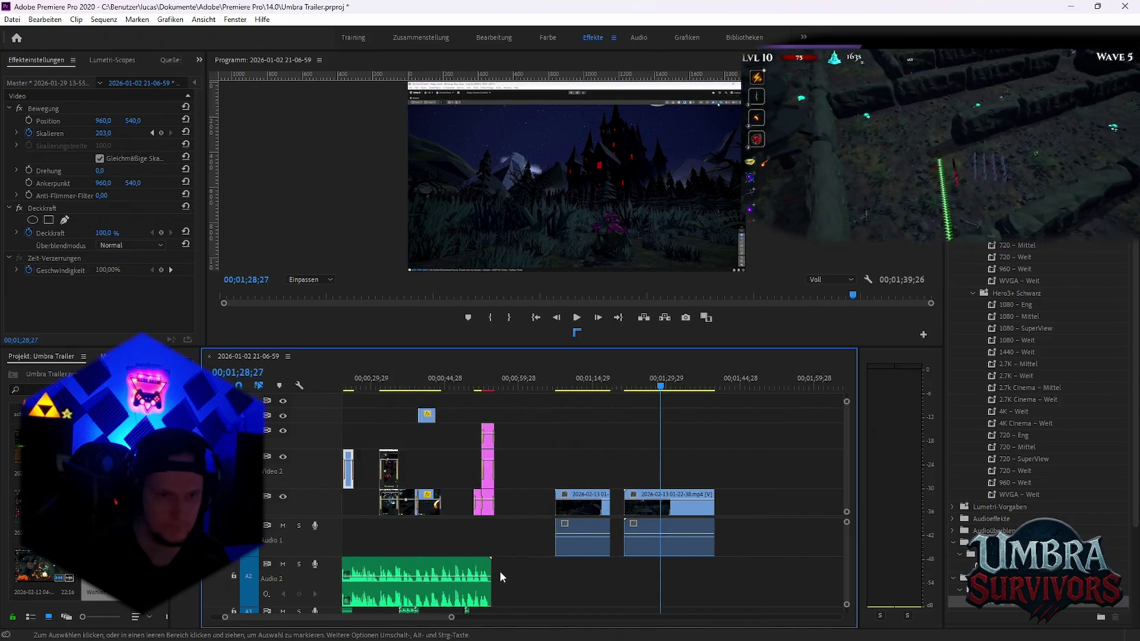
{"action": "scroll", "coordinate": [499, 572], "scroll_direction": "up", "scroll_amount": 3}
{"action": "scroll", "coordinate": [489, 531], "scroll_direction": "up", "scroll_amount": 2}
{"action": "scroll", "coordinate": [492, 528], "scroll_direction": "up", "scroll_amount": 2}
{"action": "scroll", "coordinate": [548, 524], "scroll_direction": "up", "scroll_amount": 1}
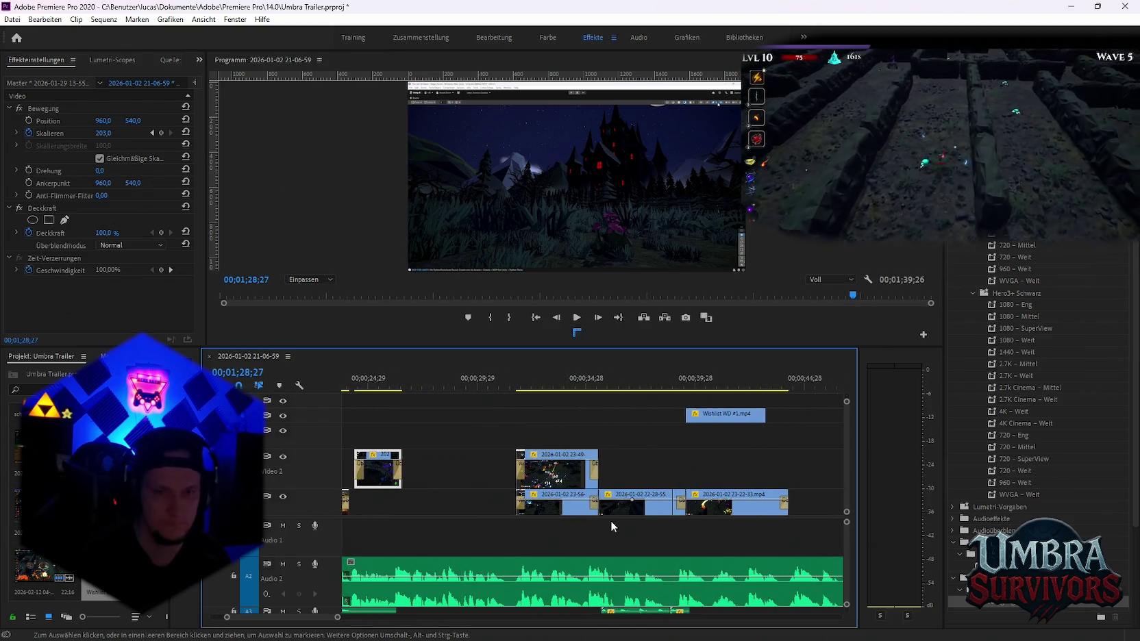
{"action": "scroll", "coordinate": [575, 418], "scroll_direction": "up", "scroll_amount": 2}
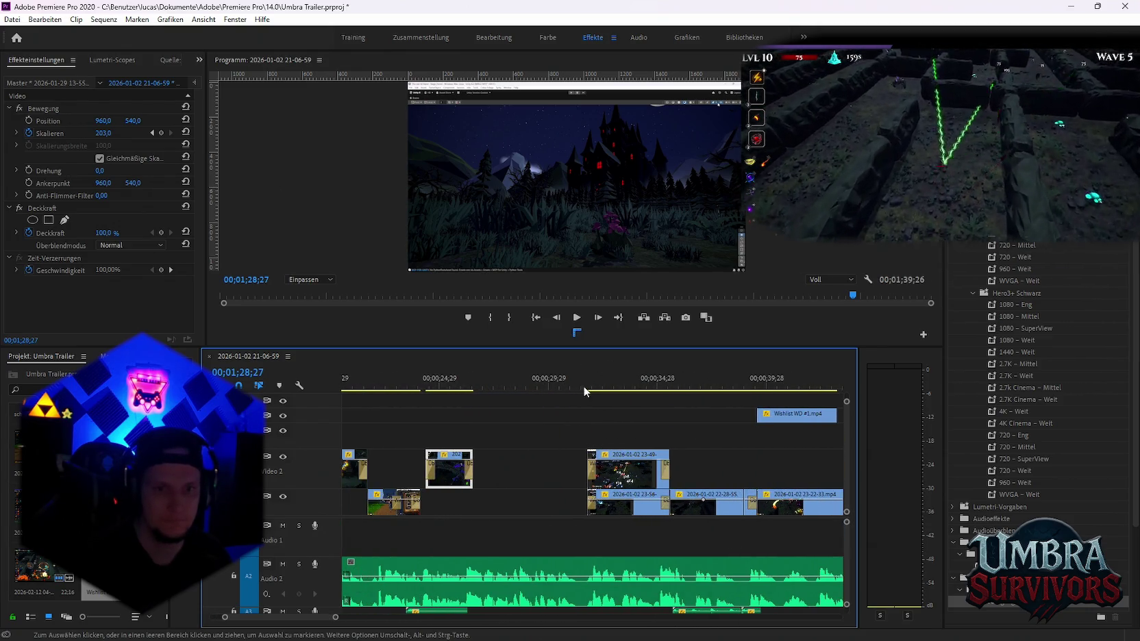
{"action": "left_click", "coordinate": [583, 385]}
{"action": "left_click_drag", "start_coordinate": [610, 375], "coordinate": [683, 384]}
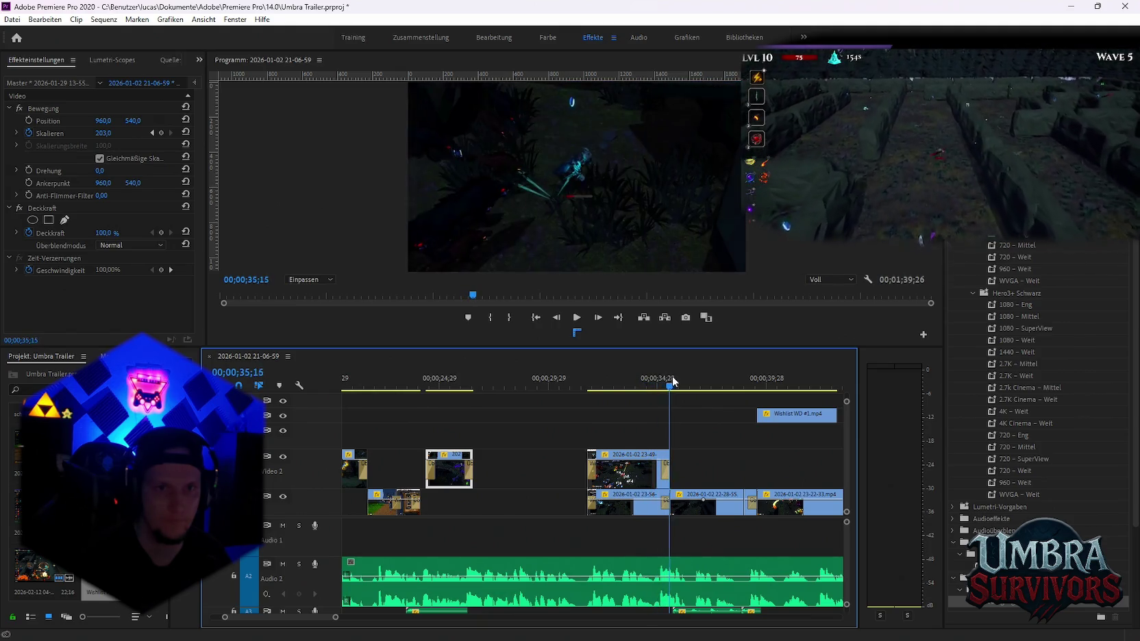
{"action": "key", "text": "space"}
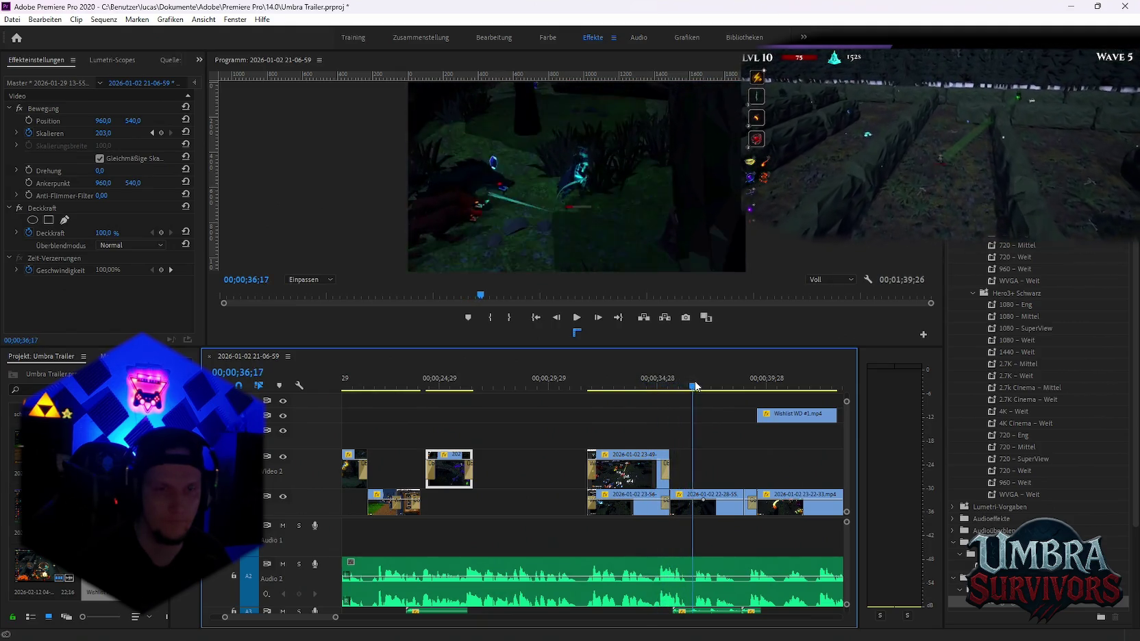
{"action": "left_click_drag", "start_coordinate": [699, 380], "coordinate": [472, 377]}
{"action": "left_click", "coordinate": [424, 378]}
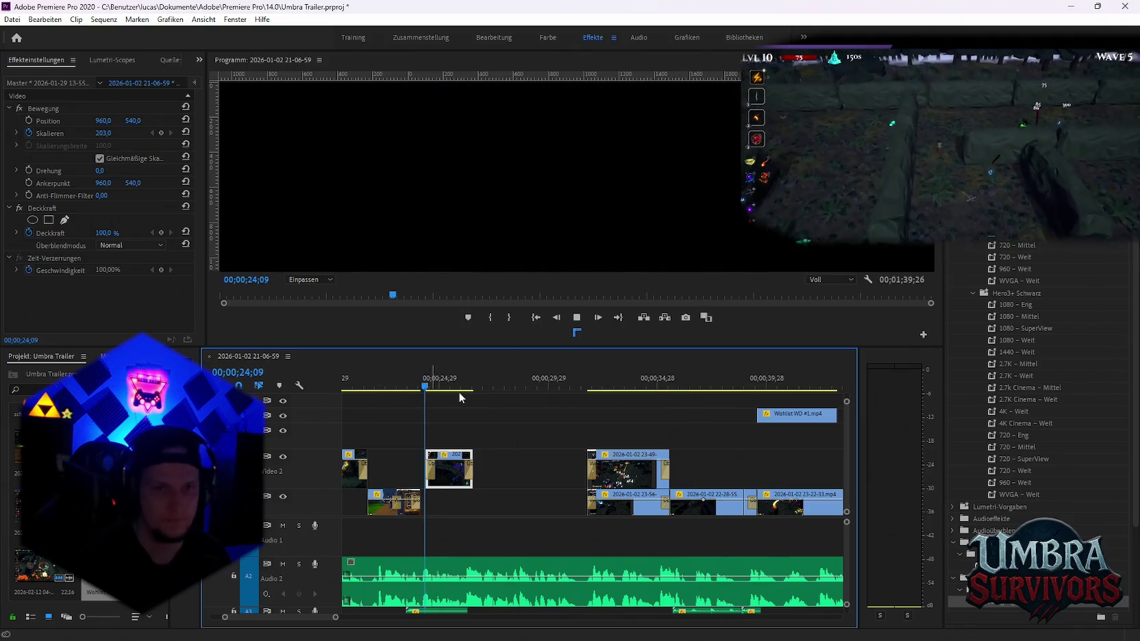
{"action": "key", "text": "space"}
{"action": "scroll", "coordinate": [532, 434], "scroll_direction": "up", "scroll_amount": 3}
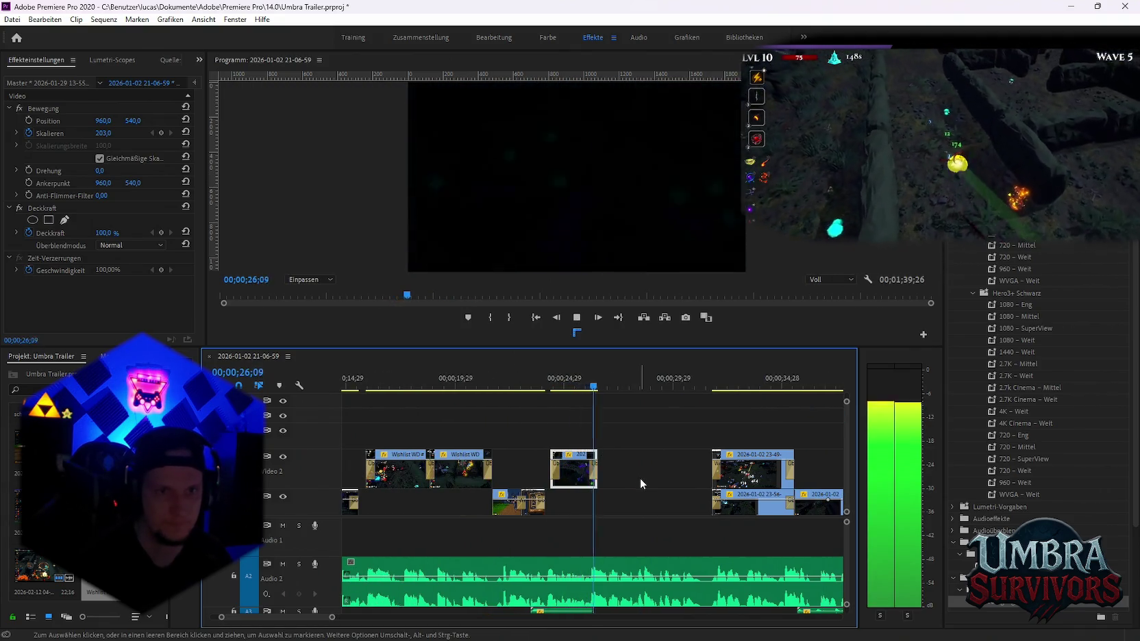
{"action": "key", "text": "space"}
{"action": "scroll", "coordinate": [537, 507], "scroll_direction": "down", "scroll_amount": 2}
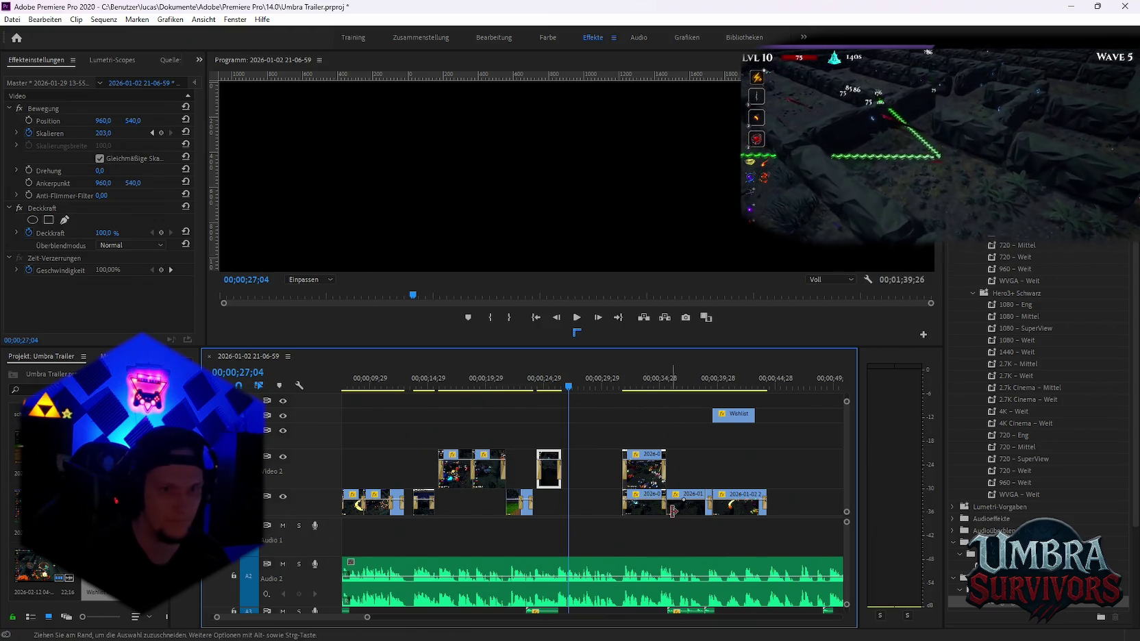
{"action": "left_click", "coordinate": [522, 392]}
{"action": "key", "text": "space"}
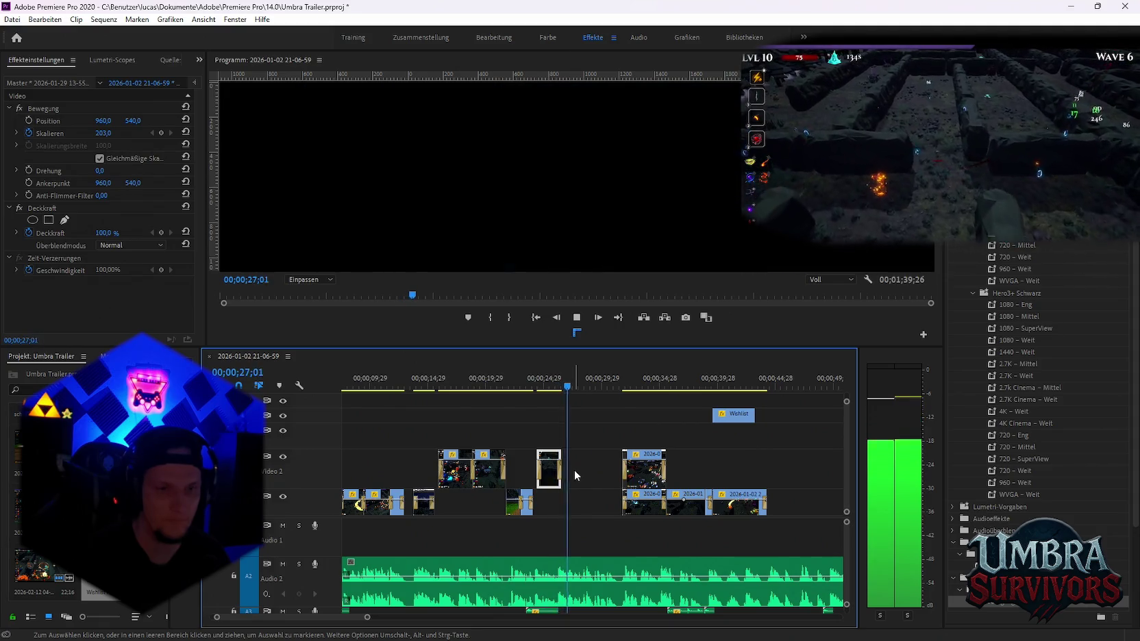
{"action": "key", "text": "space"}
{"action": "scroll", "coordinate": [576, 488], "scroll_direction": "up", "scroll_amount": 2, "text": "alt"}
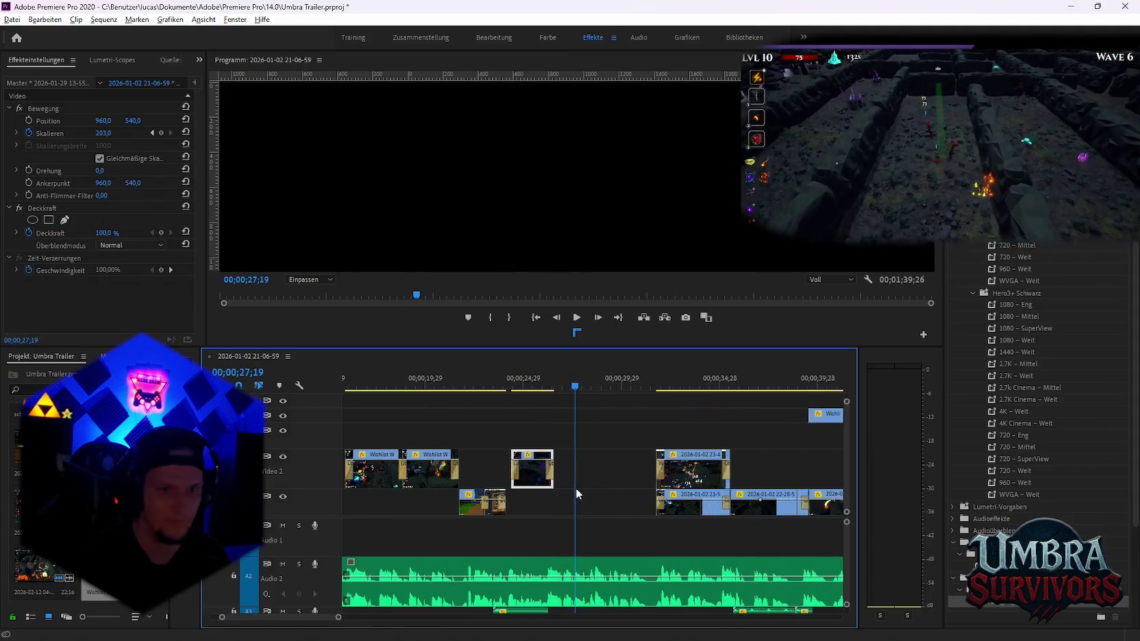
{"action": "scroll", "coordinate": [579, 490], "scroll_direction": "up", "scroll_amount": 3, "text": "alt"}
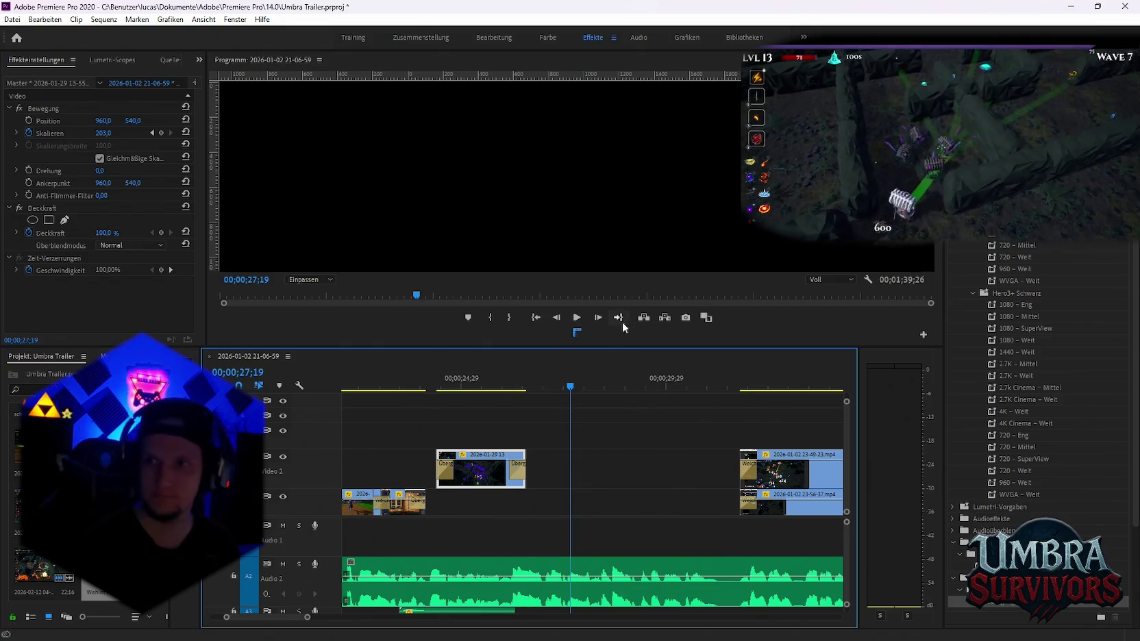
{"action": "mouse_move", "coordinate": [805, 626]}
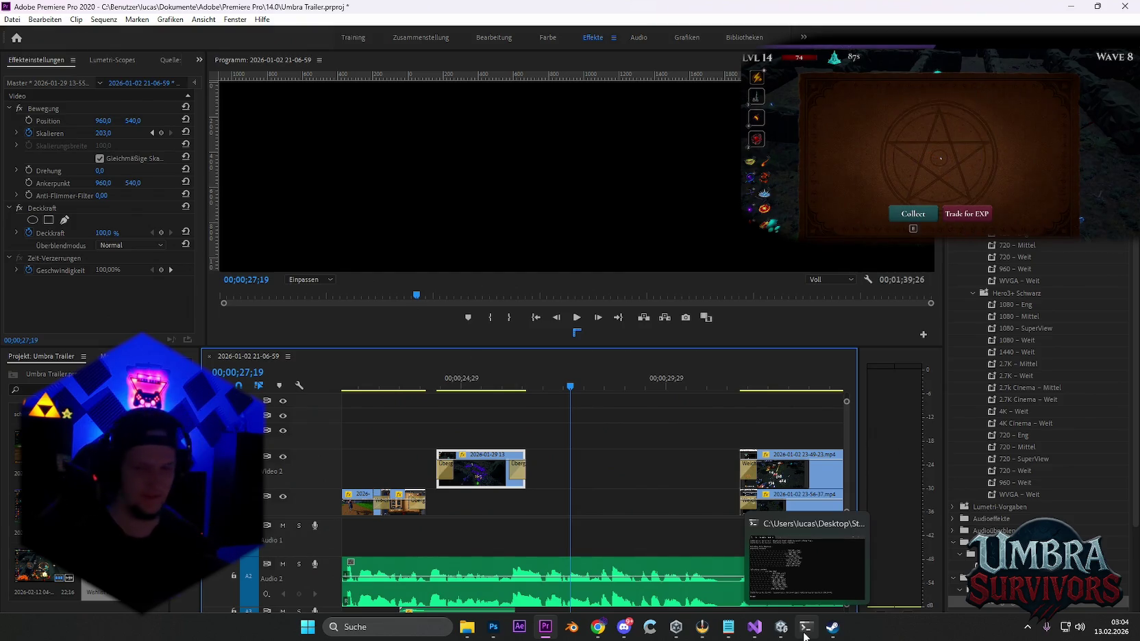
Zoom the timeline and put the playhead at about 40;27 to check the trailer there
{"action": "scroll", "coordinate": [663, 480], "scroll_direction": "down", "scroll_amount": 5}
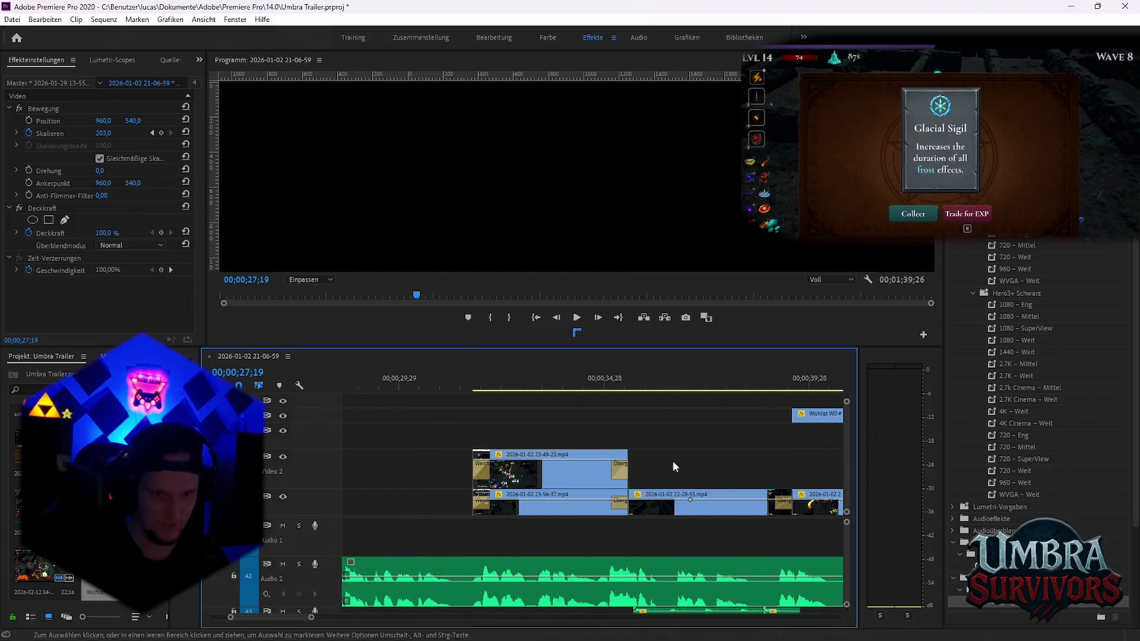
{"action": "scroll", "coordinate": [663, 494], "scroll_direction": "down", "scroll_amount": 5}
{"action": "left_click", "coordinate": [714, 378]}
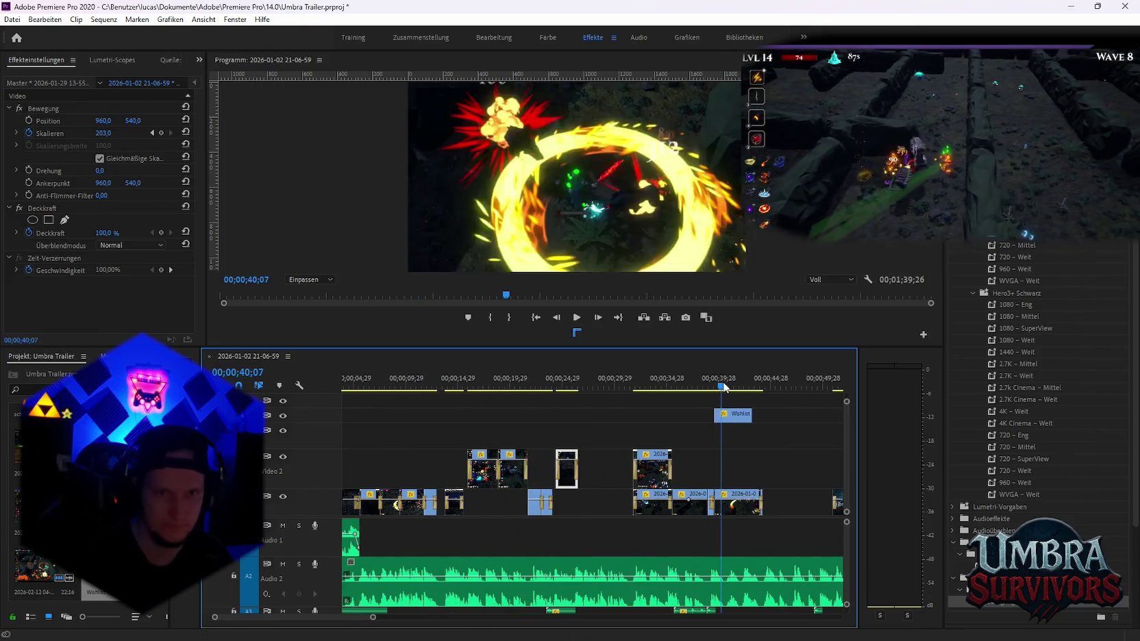
{"action": "scroll", "coordinate": [695, 460], "scroll_direction": "down", "scroll_amount": 3}
{"action": "scroll", "coordinate": [695, 460], "scroll_direction": "down", "scroll_amount": 2}
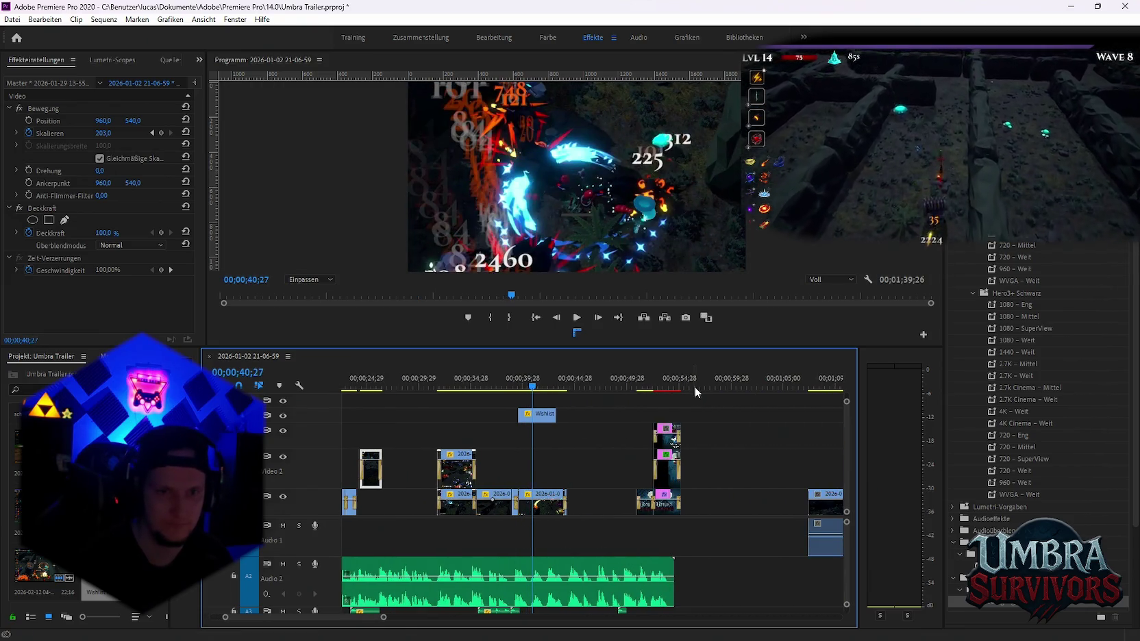
{"action": "scroll", "coordinate": [715, 435], "scroll_direction": "down", "scroll_amount": 3}
{"action": "scroll", "coordinate": [677, 445], "scroll_direction": "up", "scroll_amount": 3}
{"action": "scroll", "coordinate": [418, 531], "scroll_direction": "up", "scroll_amount": 3}
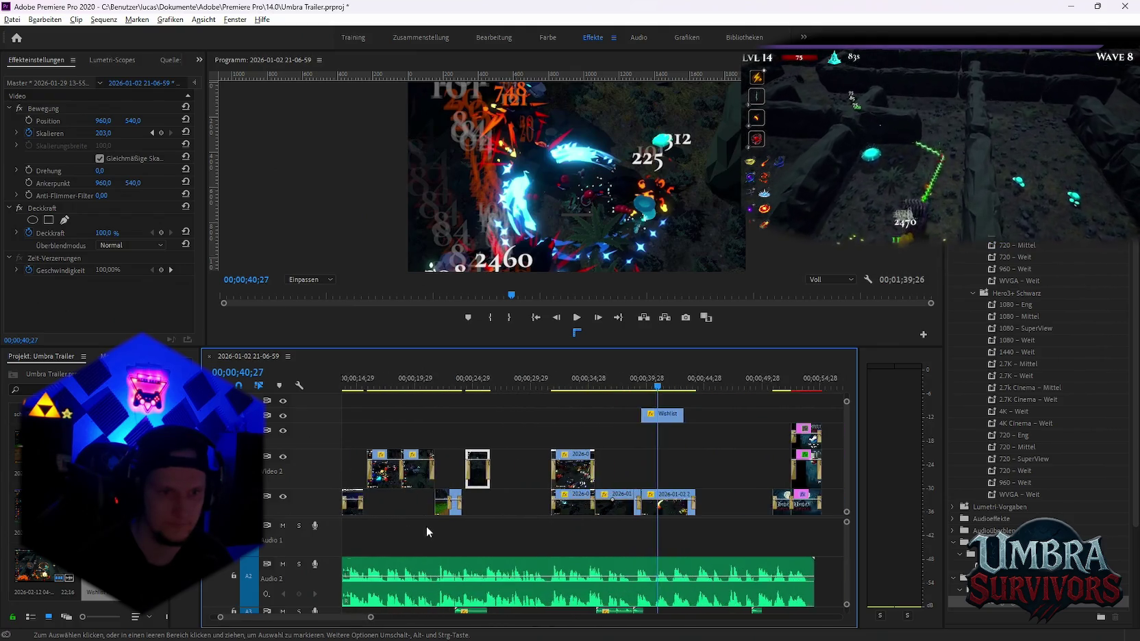
{"action": "scroll", "coordinate": [426, 526], "scroll_direction": "up", "scroll_amount": 2}
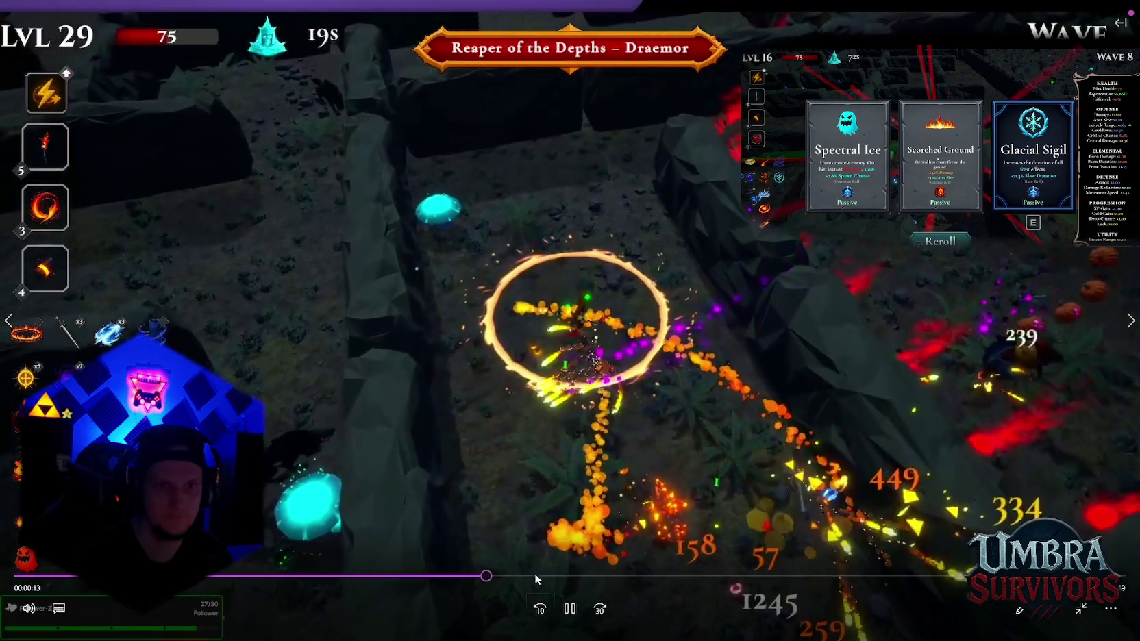
Seek through the gameplay recording from level 1 to the Maze Warden fight and level 8, then exit fullscreen
{"action": "left_click", "coordinate": [535, 573]}
{"action": "left_click", "coordinate": [617, 572]}
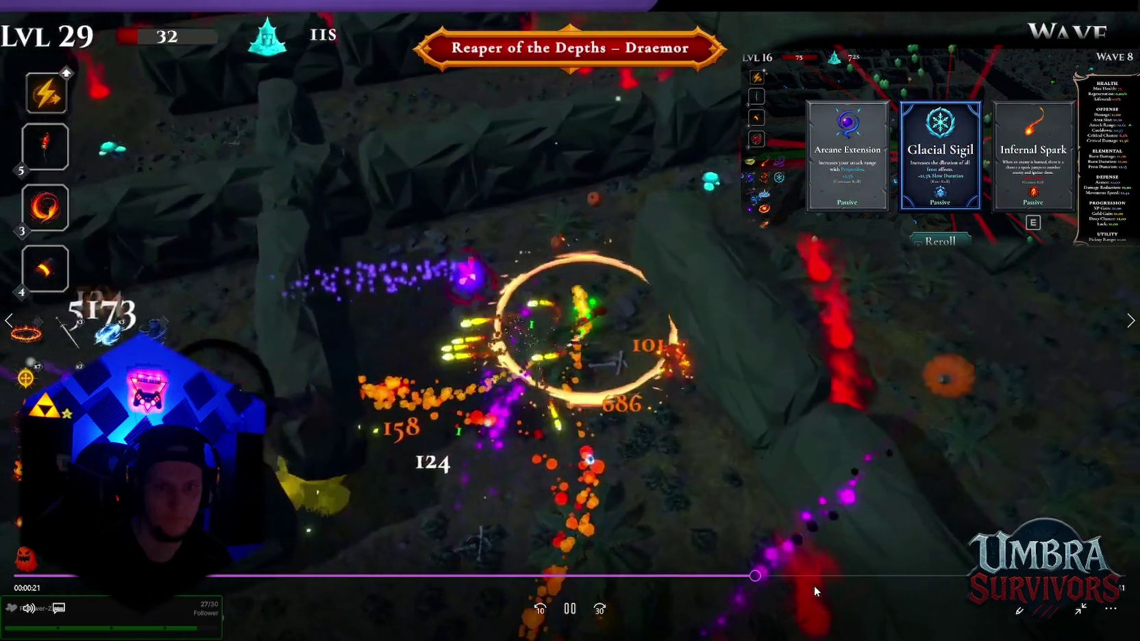
{"action": "left_click", "coordinate": [814, 575]}
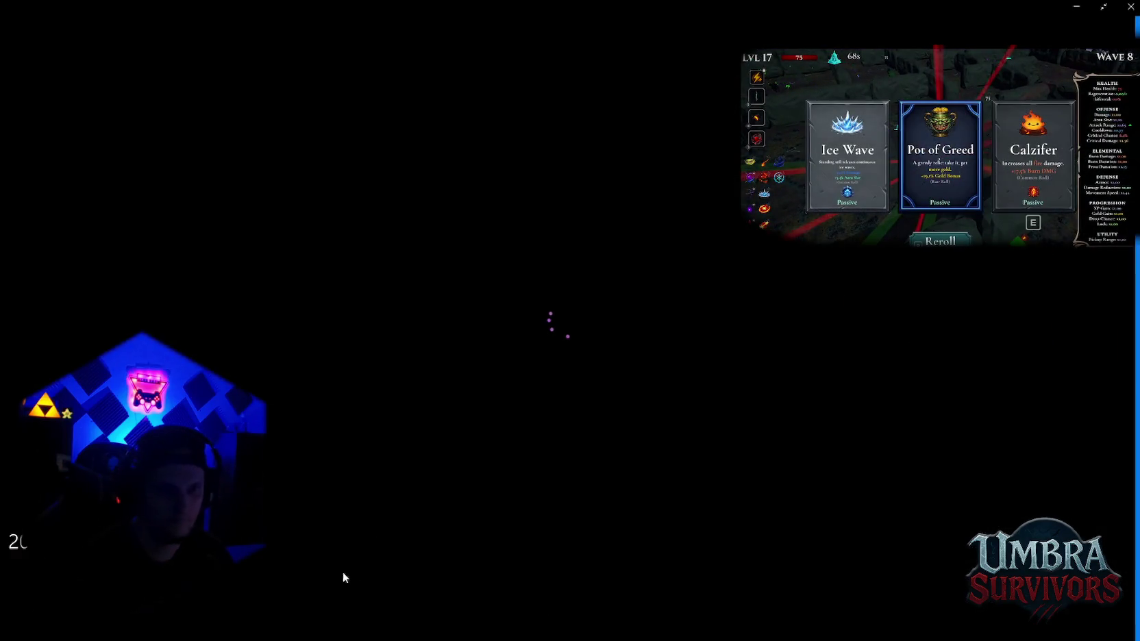
{"action": "left_click", "coordinate": [342, 575]}
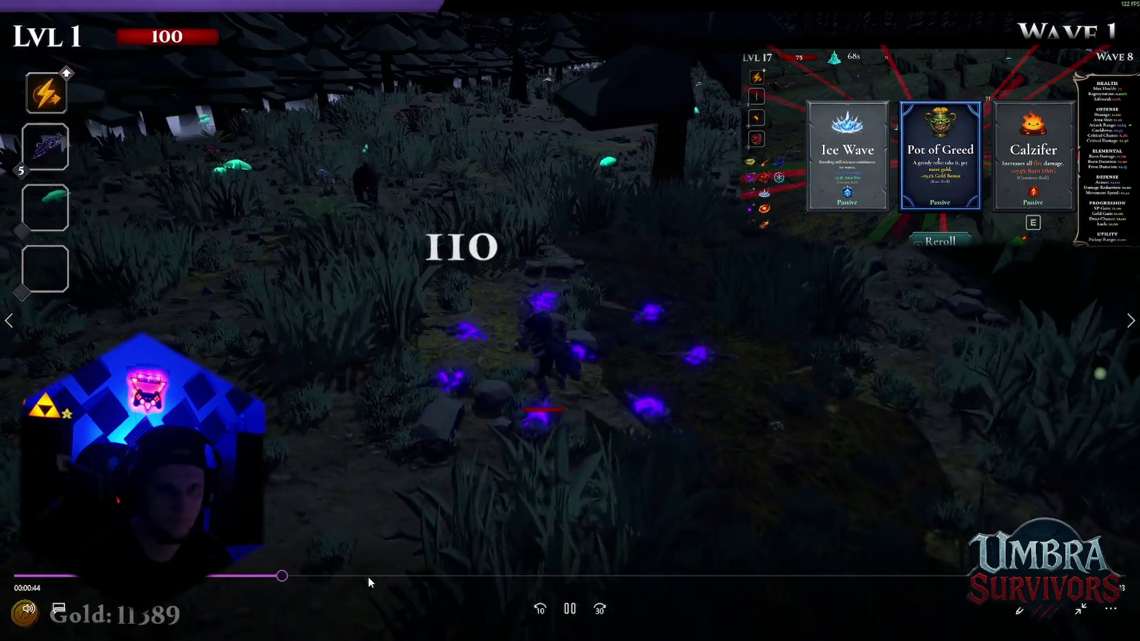
{"action": "left_click", "coordinate": [620, 575]}
{"action": "left_click", "coordinate": [768, 576]}
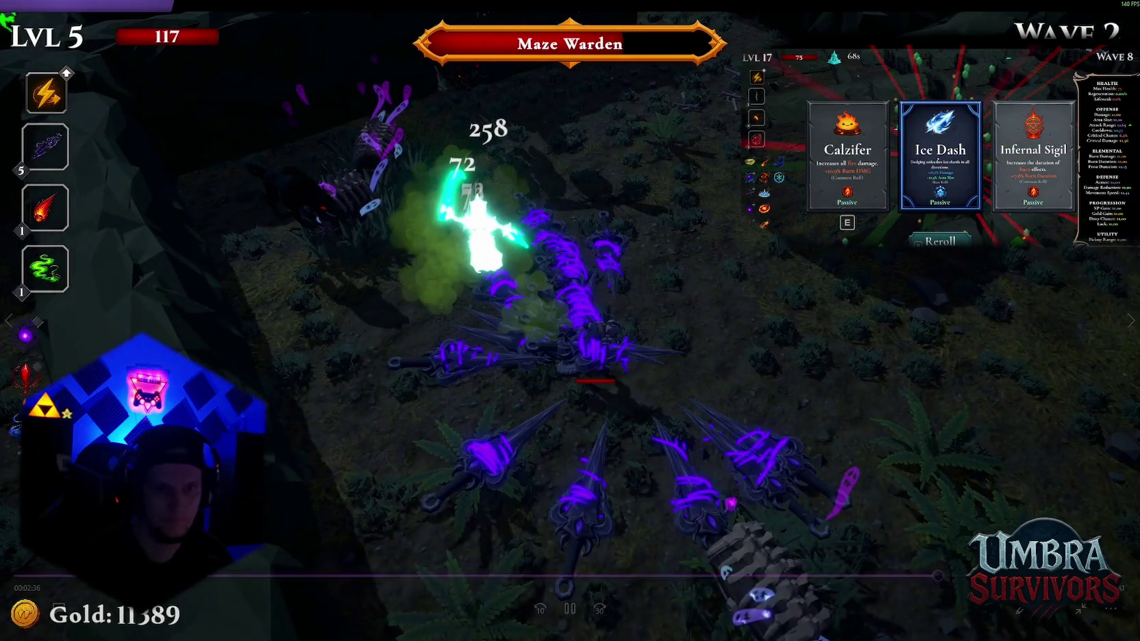
{"action": "left_click", "coordinate": [959, 576]}
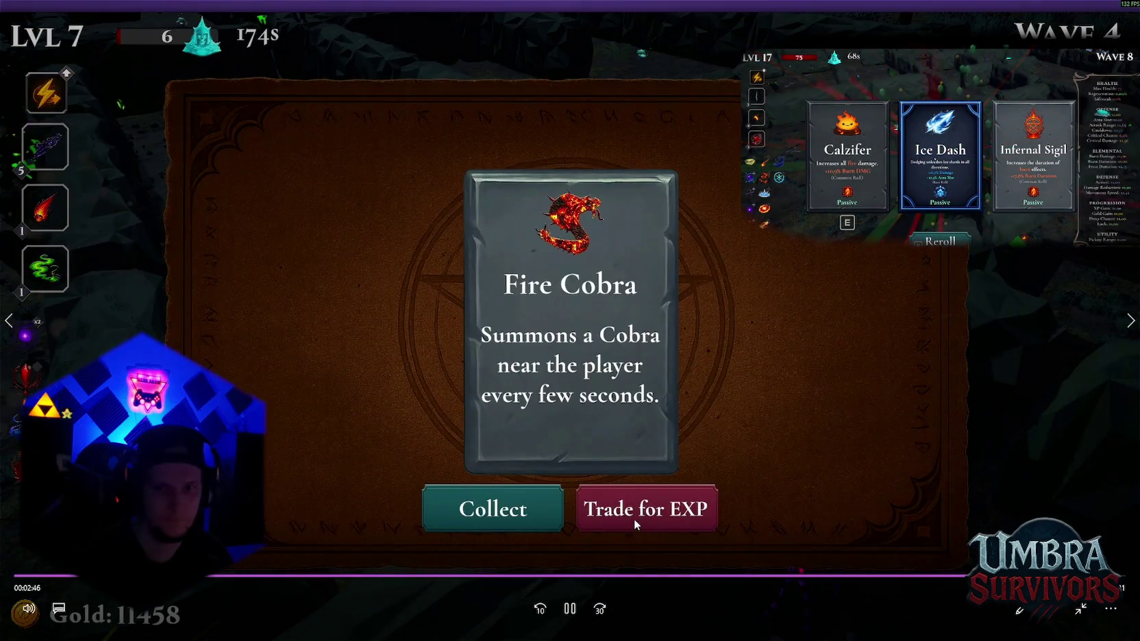
{"action": "key", "text": "Escape"}
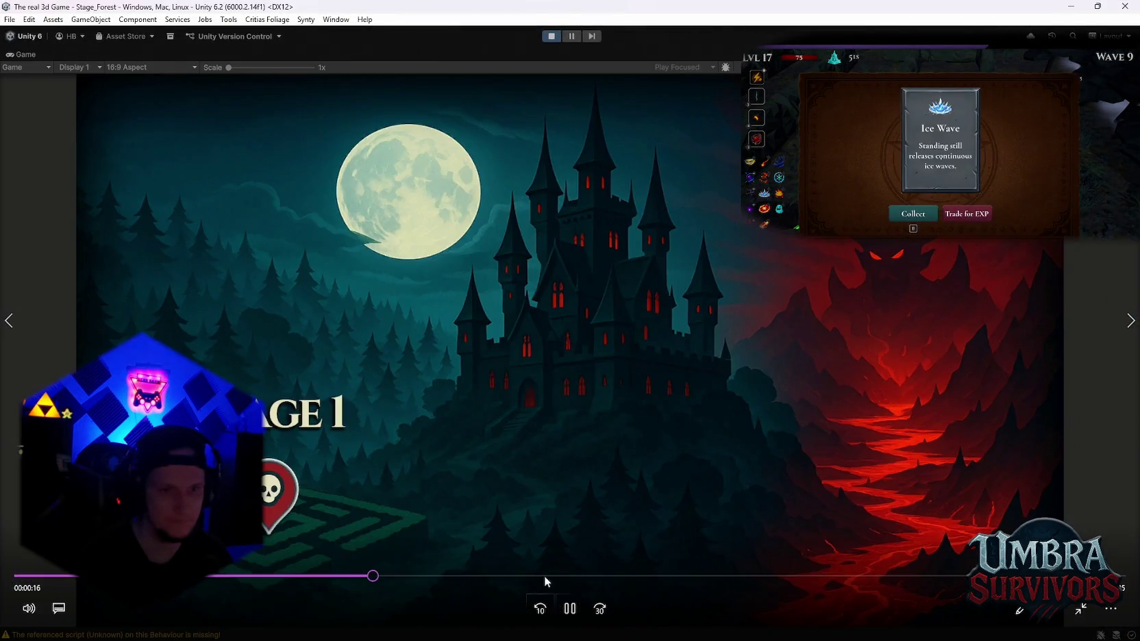
Skip through the editor recording, close it, and skim the next one to about 00:00:56
{"action": "left_click", "coordinate": [544, 577]}
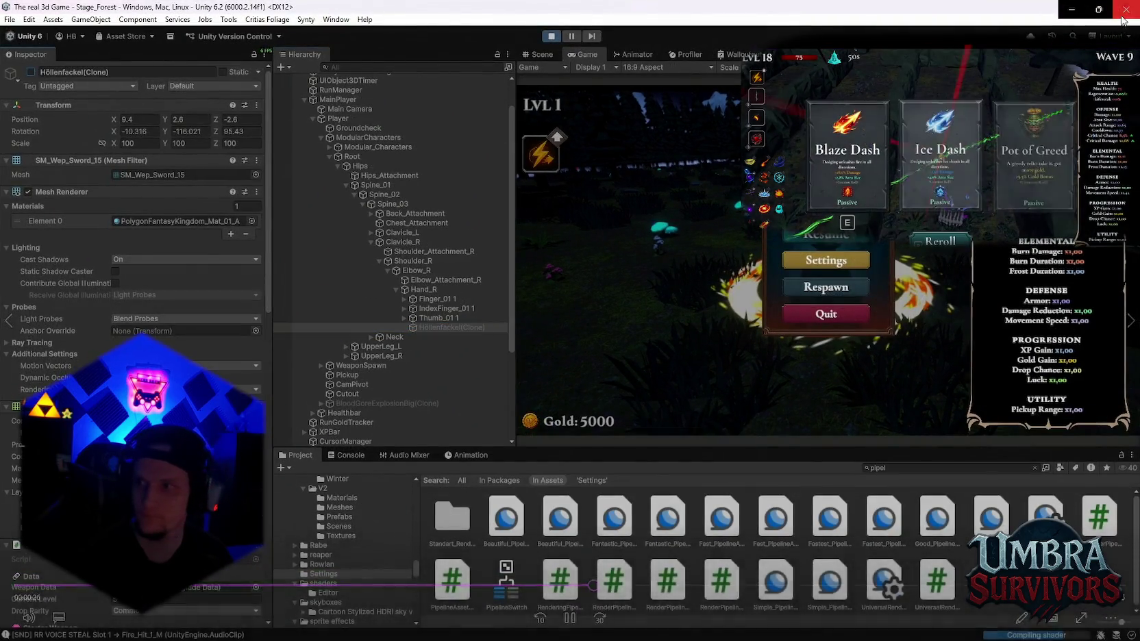
{"action": "left_click", "coordinate": [1123, 16]}
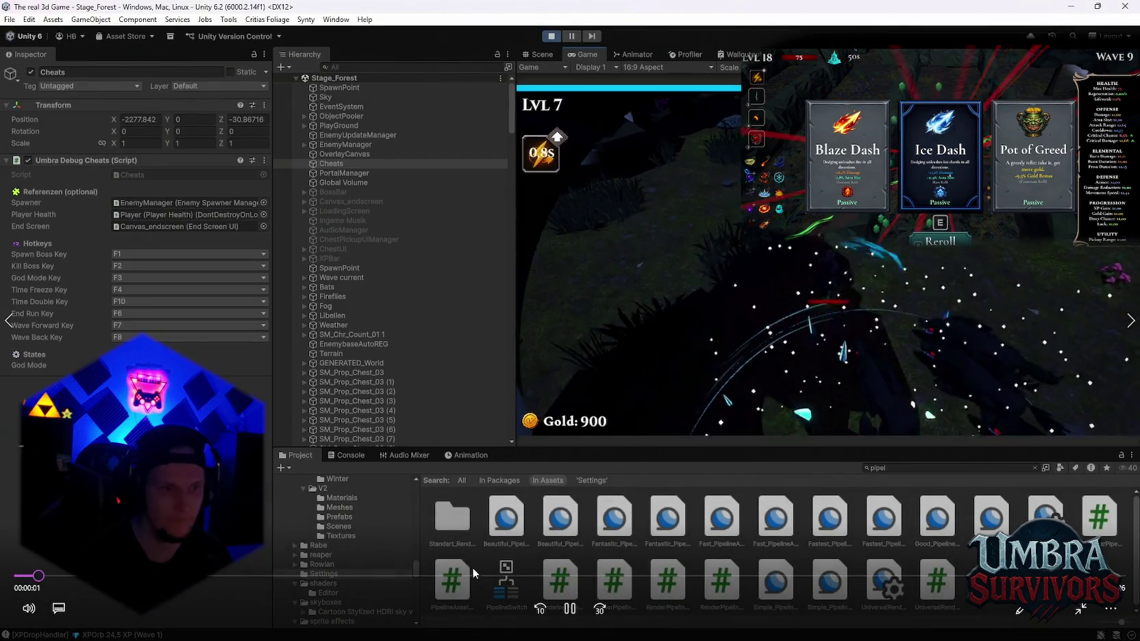
{"action": "left_click_drag", "start_coordinate": [472, 575], "coordinate": [694, 576]}
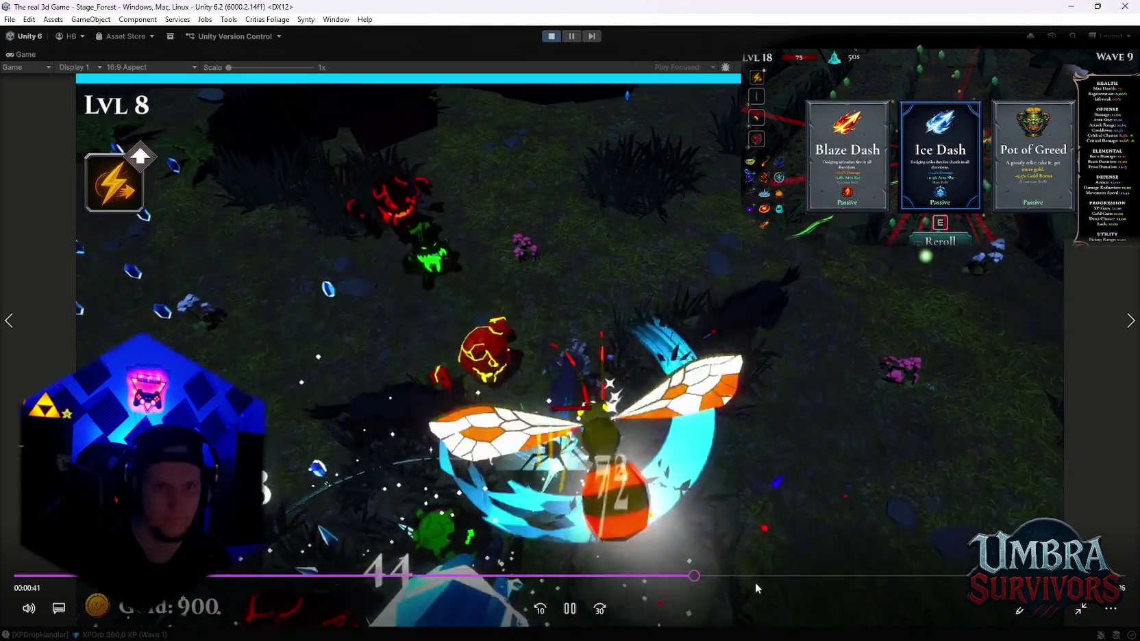
{"action": "left_click", "coordinate": [843, 574]}
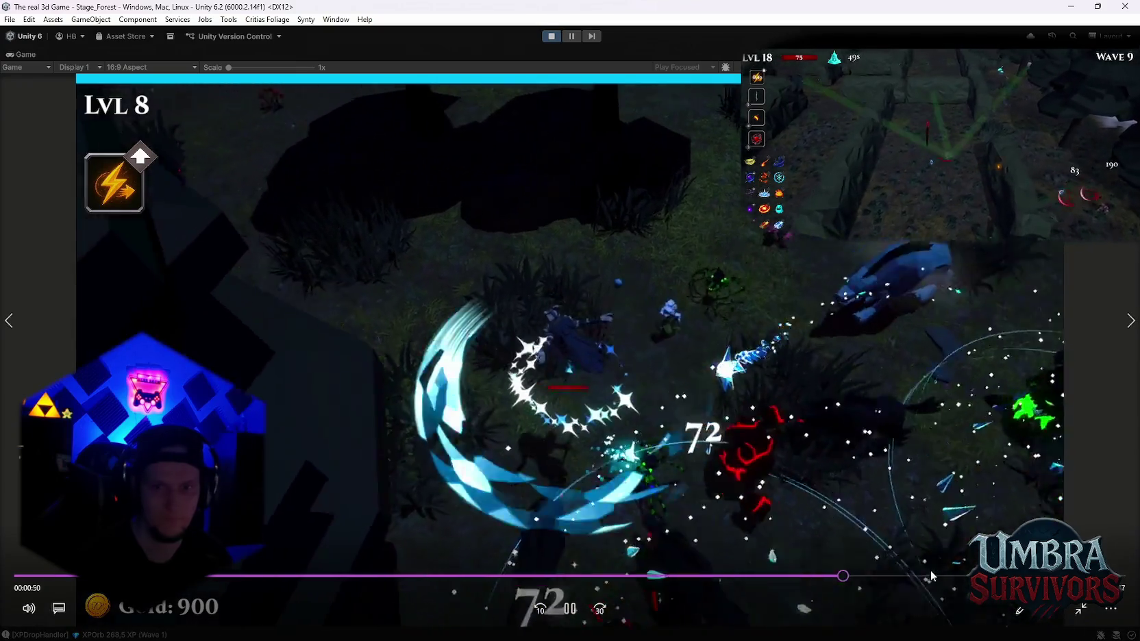
{"action": "left_click", "coordinate": [933, 575]}
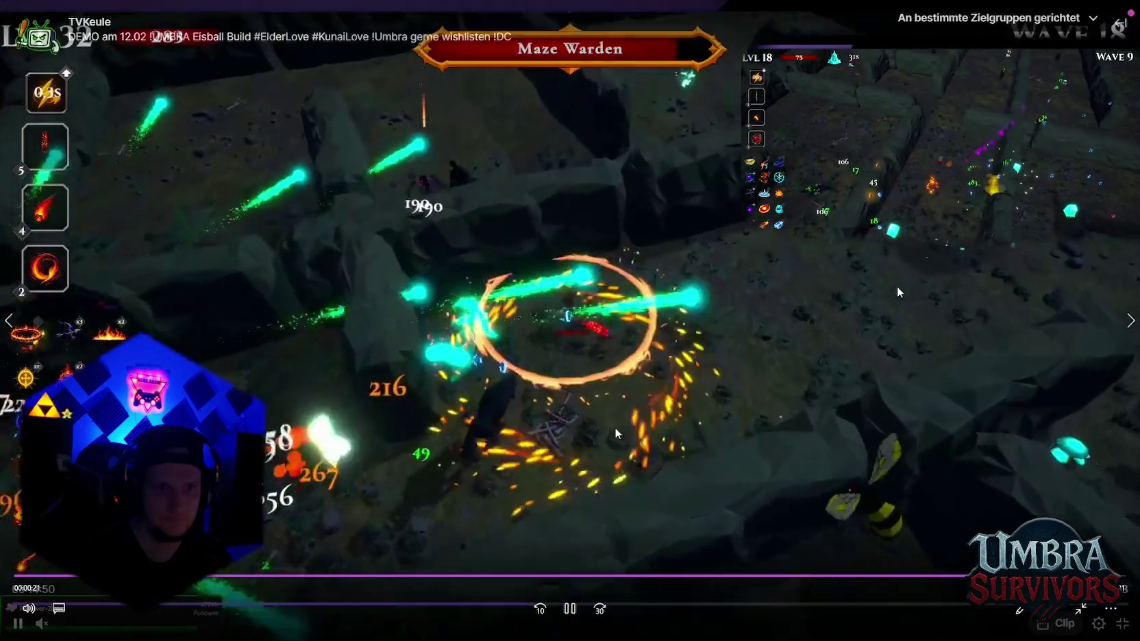
Pause the Maze Warden recording and close the player
{"action": "key", "text": "space"}
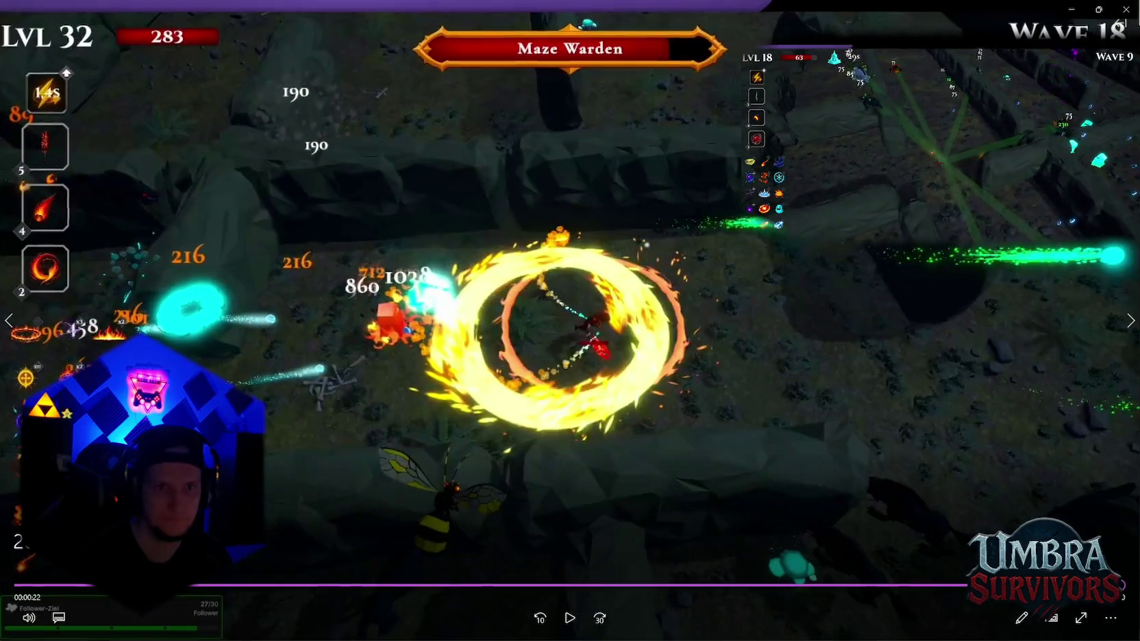
{"action": "left_click", "coordinate": [1126, 9]}
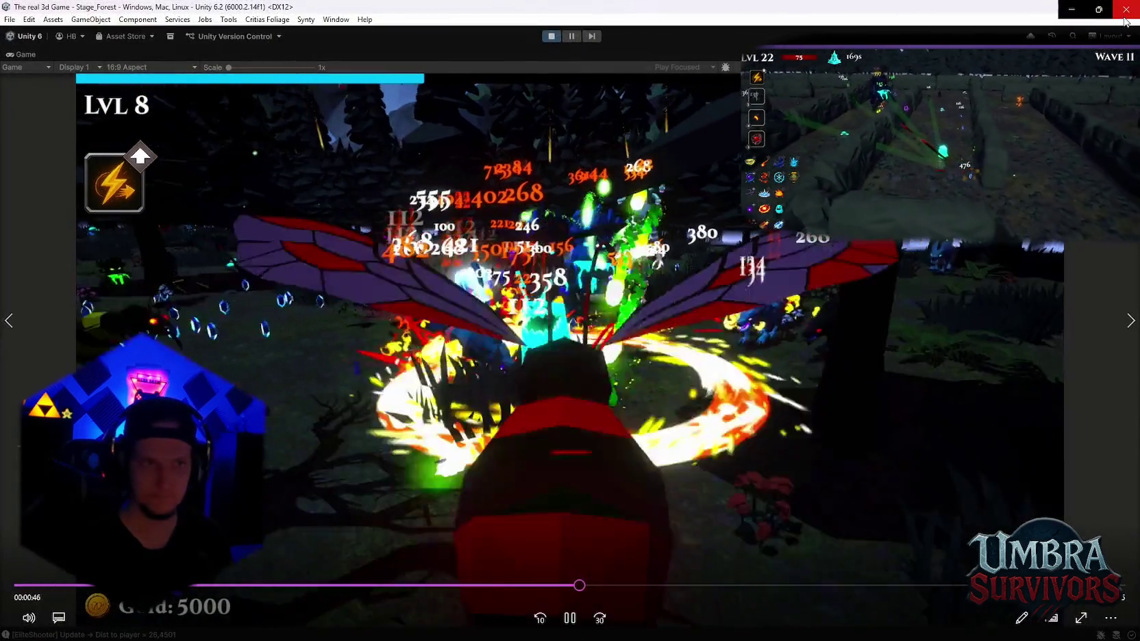
Skim the long run recording from 18:16 past the 28-minute mark, then close it
{"action": "left_click", "coordinate": [1124, 18]}
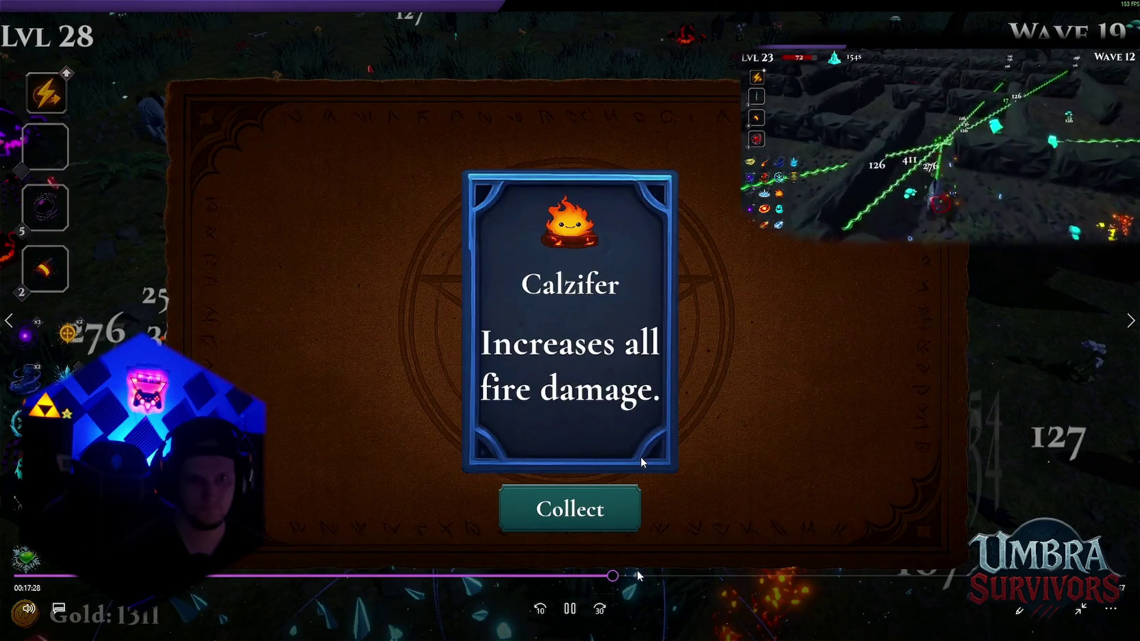
{"action": "left_click", "coordinate": [641, 575]}
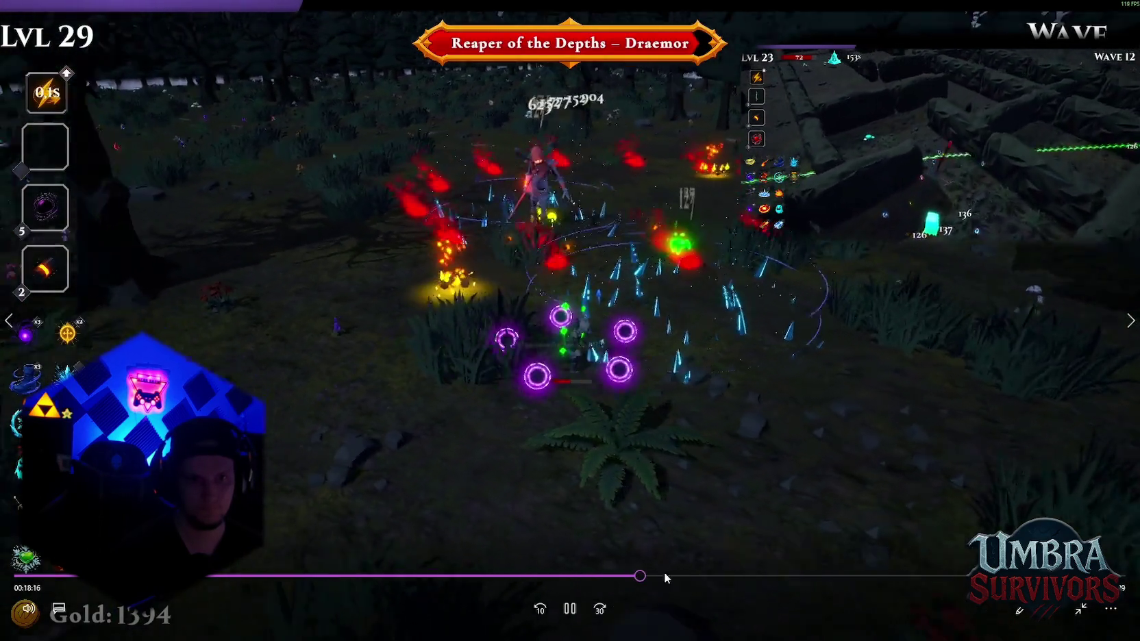
{"action": "left_click_drag", "start_coordinate": [665, 577], "coordinate": [959, 575]}
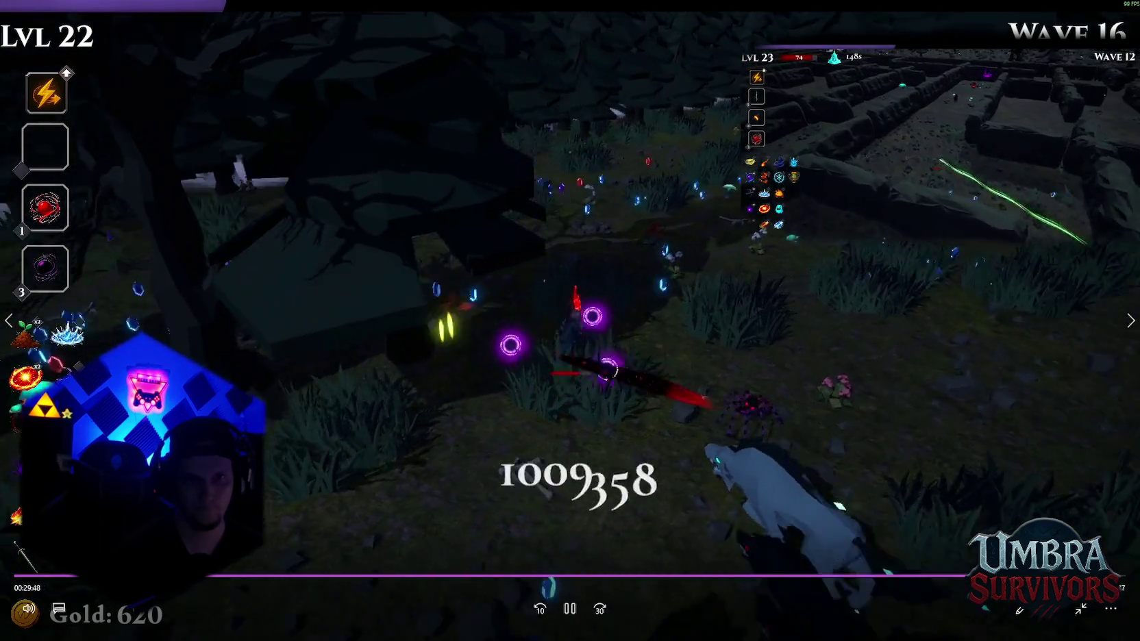
{"action": "key", "text": "ctrl+Right"}
{"action": "key", "text": "ctrl+Right"}
{"action": "key", "text": "ctrl+Right"}
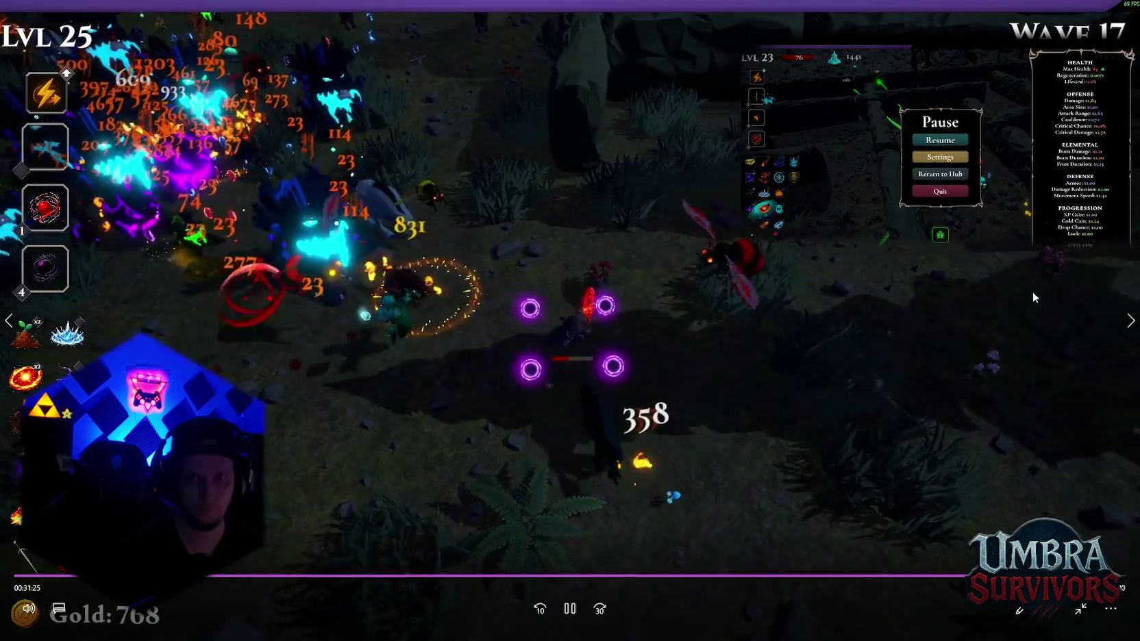
{"action": "key", "text": "ctrl+Right"}
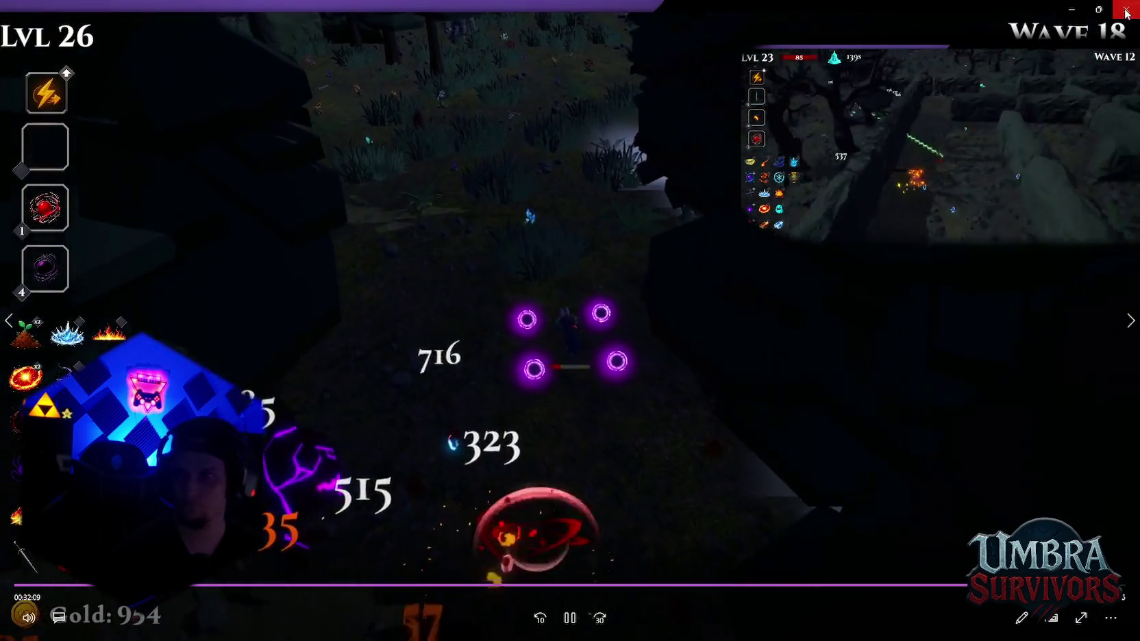
{"action": "left_click", "coordinate": [1126, 10]}
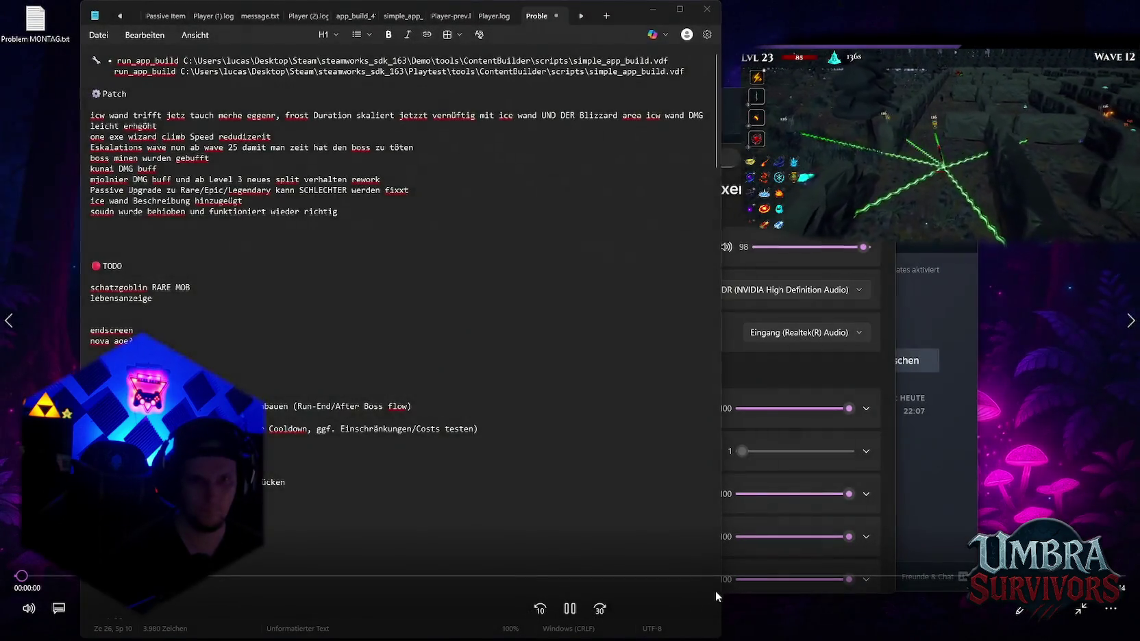
Preview a gameplay recording through level 2, wave 8 and the Reaper of the Depths fight, then close it
{"action": "left_click", "coordinate": [725, 577]}
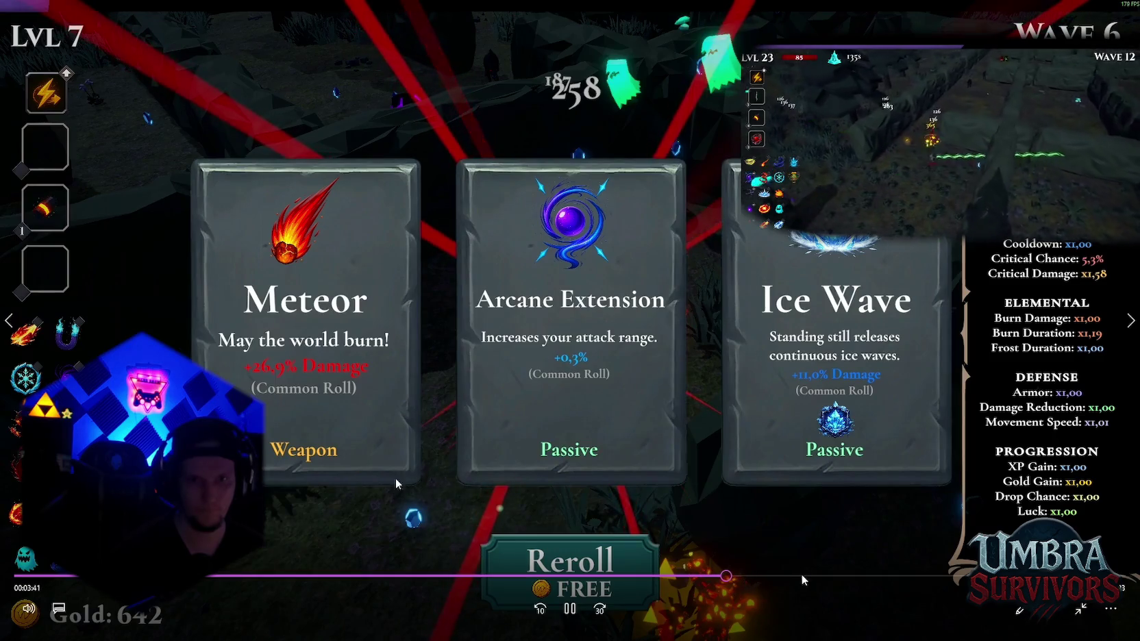
{"action": "left_click_drag", "start_coordinate": [801, 575], "coordinate": [860, 575]}
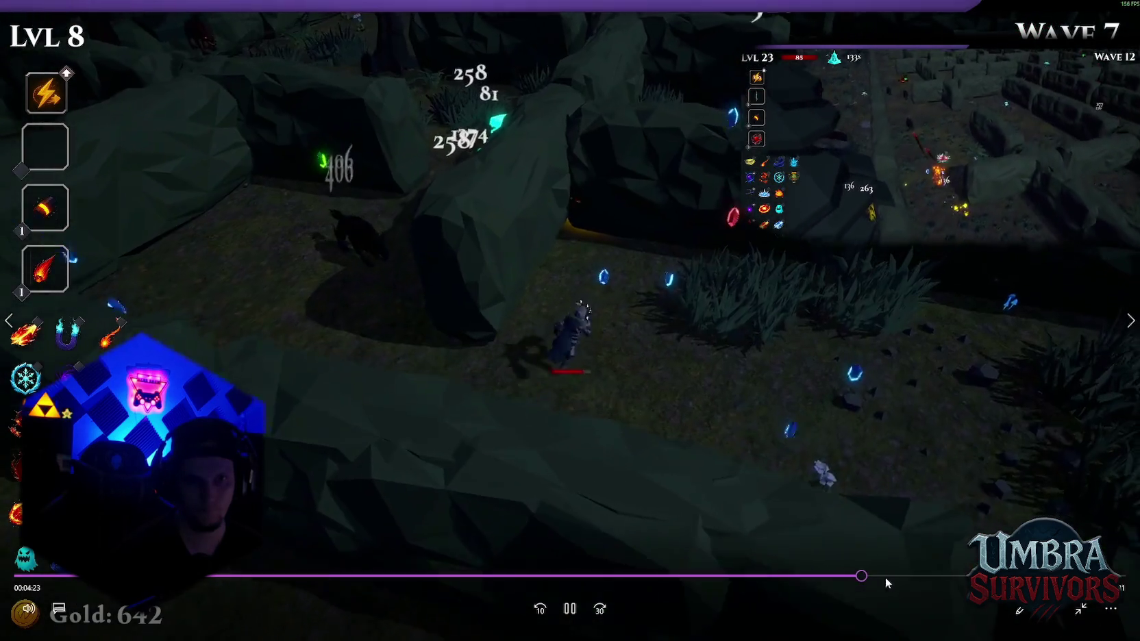
{"action": "left_click", "coordinate": [923, 576]}
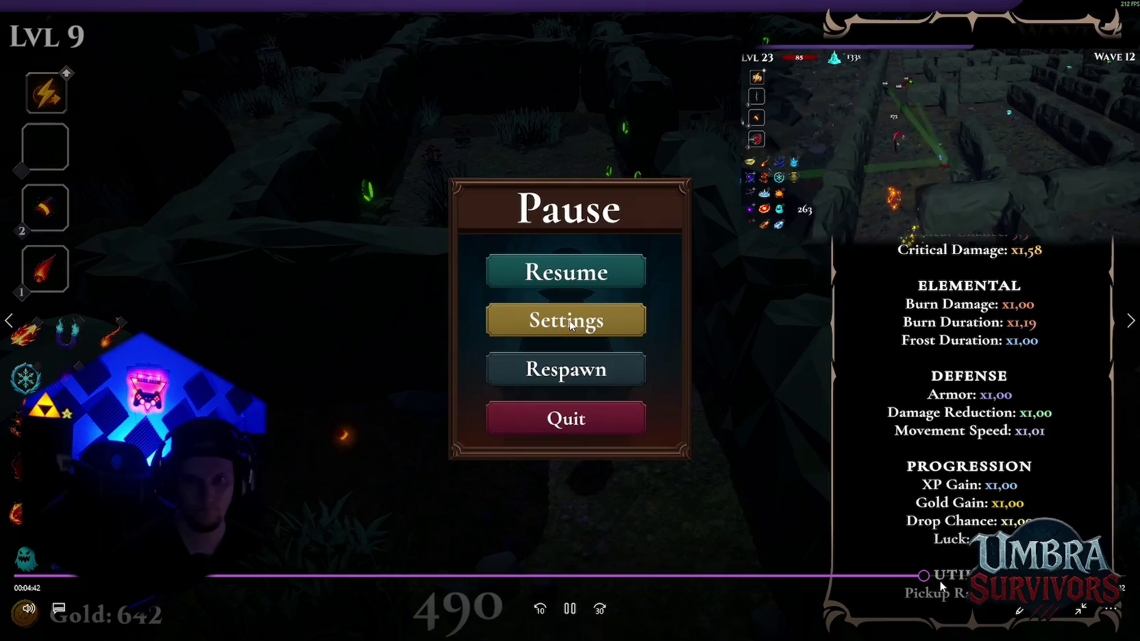
{"action": "left_click_drag", "start_coordinate": [425, 576], "coordinate": [285, 577]}
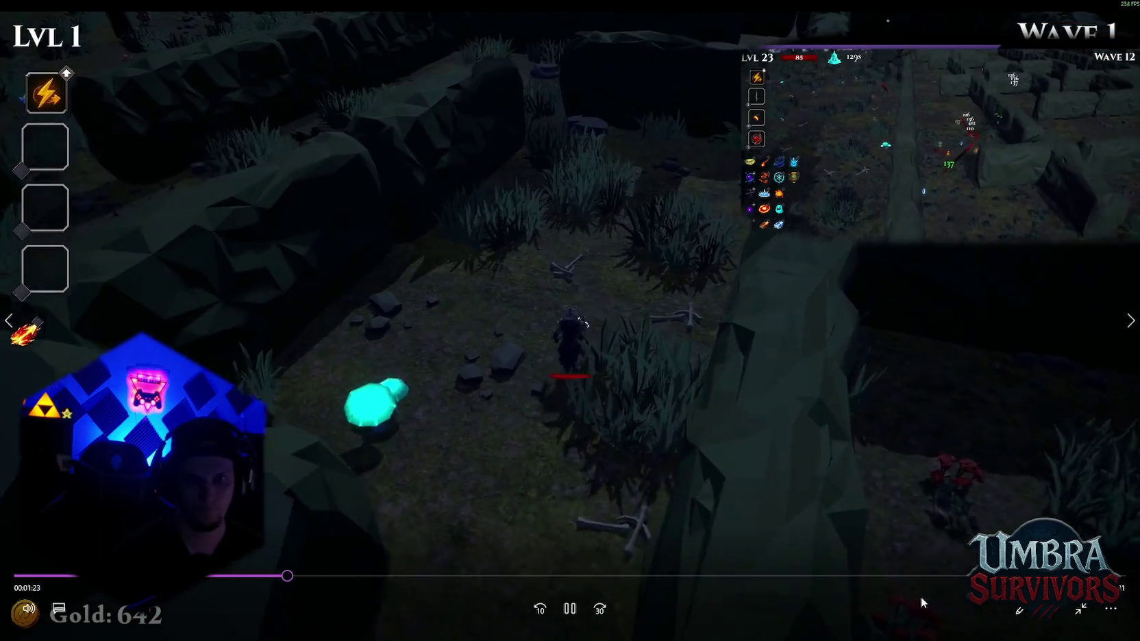
{"action": "left_click_drag", "start_coordinate": [921, 576], "coordinate": [1048, 576]}
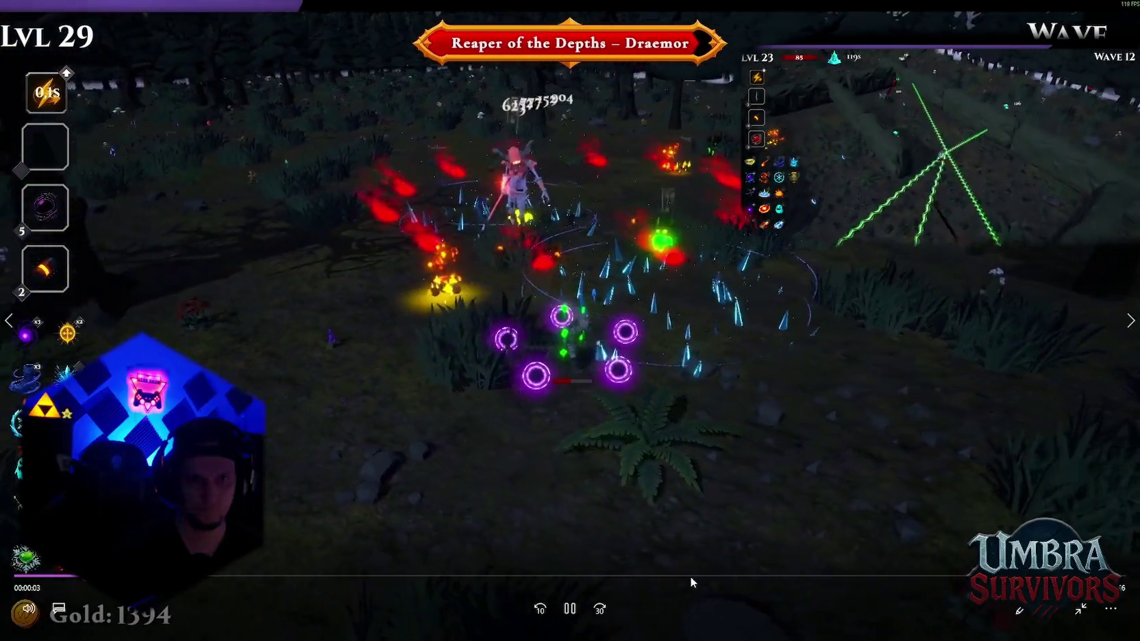
{"action": "left_click", "coordinate": [690, 576]}
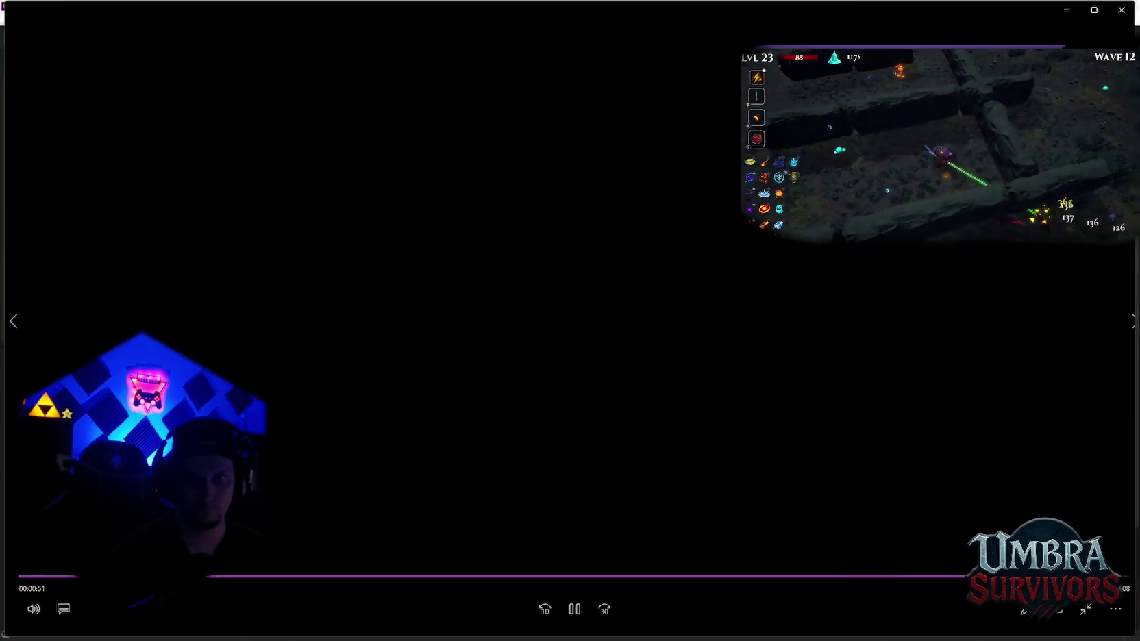
{"action": "left_click", "coordinate": [1123, 8]}
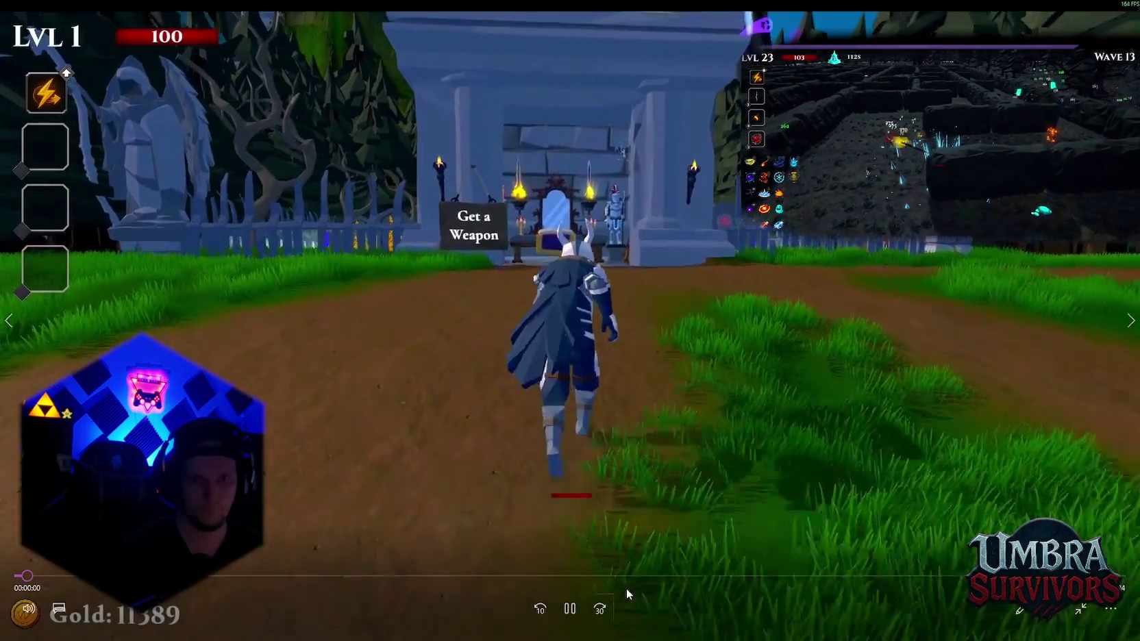
Skim the next recording's level-up card screens and Maze Warden gameplay, then close it
{"action": "left_click", "coordinate": [637, 576]}
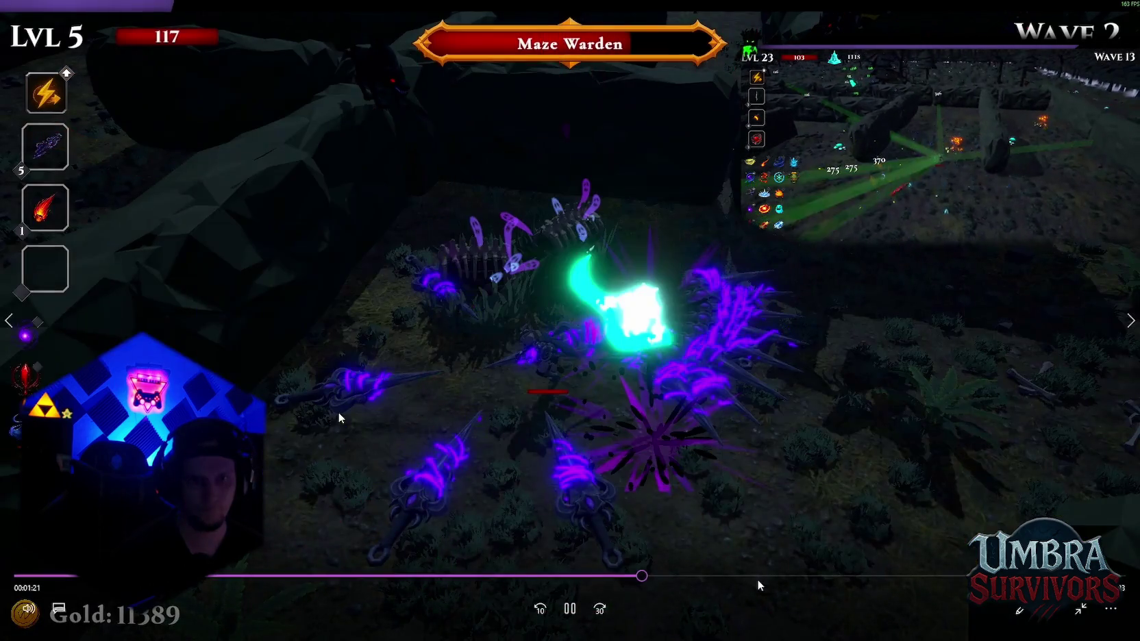
{"action": "left_click", "coordinate": [765, 576]}
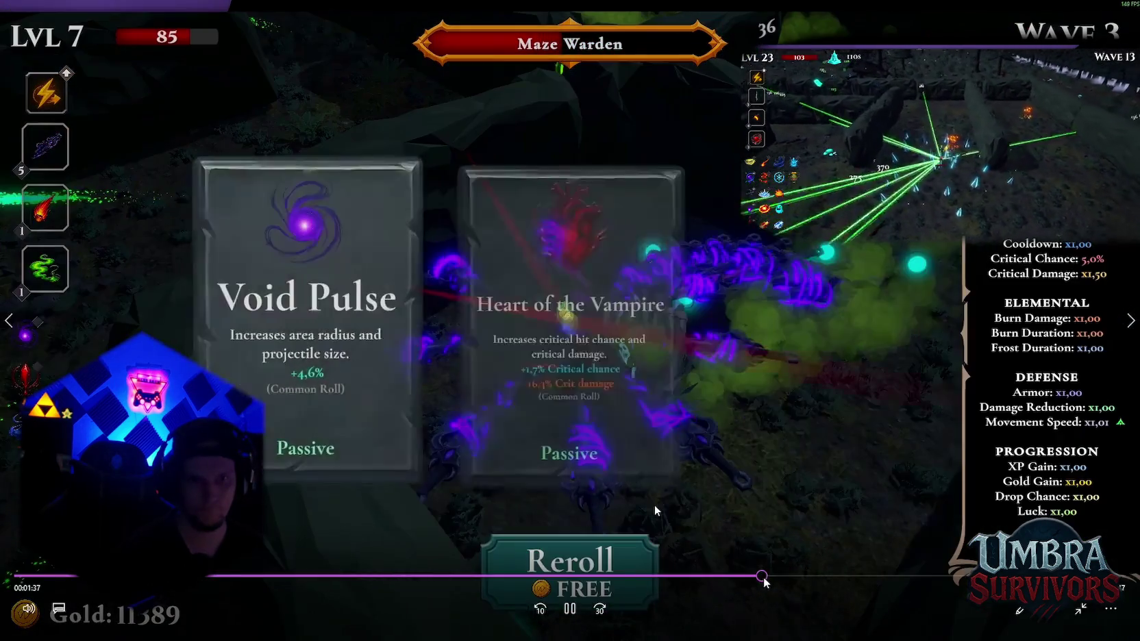
{"action": "left_click", "coordinate": [839, 581]}
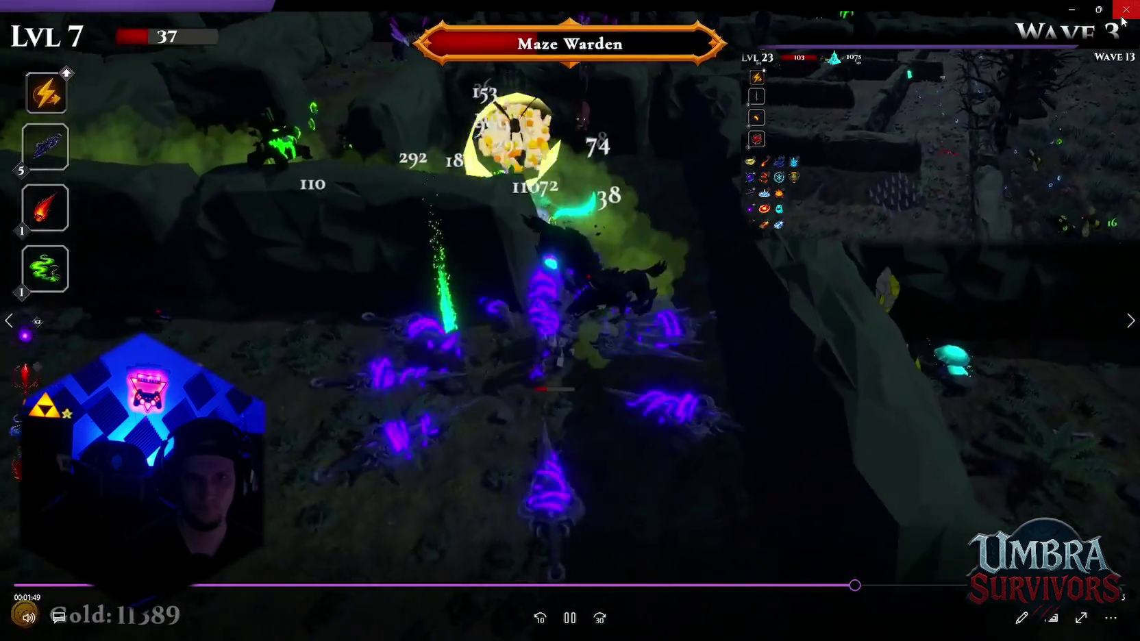
{"action": "left_click", "coordinate": [1126, 9]}
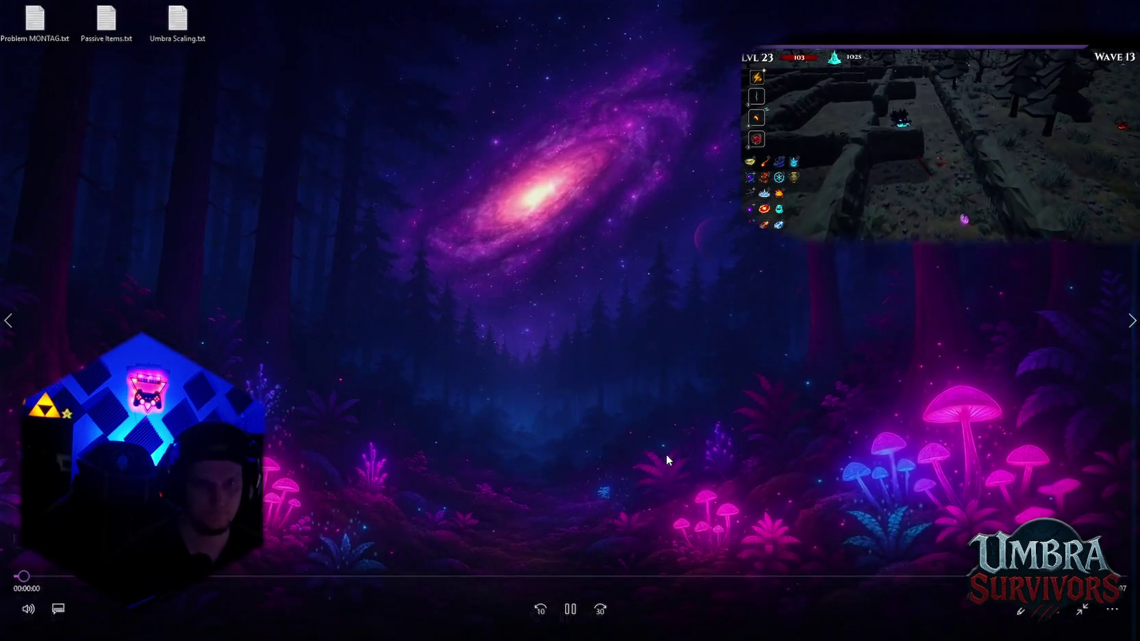
Preview another recording from 1:10 through to the wave 15 footage
{"action": "left_click", "coordinate": [236, 576]}
{"action": "left_click", "coordinate": [297, 575]}
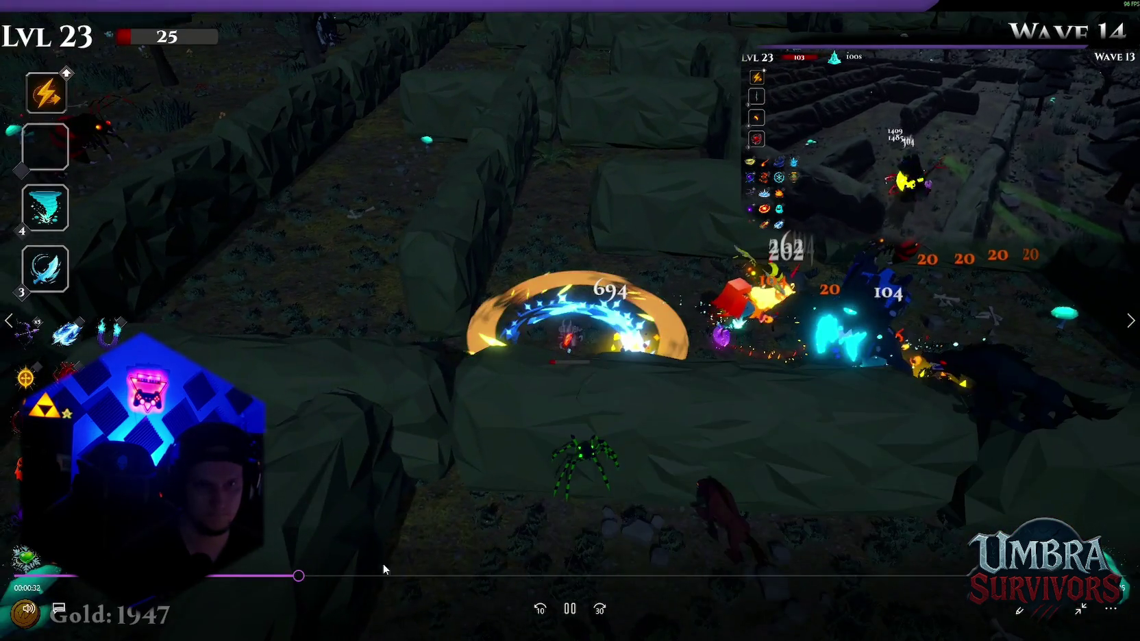
{"action": "left_click", "coordinate": [632, 576]}
{"action": "left_click", "coordinate": [852, 575]}
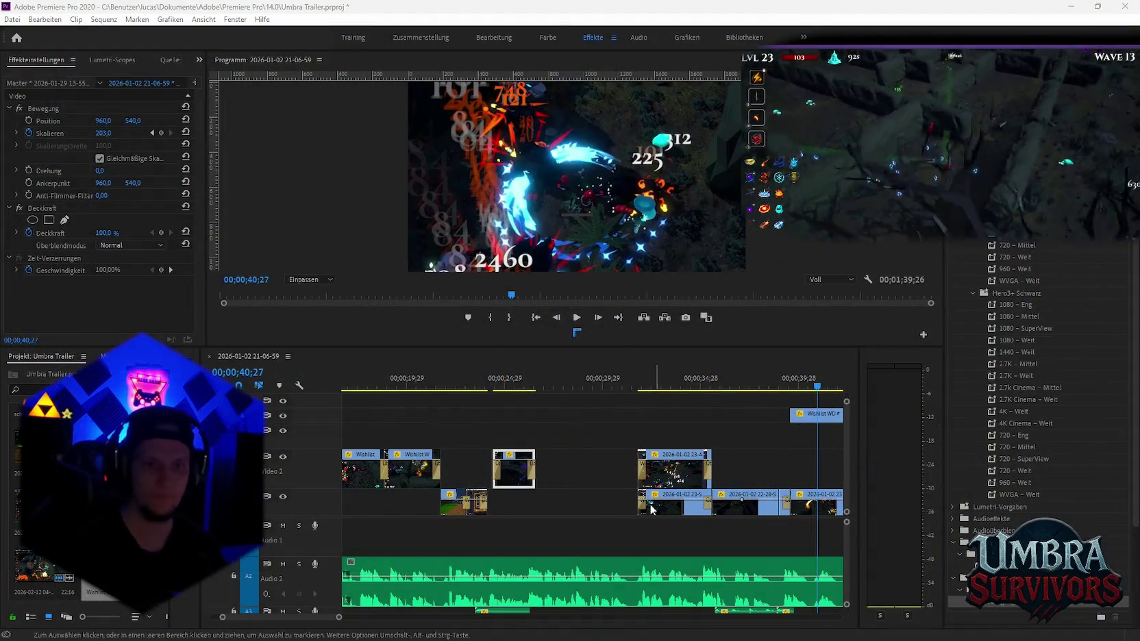
Place Lab run.mp4 on the upper video track and scrub to the cut point
{"action": "key", "text": "minus"}
{"action": "key", "text": "minus"}
{"action": "key", "text": "minus"}
{"action": "key", "text": "minus"}
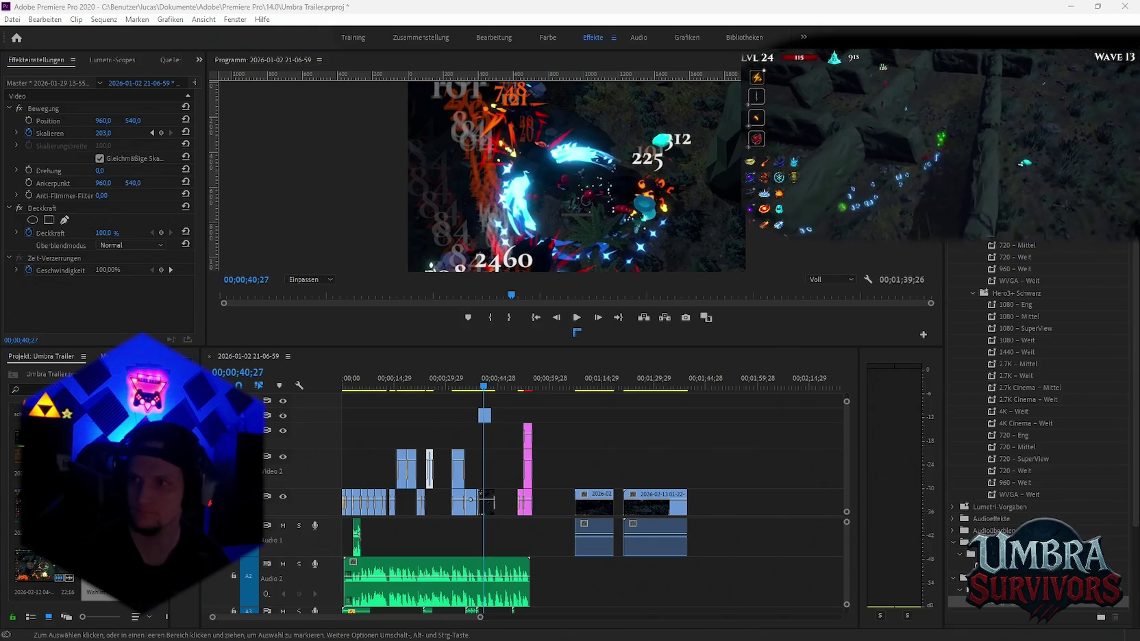
{"action": "left_click_drag", "start_coordinate": [41, 568], "coordinate": [573, 425]}
{"action": "scroll", "coordinate": [642, 455], "scroll_direction": "down", "scroll_amount": 2}
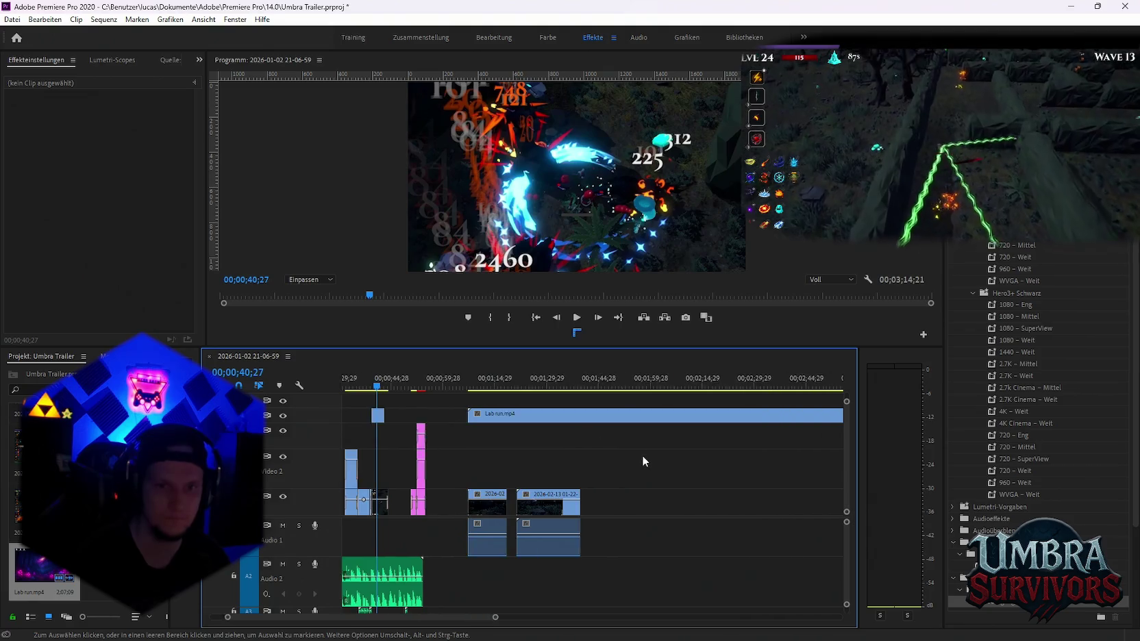
{"action": "scroll", "coordinate": [642, 455], "scroll_direction": "down", "scroll_amount": 2}
{"action": "mouse_move", "coordinate": [418, 387]}
{"action": "left_mouse_down"}
{"action": "mouse_move", "coordinate": [631, 402]}
{"action": "mouse_move", "coordinate": [728, 428]}
{"action": "mouse_move", "coordinate": [706, 420]}
{"action": "left_mouse_up"}
Razor Lab run.mp4 at 02;41;09 and delete the earlier portion
{"action": "key", "text": "c"}
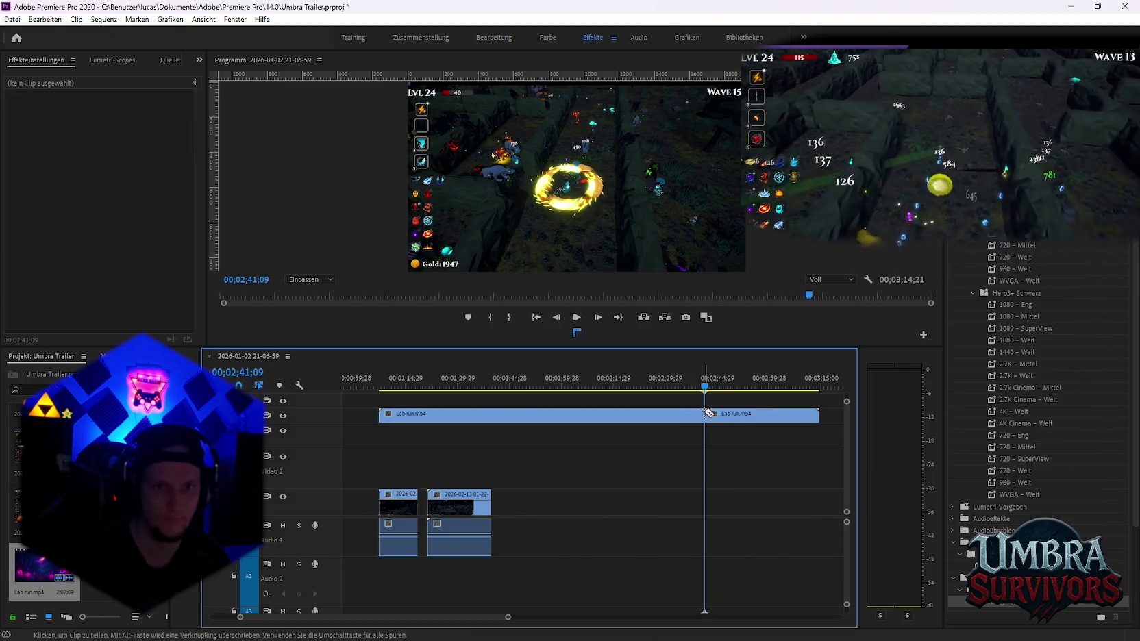
{"action": "key", "text": "v"}
{"action": "left_click", "coordinate": [662, 416]}
{"action": "key", "text": "Delete"}
Cut off the remaining clip's tail and move the short piece earlier in the sequence
{"action": "key", "text": "c"}
{"action": "left_click", "coordinate": [726, 415]}
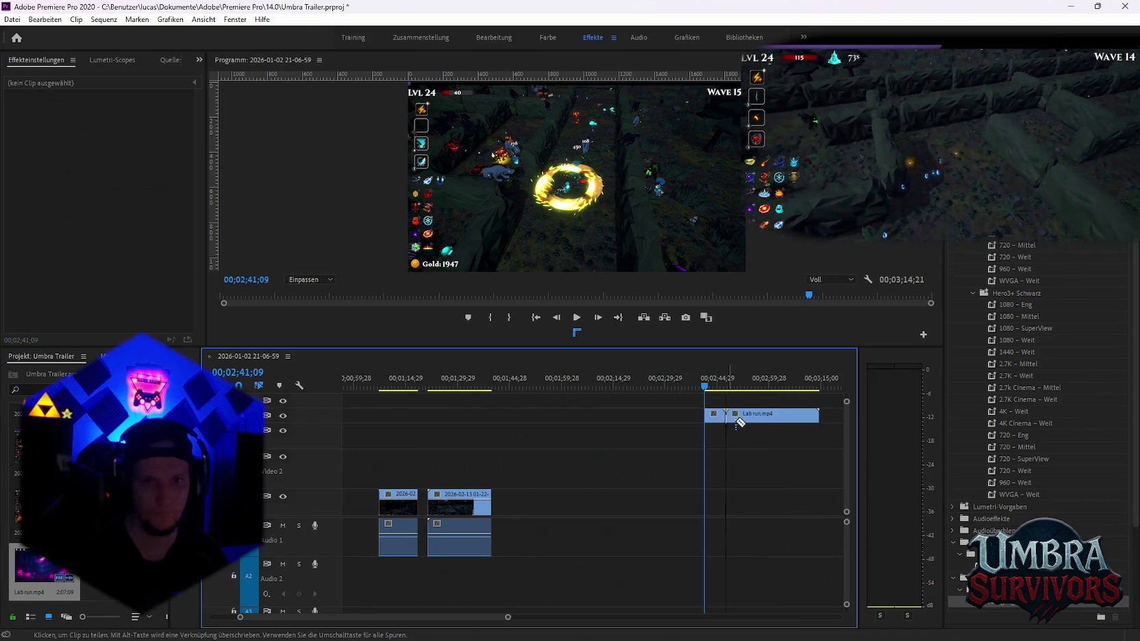
{"action": "key", "text": "v"}
{"action": "key", "text": "Delete"}
{"action": "left_click_drag", "start_coordinate": [715, 415], "coordinate": [448, 415]}
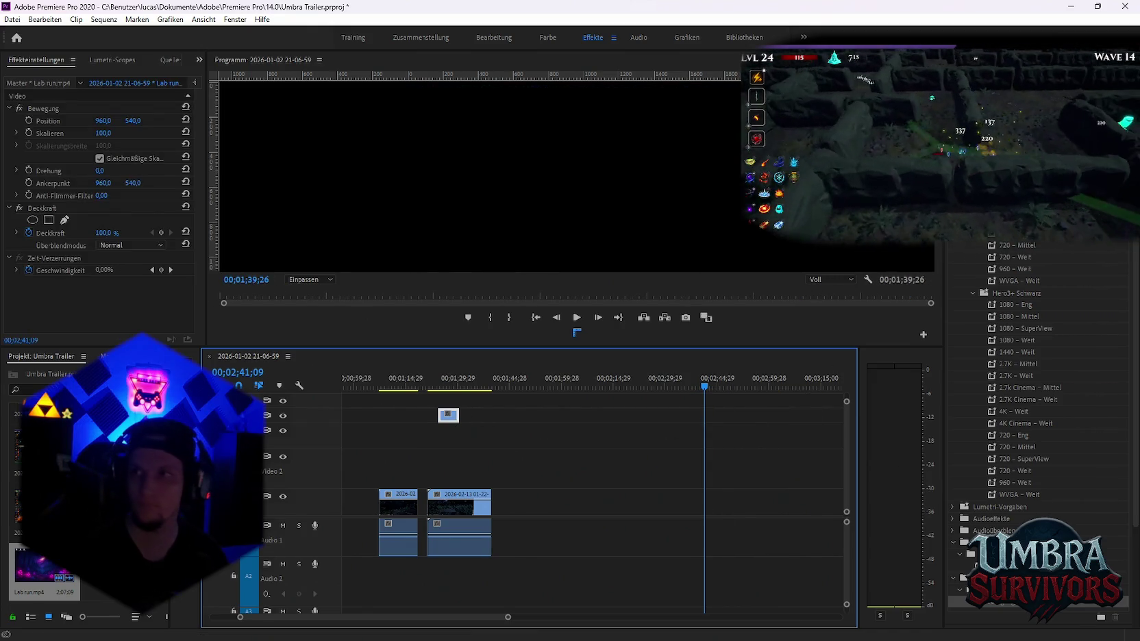
{"action": "key", "text": "alt+Tab"}
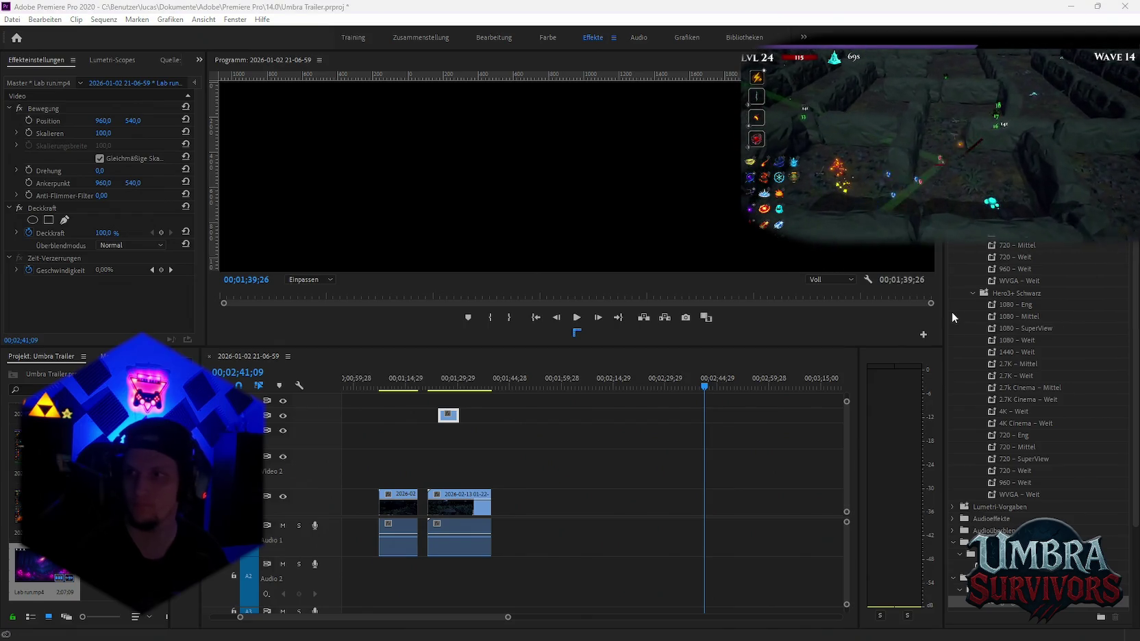
{"action": "scroll", "coordinate": [626, 493], "scroll_direction": "up", "scroll_amount": 5}
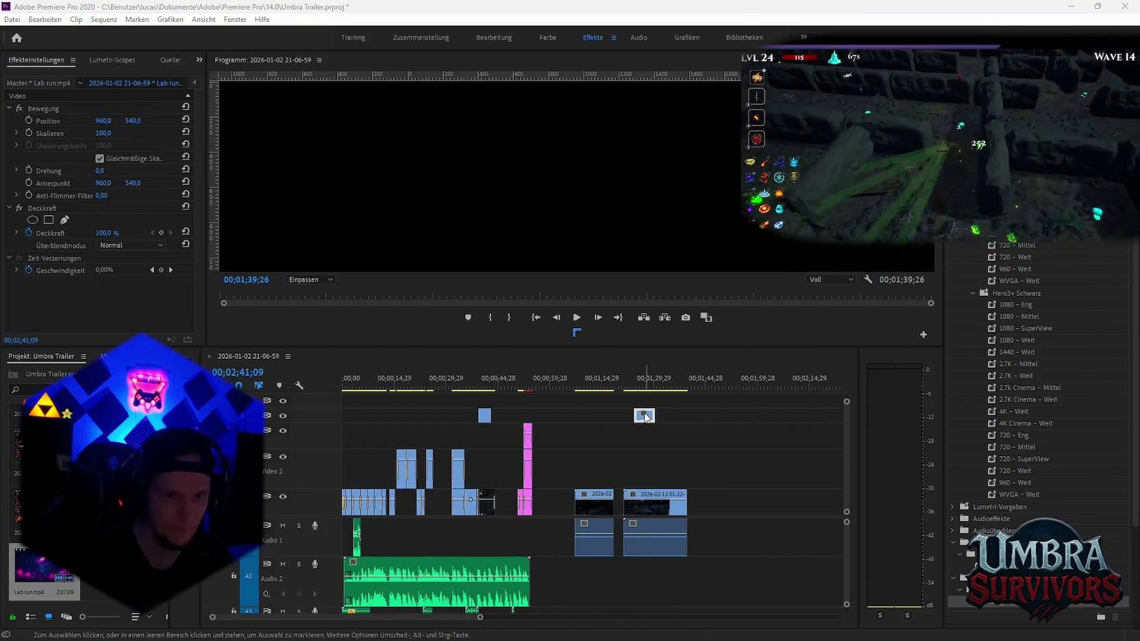
Move the Lab run.mp4 clip on Video 2 to about 28–31 seconds, trim its end, and preview it
{"action": "left_click_drag", "start_coordinate": [646, 416], "coordinate": [442, 435]}
{"action": "scroll", "coordinate": [431, 438], "scroll_direction": "up", "scroll_amount": 5}
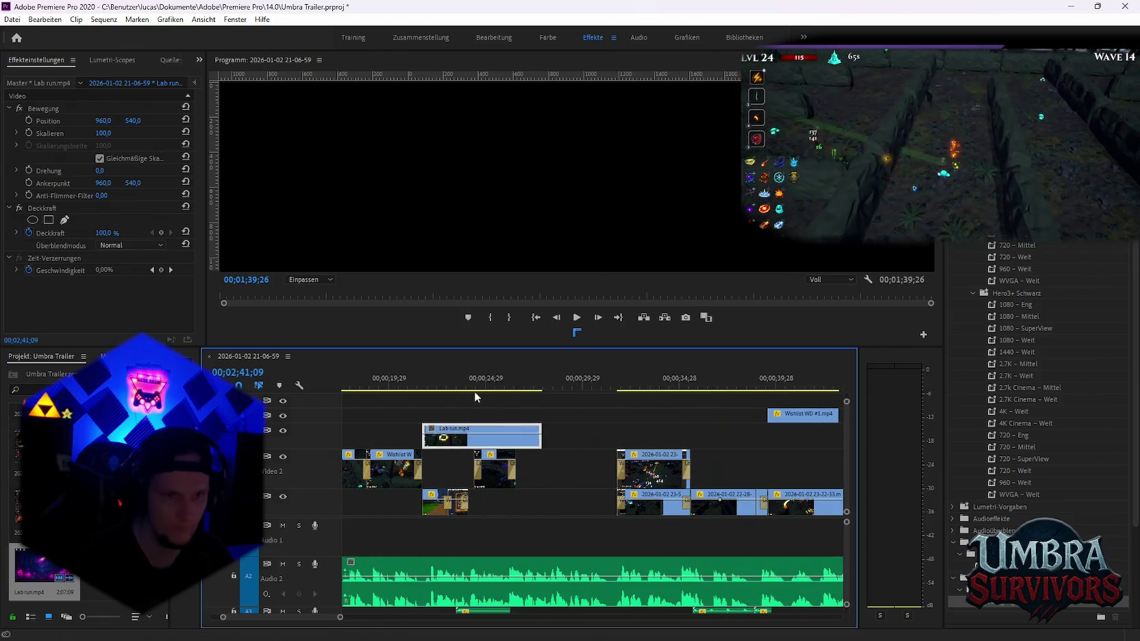
{"action": "left_click_drag", "start_coordinate": [439, 382], "coordinate": [470, 382]}
{"action": "key", "text": "space"}
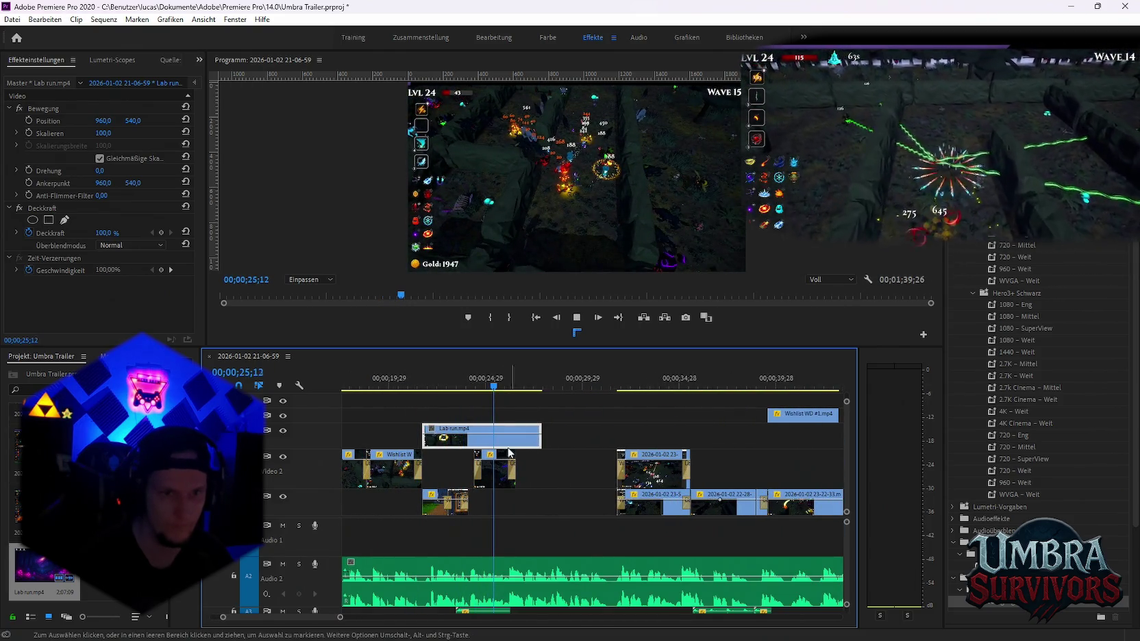
{"action": "mouse_move", "coordinate": [457, 444]}
{"action": "left_mouse_down"}
{"action": "mouse_move", "coordinate": [584, 448]}
{"action": "mouse_move", "coordinate": [550, 449]}
{"action": "left_mouse_up"}
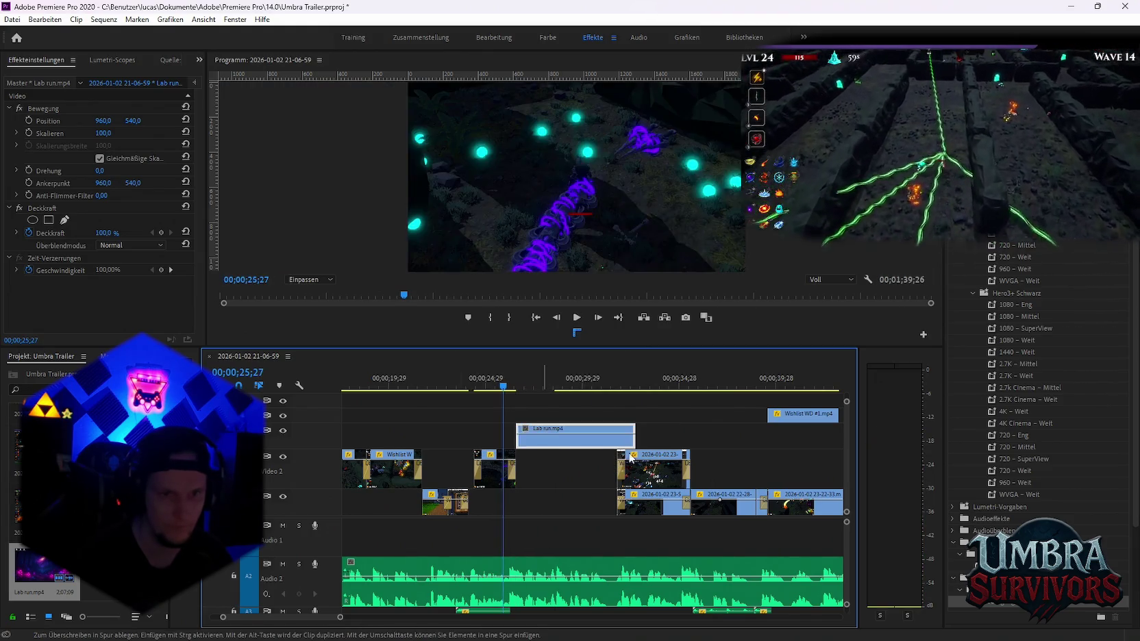
{"action": "left_click_drag", "start_coordinate": [636, 438], "coordinate": [596, 446]}
{"action": "key", "text": "space"}
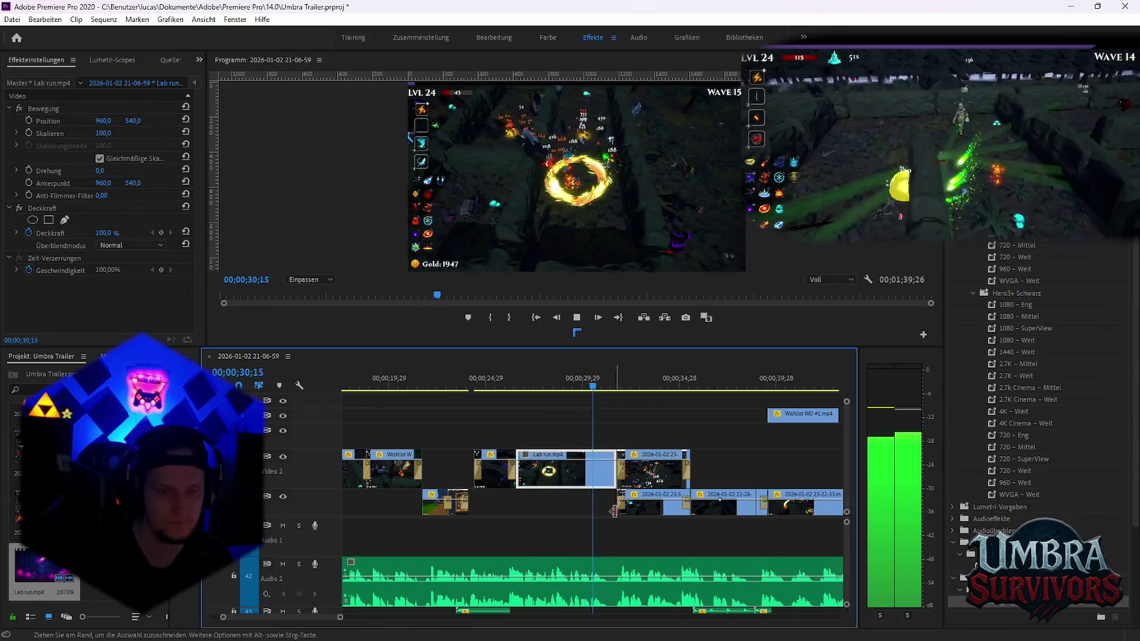
{"action": "key", "text": "space"}
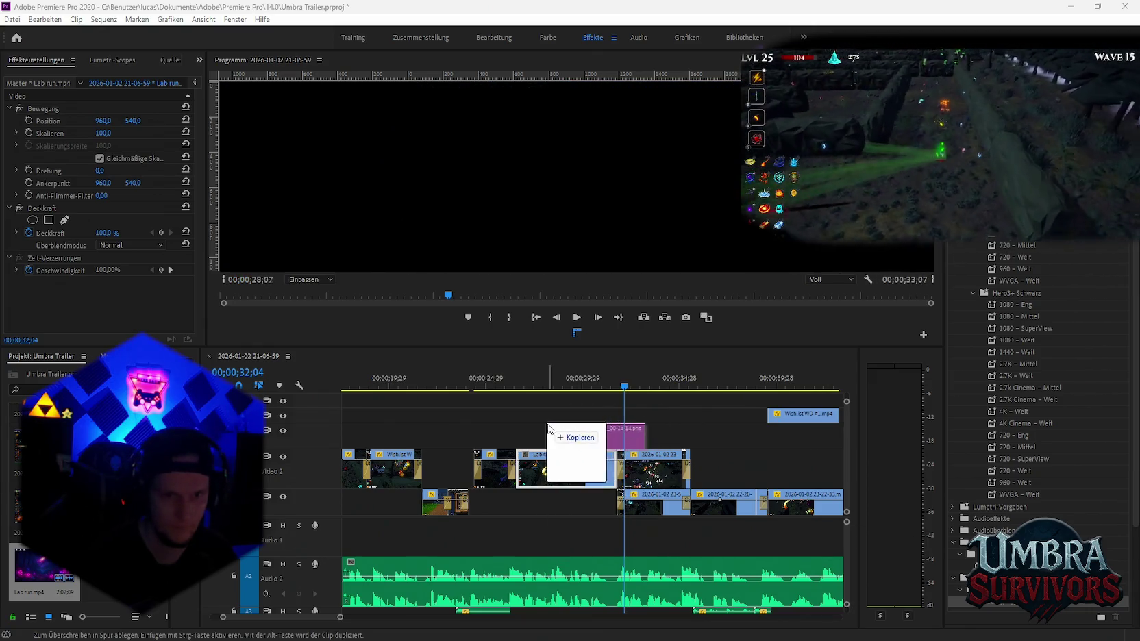
Place the screenshot PNG on Video 3 above Lab run.mp4 and trim Lab run's start
{"action": "left_click_drag", "start_coordinate": [569, 637], "coordinate": [604, 470]}
{"action": "scroll", "coordinate": [603, 470], "scroll_direction": "up", "scroll_amount": 3, "text": "alt"}
{"action": "left_click", "coordinate": [386, 381]}
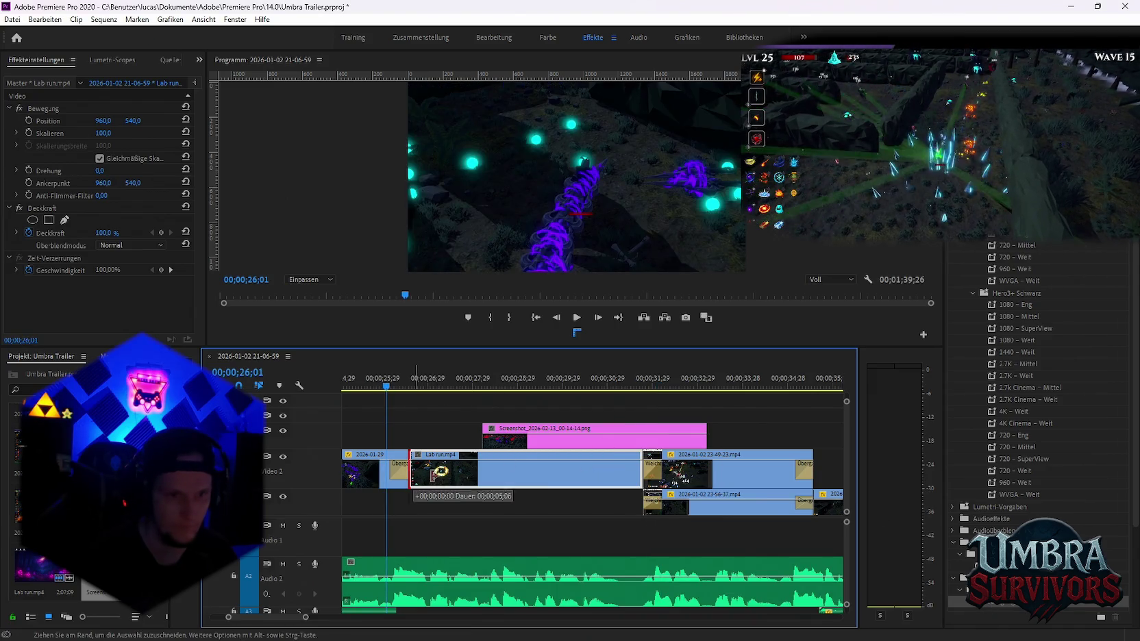
{"action": "left_click_drag", "start_coordinate": [411, 476], "coordinate": [432, 476]}
Add a Cross Dissolve to Lab run.mp4's start, extend its start slightly earlier, and preview it
{"action": "left_click_drag", "start_coordinate": [1003, 602], "coordinate": [417, 470]}
{"action": "key", "text": "space"}
{"action": "key", "text": "space"}
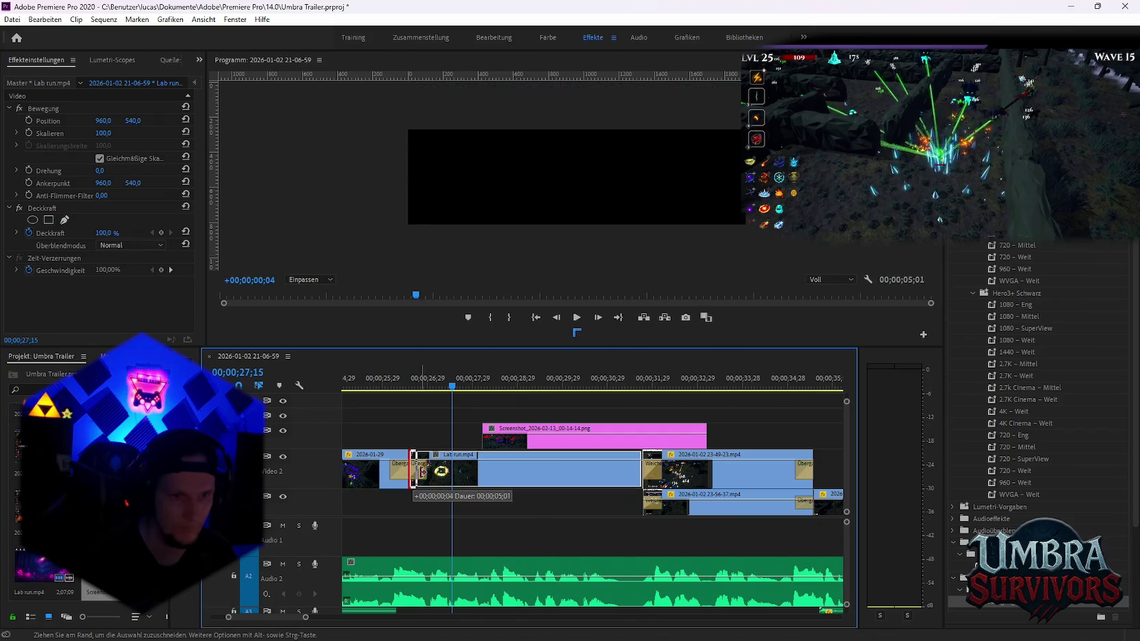
{"action": "left_click", "coordinate": [381, 387]}
{"action": "key", "text": "space"}
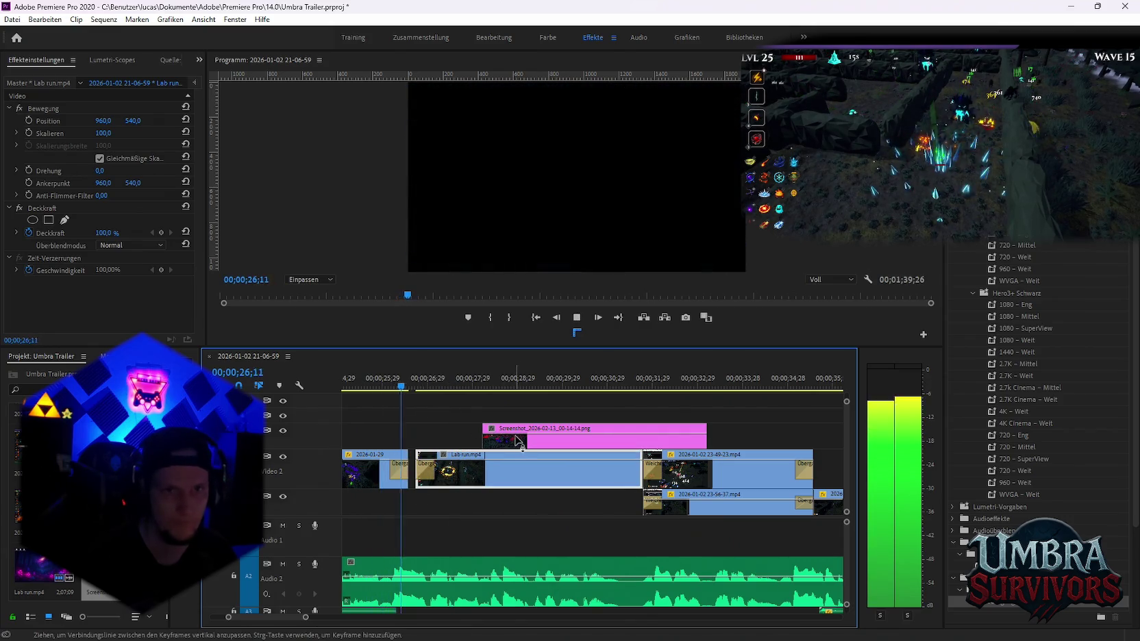
{"action": "key", "text": "space"}
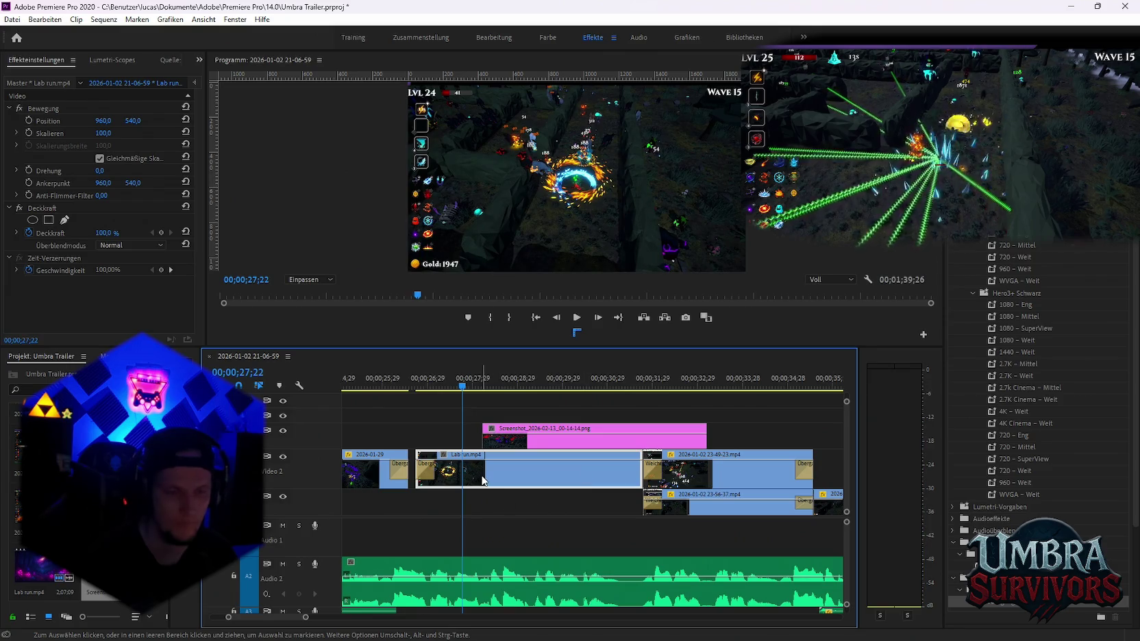
{"action": "left_click_drag", "start_coordinate": [416, 472], "coordinate": [409, 473]}
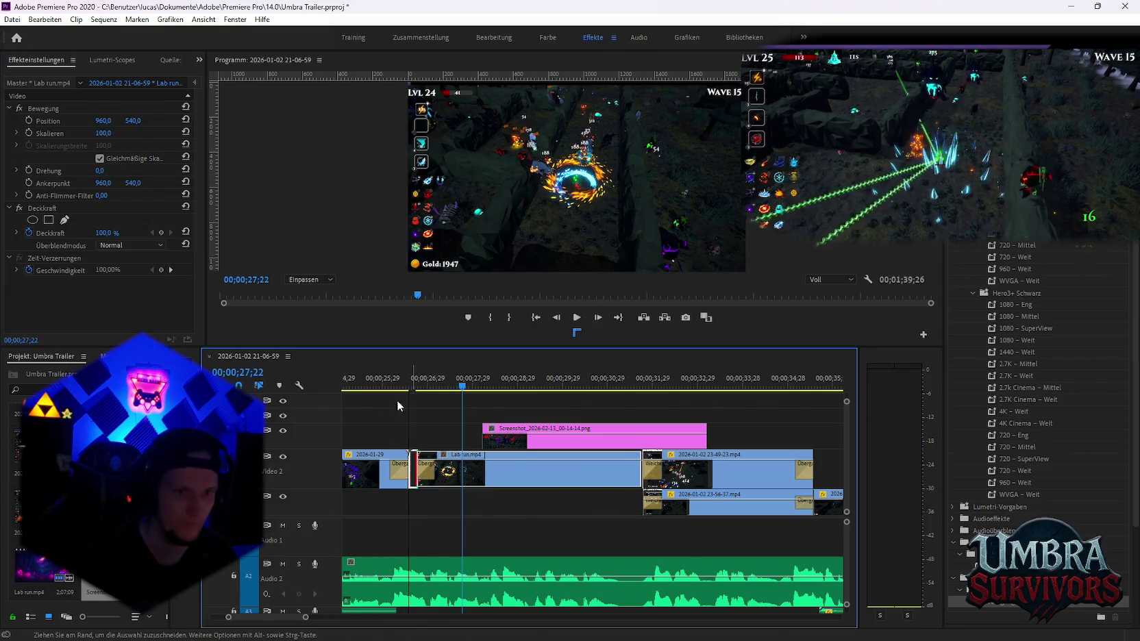
{"action": "left_click", "coordinate": [395, 388]}
{"action": "key", "text": "space"}
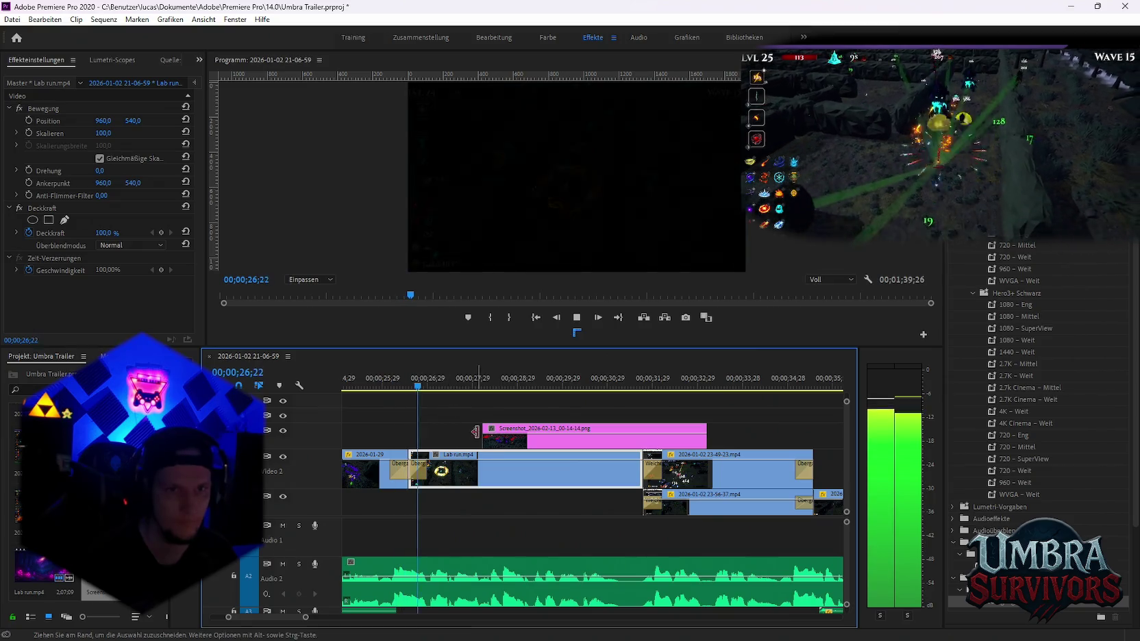
{"action": "key", "text": "space"}
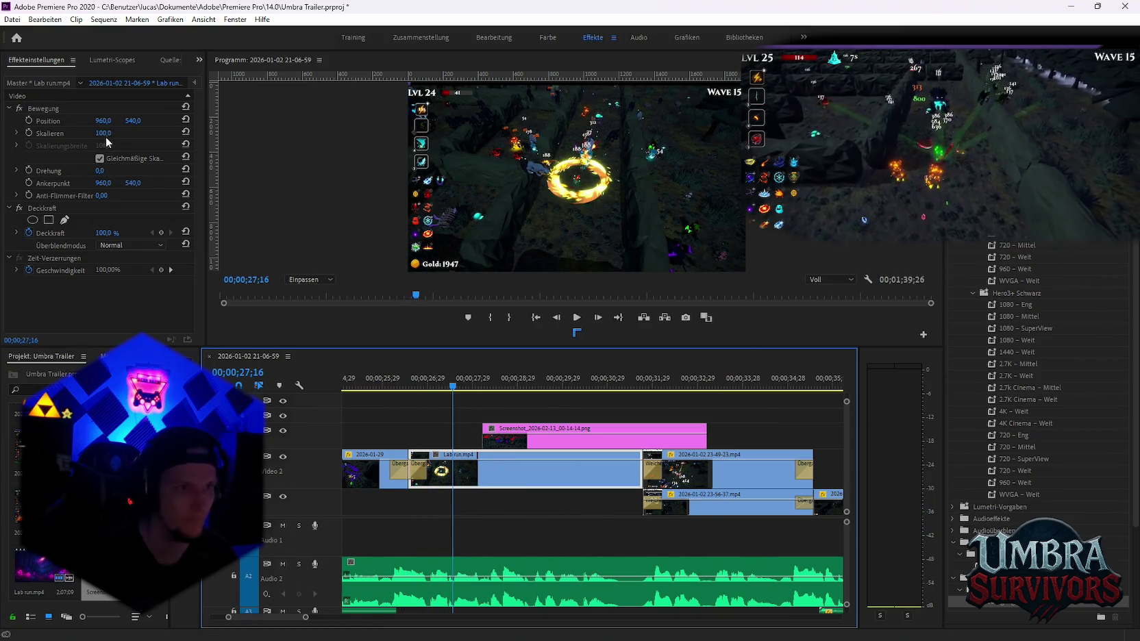
Raise the Lab run.mp4 Scale to 283 and replay the clip
{"action": "mouse_move", "coordinate": [105, 137]}
{"action": "left_mouse_down"}
{"action": "mouse_move", "coordinate": [149, 136]}
{"action": "mouse_move", "coordinate": [172, 163]}
{"action": "left_mouse_up"}
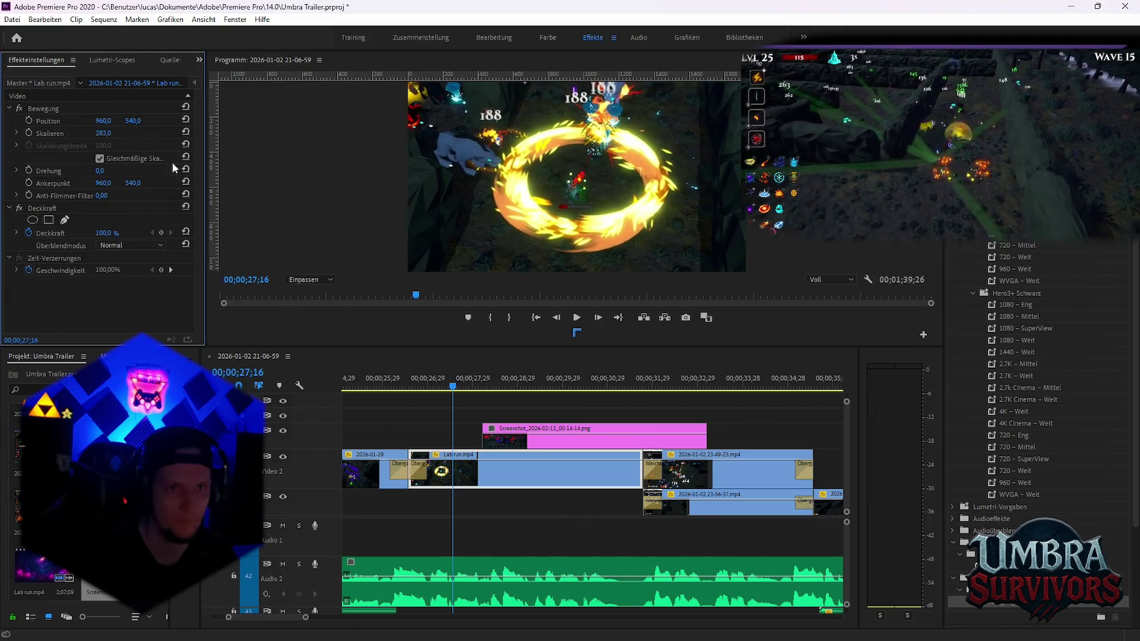
{"action": "left_click", "coordinate": [368, 381]}
{"action": "key", "text": "space"}
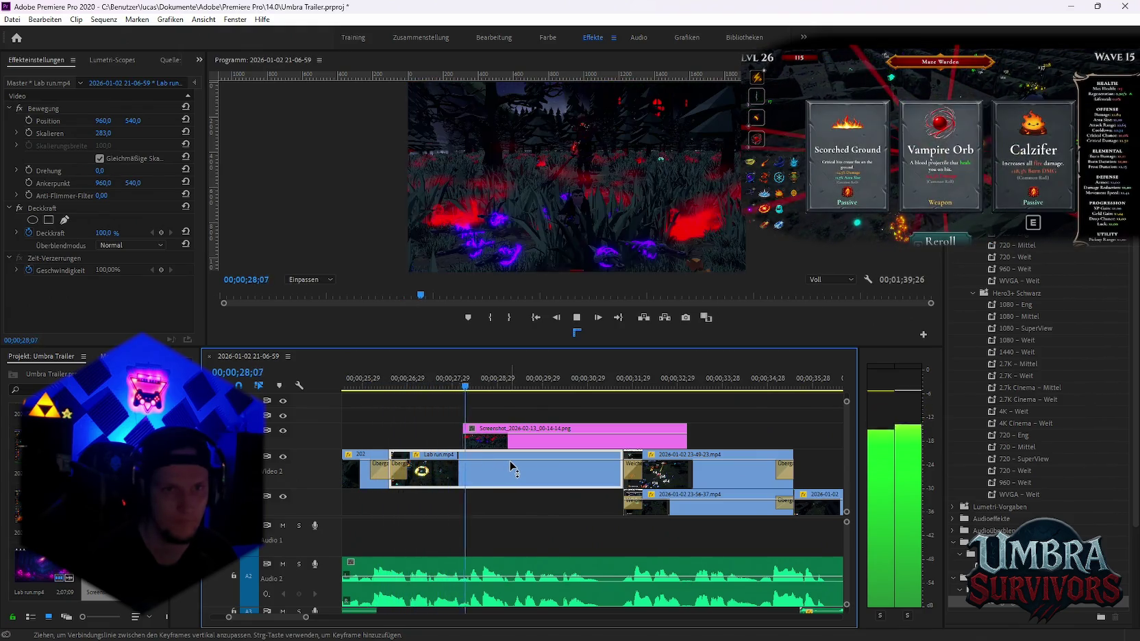
{"action": "key", "text": "space"}
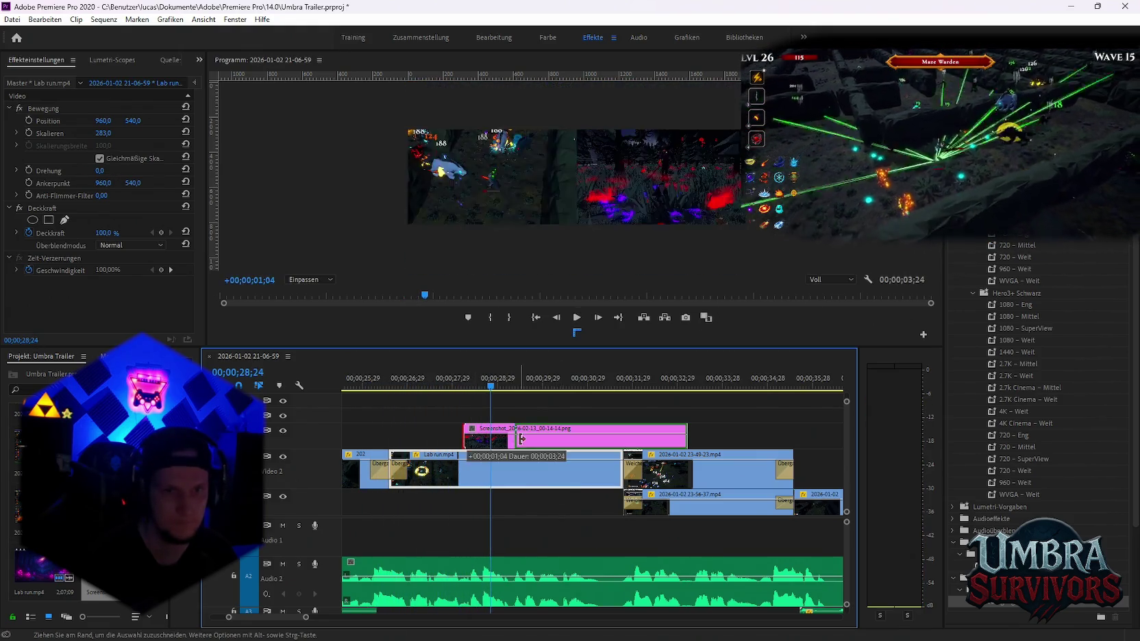
Make the screenshot overlay start later, near 30 seconds, and lower it to Position Y 1226
{"action": "left_click_drag", "start_coordinate": [467, 436], "coordinate": [515, 436]}
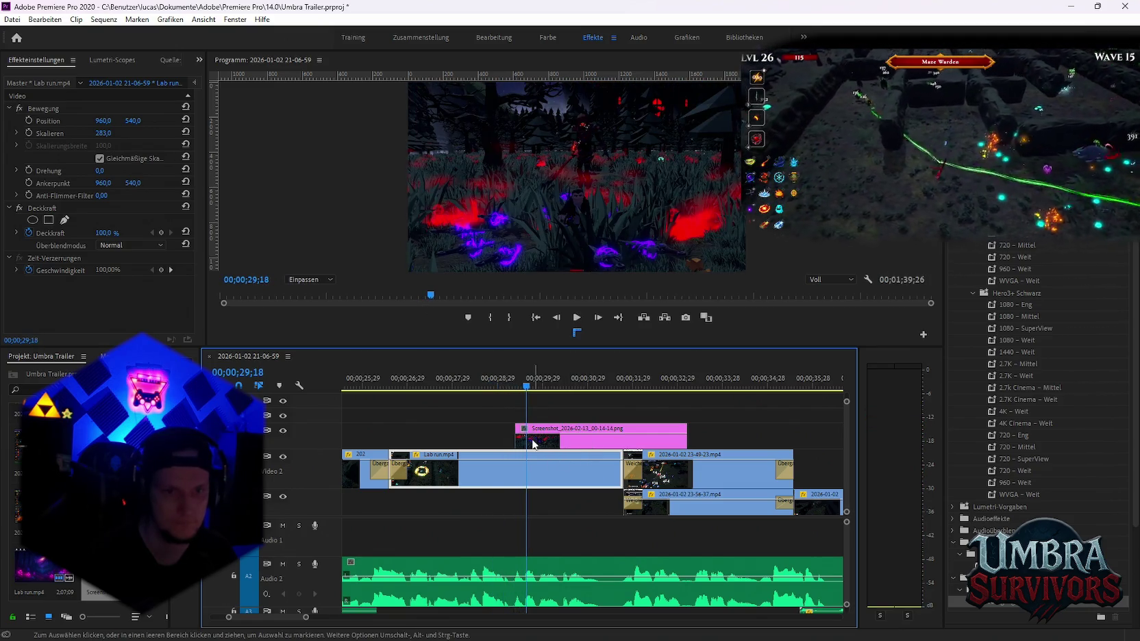
{"action": "left_click_drag", "start_coordinate": [526, 386], "coordinate": [540, 385]}
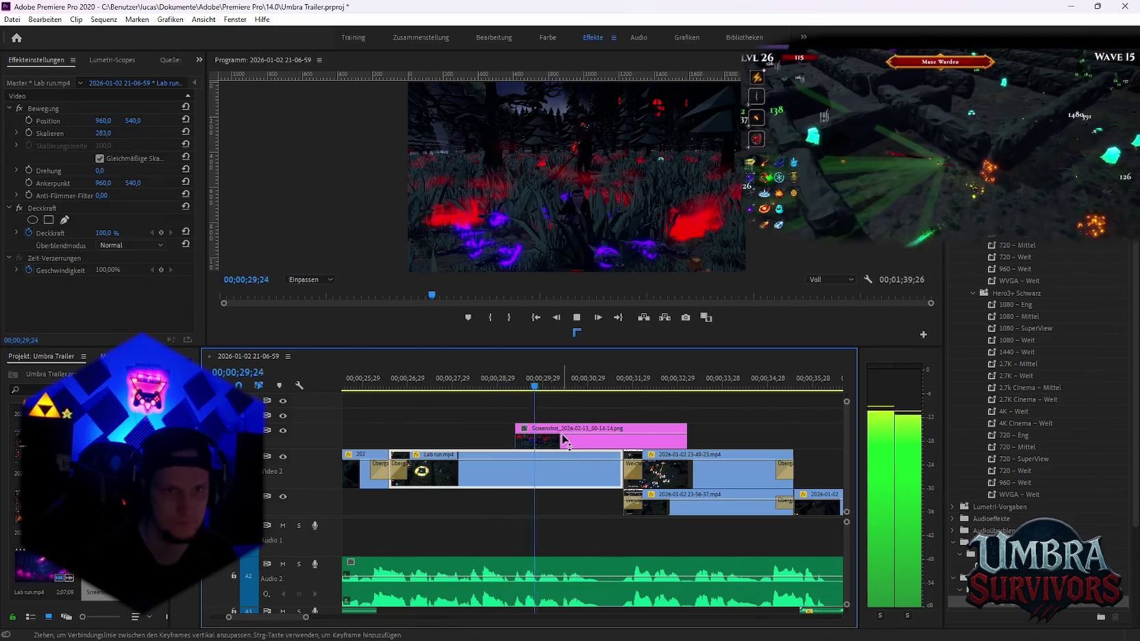
{"action": "left_click_drag", "start_coordinate": [533, 438], "coordinate": [536, 438]}
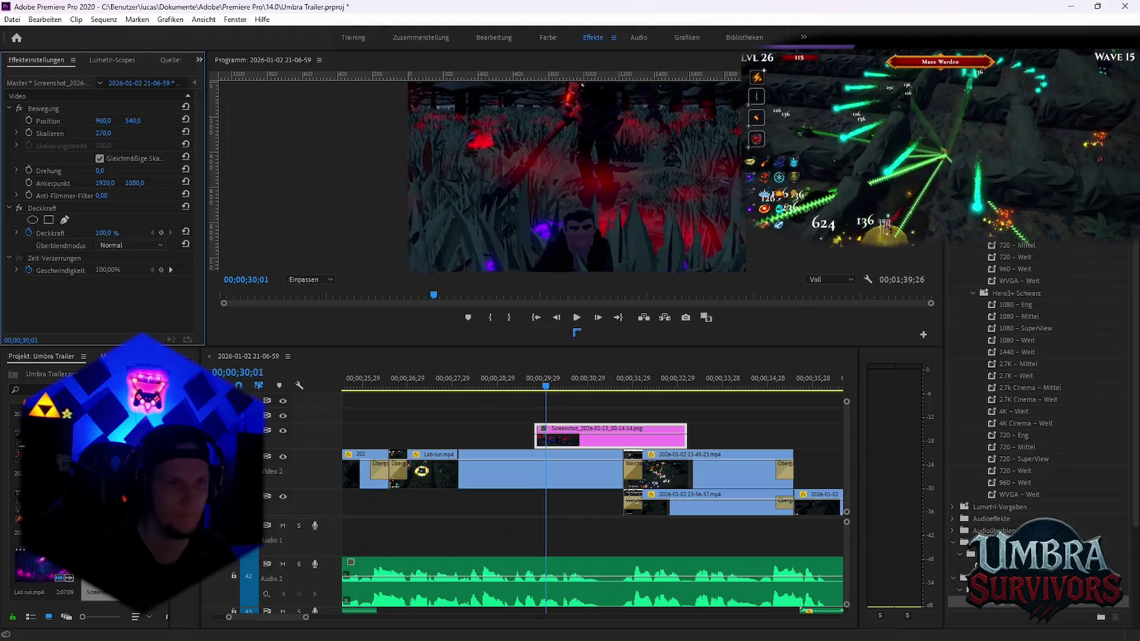
{"action": "left_click_drag", "start_coordinate": [135, 121], "coordinate": [48, 122]}
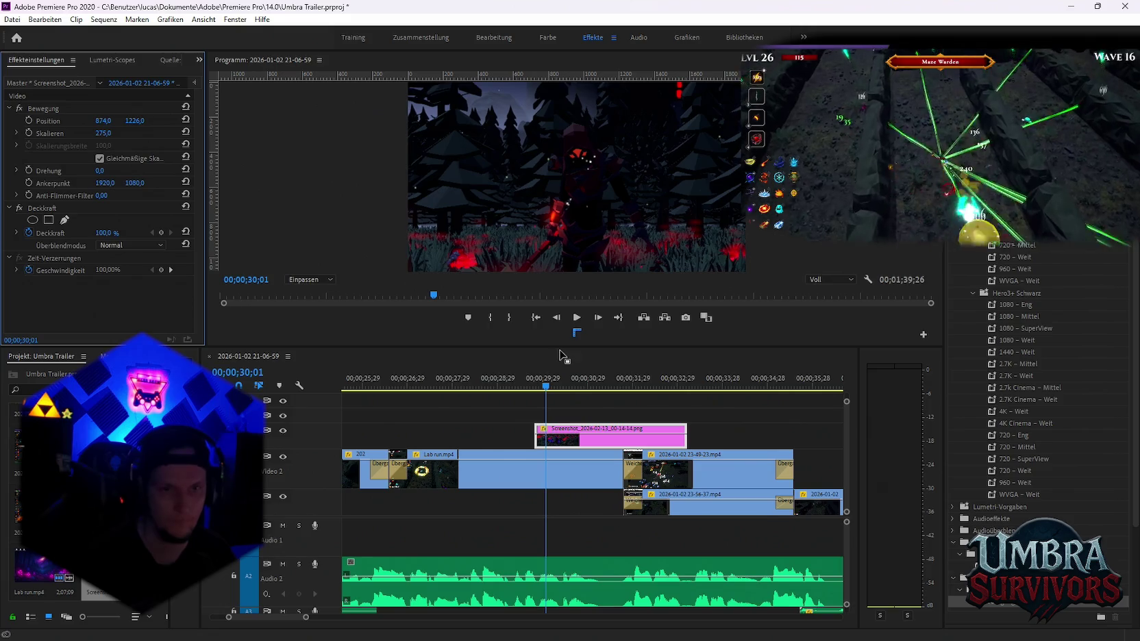
Zoom out the timeline to show the whole sequence and select the Spirit 6.mp3 music clip
{"action": "scroll", "coordinate": [503, 456], "scroll_direction": "down", "scroll_amount": 2}
{"action": "scroll", "coordinate": [466, 487], "scroll_direction": "down", "scroll_amount": 2}
{"action": "scroll", "coordinate": [425, 513], "scroll_direction": "down", "scroll_amount": 2}
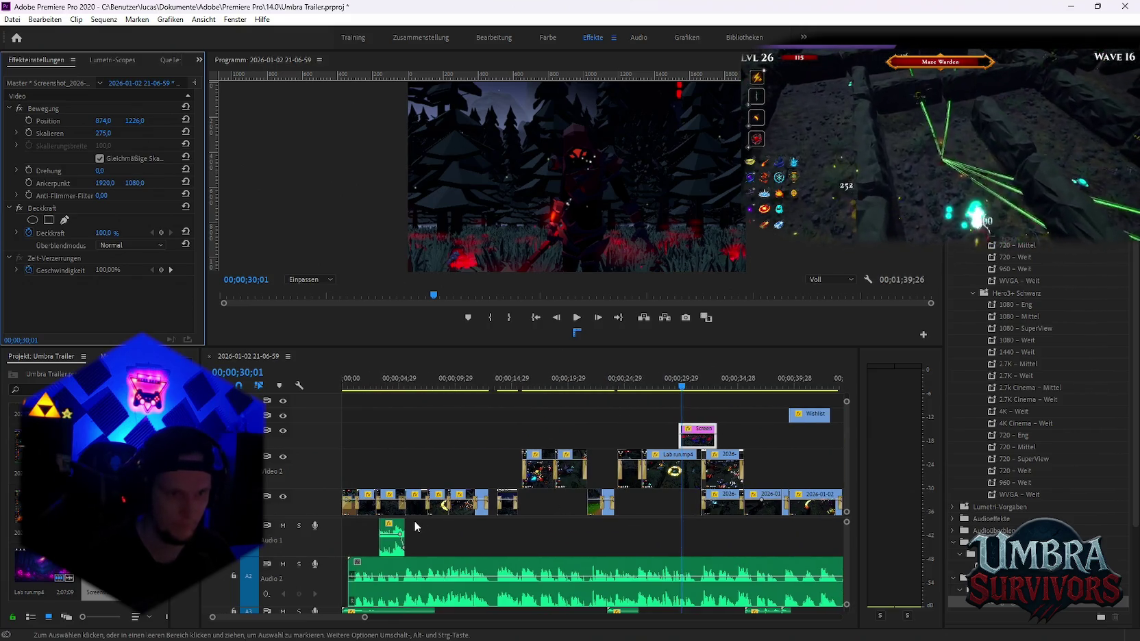
{"action": "scroll", "coordinate": [390, 542], "scroll_direction": "up", "scroll_amount": 2}
{"action": "scroll", "coordinate": [393, 544], "scroll_direction": "up", "scroll_amount": 1}
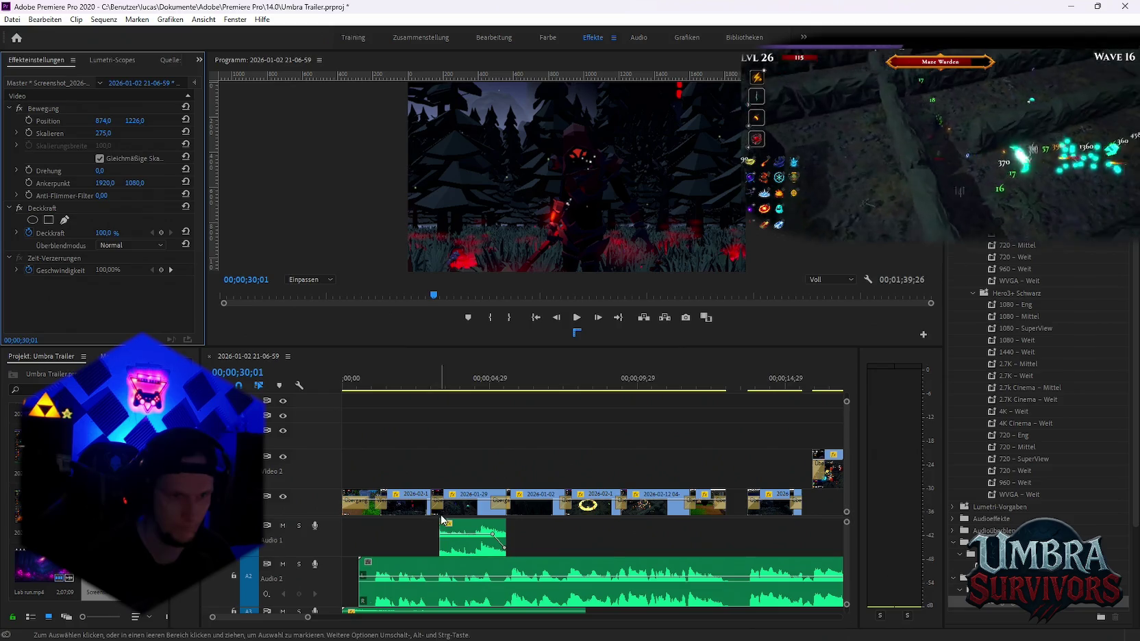
{"action": "left_click", "coordinate": [846, 488]}
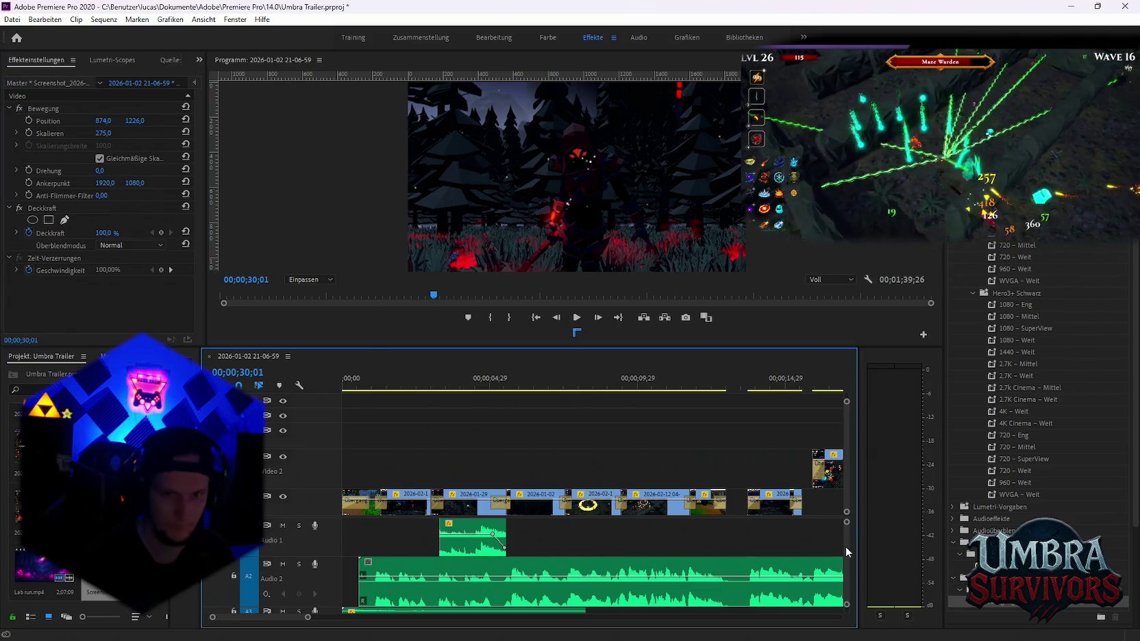
{"action": "scroll", "coordinate": [846, 556], "scroll_direction": "down", "scroll_amount": 3}
{"action": "scroll", "coordinate": [847, 557], "scroll_direction": "up", "scroll_amount": 3}
{"action": "key", "text": "minus"}
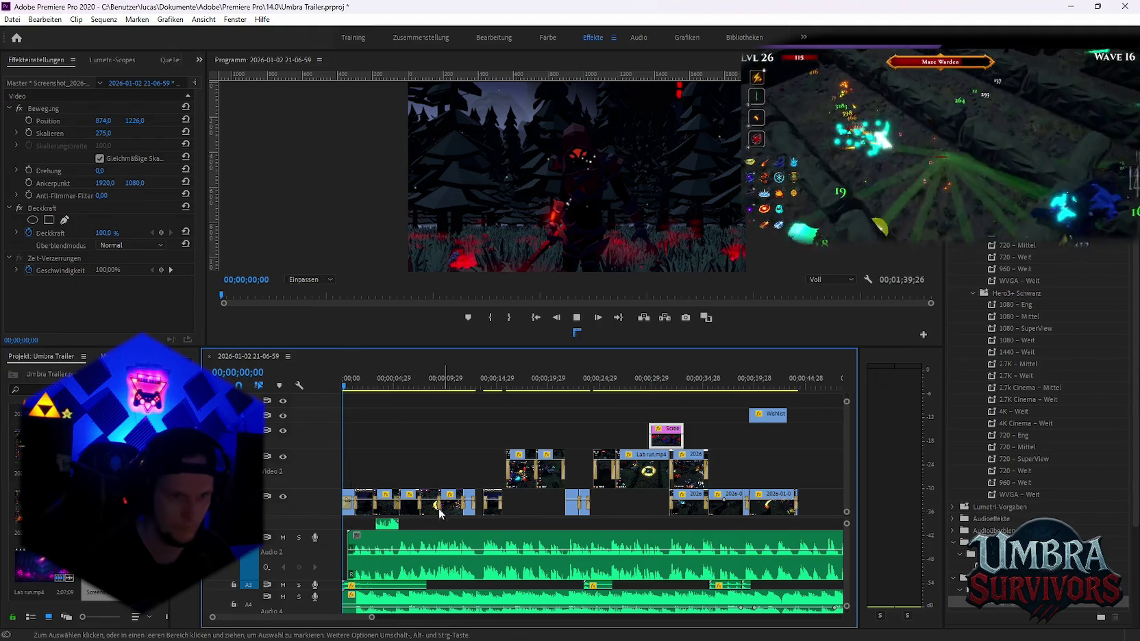
{"action": "left_click", "coordinate": [385, 593]}
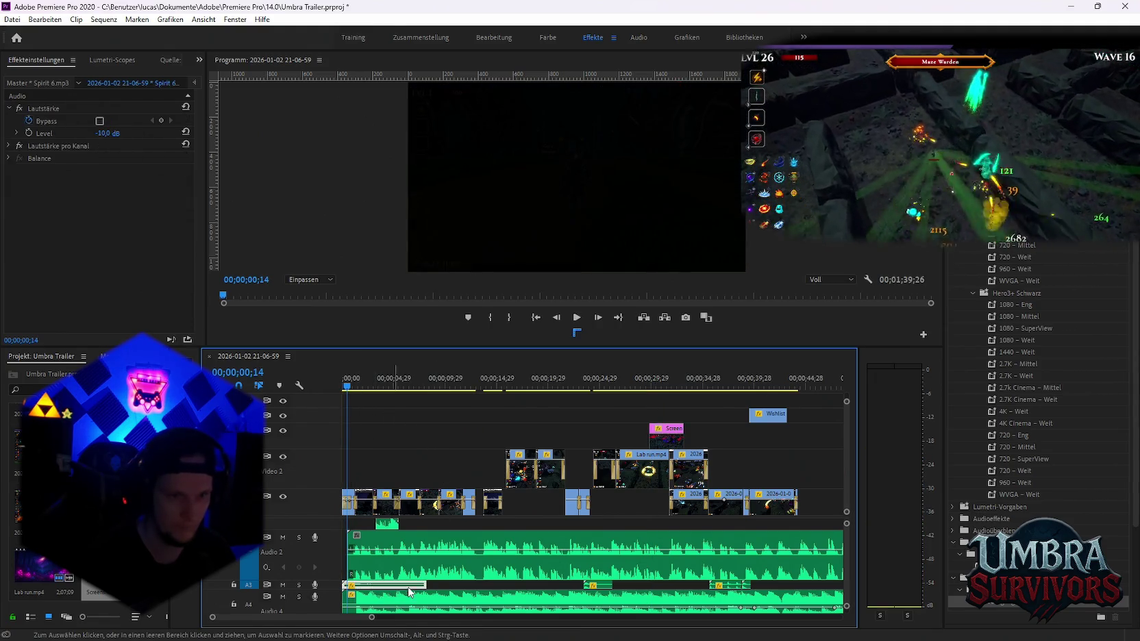
{"action": "key", "text": "minus"}
{"action": "left_click", "coordinate": [624, 386]}
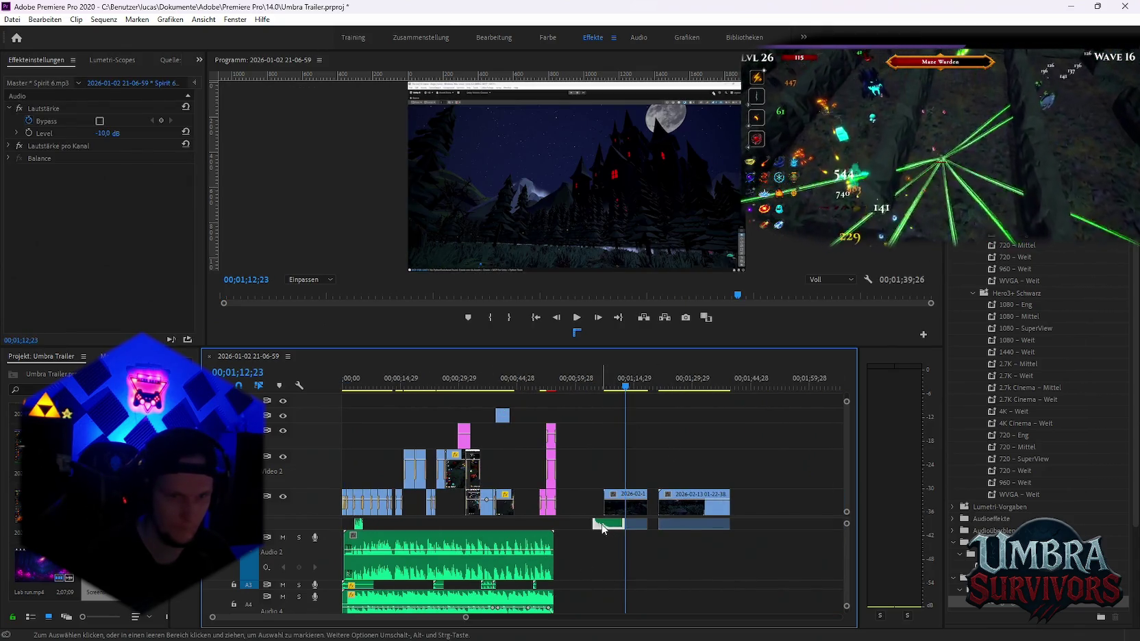
Move Spirit 6.mp3 on Audio 3 about 13 seconds later, beneath the screenshot overlay, and preview it
{"action": "left_click_drag", "start_coordinate": [603, 528], "coordinate": [411, 590]}
{"action": "scroll", "coordinate": [415, 590], "scroll_direction": "up", "scroll_amount": 2}
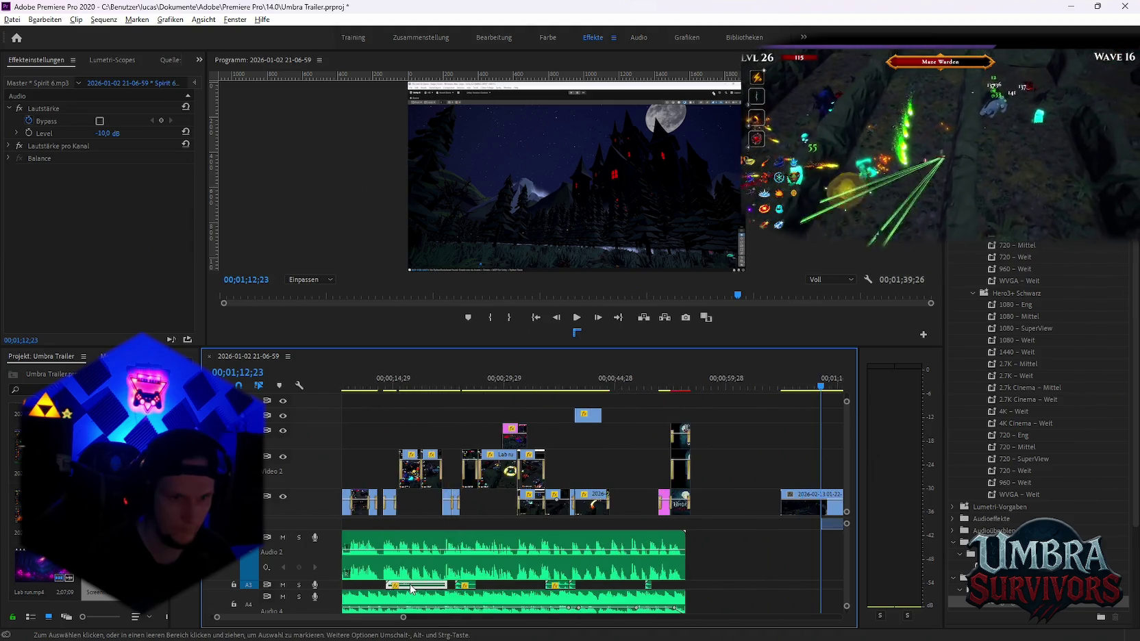
{"action": "scroll", "coordinate": [432, 575], "scroll_direction": "up", "scroll_amount": 3}
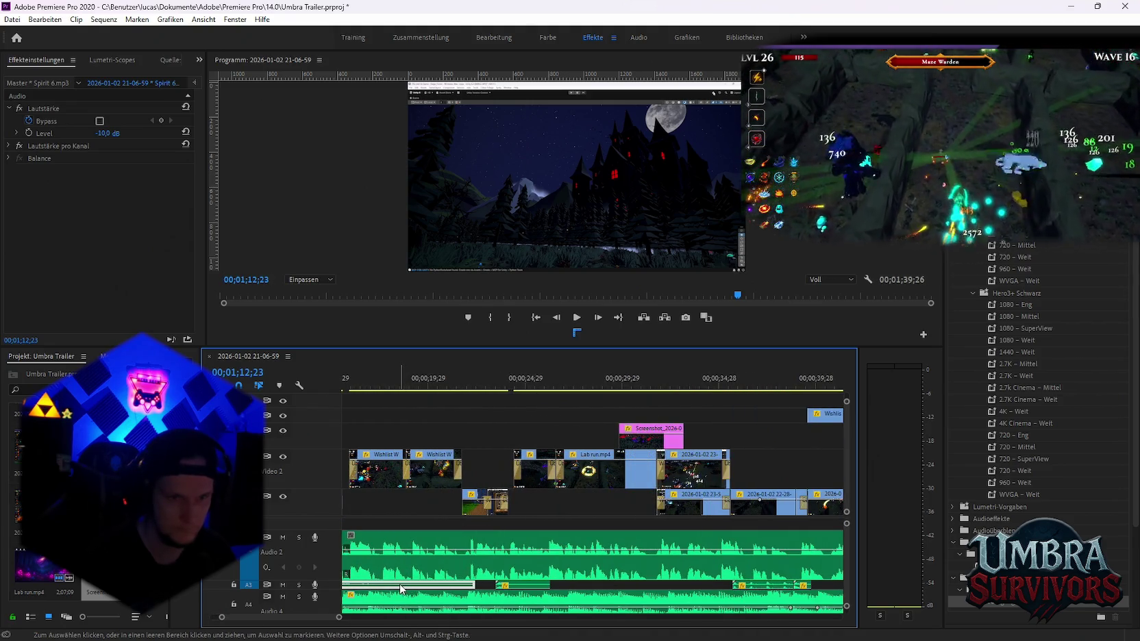
{"action": "mouse_move", "coordinate": [446, 588]}
{"action": "left_mouse_down"}
{"action": "mouse_move", "coordinate": [707, 591]}
{"action": "mouse_move", "coordinate": [644, 588]}
{"action": "mouse_move", "coordinate": [679, 588]}
{"action": "left_mouse_up"}
{"action": "key", "text": "space"}
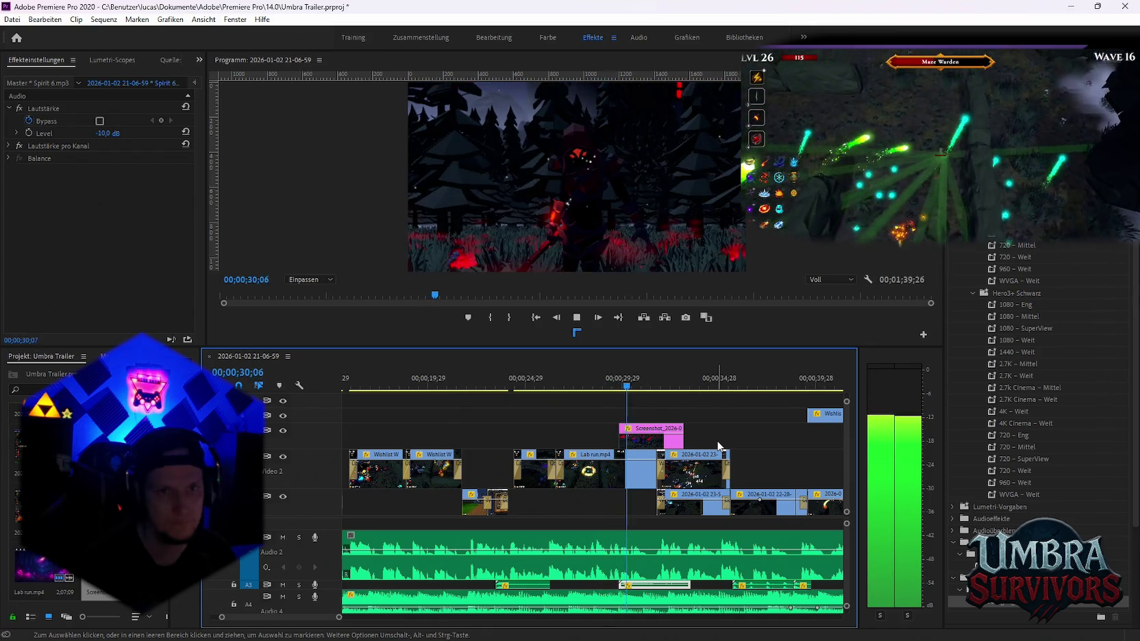
{"action": "key", "text": "space"}
{"action": "key", "text": "equal"}
Fine-tune the A3 music clip's timing by a few frames and preview around 29 seconds
{"action": "left_click_drag", "start_coordinate": [570, 588], "coordinate": [552, 588]}
{"action": "left_click", "coordinate": [499, 381]}
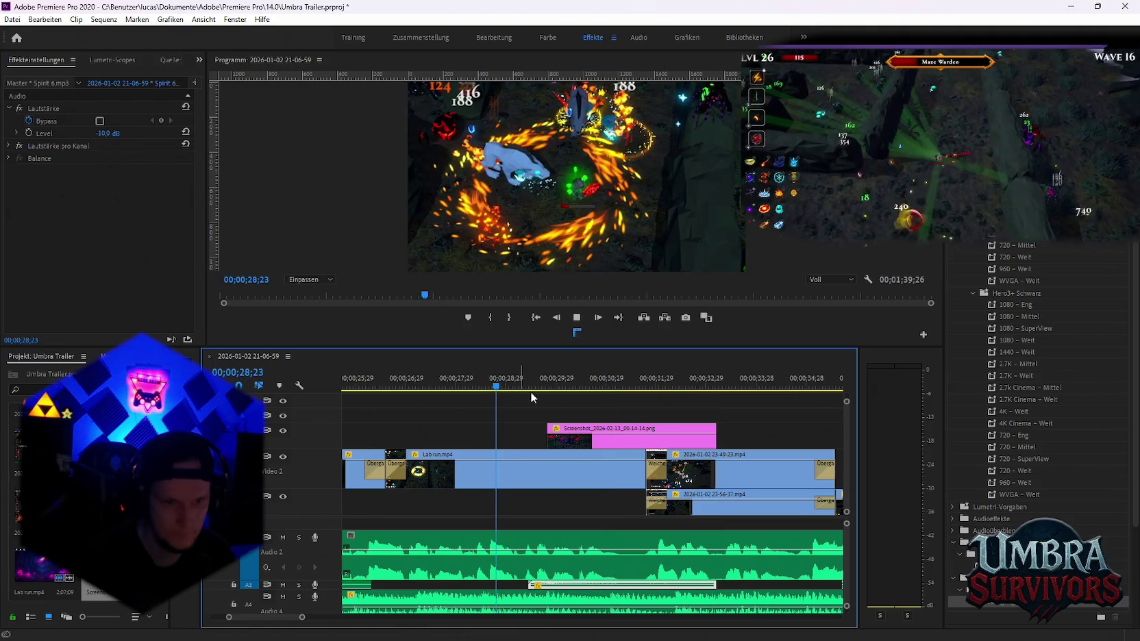
{"action": "key", "text": "space"}
{"action": "key", "text": "space"}
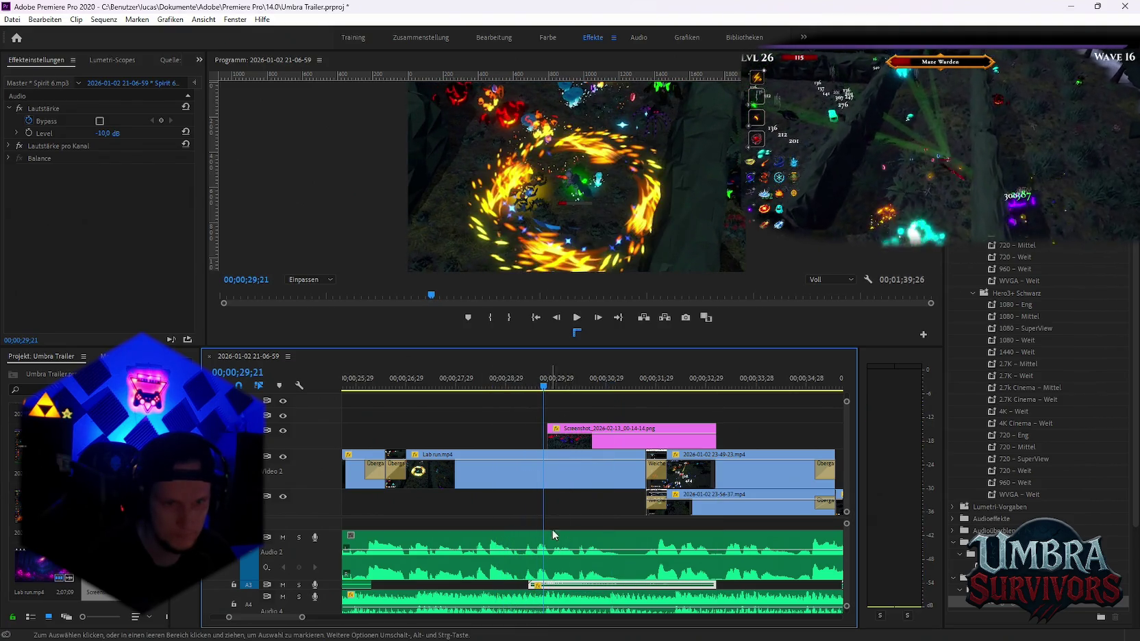
{"action": "left_click_drag", "start_coordinate": [552, 588], "coordinate": [563, 590]}
{"action": "key", "text": "space"}
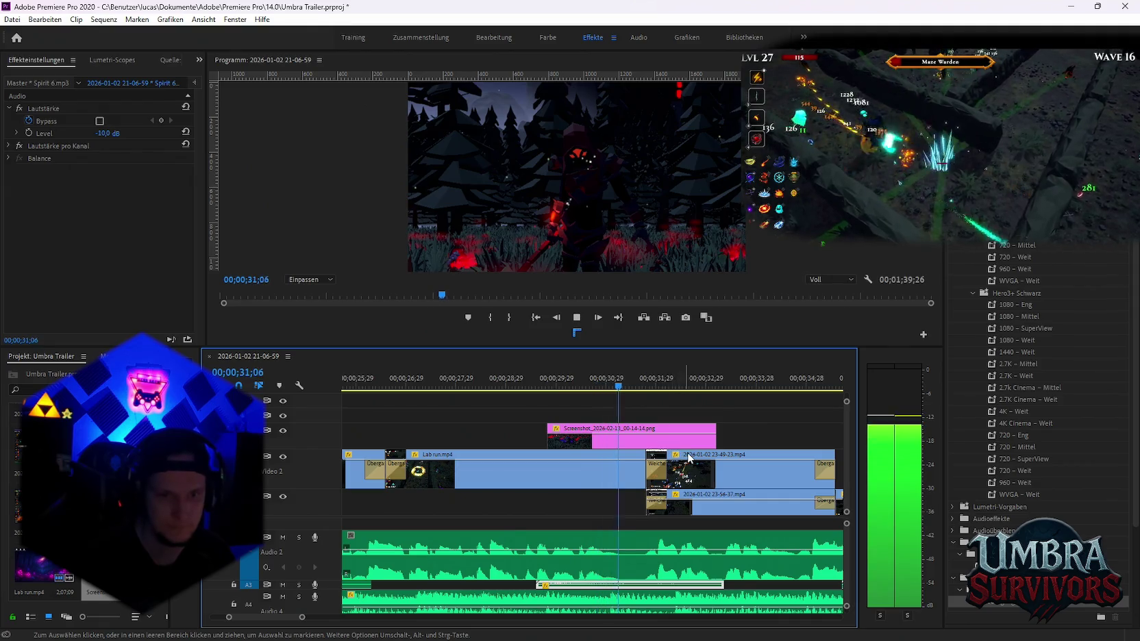
{"action": "key", "text": "space"}
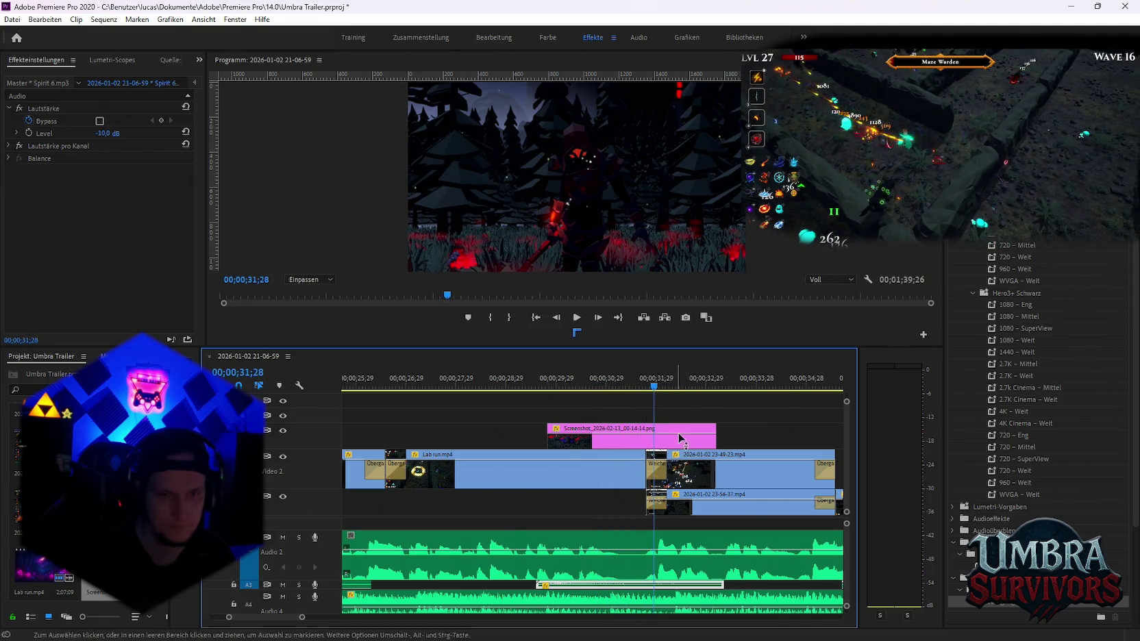
Shorten the screenshot overlay's end, razor-cut Lab run.mp4, and delete its leftover tail
{"action": "left_click_drag", "start_coordinate": [714, 439], "coordinate": [640, 439]}
{"action": "left_click", "coordinate": [637, 474]}
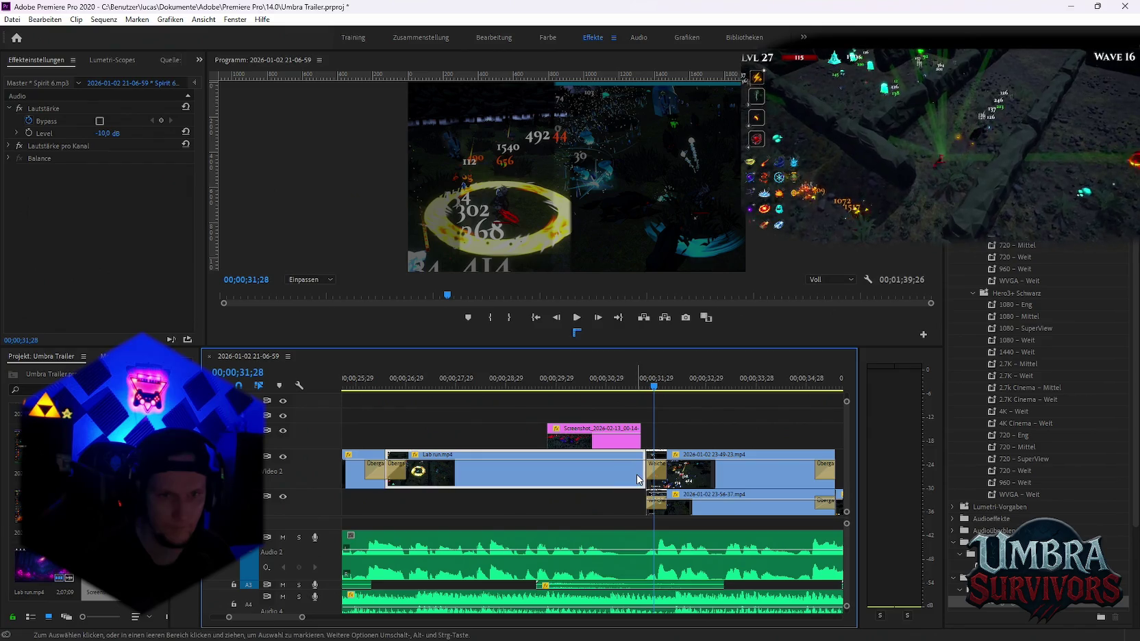
{"action": "key", "text": "c"}
{"action": "left_click", "coordinate": [546, 472]}
{"action": "key", "text": "v"}
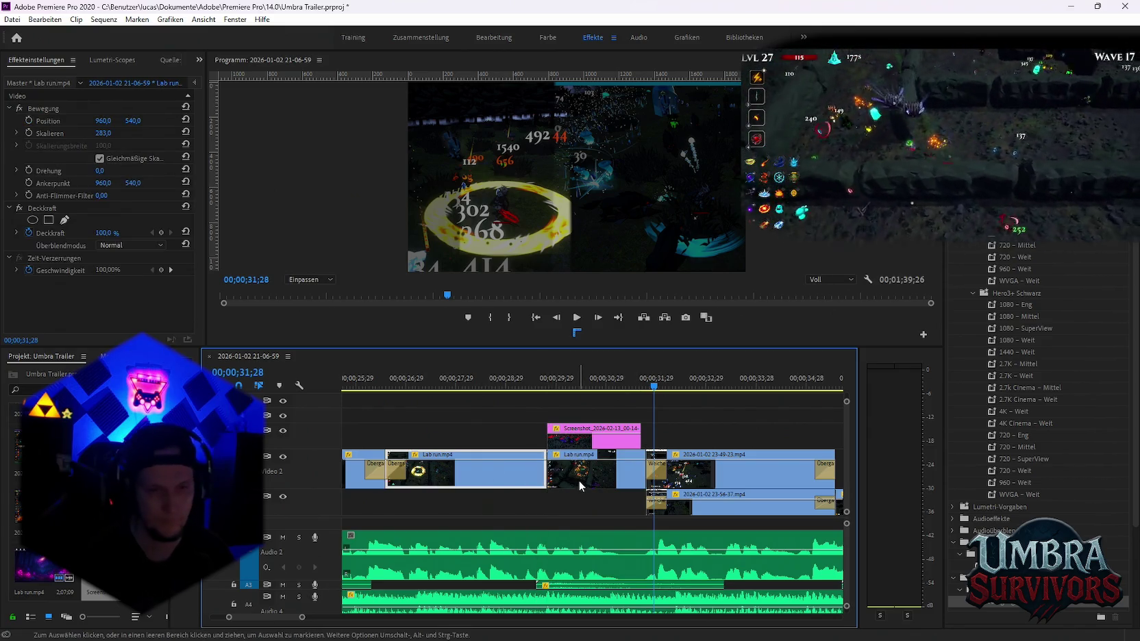
{"action": "left_click", "coordinate": [573, 484]}
{"action": "key", "text": "Delete"}
{"action": "left_click", "coordinate": [491, 381]}
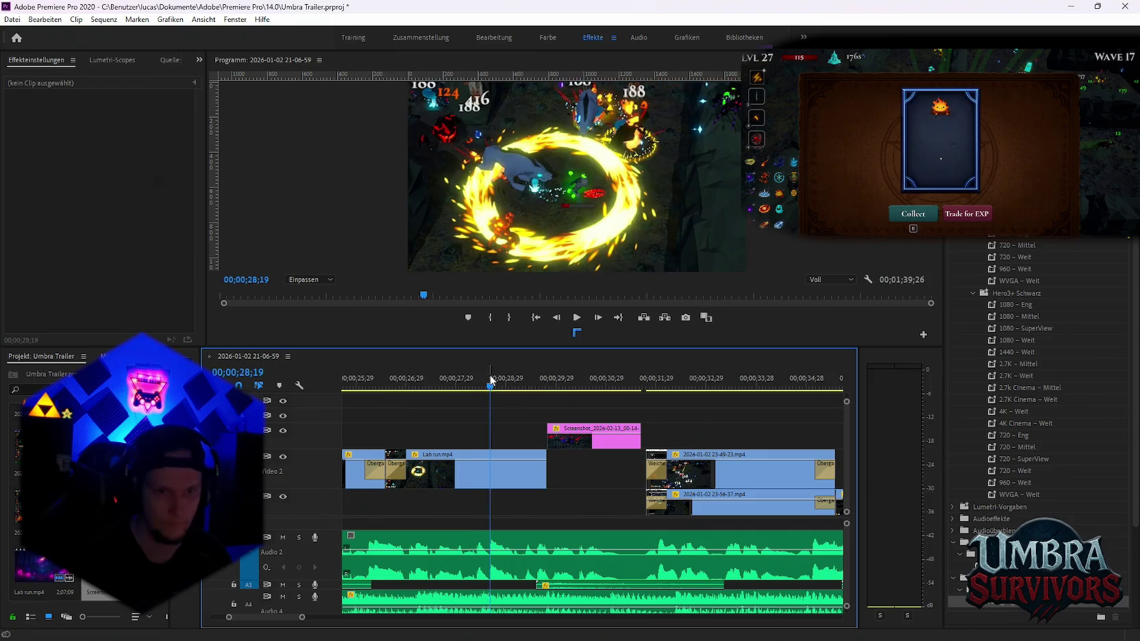
{"action": "key", "text": "space"}
{"action": "key", "text": "space"}
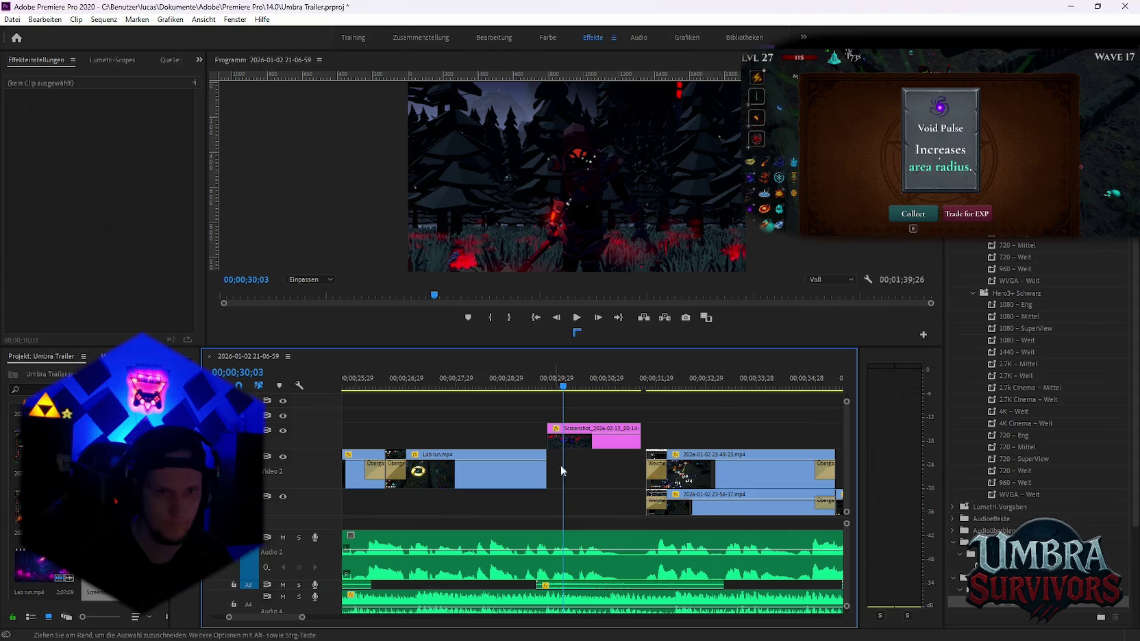
Trim Lab run.mp4 to end near 29;16 and add Dip to Black at its end and the overlay's start
{"action": "left_click_drag", "start_coordinate": [545, 472], "coordinate": [536, 472]}
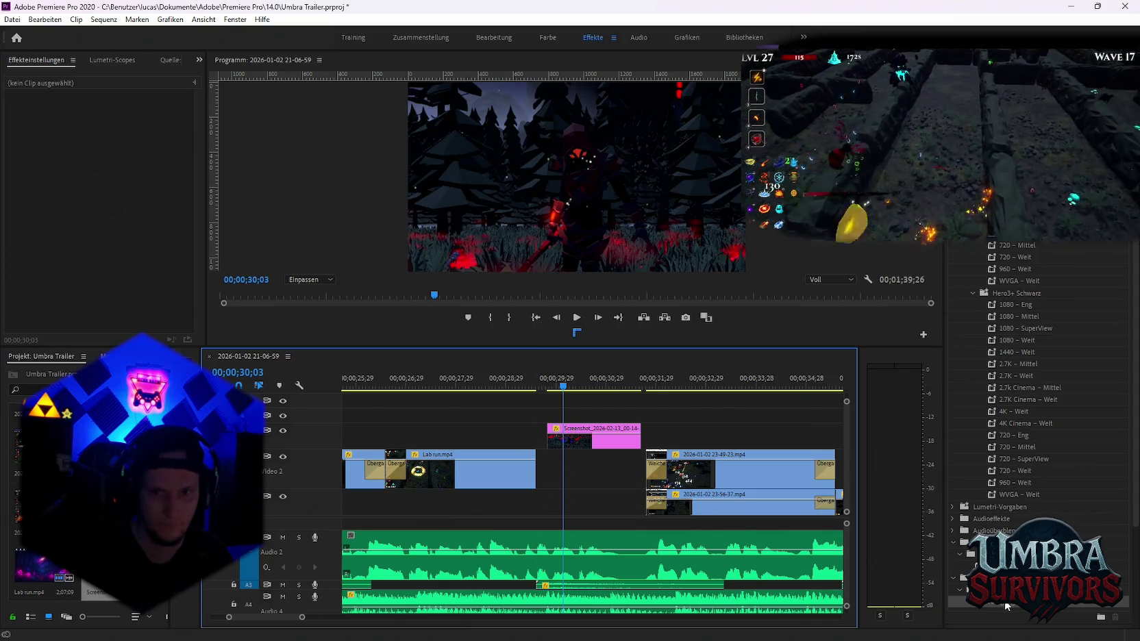
{"action": "left_click", "coordinate": [1006, 605]}
{"action": "key", "text": "ctrl+d"}
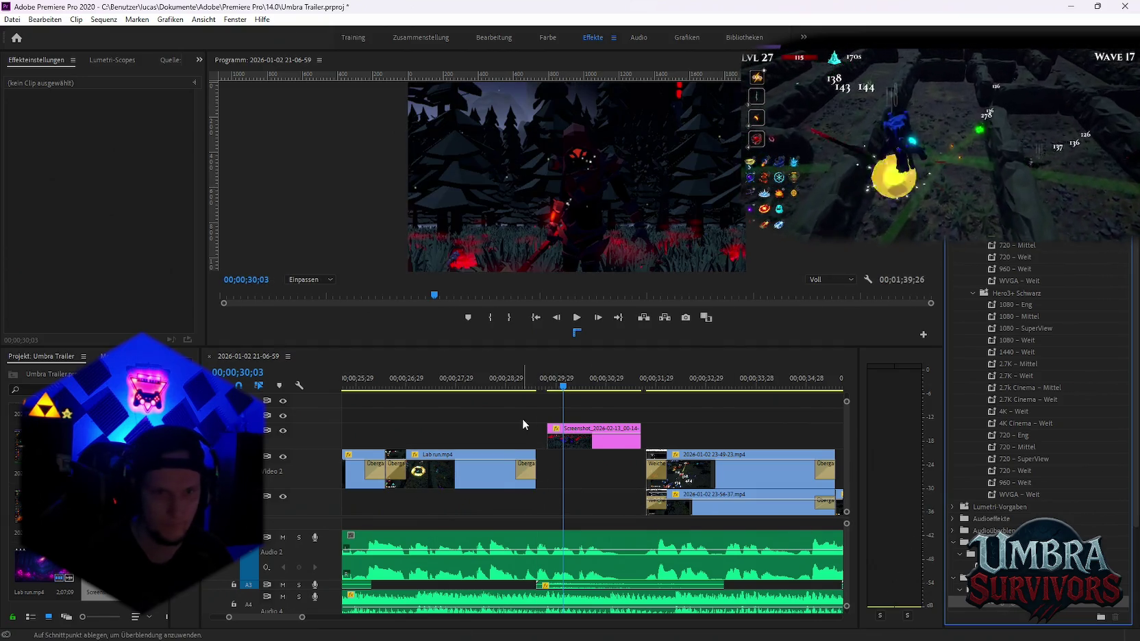
{"action": "left_click", "coordinate": [537, 422]}
{"action": "key", "text": "shift+k"}
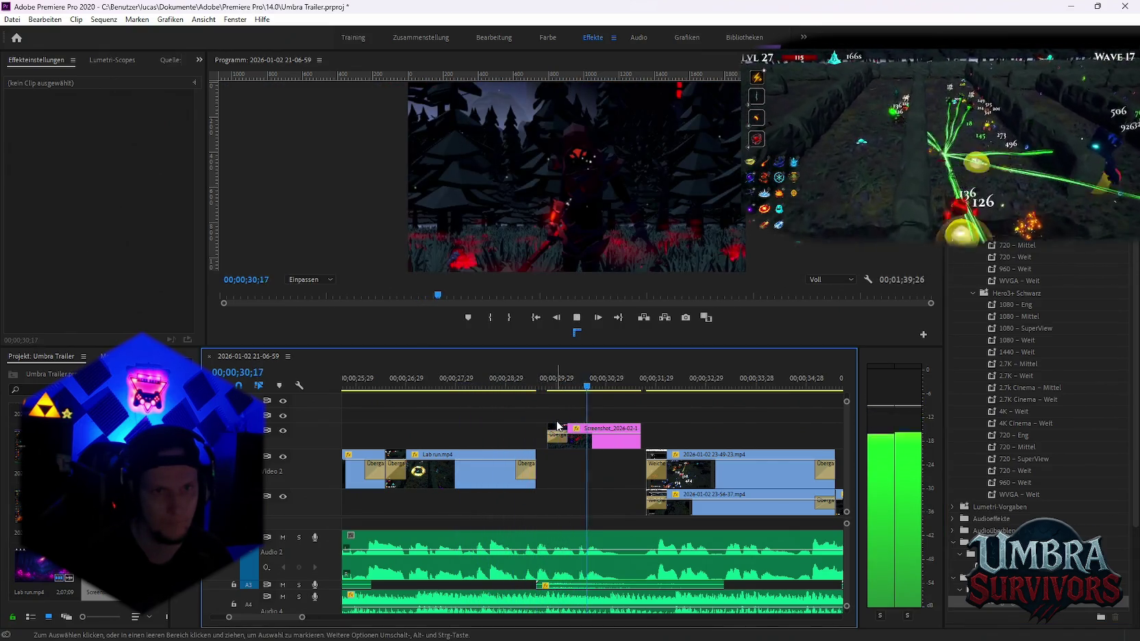
{"action": "key", "text": "space"}
{"action": "left_click", "coordinate": [587, 441]}
{"action": "left_click", "coordinate": [547, 387]}
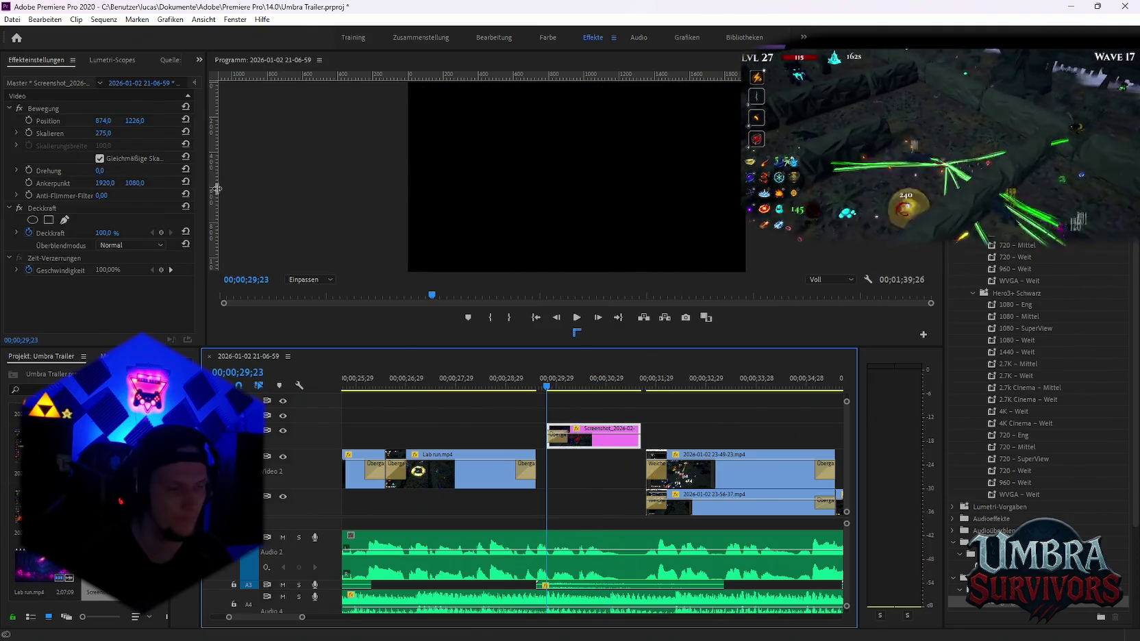
Enable Scale keyframing on the screenshot overlay and check frames between 30;10 and 30;13
{"action": "scroll", "coordinate": [561, 490], "scroll_direction": "up", "scroll_amount": 2}
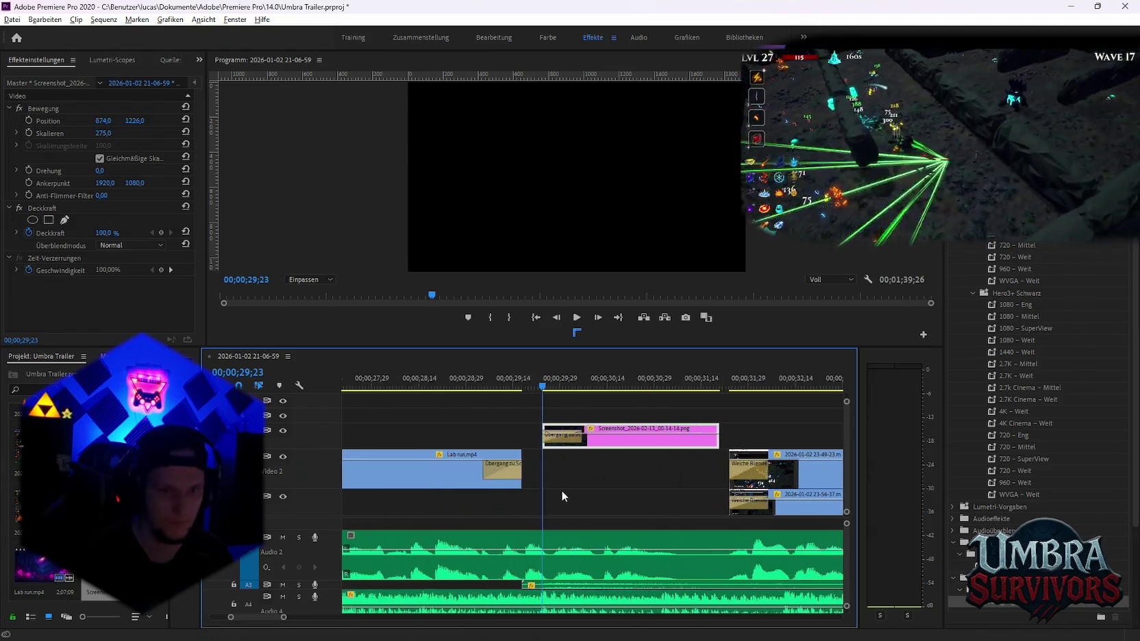
{"action": "scroll", "coordinate": [552, 465], "scroll_direction": "up", "scroll_amount": 2}
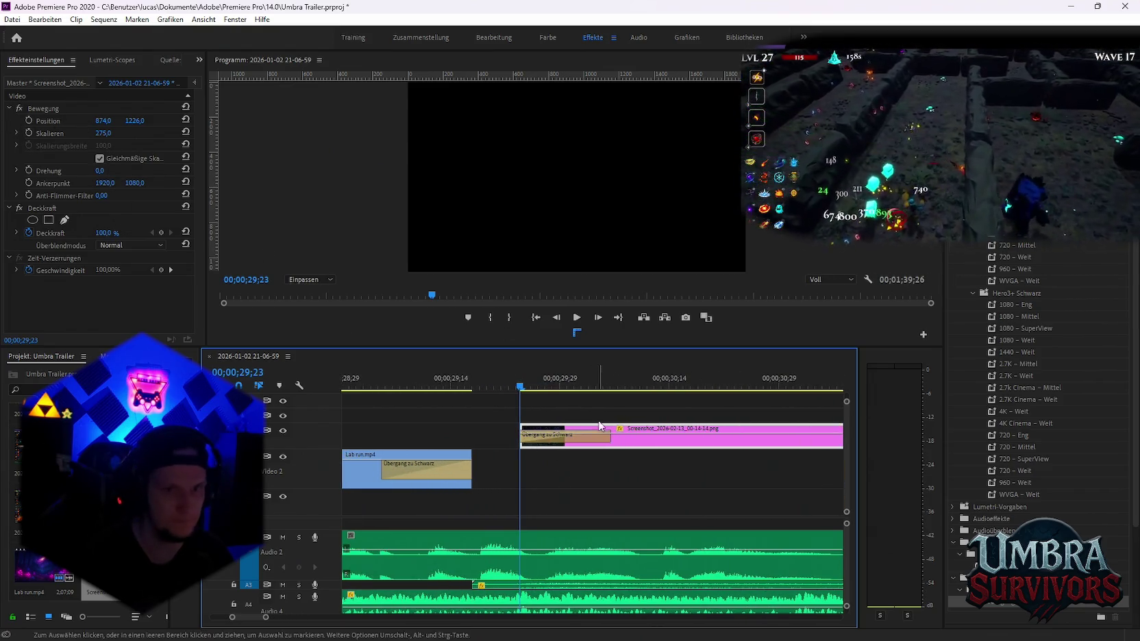
{"action": "left_click", "coordinate": [29, 133]}
{"action": "key", "text": "space"}
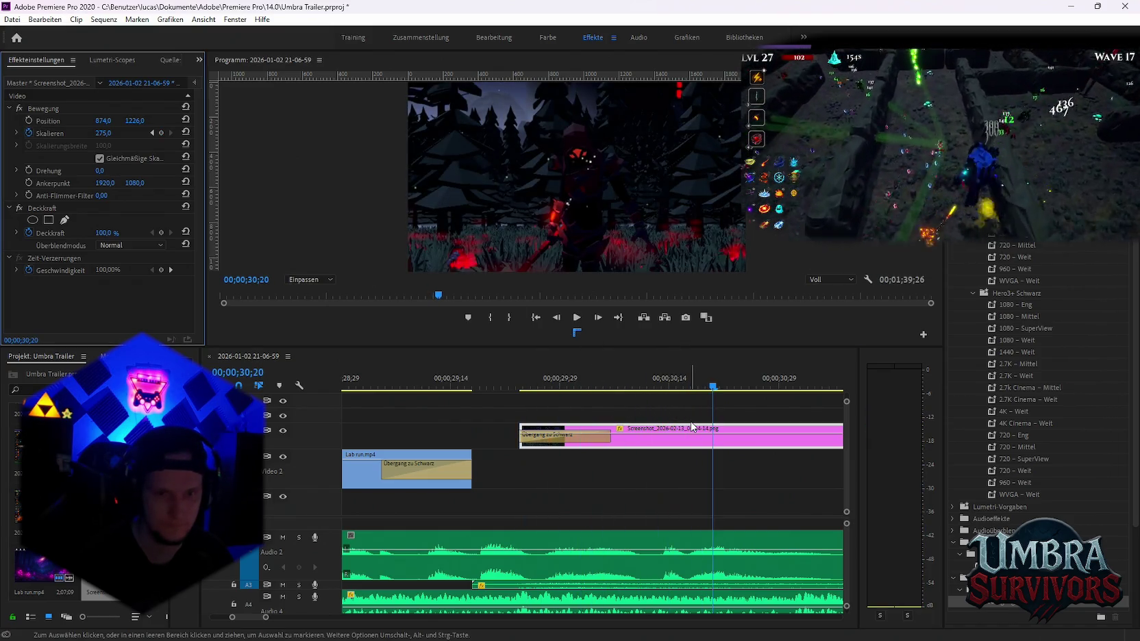
{"action": "left_click", "coordinate": [662, 388]}
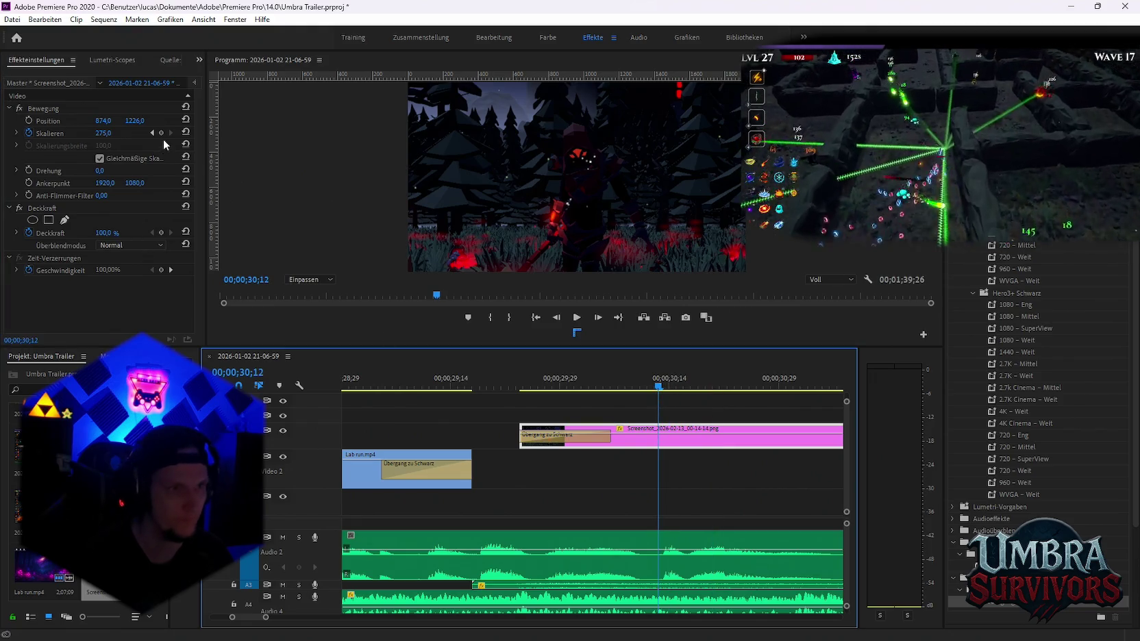
{"action": "left_click_drag", "start_coordinate": [656, 388], "coordinate": [639, 389]}
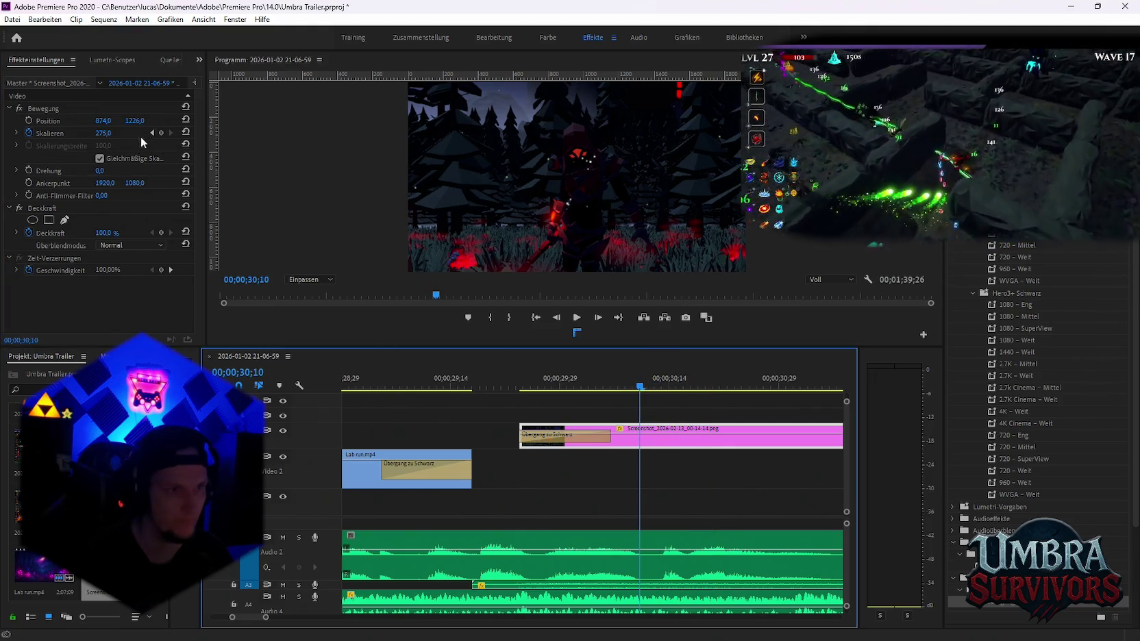
{"action": "left_click_drag", "start_coordinate": [640, 388], "coordinate": [662, 388]}
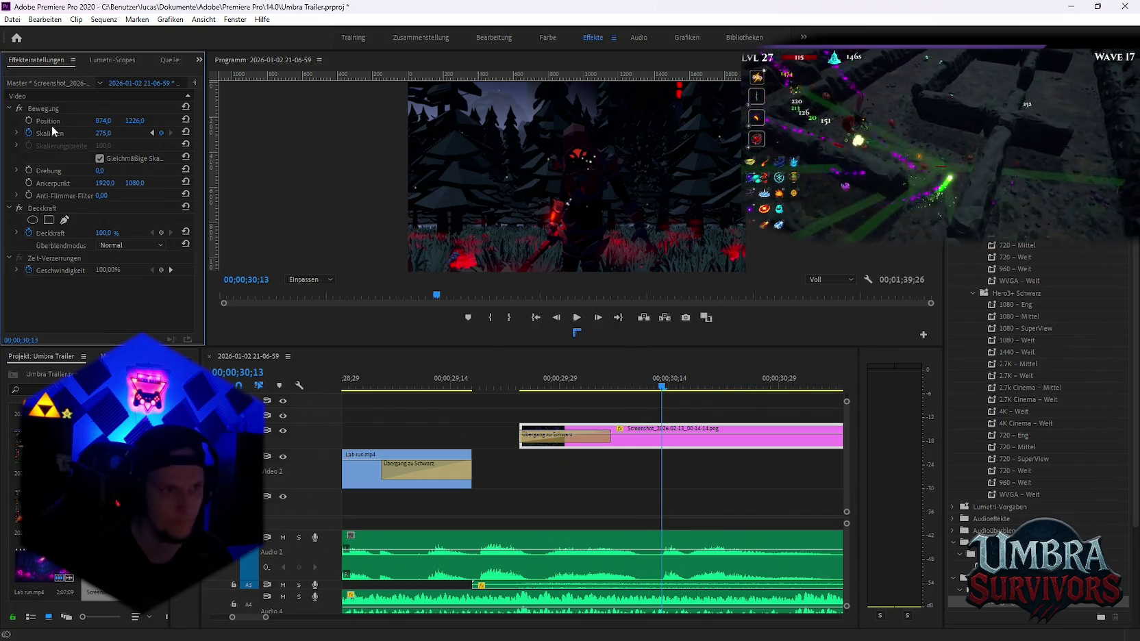
Test a 381 scale, undo back to 275, and enable a Position keyframe at 874, 1226
{"action": "left_click", "coordinate": [152, 133]}
{"action": "left_click_drag", "start_coordinate": [103, 133], "coordinate": [120, 142]}
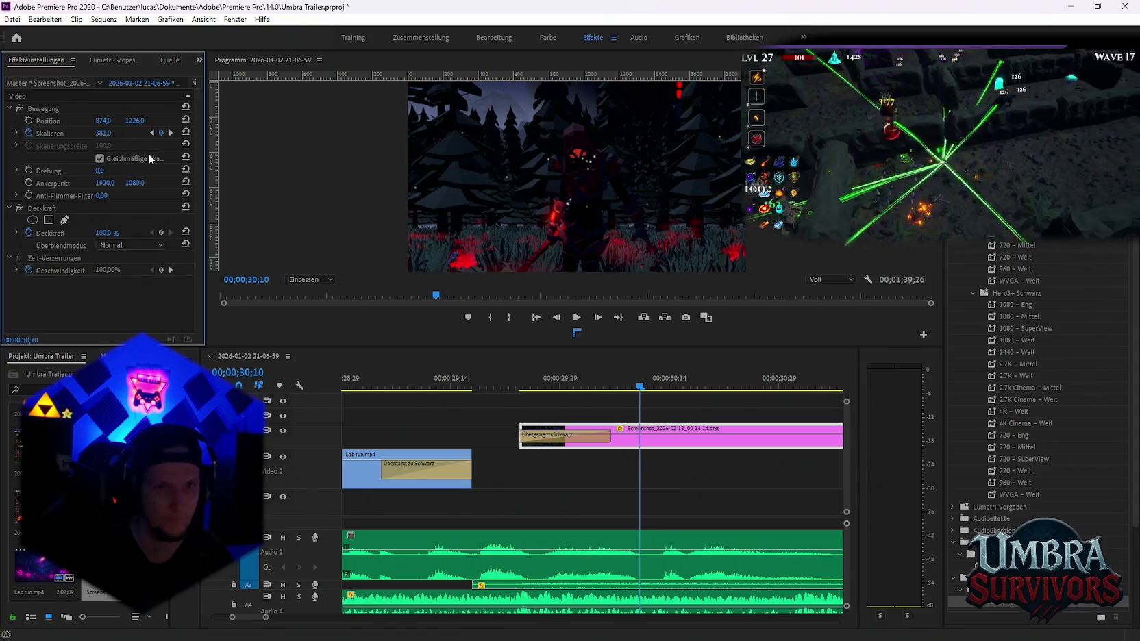
{"action": "key", "text": "ctrl+z"}
{"action": "left_click", "coordinate": [29, 120]}
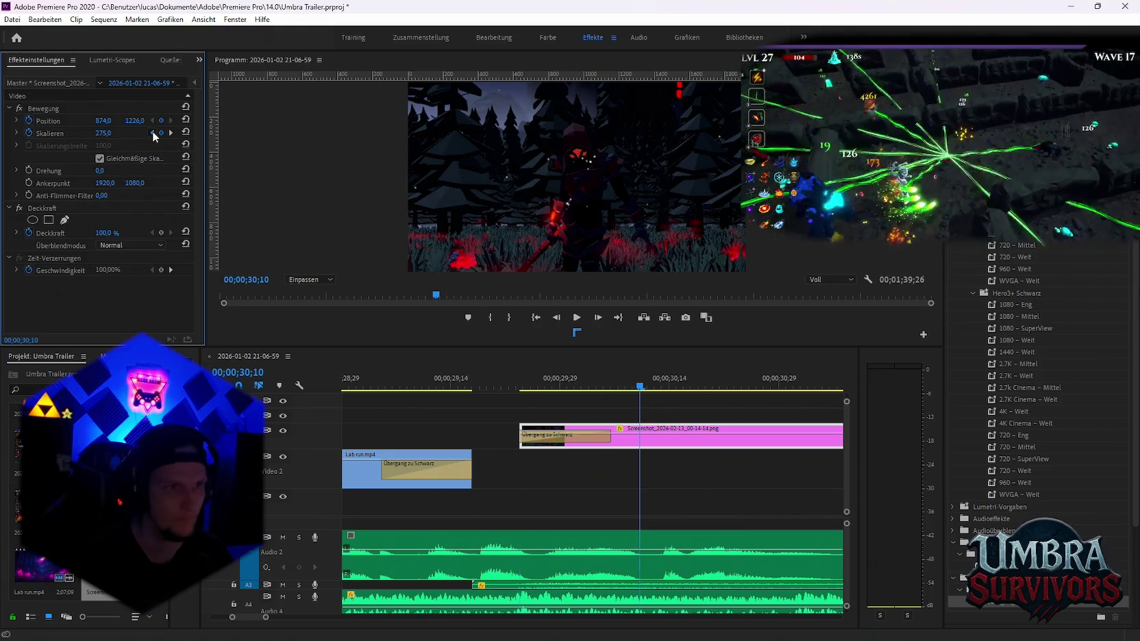
{"action": "left_click", "coordinate": [152, 133]}
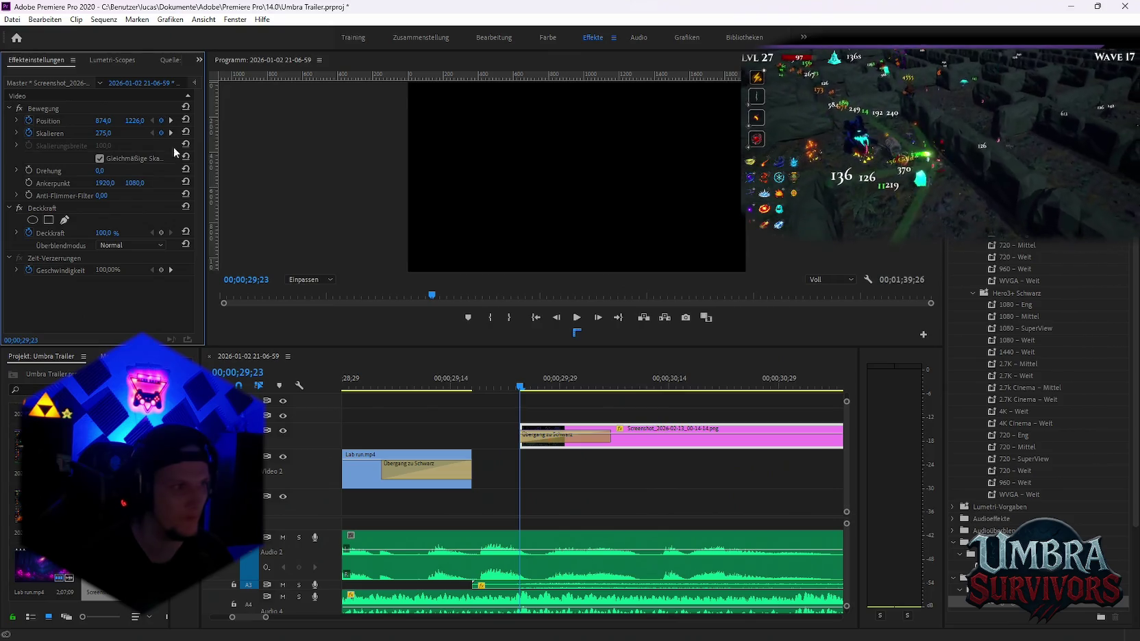
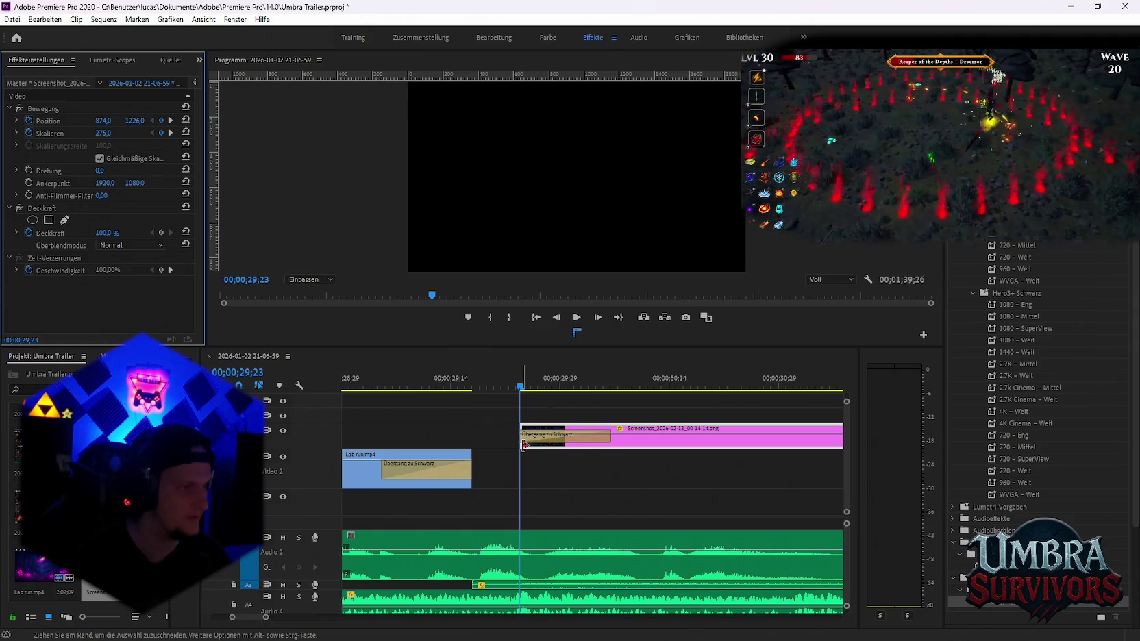
{"action": "mouse_move", "coordinate": [570, 436]}
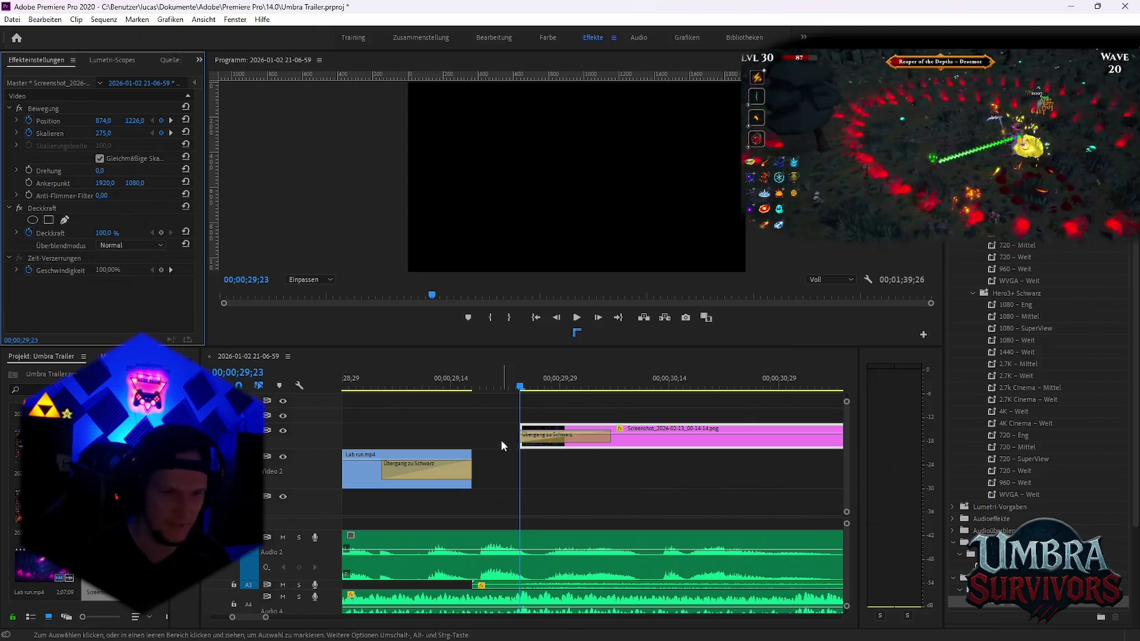
Preview the screenshot zoom and step through its keyframes at clip start, 30;10 and 30;13
{"action": "left_click", "coordinate": [492, 442]}
{"action": "key", "text": "shift+Left"}
{"action": "key", "text": "shift+Left"}
{"action": "key", "text": "shift+Left"}
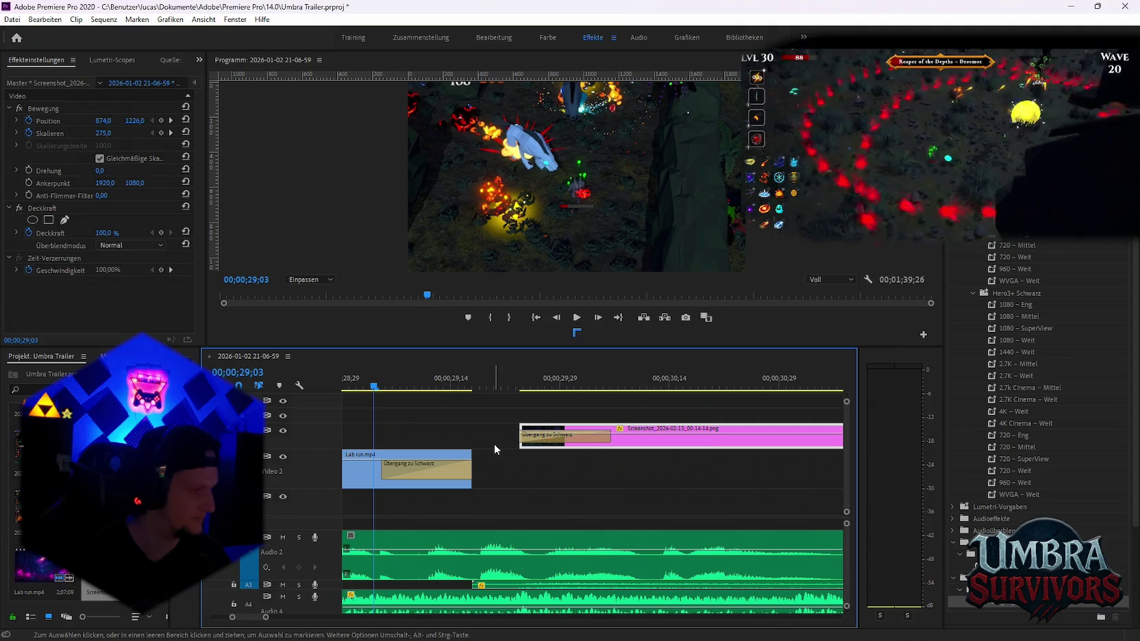
{"action": "key", "text": "space"}
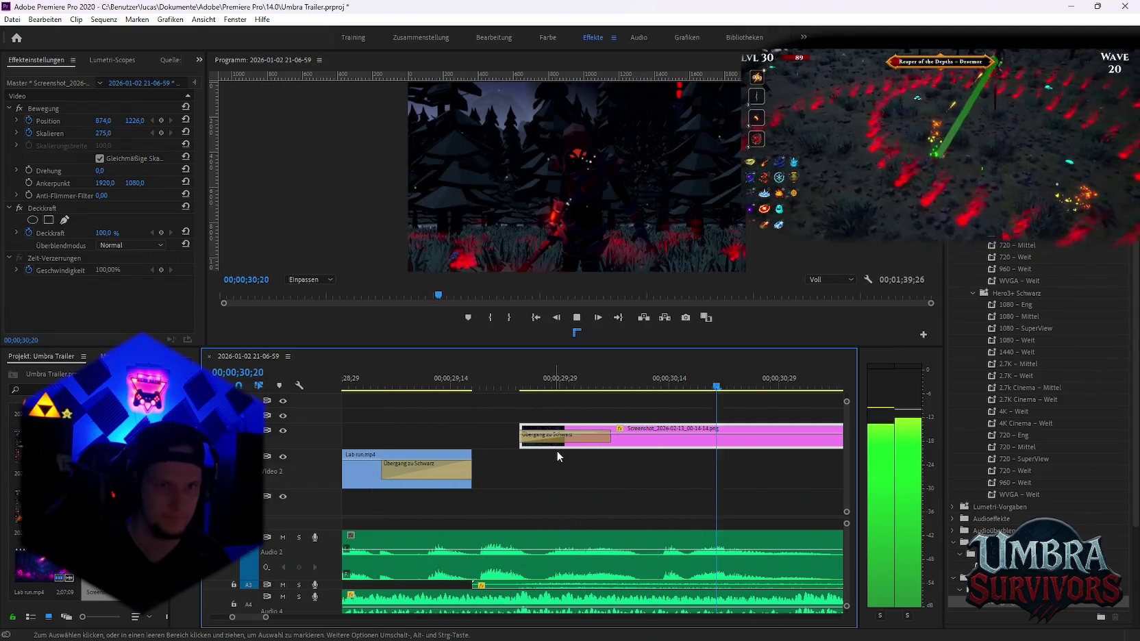
{"action": "key", "text": "space"}
{"action": "scroll", "coordinate": [676, 457], "scroll_direction": "down", "scroll_amount": 1}
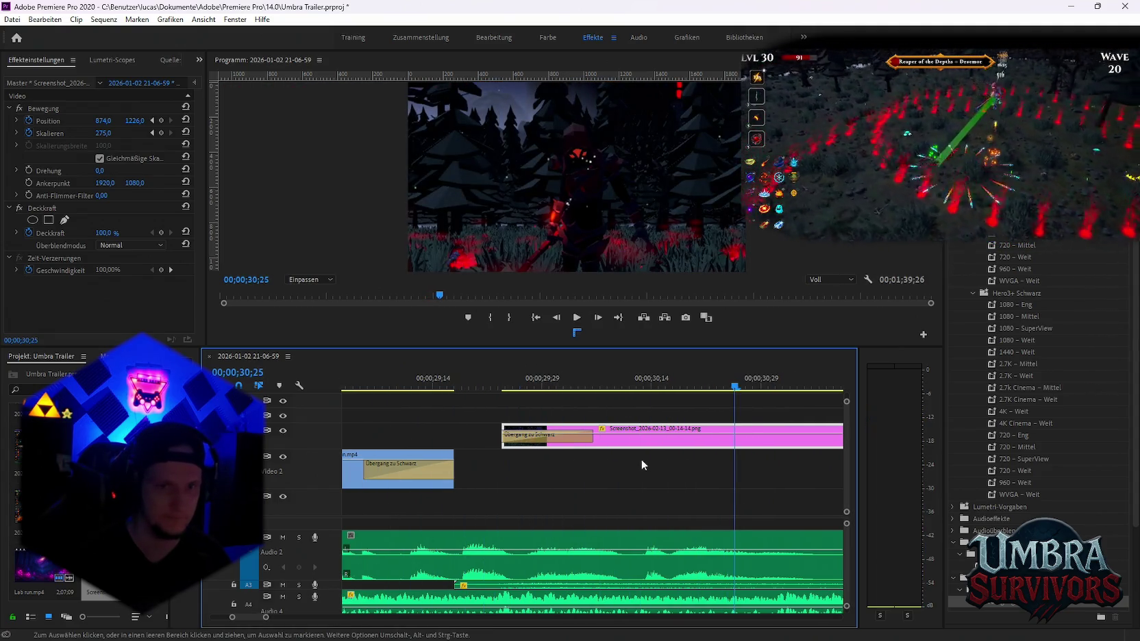
{"action": "left_click", "coordinate": [152, 133]}
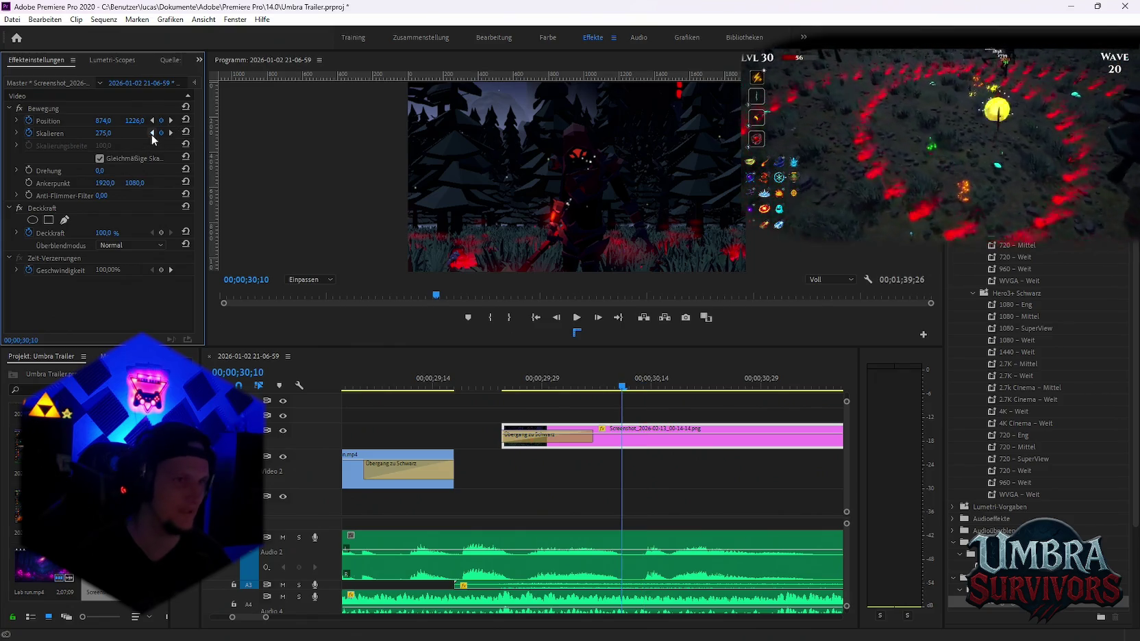
{"action": "left_click", "coordinate": [154, 134]}
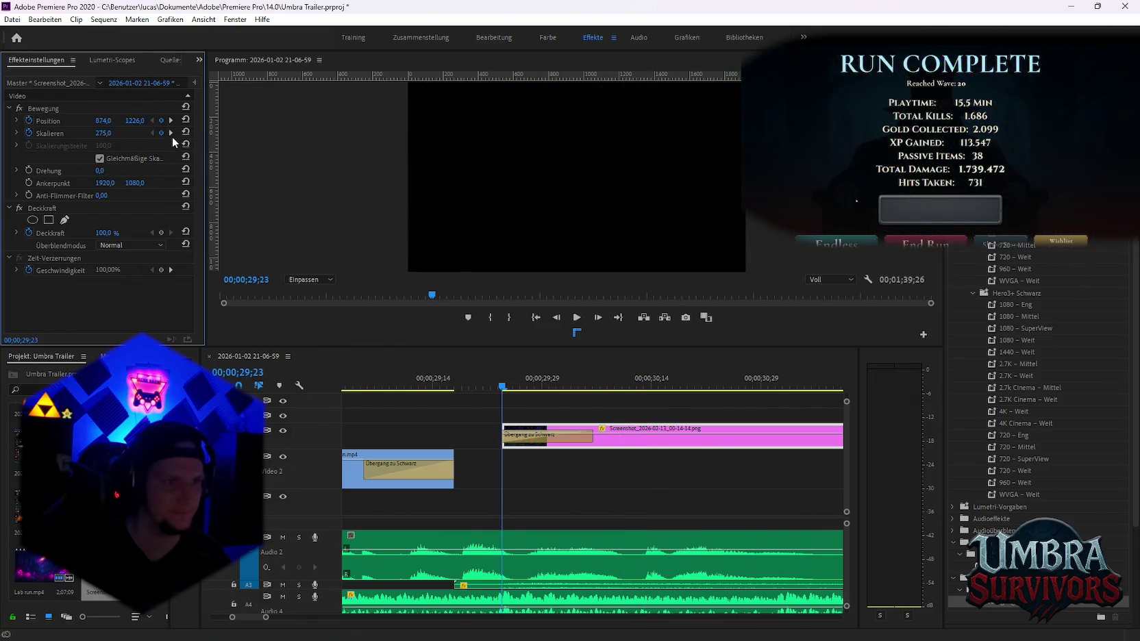
{"action": "left_click", "coordinate": [171, 133]}
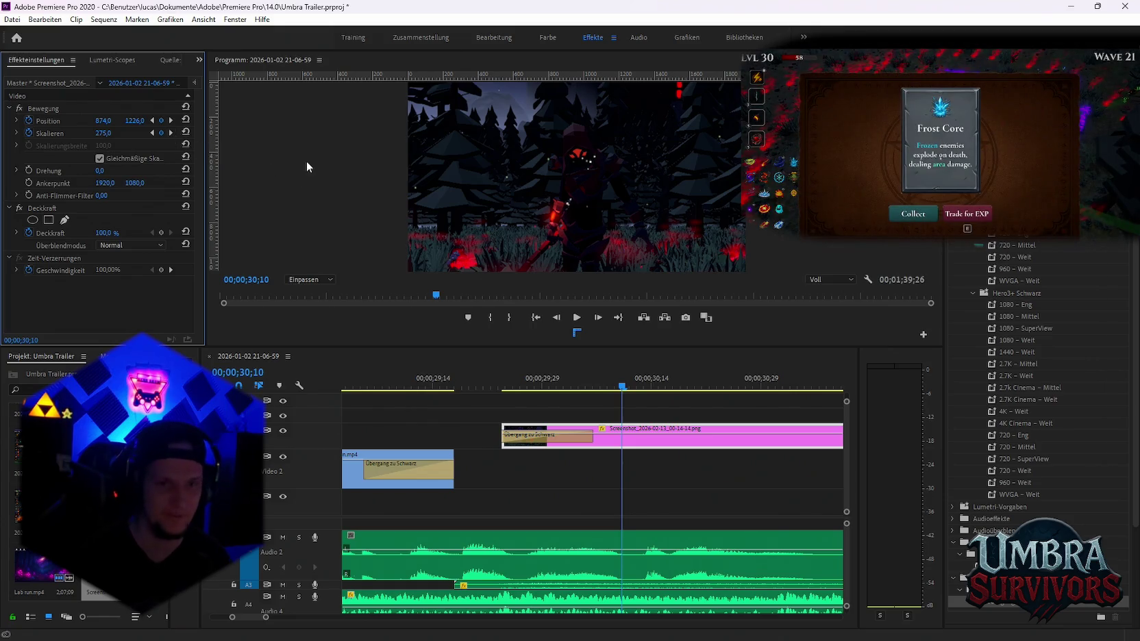
{"action": "left_click", "coordinate": [171, 134]}
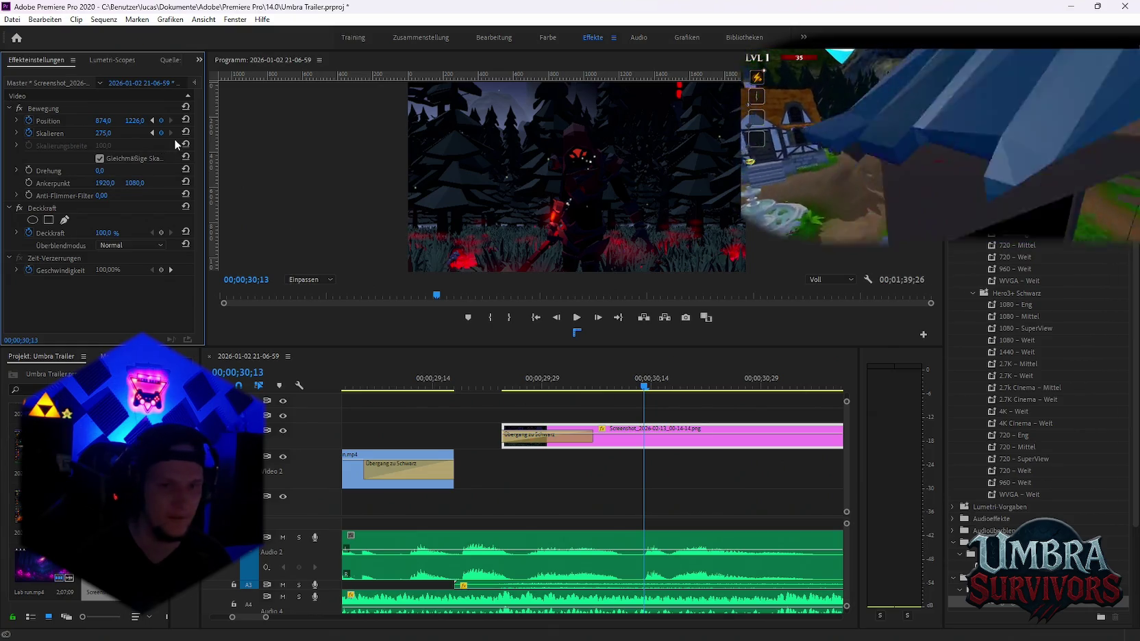
At the 30;10 keyframe, raise Scale to about 406 and shift the image down
{"action": "left_click_drag", "start_coordinate": [503, 387], "coordinate": [574, 390]}
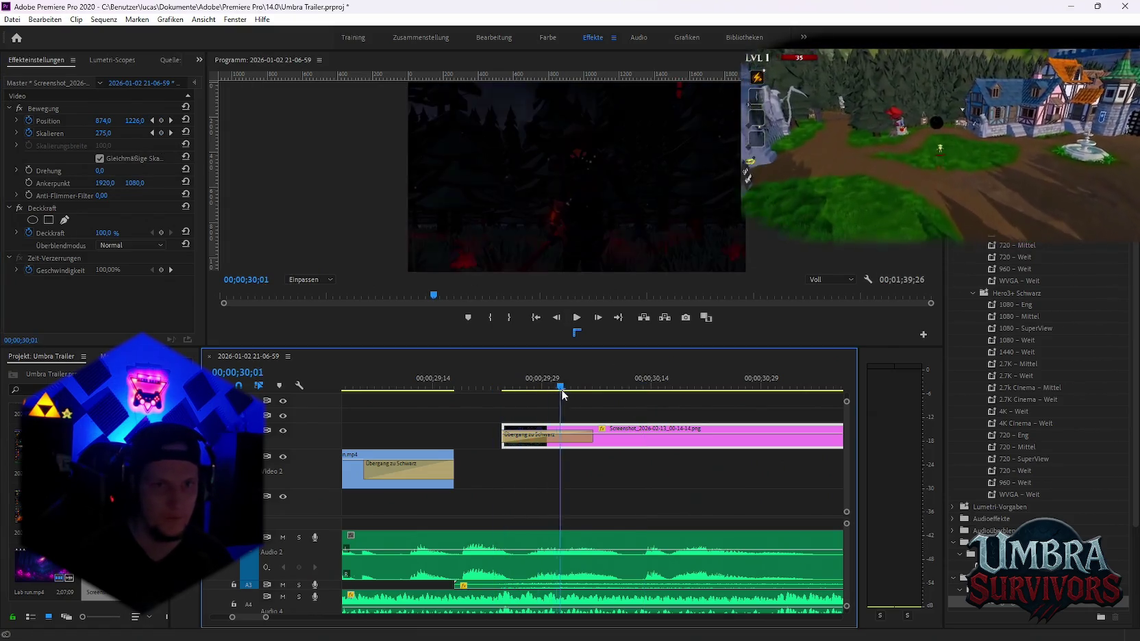
{"action": "left_click", "coordinate": [171, 132]}
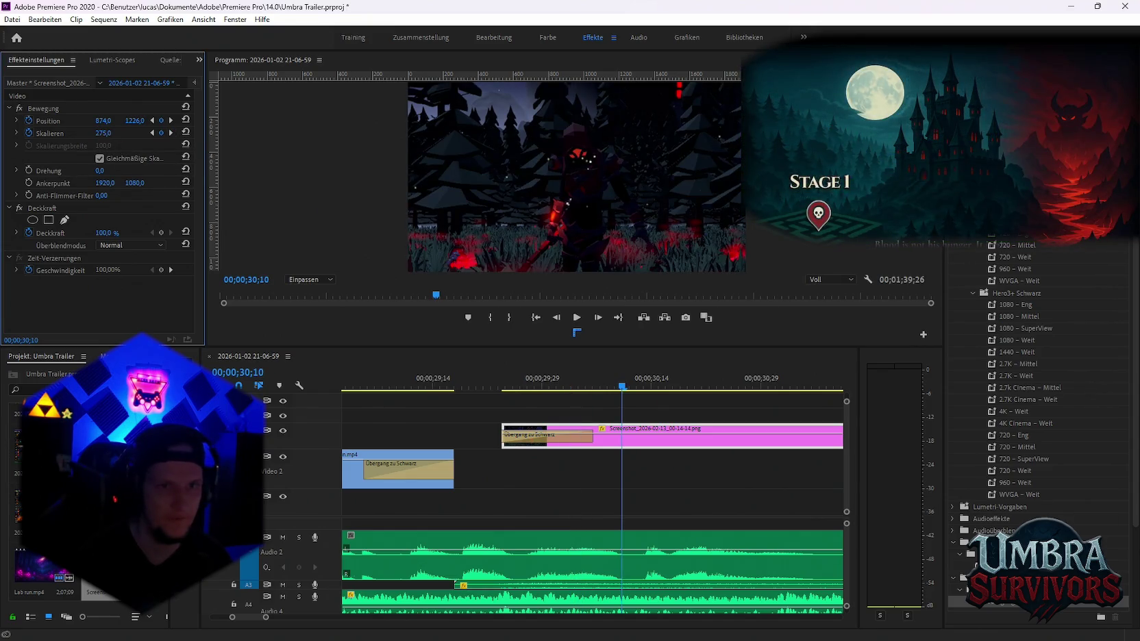
{"action": "mouse_move", "coordinate": [103, 133]}
{"action": "left_mouse_down"}
{"action": "mouse_move", "coordinate": [151, 133]}
{"action": "mouse_move", "coordinate": [64, 121]}
{"action": "left_mouse_up"}
{"action": "left_click_drag", "start_coordinate": [135, 120], "coordinate": [287, 120]}
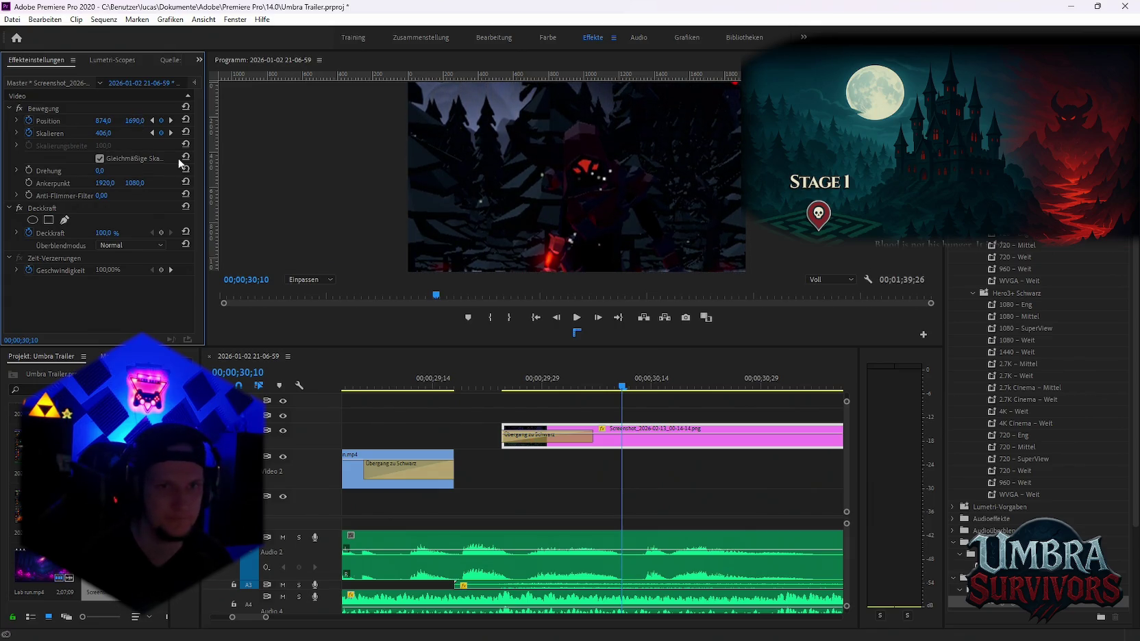
Replay the zoom and step back and forth through its keyframes
{"action": "left_click_drag", "start_coordinate": [566, 386], "coordinate": [560, 387]}
{"action": "key", "text": "space"}
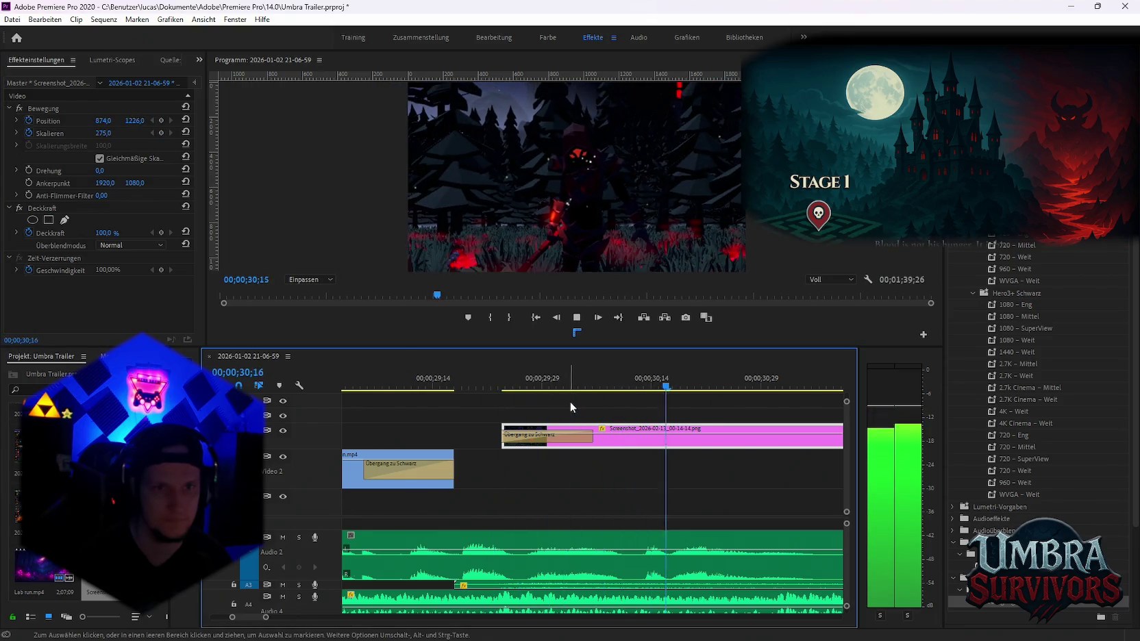
{"action": "key", "text": "space"}
{"action": "left_click", "coordinate": [151, 134]}
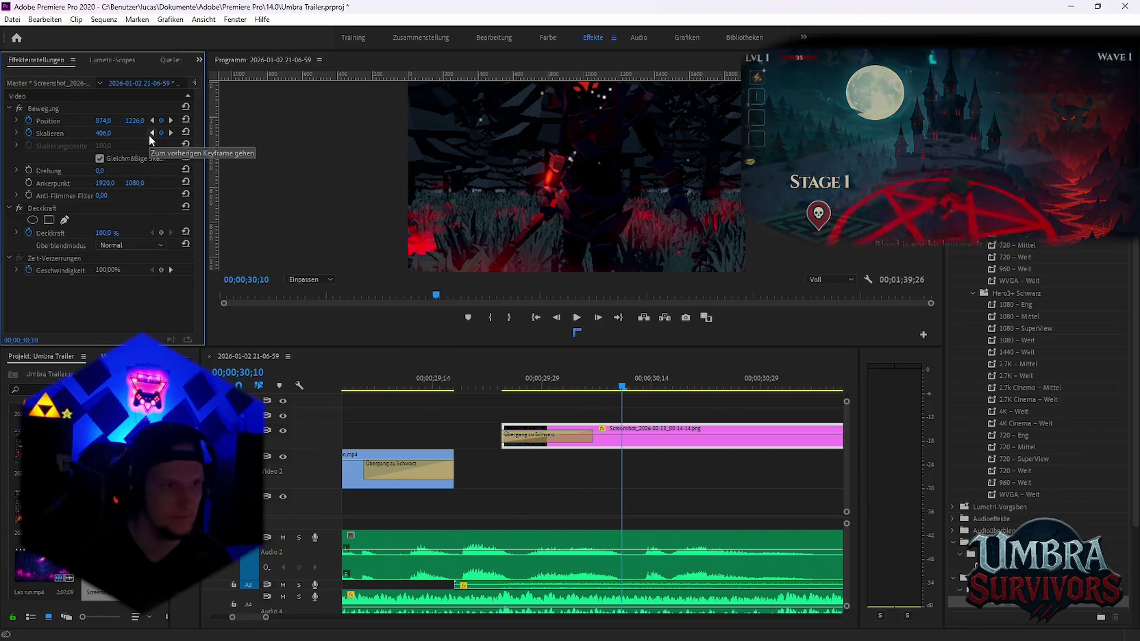
{"action": "left_click", "coordinate": [151, 133]}
{"action": "left_click", "coordinate": [171, 132]}
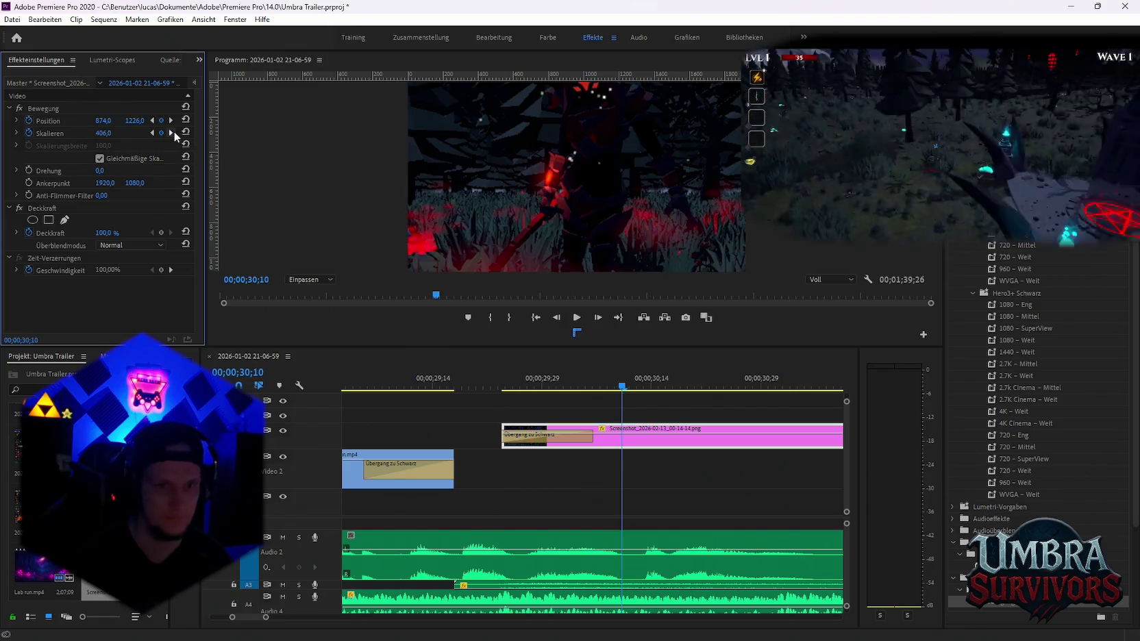
{"action": "key", "text": "Right"}
{"action": "key", "text": "Right"}
{"action": "key", "text": "Right"}
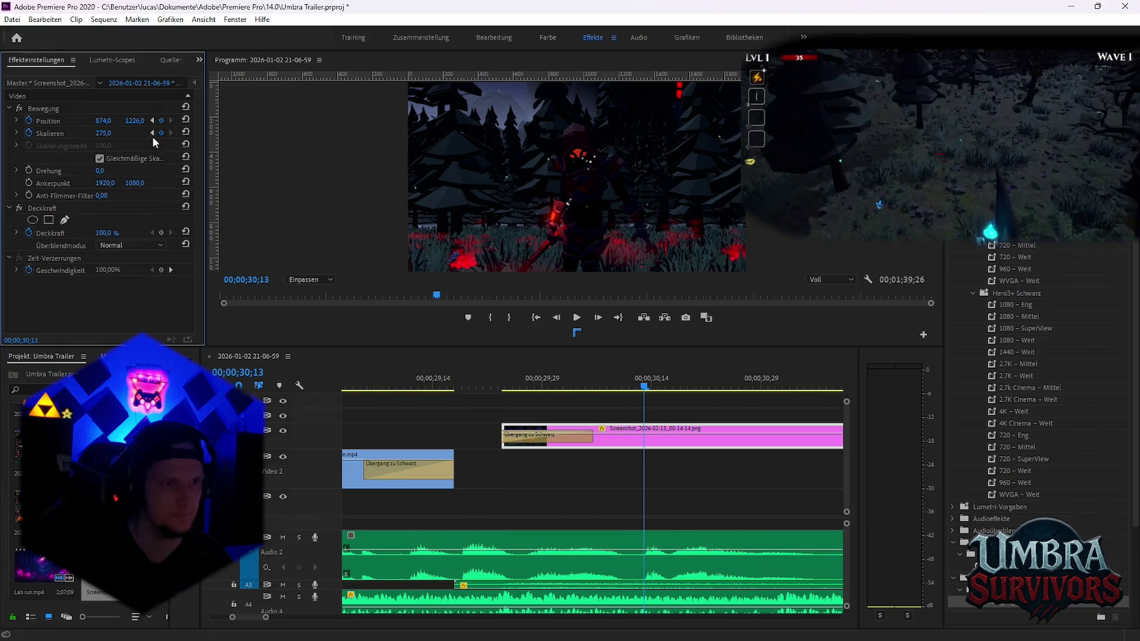
Move the image lower at 30;10, to Position Y 1776, and recheck from clip start
{"action": "left_click", "coordinate": [151, 133]}
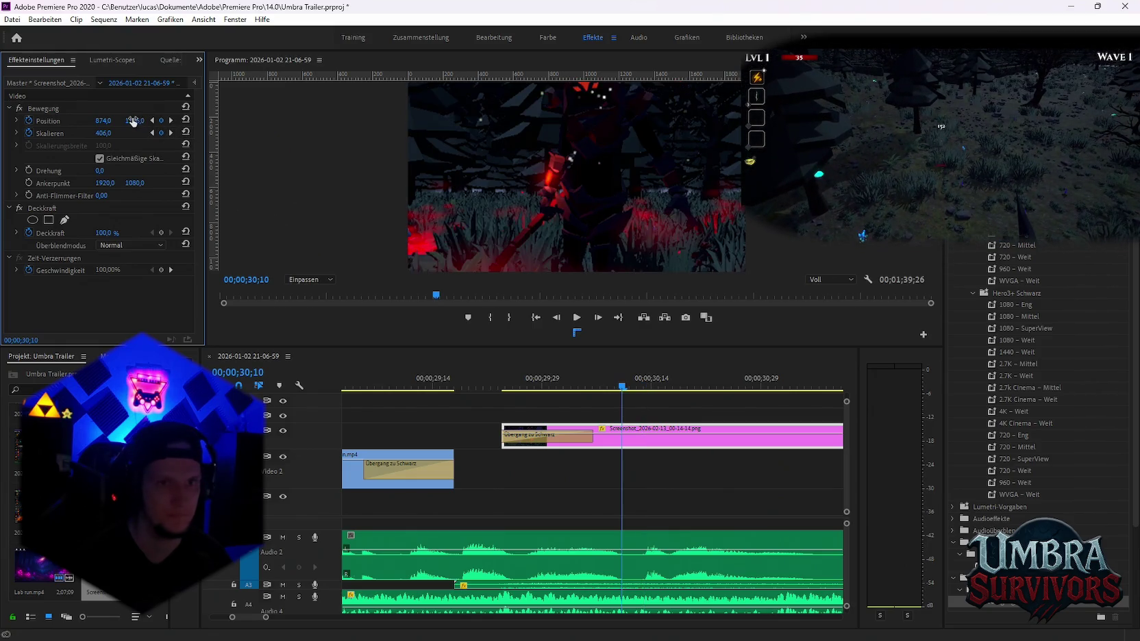
{"action": "left_click_drag", "start_coordinate": [134, 121], "coordinate": [162, 177]}
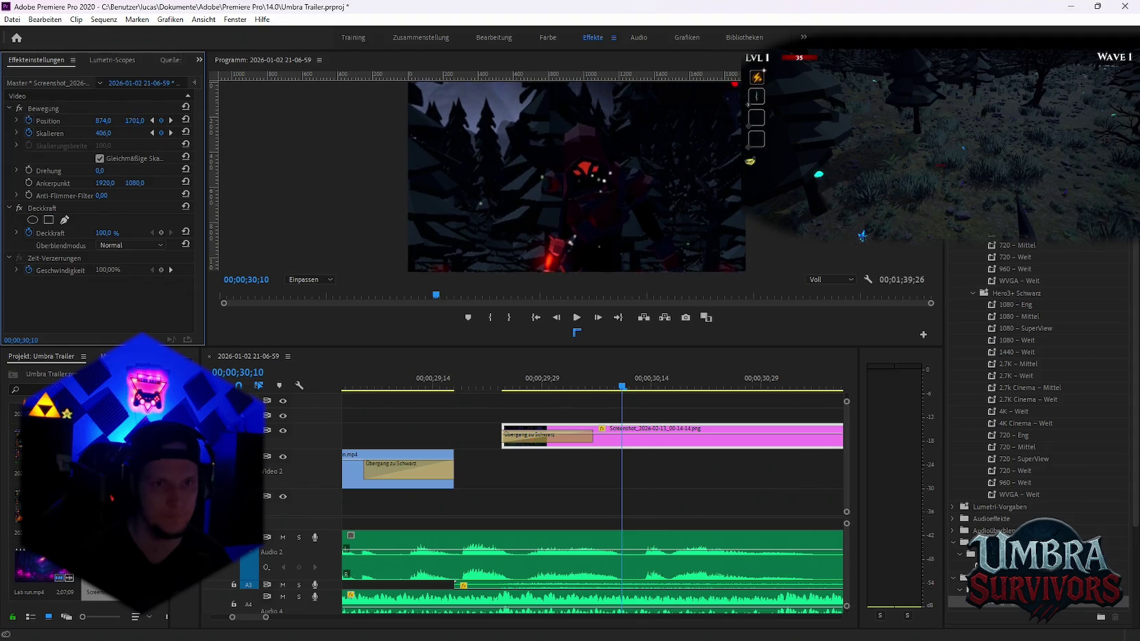
{"action": "mouse_move", "coordinate": [505, 391]}
{"action": "left_mouse_down"}
{"action": "mouse_move", "coordinate": [634, 404]}
{"action": "mouse_move", "coordinate": [589, 400]}
{"action": "left_mouse_up"}
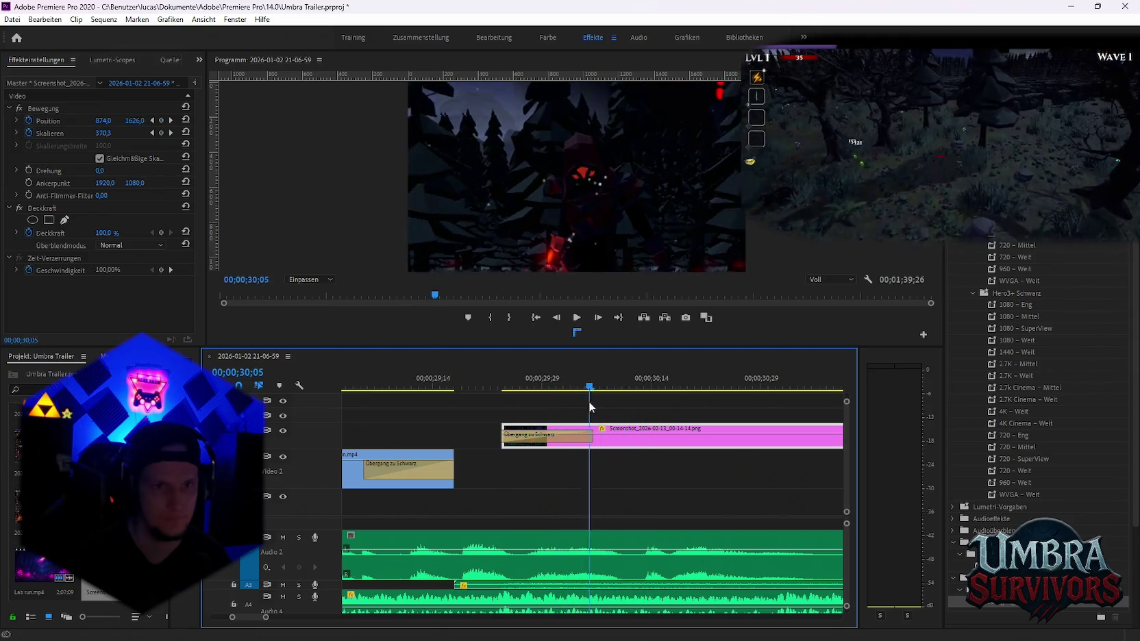
{"action": "left_click", "coordinate": [154, 133]}
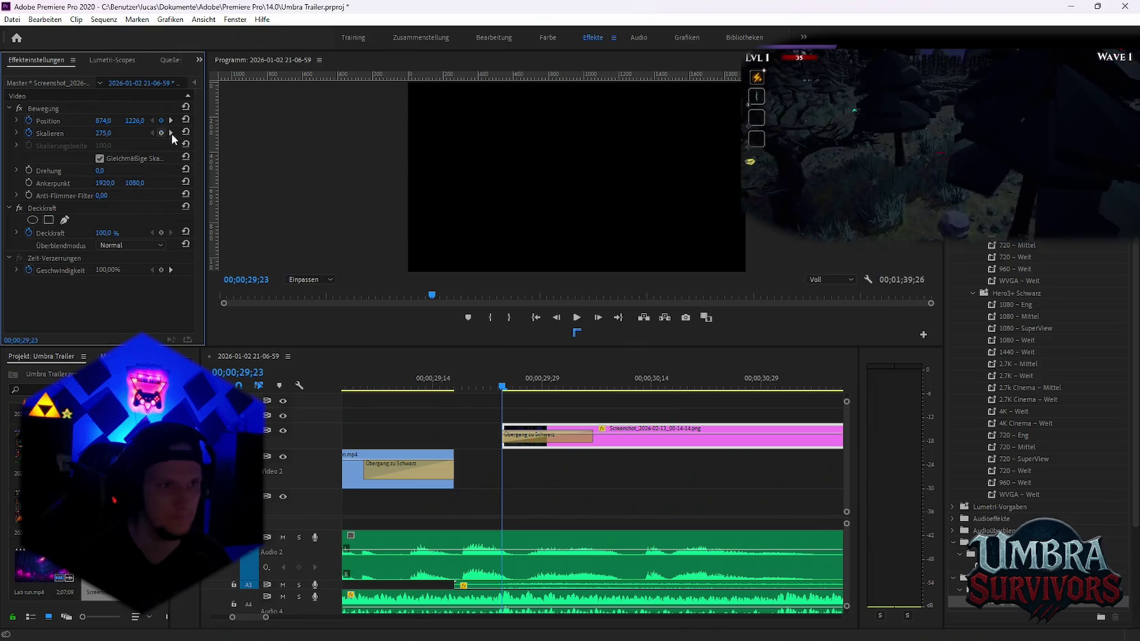
{"action": "left_click", "coordinate": [171, 133]}
Raise the 30;10 image slightly to Position Y 1605 and compare against the 30;13 keyframe
{"action": "mouse_move", "coordinate": [132, 121]}
{"action": "left_mouse_down"}
{"action": "mouse_move", "coordinate": [75, 120]}
{"action": "mouse_move", "coordinate": [141, 120]}
{"action": "mouse_move", "coordinate": [124, 135]}
{"action": "mouse_move", "coordinate": [100, 120]}
{"action": "mouse_move", "coordinate": [132, 120]}
{"action": "left_mouse_up"}
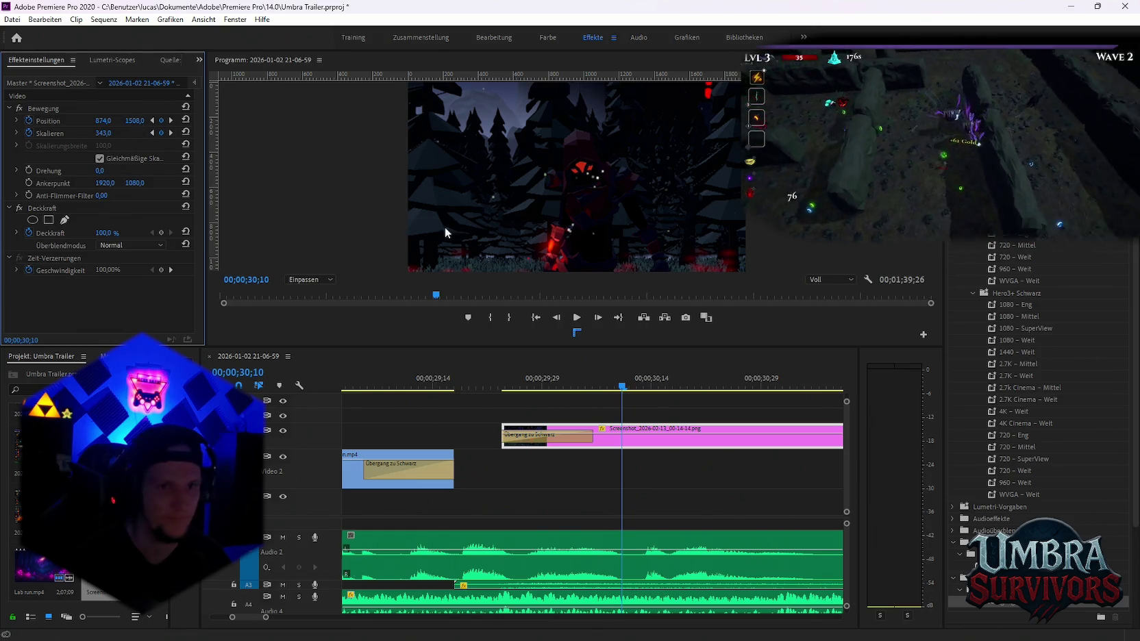
{"action": "mouse_move", "coordinate": [606, 388]}
{"action": "left_mouse_down"}
{"action": "mouse_move", "coordinate": [522, 396]}
{"action": "mouse_move", "coordinate": [642, 408]}
{"action": "left_mouse_up"}
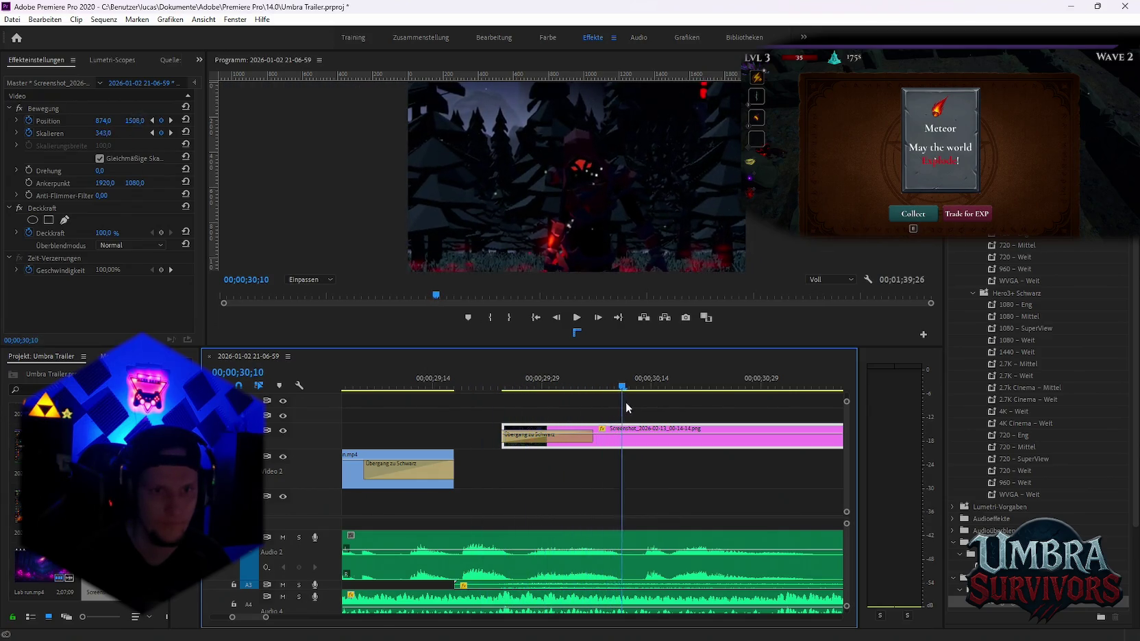
{"action": "left_click", "coordinate": [167, 132]}
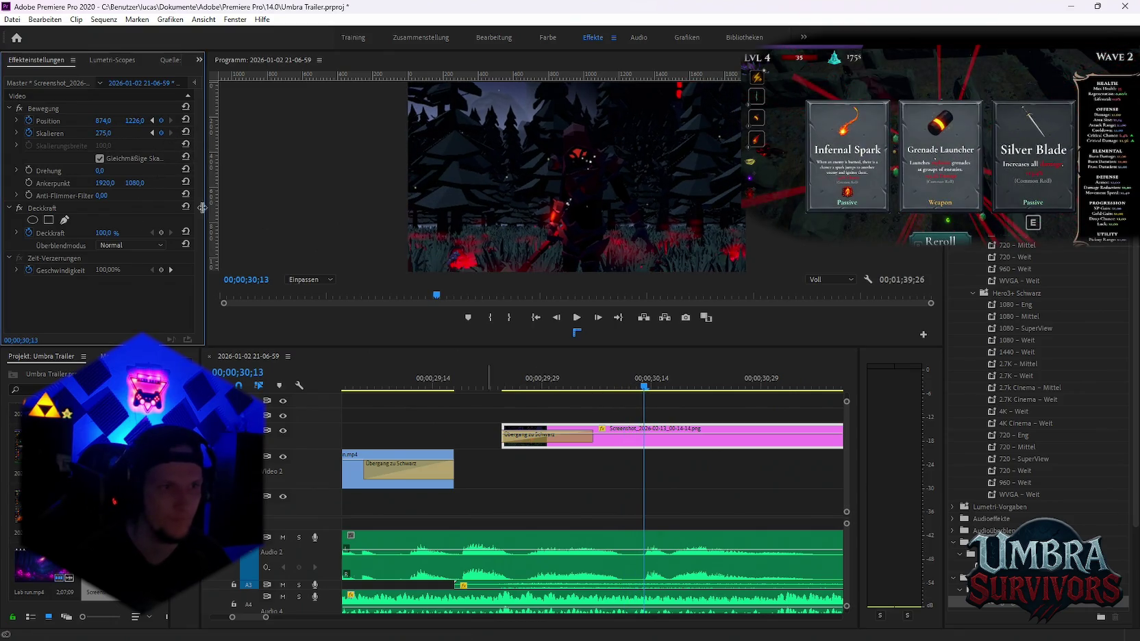
{"action": "left_click", "coordinate": [152, 133]}
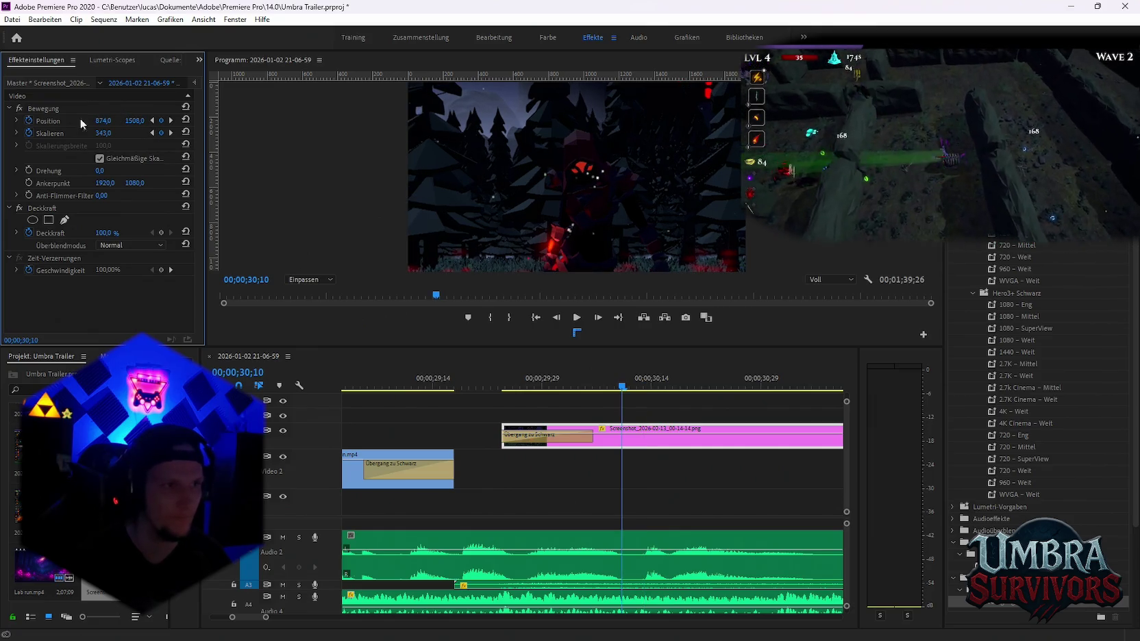
{"action": "left_click", "coordinate": [171, 132]}
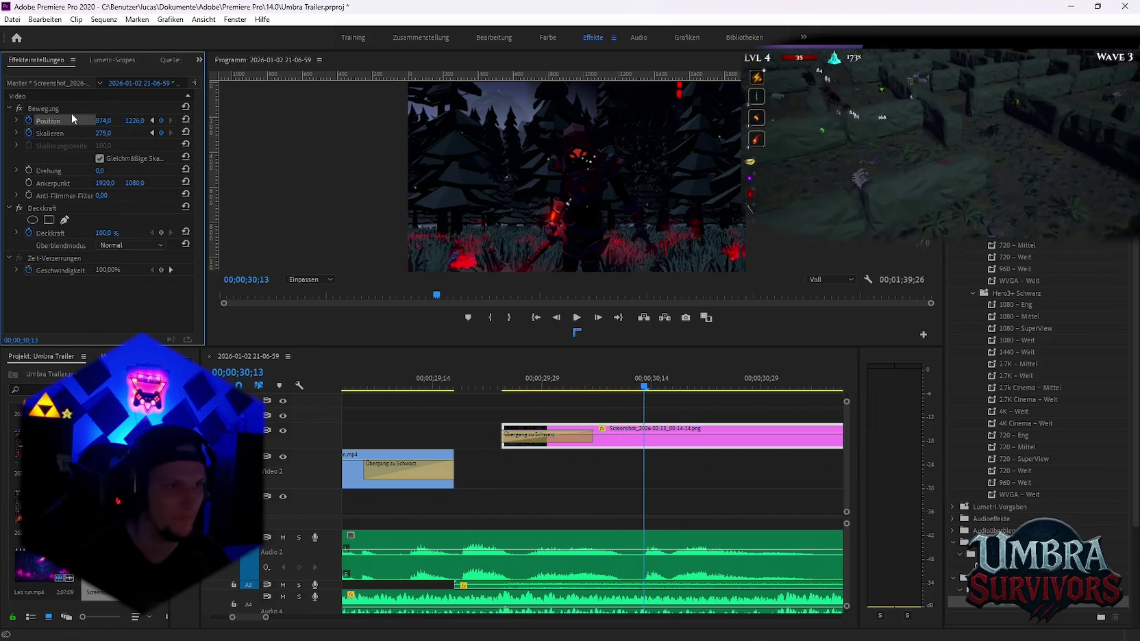
Bring up and dismiss the Position property's context menu at the 30;10 keyframe
{"action": "right_click", "coordinate": [65, 120]}
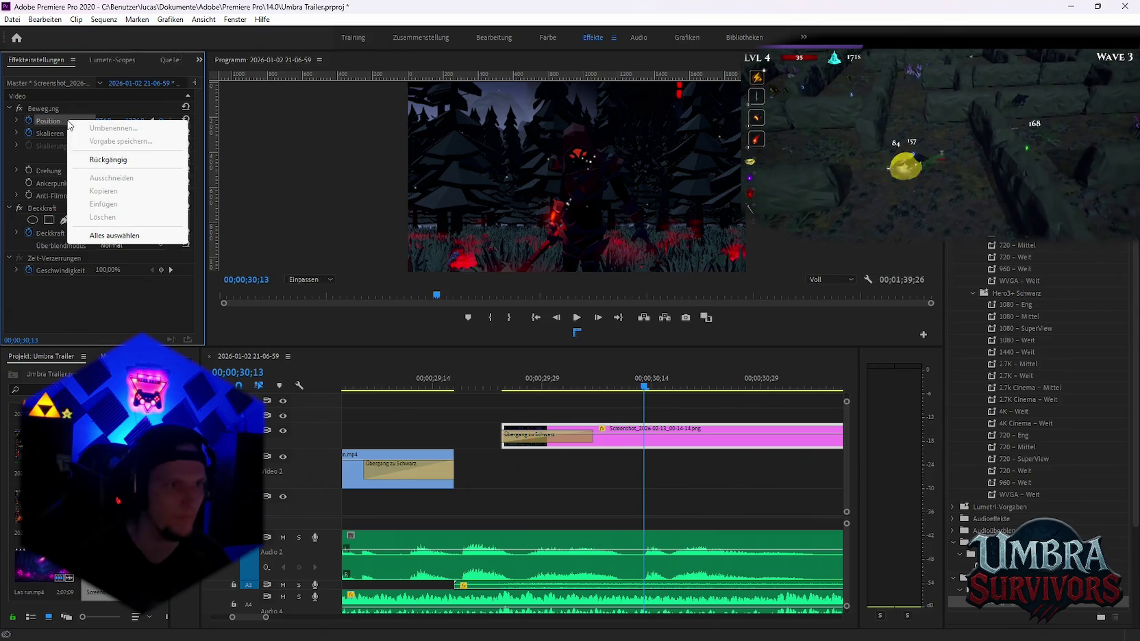
{"action": "key", "text": "Escape"}
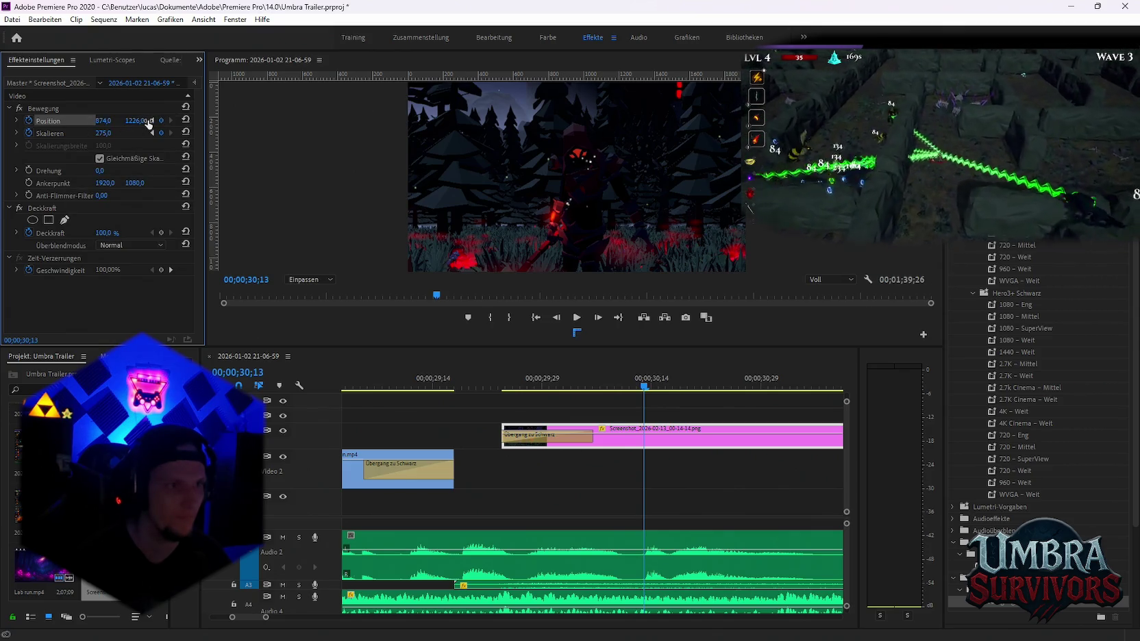
{"action": "left_click", "coordinate": [151, 121]}
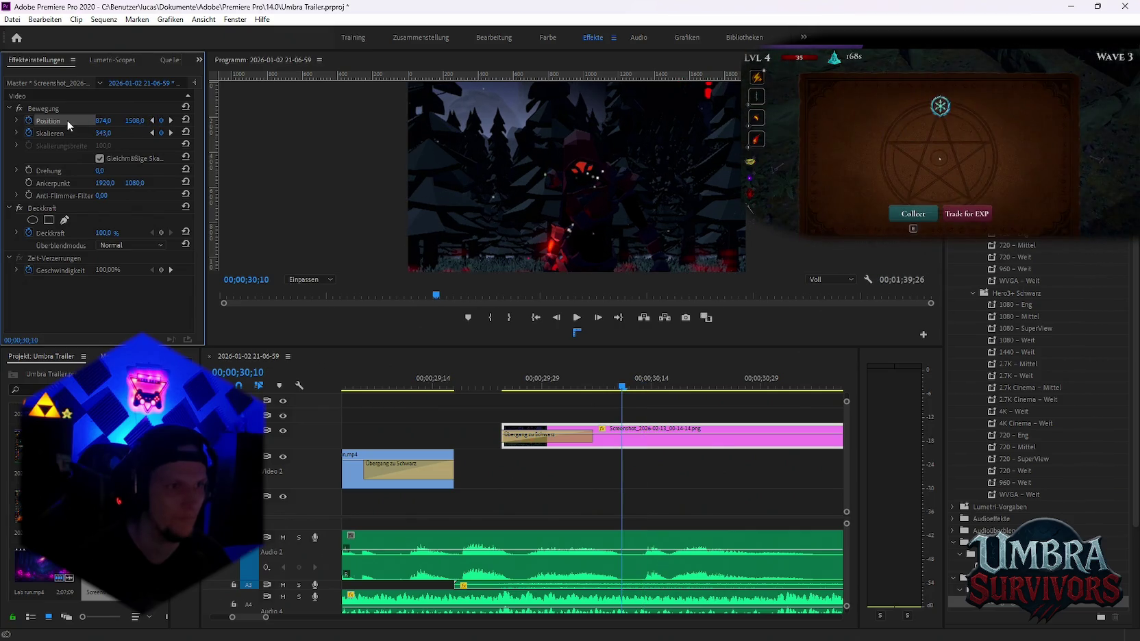
{"action": "right_click", "coordinate": [68, 121]}
{"action": "left_click", "coordinate": [61, 117]}
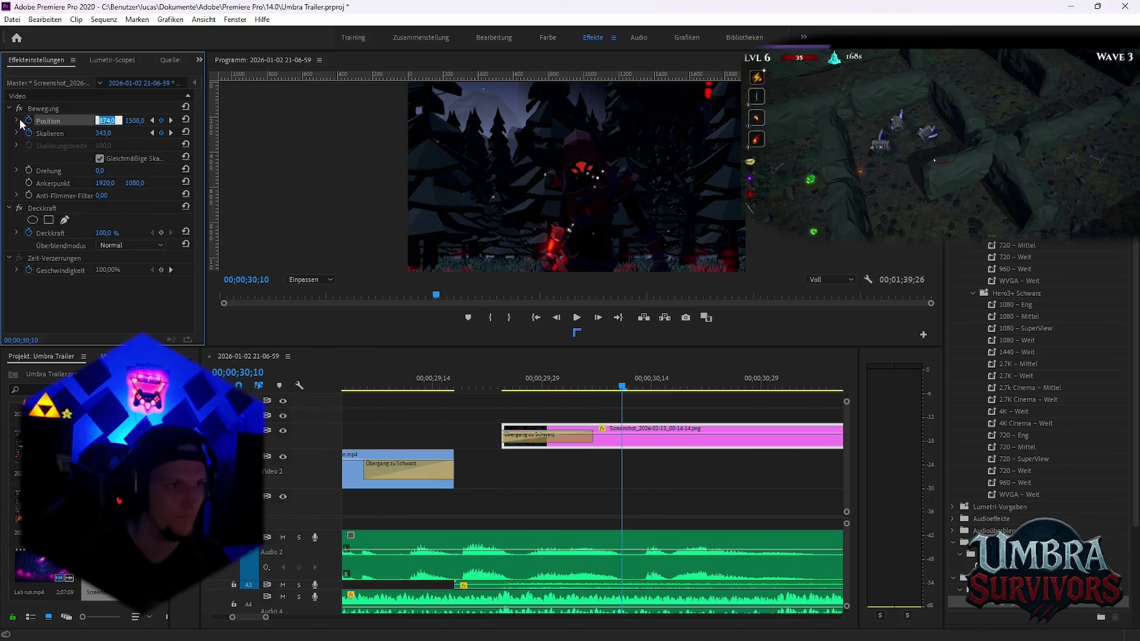
Copy the Motion settings from 30;10 and paste them at 30;13
{"action": "right_click", "coordinate": [44, 109]}
{"action": "left_click", "coordinate": [85, 179]}
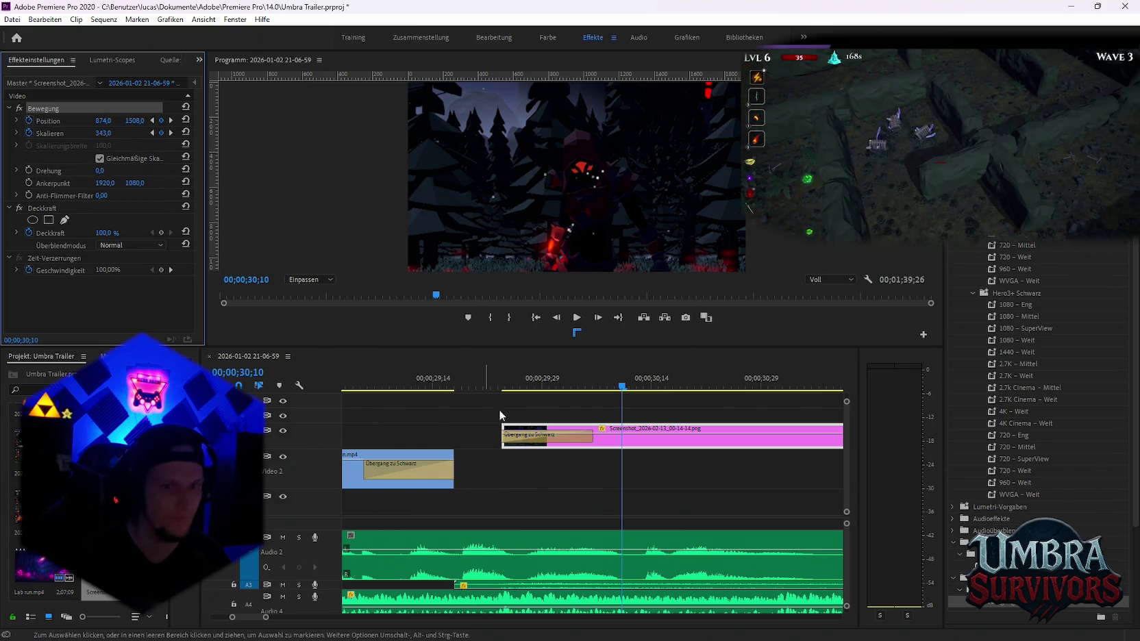
{"action": "left_click", "coordinate": [171, 122]}
{"action": "right_click", "coordinate": [42, 109]}
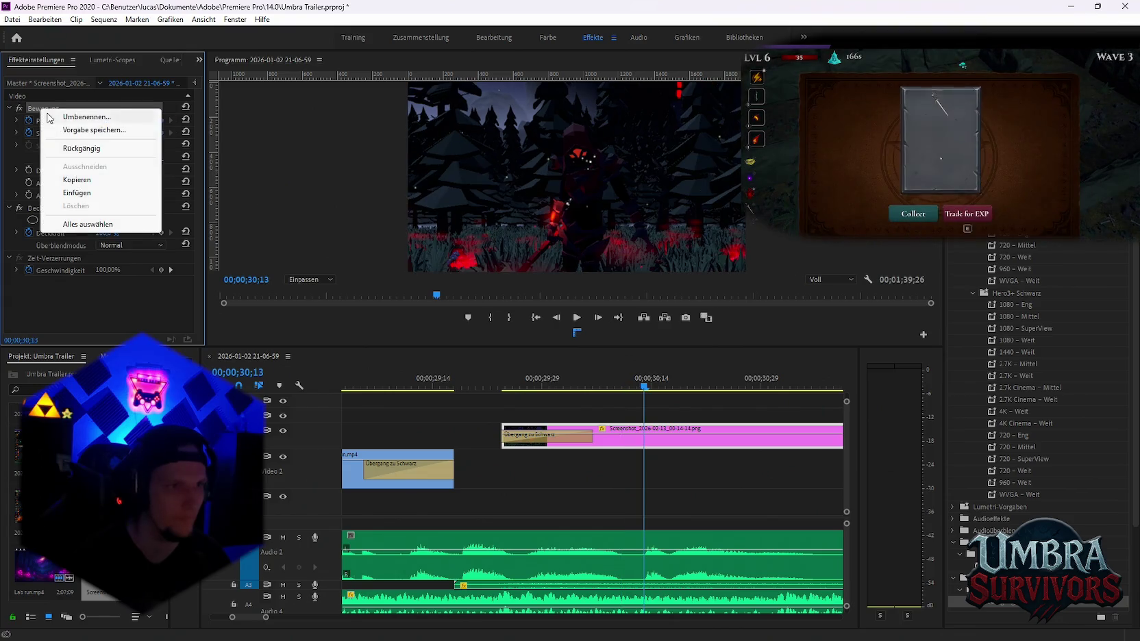
{"action": "left_click", "coordinate": [72, 195]}
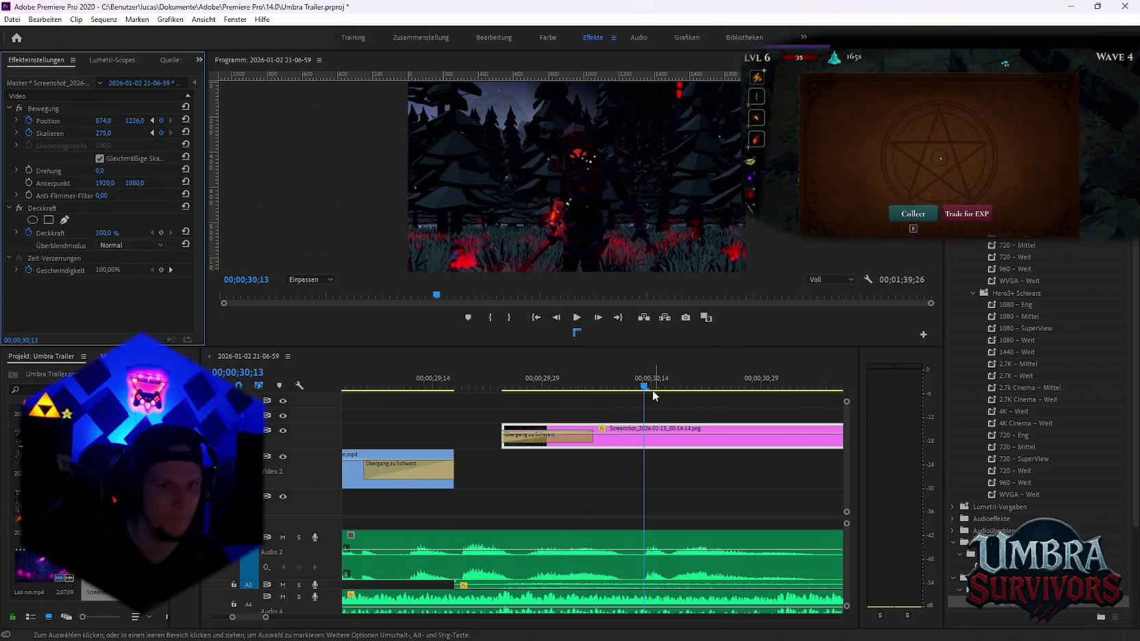
{"action": "mouse_move", "coordinate": [650, 389]}
{"action": "left_mouse_down"}
{"action": "mouse_move", "coordinate": [592, 389]}
{"action": "mouse_move", "coordinate": [651, 390]}
{"action": "left_mouse_up"}
{"action": "left_click", "coordinate": [152, 133]}
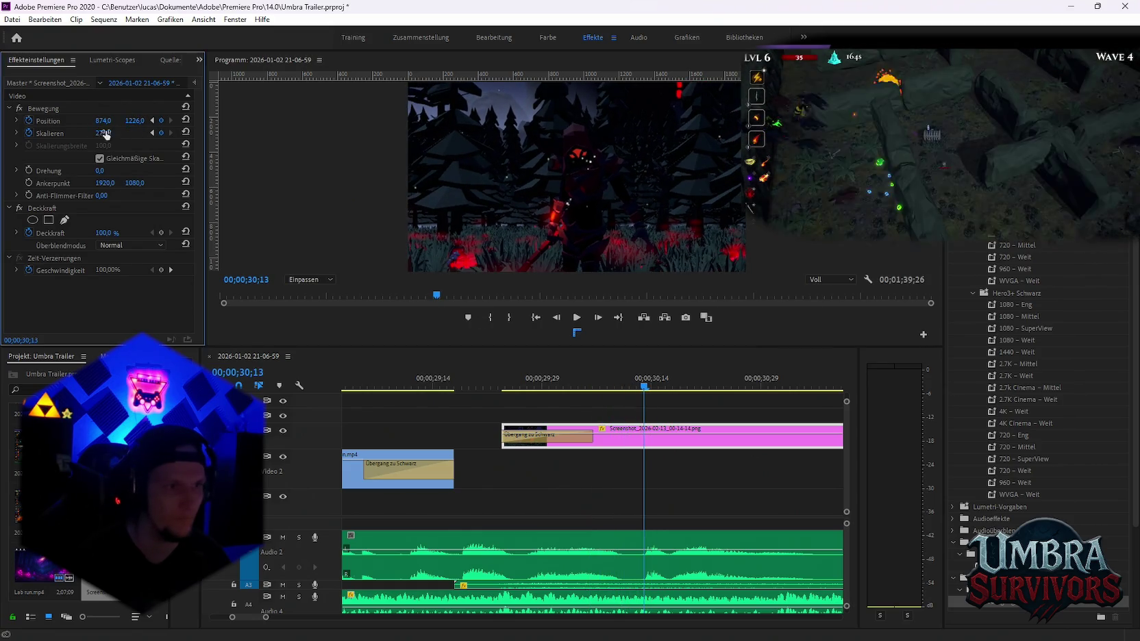
Copy the Motion settings again and paste them onto the Position property
{"action": "right_click", "coordinate": [36, 111]}
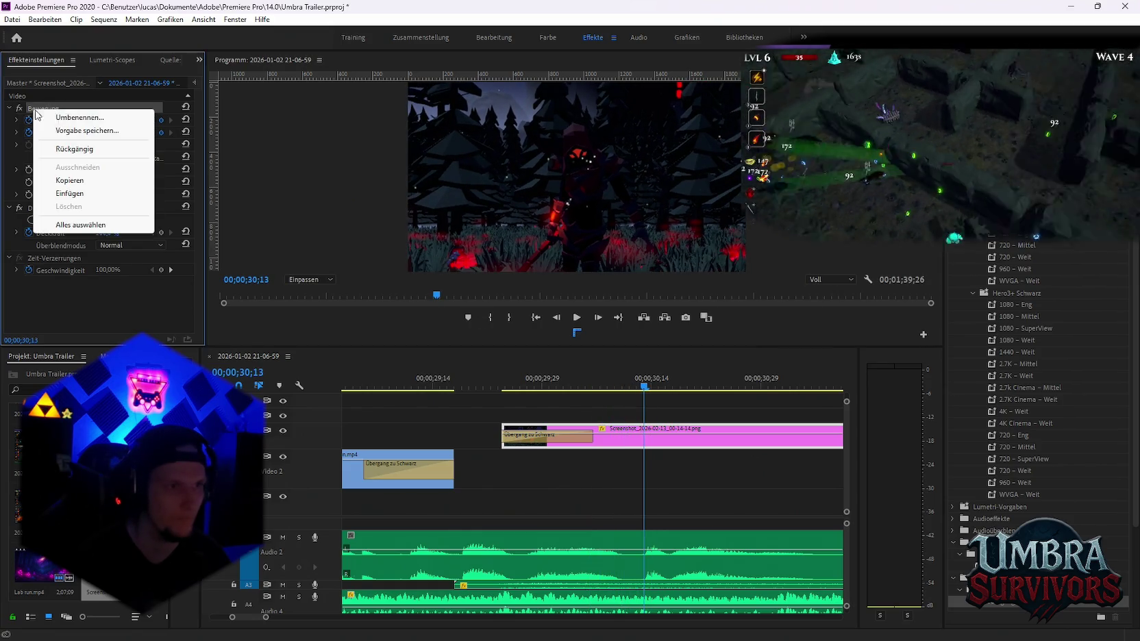
{"action": "left_click", "coordinate": [77, 182]}
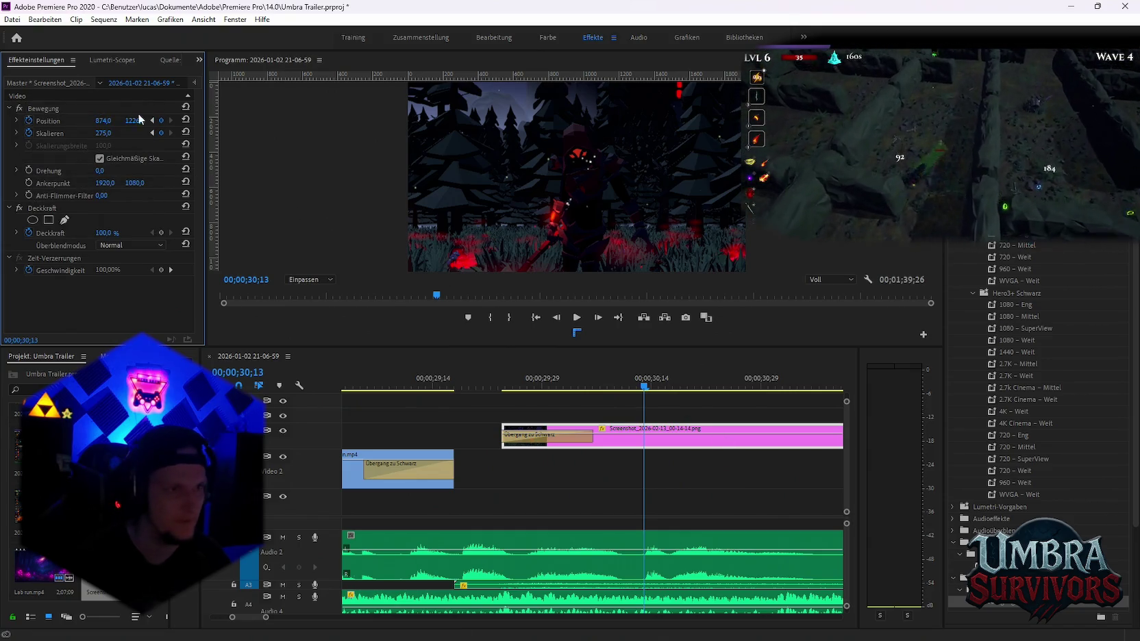
{"action": "right_click", "coordinate": [48, 122]}
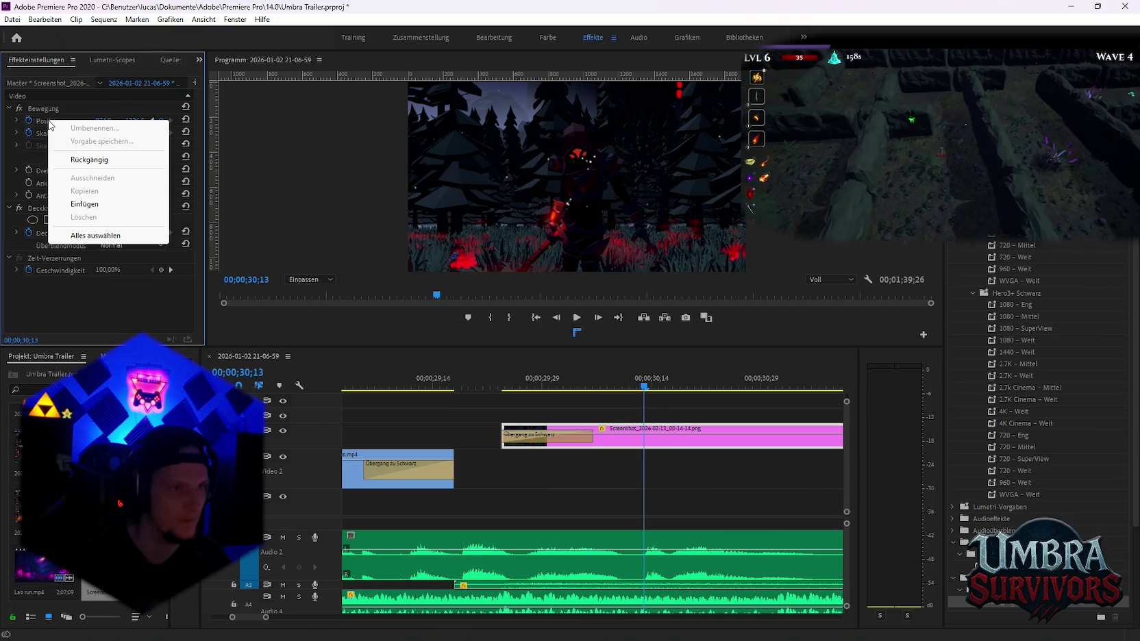
{"action": "left_click", "coordinate": [85, 206]}
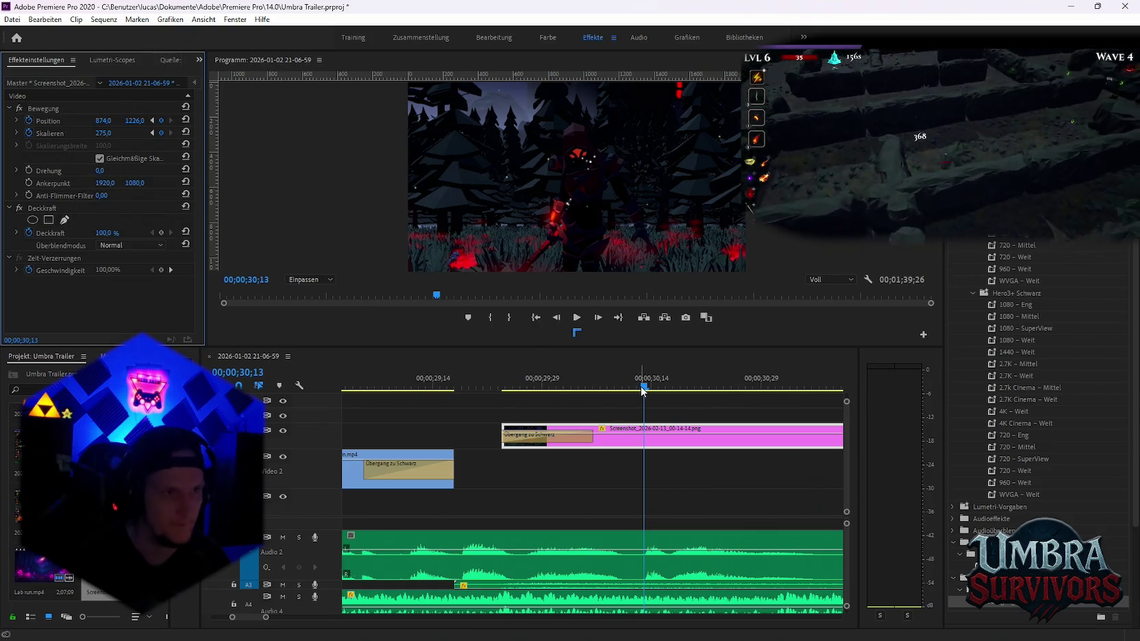
{"action": "left_click_drag", "start_coordinate": [643, 391], "coordinate": [639, 391]}
{"action": "left_click", "coordinate": [152, 133]}
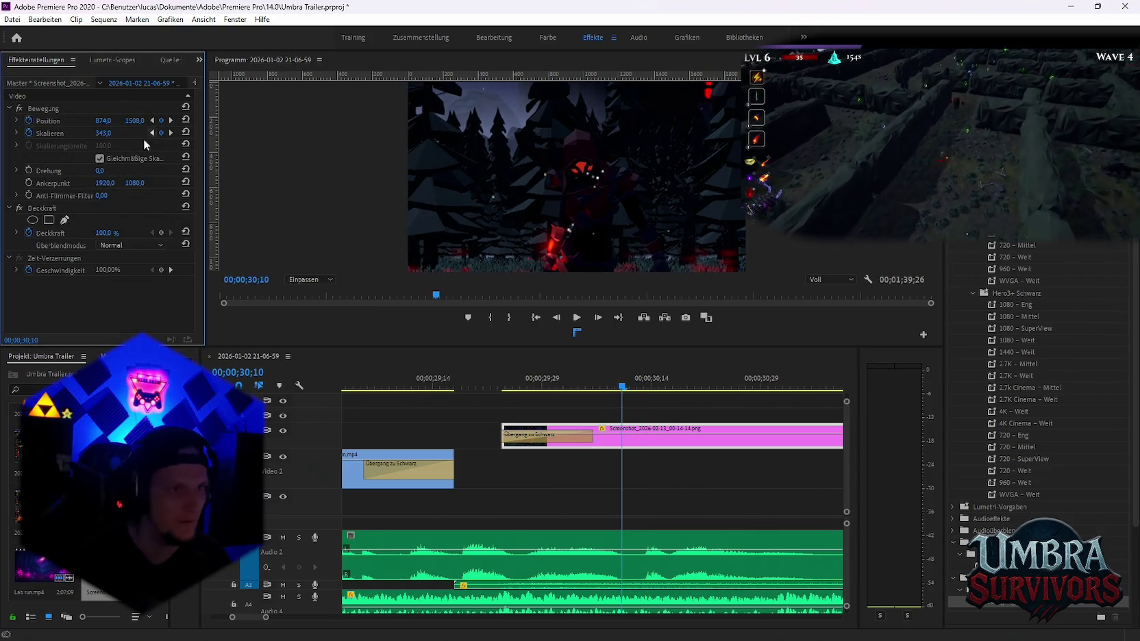
Make the 30;13 keyframe match 30;10's Scale 343 and Position Y 1508
{"action": "left_click", "coordinate": [106, 121]}
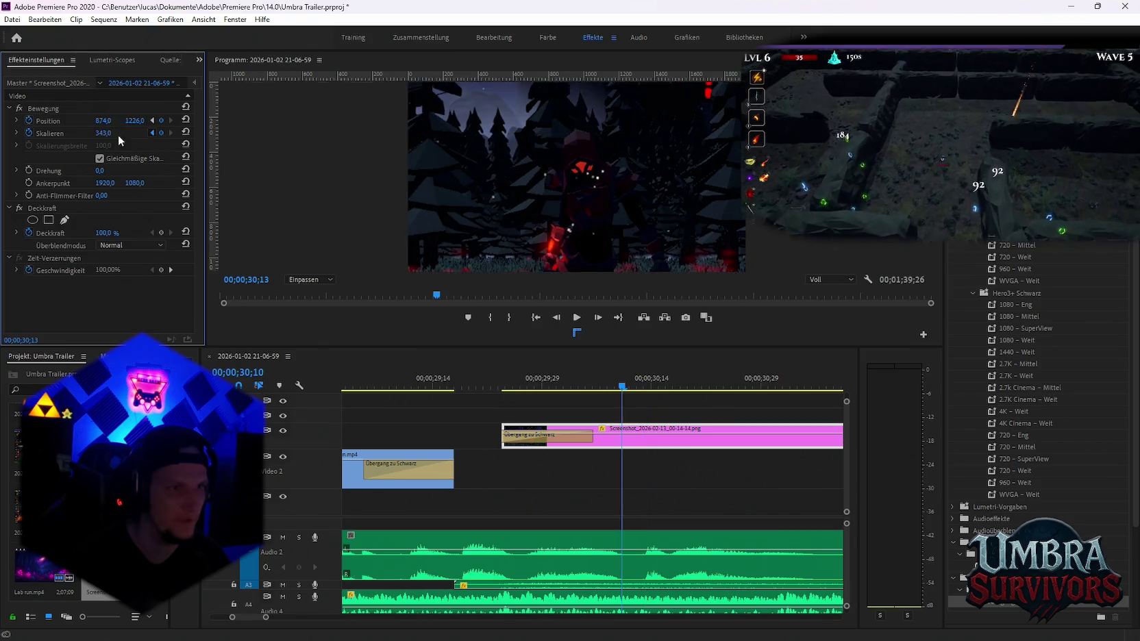
{"action": "left_click", "coordinate": [170, 120]}
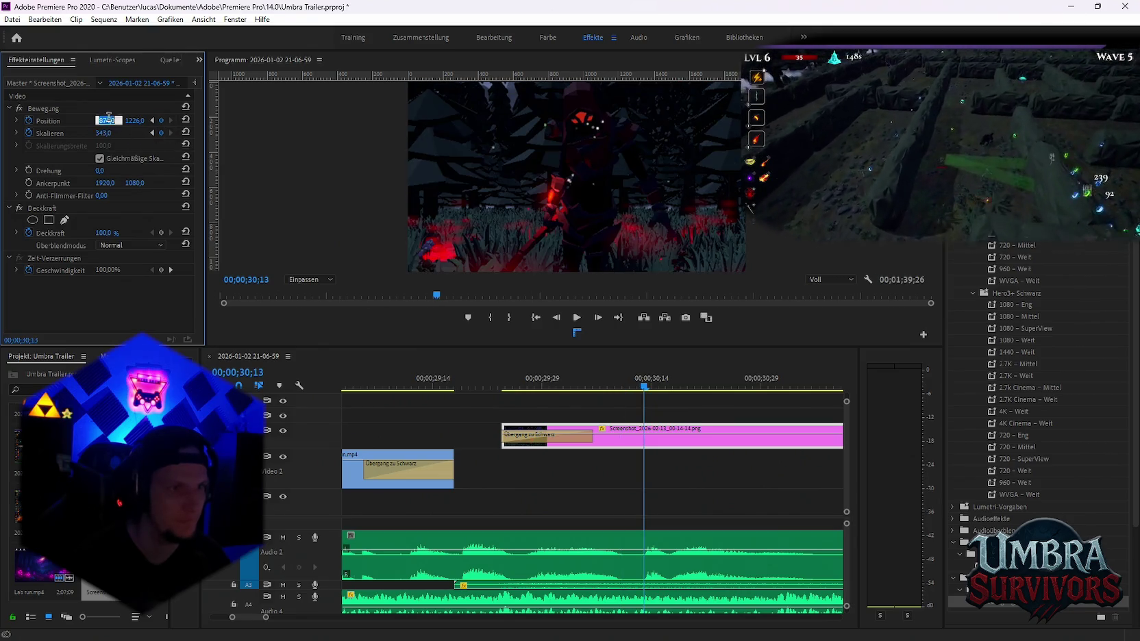
{"action": "left_click", "coordinate": [153, 133]}
{"action": "type", "text": "1500"}
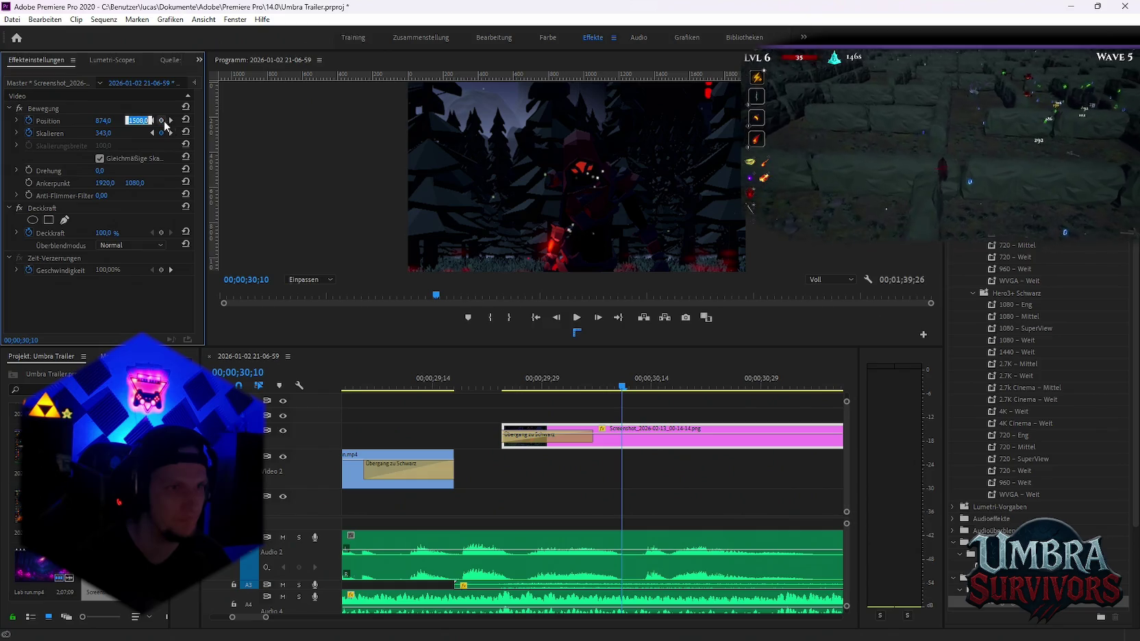
{"action": "left_click", "coordinate": [170, 121]}
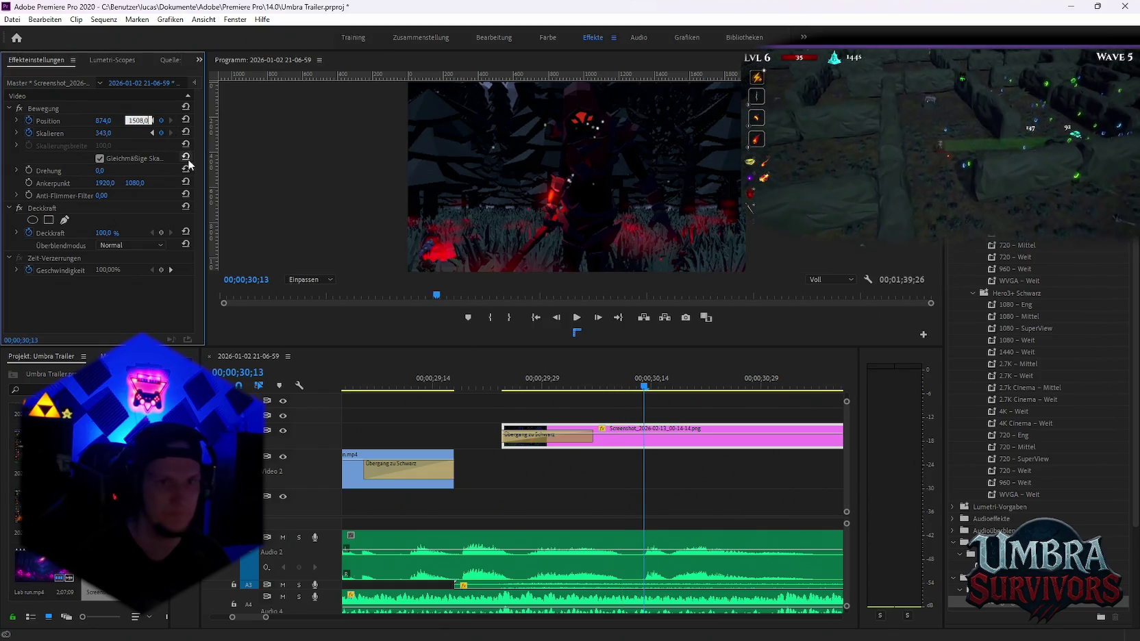
{"action": "key", "text": "Return"}
Play the zoom several times from just before it to preview the result
{"action": "left_click_drag", "start_coordinate": [644, 391], "coordinate": [633, 388]}
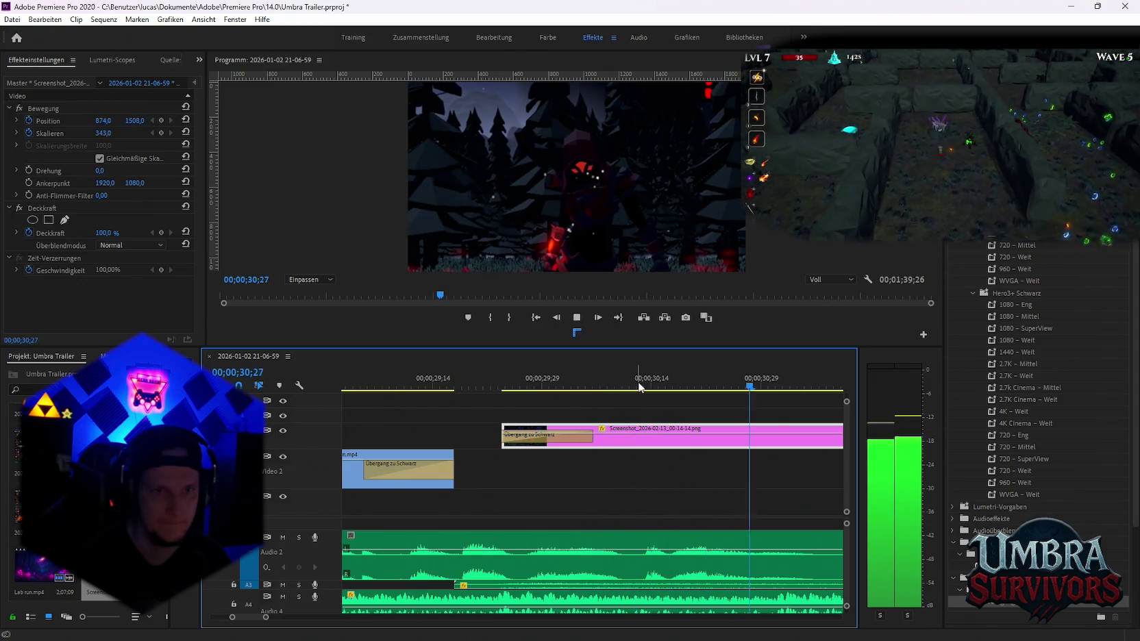
{"action": "key", "text": "space"}
{"action": "key", "text": "space"}
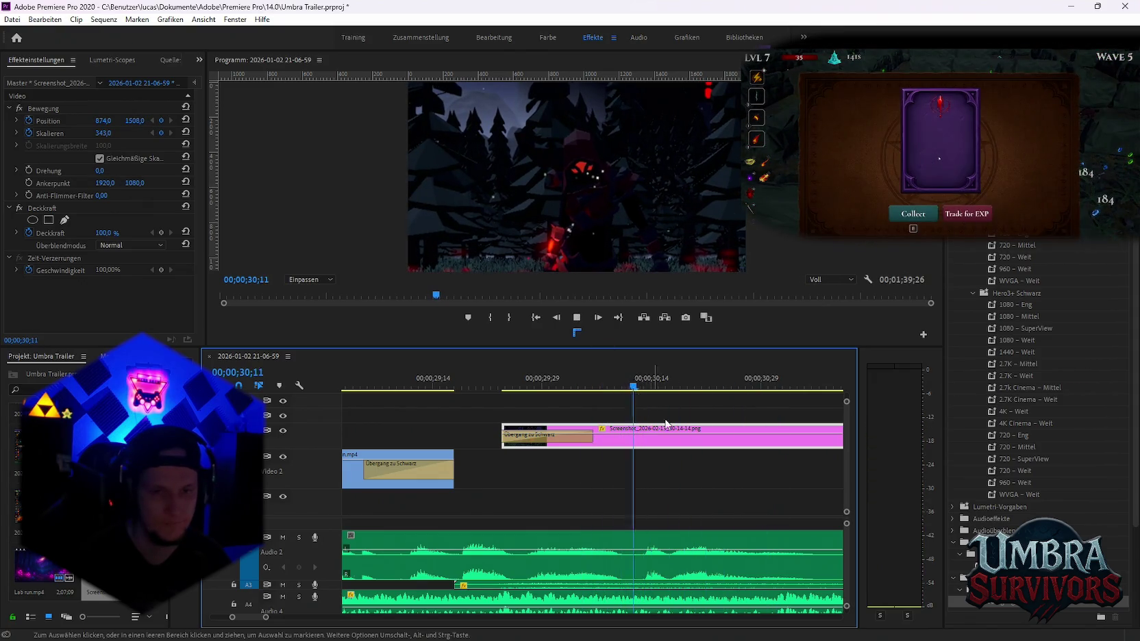
{"action": "left_click", "coordinate": [528, 384]}
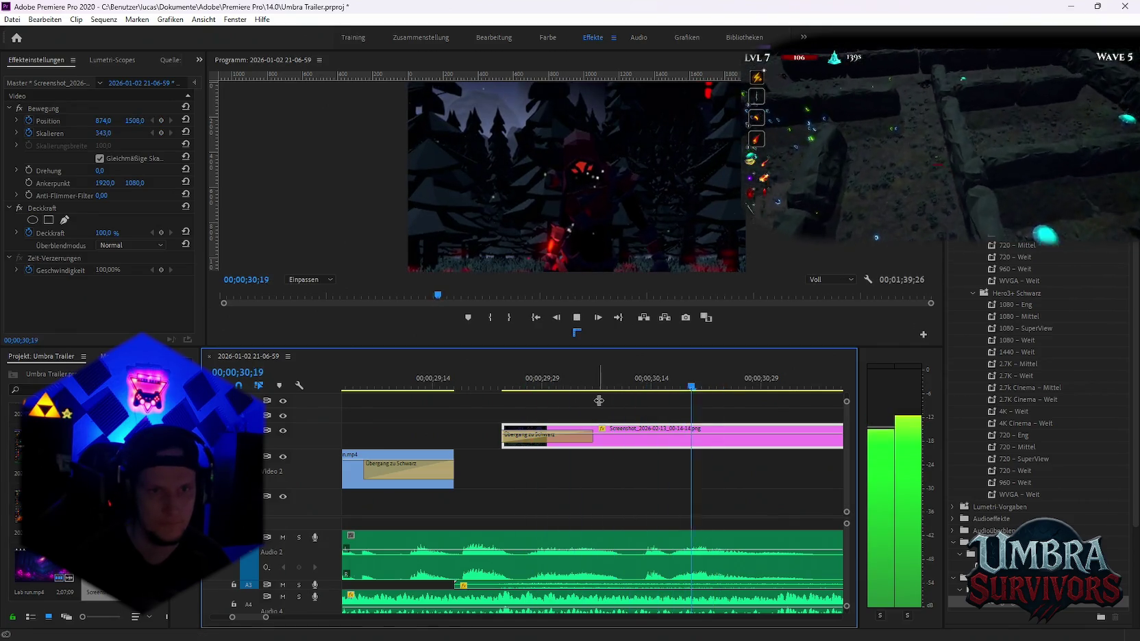
{"action": "key", "text": "space"}
{"action": "left_click", "coordinate": [527, 384]}
{"action": "key", "text": "space"}
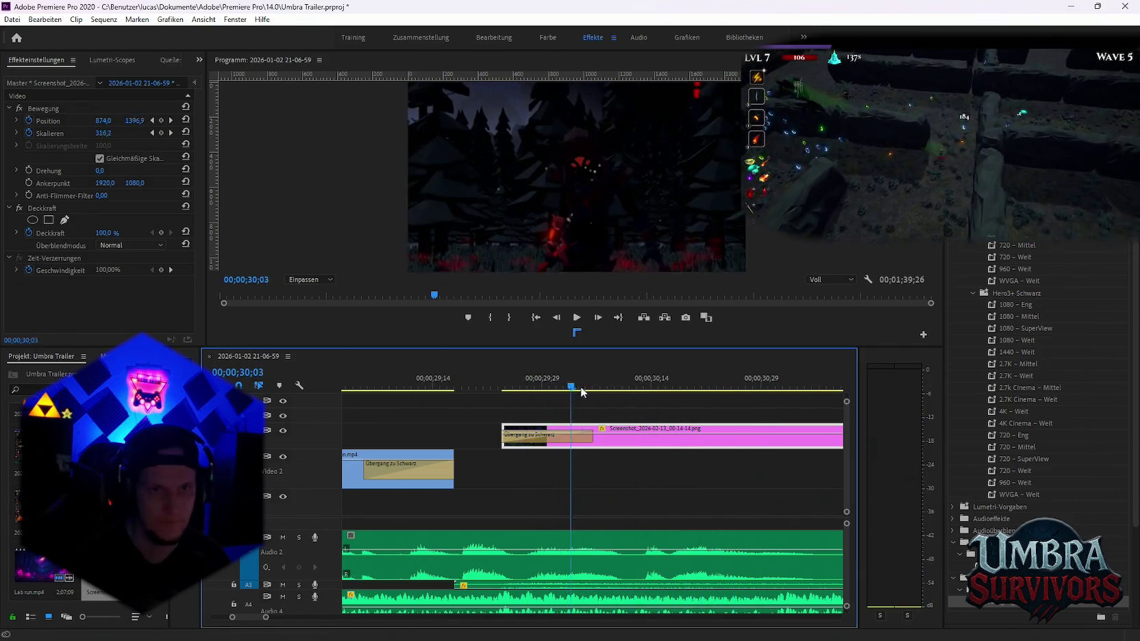
{"action": "left_click", "coordinate": [579, 384]}
{"action": "key", "text": "space"}
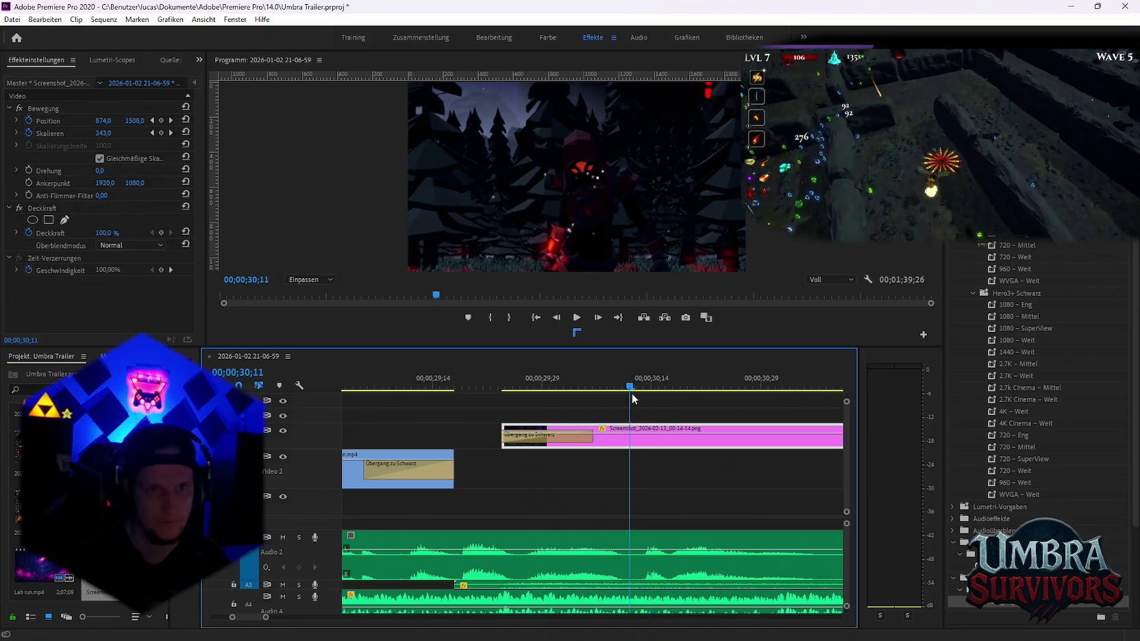
{"action": "left_click", "coordinate": [556, 385]}
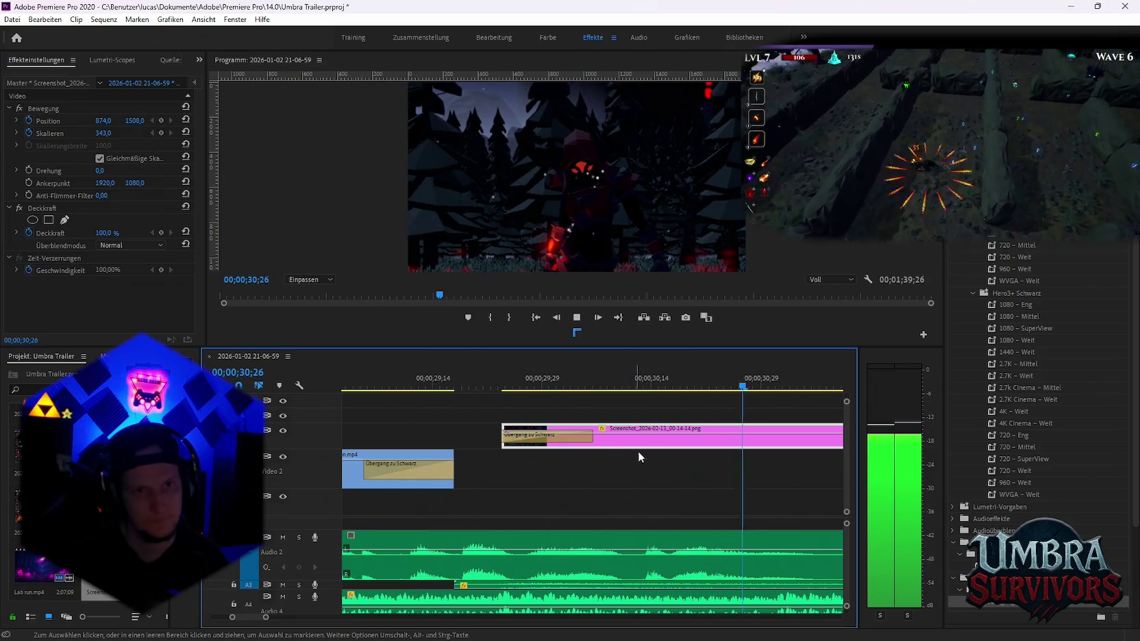
Replay the zoom and raise the screenshot's Scale further, to about 359
{"action": "key", "text": "space"}
{"action": "left_click_drag", "start_coordinate": [665, 390], "coordinate": [678, 388]}
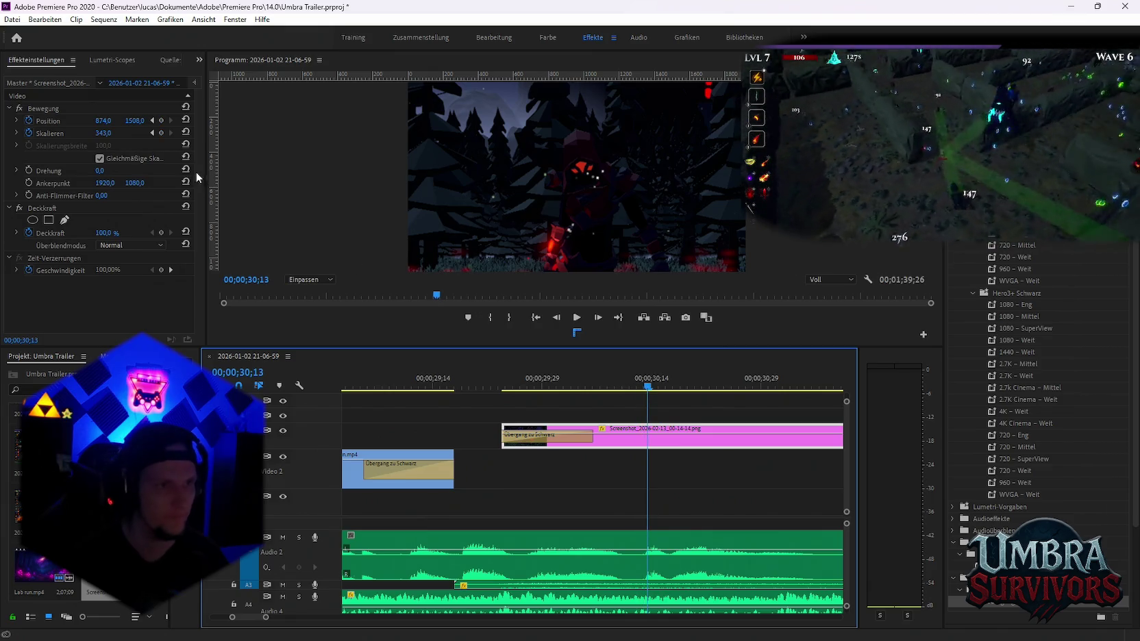
{"action": "left_click", "coordinate": [143, 120]}
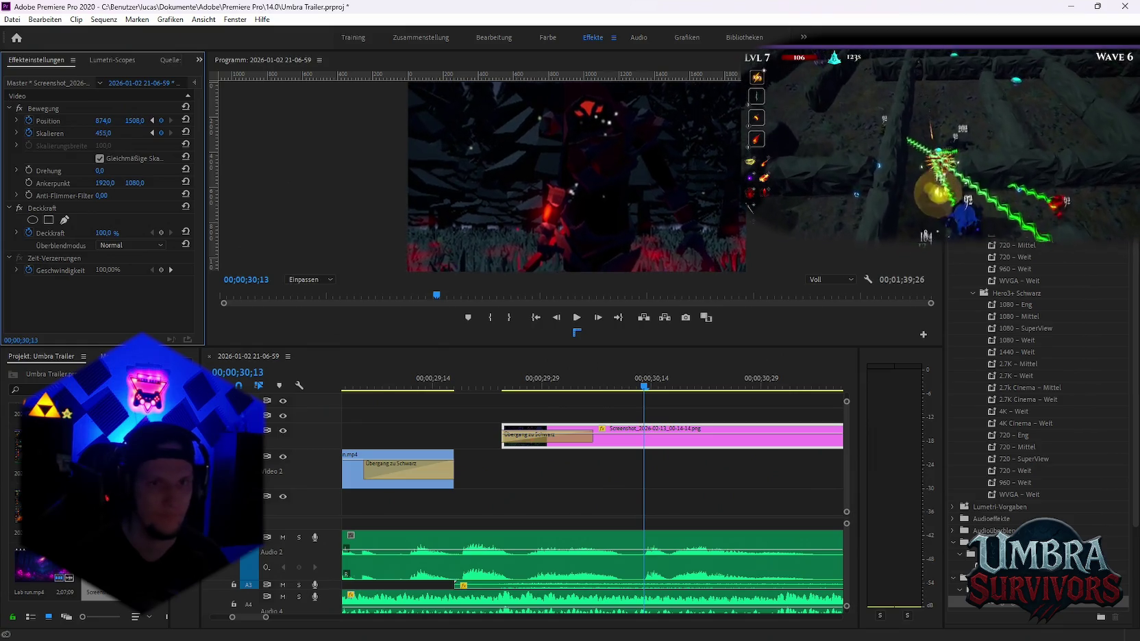
{"action": "mouse_move", "coordinate": [104, 134]}
{"action": "left_mouse_down"}
{"action": "mouse_move", "coordinate": [202, 134]}
{"action": "mouse_move", "coordinate": [137, 133]}
{"action": "mouse_move", "coordinate": [178, 120]}
{"action": "left_mouse_up"}
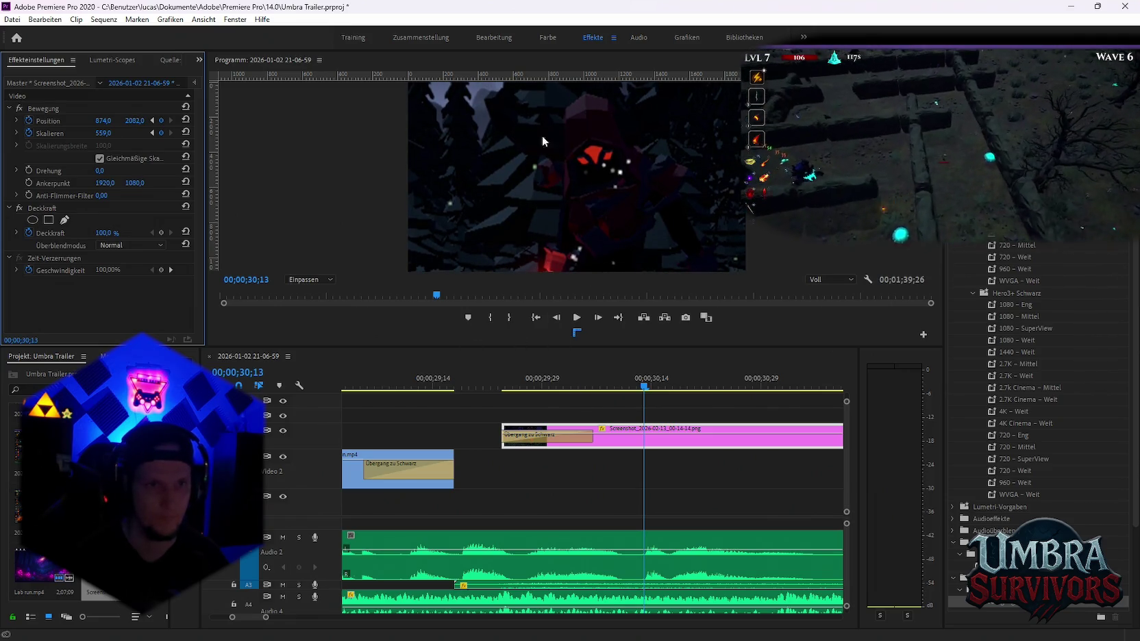
Add a vertical guide to the Program Monitor and settle it near x 847
{"action": "left_click_drag", "start_coordinate": [214, 174], "coordinate": [738, 184]}
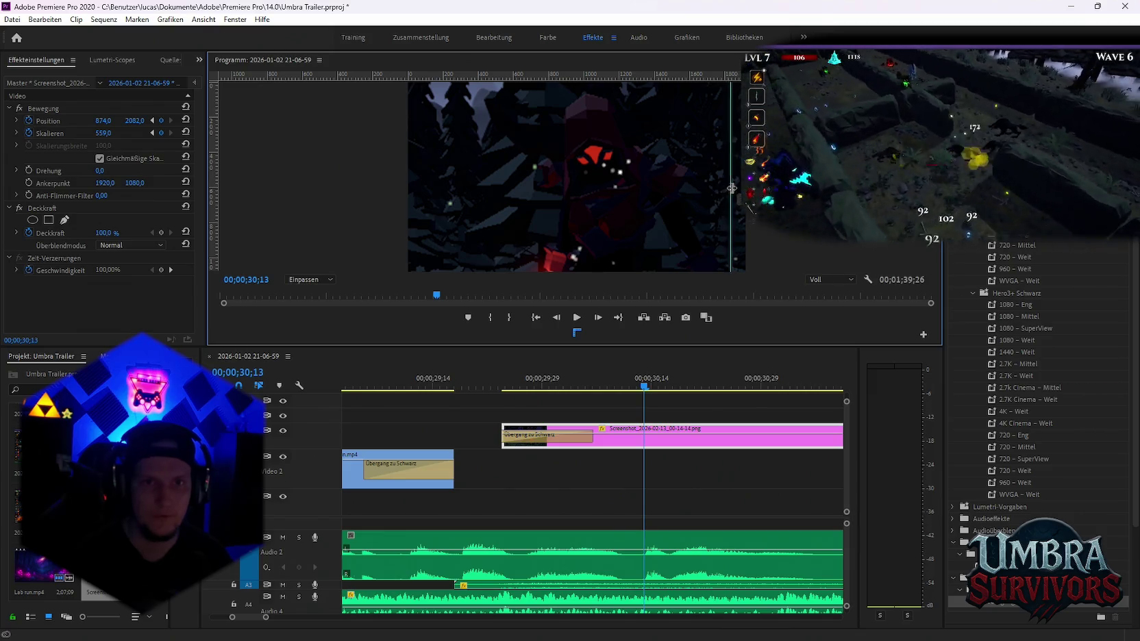
{"action": "left_click_drag", "start_coordinate": [749, 206], "coordinate": [743, 206]}
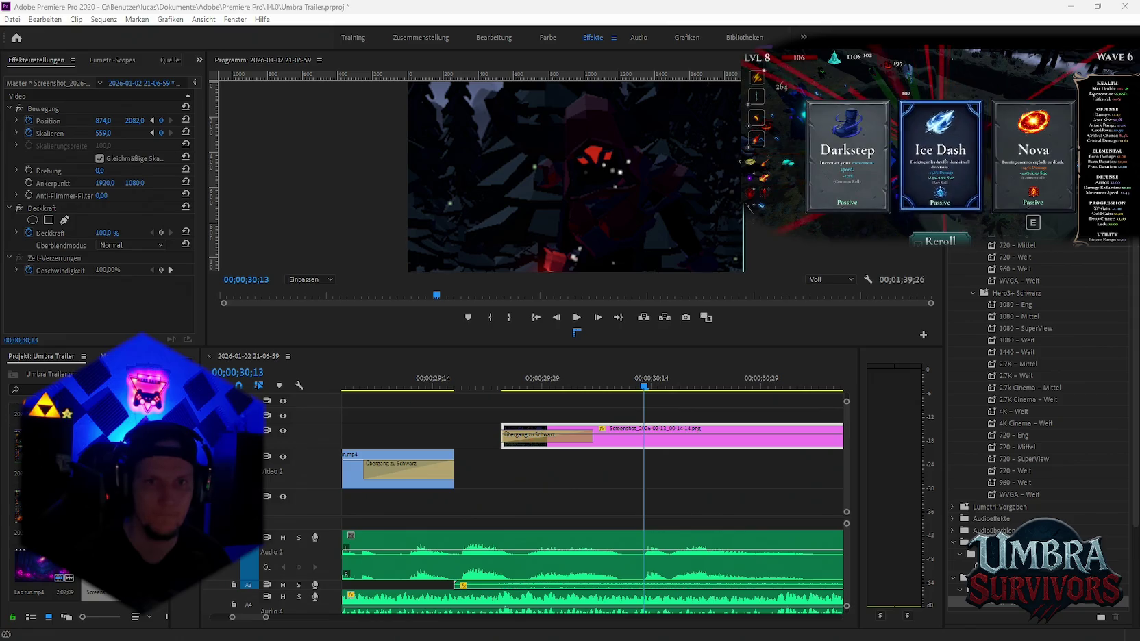
{"action": "left_click_drag", "start_coordinate": [743, 206], "coordinate": [750, 205]}
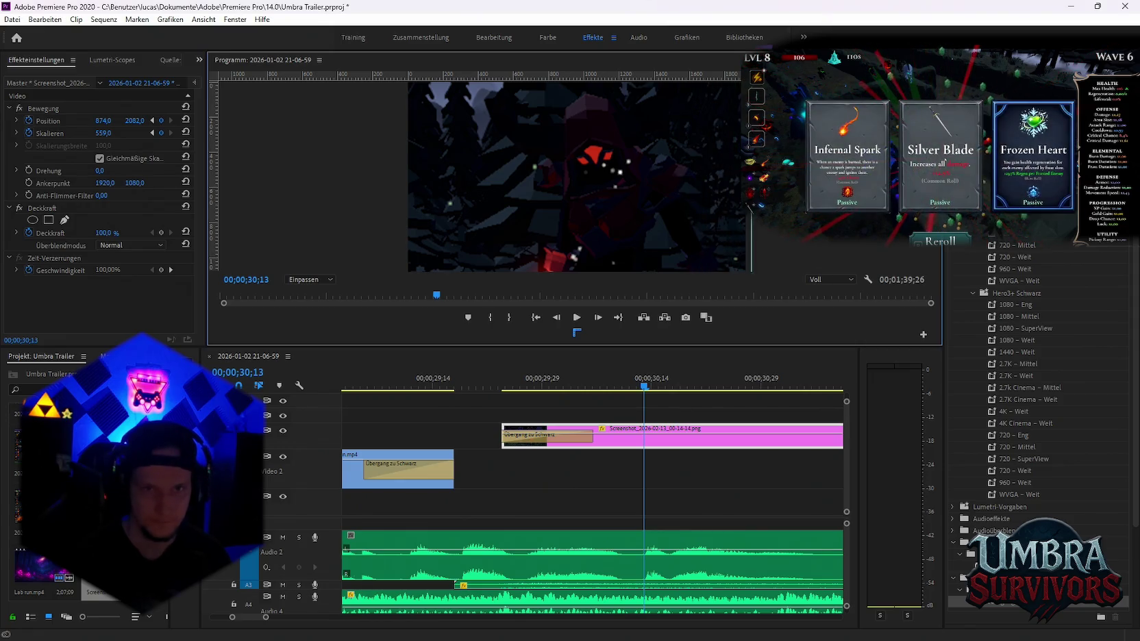
{"action": "left_click_drag", "start_coordinate": [715, 164], "coordinate": [550, 154]}
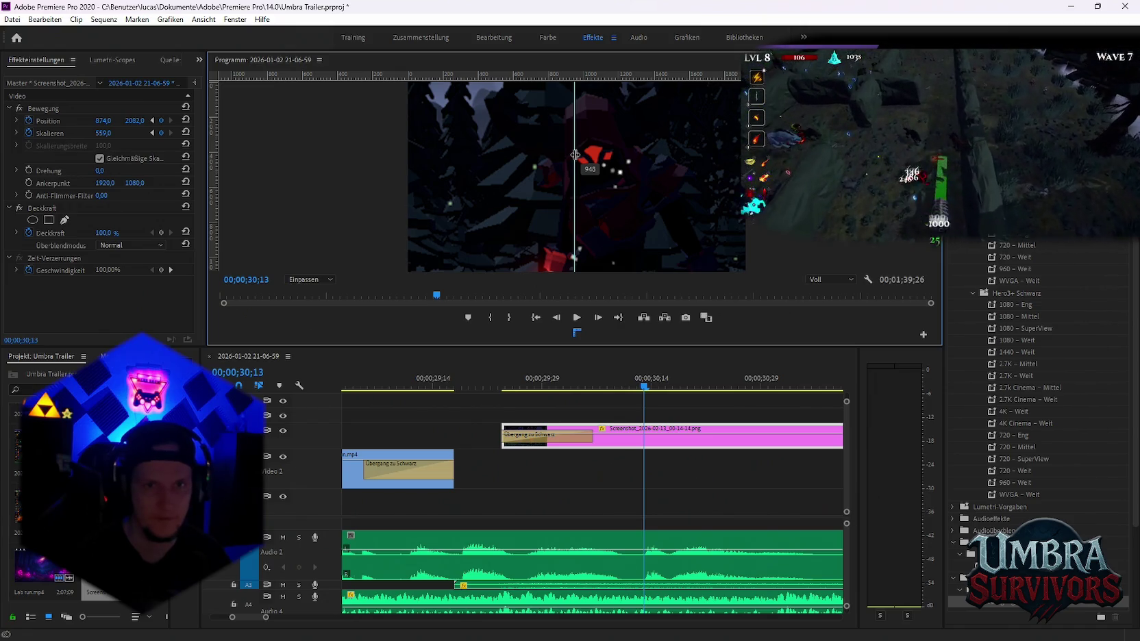
{"action": "mouse_move", "coordinate": [576, 155]}
{"action": "left_mouse_down"}
{"action": "mouse_move", "coordinate": [730, 157]}
{"action": "mouse_move", "coordinate": [557, 158]}
{"action": "mouse_move", "coordinate": [571, 159]}
{"action": "left_mouse_up"}
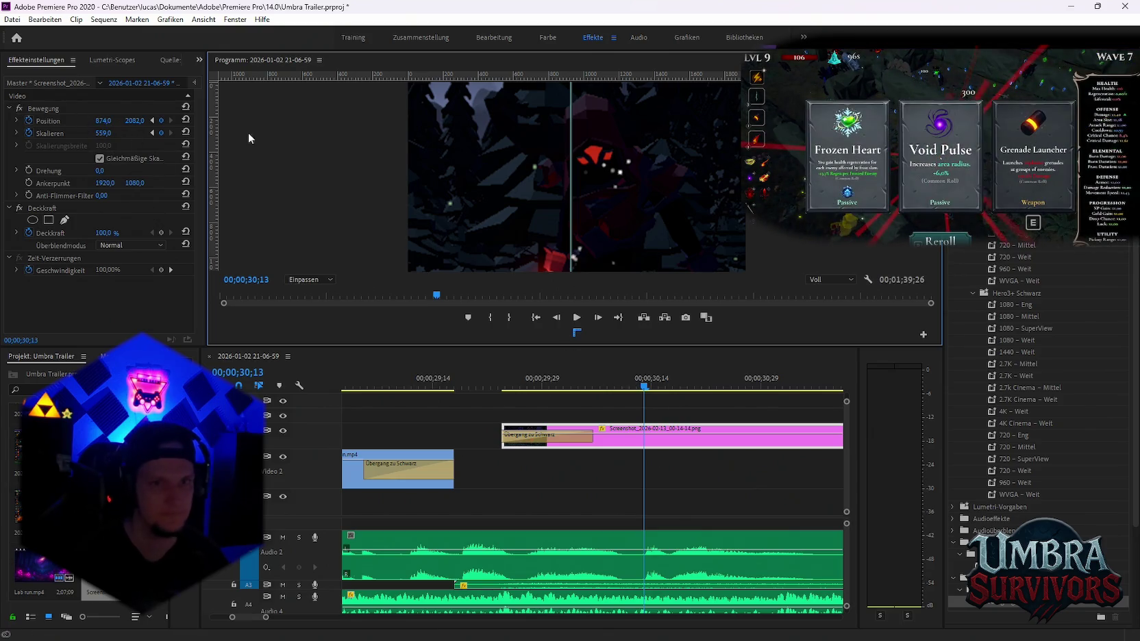
Shift the screenshot left in the frame and return the playhead to 29;24
{"action": "left_click", "coordinate": [688, 439]}
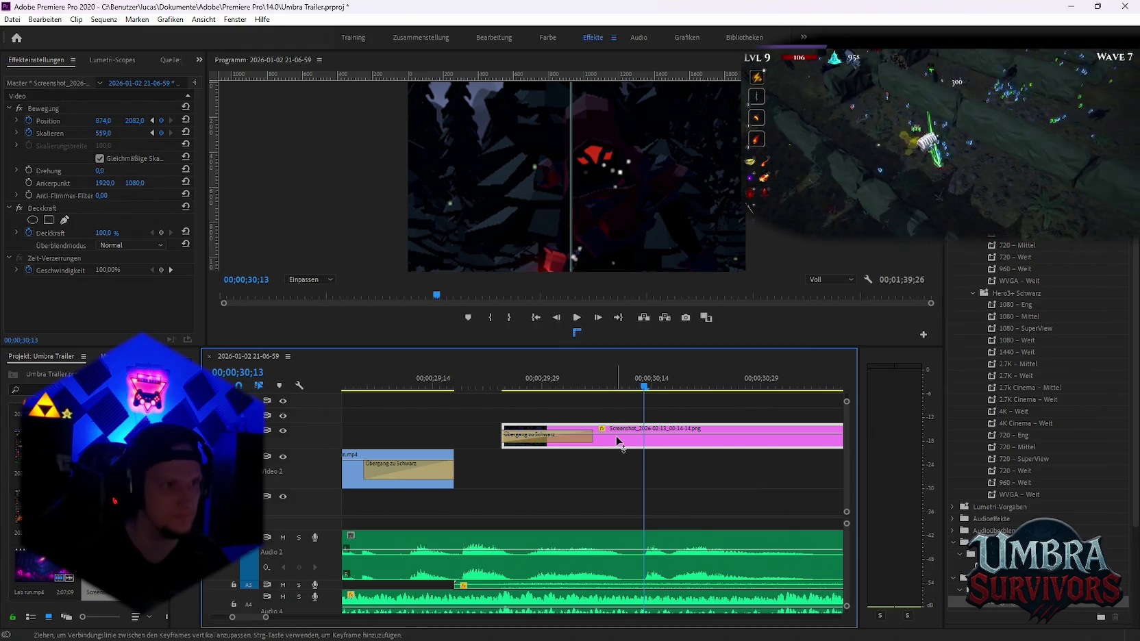
{"action": "left_click", "coordinate": [48, 121]}
{"action": "left_click_drag", "start_coordinate": [548, 224], "coordinate": [524, 225]}
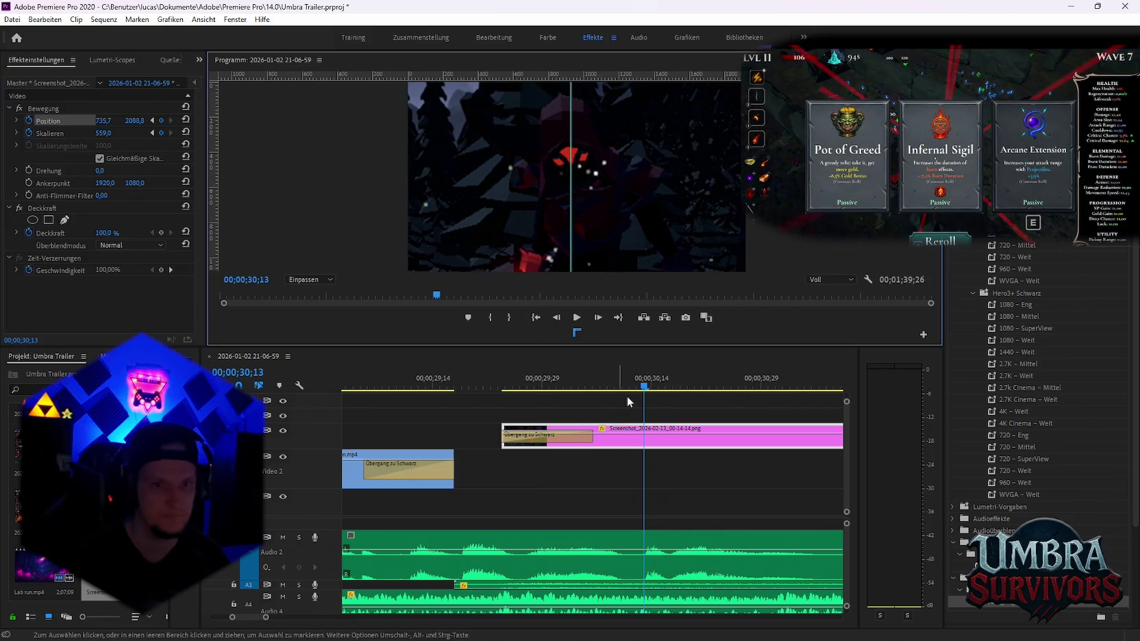
{"action": "mouse_move", "coordinate": [646, 389]}
{"action": "left_mouse_down"}
{"action": "mouse_move", "coordinate": [485, 388]}
{"action": "mouse_move", "coordinate": [654, 404]}
{"action": "mouse_move", "coordinate": [470, 396]}
{"action": "left_mouse_up"}
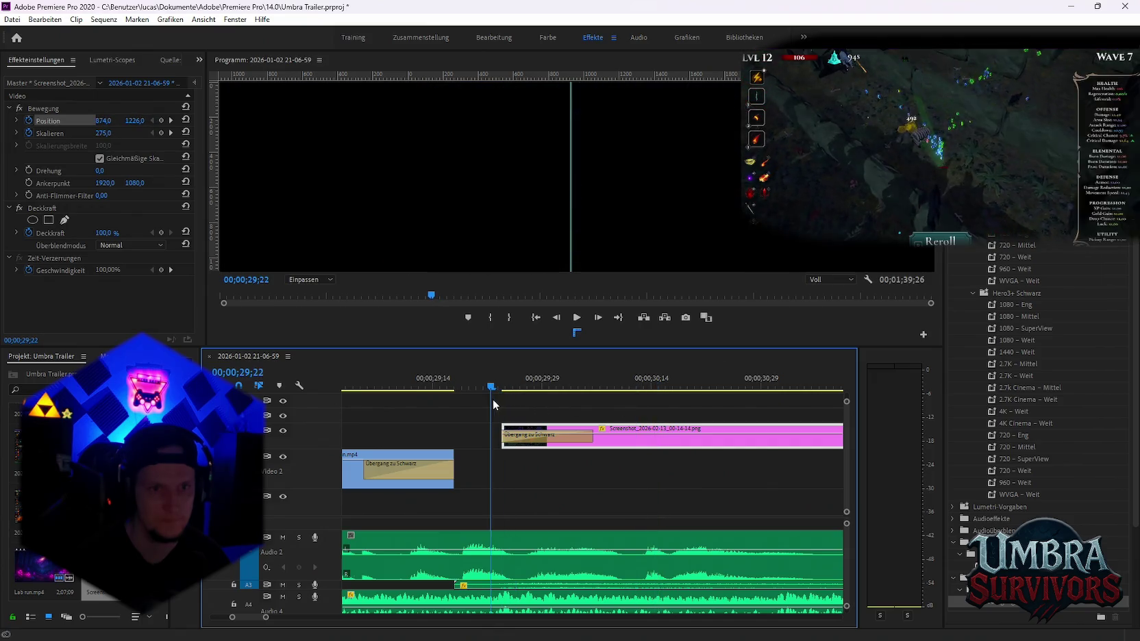
Preview the zoom from 29;19
{"action": "key", "text": "space"}
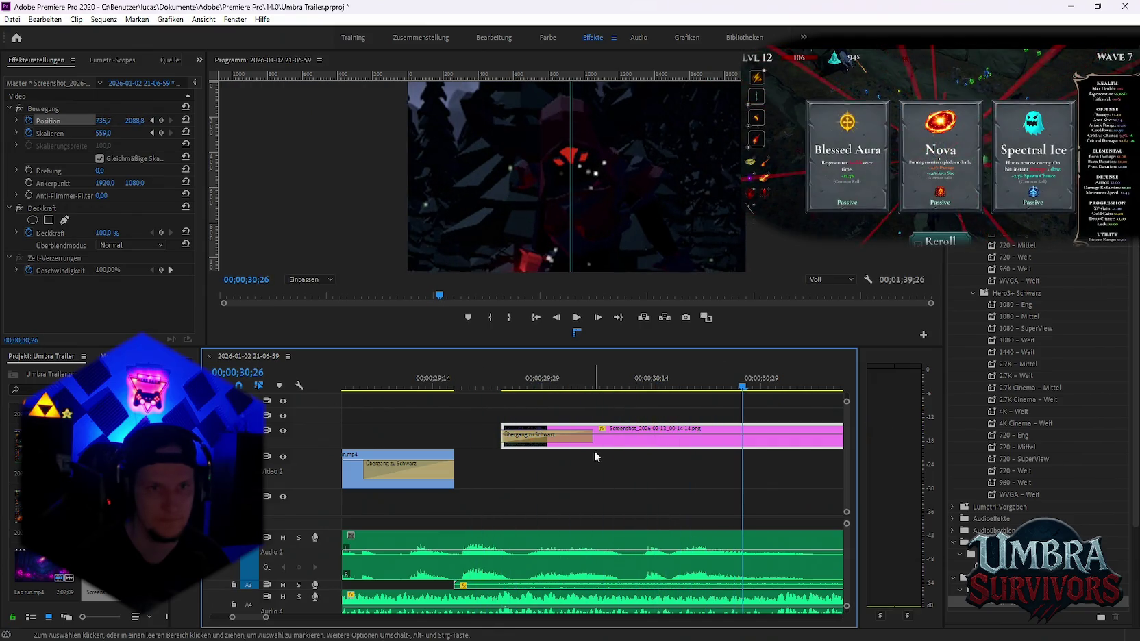
{"action": "key", "text": "space"}
{"action": "left_click", "coordinate": [470, 389]}
{"action": "key", "text": "space"}
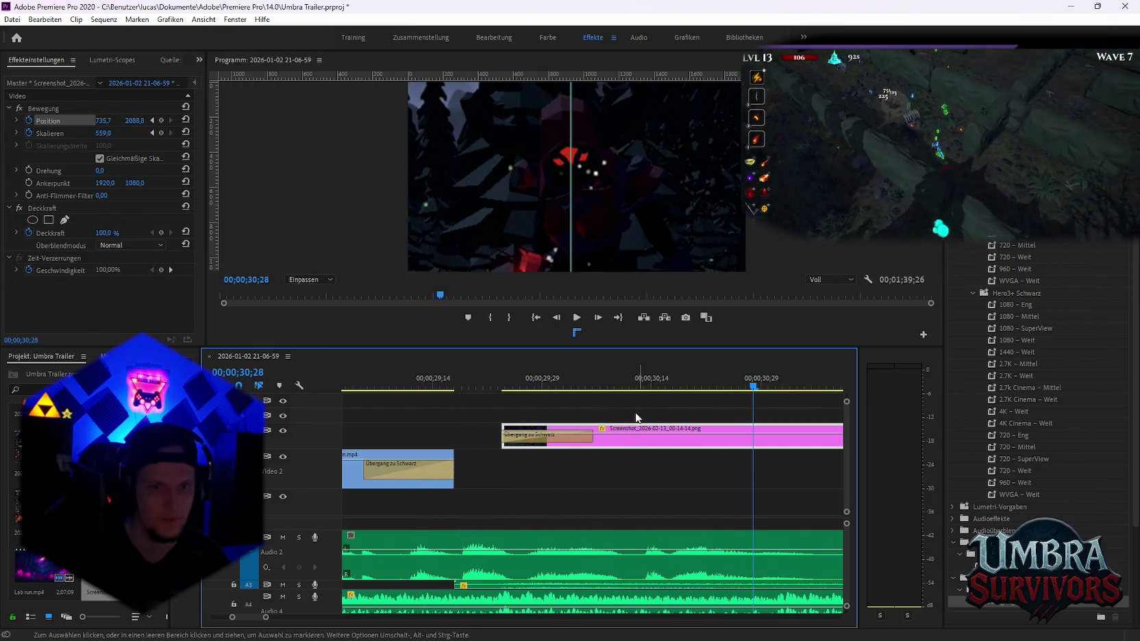
{"action": "left_click", "coordinate": [608, 385]}
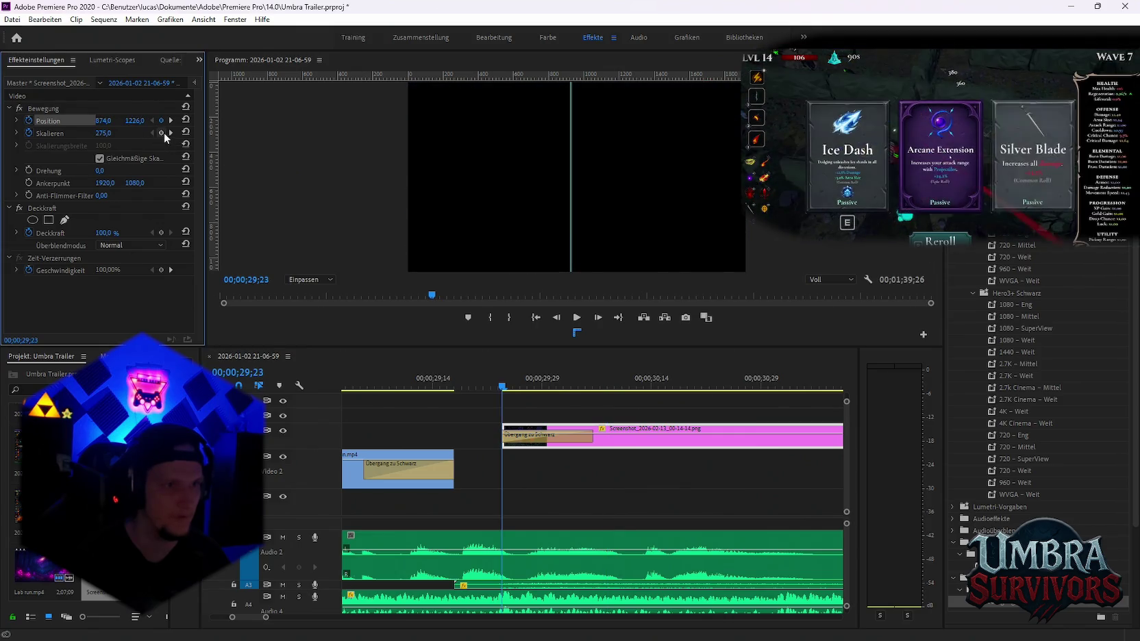
Remove the Position and Scale keyframes at 30;13 and shift the image left
{"action": "left_click", "coordinate": [171, 132]}
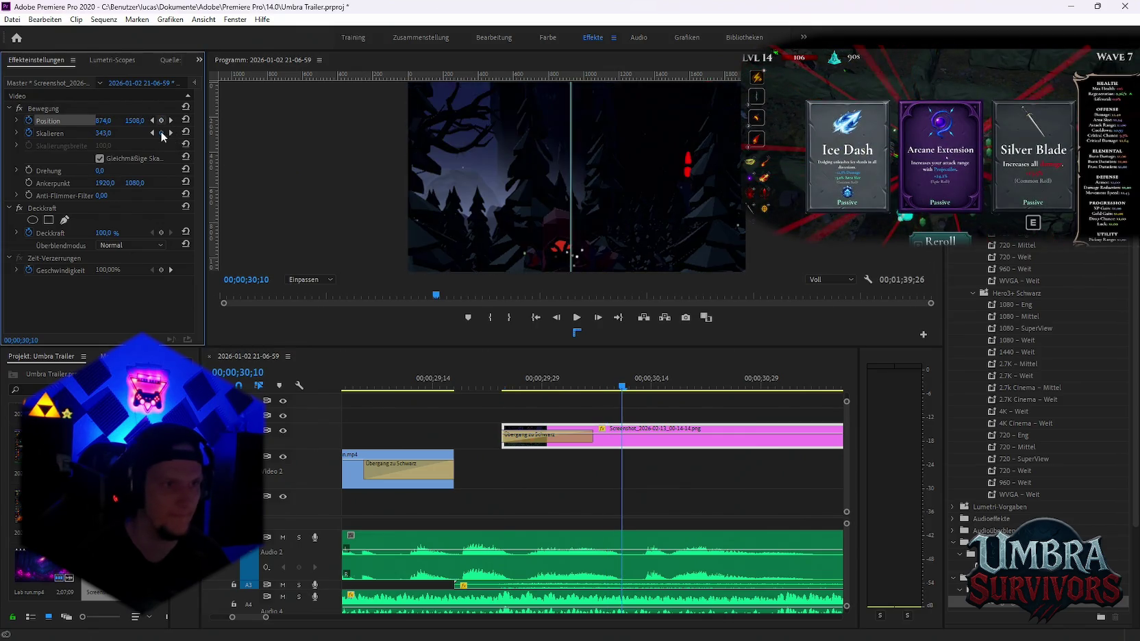
{"action": "left_click", "coordinate": [170, 132]}
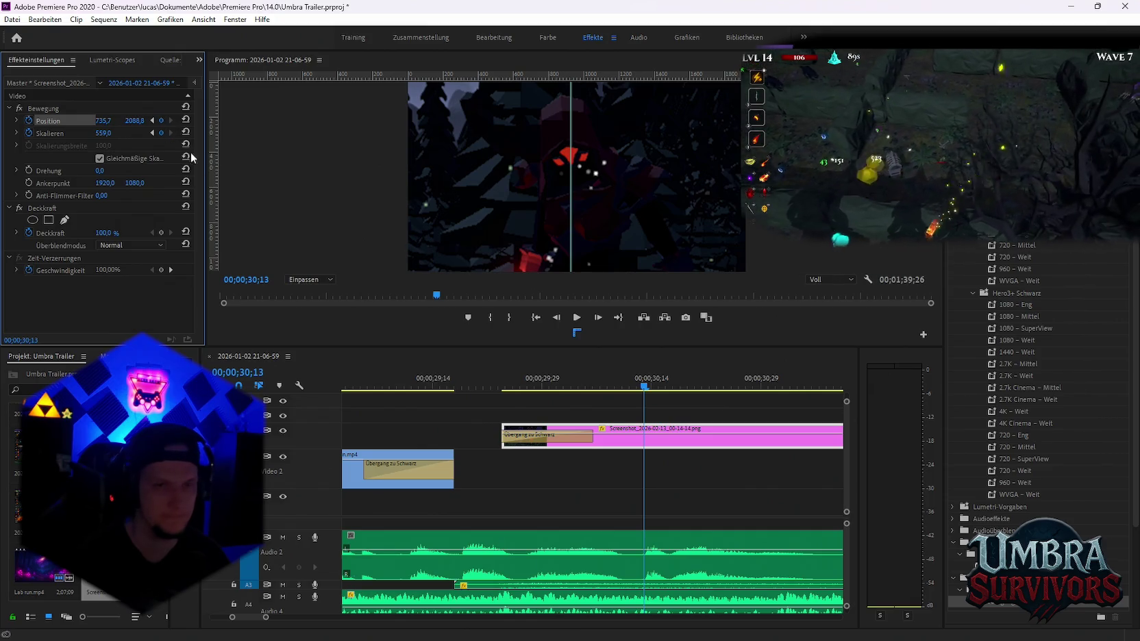
{"action": "left_click", "coordinate": [161, 119]}
{"action": "left_click", "coordinate": [161, 132]}
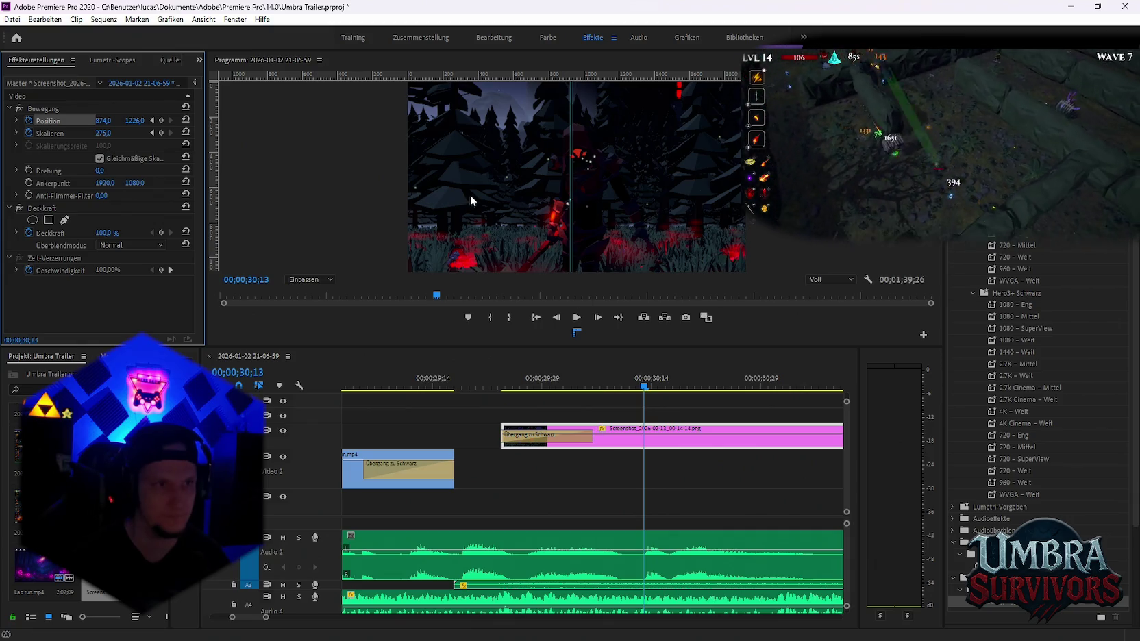
{"action": "left_click_drag", "start_coordinate": [494, 202], "coordinate": [490, 202]}
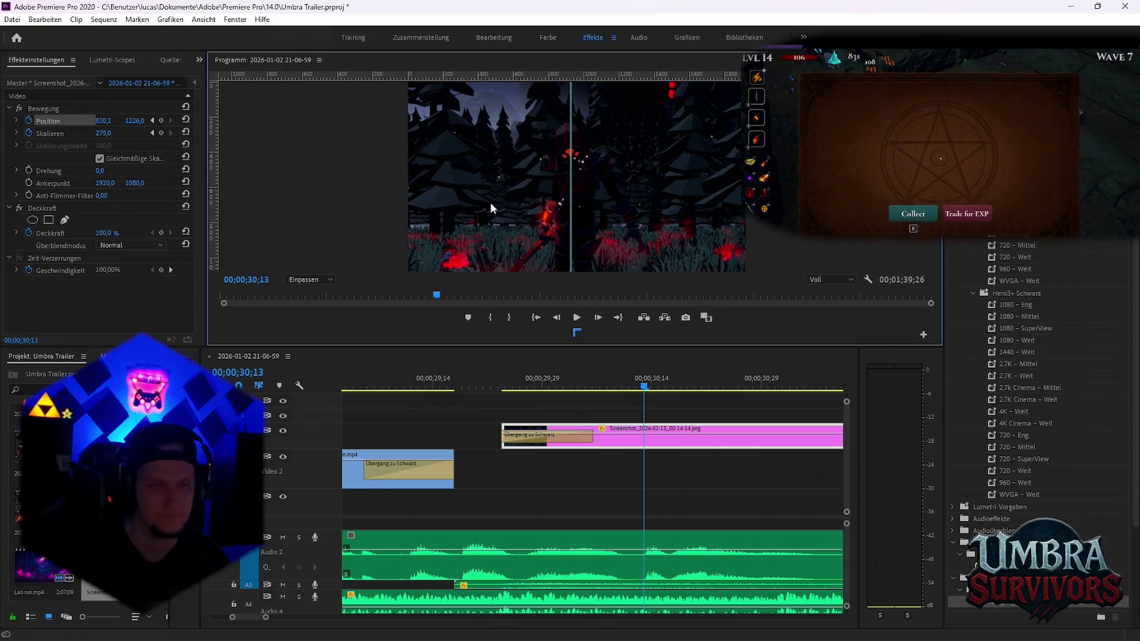
Remove the remaining Position keyframe at 30;13 and nudge the image to Position X 840,3
{"action": "left_click_drag", "start_coordinate": [505, 388], "coordinate": [509, 389]}
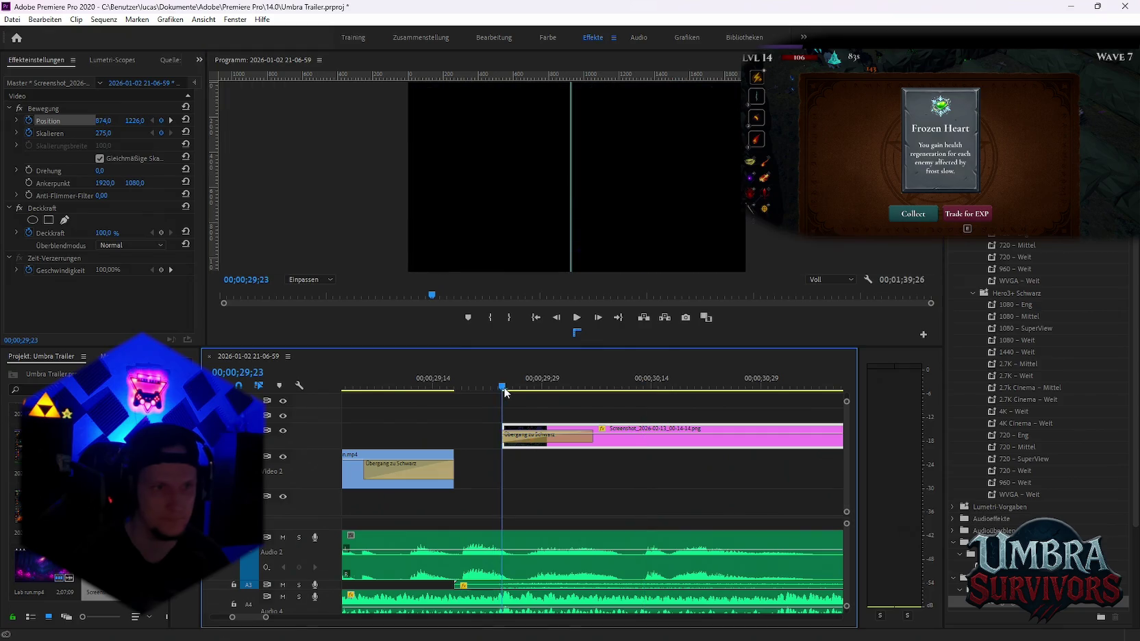
{"action": "left_click", "coordinate": [169, 120]}
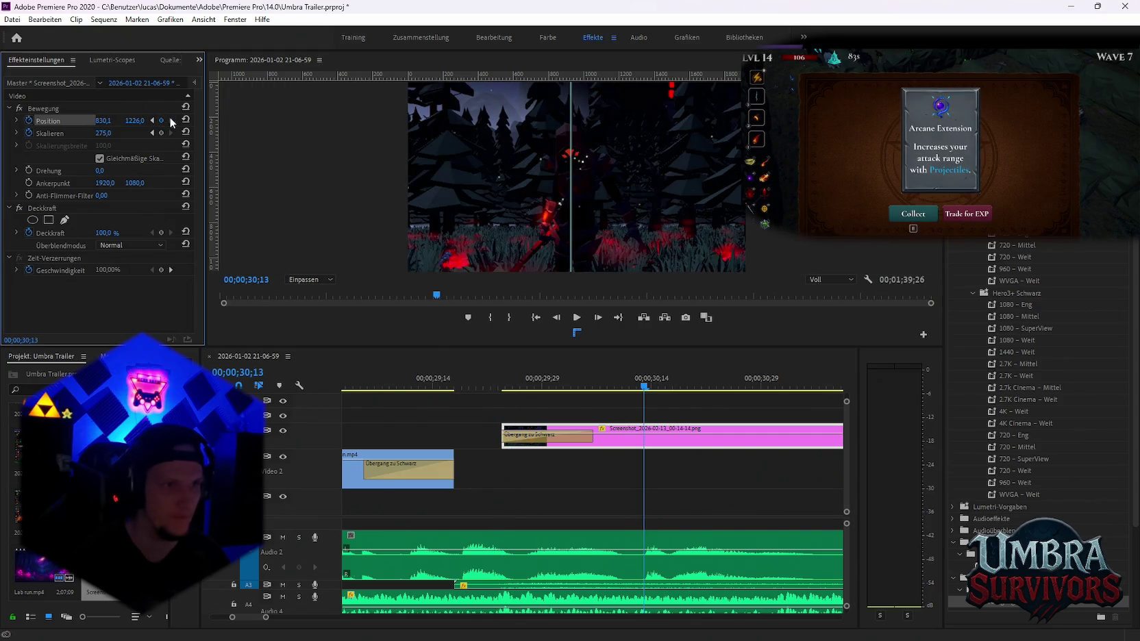
{"action": "left_click", "coordinate": [161, 120]}
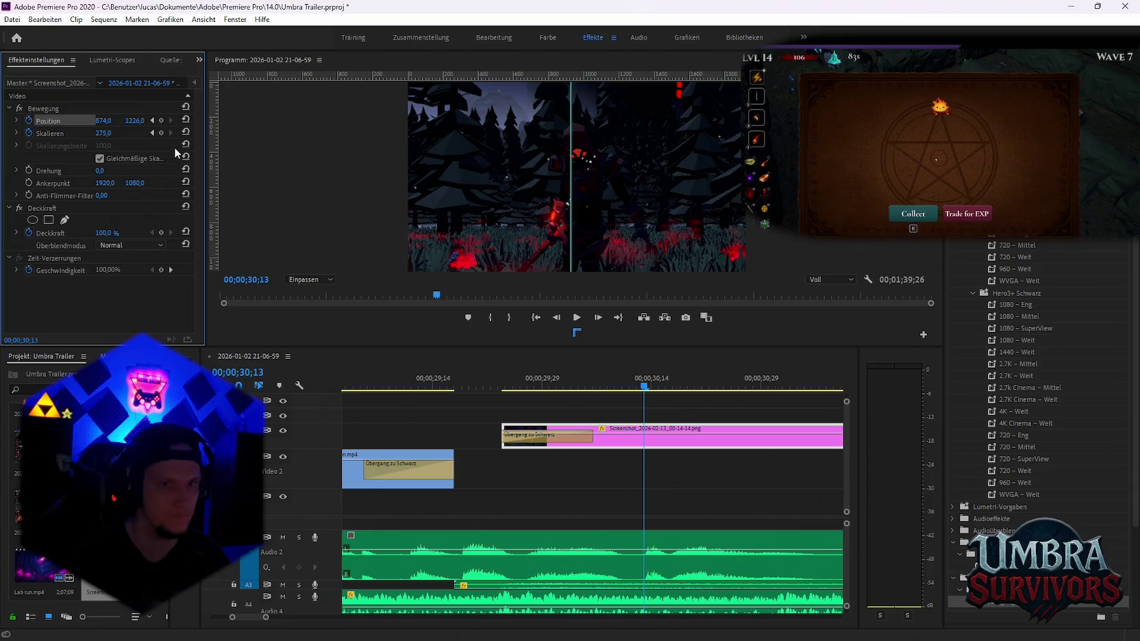
{"action": "left_click_drag", "start_coordinate": [493, 205], "coordinate": [487, 204]}
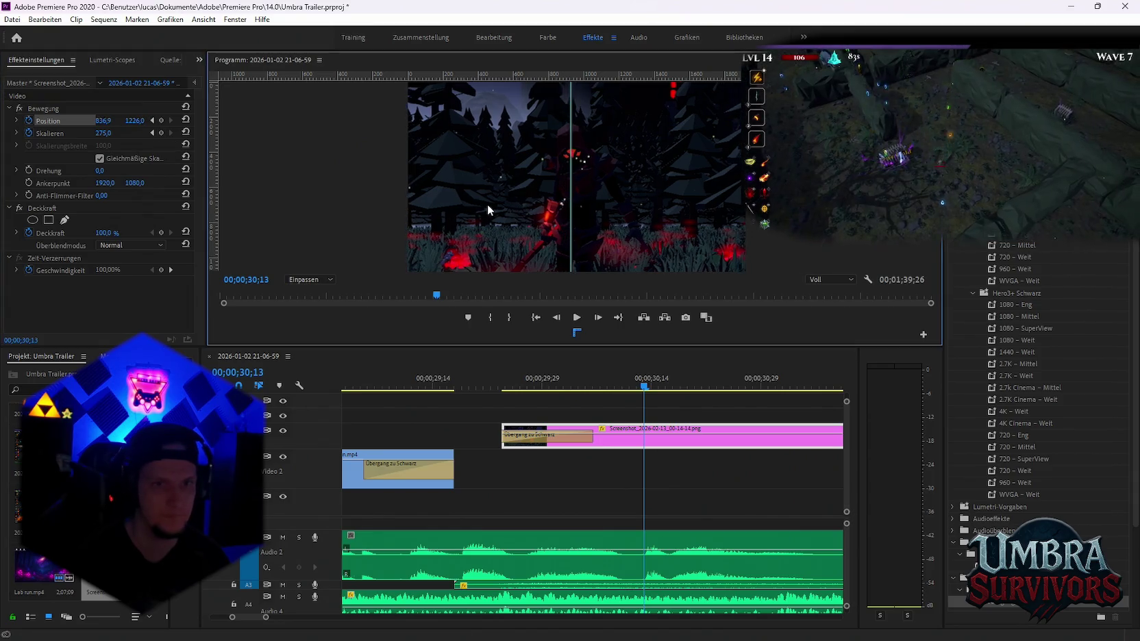
Replay and scrub through the zoom between 29;22 and 30;06 to check it
{"action": "left_click_drag", "start_coordinate": [564, 376], "coordinate": [490, 383]}
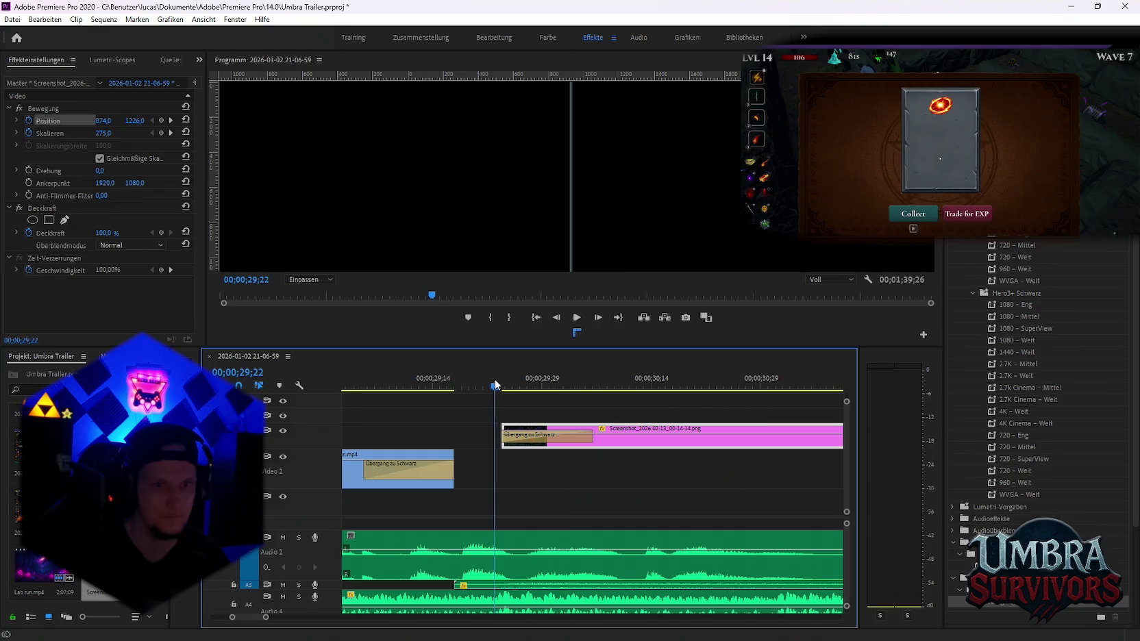
{"action": "key", "text": "space"}
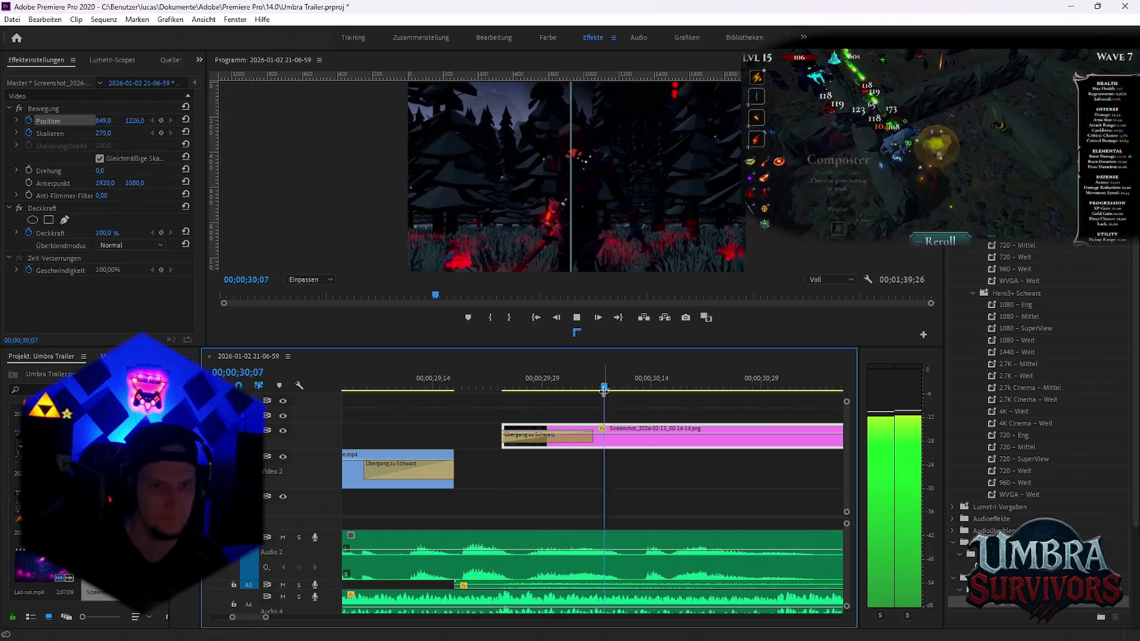
{"action": "left_click", "coordinate": [495, 387]}
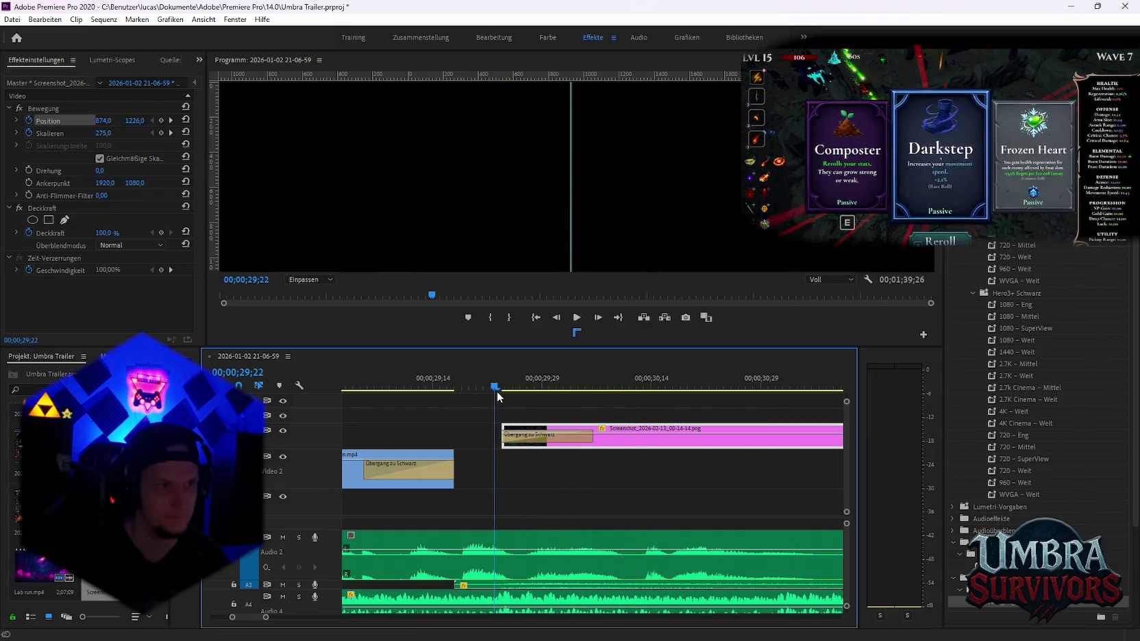
{"action": "key", "text": "Right"}
{"action": "left_click", "coordinate": [163, 121]}
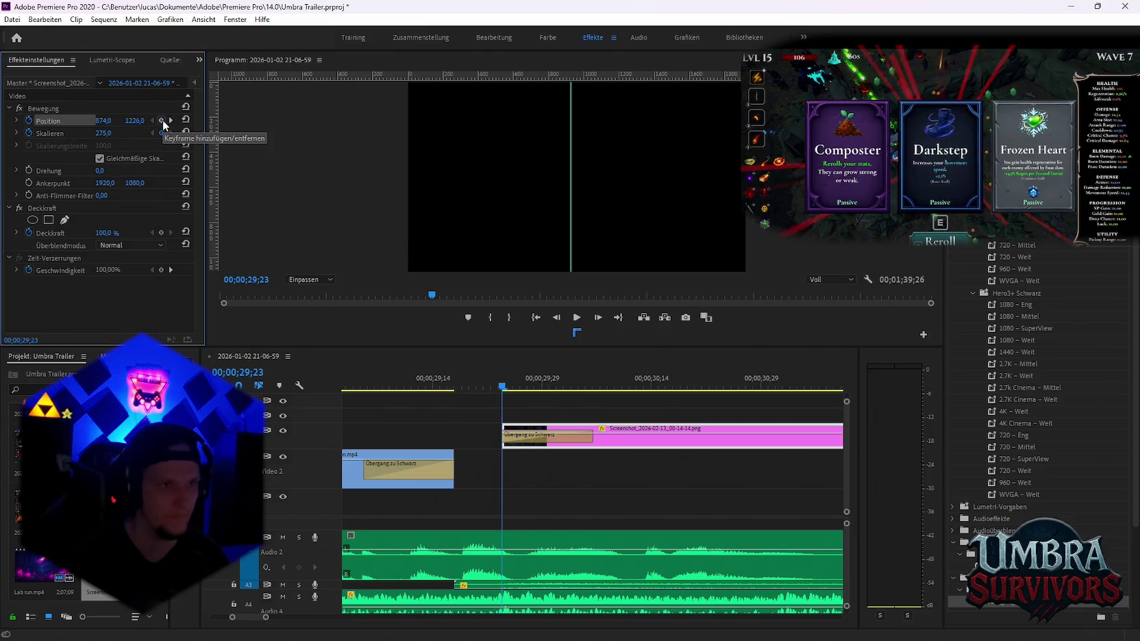
{"action": "key", "text": "space"}
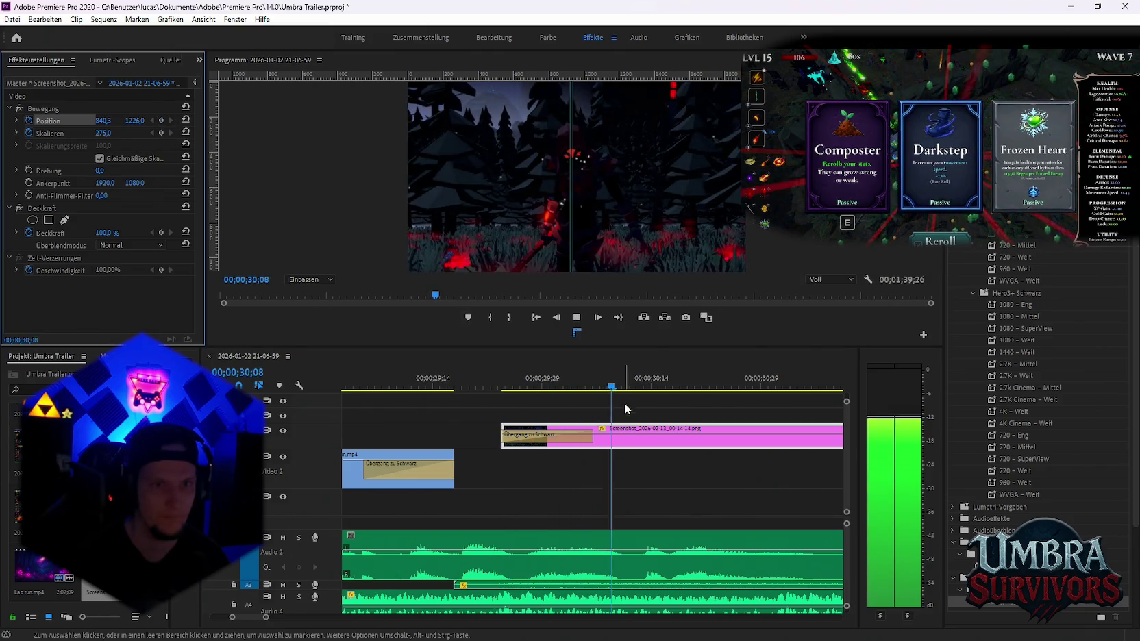
{"action": "left_click", "coordinate": [498, 391]}
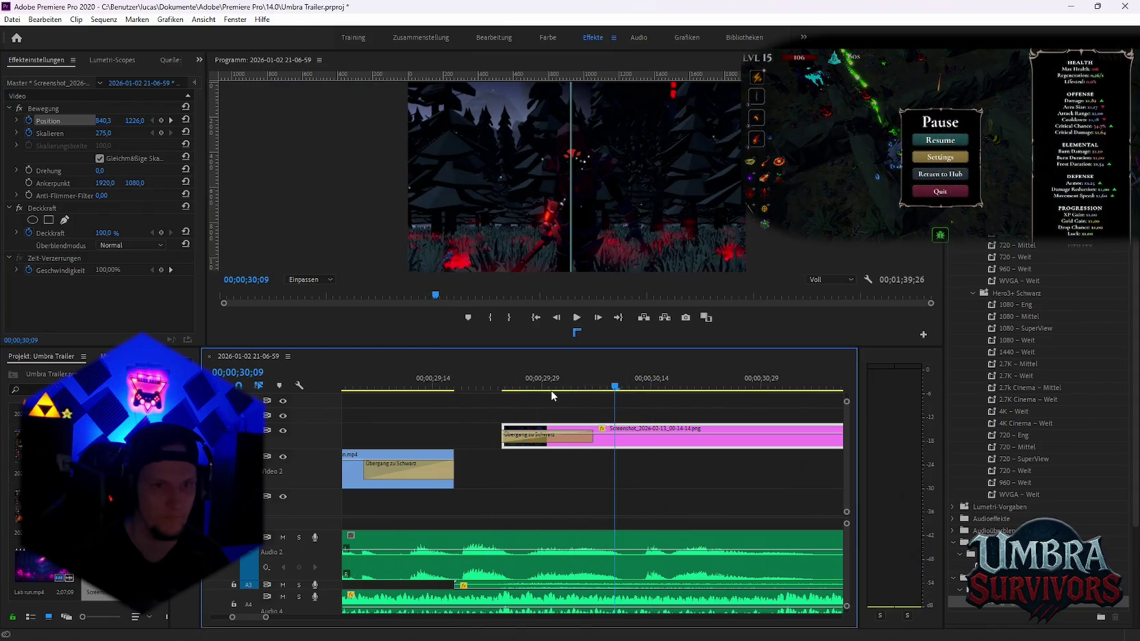
{"action": "left_click", "coordinate": [509, 388]}
{"action": "left_click_drag", "start_coordinate": [539, 390], "coordinate": [594, 393]}
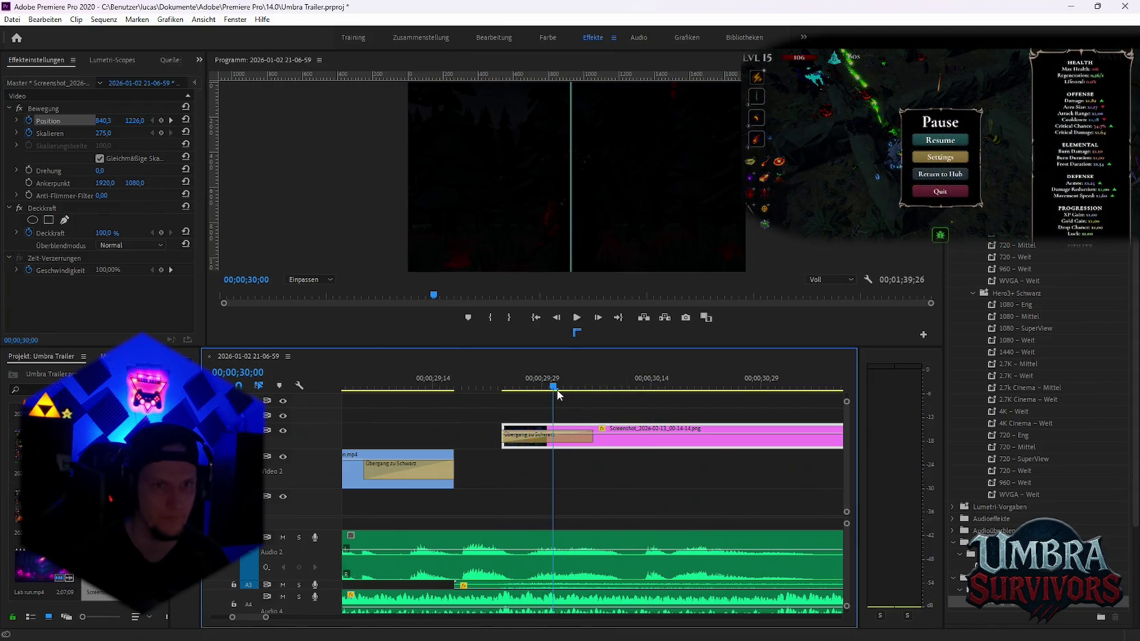
{"action": "key", "text": "Left"}
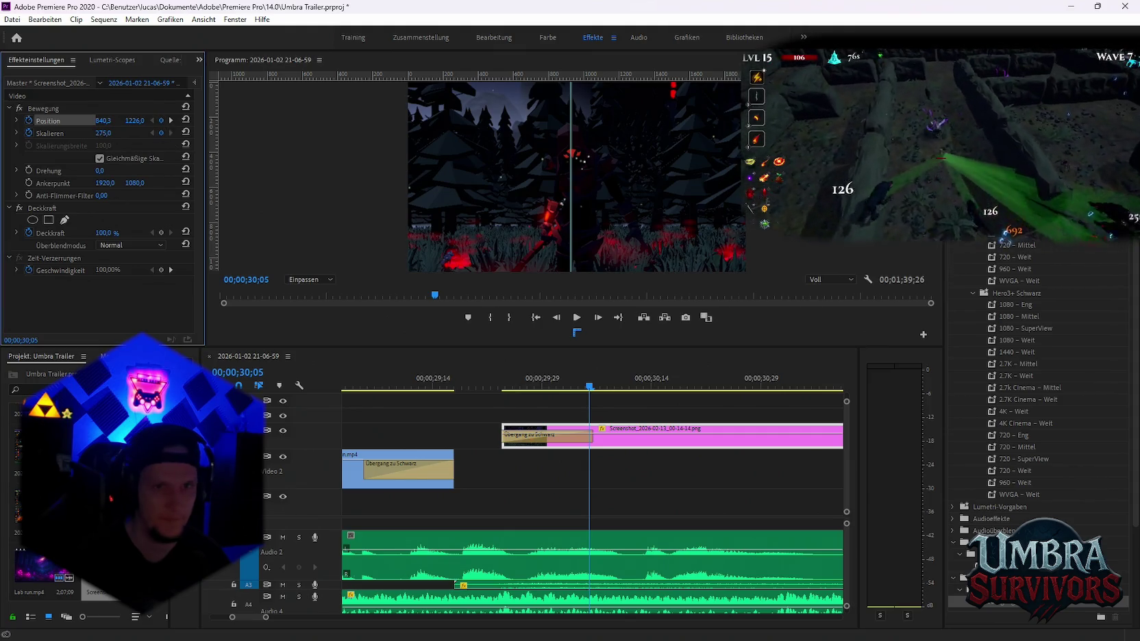
Try Scale values between 421 and 488 with the image moved down in the frame
{"action": "left_click_drag", "start_coordinate": [103, 133], "coordinate": [151, 133]}
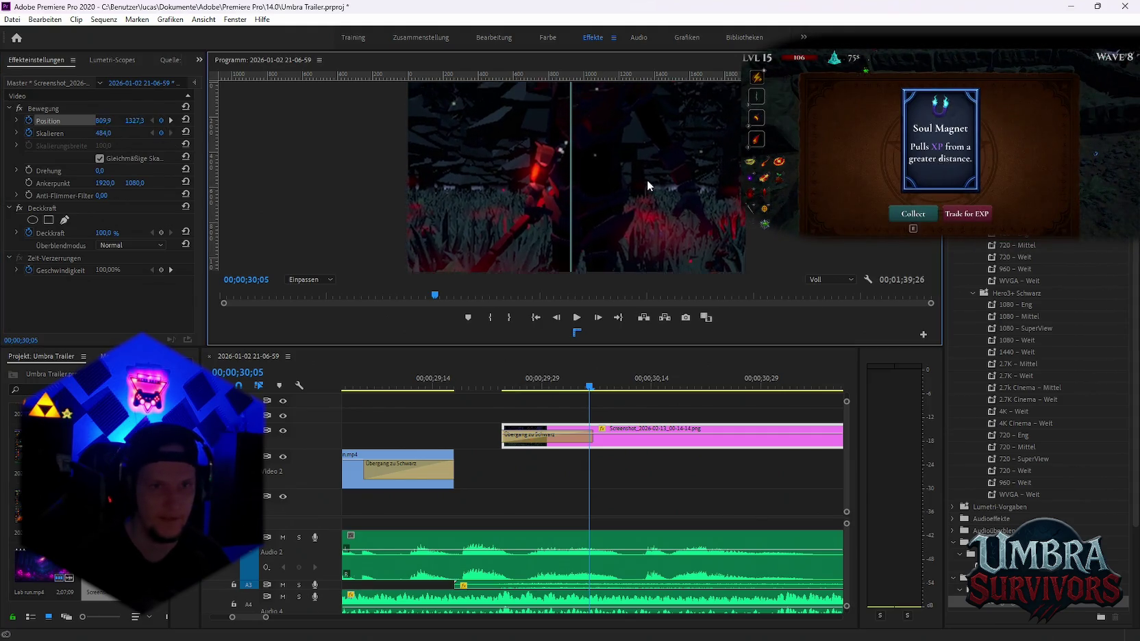
{"action": "left_click_drag", "start_coordinate": [646, 180], "coordinate": [639, 282]}
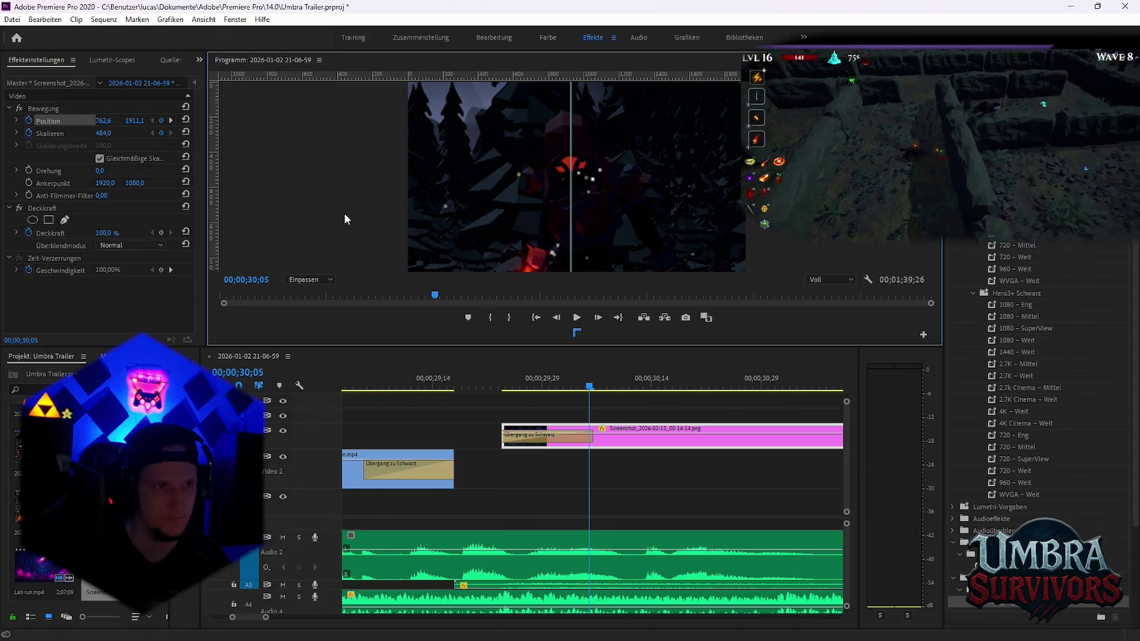
{"action": "left_click_drag", "start_coordinate": [103, 133], "coordinate": [21, 133]}
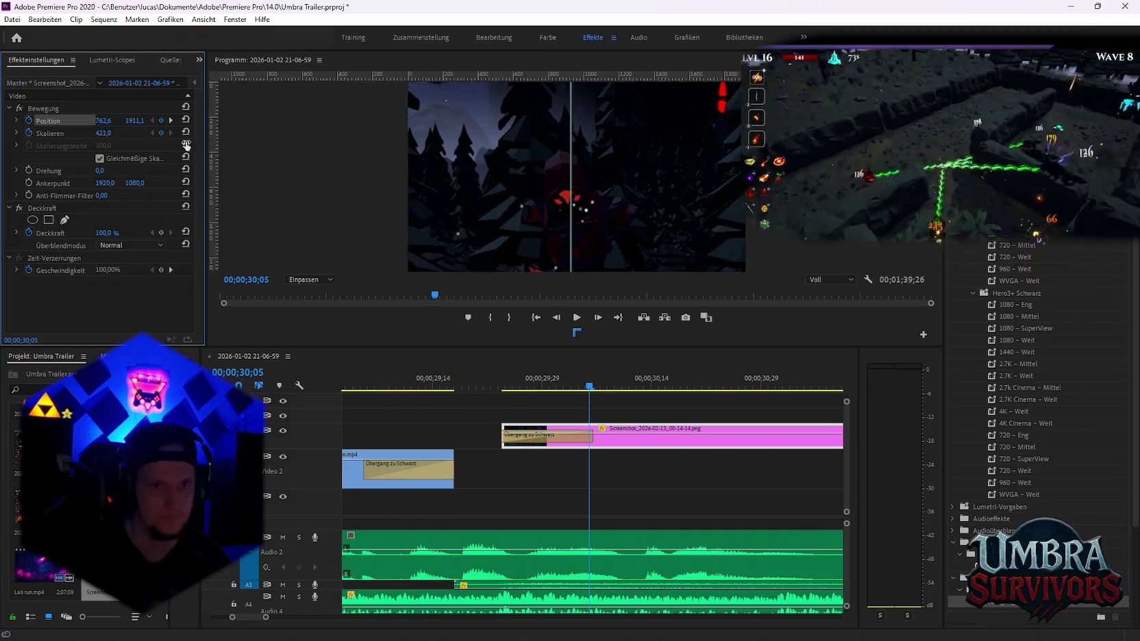
{"action": "left_click_drag", "start_coordinate": [665, 192], "coordinate": [658, 163]}
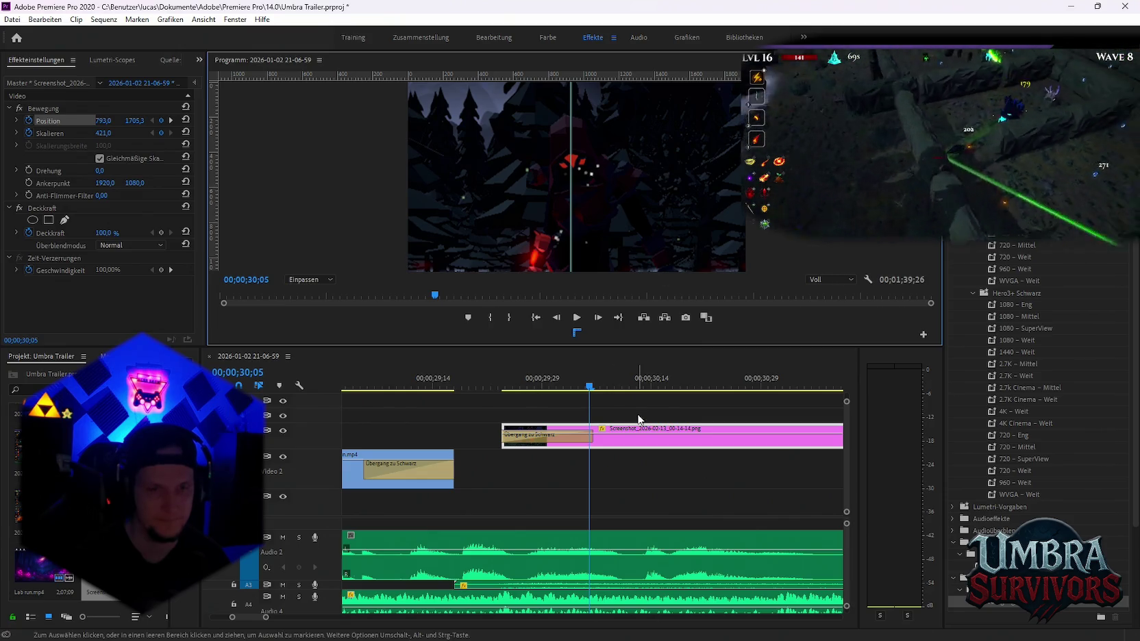
Scrub to 30;07 and play the zoom to review it
{"action": "left_click_drag", "start_coordinate": [589, 387], "coordinate": [633, 389]}
{"action": "key", "text": "space"}
{"action": "key", "text": "space"}
{"action": "key", "text": "space"}
{"action": "key", "text": "space"}
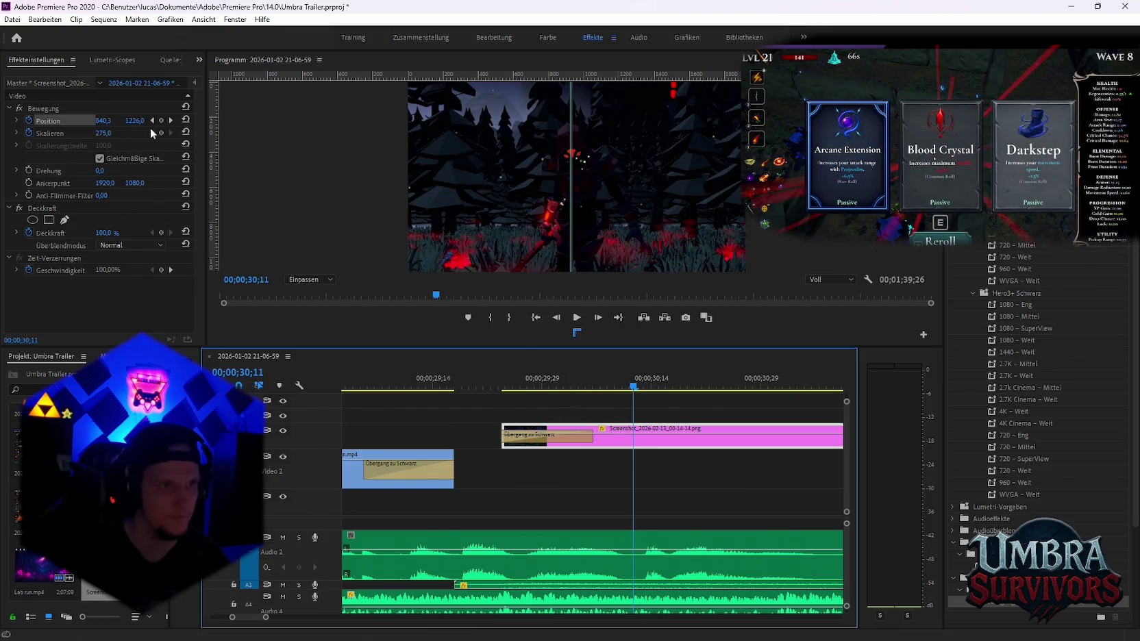
{"action": "left_click", "coordinate": [152, 121]}
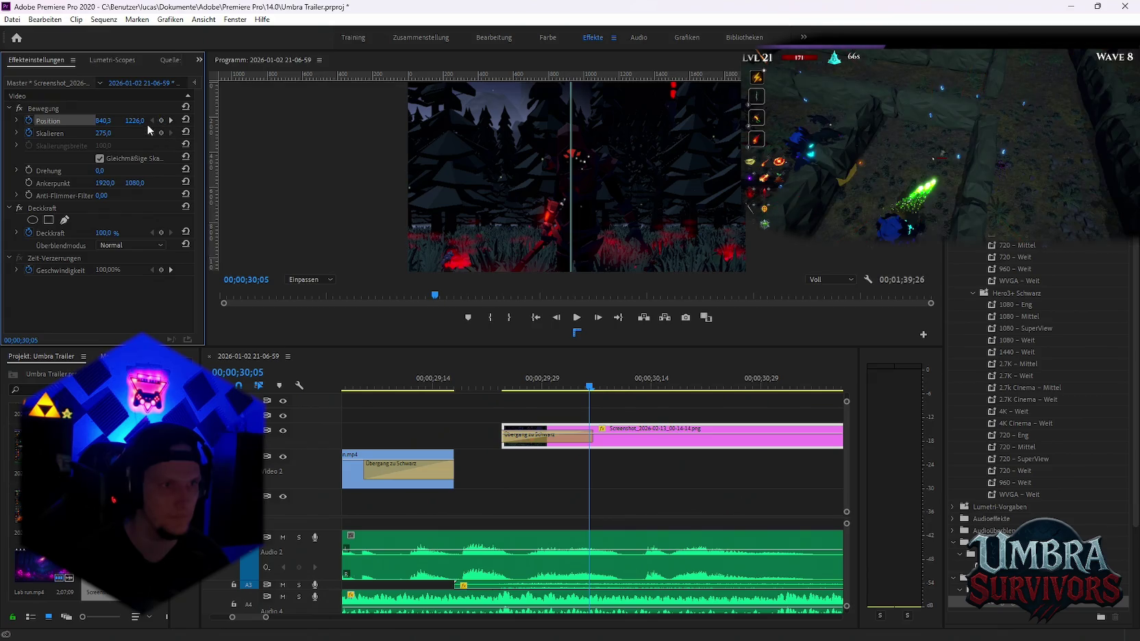
{"action": "left_click", "coordinate": [504, 388]}
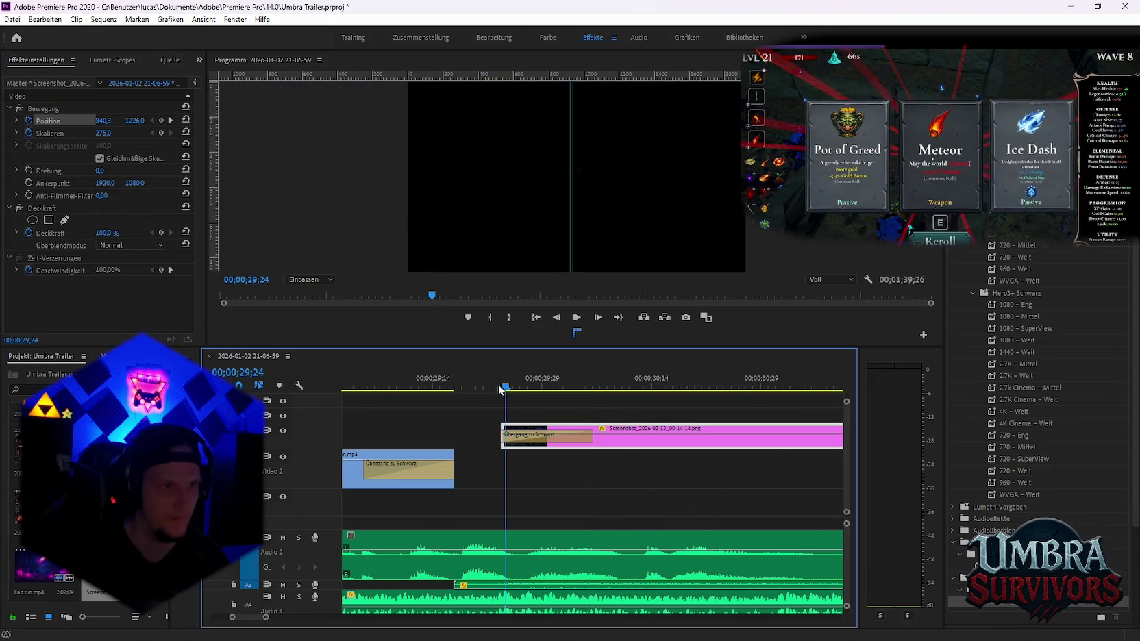
Add a Position keyframe at a later frame with a larger Scale, then remove the 30;13 one
{"action": "left_click", "coordinate": [164, 119]}
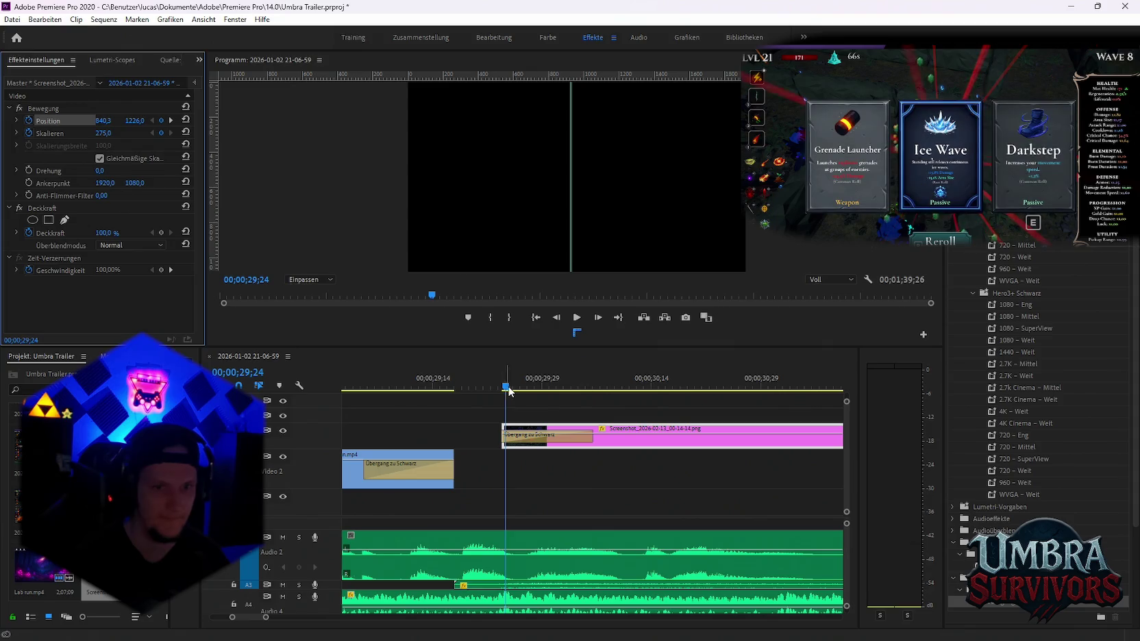
{"action": "left_click_drag", "start_coordinate": [506, 388], "coordinate": [593, 388]}
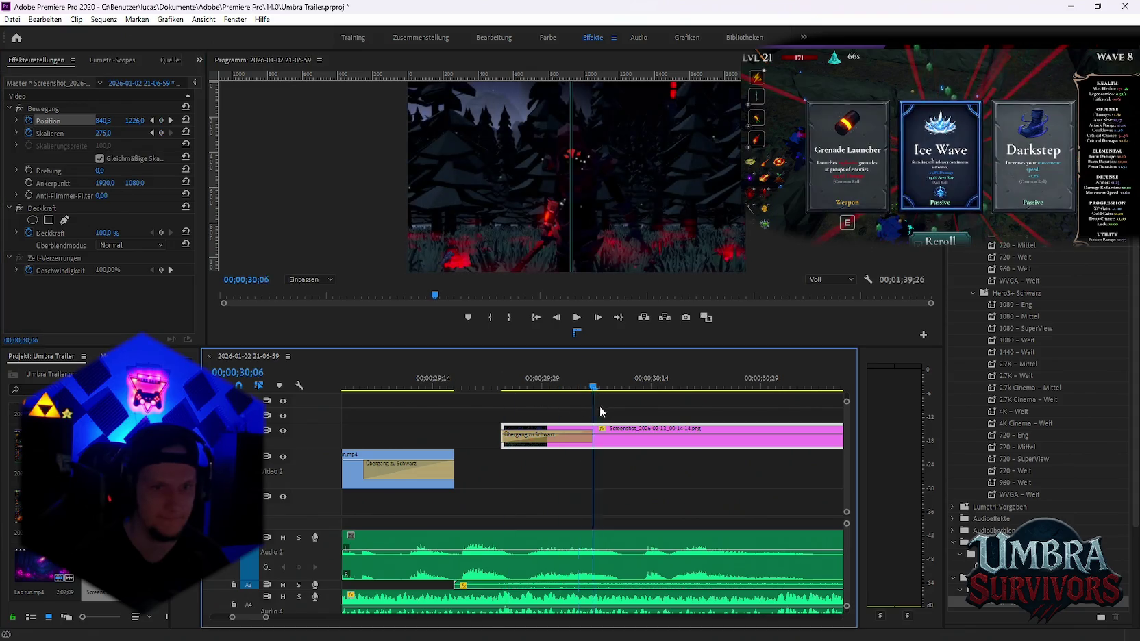
{"action": "left_click", "coordinate": [161, 121]}
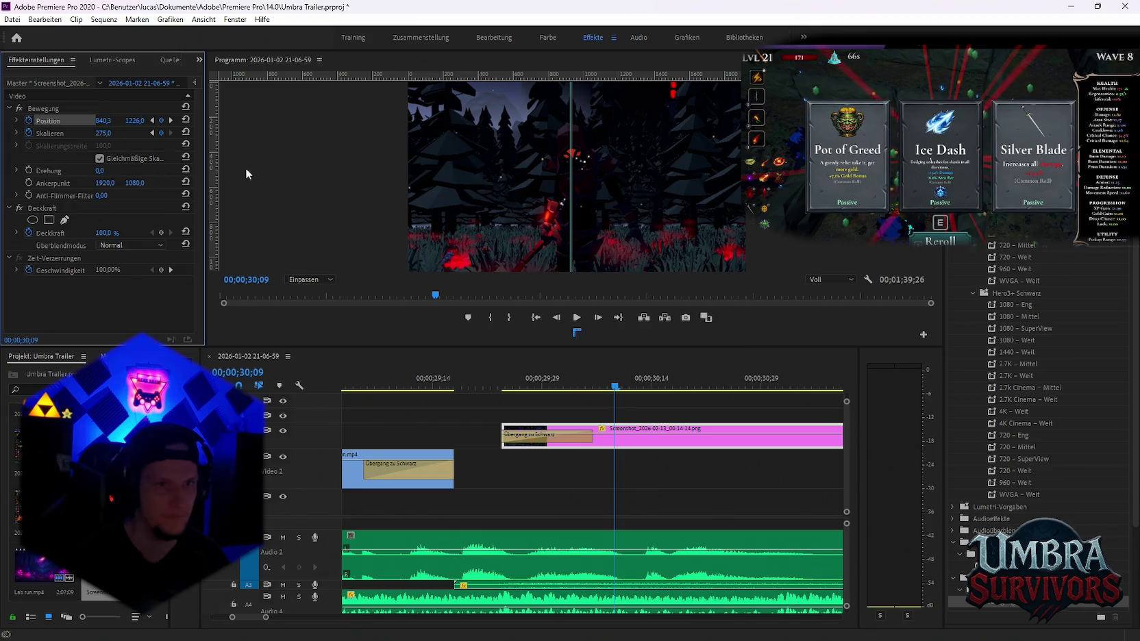
{"action": "mouse_move", "coordinate": [102, 133]}
{"action": "left_mouse_down"}
{"action": "mouse_move", "coordinate": [546, 230]}
{"action": "mouse_move", "coordinate": [374, 194]}
{"action": "mouse_move", "coordinate": [605, 187]}
{"action": "mouse_move", "coordinate": [605, 159]}
{"action": "left_mouse_up"}
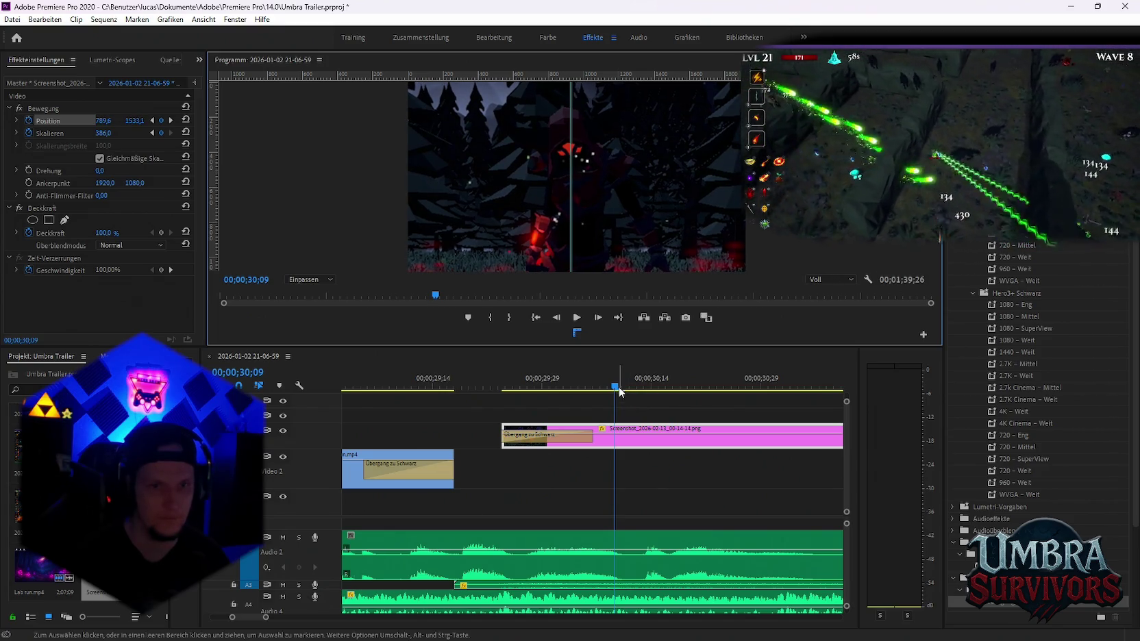
{"action": "left_click_drag", "start_coordinate": [614, 389], "coordinate": [643, 392]}
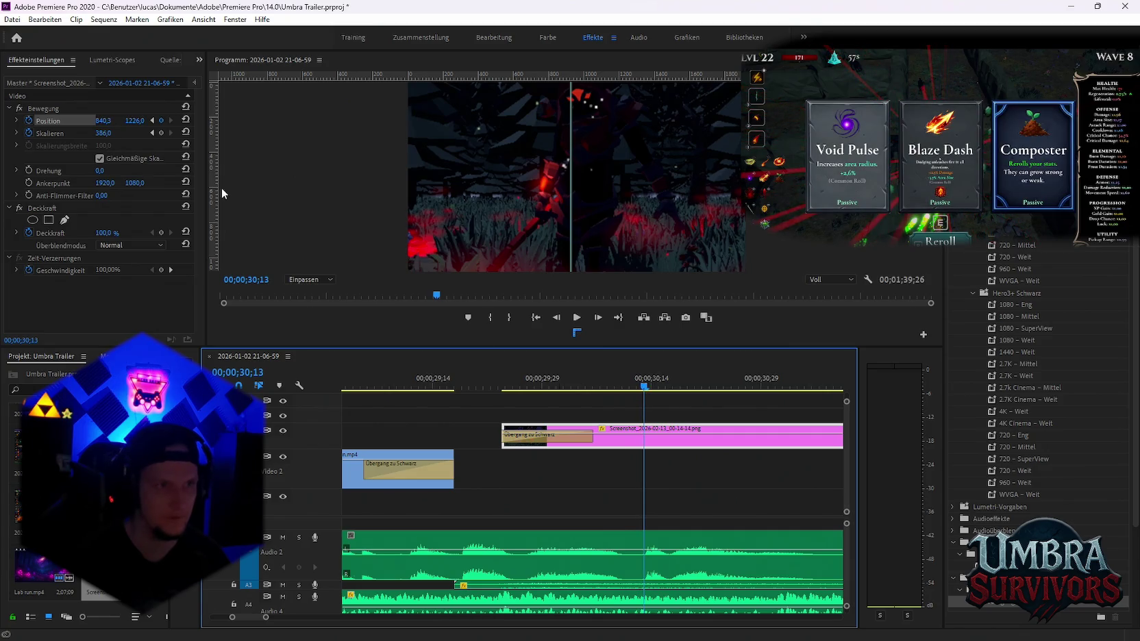
{"action": "left_click", "coordinate": [161, 120]}
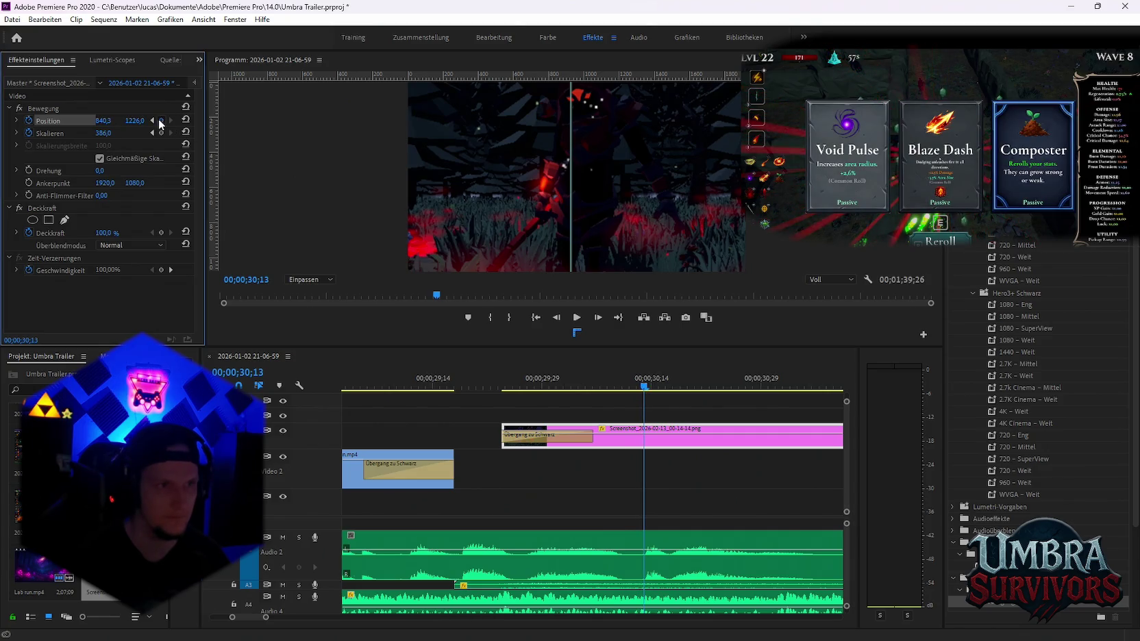
At 30;14, key Position and set Scale 722, framing the dark red figure
{"action": "left_click", "coordinate": [650, 389]}
{"action": "key", "text": "space"}
{"action": "key", "text": "space"}
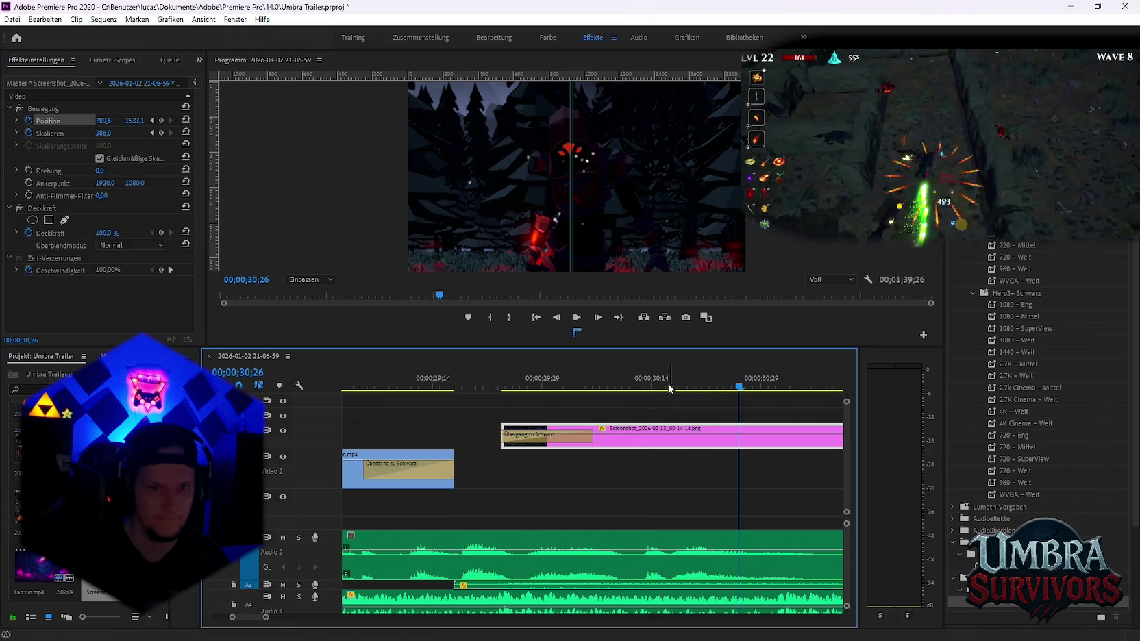
{"action": "key", "text": "Right"}
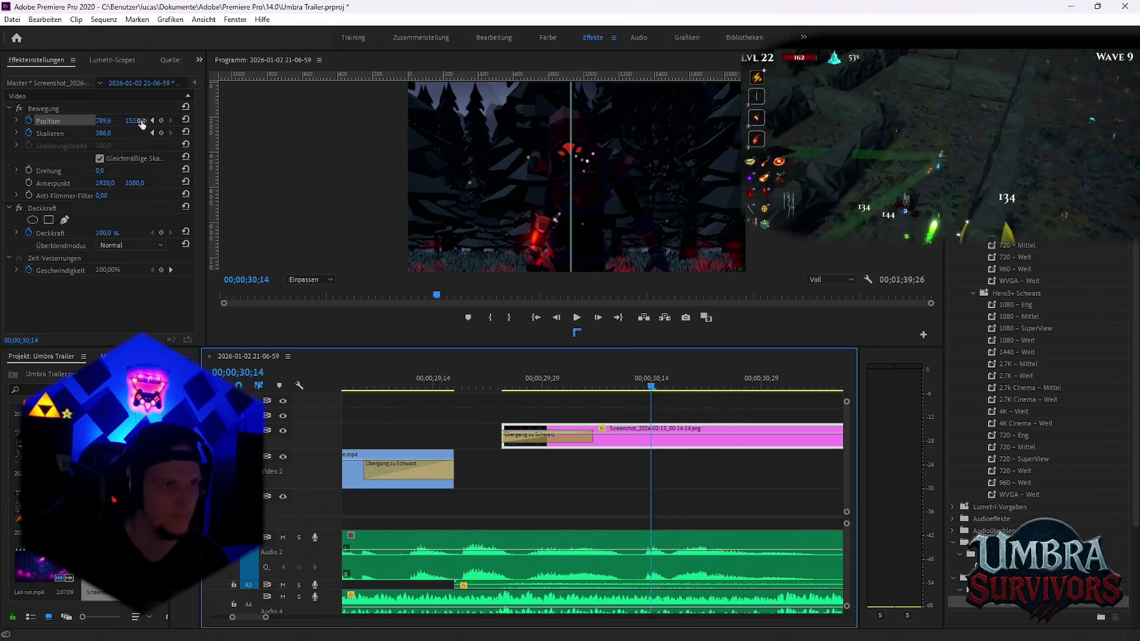
{"action": "key", "text": "space"}
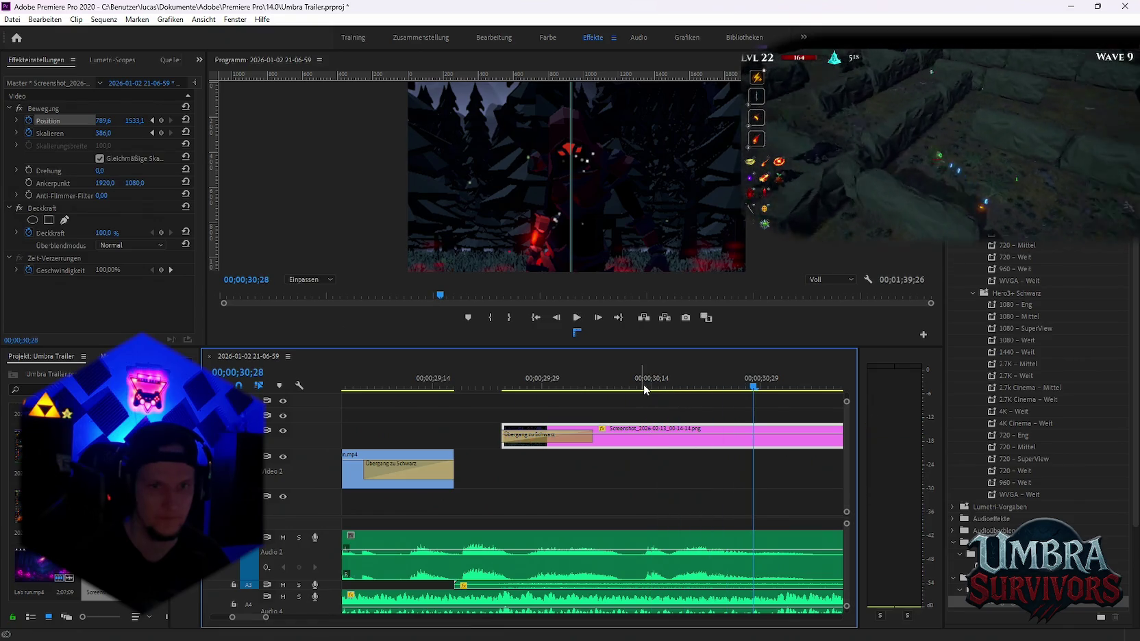
{"action": "left_click", "coordinate": [161, 120]}
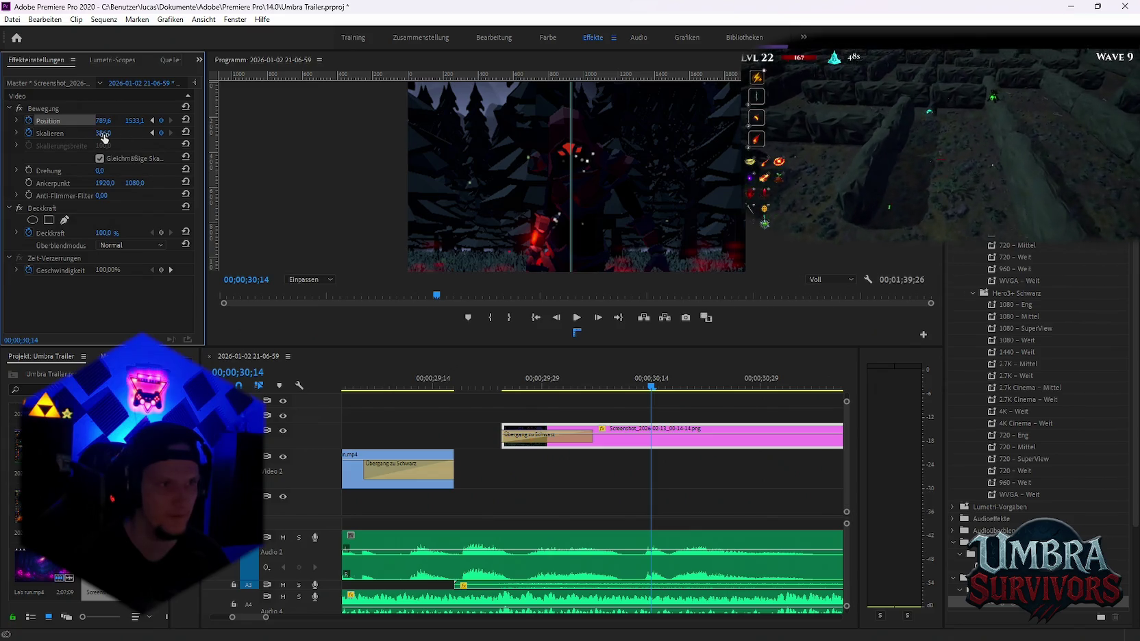
{"action": "left_click_drag", "start_coordinate": [103, 133], "coordinate": [151, 133]}
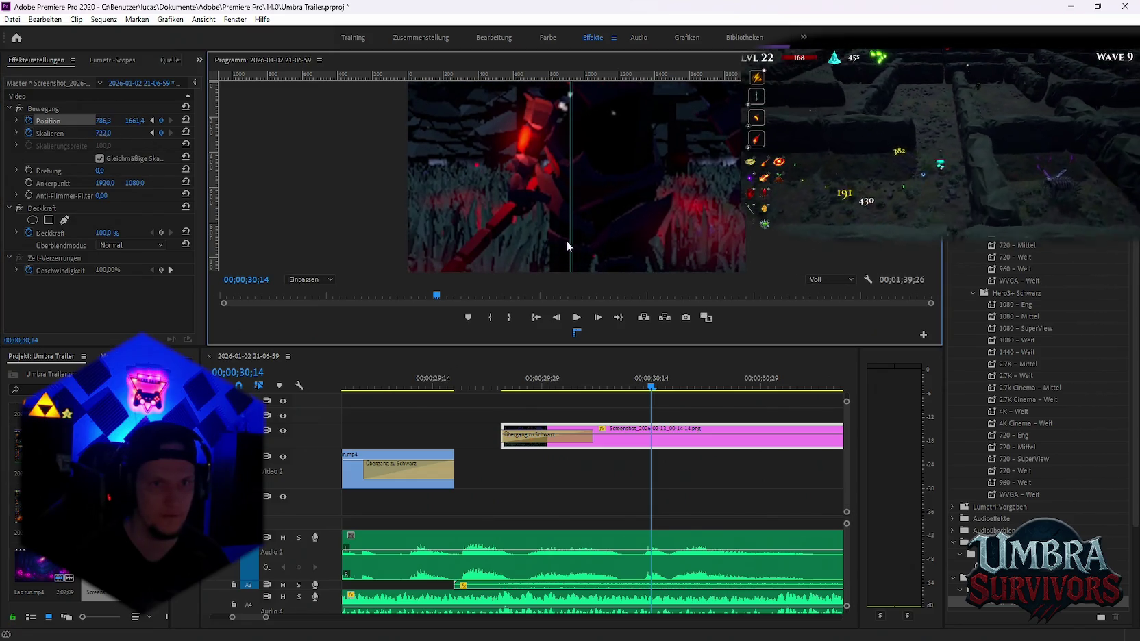
{"action": "mouse_move", "coordinate": [566, 240]}
{"action": "left_mouse_down"}
{"action": "mouse_move", "coordinate": [584, 218]}
{"action": "mouse_move", "coordinate": [585, 249]}
{"action": "left_mouse_up"}
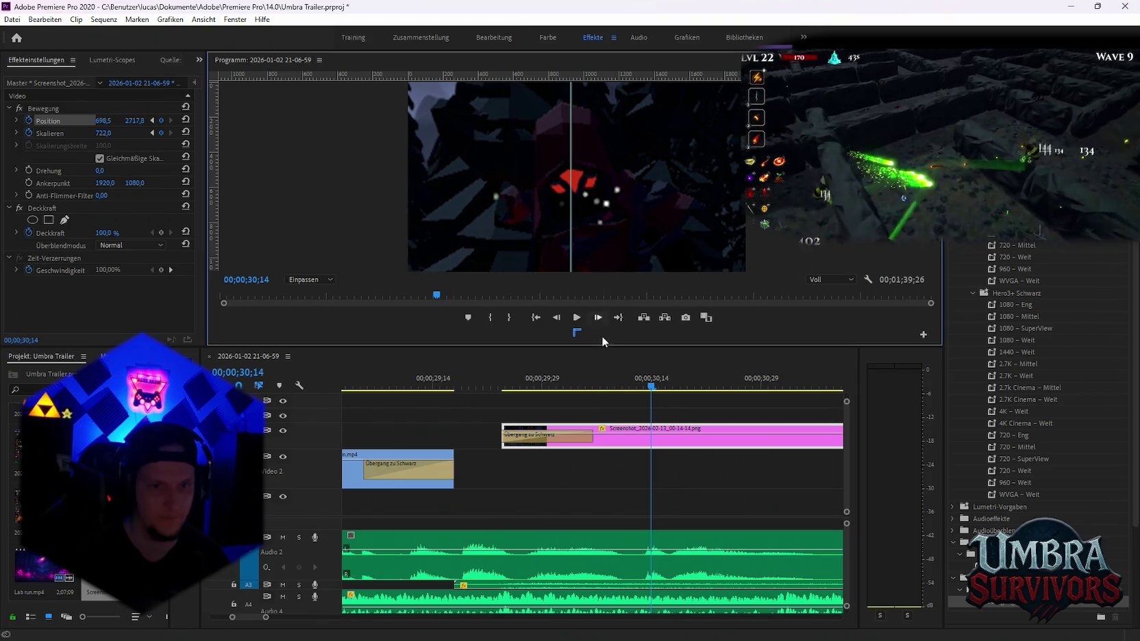
Replay the zoom from its start and zoom the timeline out to see surrounding clips
{"action": "left_click", "coordinate": [495, 387]}
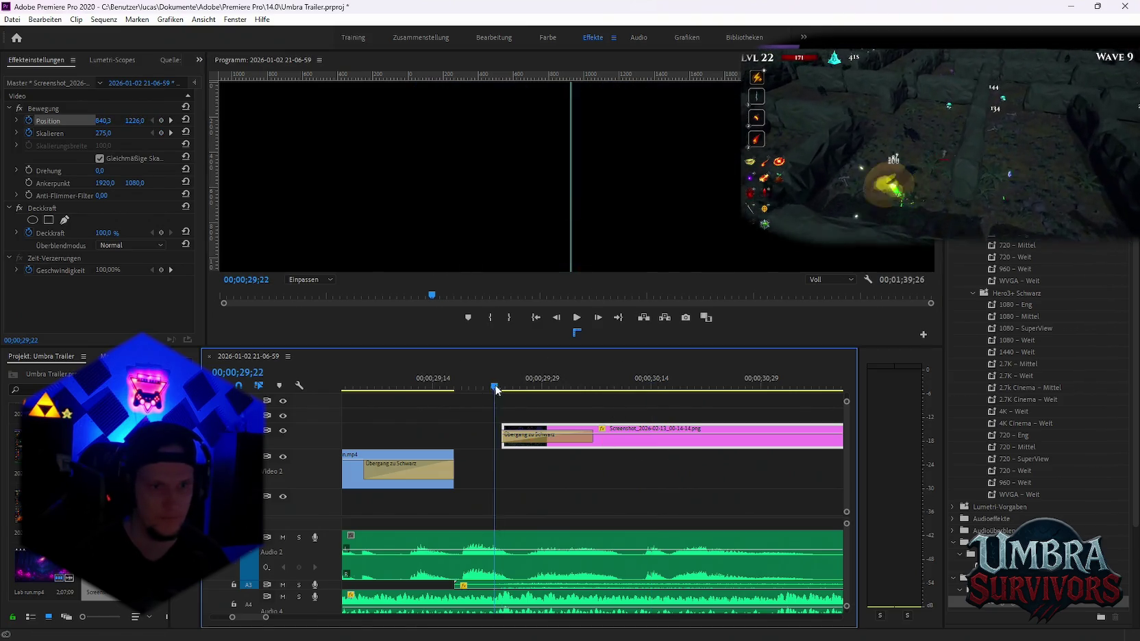
{"action": "key", "text": "space"}
{"action": "key", "text": "space"}
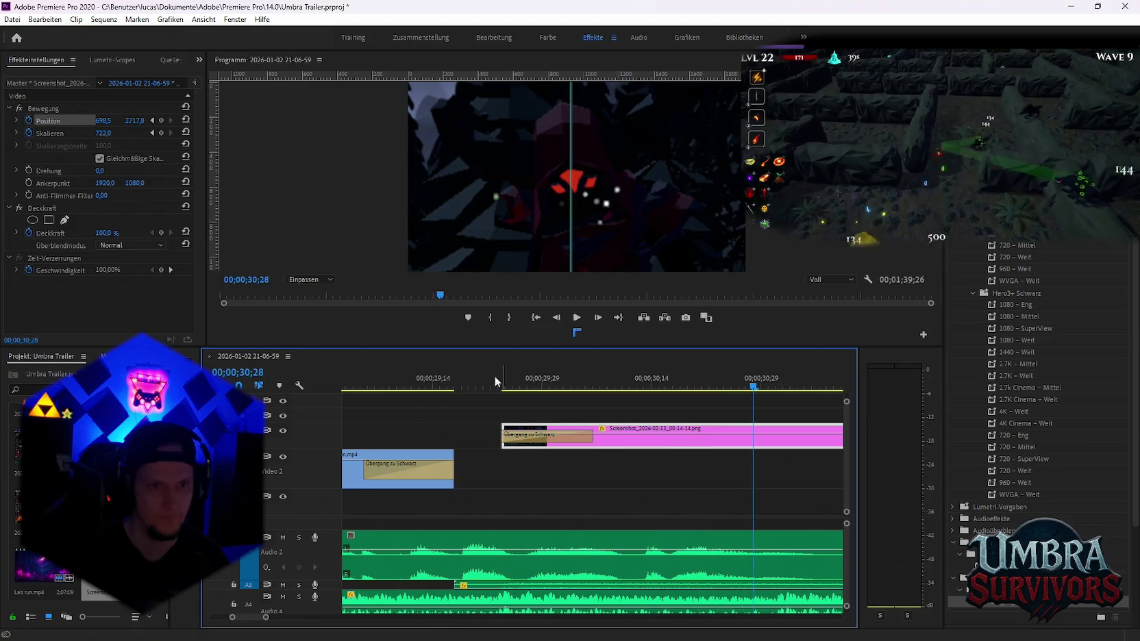
{"action": "left_click", "coordinate": [494, 382]}
{"action": "key", "text": "space"}
{"action": "key", "text": "space"}
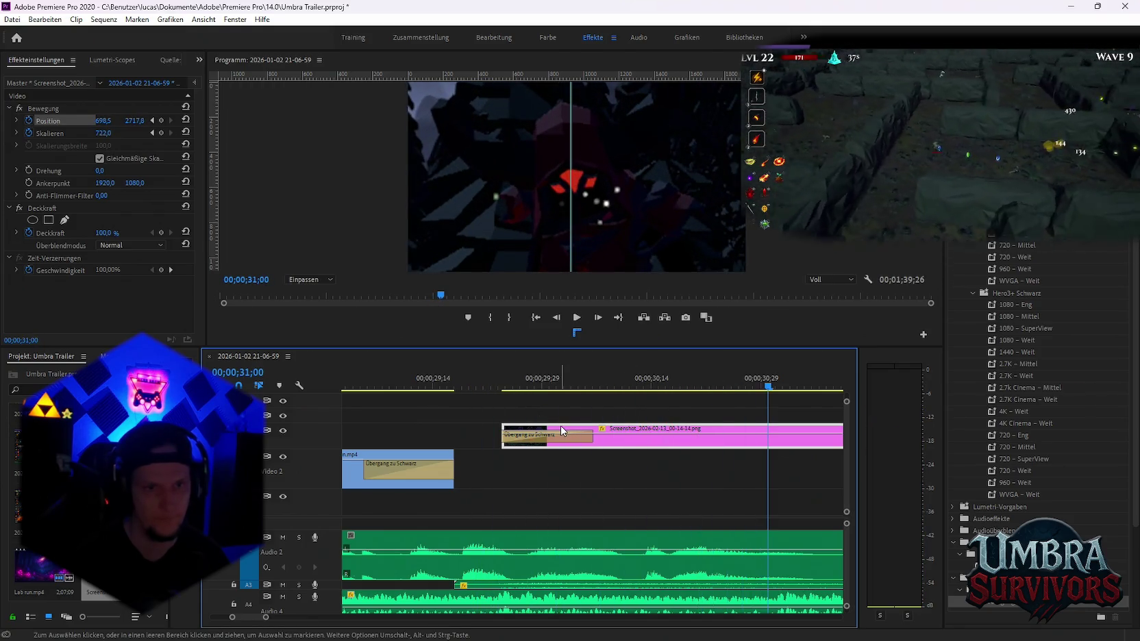
{"action": "key", "text": "minus"}
{"action": "key", "text": "Up"}
{"action": "key", "text": "Up"}
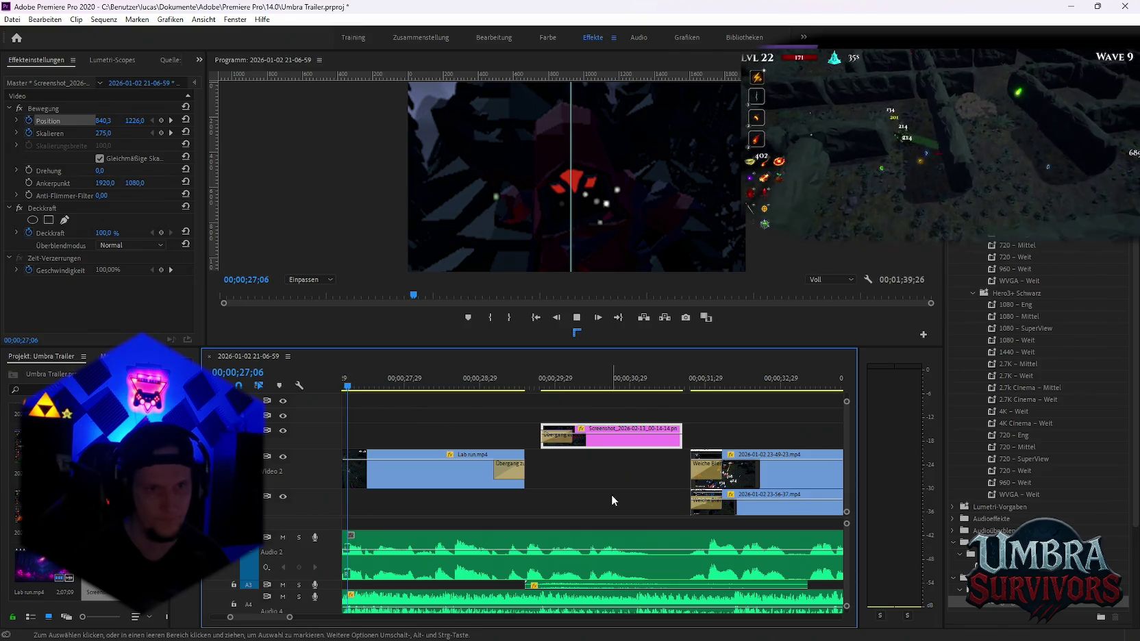
Play the sequence from 27;06, then replay it from 30;12 to check the screenshot zoom
{"action": "key", "text": "space"}
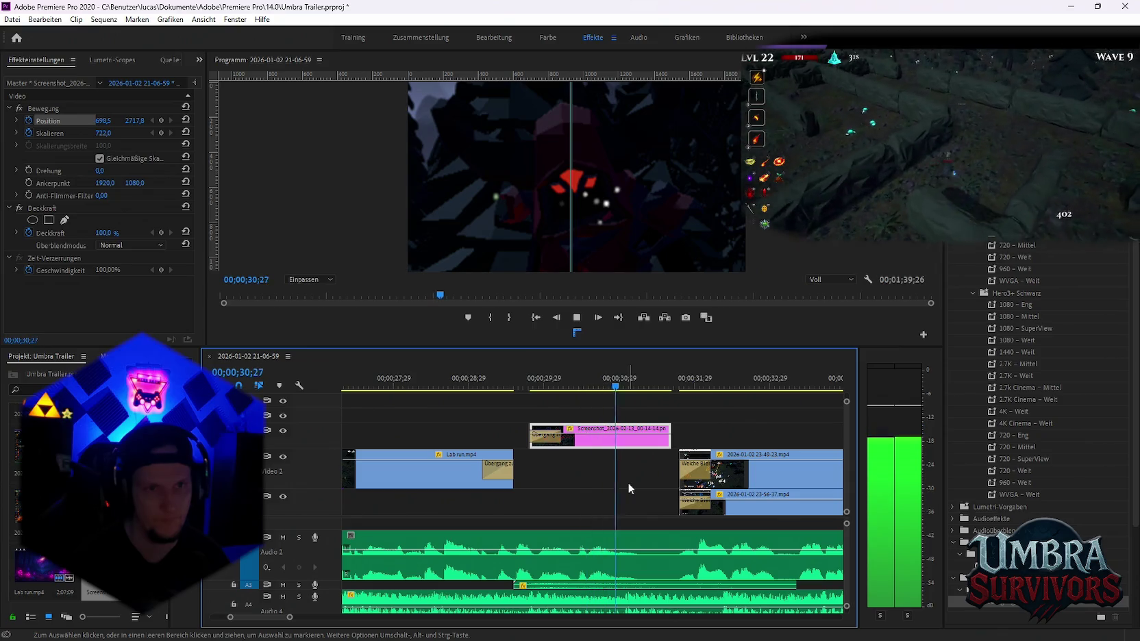
{"action": "key", "text": "space"}
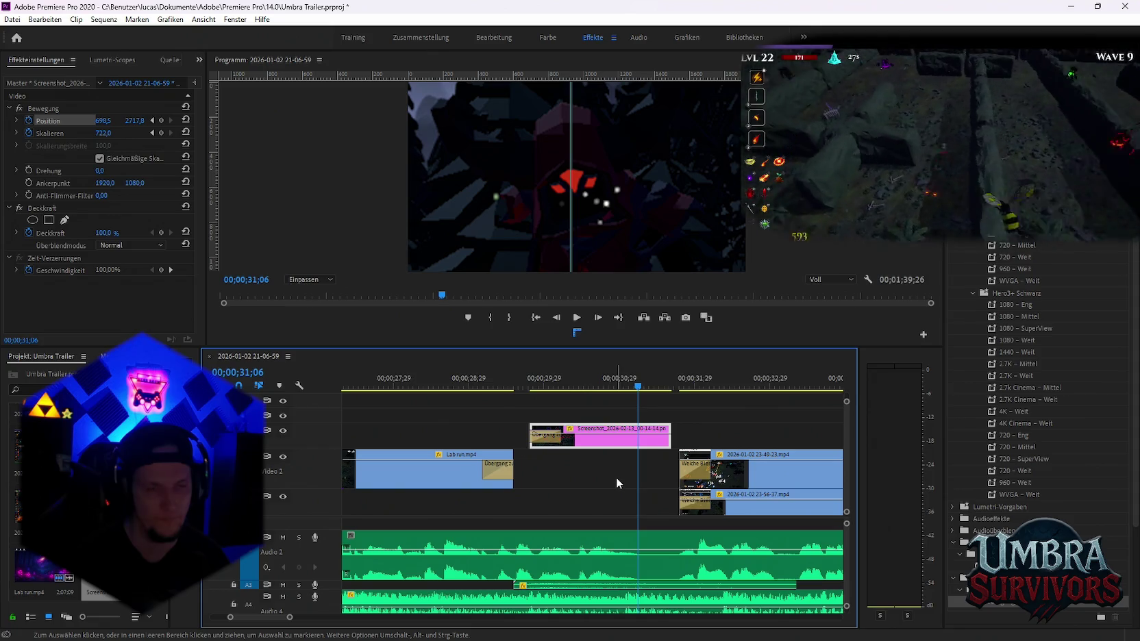
{"action": "scroll", "coordinate": [608, 467], "scroll_direction": "up", "scroll_amount": 3, "text": "alt"}
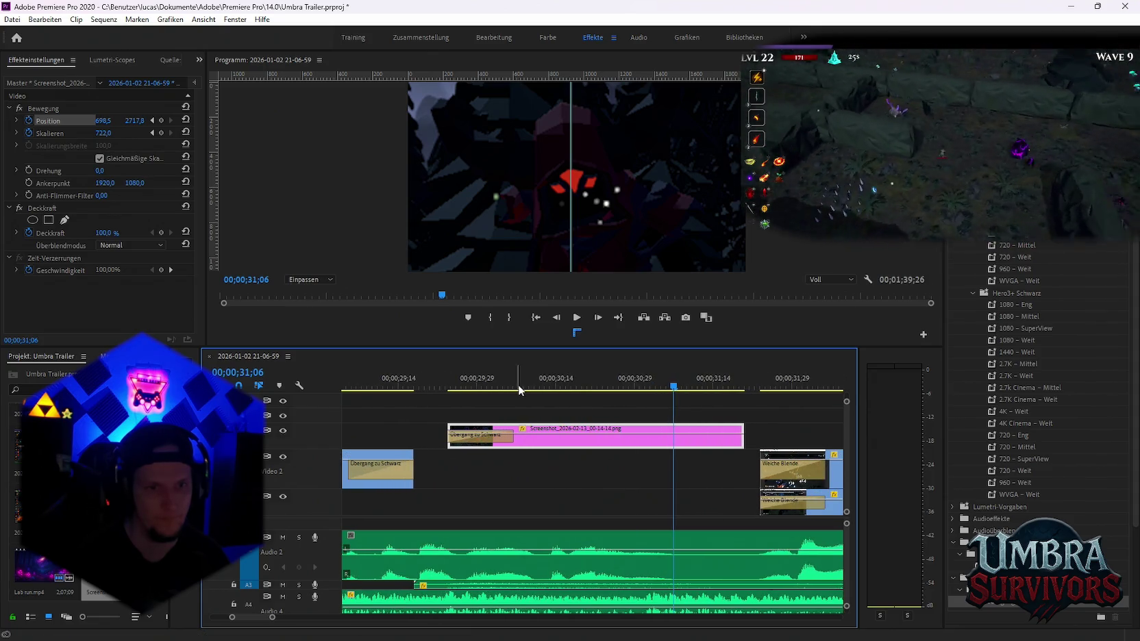
{"action": "mouse_move", "coordinate": [518, 390]}
{"action": "left_mouse_down"}
{"action": "mouse_move", "coordinate": [547, 387]}
{"action": "mouse_move", "coordinate": [428, 387]}
{"action": "left_mouse_up"}
{"action": "key", "text": "space"}
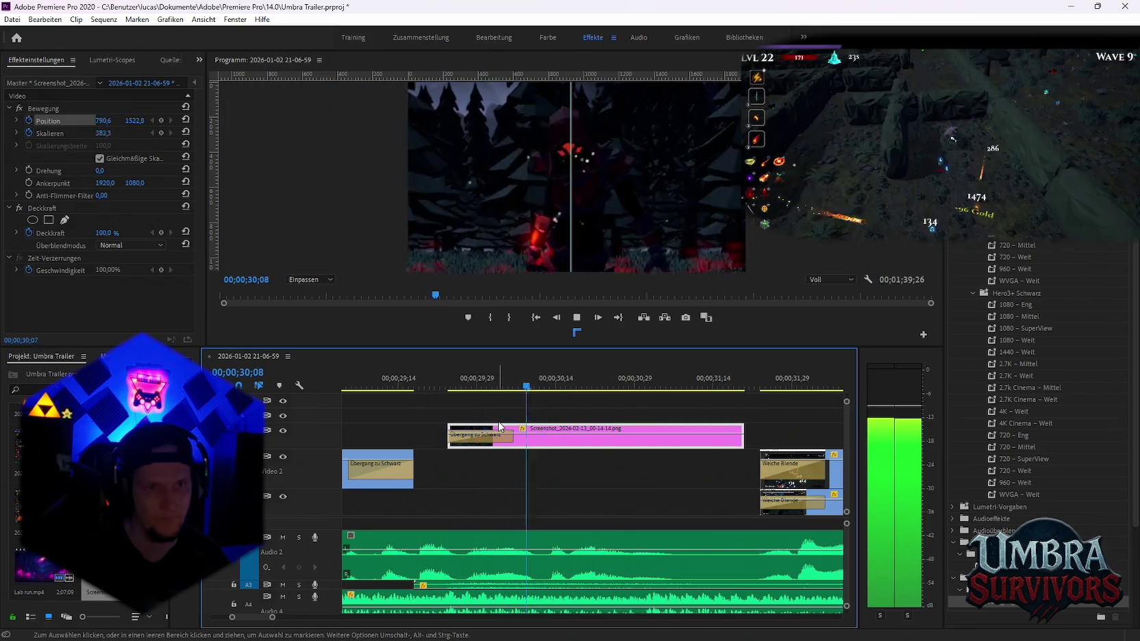
{"action": "key", "text": "space"}
{"action": "scroll", "coordinate": [607, 448], "scroll_direction": "down", "scroll_amount": 1, "text": "alt"}
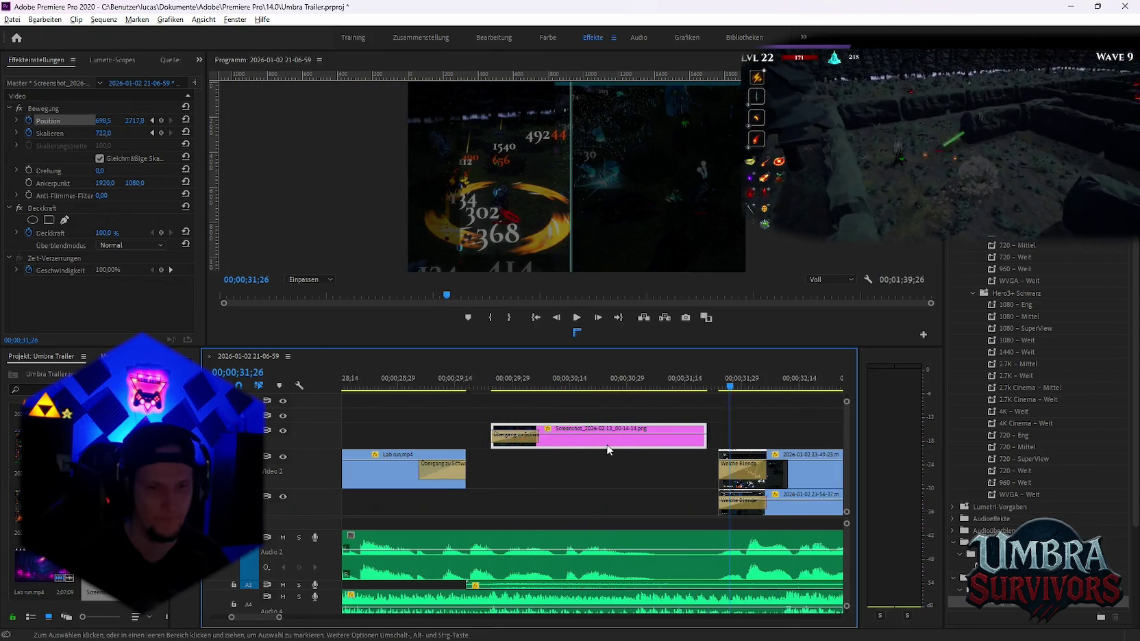
{"action": "scroll", "coordinate": [608, 448], "scroll_direction": "down", "scroll_amount": 1, "text": "alt"}
Apply Übergang zu Schwarz to the screenshot clip's end, preview it, and show its keyframes at 30;14
{"action": "left_click_drag", "start_coordinate": [1000, 589], "coordinate": [624, 439]}
{"action": "key", "text": "shift+k"}
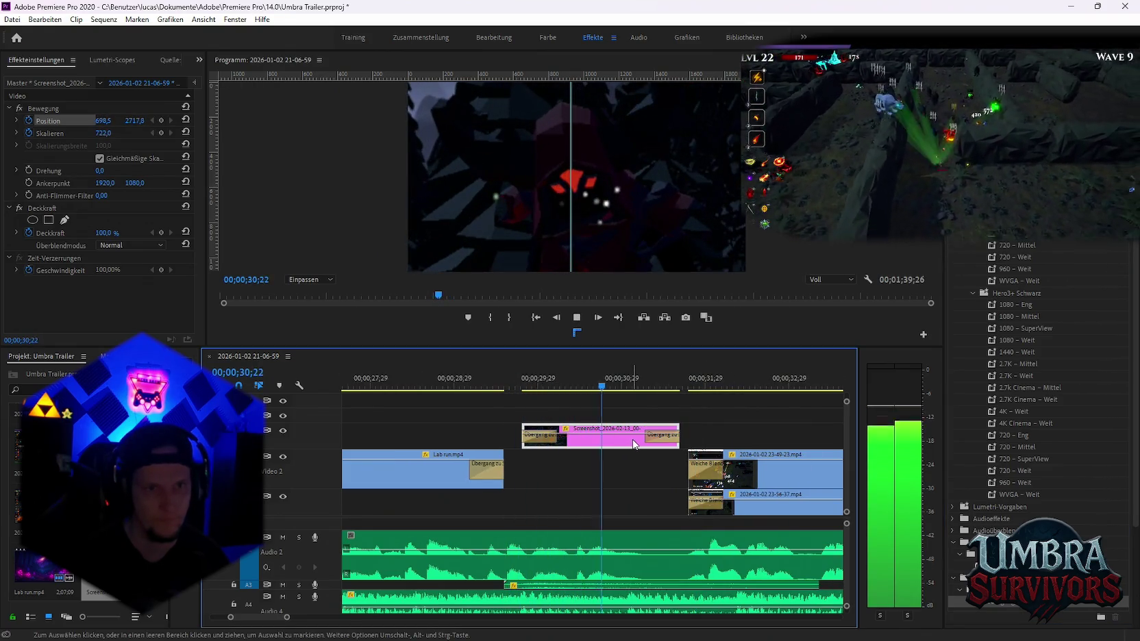
{"action": "key", "text": "space"}
{"action": "scroll", "coordinate": [596, 463], "scroll_direction": "down", "scroll_amount": 1, "text": "alt"}
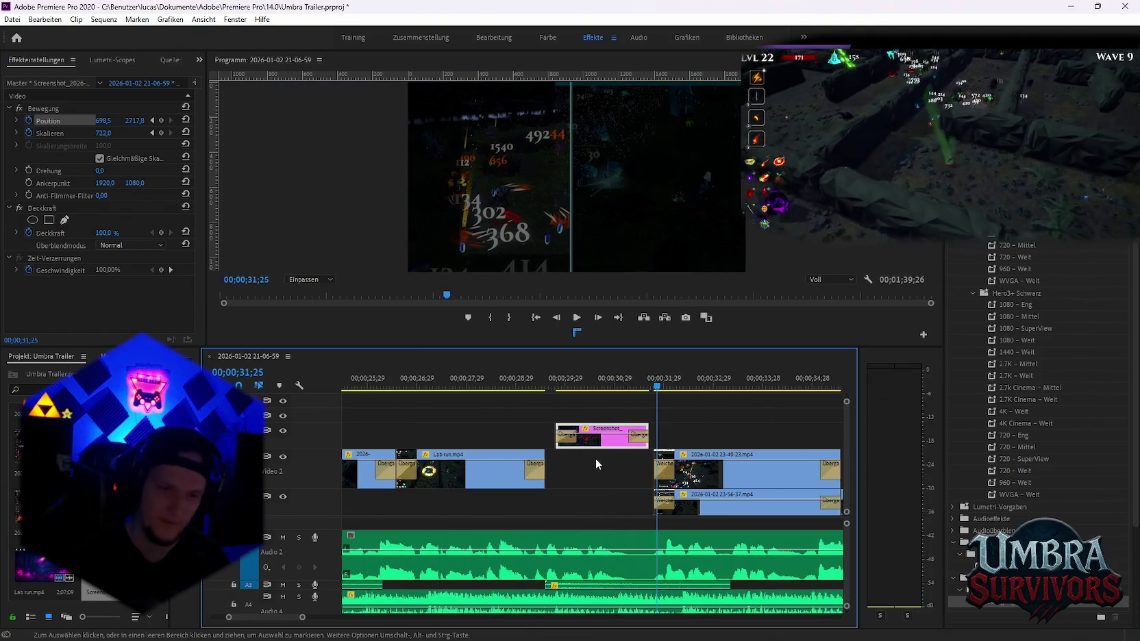
{"action": "scroll", "coordinate": [595, 458], "scroll_direction": "up", "scroll_amount": 2, "text": "alt"}
{"action": "scroll", "coordinate": [698, 470], "scroll_direction": "up", "scroll_amount": 1, "text": "alt"}
{"action": "left_click", "coordinate": [603, 381]}
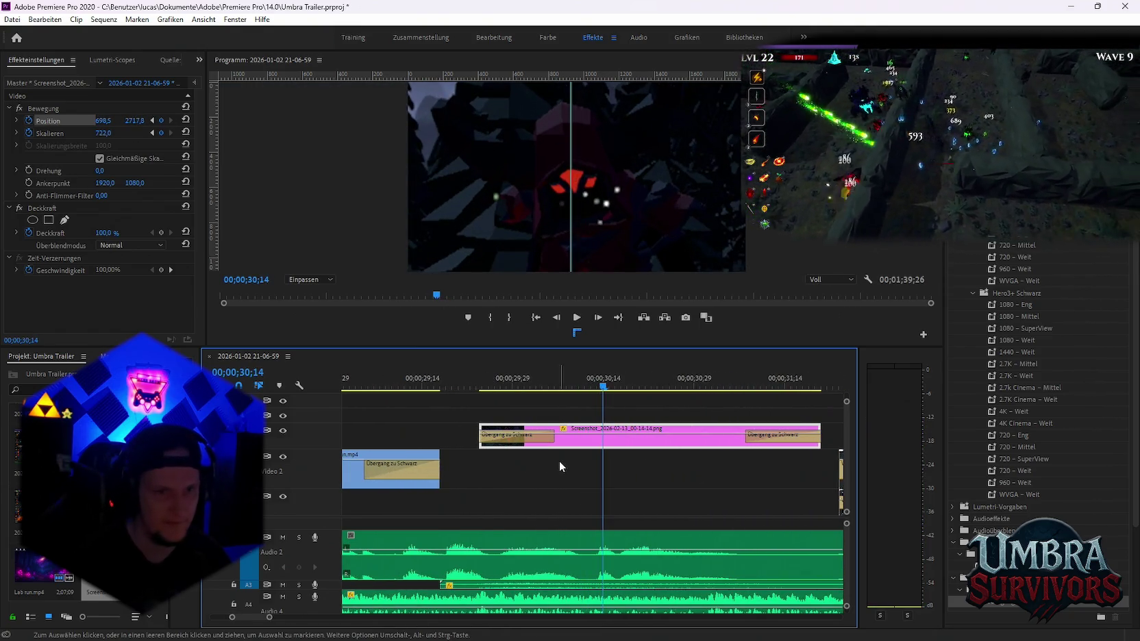
{"action": "left_click", "coordinate": [566, 433]}
{"action": "mouse_move", "coordinate": [610, 440]}
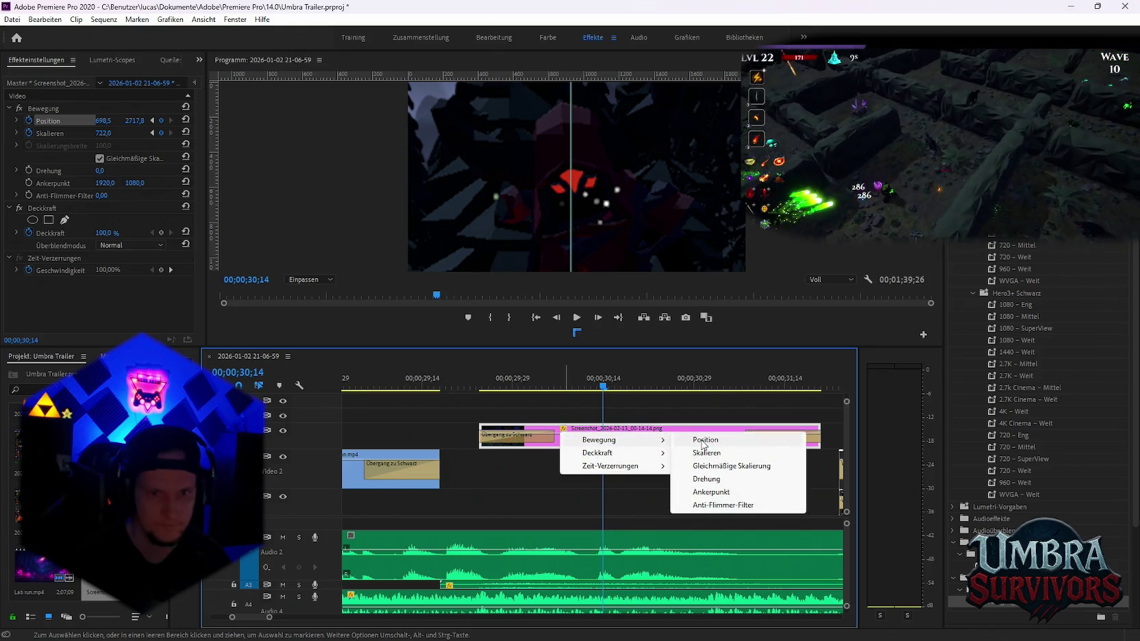
Show the clip's Position keyframes and retime the Position keyframe to 30;09, previewing the zoom
{"action": "left_click", "coordinate": [702, 442]}
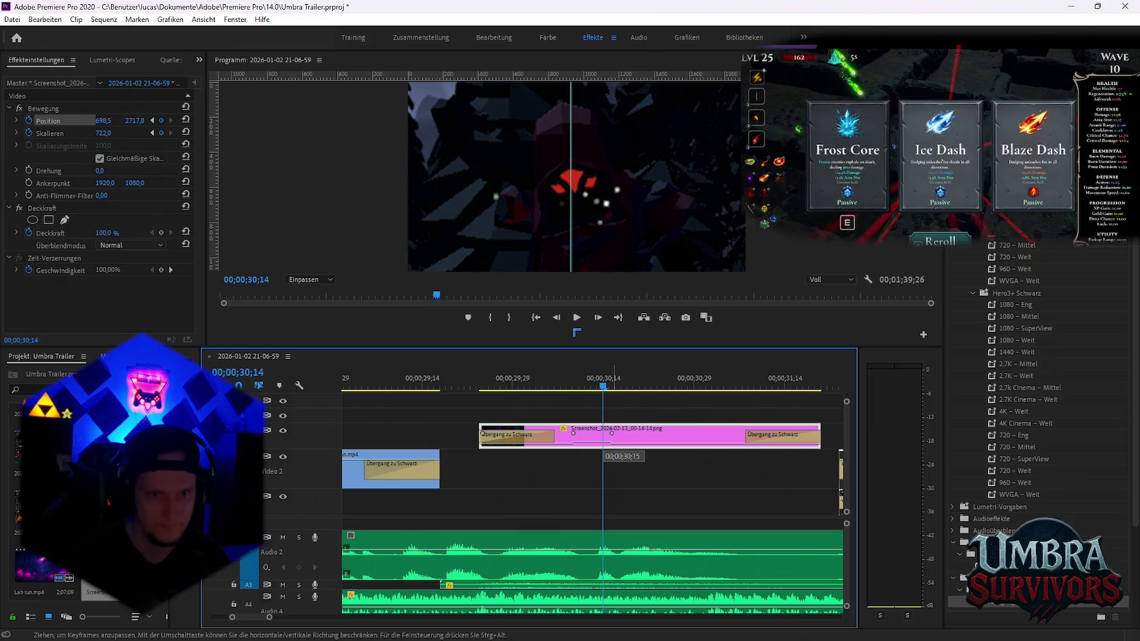
{"action": "mouse_move", "coordinate": [603, 388]}
{"action": "left_mouse_down"}
{"action": "mouse_move", "coordinate": [562, 387]}
{"action": "mouse_move", "coordinate": [616, 395]}
{"action": "mouse_move", "coordinate": [537, 387]}
{"action": "left_mouse_up"}
{"action": "key", "text": "space"}
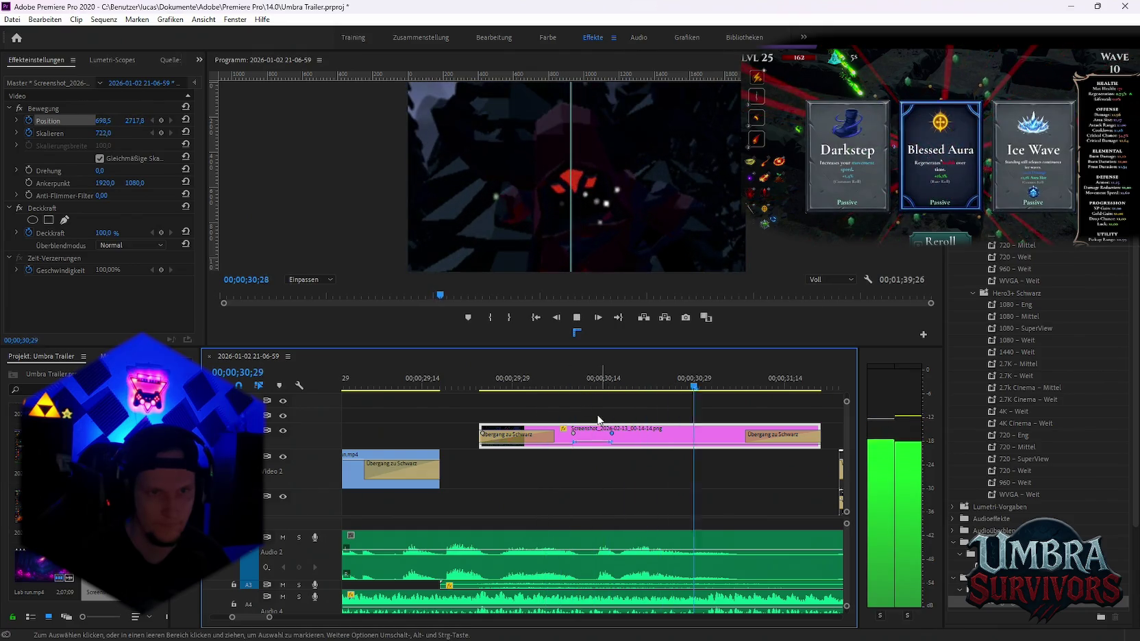
{"action": "key", "text": "space"}
{"action": "left_click_drag", "start_coordinate": [574, 442], "coordinate": [579, 442]}
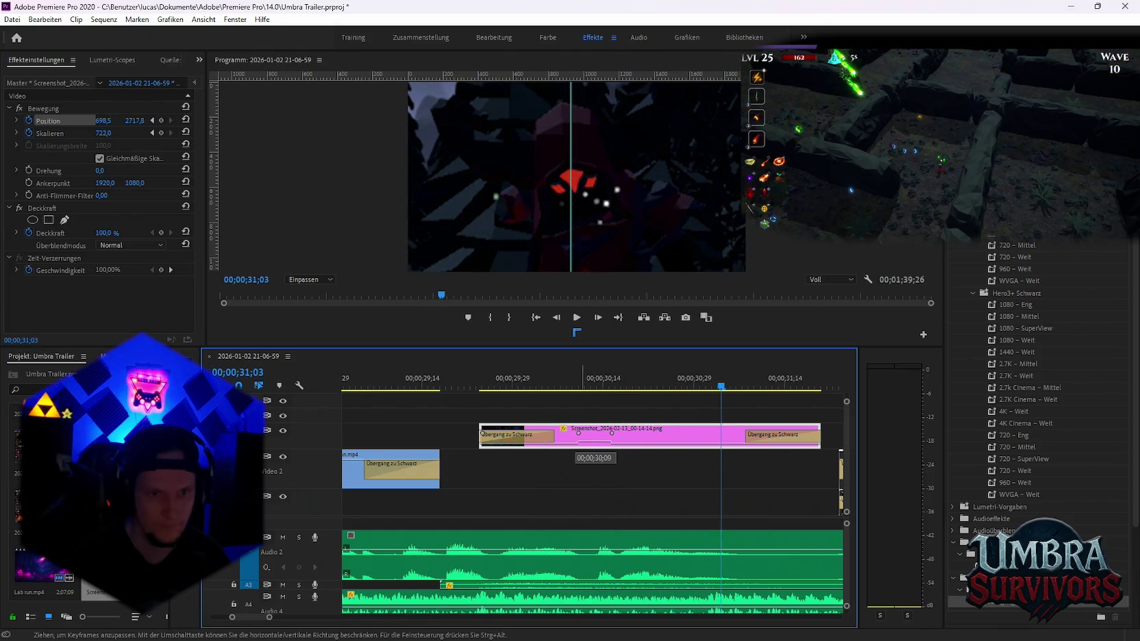
{"action": "key", "text": "space"}
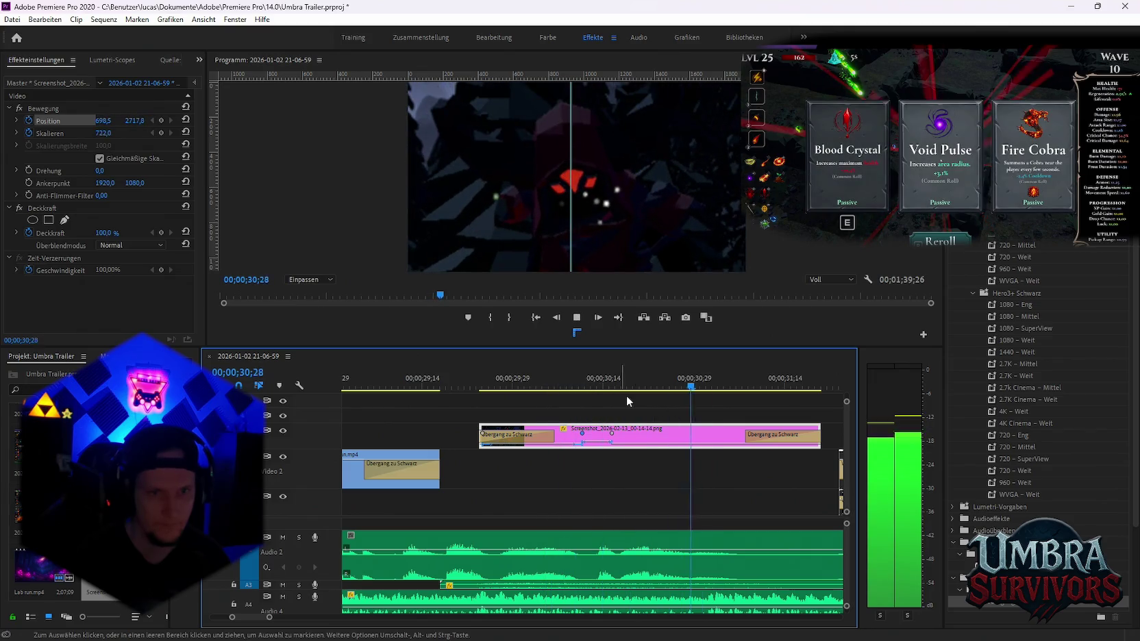
{"action": "key", "text": "space"}
Shift the clip's zoom keyframes later in time and replay the retimed zoom
{"action": "mouse_move", "coordinate": [611, 433]}
{"action": "left_mouse_down"}
{"action": "mouse_move", "coordinate": [622, 433]}
{"action": "mouse_move", "coordinate": [590, 433]}
{"action": "left_mouse_up"}
{"action": "left_click", "coordinate": [554, 387]}
{"action": "key", "text": "space"}
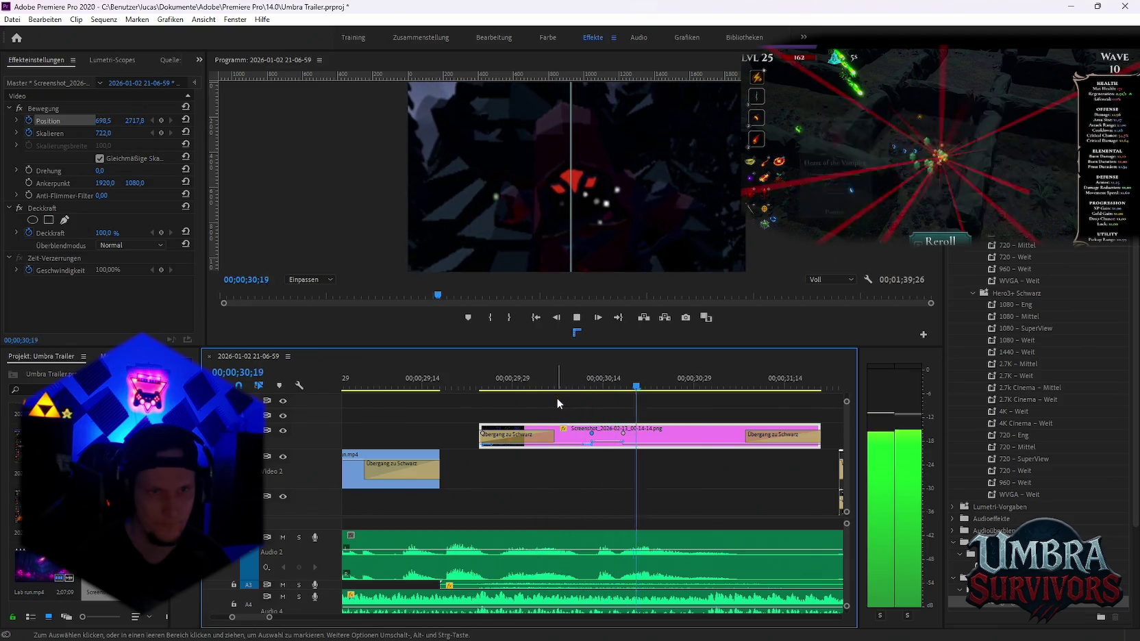
{"action": "key", "text": "space"}
Undo the keyframe shift and end fade, select the screenshot clip, and go to 30;14
{"action": "key", "text": "ctrl+z"}
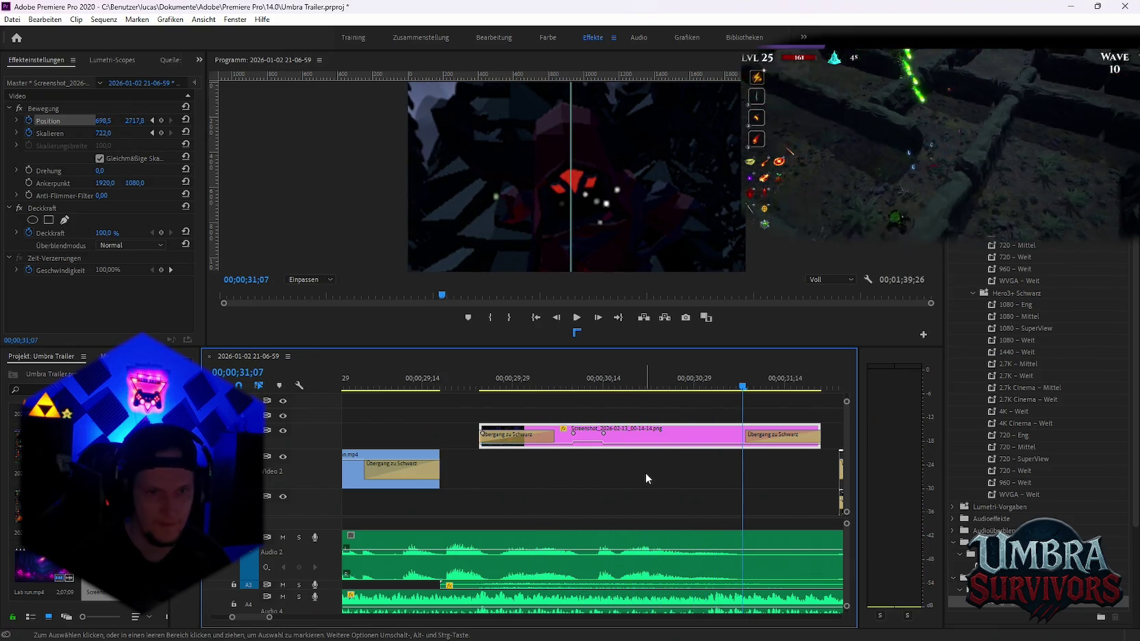
{"action": "key", "text": "ctrl+z"}
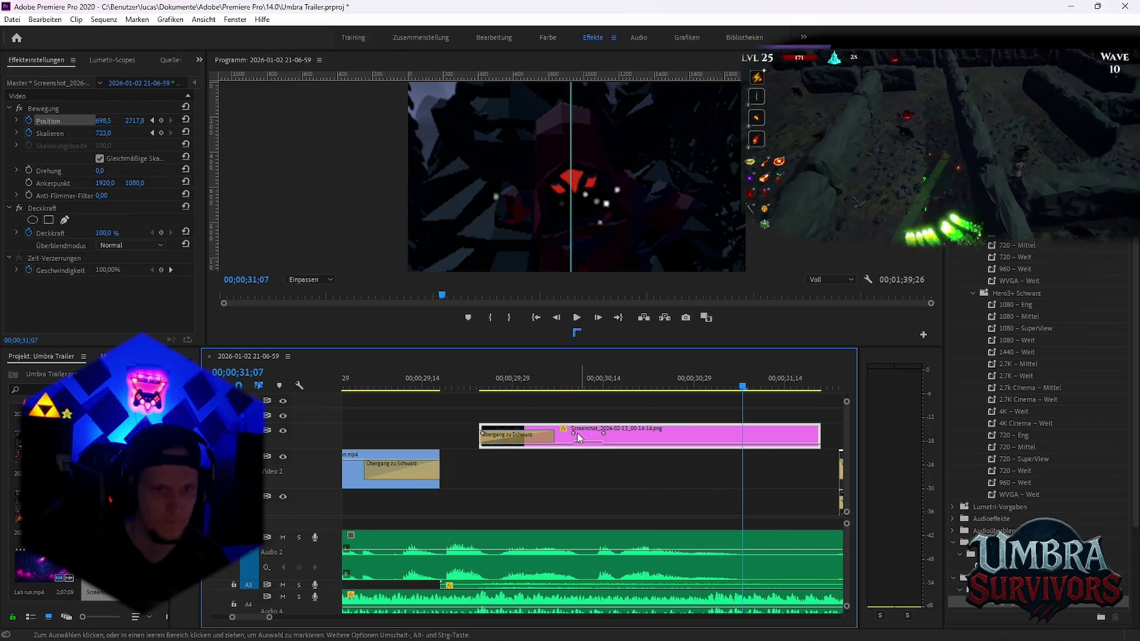
{"action": "left_click", "coordinate": [545, 433]}
{"action": "left_click", "coordinate": [636, 441]}
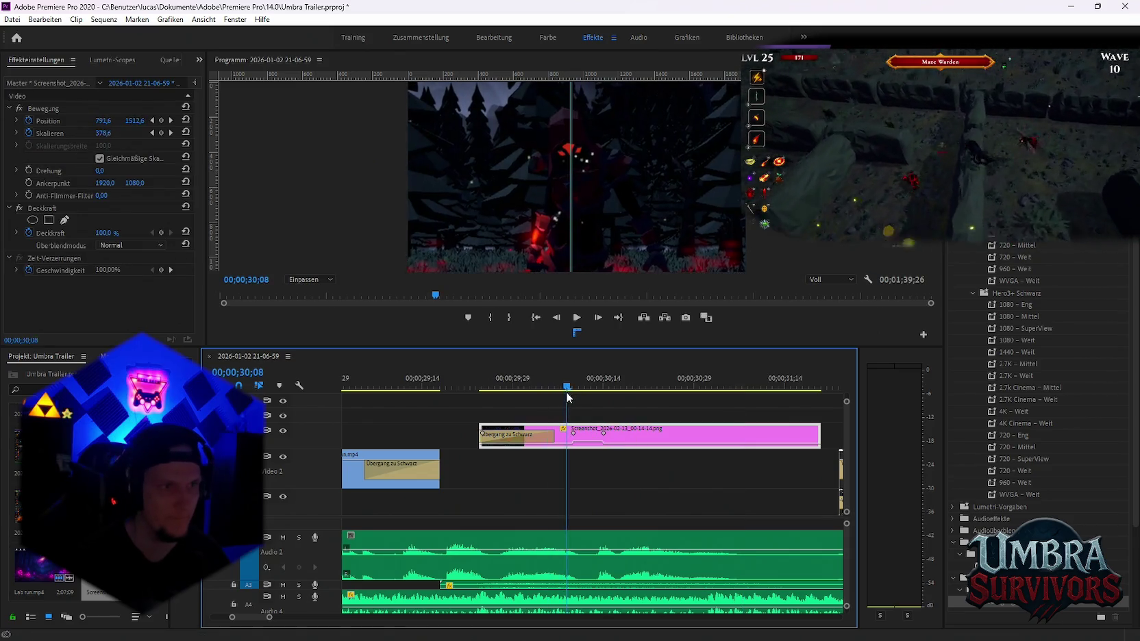
{"action": "left_click", "coordinate": [169, 121]}
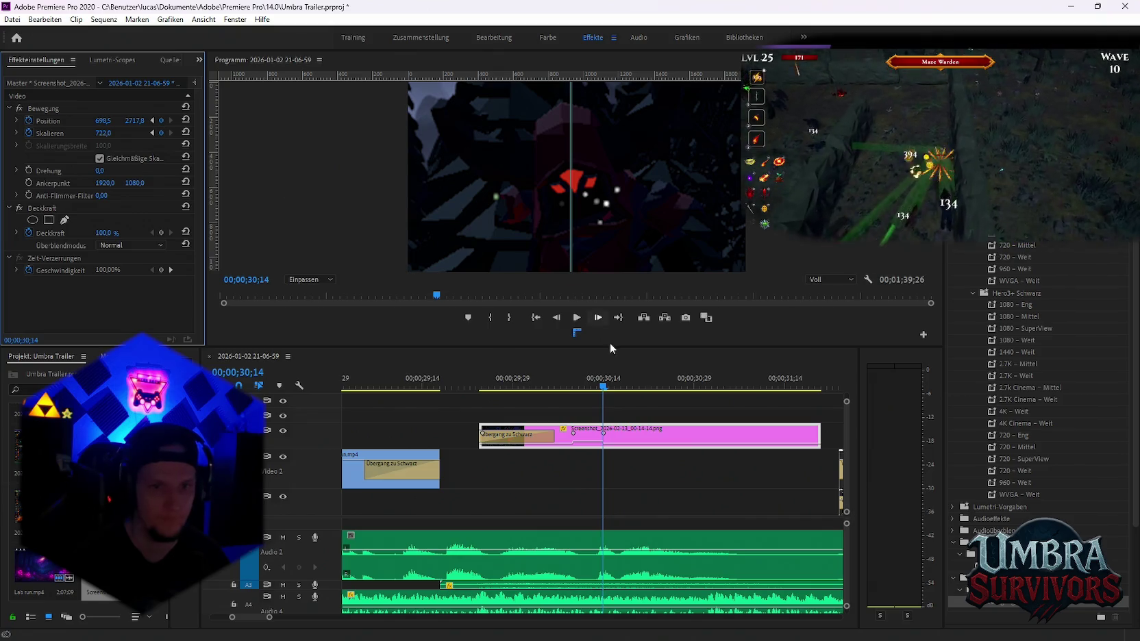
Replace the 30;14 keyframe with one at 30;17: Scale 578, Position 735.7, 2253.4; preview
{"action": "key", "text": "ctrl+z"}
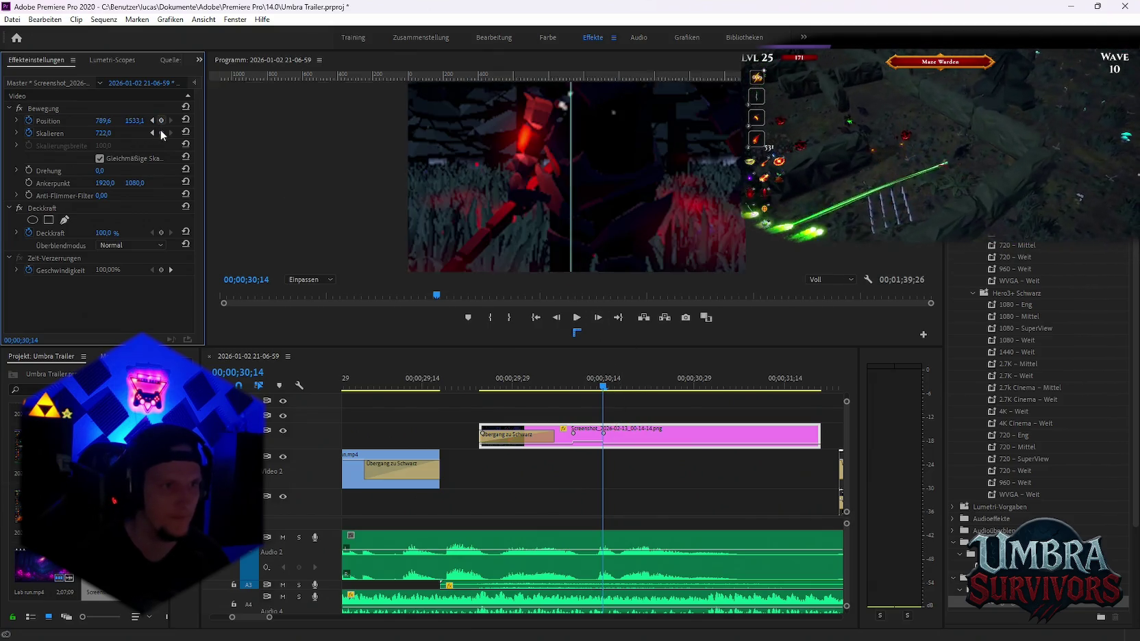
{"action": "left_click_drag", "start_coordinate": [605, 389], "coordinate": [614, 390]}
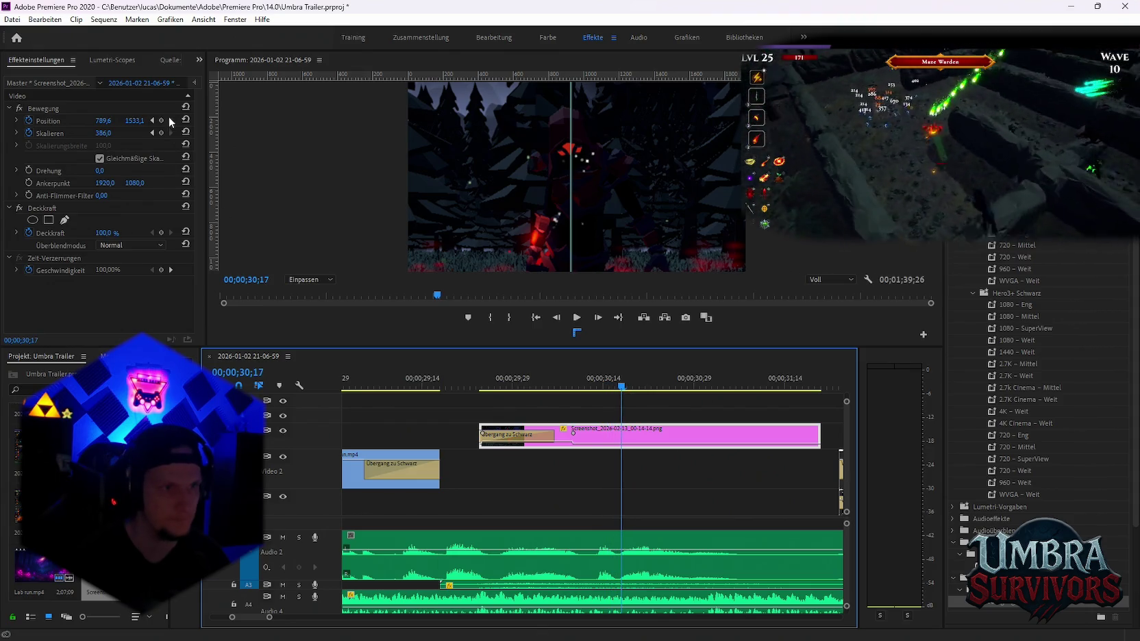
{"action": "left_click", "coordinate": [161, 120]}
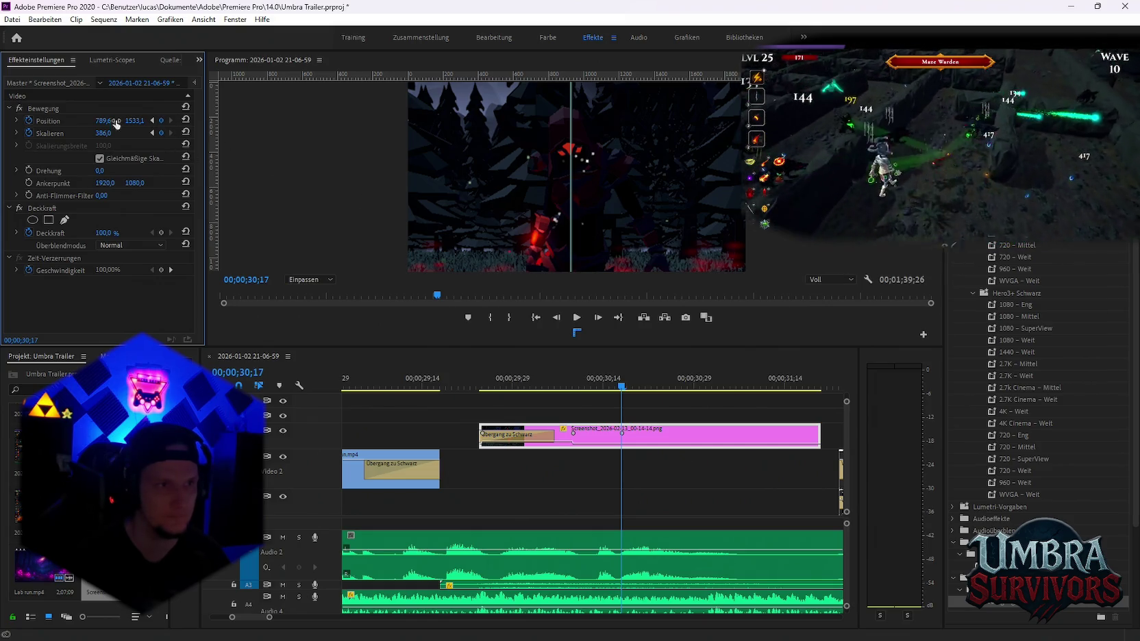
{"action": "left_click_drag", "start_coordinate": [102, 137], "coordinate": [650, 198]}
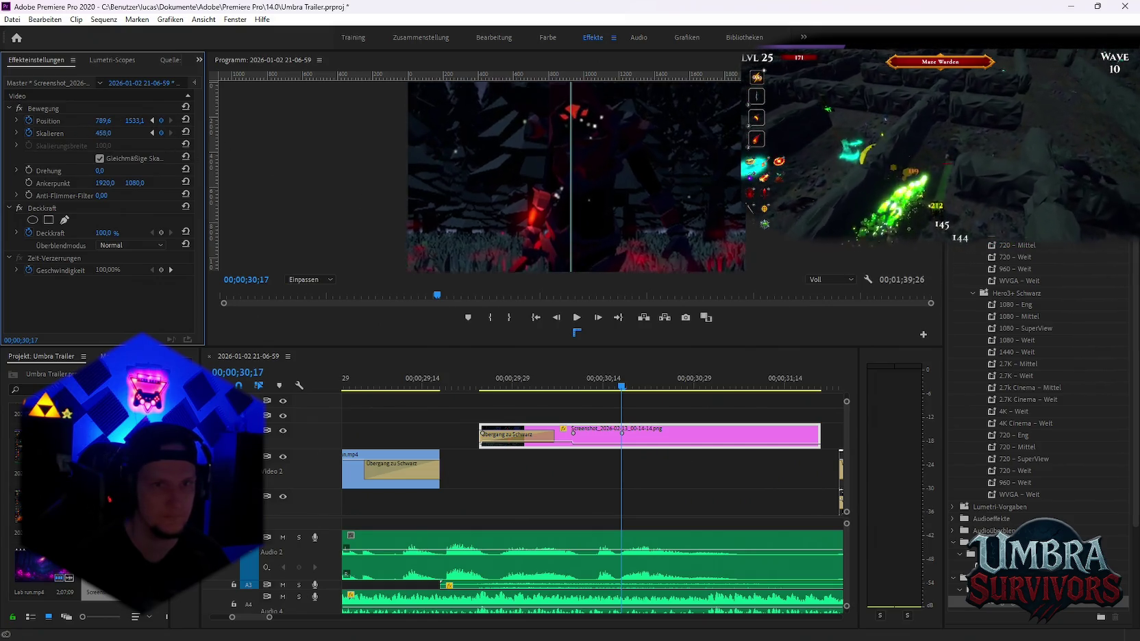
{"action": "left_click", "coordinate": [614, 228]}
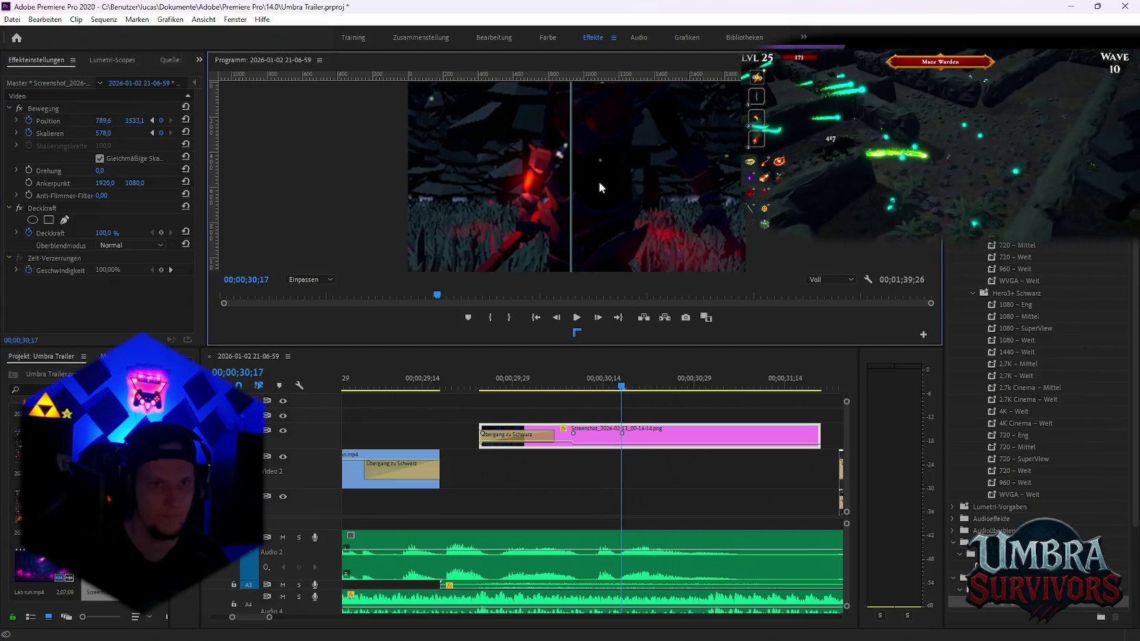
{"action": "left_click", "coordinate": [40, 119]}
{"action": "left_click_drag", "start_coordinate": [595, 202], "coordinate": [609, 271]}
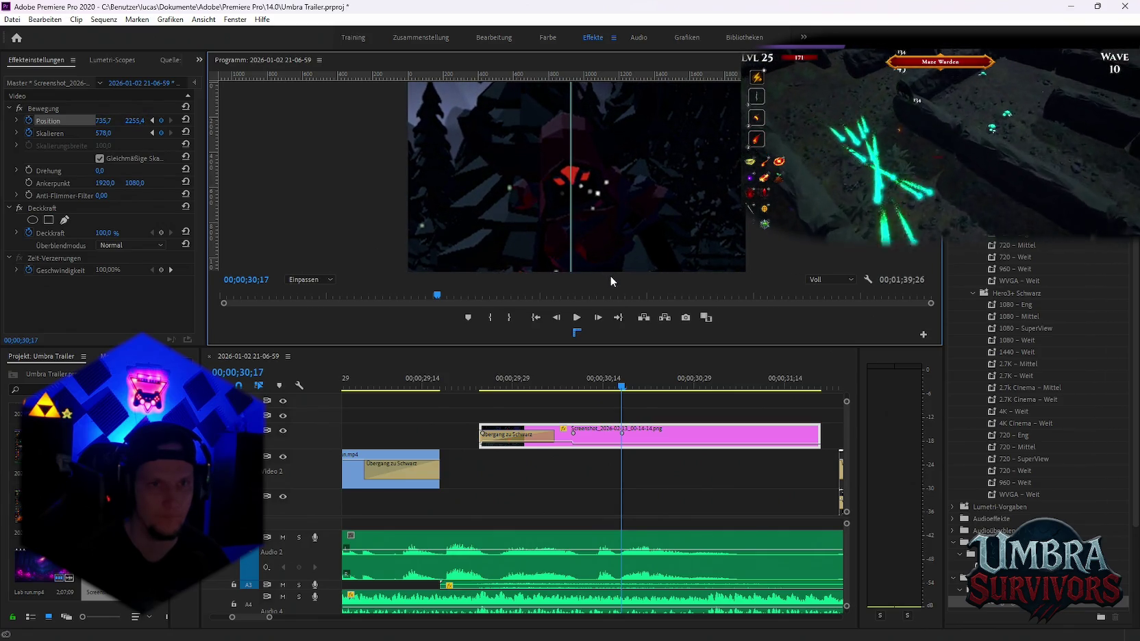
{"action": "left_click", "coordinate": [476, 387]}
{"action": "key", "text": "space"}
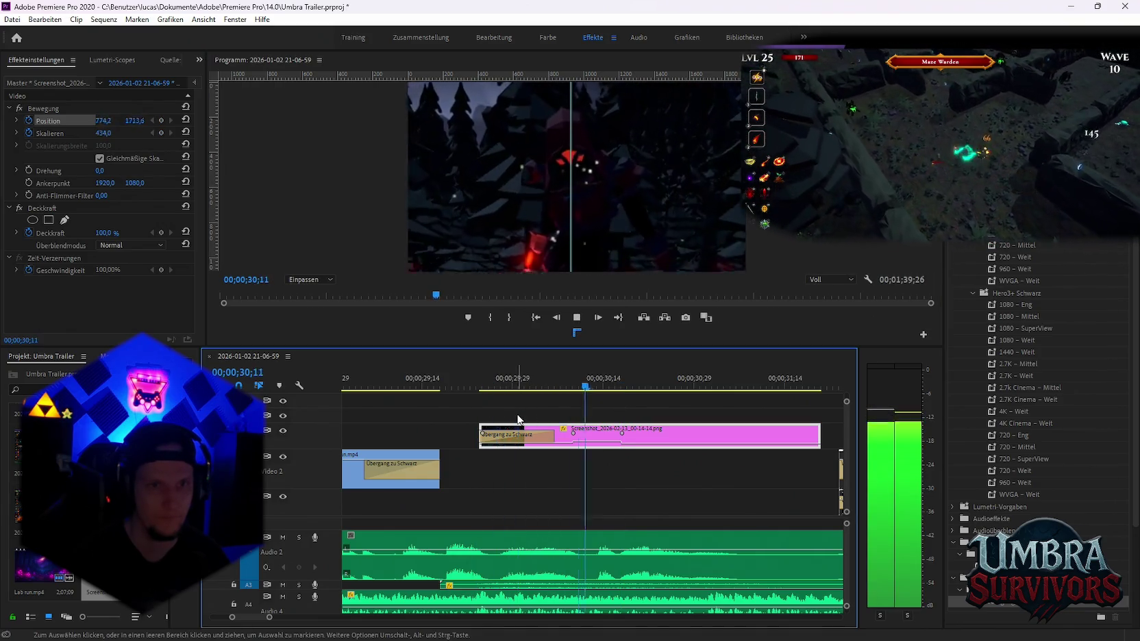
{"action": "key", "text": "space"}
Add the Übergang zu Schwarz fade back onto the screenshot clip's end and play it
{"action": "key", "text": "minus"}
{"action": "key", "text": "minus"}
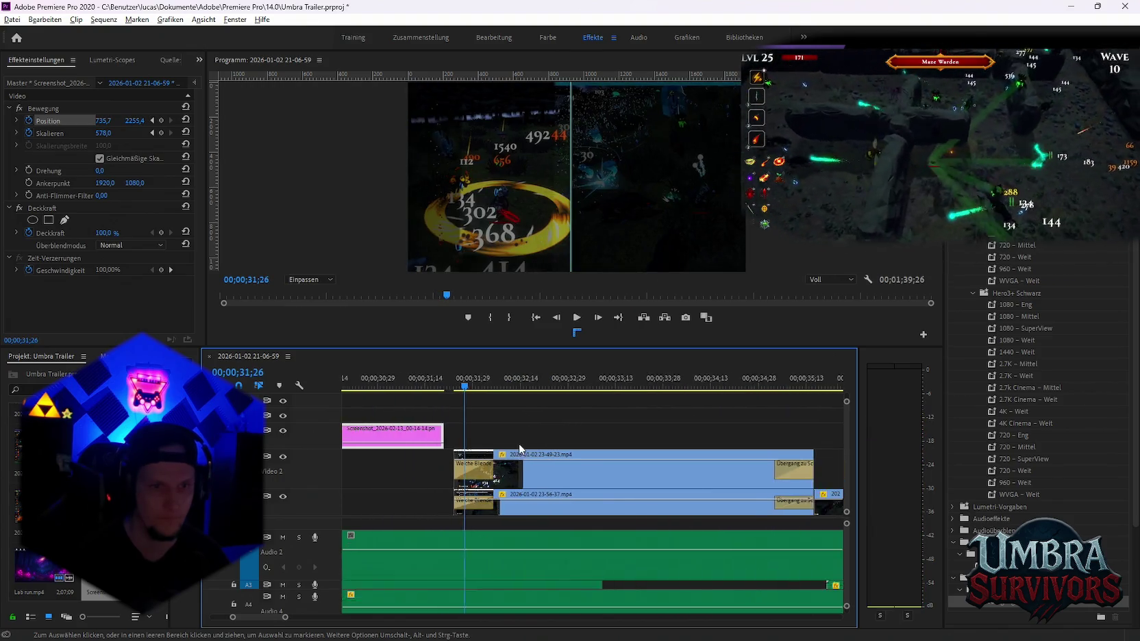
{"action": "left_click_drag", "start_coordinate": [1024, 612], "coordinate": [552, 438]}
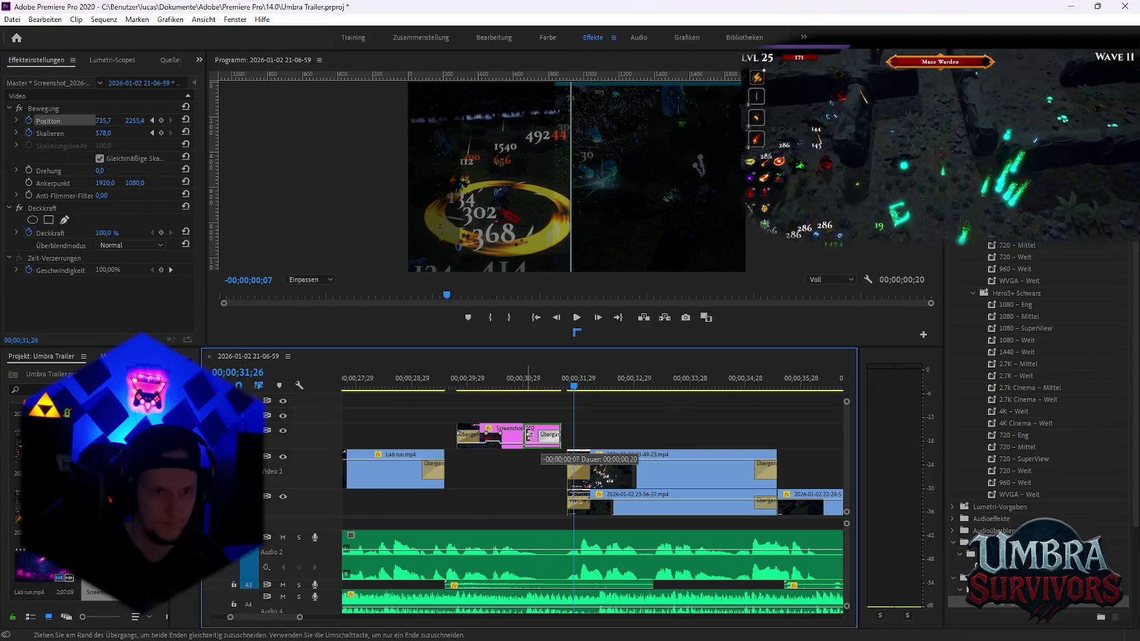
{"action": "left_click", "coordinate": [437, 382]}
{"action": "key", "text": "space"}
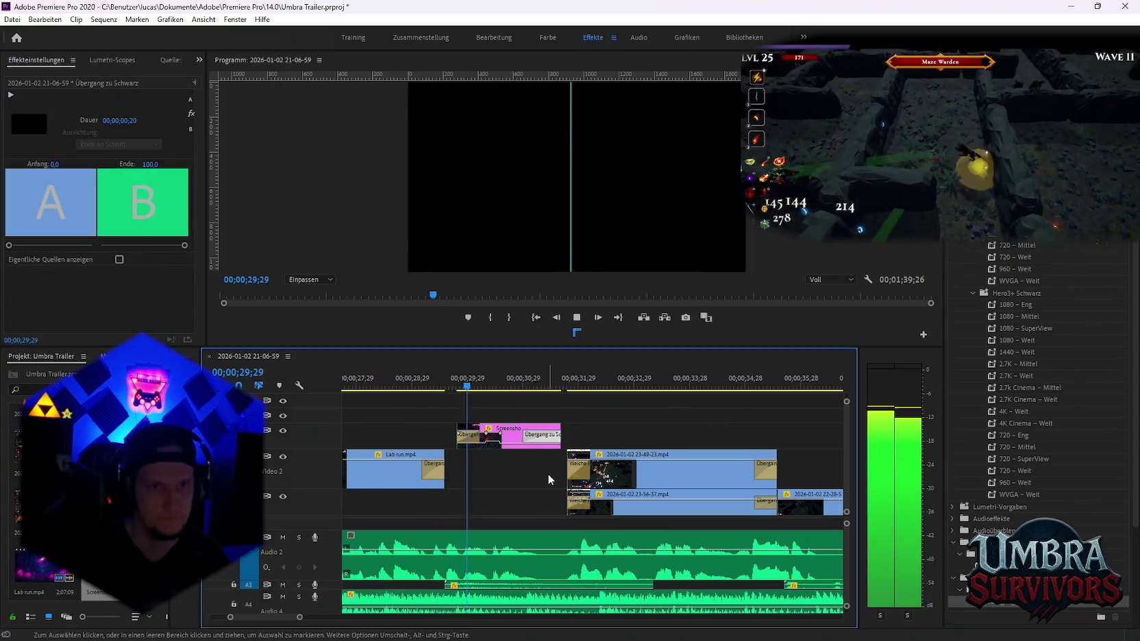
{"action": "key", "text": "space"}
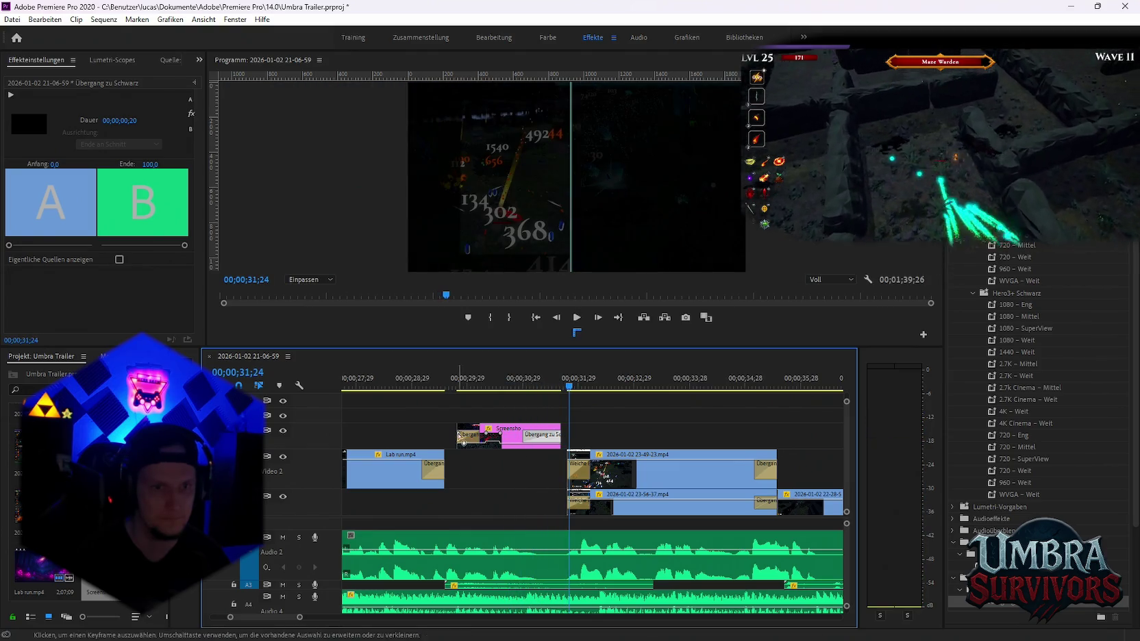
At the 30;17 zoom keyframe, set the screenshot's Position X to 708.7 and replay the zoom
{"action": "key", "text": "equal"}
{"action": "scroll", "coordinate": [463, 470], "scroll_direction": "up", "scroll_amount": 2}
{"action": "left_click", "coordinate": [590, 381]}
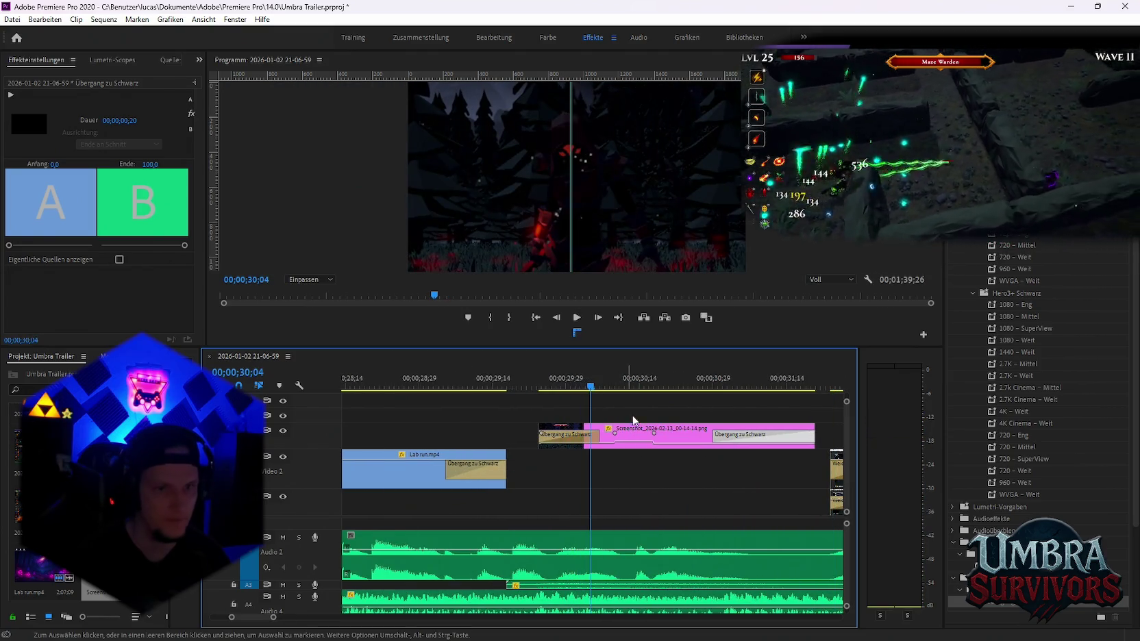
{"action": "left_click", "coordinate": [630, 437]}
{"action": "left_click", "coordinate": [152, 133]}
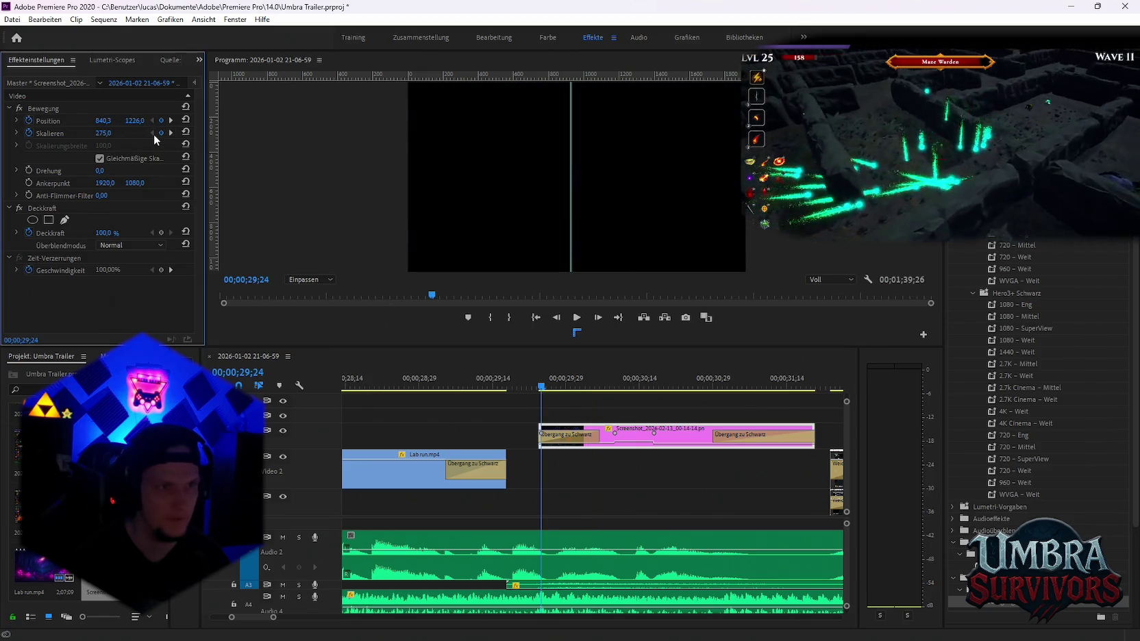
{"action": "mouse_move", "coordinate": [541, 385]}
{"action": "left_mouse_down"}
{"action": "mouse_move", "coordinate": [672, 384]}
{"action": "mouse_move", "coordinate": [565, 385]}
{"action": "mouse_move", "coordinate": [655, 387]}
{"action": "left_mouse_up"}
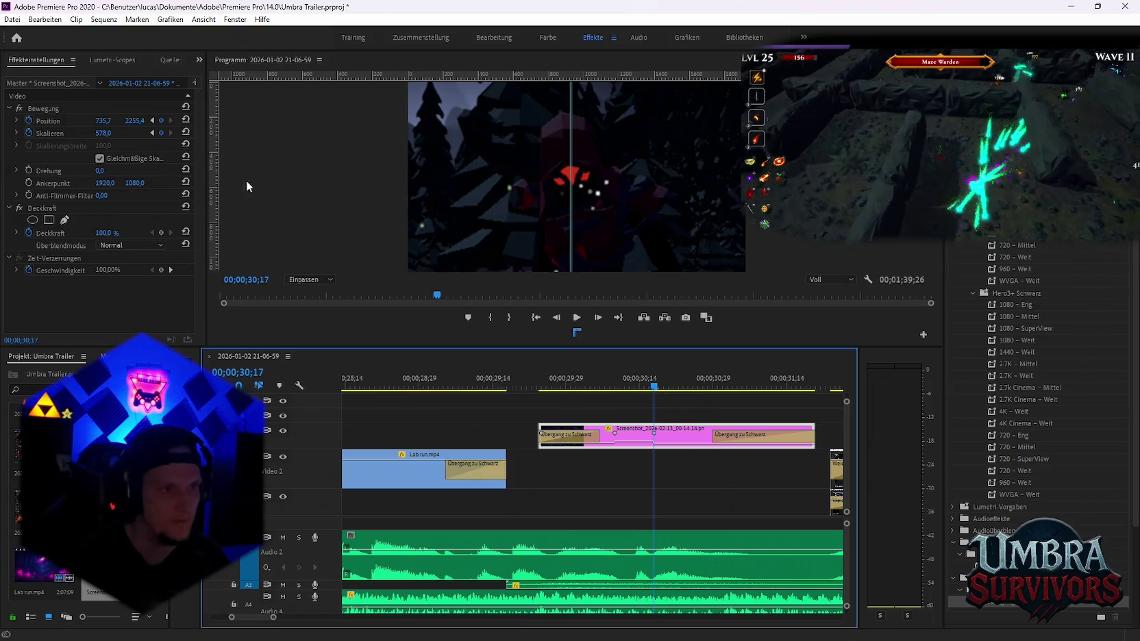
{"action": "left_click", "coordinate": [56, 118]}
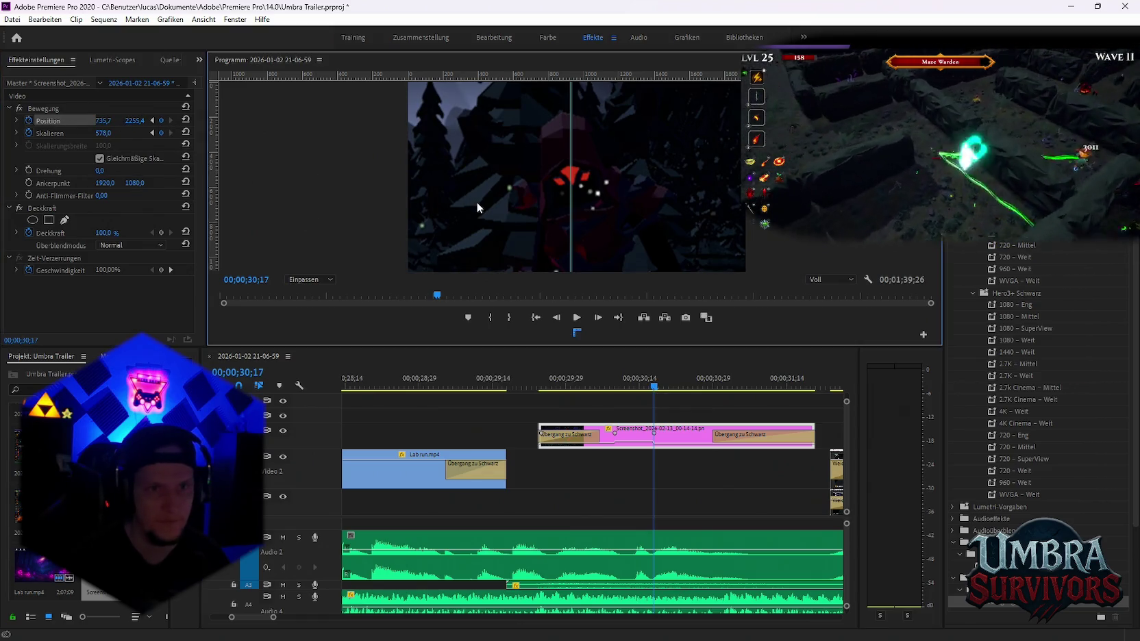
{"action": "left_click_drag", "start_coordinate": [477, 201], "coordinate": [472, 202]}
{"action": "left_click", "coordinate": [534, 384]}
{"action": "key", "text": "space"}
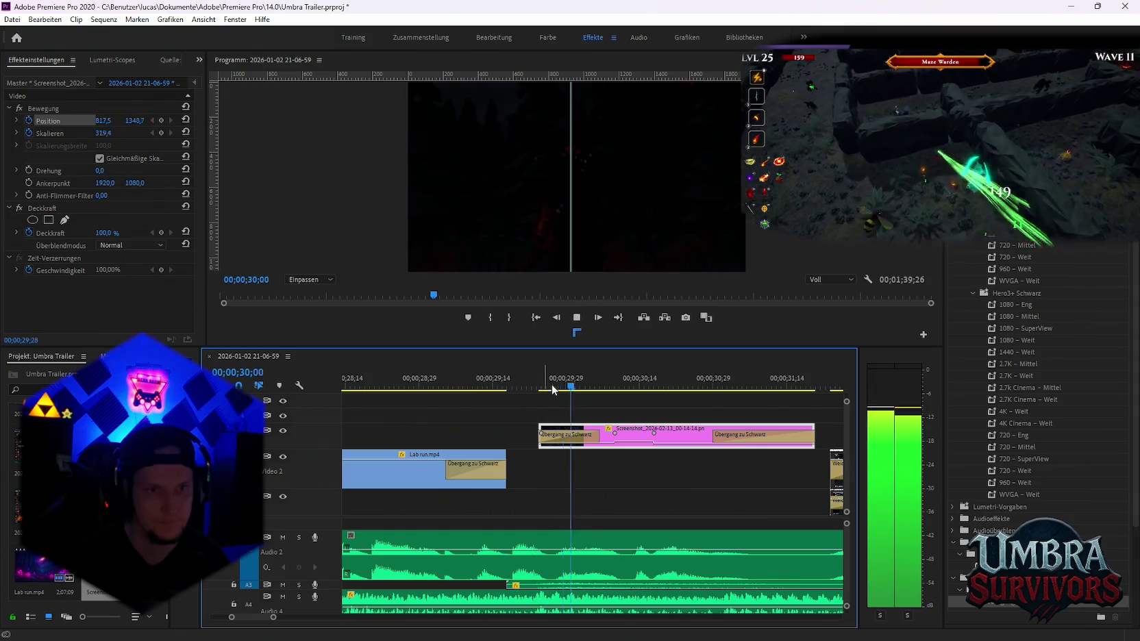
{"action": "key", "text": "space"}
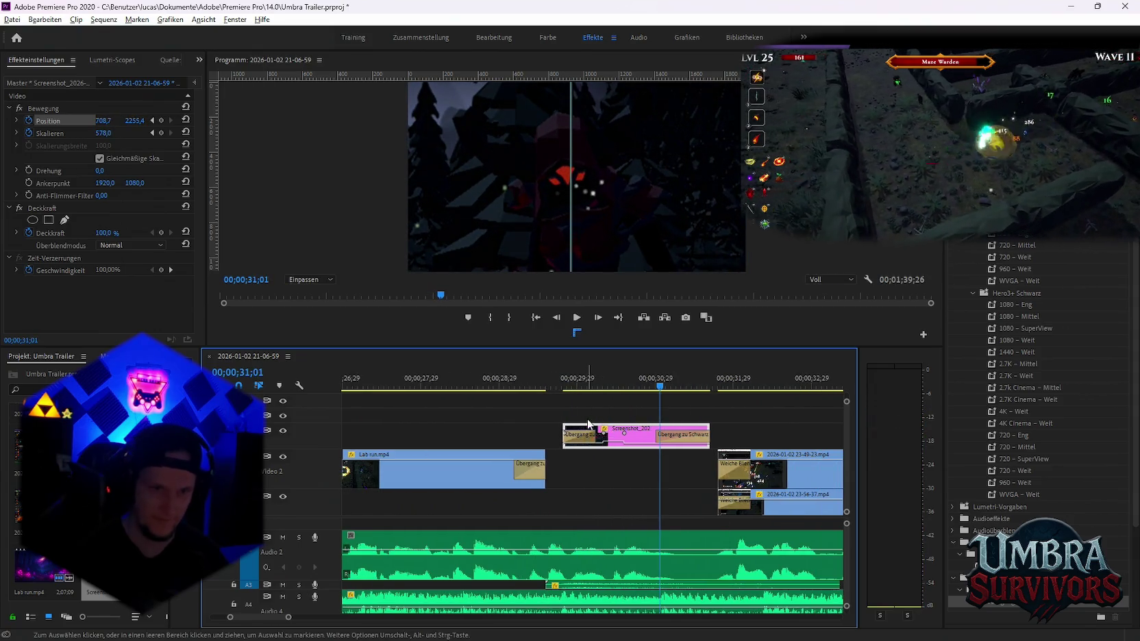
Preview the finished zoom from before the clip, then return the playhead to 29;25
{"action": "key", "text": "minus"}
{"action": "key", "text": "Up"}
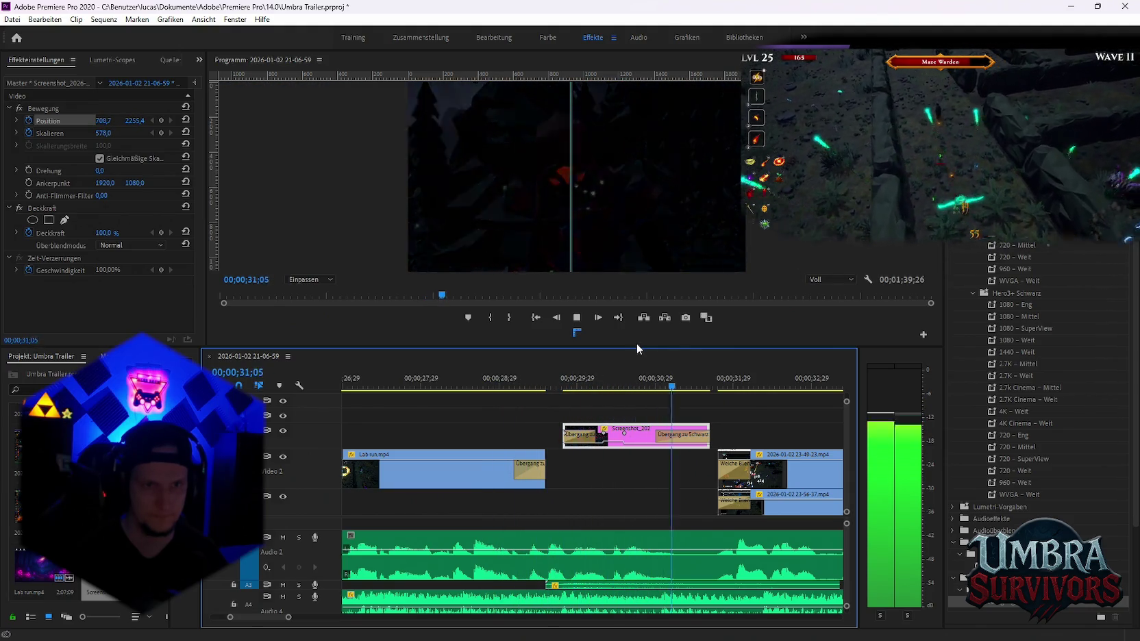
{"action": "key", "text": "space"}
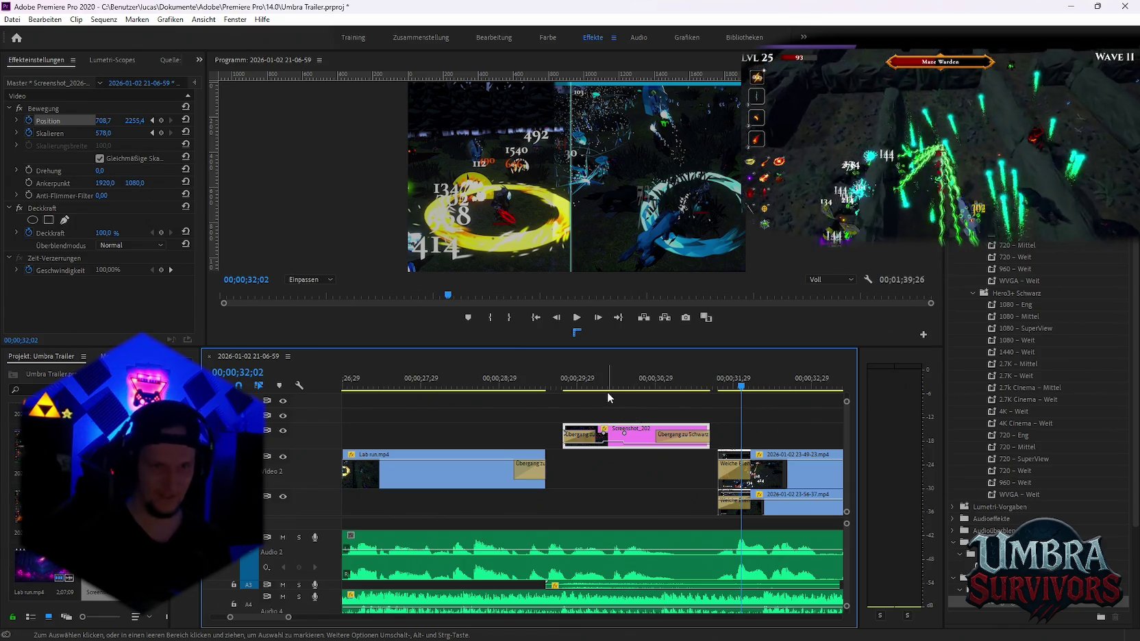
{"action": "left_click_drag", "start_coordinate": [556, 389], "coordinate": [567, 390]}
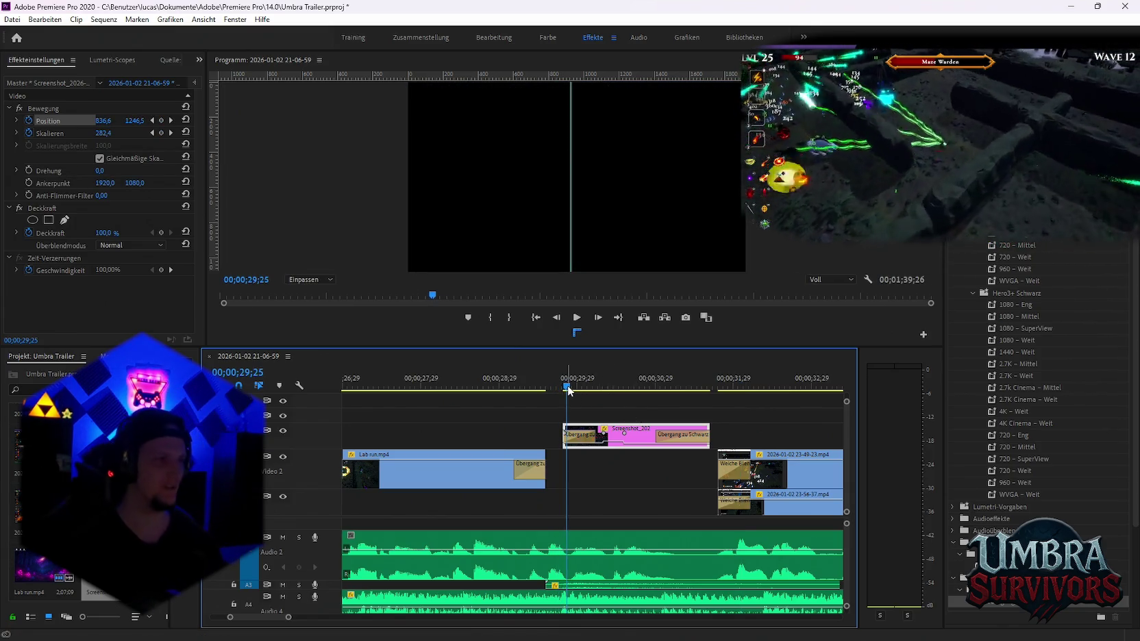